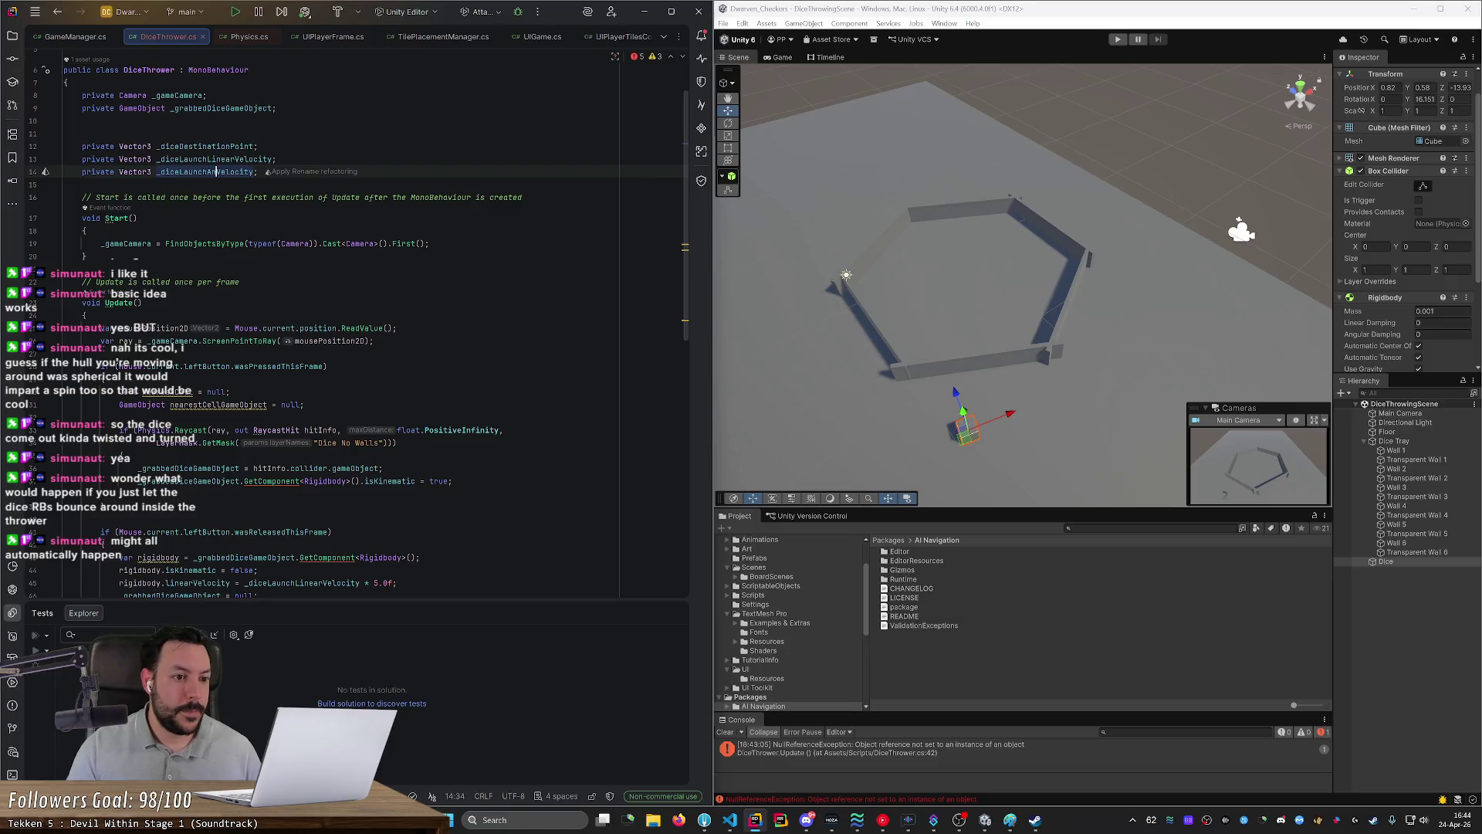
# Step: Delete the empty line 11 among the dice field declarations and scroll through the file
pyautogui.click(64, 134)
pyautogui.press('Delete')
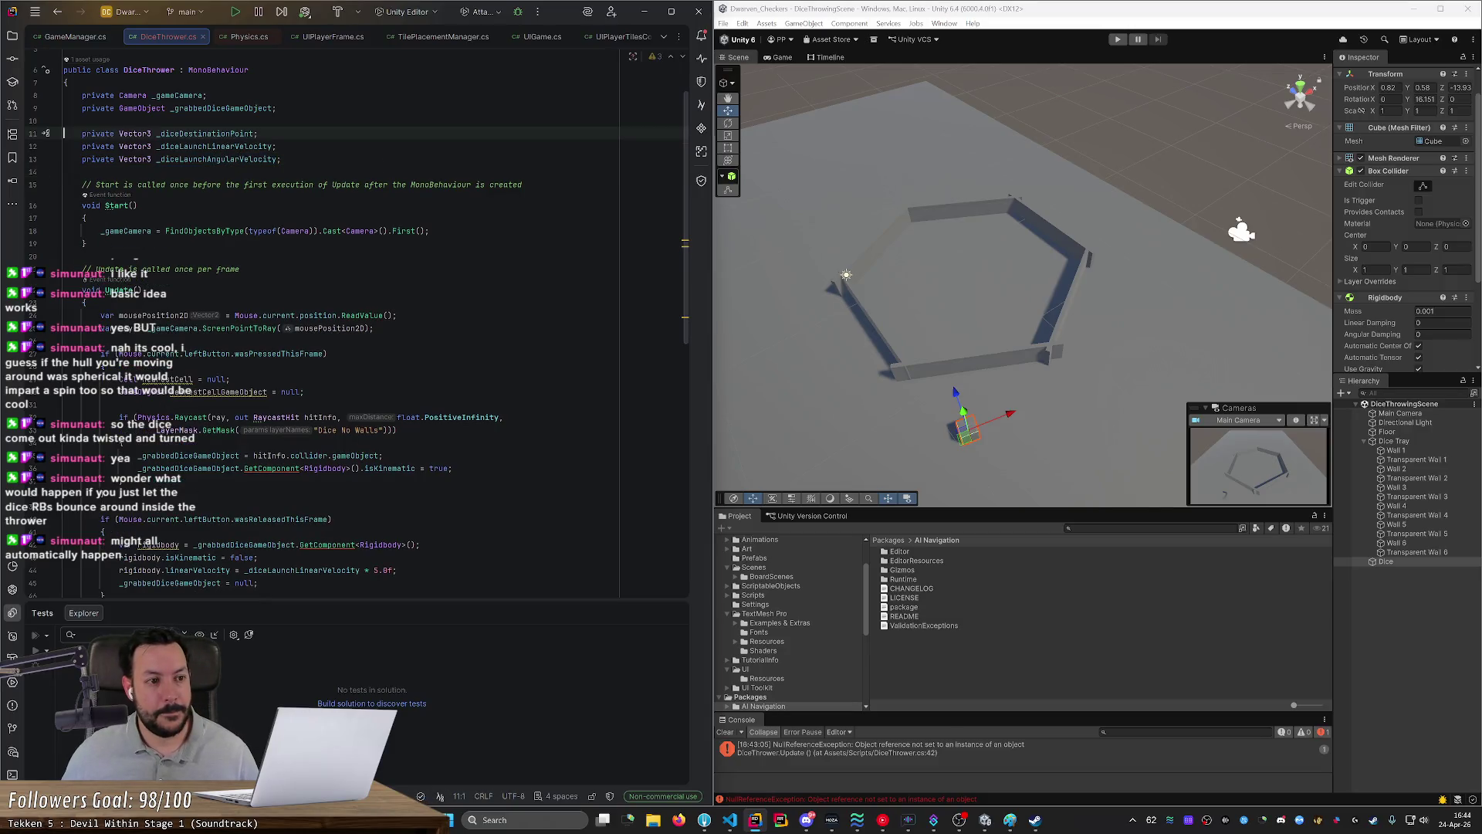
pyautogui.scroll(-10, 371, 324)
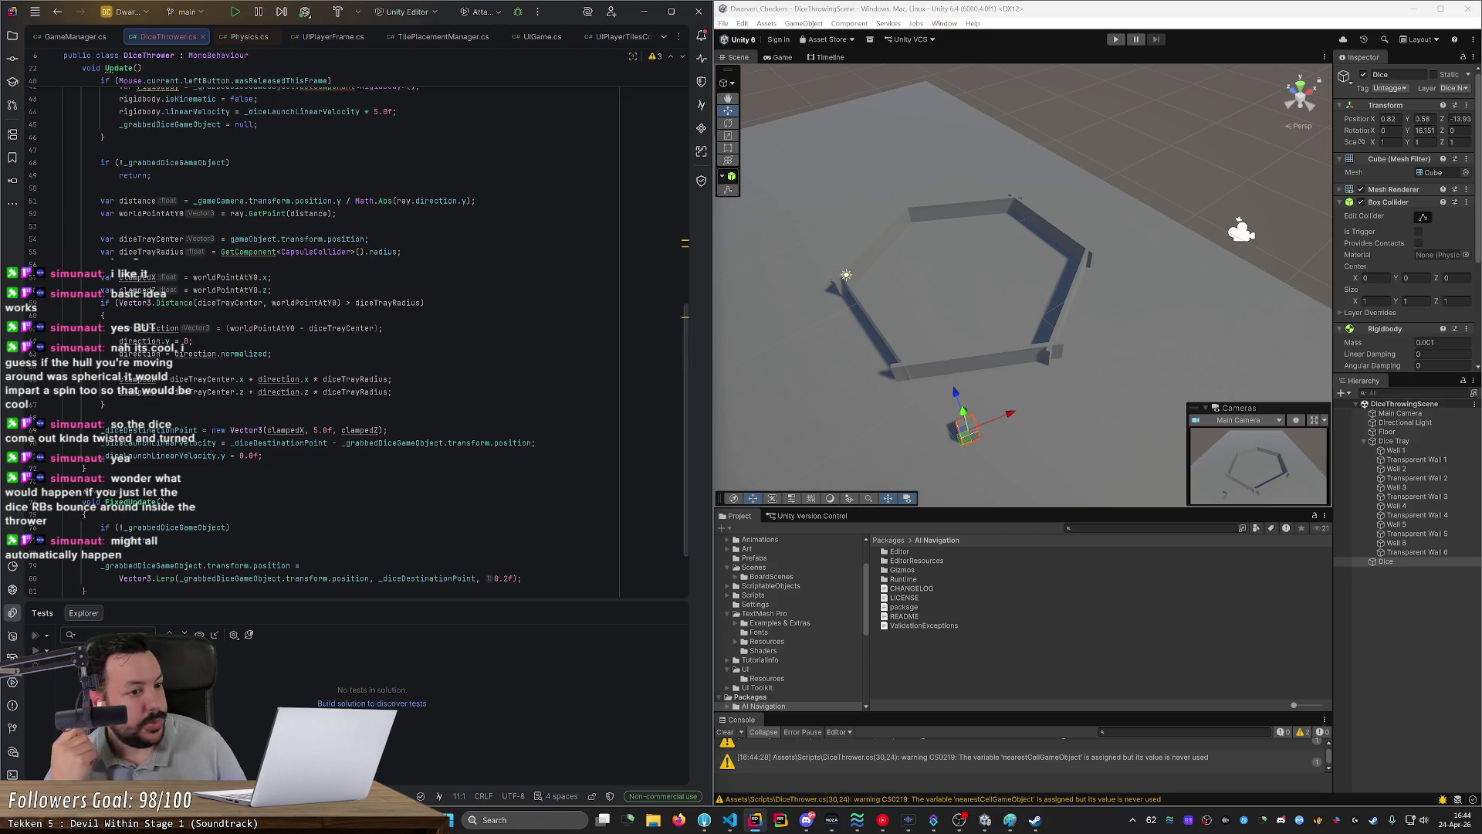
pyautogui.scroll(5, 363, 332)
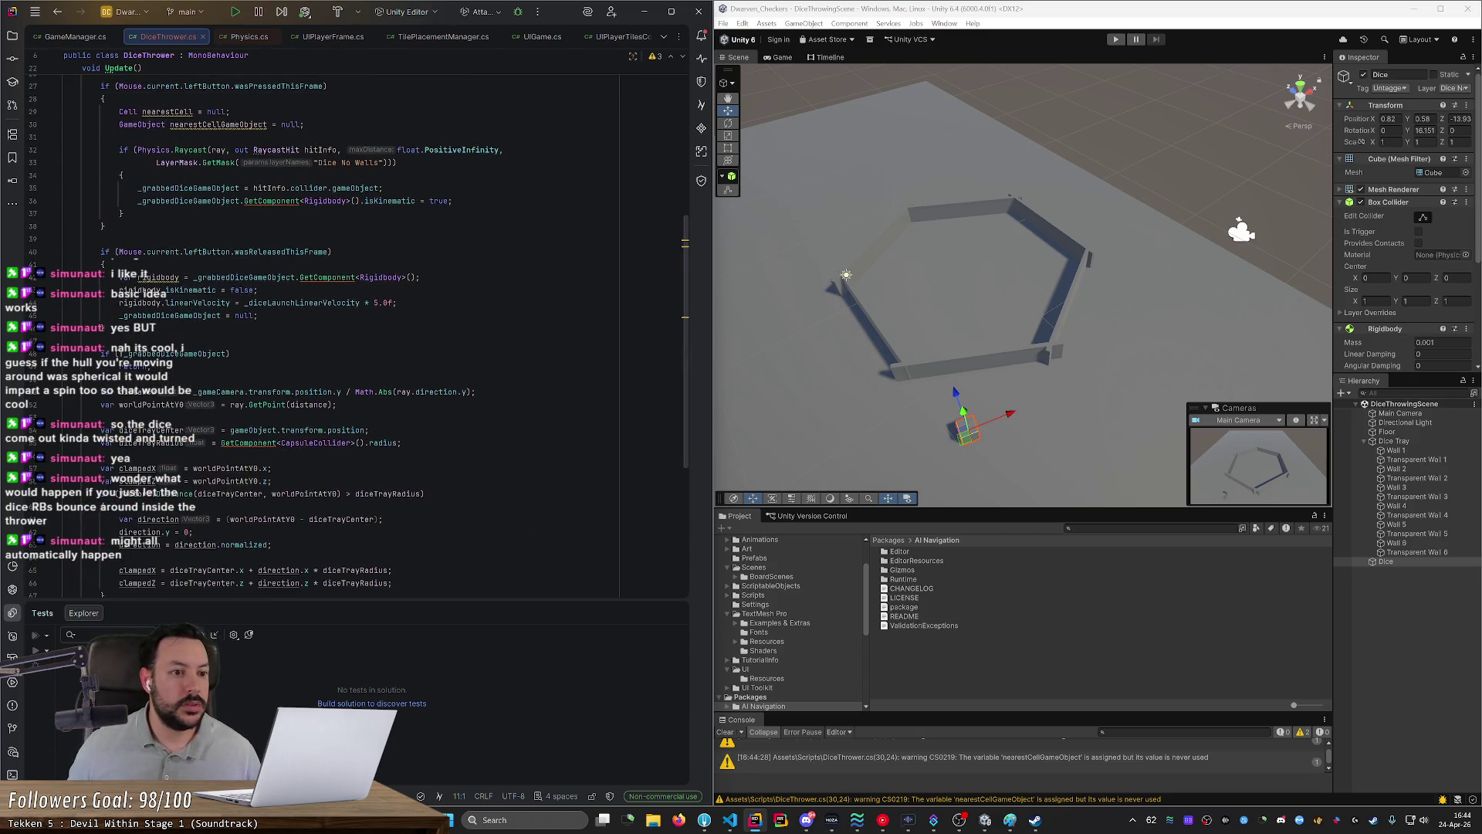
pyautogui.scroll(-7, 356, 332)
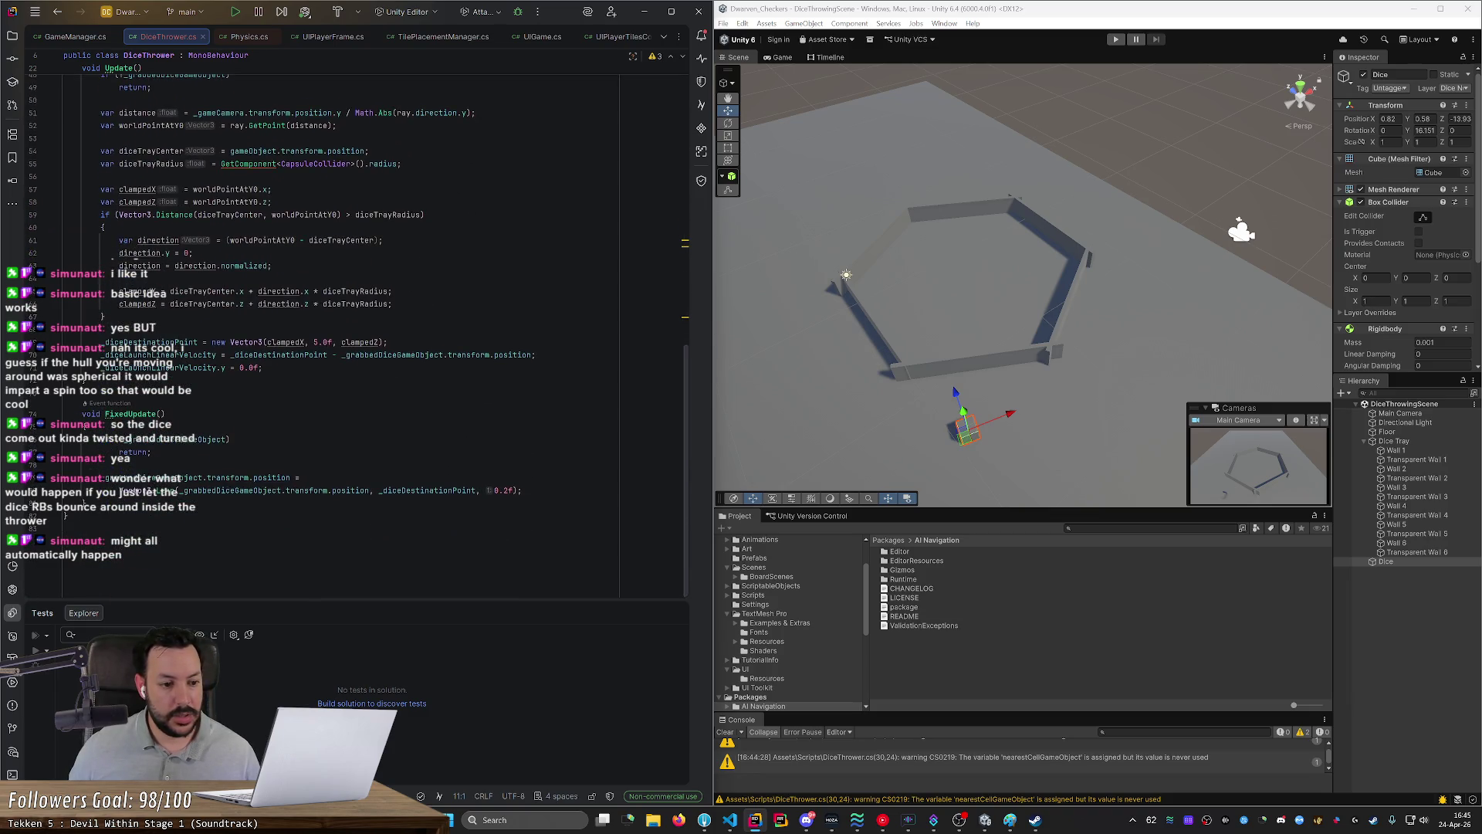
pyautogui.scroll(12, 357, 332)
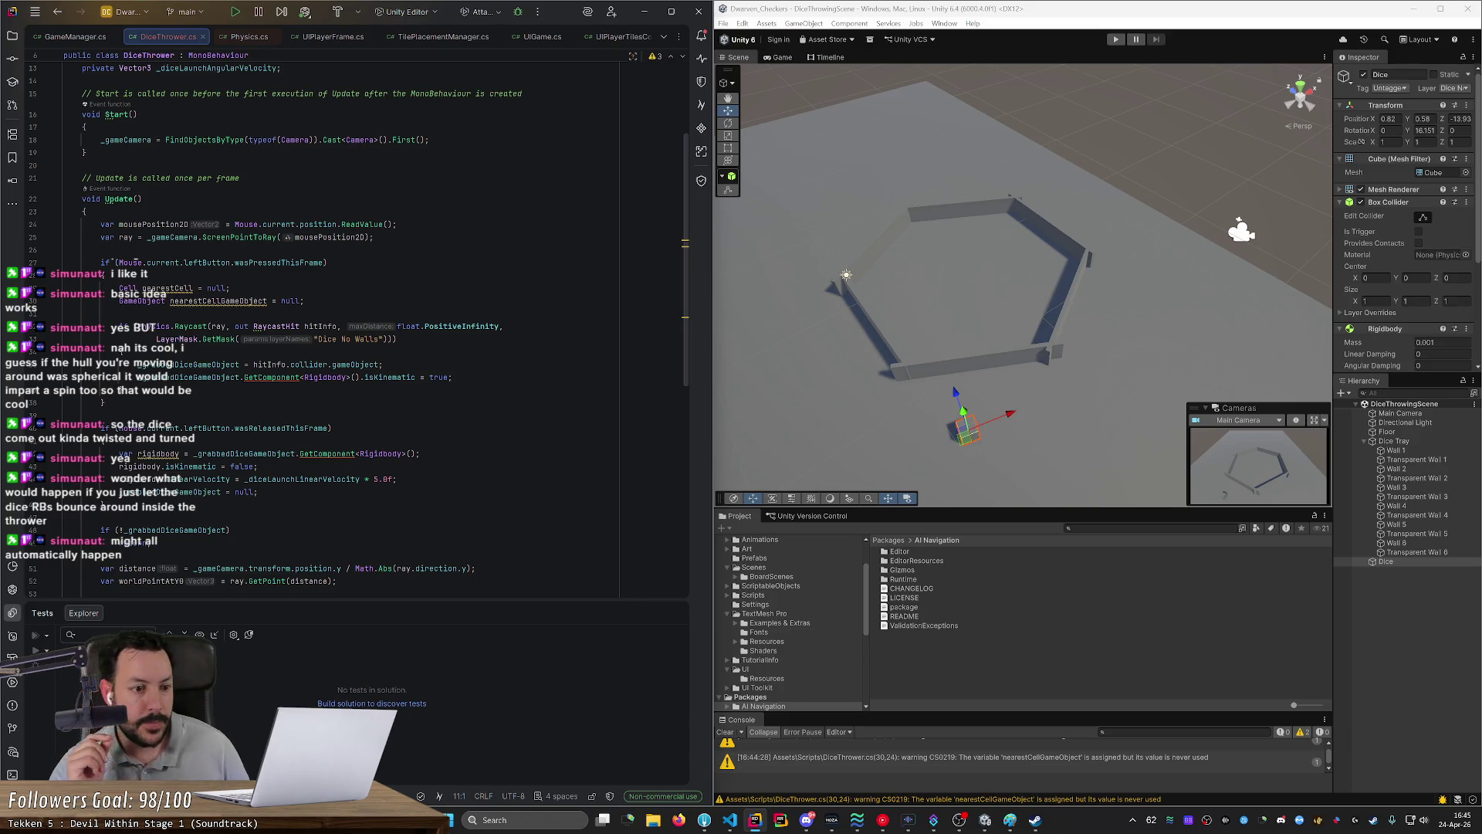
pyautogui.scroll(-8, 113, 262)
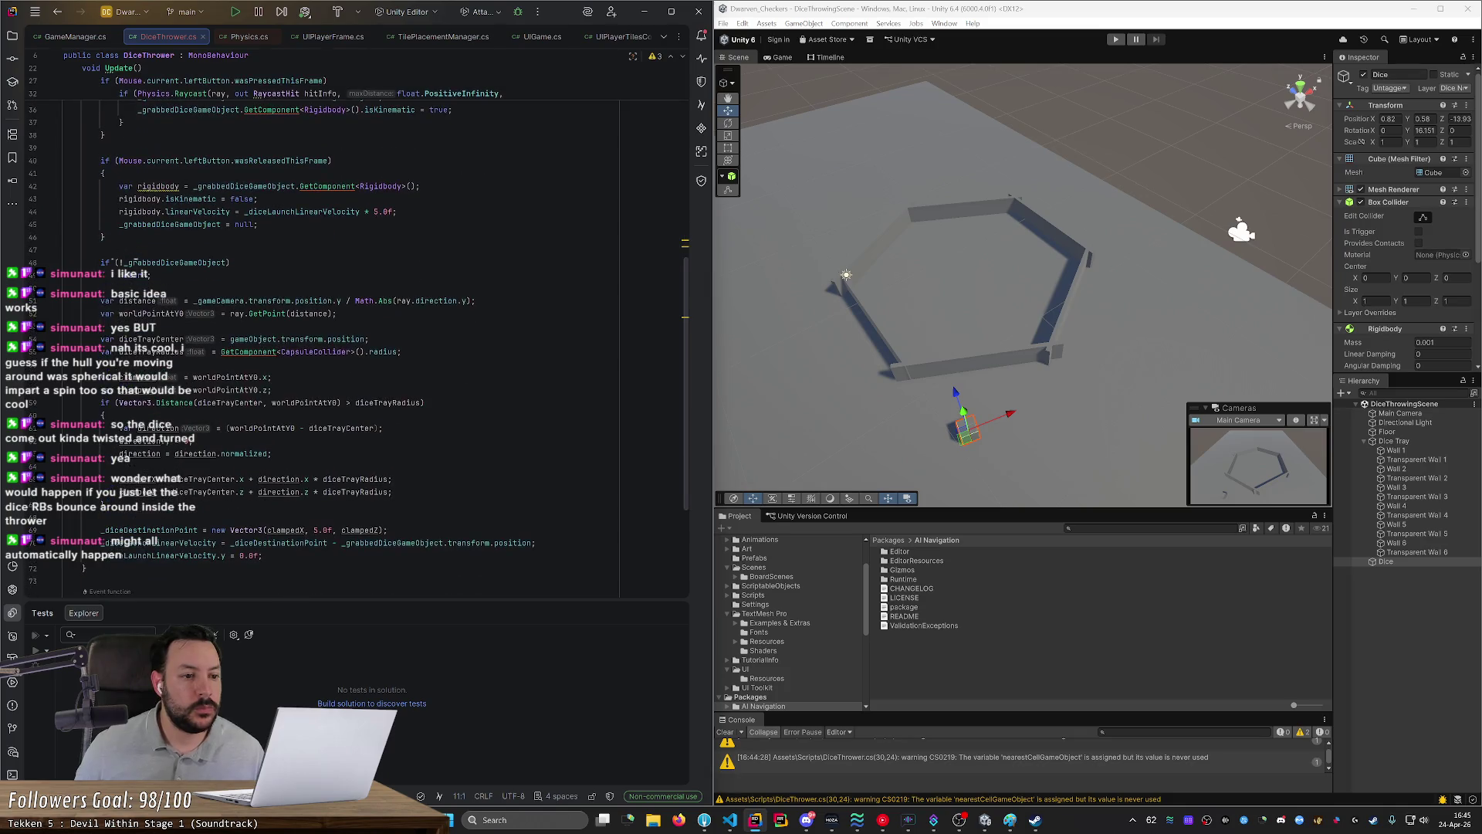
# Step: Open a new line above the destination-point calculation in Update
pyautogui.click(278, 517)
pyautogui.press('Return')
pyautogui.press('Return')
pyautogui.hotkey('ctrl', 'z')
pyautogui.hotkey('ctrl', 'z')
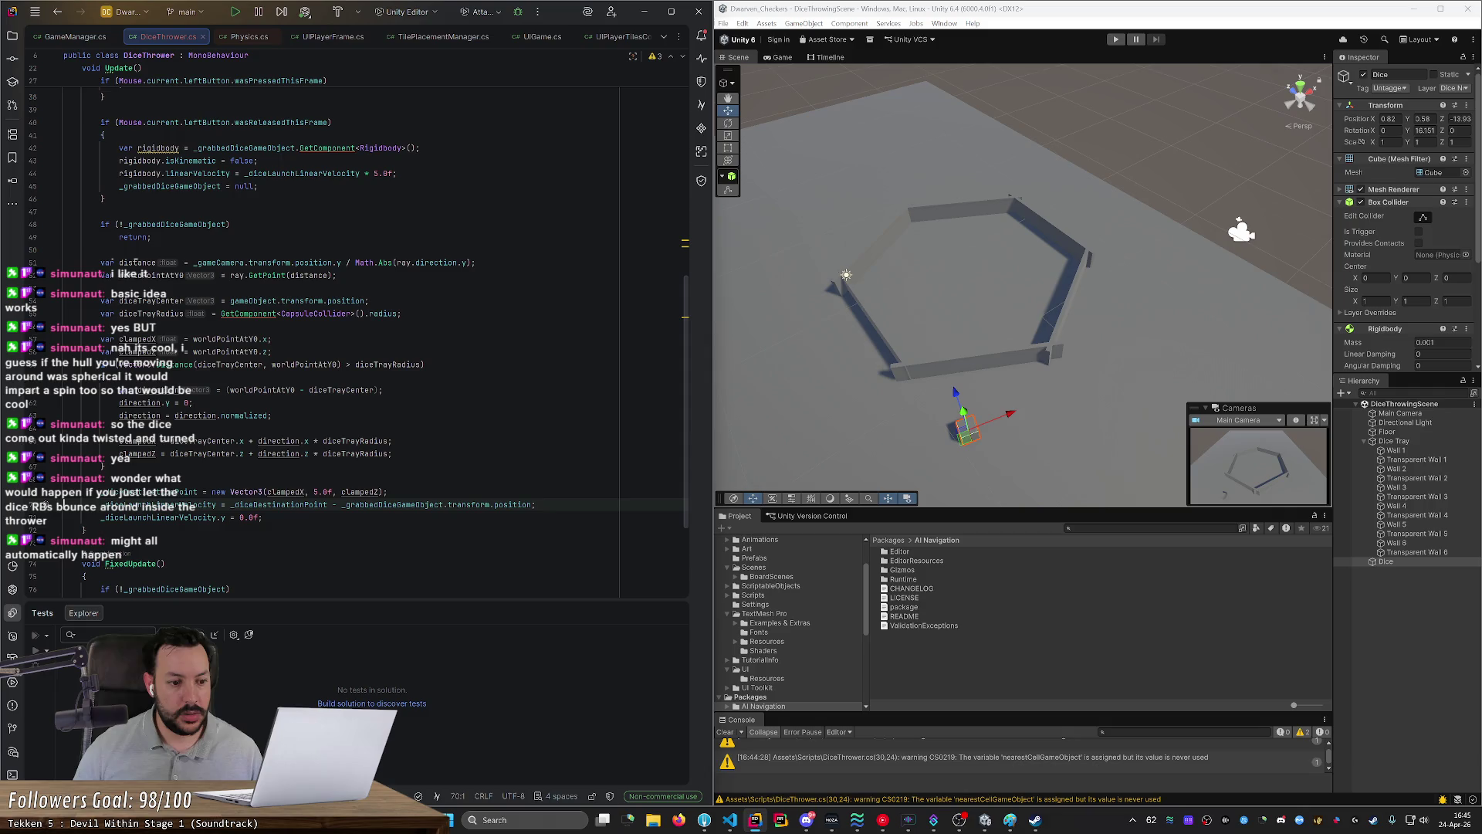
pyautogui.press('Up')
pyautogui.press('Up')
pyautogui.press('Return')
# Step: Declare a local variable assigned from _diceLaunchLinearVelocity and start a line below it
pyautogui.write('v')
pyautogui.press('BackSpace')
pyautogui.write('_diceLaunchLinearVelocity = ')
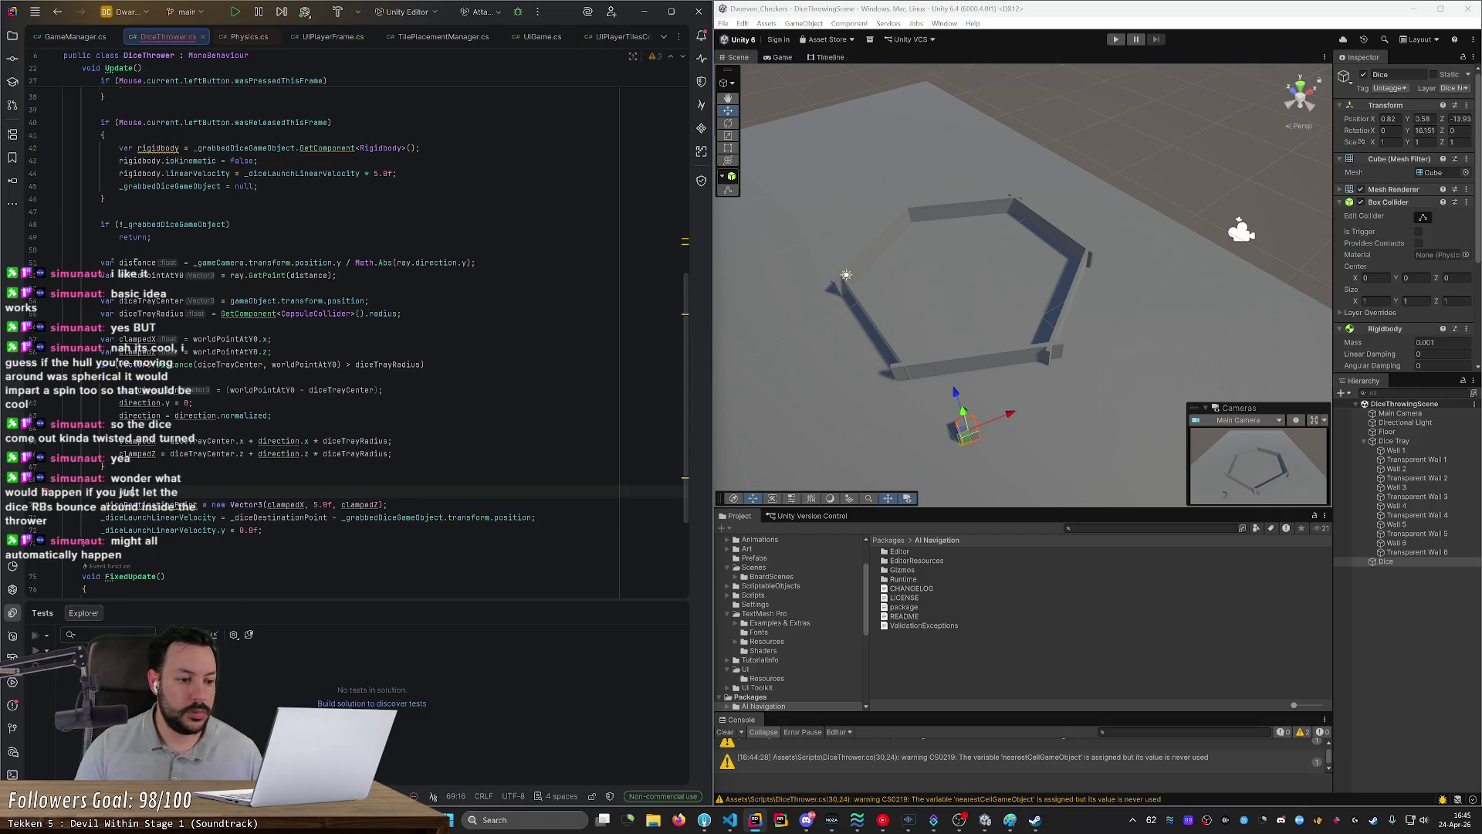
pyautogui.write('_diceLaunchLinearVelocity;')
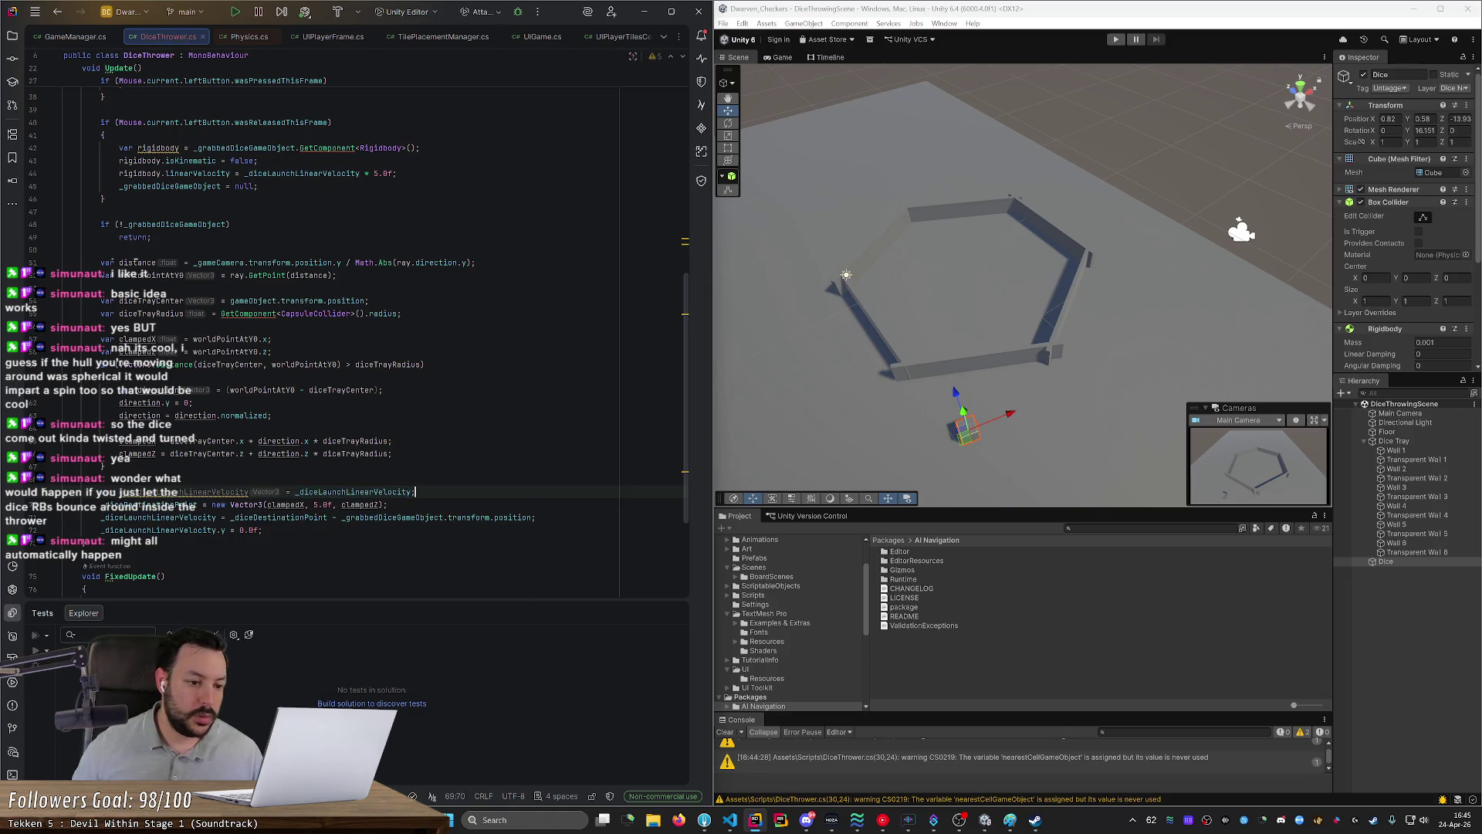
pyautogui.press('Up')
pyautogui.press('Up')
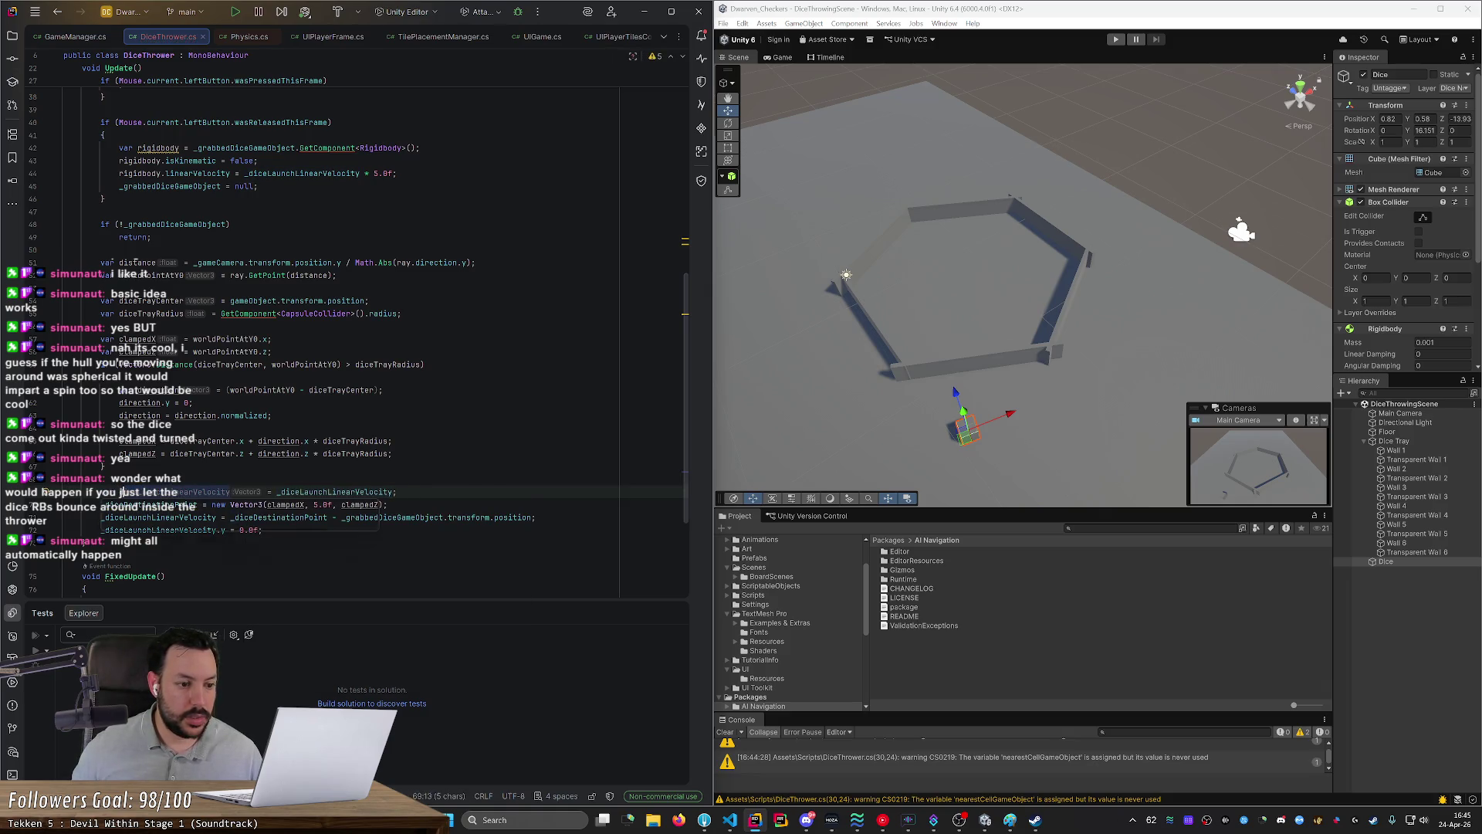
pyautogui.click(138, 492)
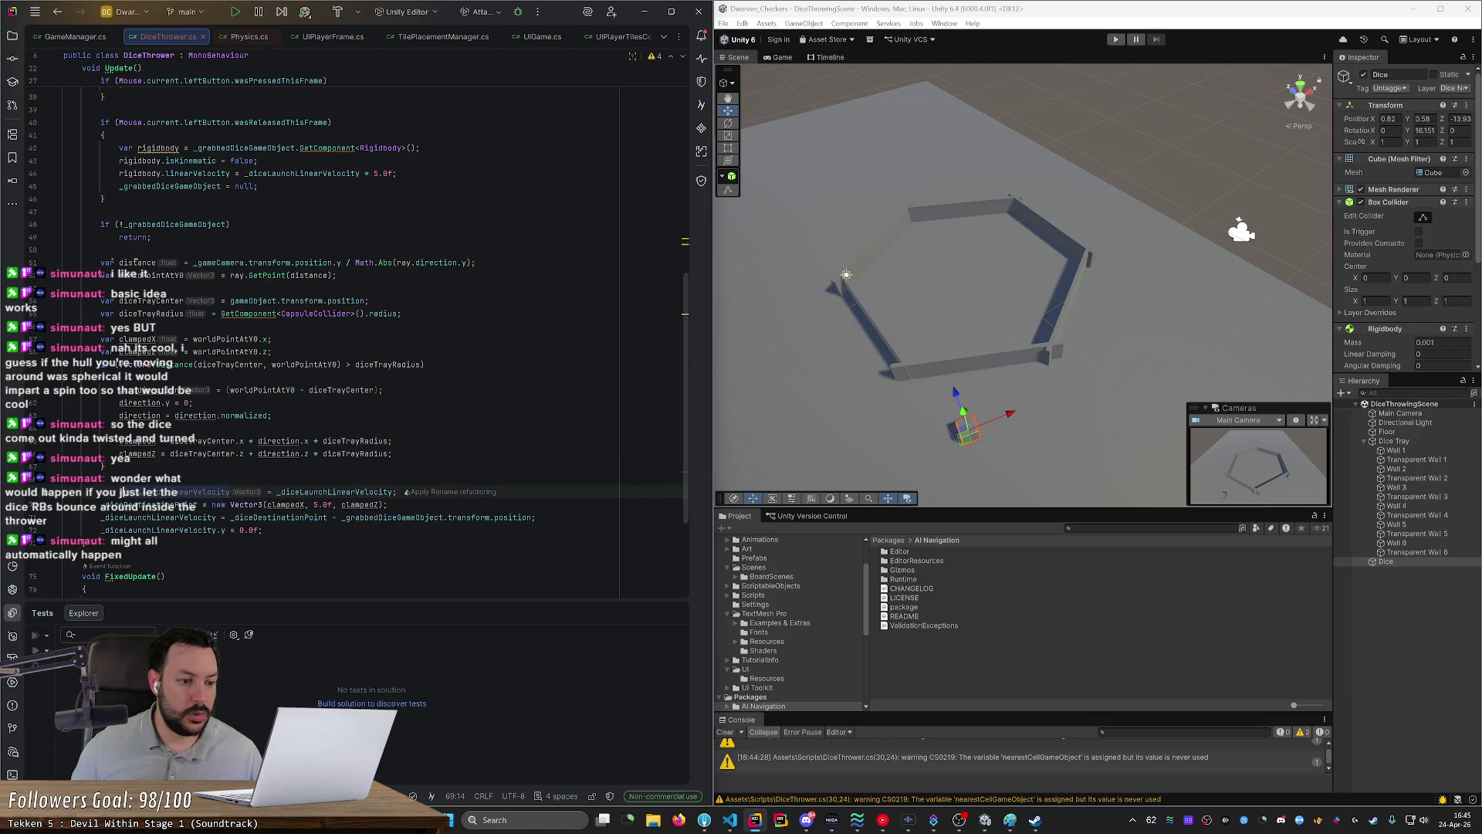
pyautogui.press('End')
pyautogui.press('Return')
pyautogui.press('Home')
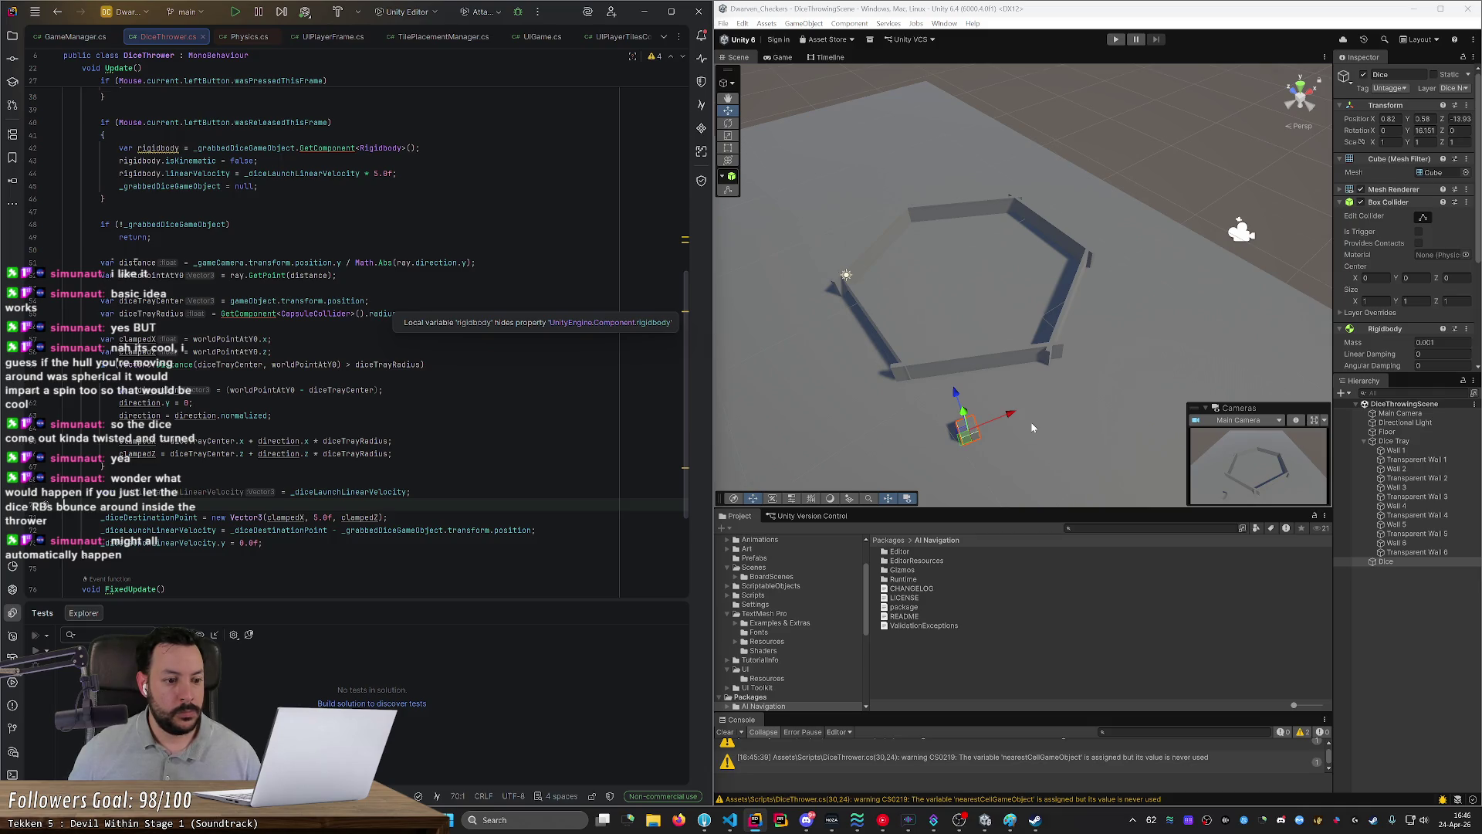
# Step: Add a line after line 73 containing just oldDiceLaunchLinearVelocity
pyautogui.scroll(-2, 1032, 427)
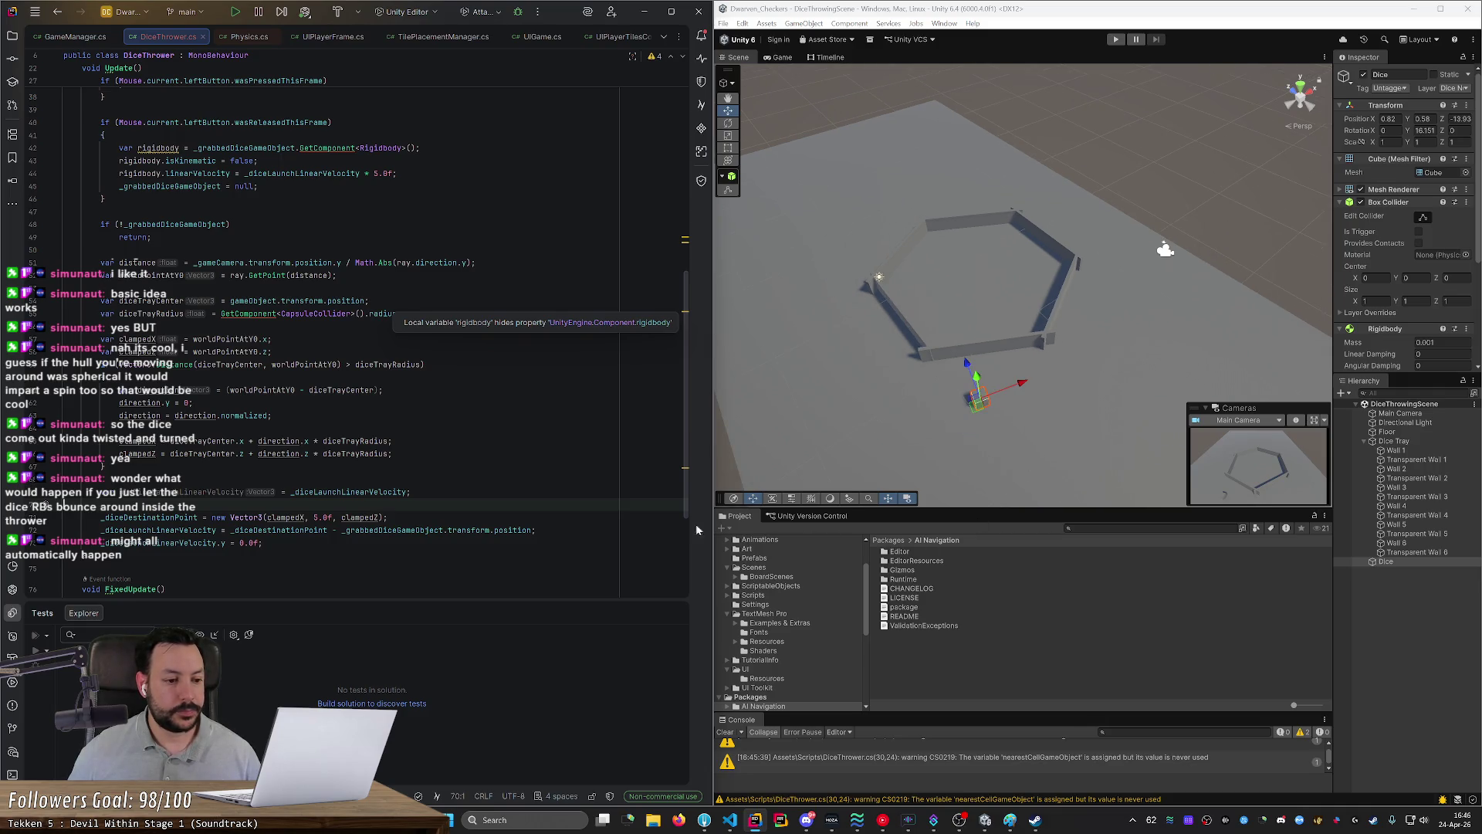
pyautogui.scroll(-3, 386, 348)
pyautogui.click(216, 428)
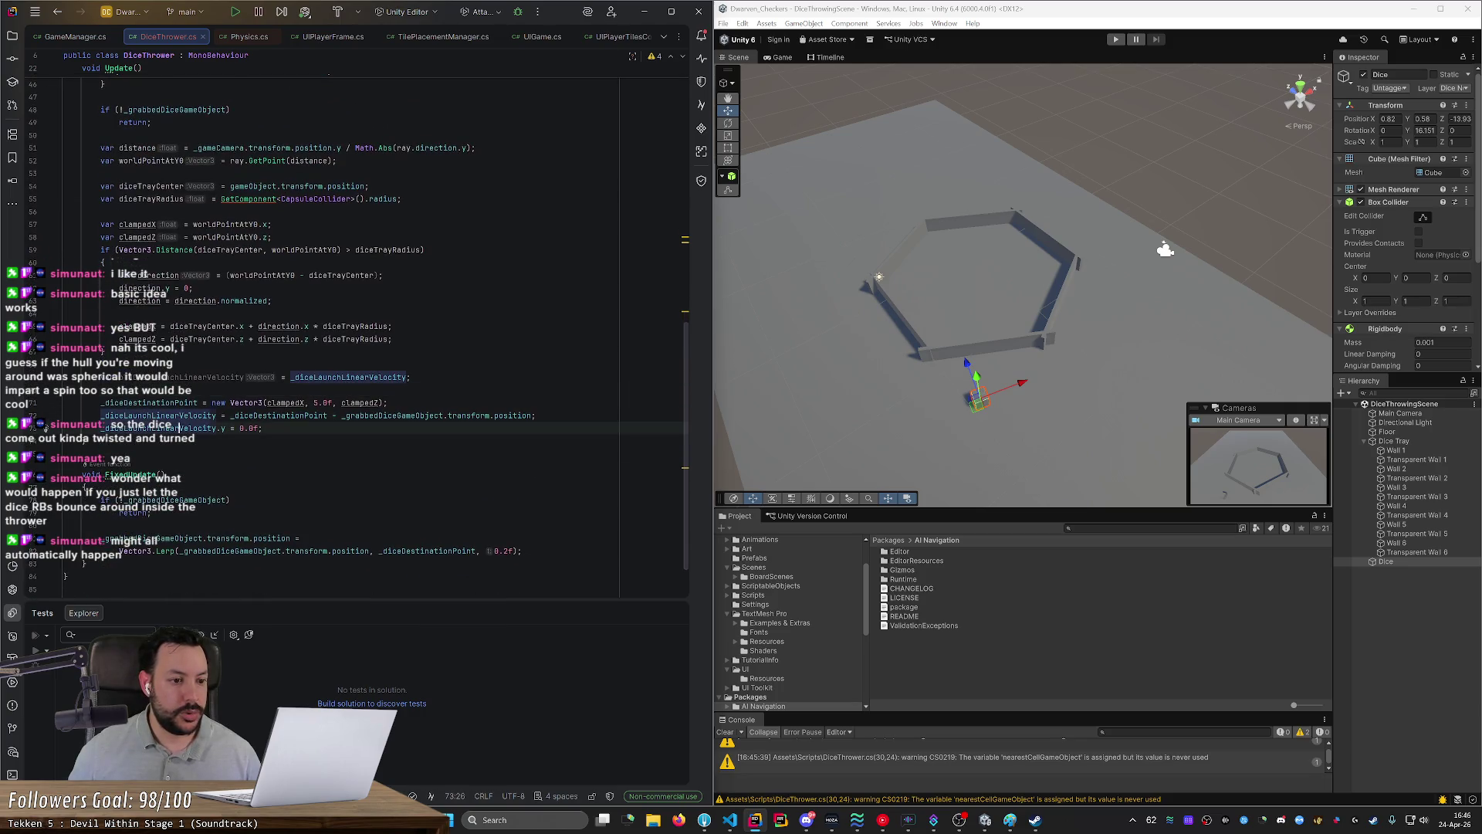
pyautogui.press('End')
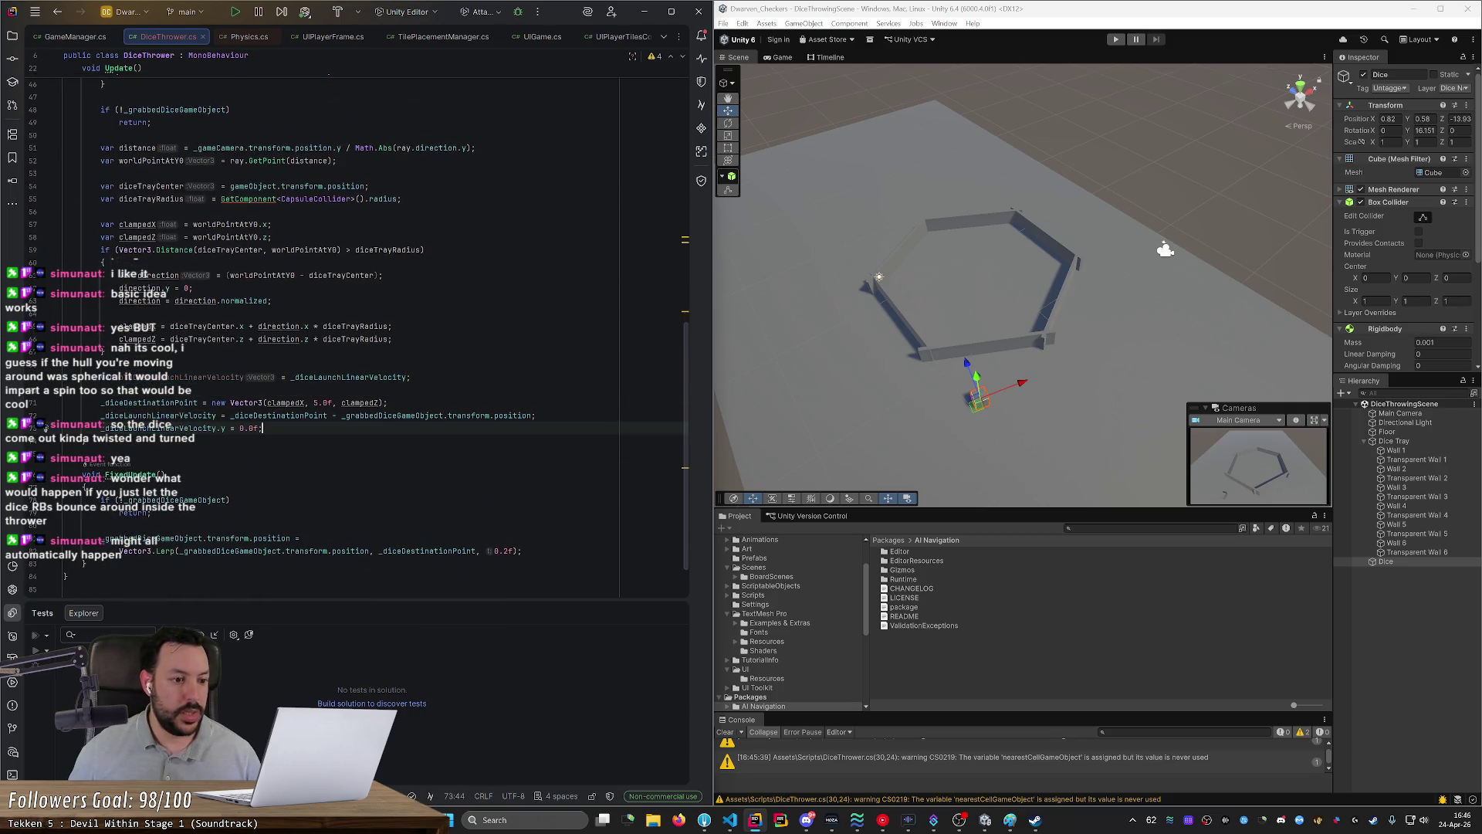
pyautogui.press('Return')
pyautogui.press('Return')
pyautogui.press('Return')
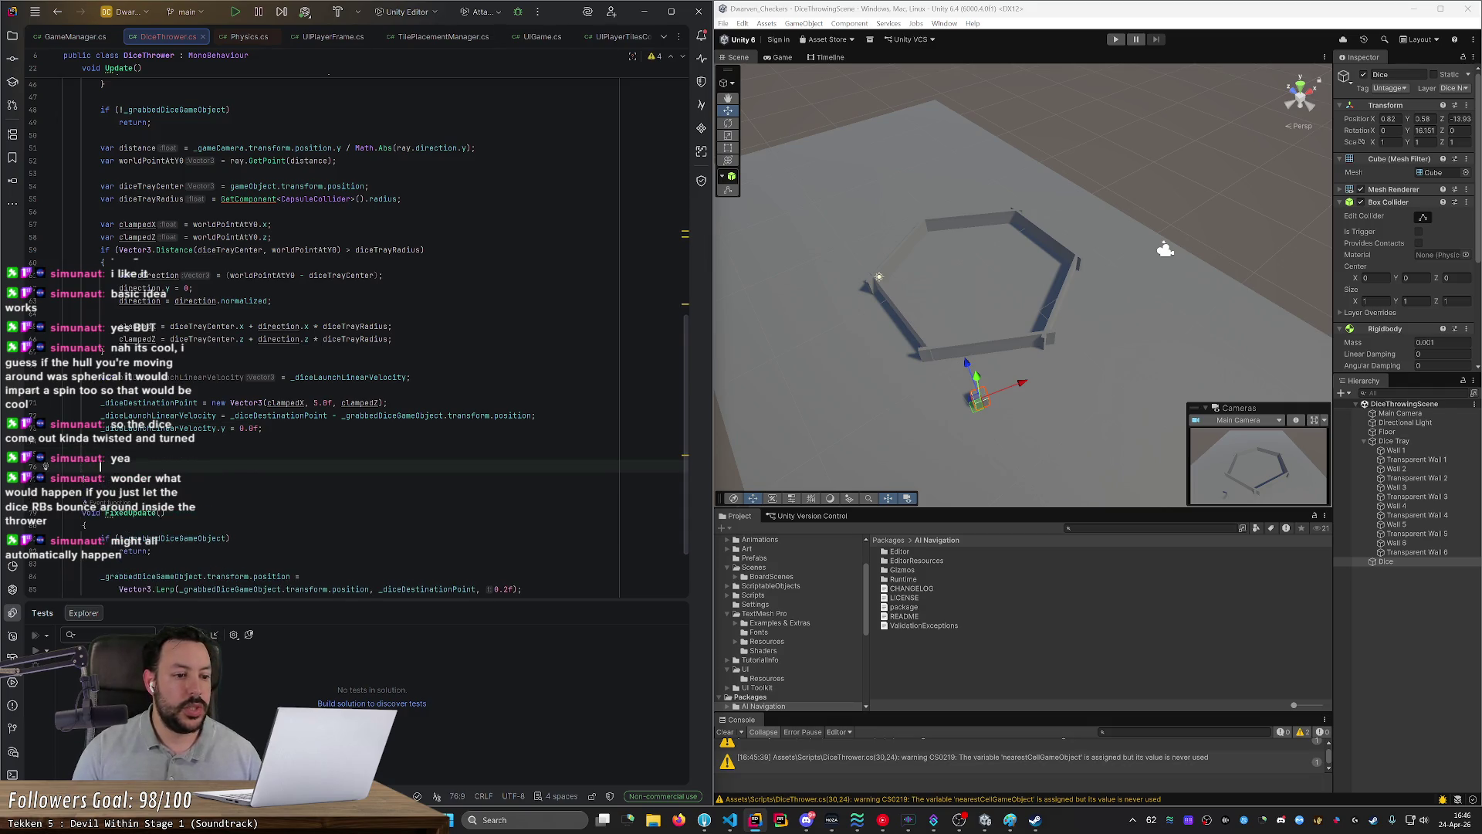
pyautogui.write('oldDiceLaunchLinearVelocity = _diceLaunchLinearVelocity;')
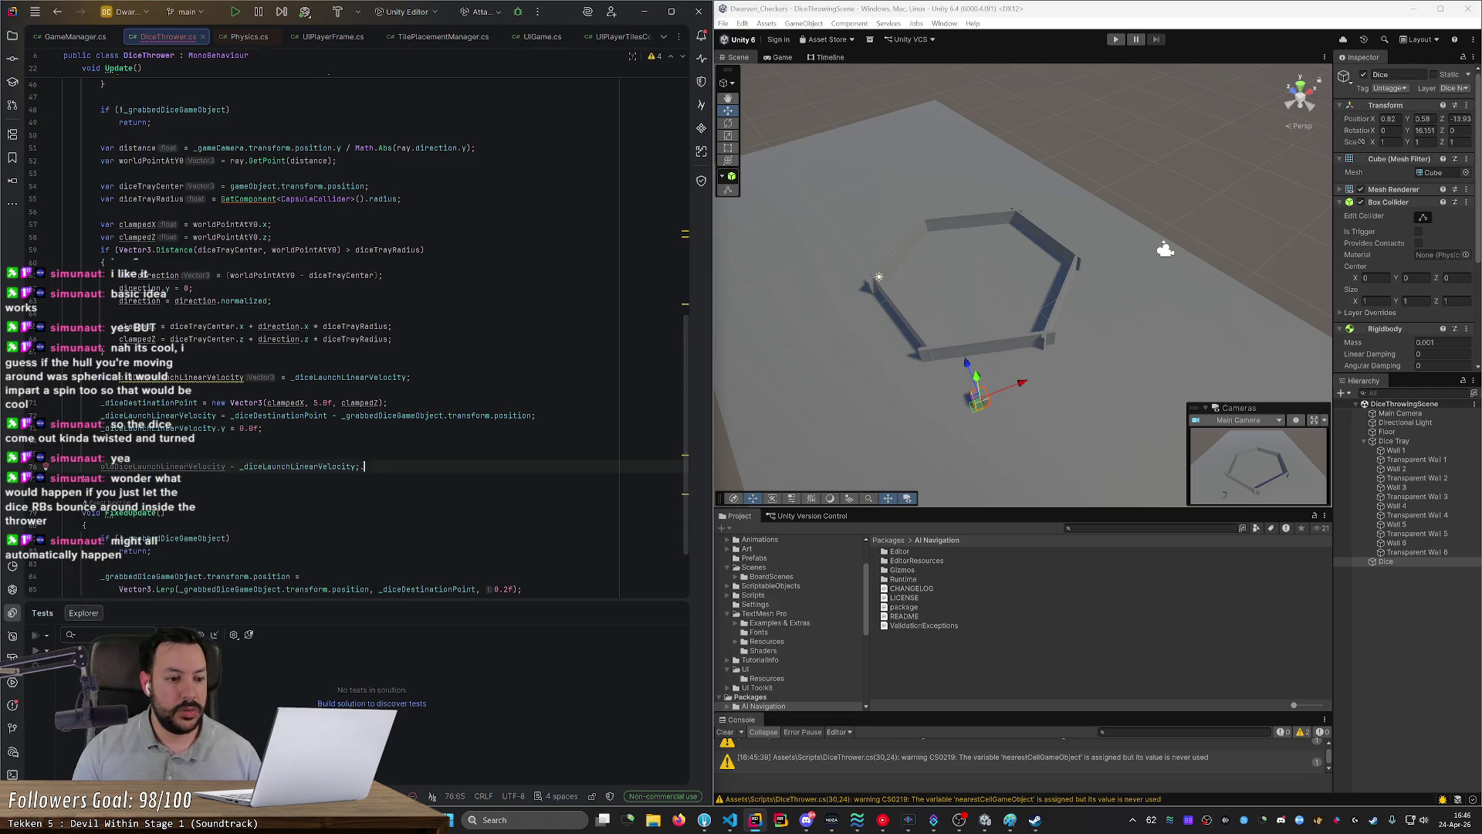
pyautogui.hotkey('ctrl', 'BackSpace')
pyautogui.hotkey('ctrl', 'BackSpace')
pyautogui.hotkey('ctrl', 'BackSpace')
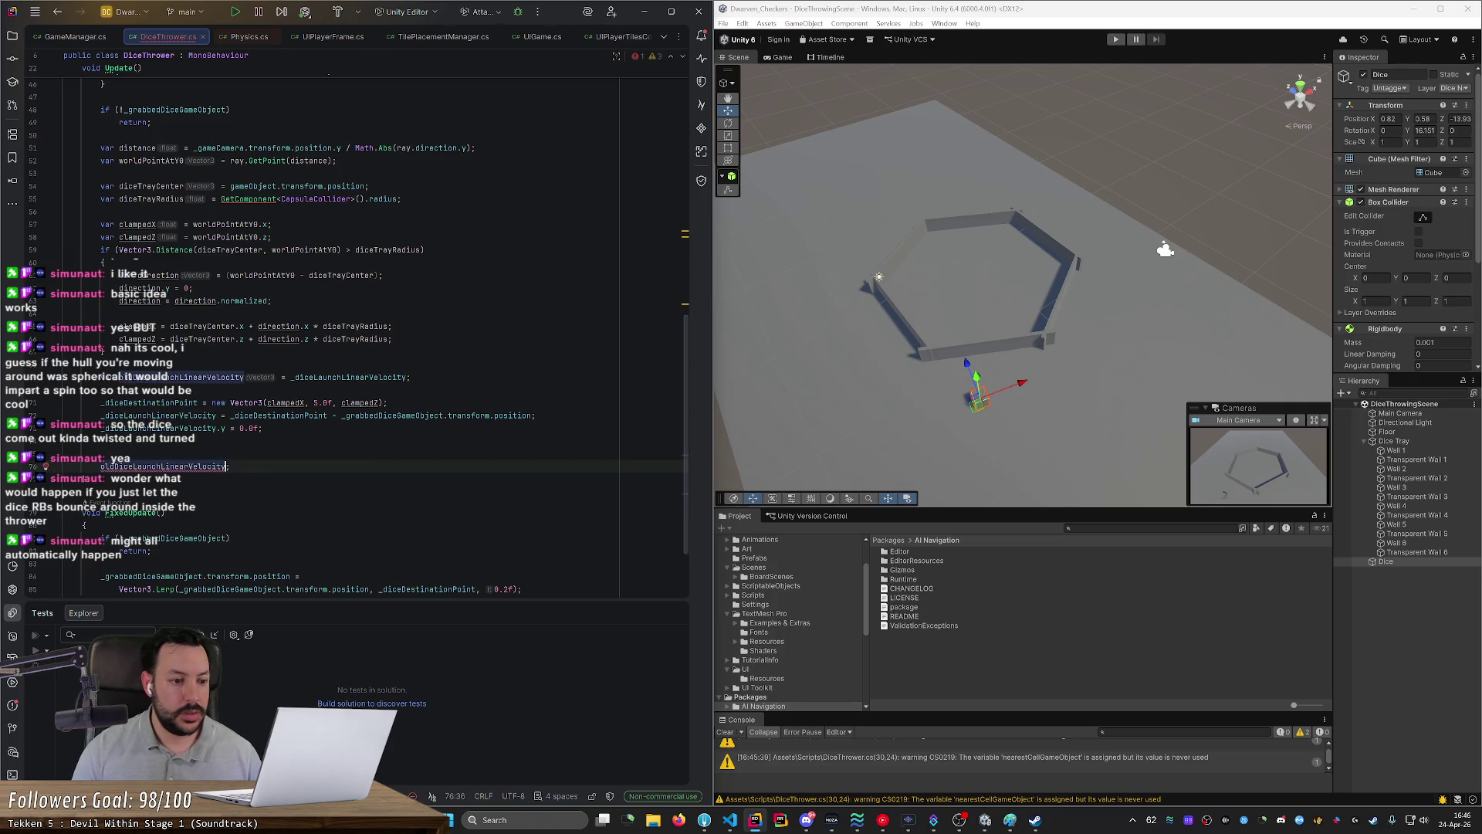
# Step: Append .x.signNum() to the old velocity variable, leaving it flagged as an error
pyautogui.write('.x.')
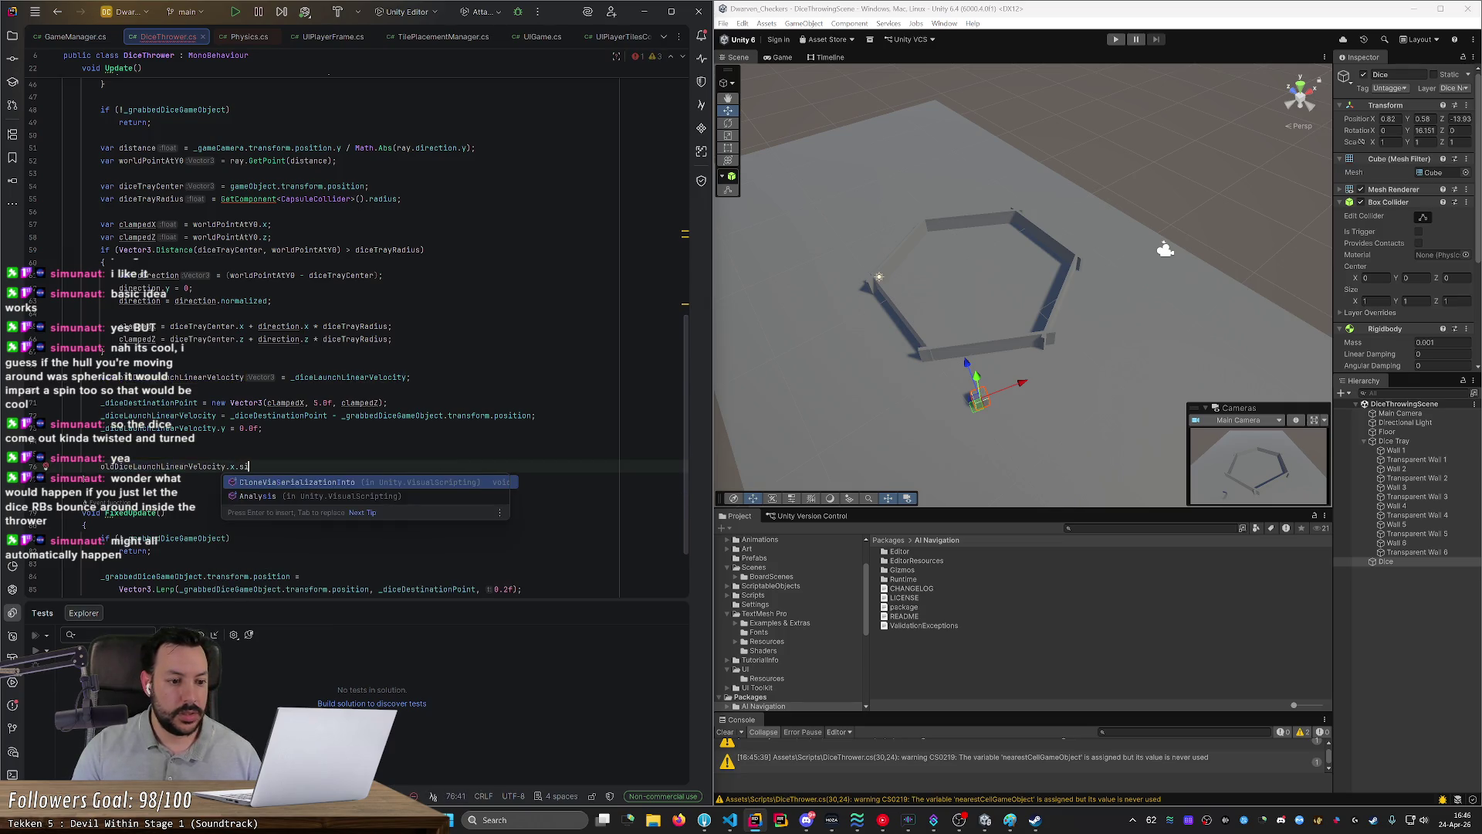
pyautogui.press('Escape')
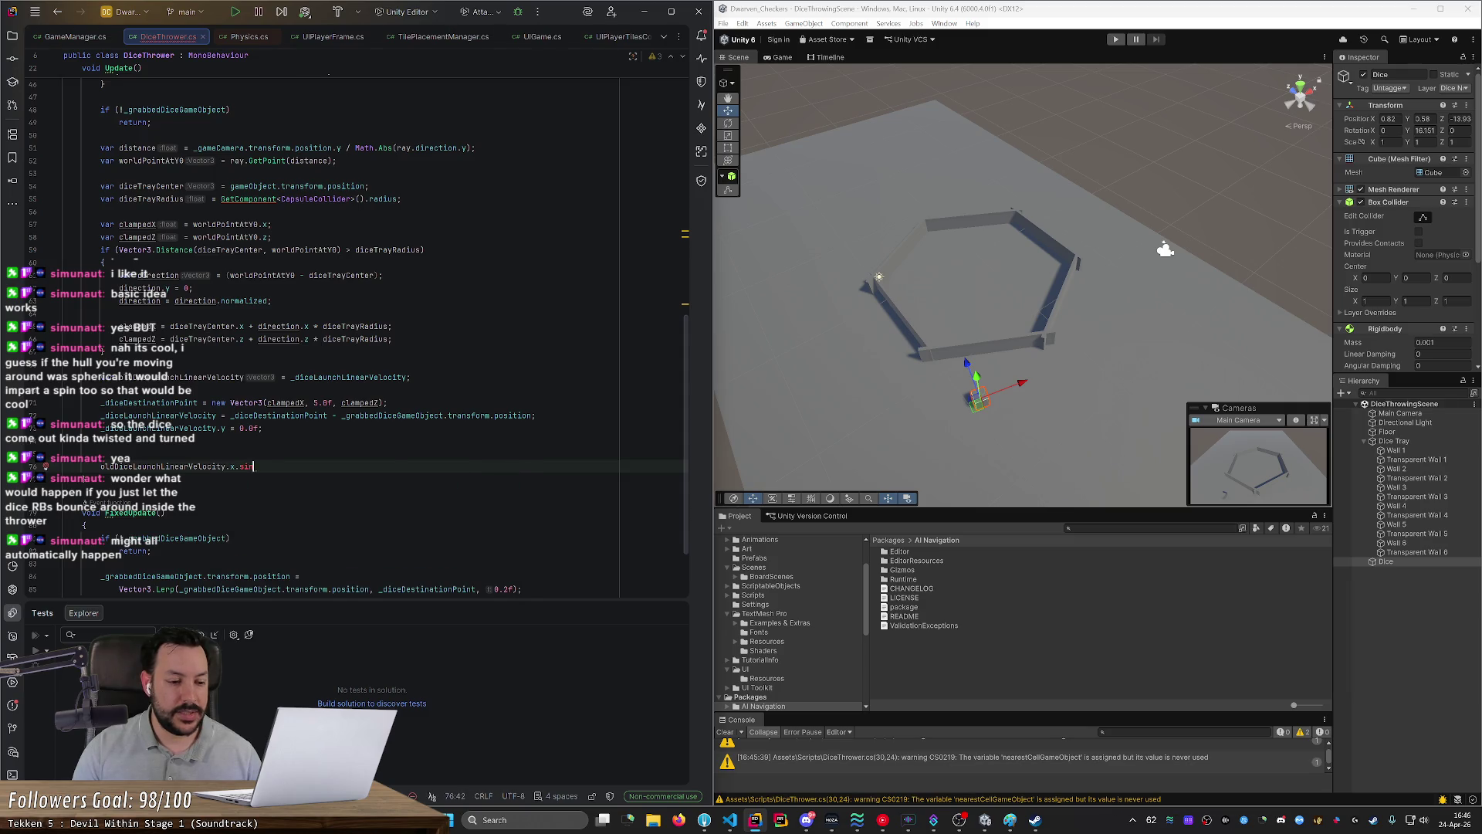
pyautogui.write('s')
pyautogui.press('BackSpace')
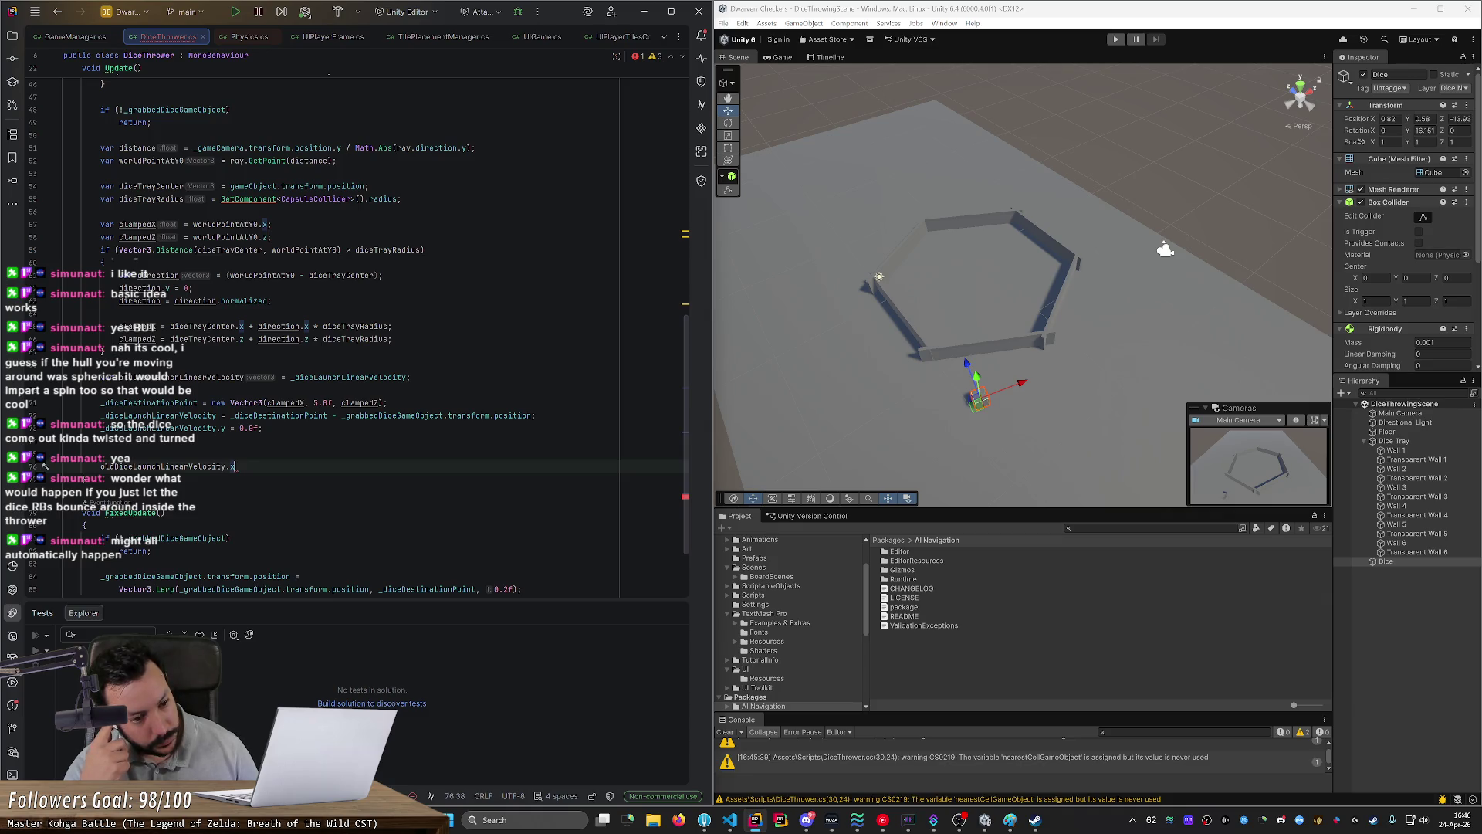
pyautogui.write('.')
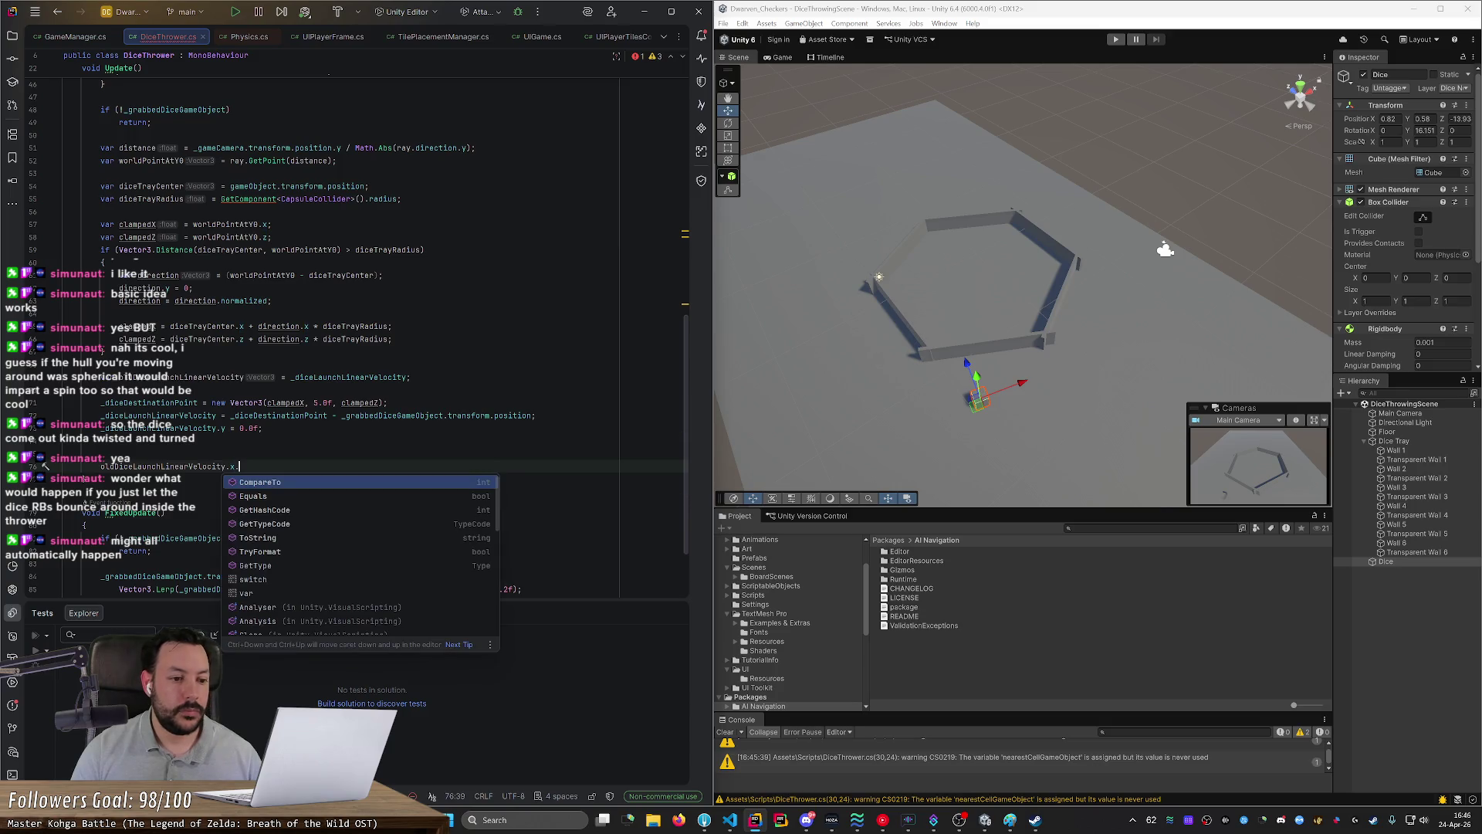
pyautogui.write('sign')
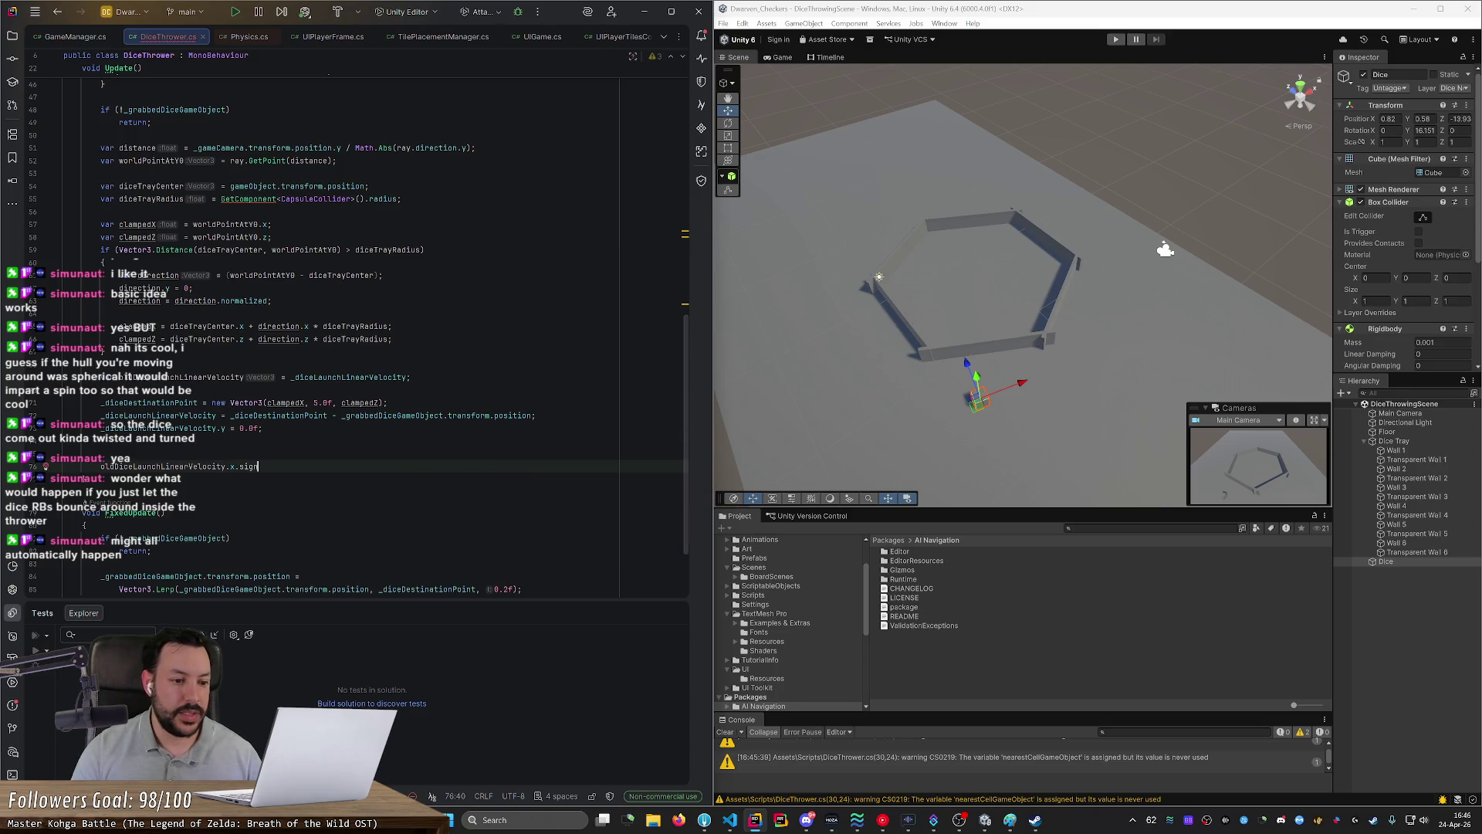
pyautogui.write('Num()')
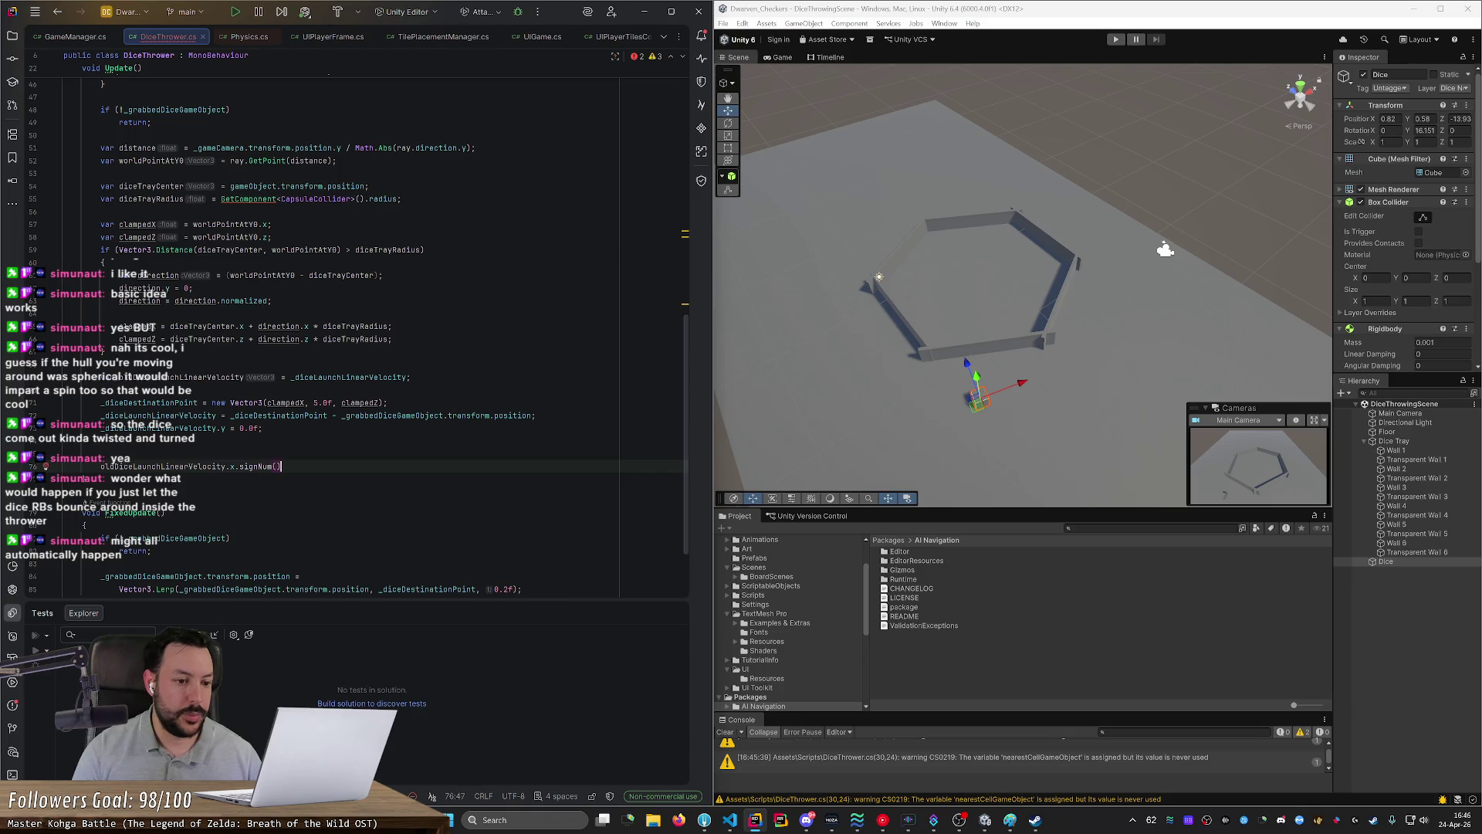
pyautogui.hotkey('ctrl', 'shift', 'Left')
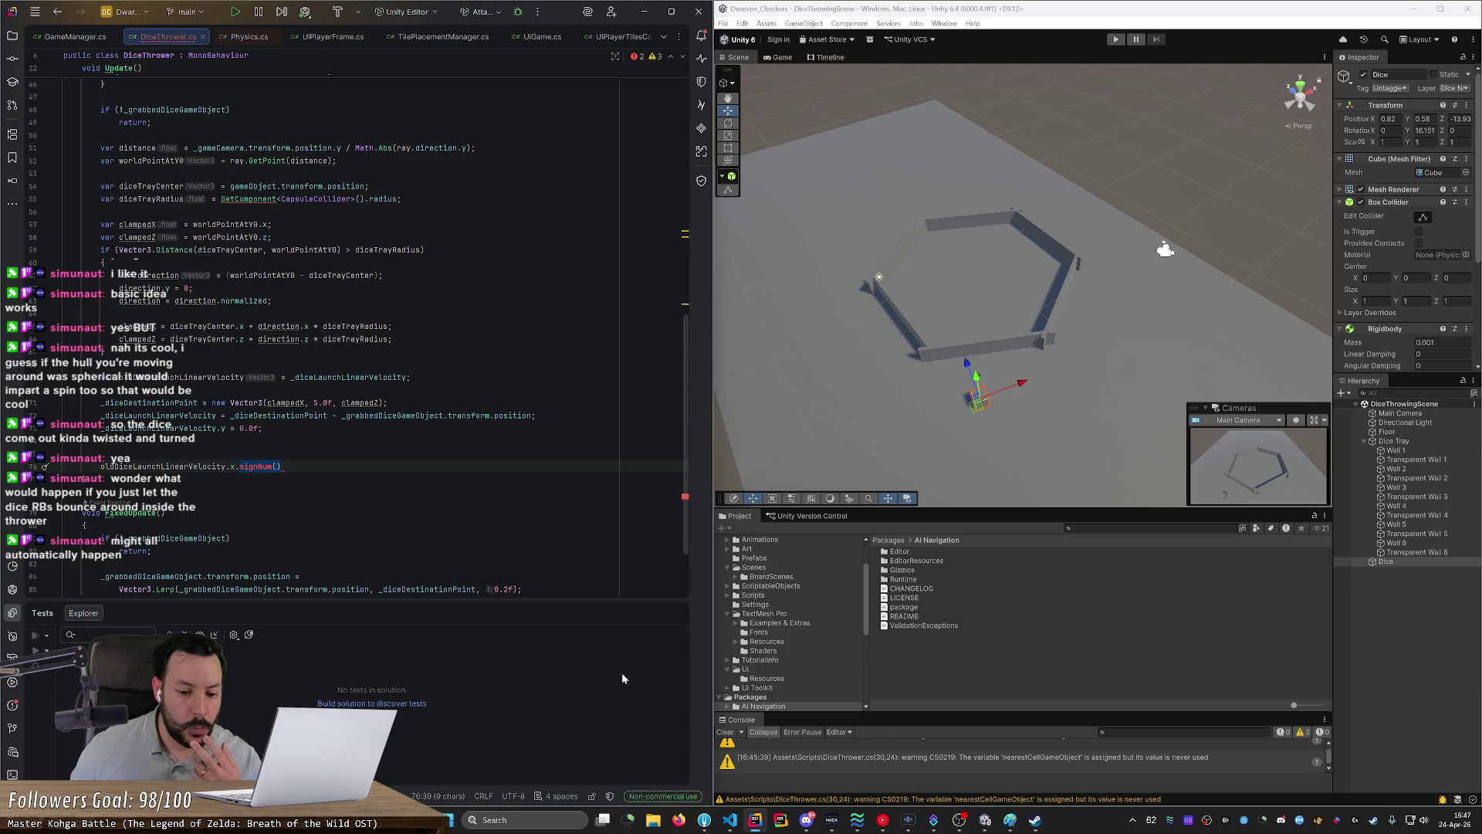
pyautogui.click(678, 820)
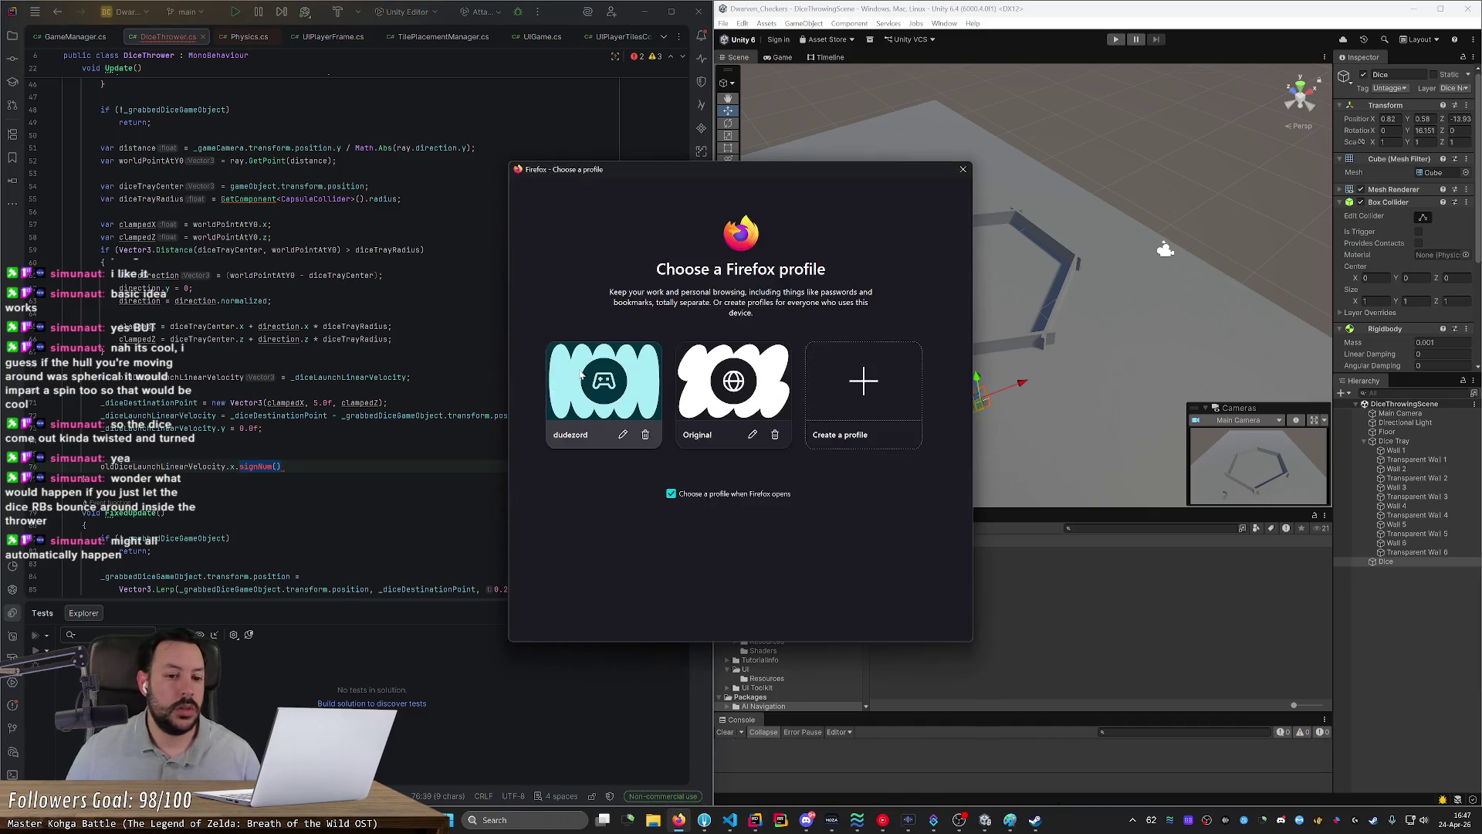
# Step: Search Google for 'c# sign value' in Firefox, then switch back to Rider
pyautogui.click(577, 370)
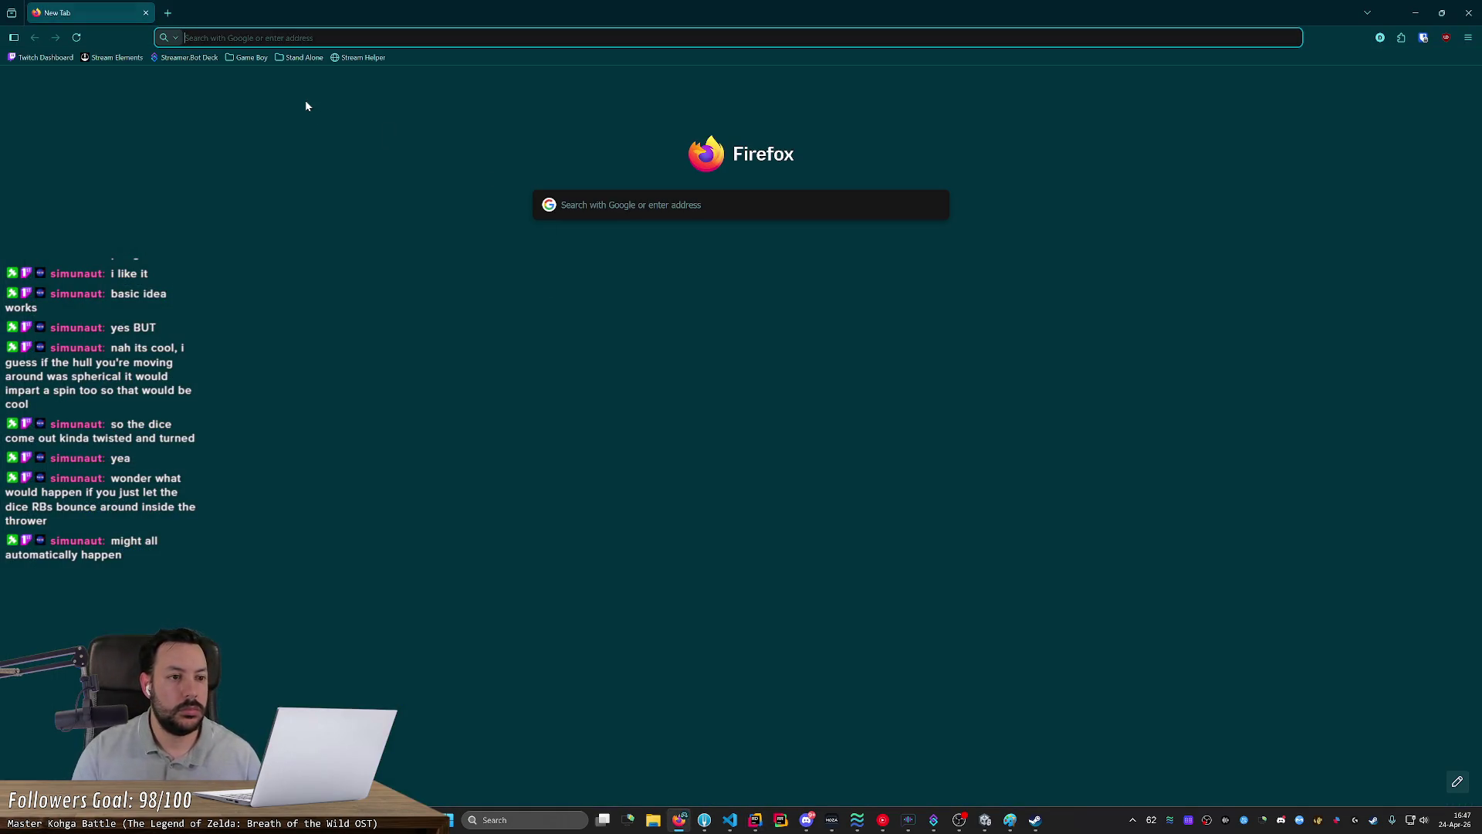
pyautogui.write('c# sign')
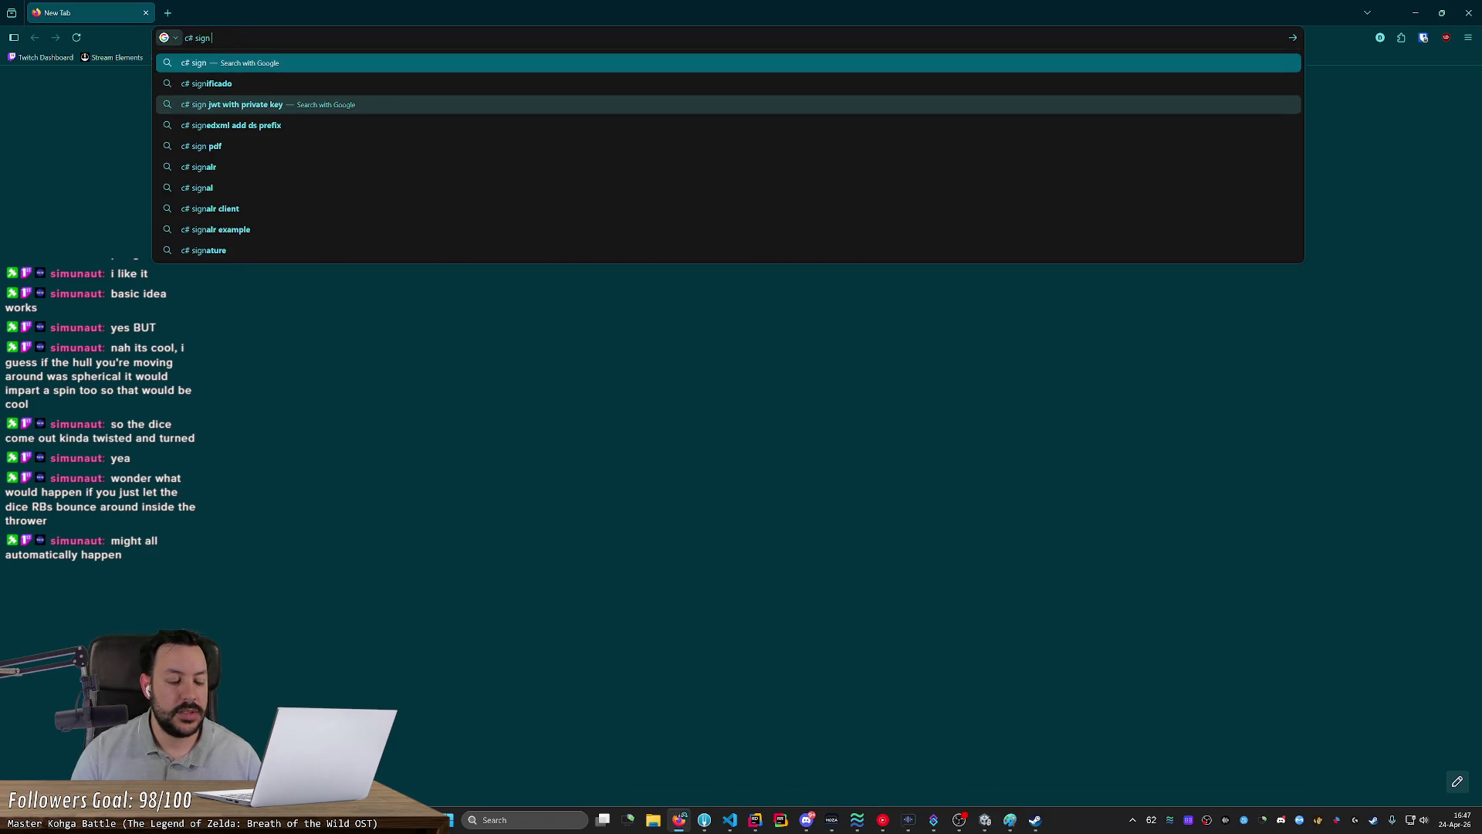
pyautogui.write(' value')
pyautogui.press('Return')
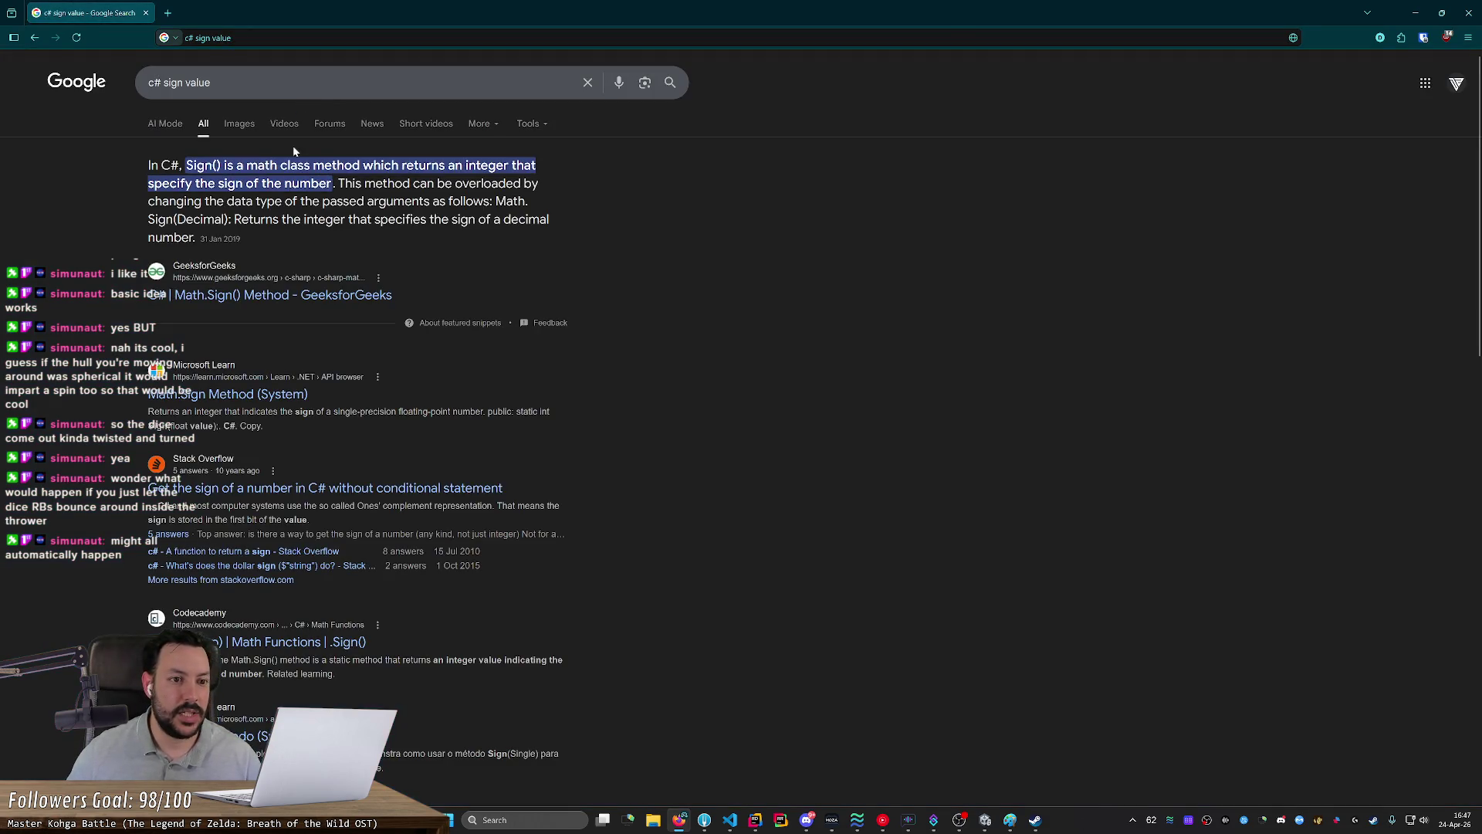
pyautogui.hotkey('alt', 'Tab')
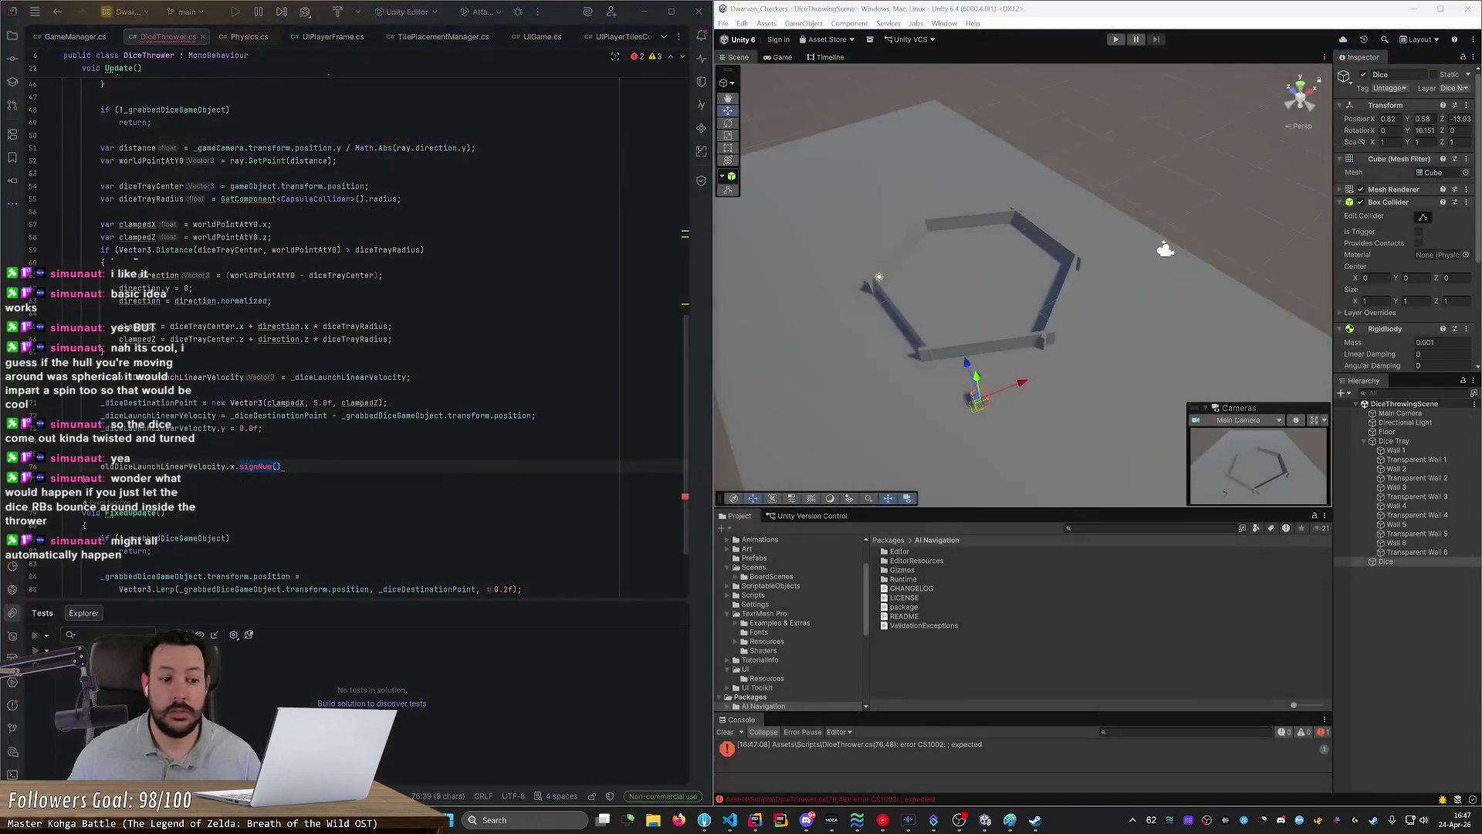
# Step: Rewrite line 76 to compare Math.Sign of the old x component != Math.Sign of _diceLaunchLinearVelocity
pyautogui.press('BackSpace')
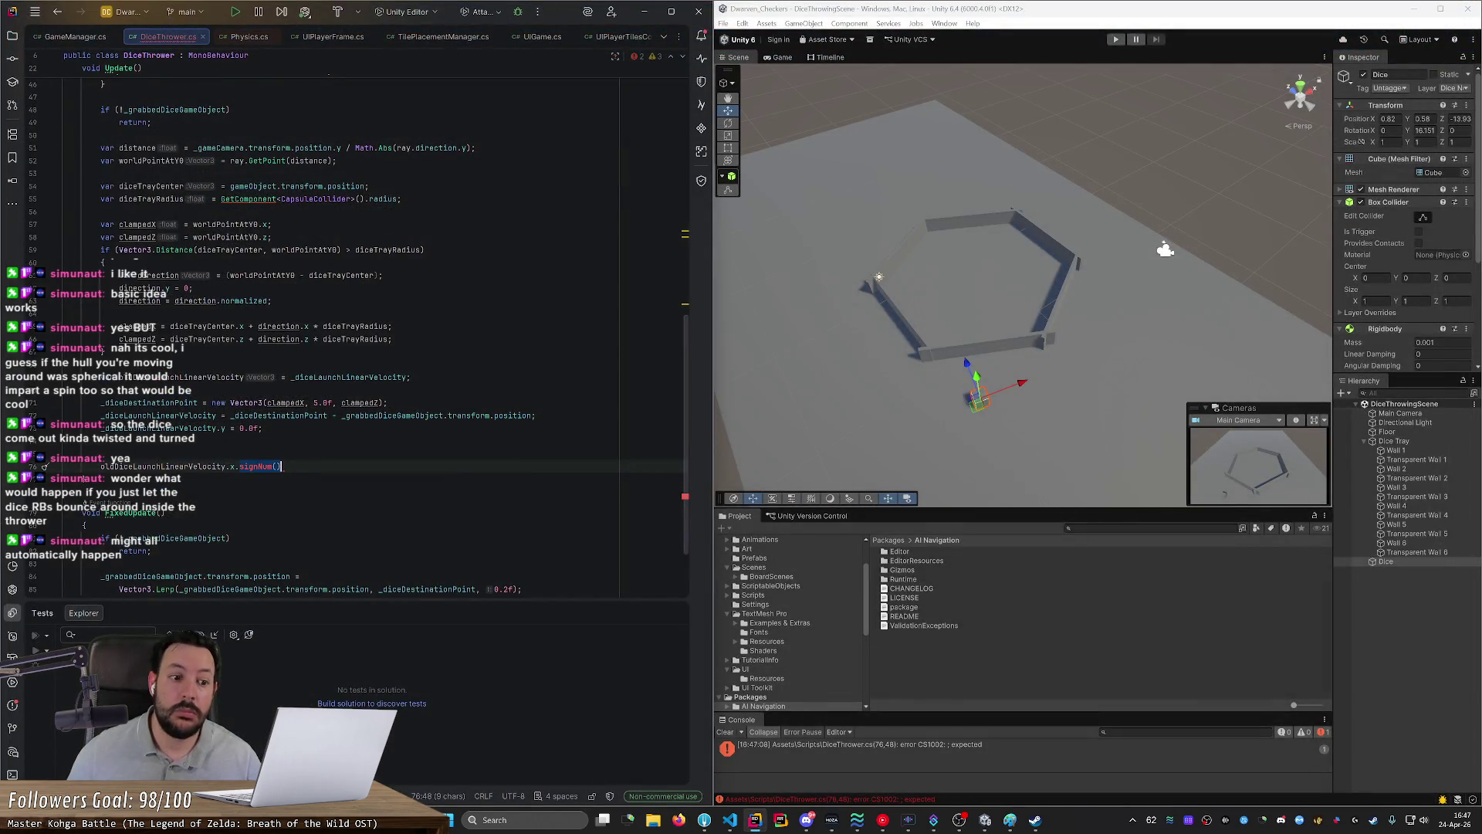
pyautogui.hotkey('ctrl', 'space')
pyautogui.press('Escape')
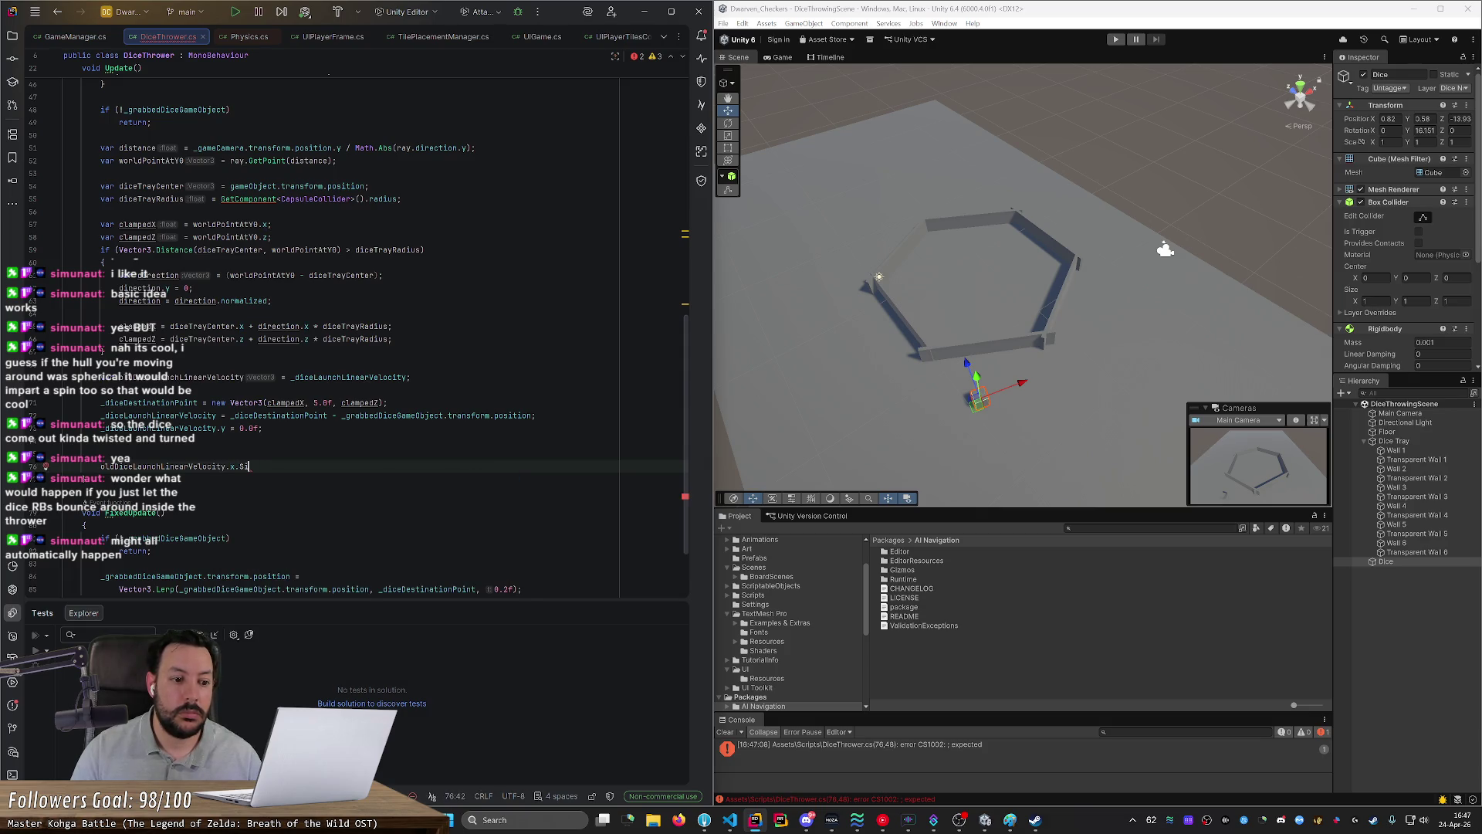
pyautogui.press('Left')
pyautogui.press('Left')
pyautogui.press('Left')
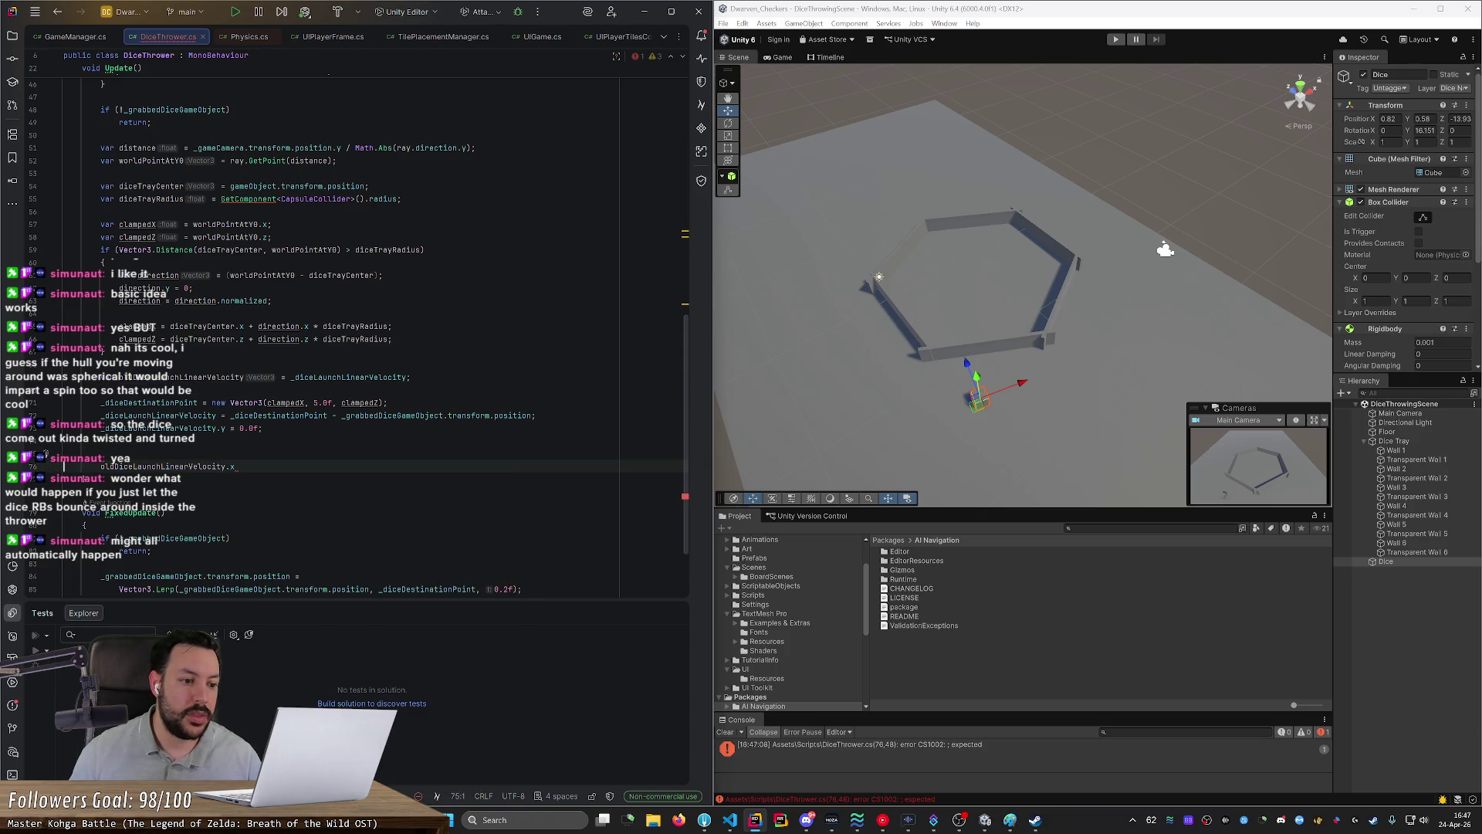
pyautogui.write('Math.S')
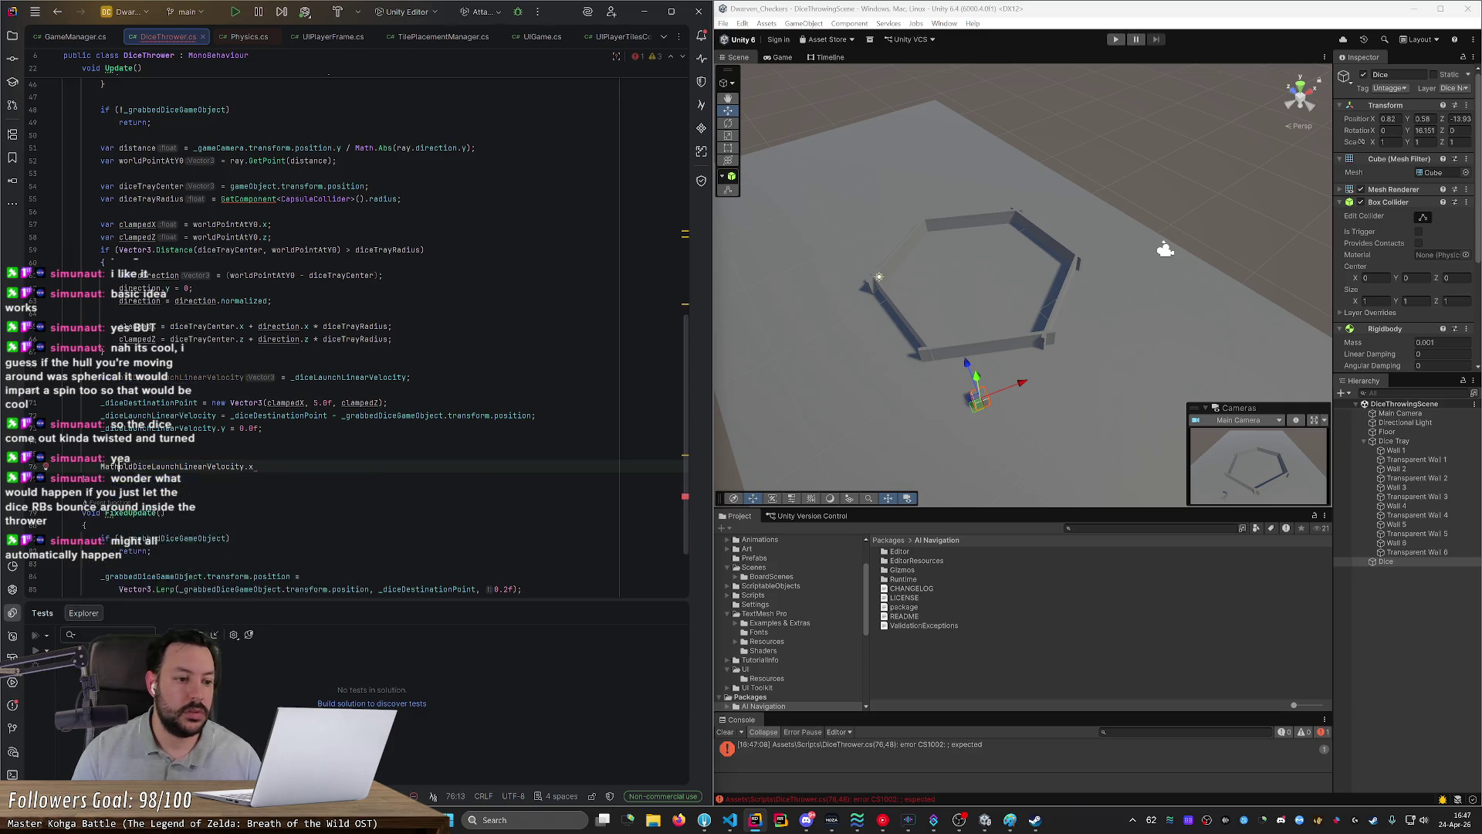
pyautogui.write('ign')
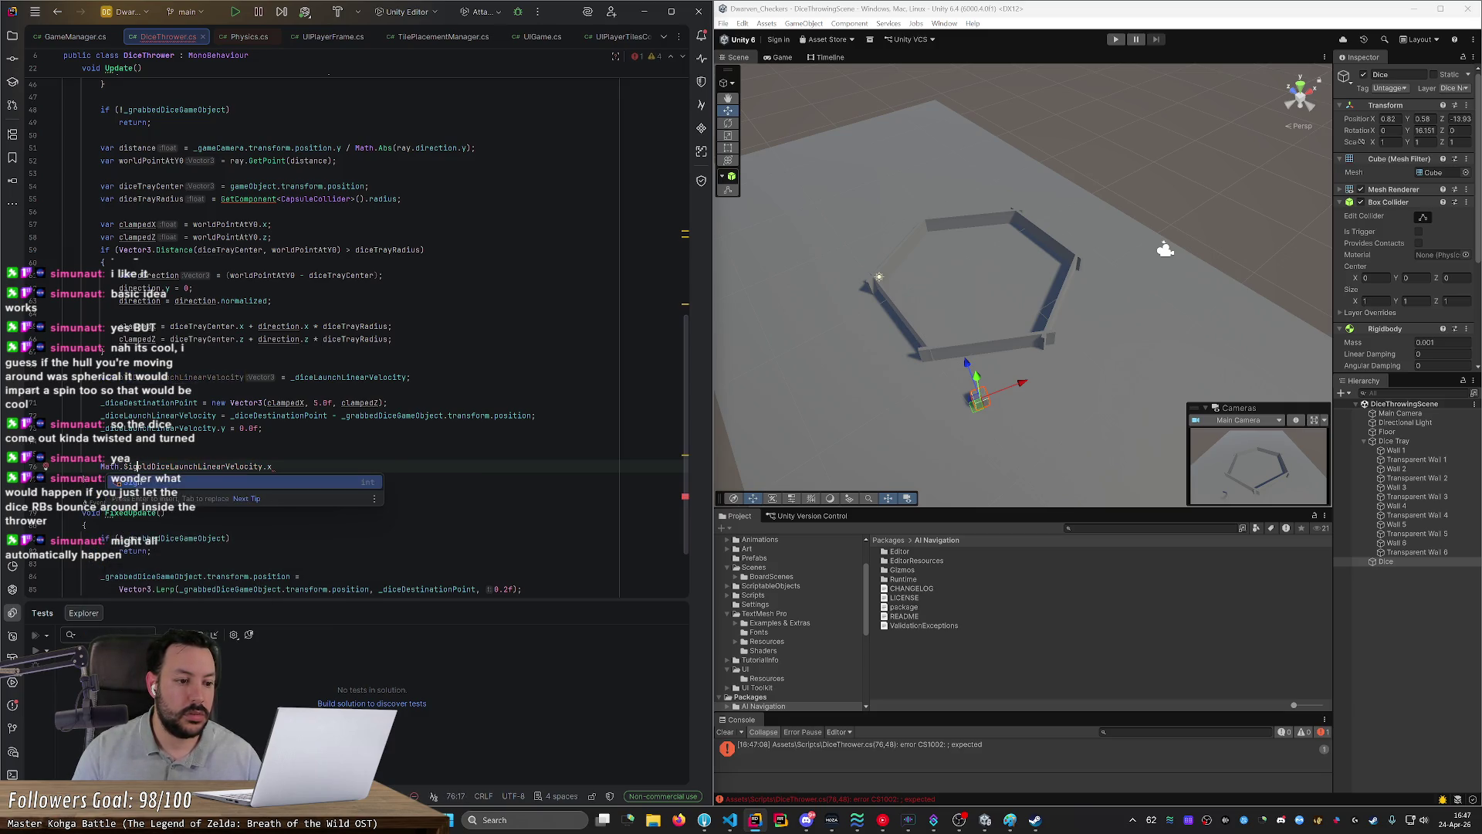
pyautogui.write('(')
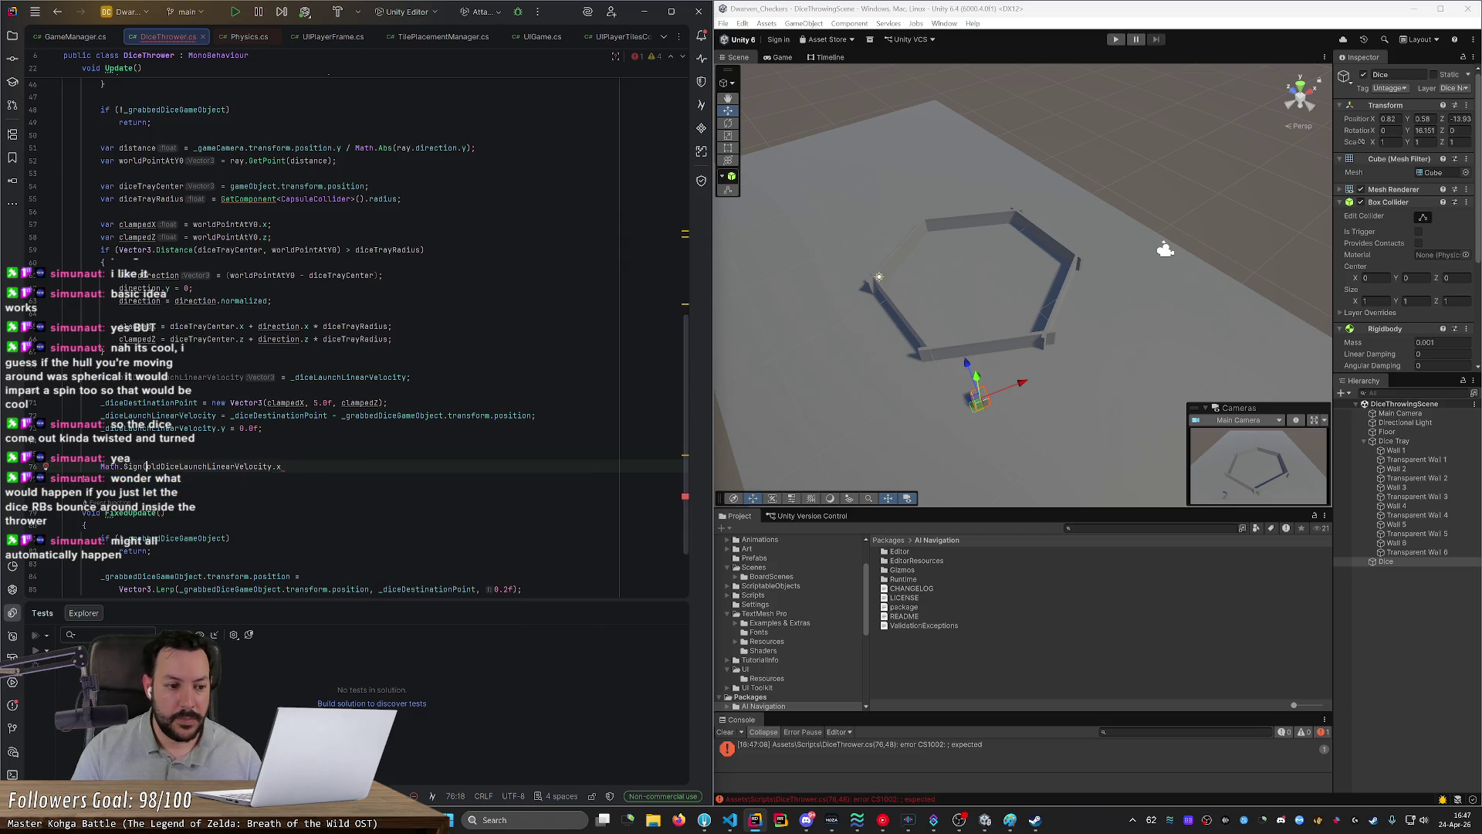
pyautogui.press('End')
pyautogui.write(')')
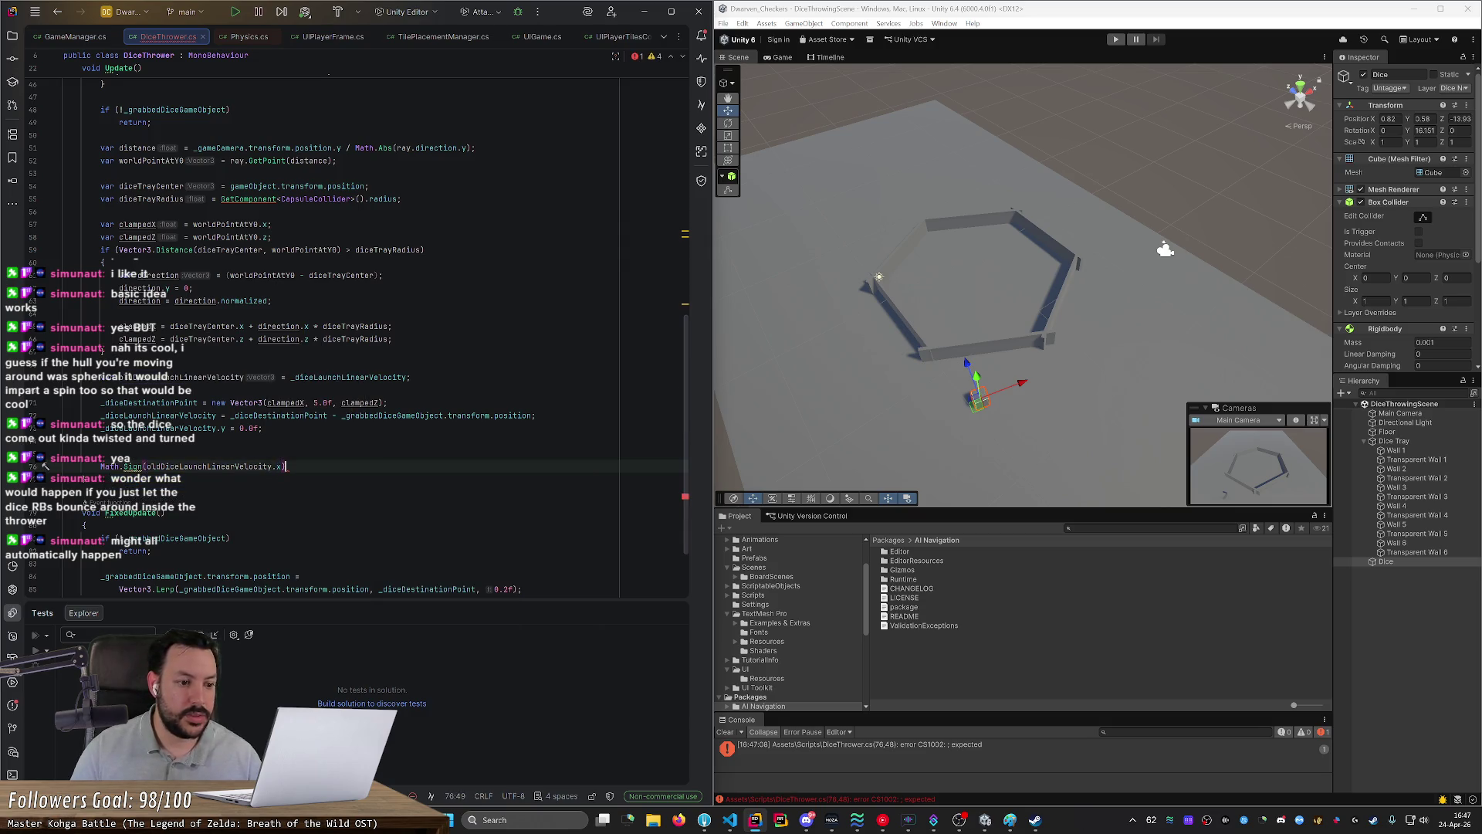
pyautogui.write(') !=')
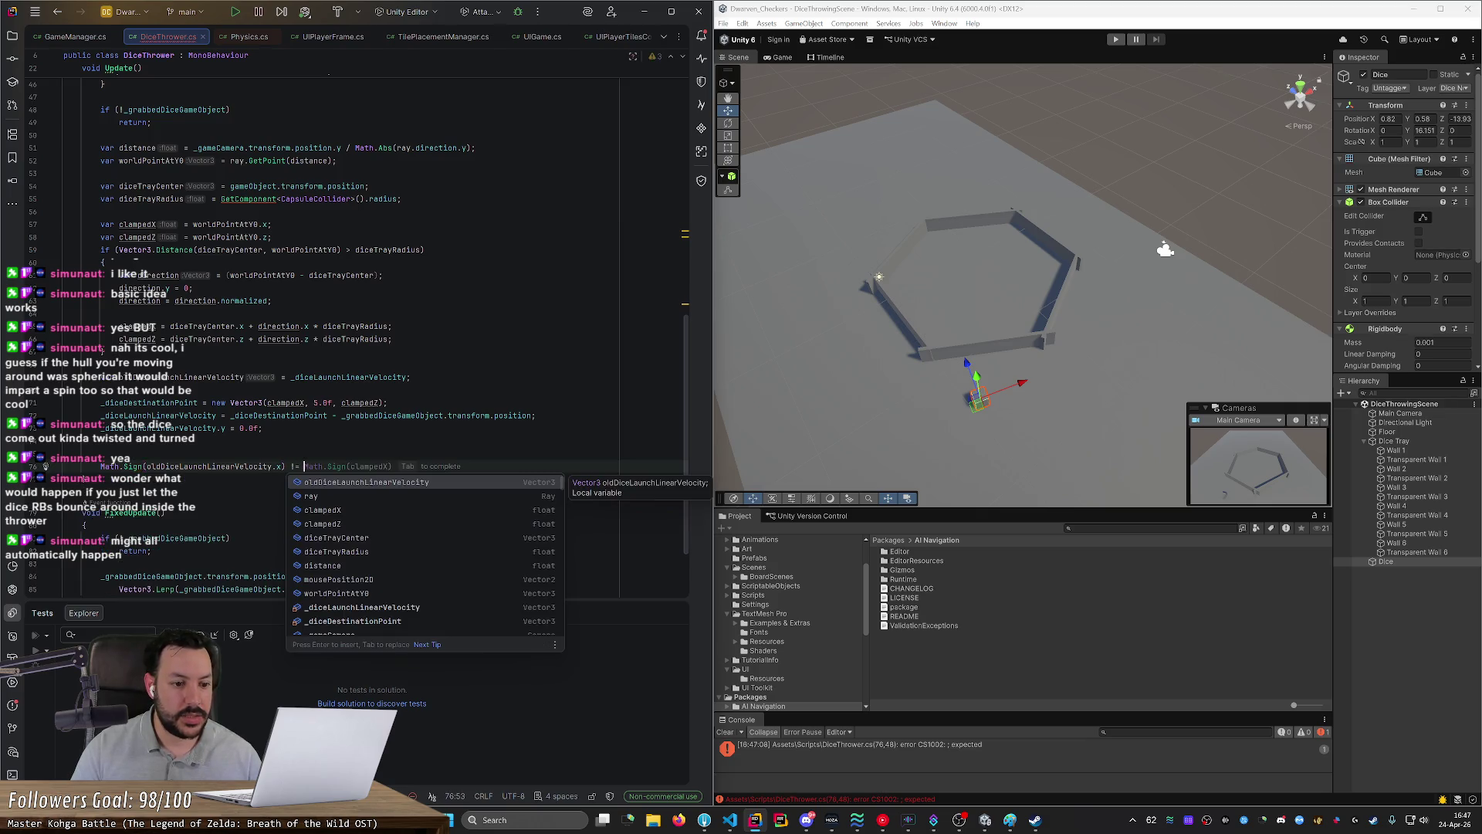
pyautogui.press('Tab')
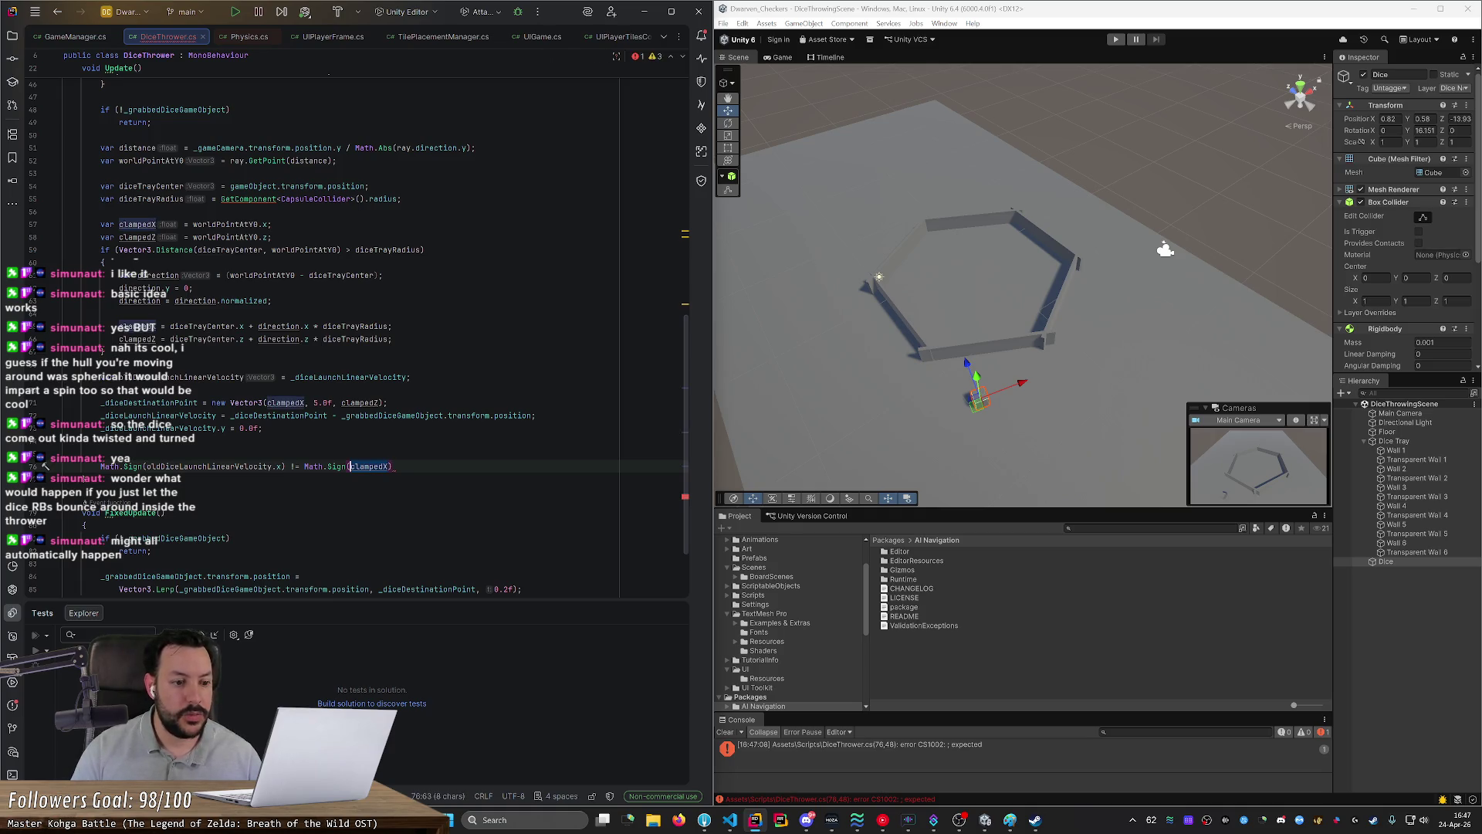
pyautogui.write('i')
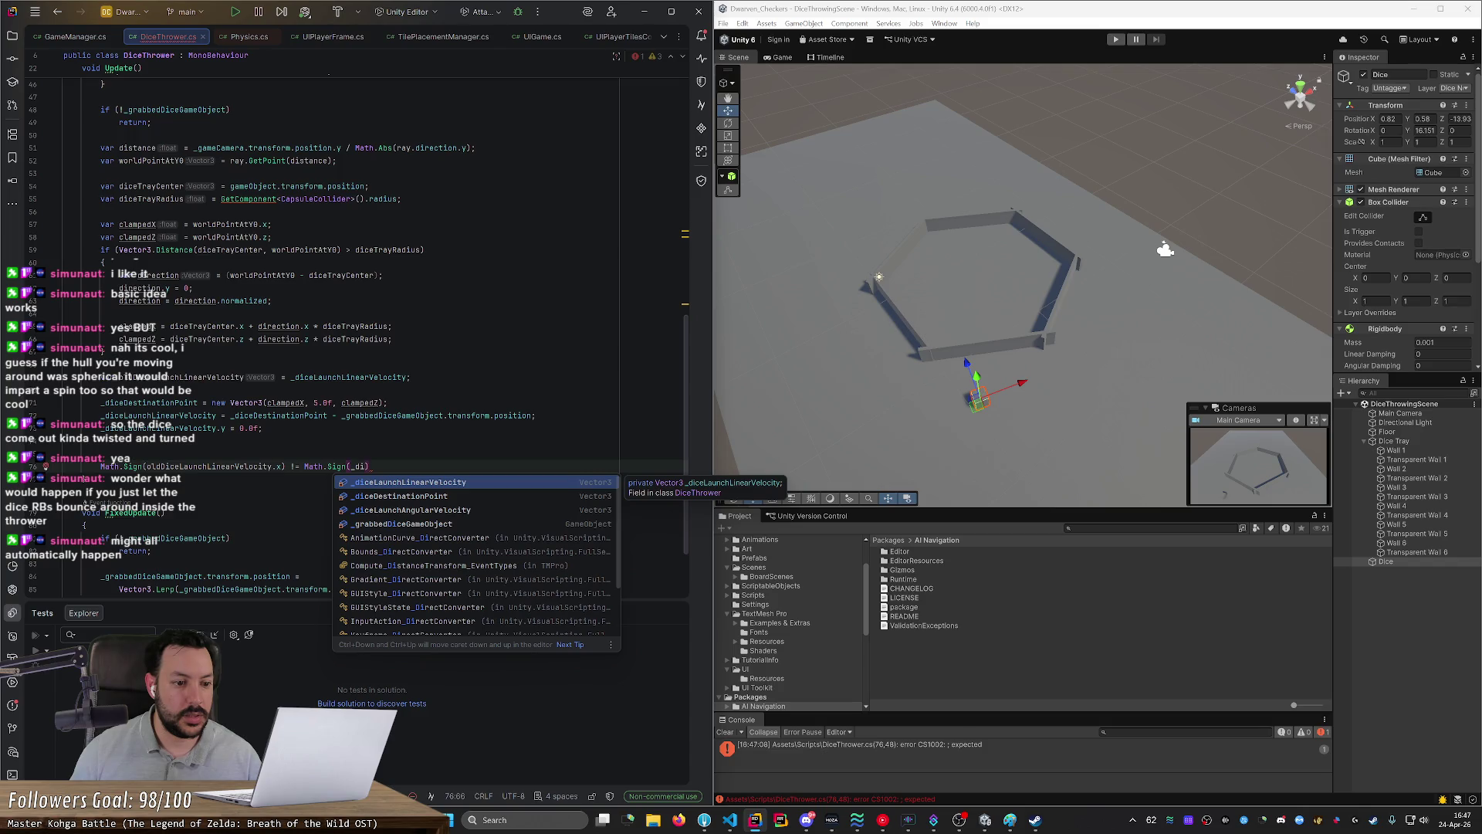
pyautogui.press('Down')
pyautogui.press('Down')
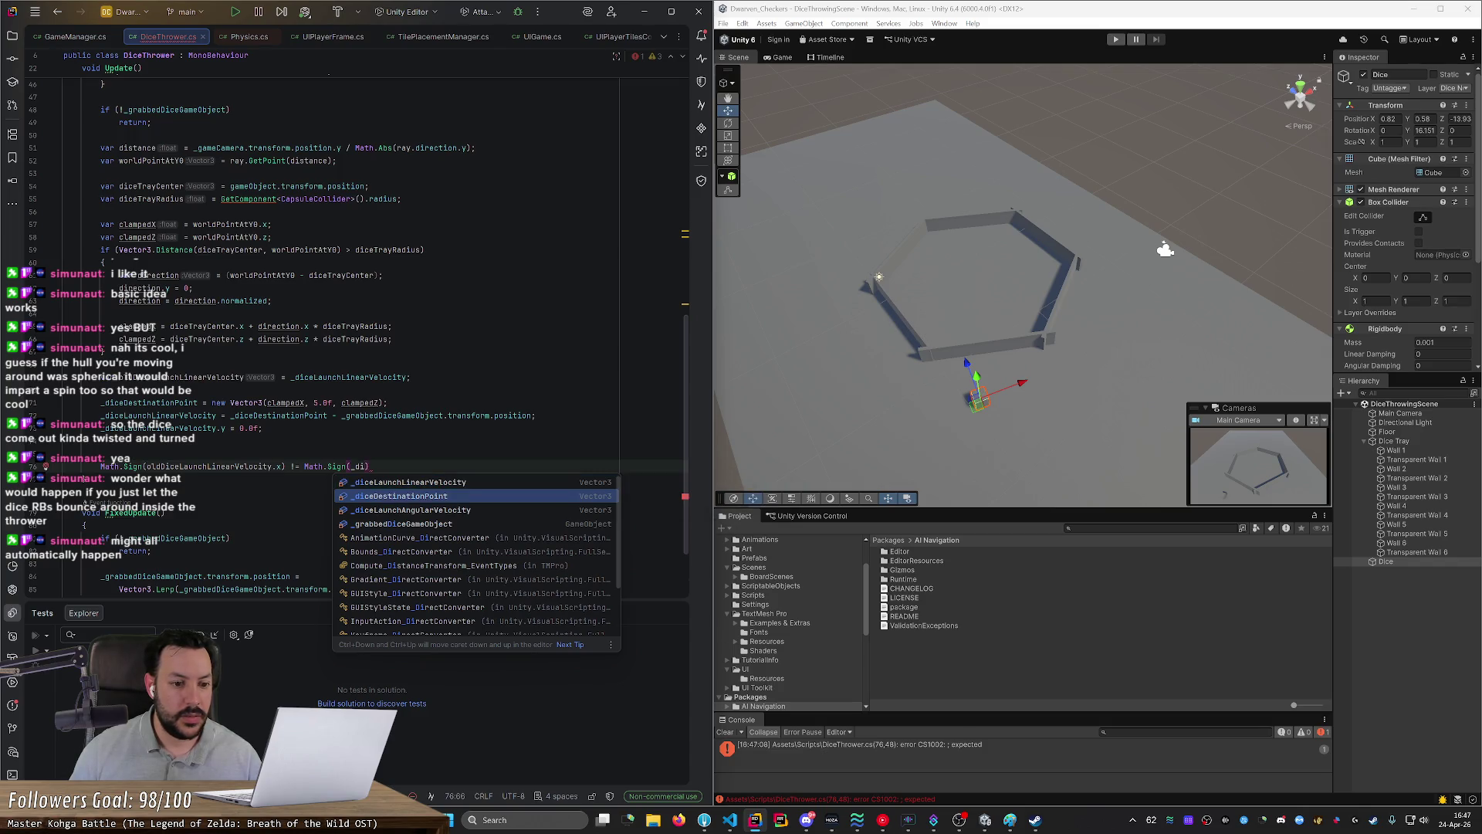
pyautogui.press('Up')
pyautogui.press('Up')
pyautogui.press('Return')
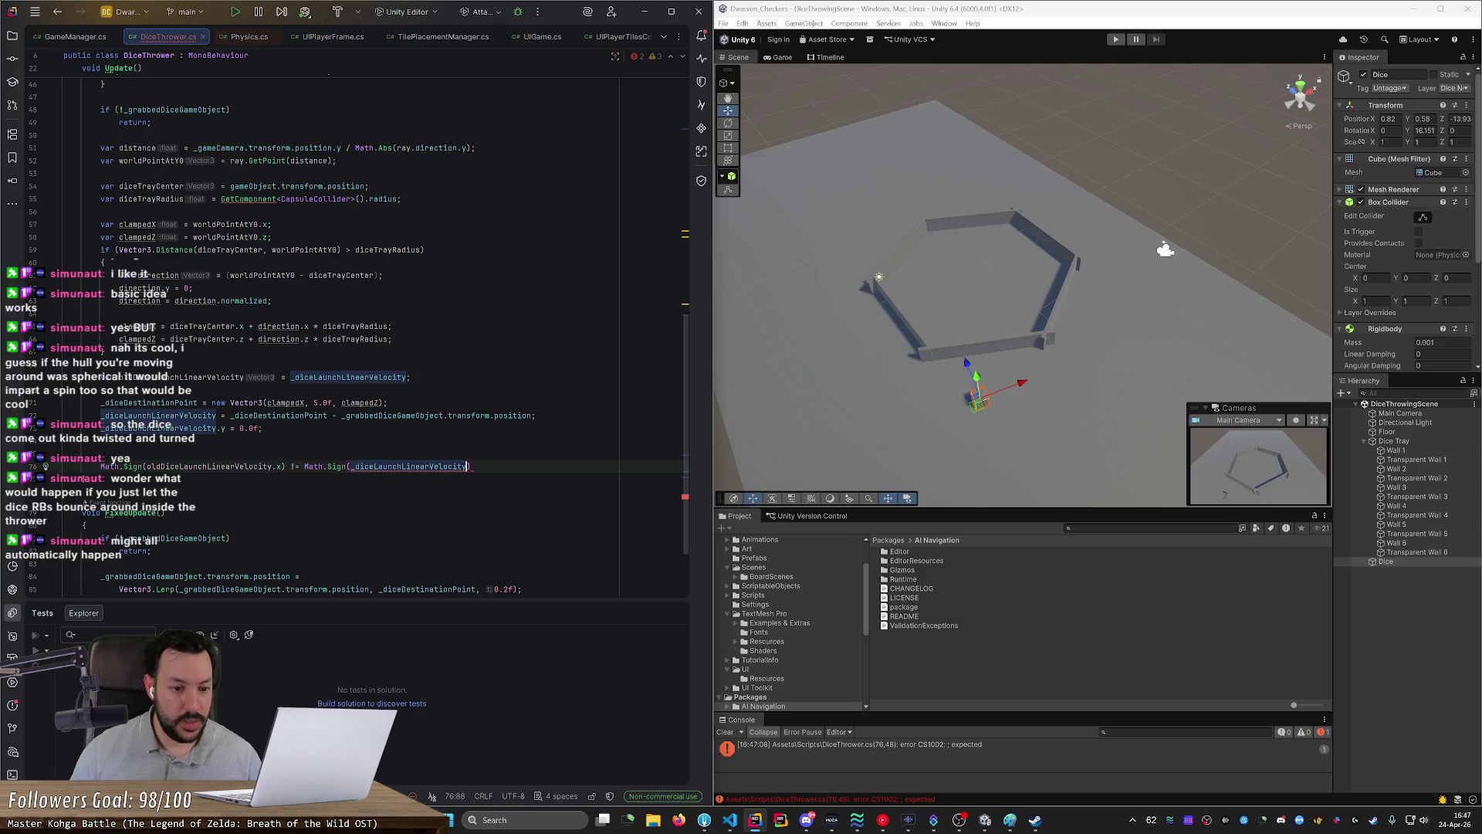
pyautogui.write(')')
# Step: Wrap the comparison in 'if ((' with a trailing '||', using .x on the new velocity
pyautogui.press('Home')
pyautogui.write('if ((')
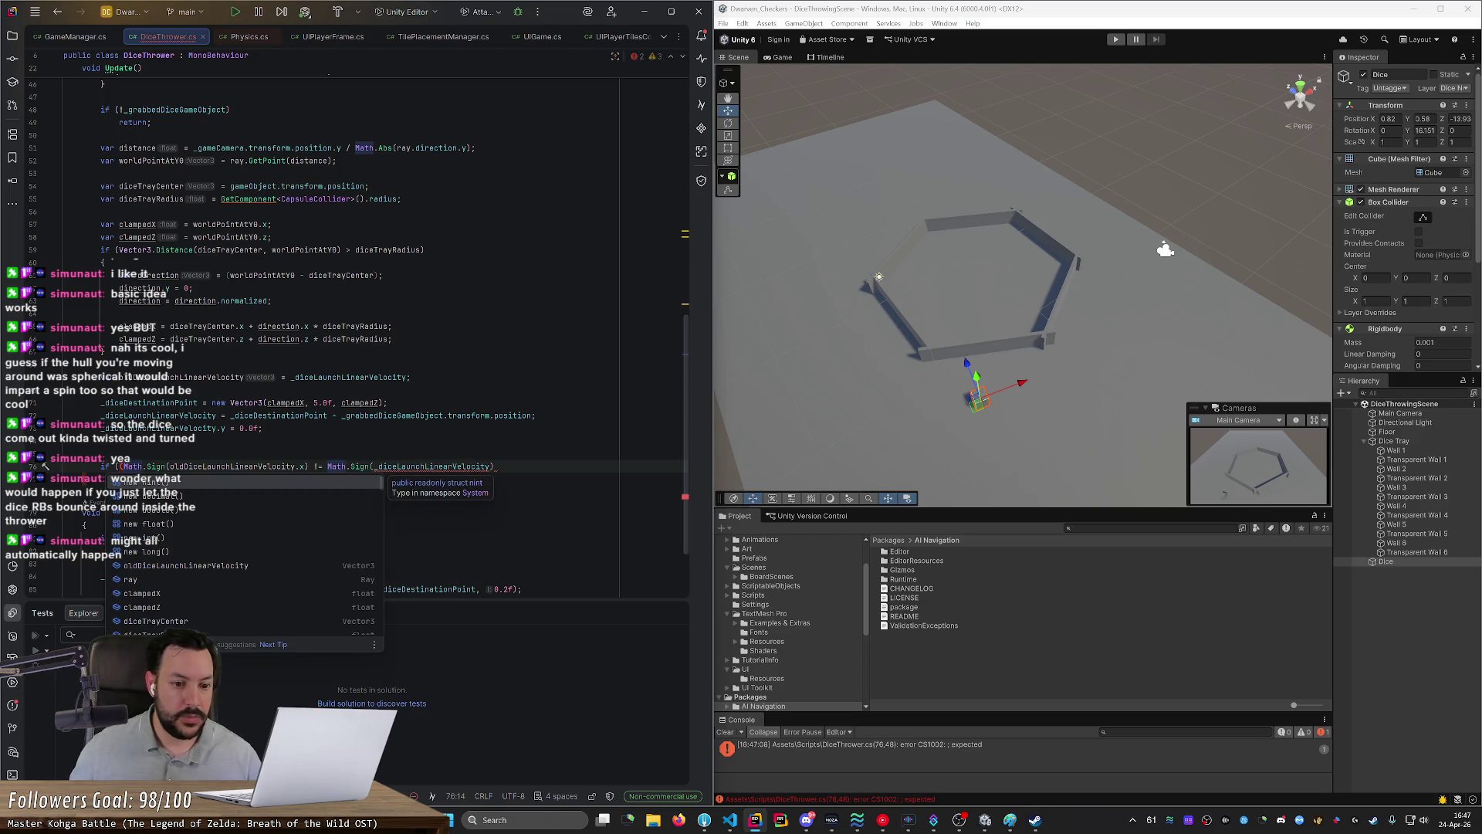
pyautogui.press('End')
pyautogui.write(') ||')
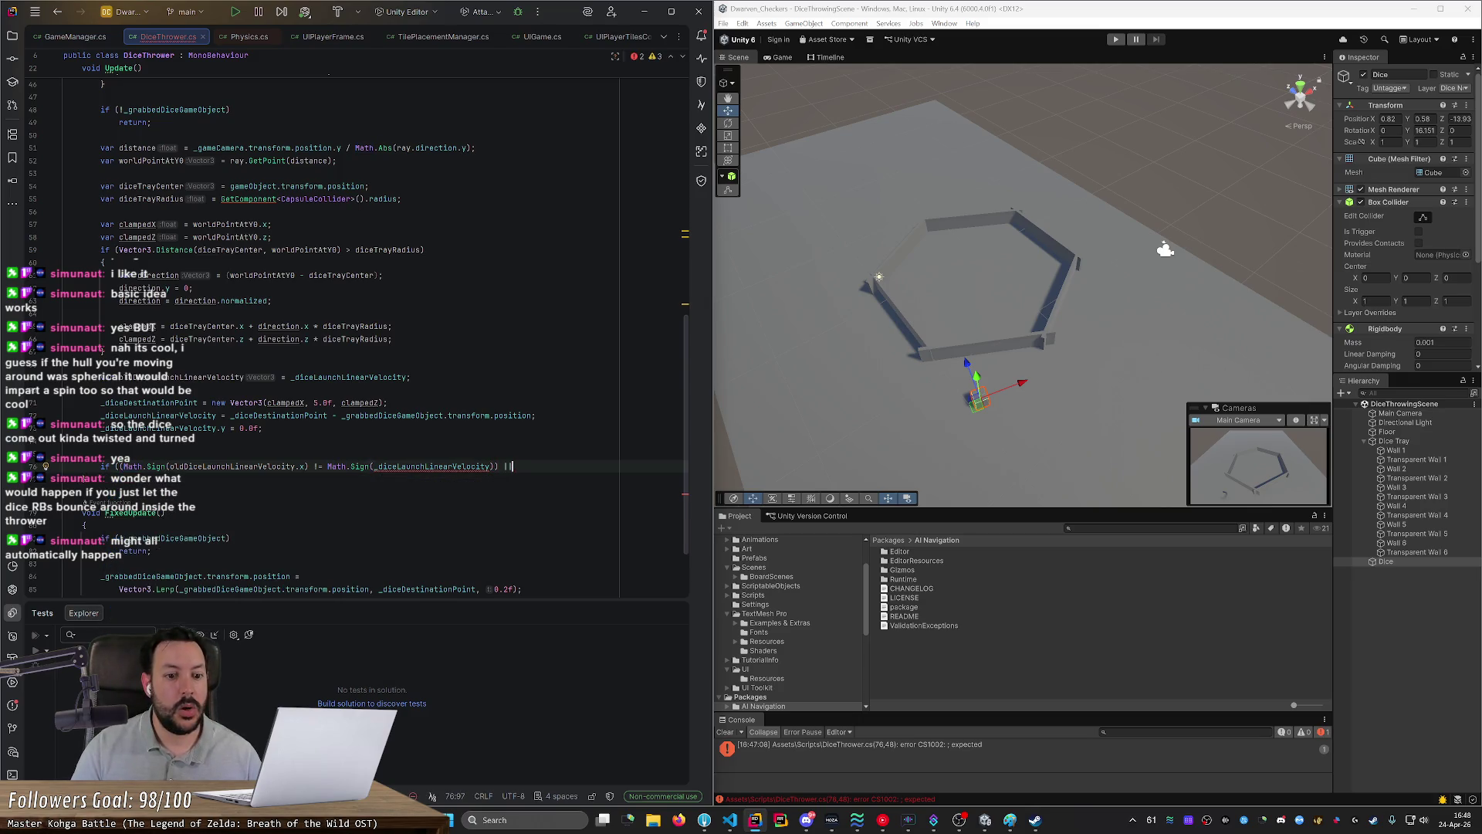
pyautogui.press('Left')
pyautogui.press('Left')
pyautogui.press('Left')
pyautogui.write('.x')
# Step: Duplicate the x sign comparison after the '||' and change both components to z
pyautogui.hotkey('ctrl', 'w')
pyautogui.hotkey('ctrl', 'w')
pyautogui.hotkey('ctrl', 'w')
pyautogui.hotkey('ctrl', 'c')
pyautogui.press('End')
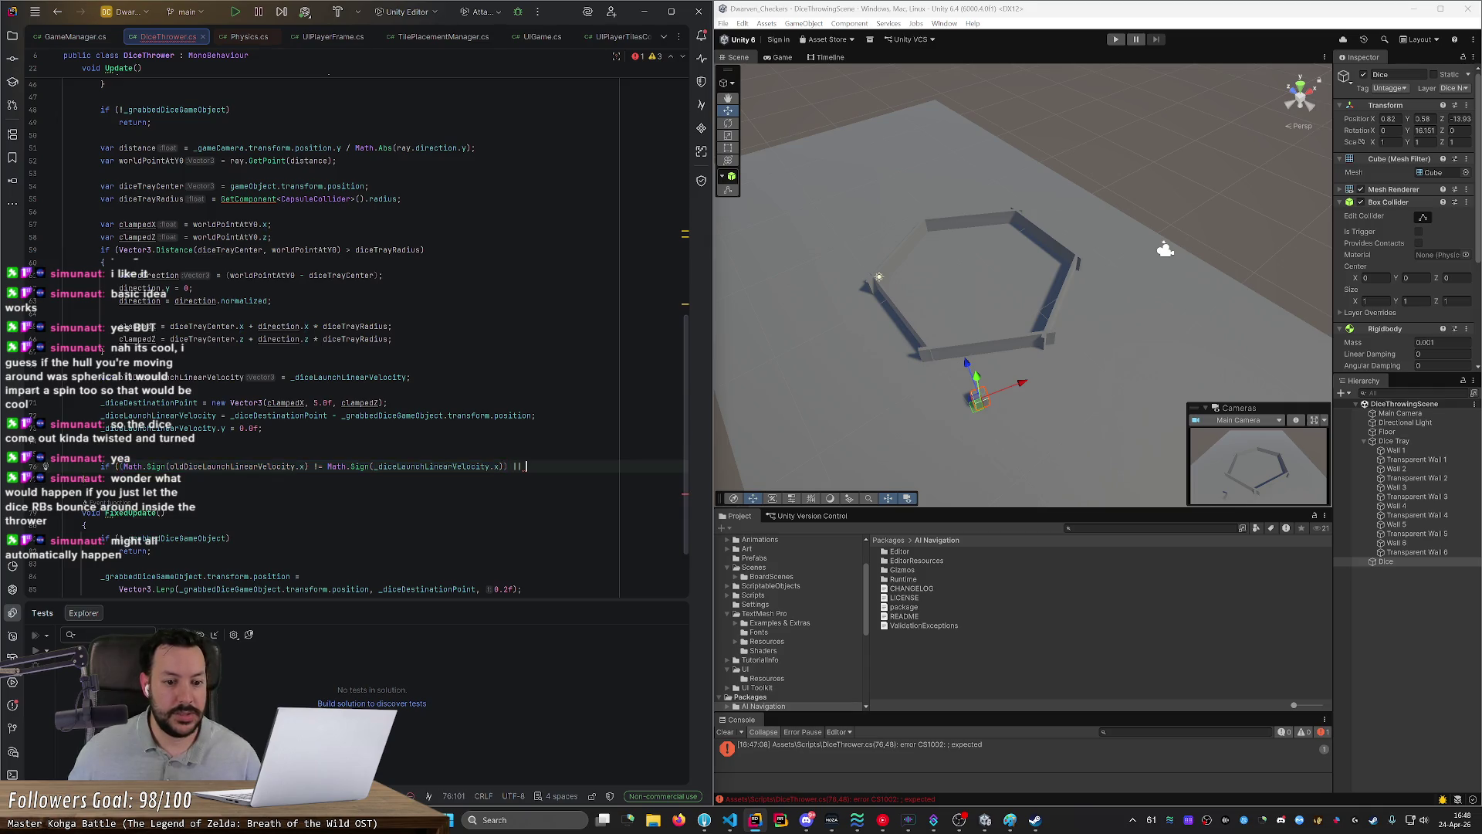
pyautogui.hotkey('ctrl', 'v')
pyautogui.press('BackSpace')
pyautogui.write('z')
pyautogui.press('Escape')
pyautogui.doubleClick(662, 466)
pyautogui.write('z')
pyautogui.press('Escape')
# Step: Break the condition after '||' onto an indented second line and close the if parenthesis
pyautogui.press('Down')
pyautogui.press('Up')
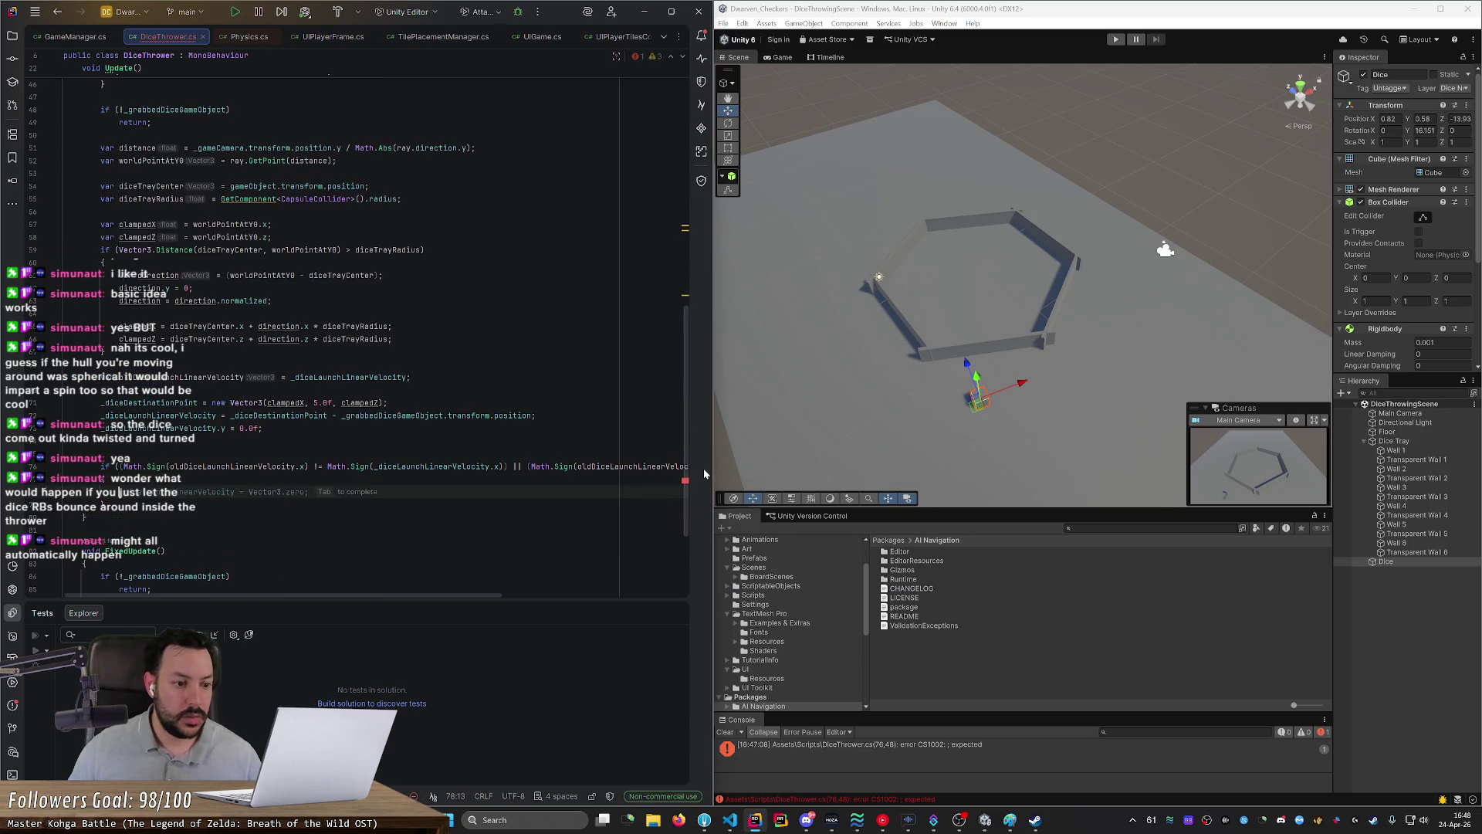
pyautogui.press('Return')
pyautogui.press('Down')
pyautogui.press('Up')
pyautogui.press('Down')
pyautogui.press('Up')
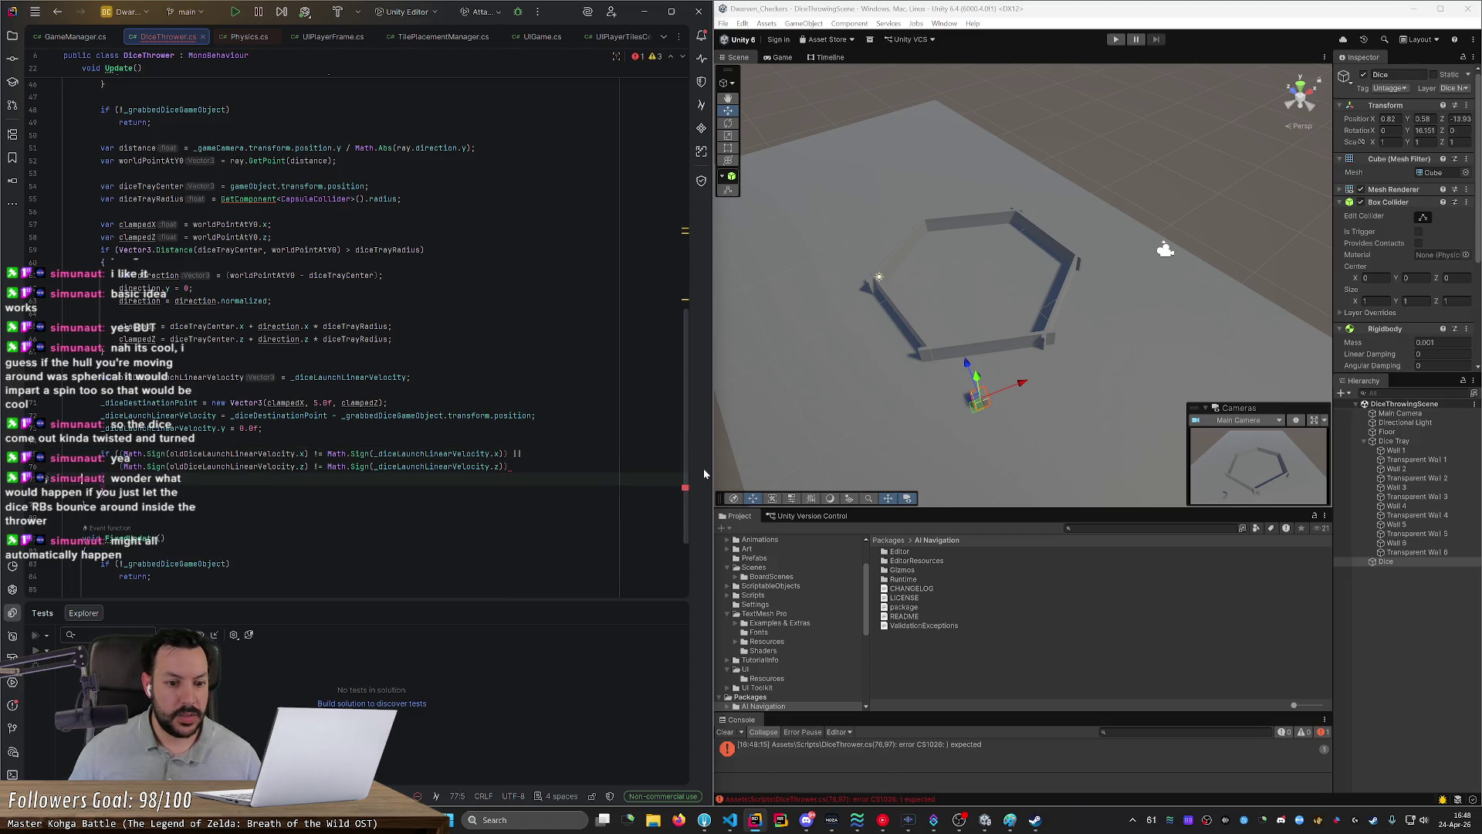
pyautogui.press('Up')
pyautogui.press('End')
pyautogui.write(')')
# Step: Add an if-body line starting with _diceLaunchLinearVelocity, dropping the suggested zero assignment
pyautogui.press('Down')
pyautogui.press('Return')
pyautogui.write('_di')
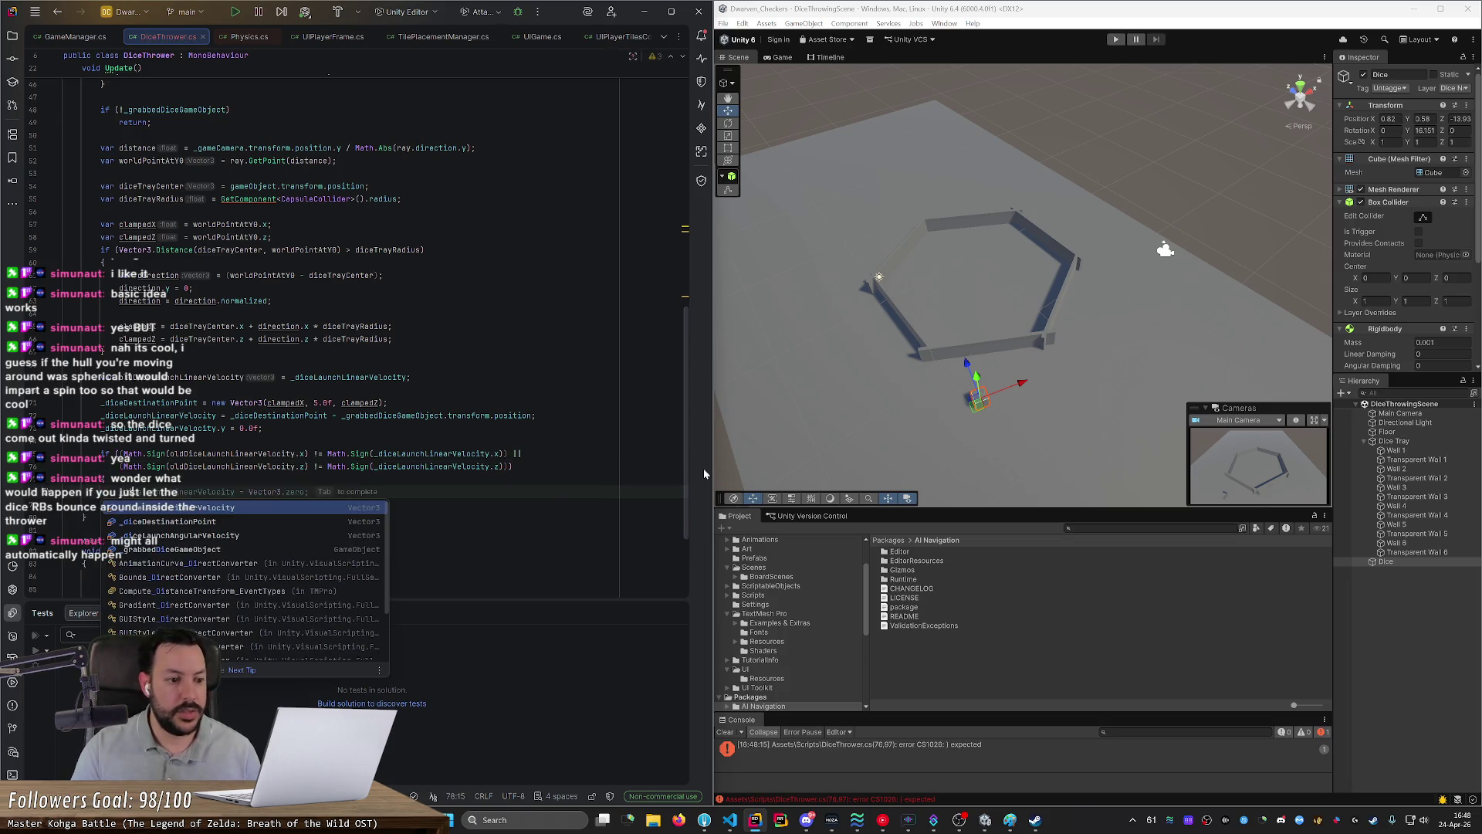
pyautogui.press('Down')
pyautogui.press('Down')
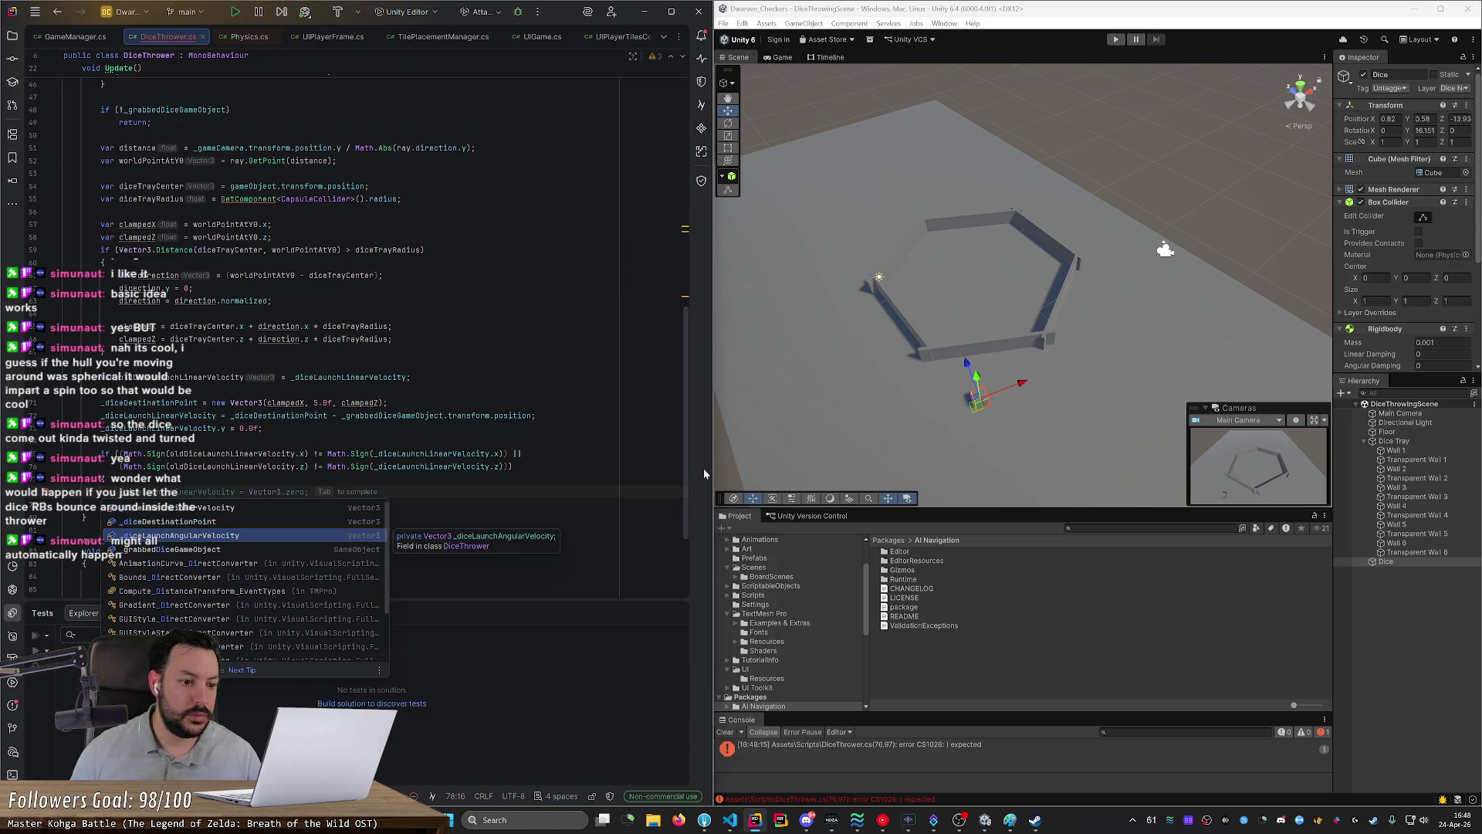
pyautogui.press('Tab')
pyautogui.press('BackSpace')
pyautogui.press('BackSpace')
pyautogui.press('BackSpace')
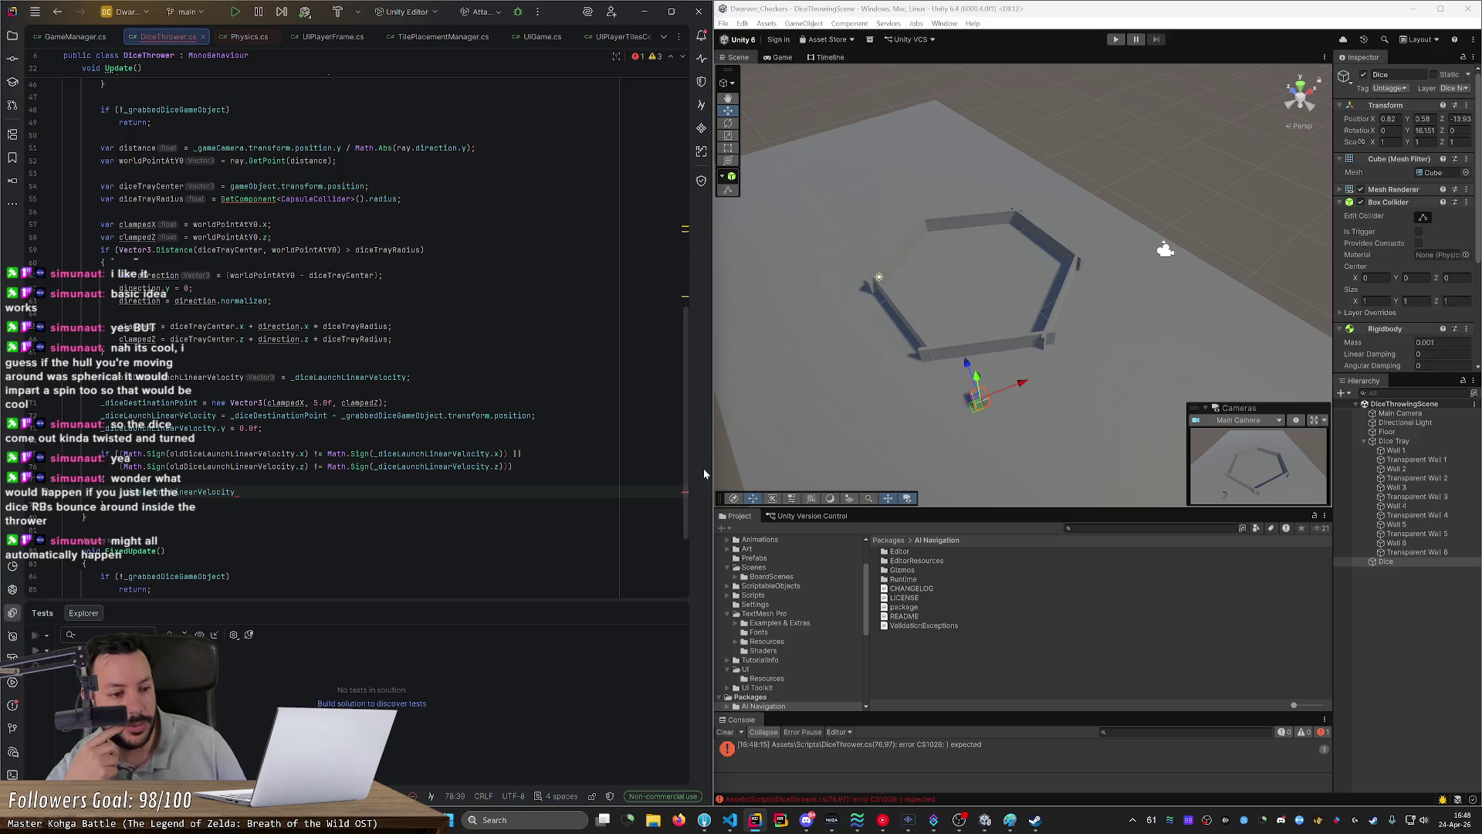
# Step: Type '= Vector3.' after _diceLaunchLinearVelocity and browse the Vector3 member suggestions
pyautogui.write('= Br')
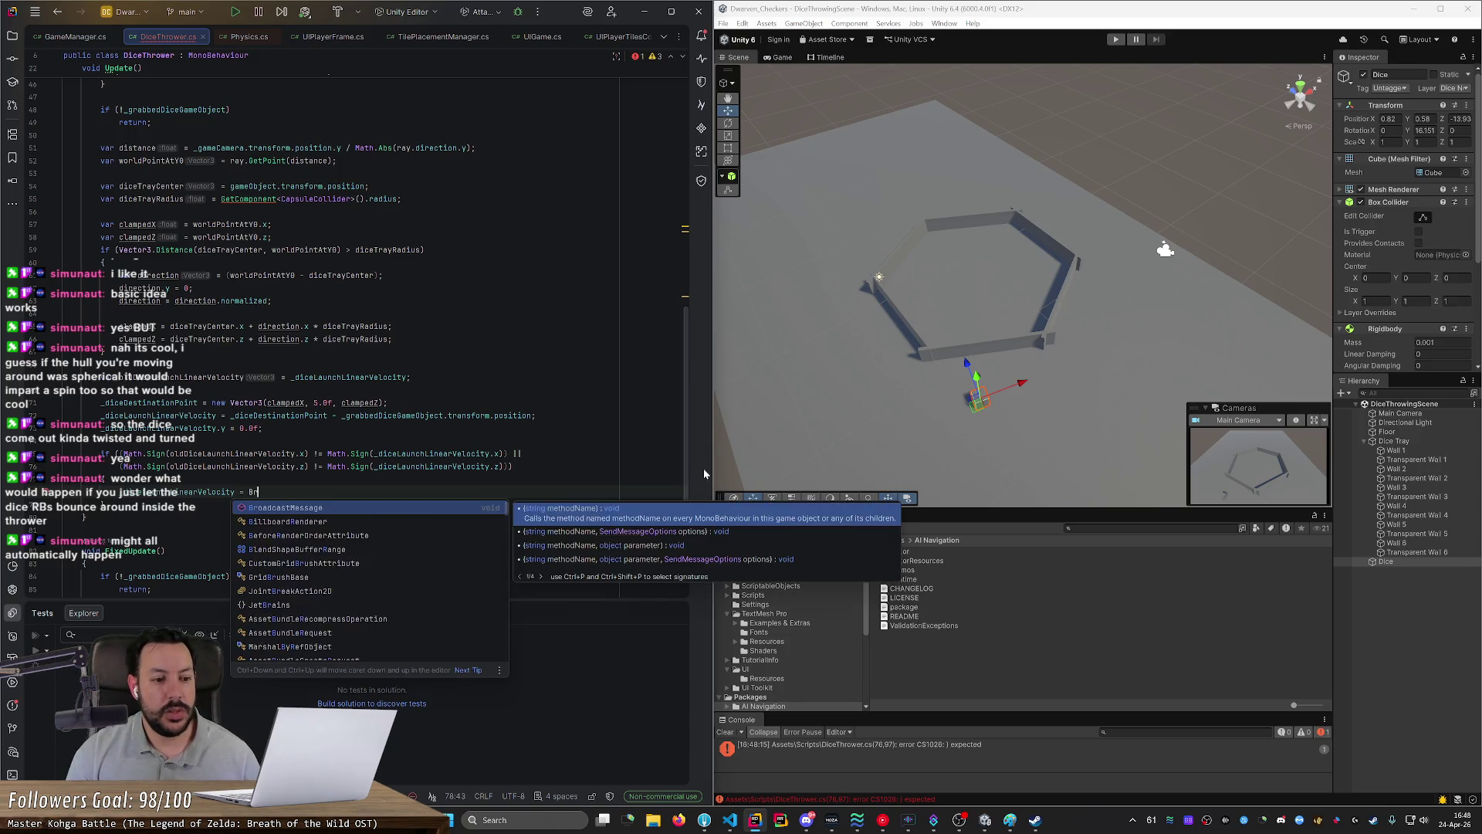
pyautogui.press('BackSpace')
pyautogui.press('BackSpace')
pyautogui.write('Ve')
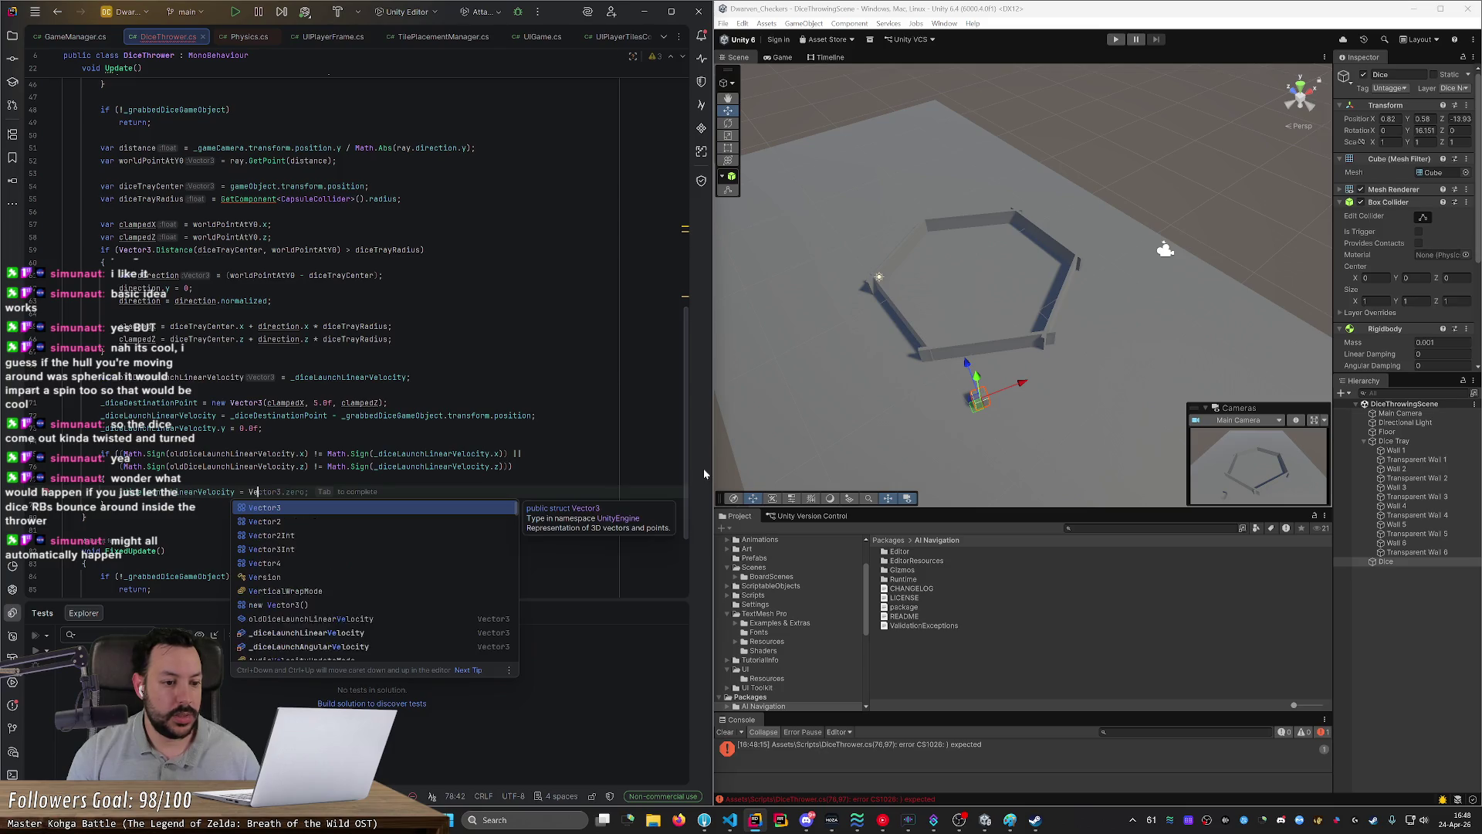
pyautogui.write('ctor3.u')
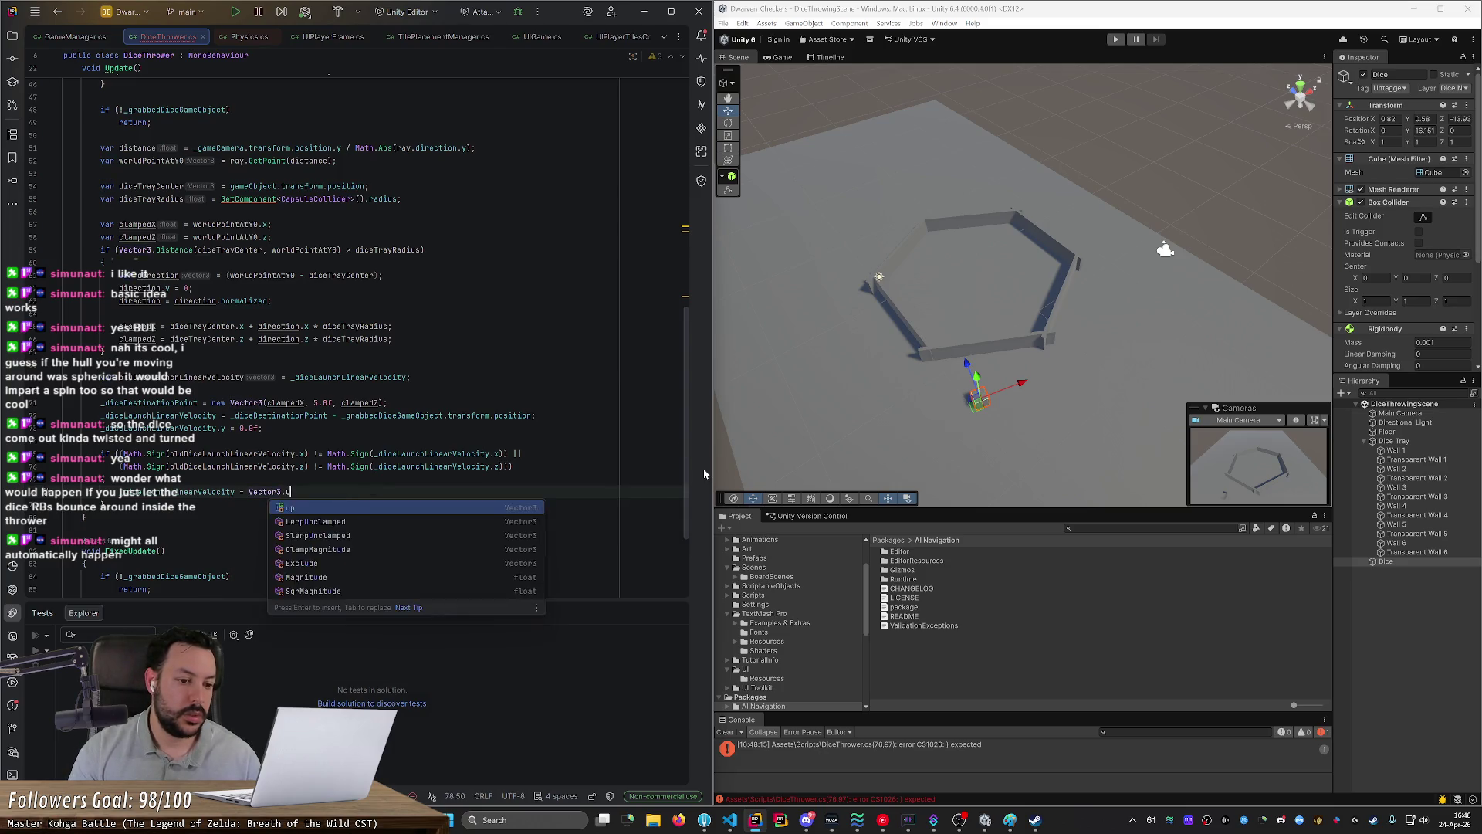
pyautogui.write('nit')
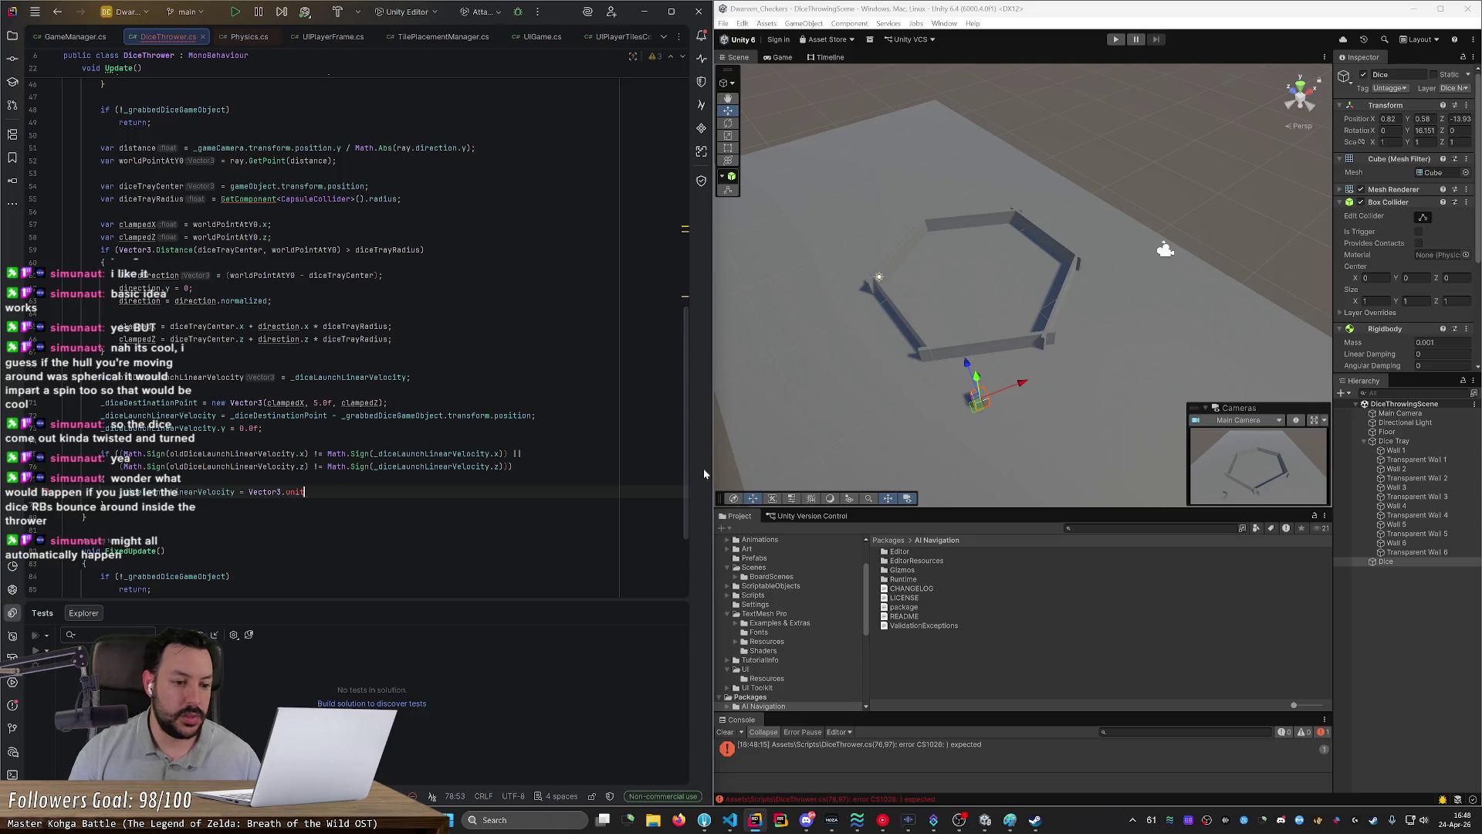
pyautogui.press('BackSpace')
pyautogui.press('BackSpace')
pyautogui.press('BackSpace')
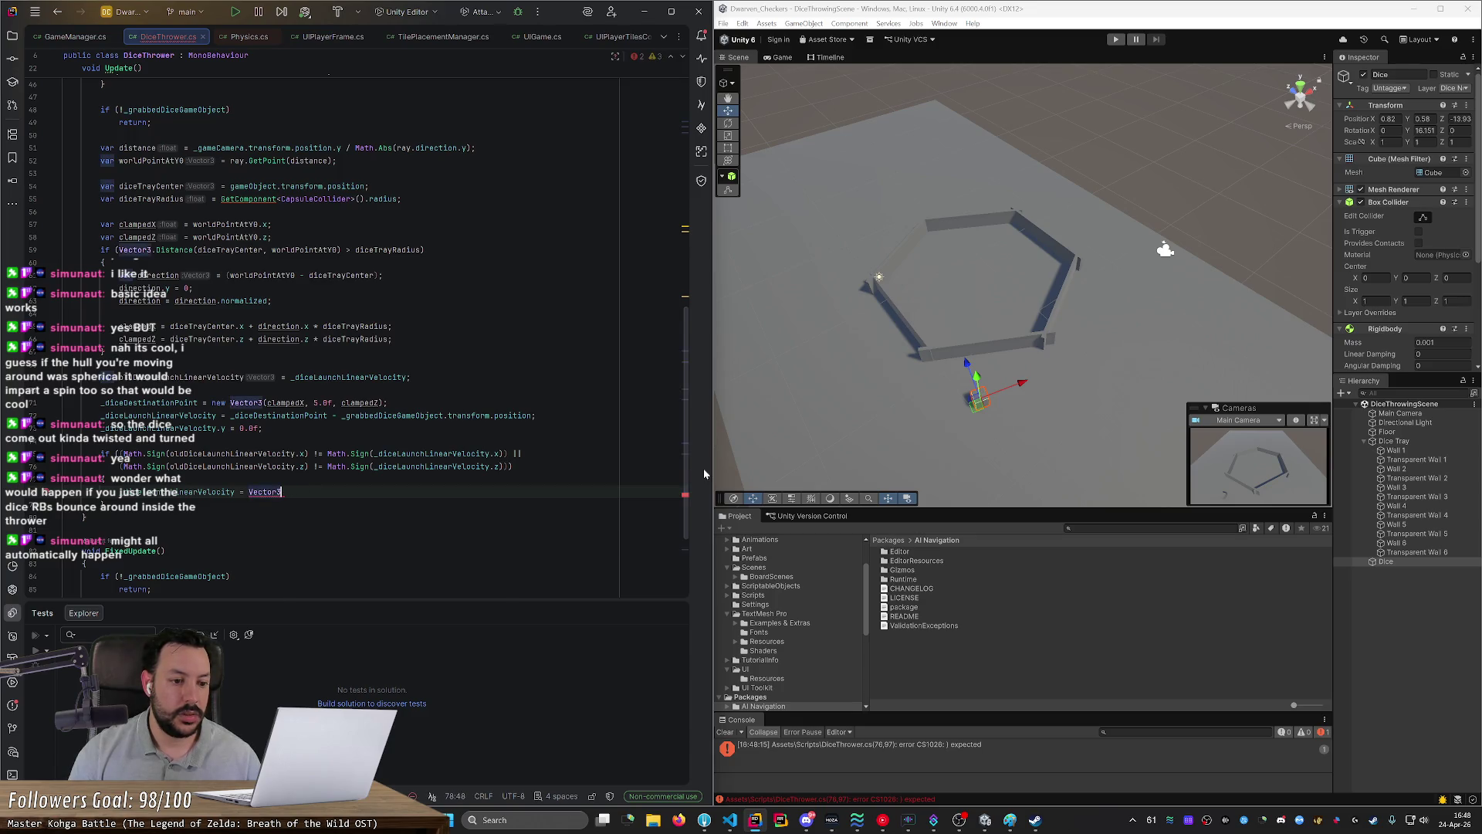
pyautogui.click(680, 819)
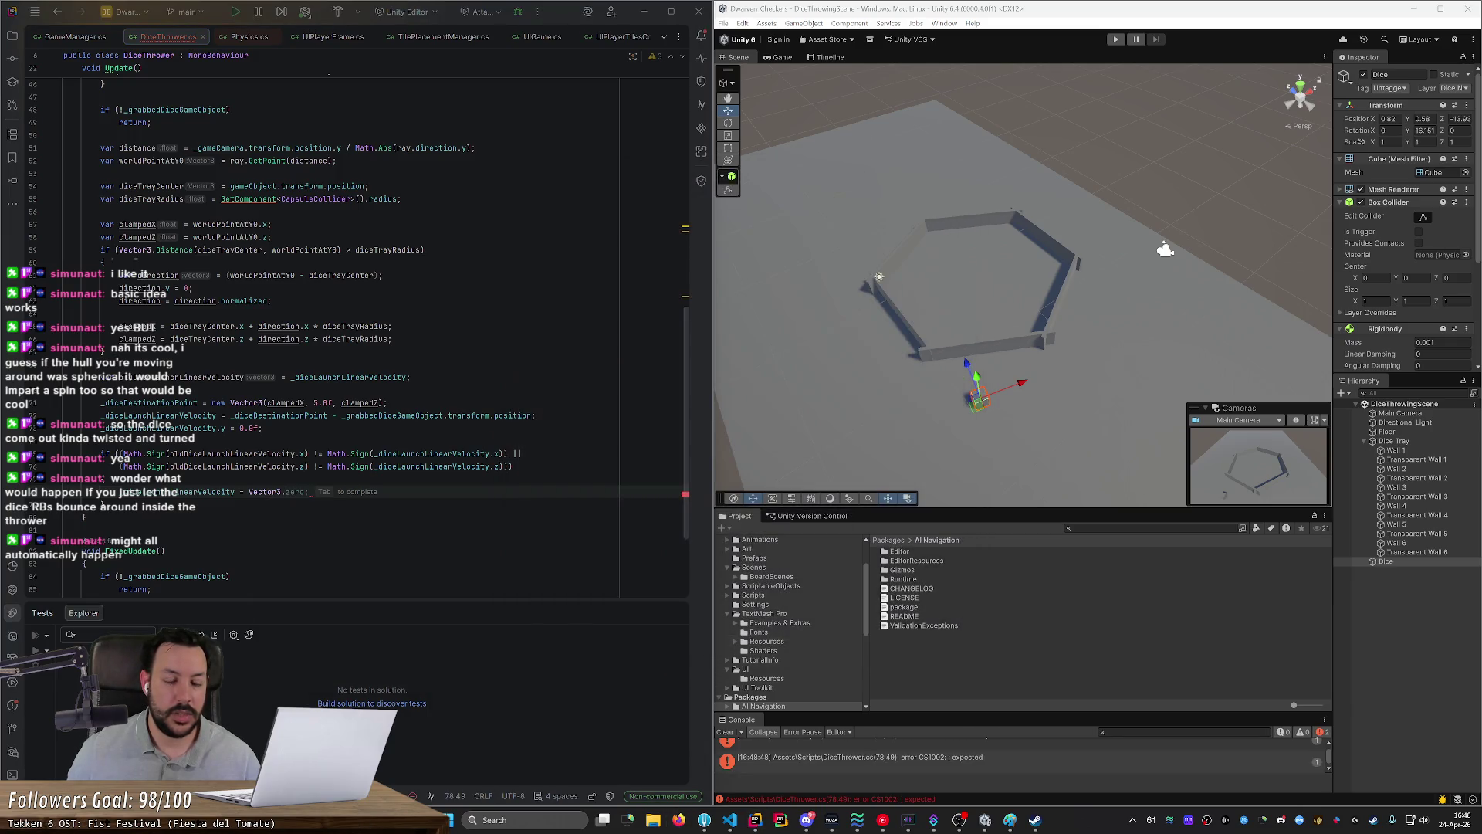
# Step: Search Firefox for 'vector3 unit sphere unity', finding Random.onUnitSphere, then minimize the browser
pyautogui.write('vector3 unit sphere unity')
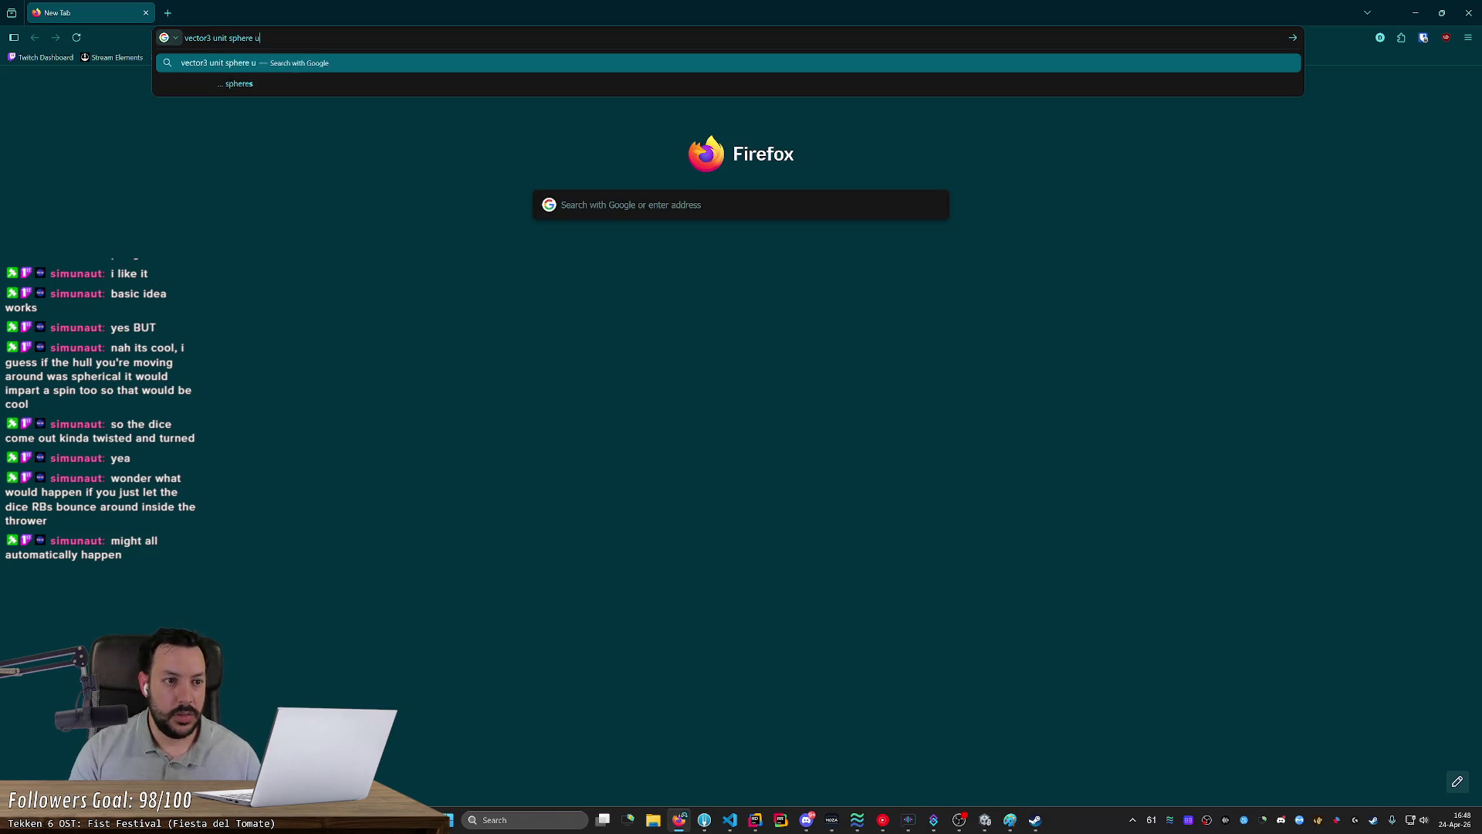
pyautogui.press('Return')
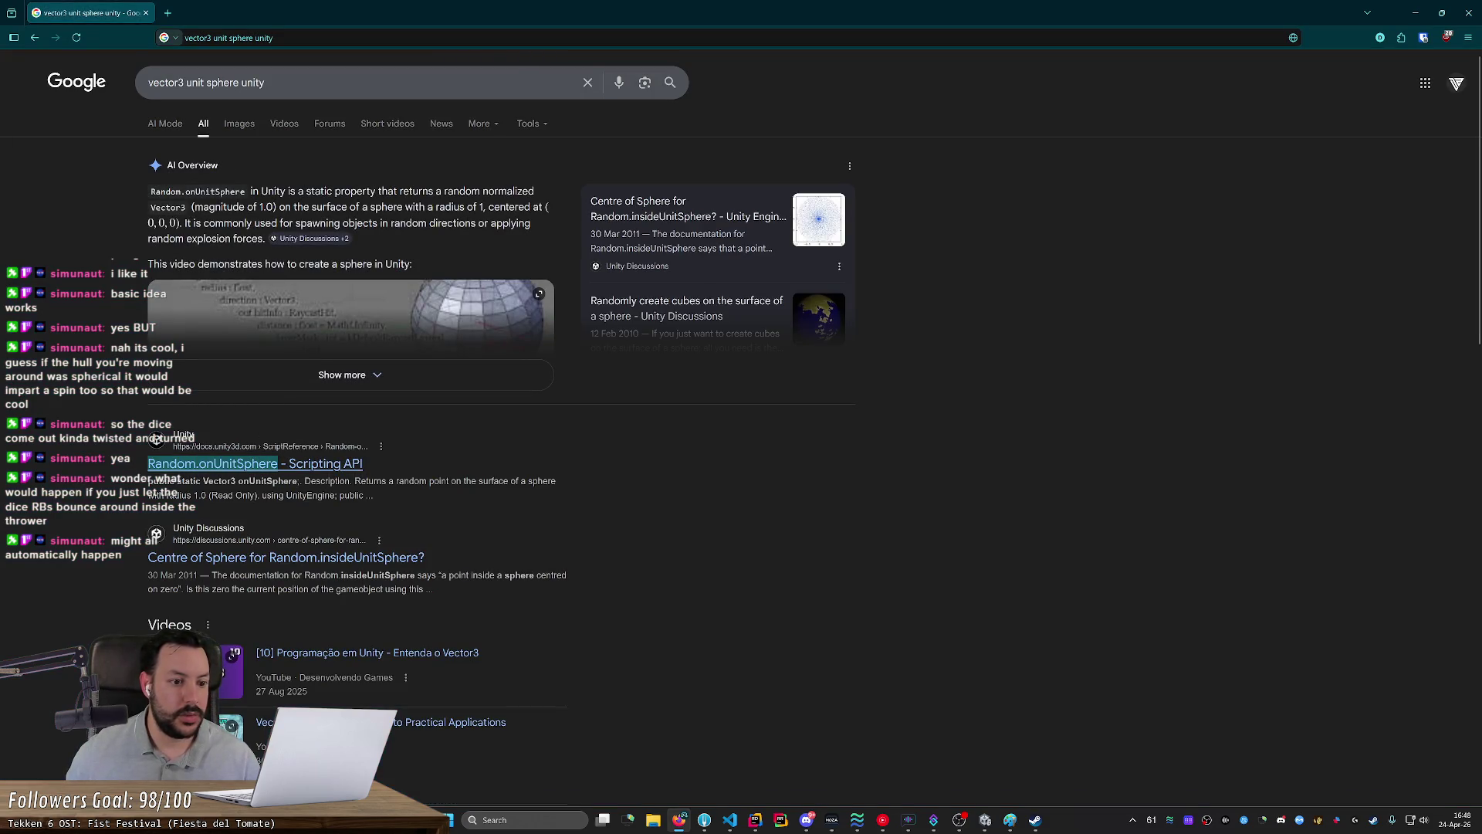
pyautogui.click(1441, 12)
pyautogui.click(1241, 195)
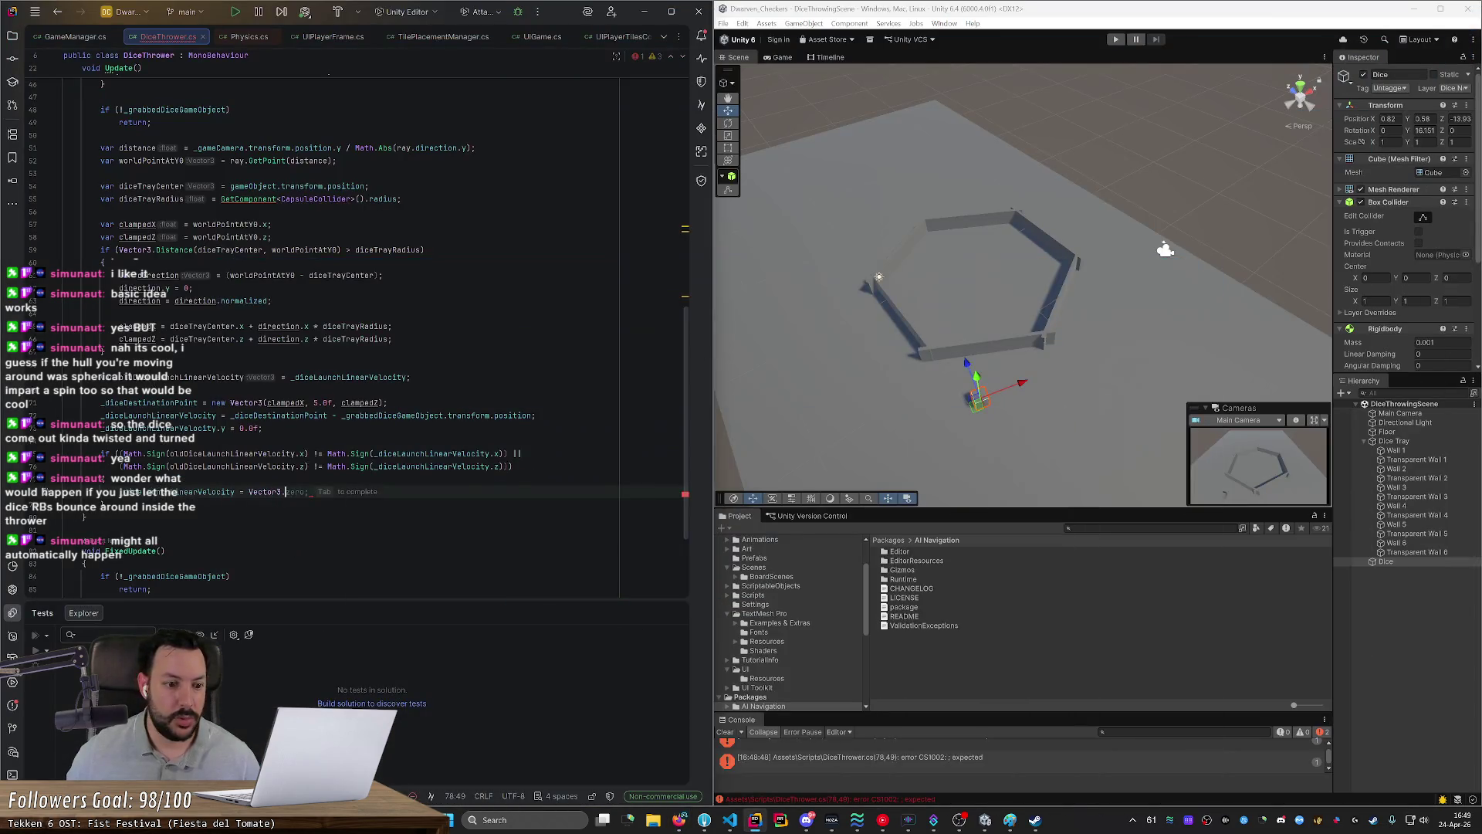
# Step: Paste Random.onUnitSphere as the assigned value and resolve Random to UnityEngine.Random
pyautogui.write('Random.onUnitSphere')
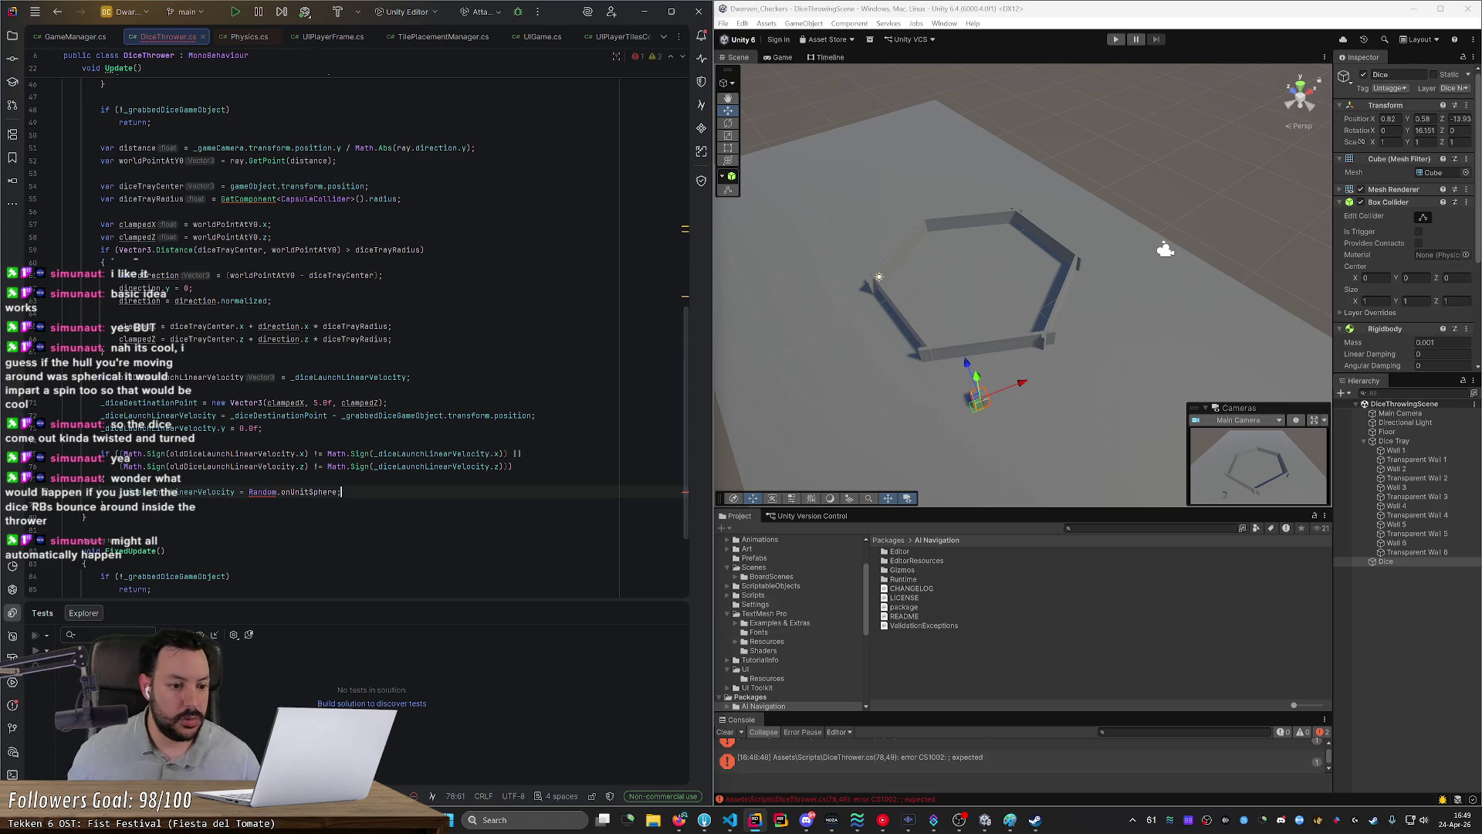
pyautogui.click(40, 497)
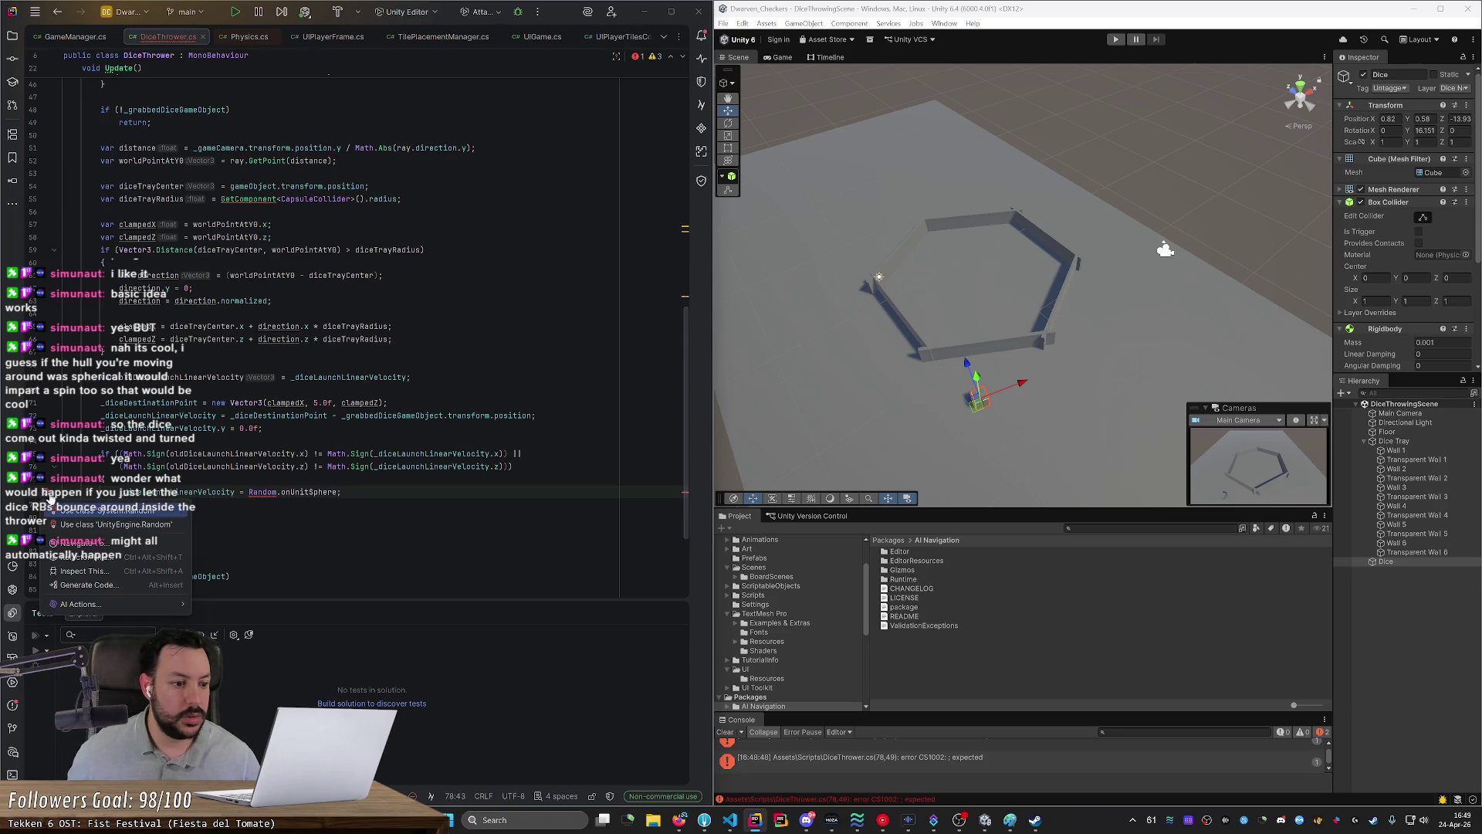
pyautogui.click(87, 523)
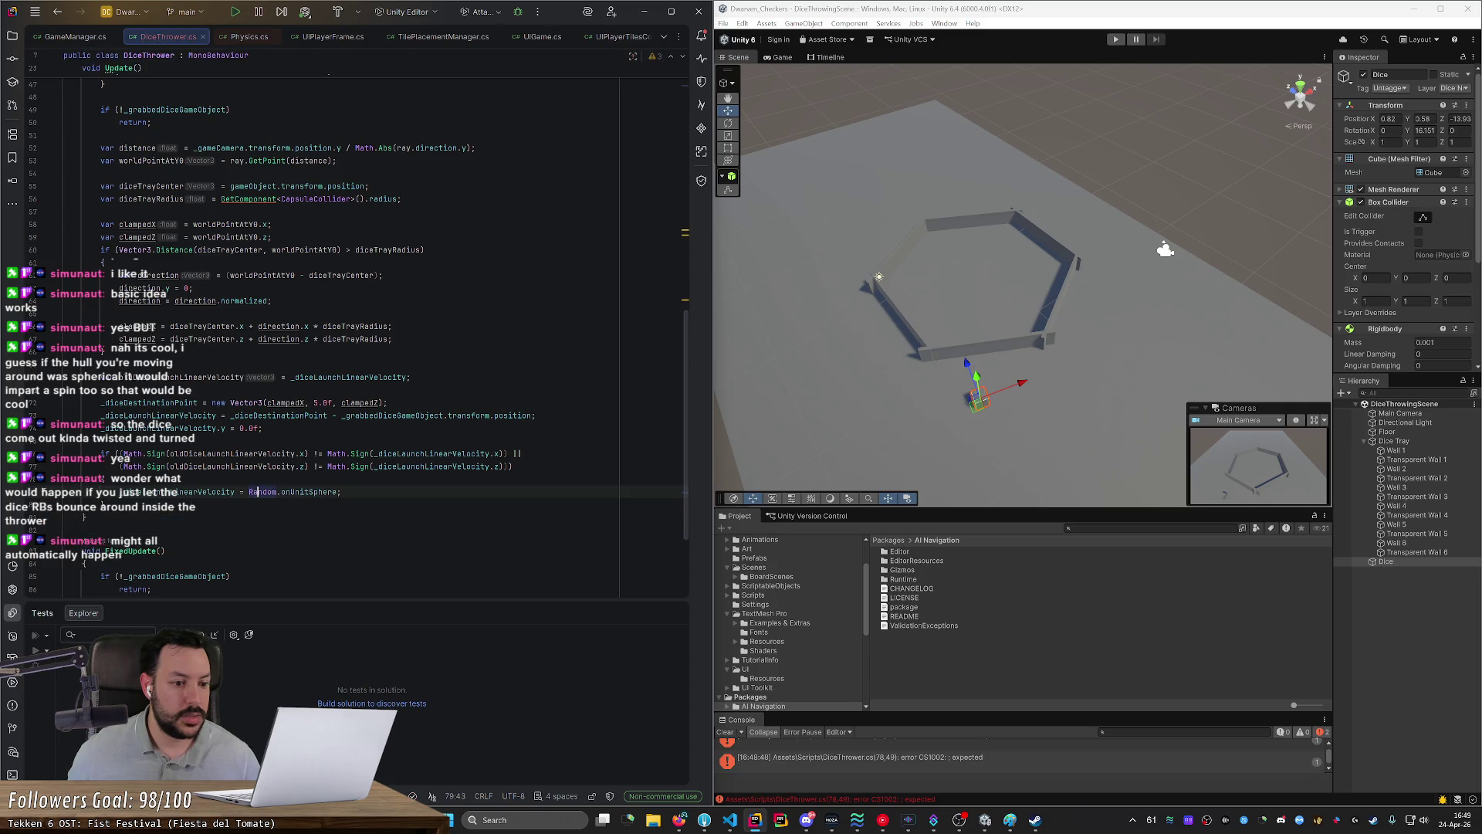
# Step: Inspect the onUnitSphere source, then return to line 79 and check _diceLaunchLinearVelocity usages
pyautogui.keyDown('ctrl'); pyautogui.click(311, 492); pyautogui.keyUp('ctrl')
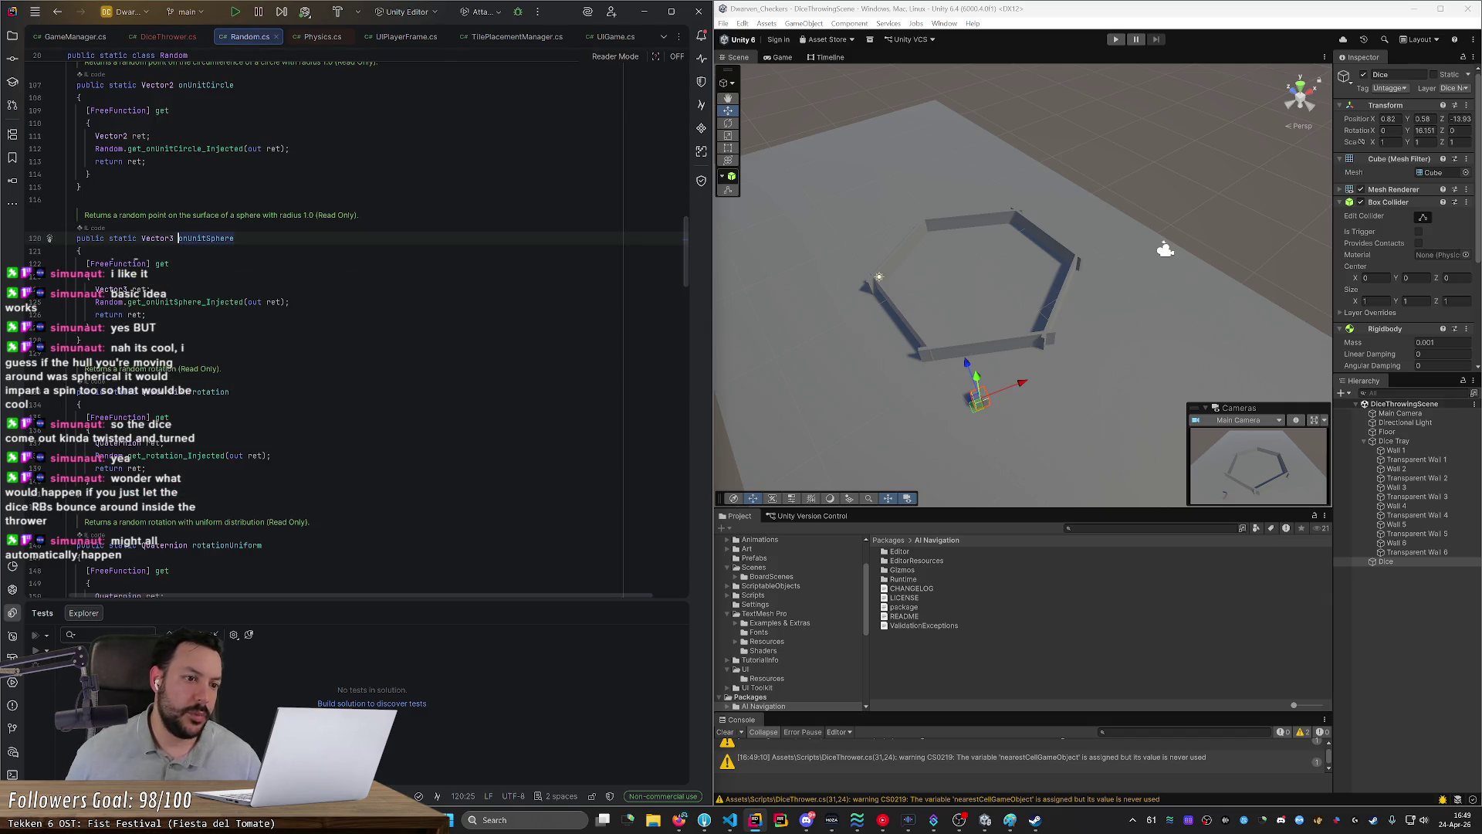
pyautogui.hotkey('ctrl', '-')
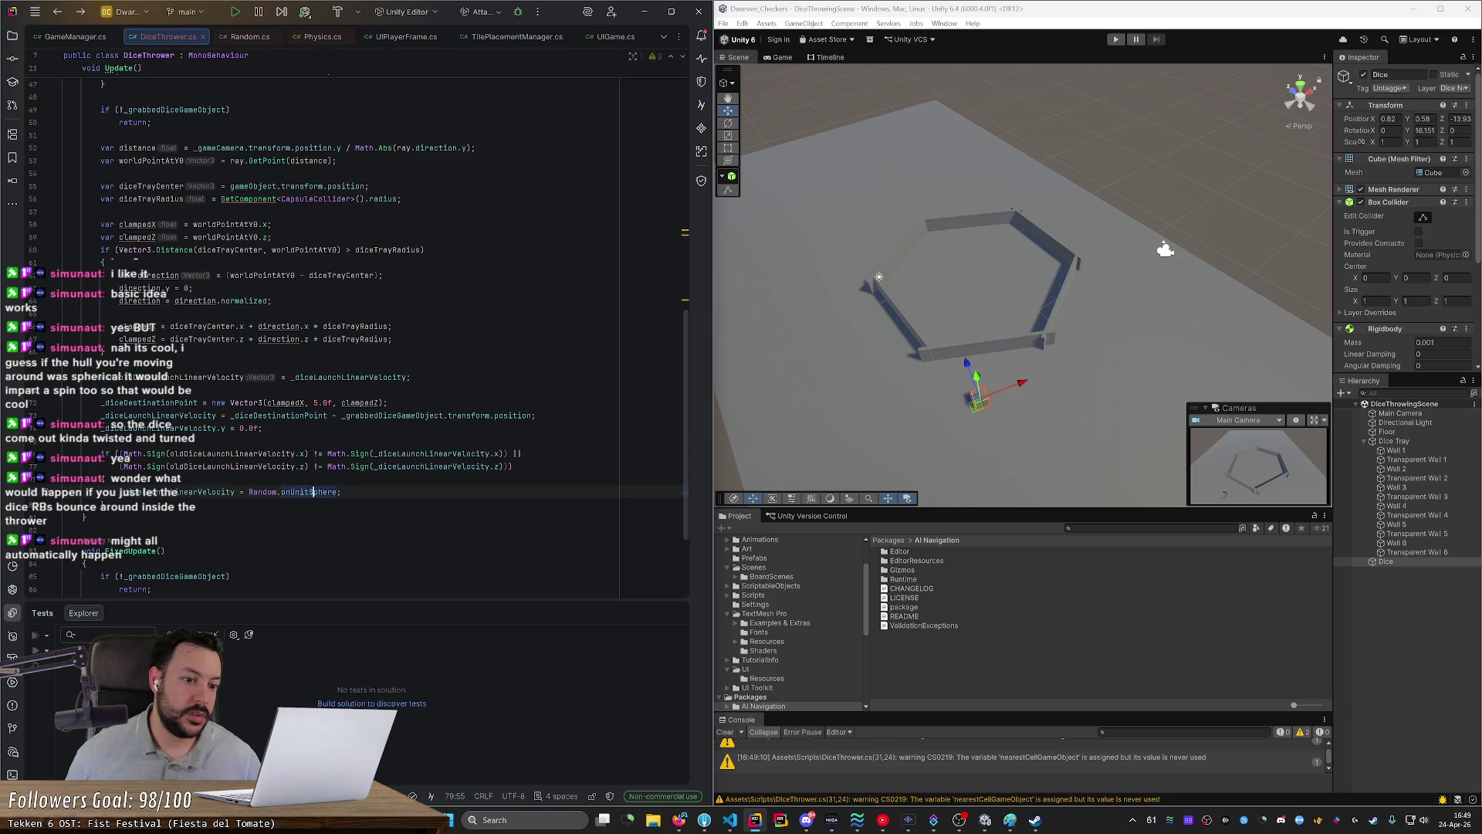
pyautogui.click(341, 492)
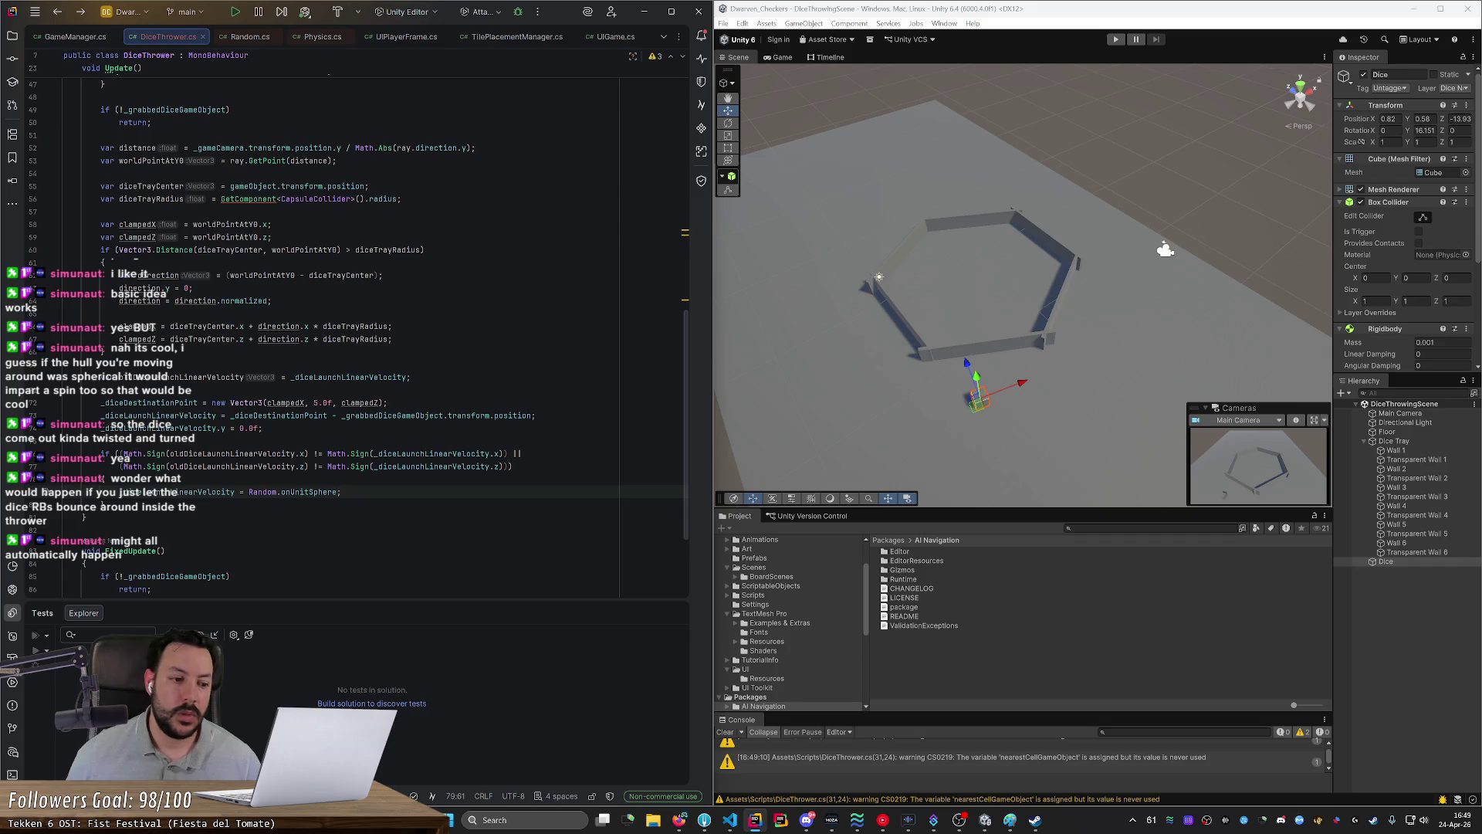
pyautogui.doubleClick(177, 492)
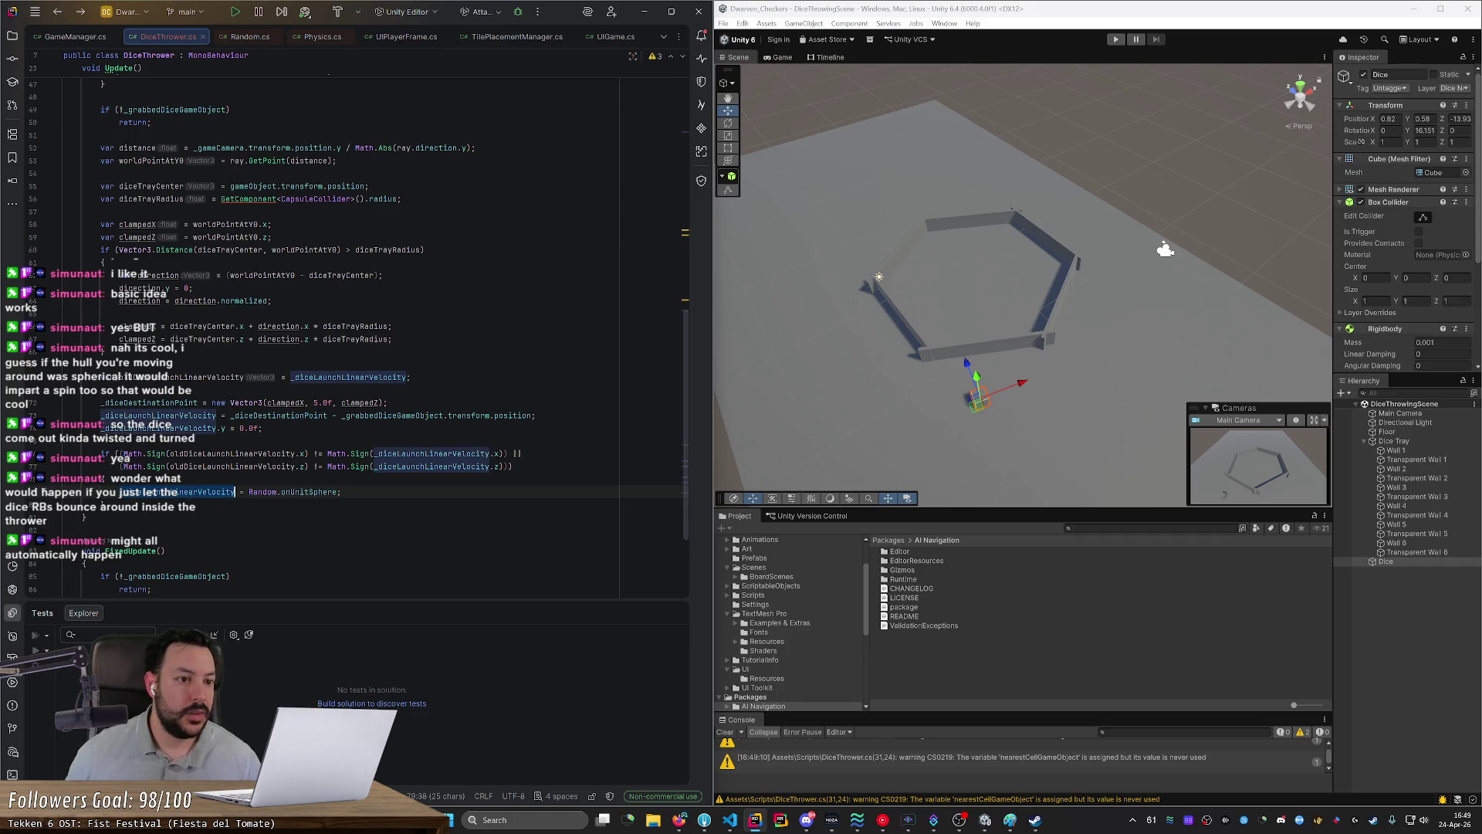
pyautogui.scroll(6, 178, 492)
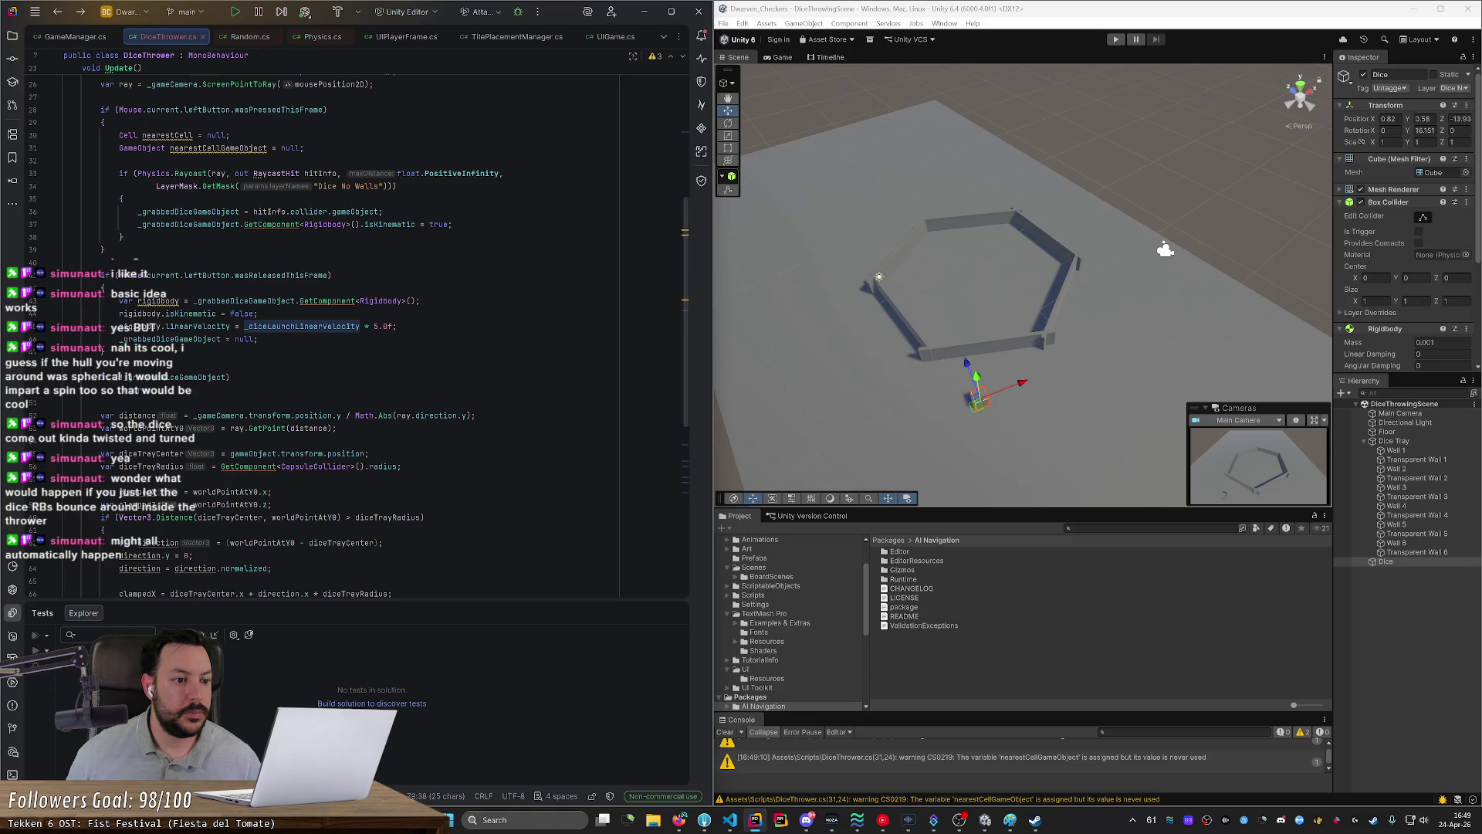
# Step: Add a new line after line 80 beginning with _grabbedDiceGameObject
pyautogui.scroll(-8, 347, 347)
pyautogui.click(106, 465)
pyautogui.press('Return')
pyautogui.press('Return')
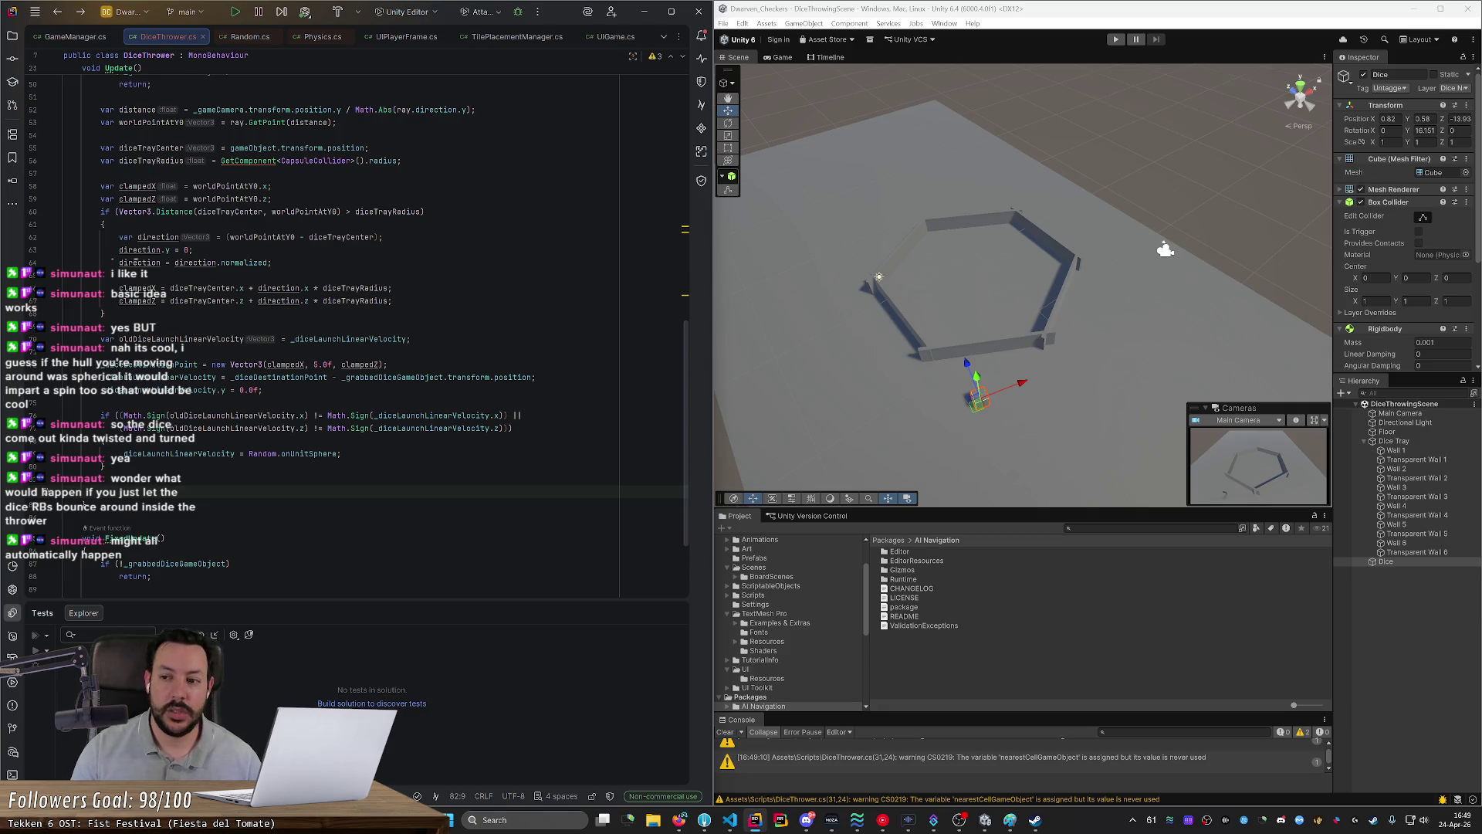
pyautogui.write('_')
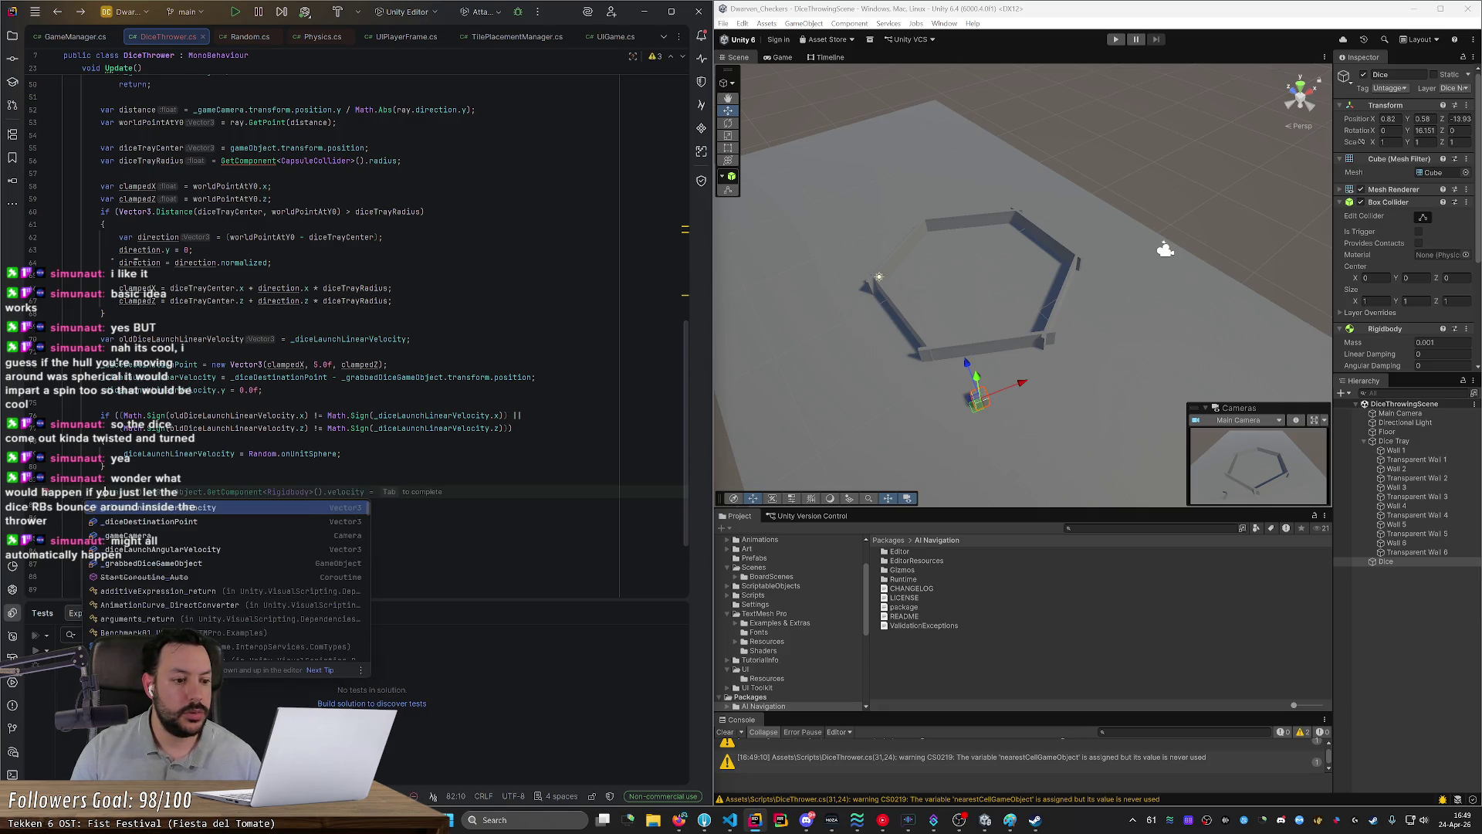
pyautogui.press('Tab')
pyautogui.hotkey('ctrl', 'BackSpace')
pyautogui.hotkey('ctrl', 'BackSpace')
pyautogui.hotkey('ctrl', 'BackSpace')
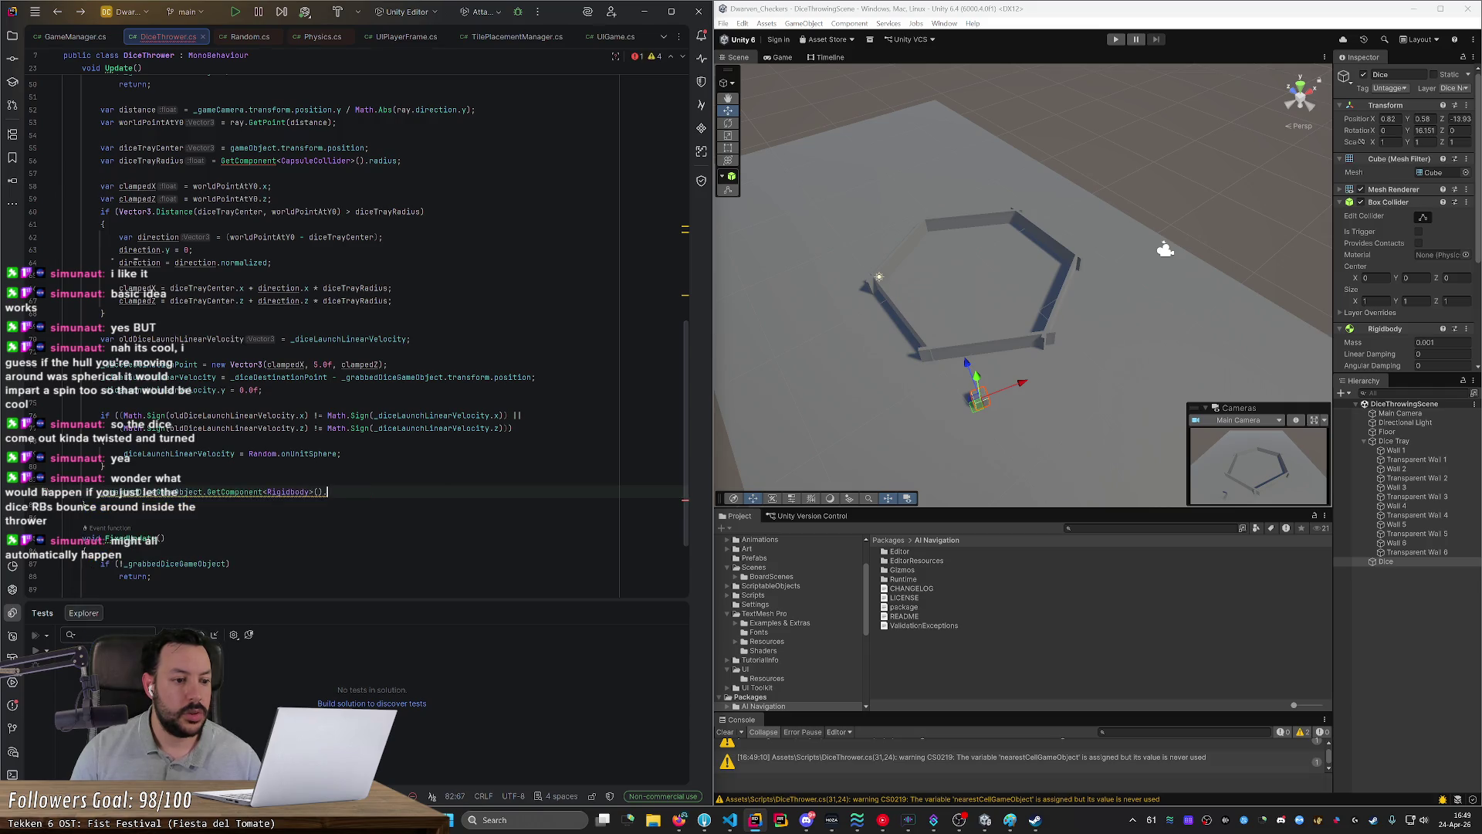
pyautogui.hotkey('ctrl', 'BackSpace')
pyautogui.hotkey('ctrl', 'BackSpace')
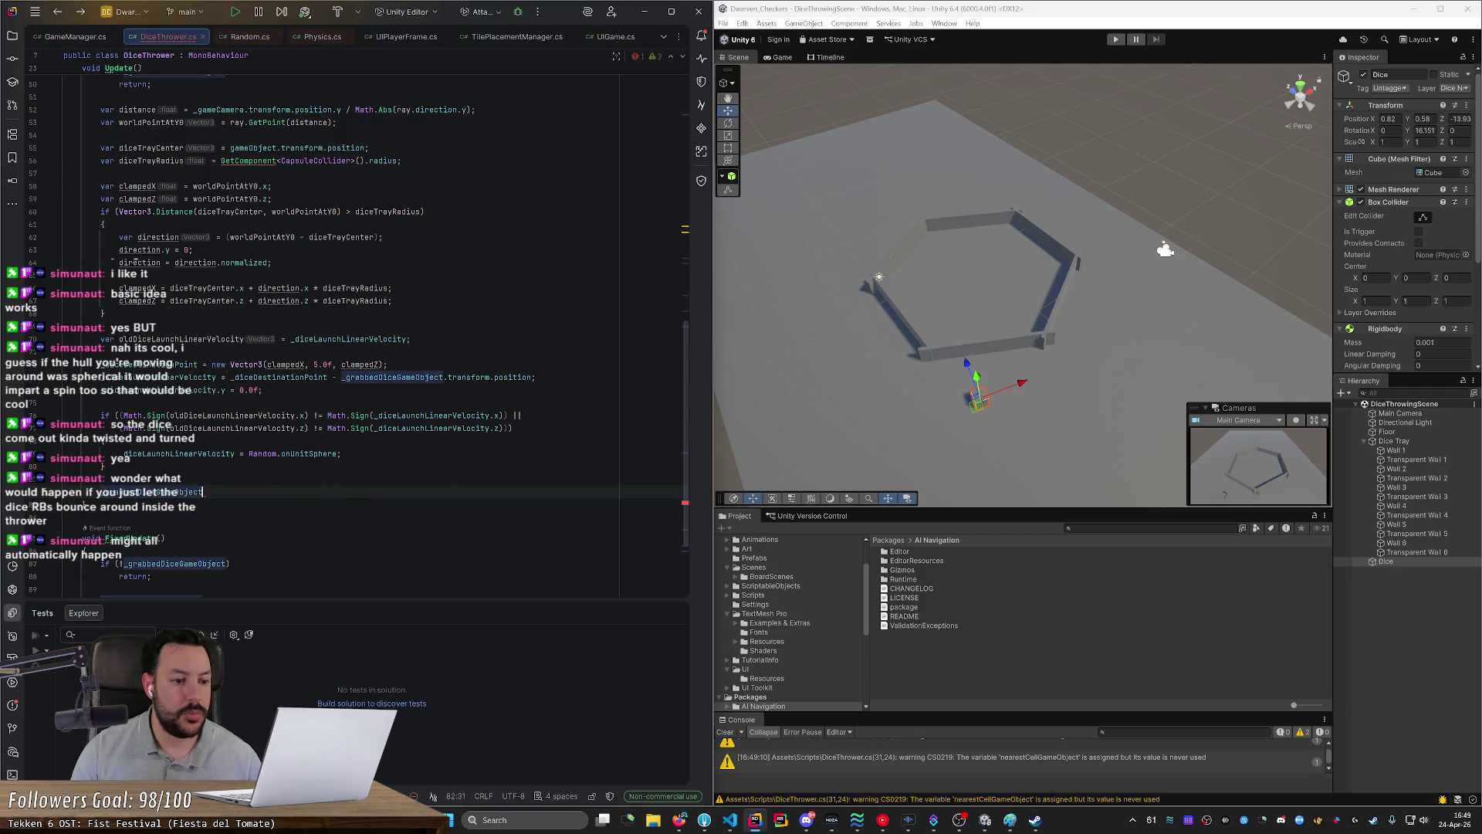
# Step: Extend it to _grabbedDiceGameObject.transform.Rot, discarding the Translate and position suggestions
pyautogui.write('.Tran')
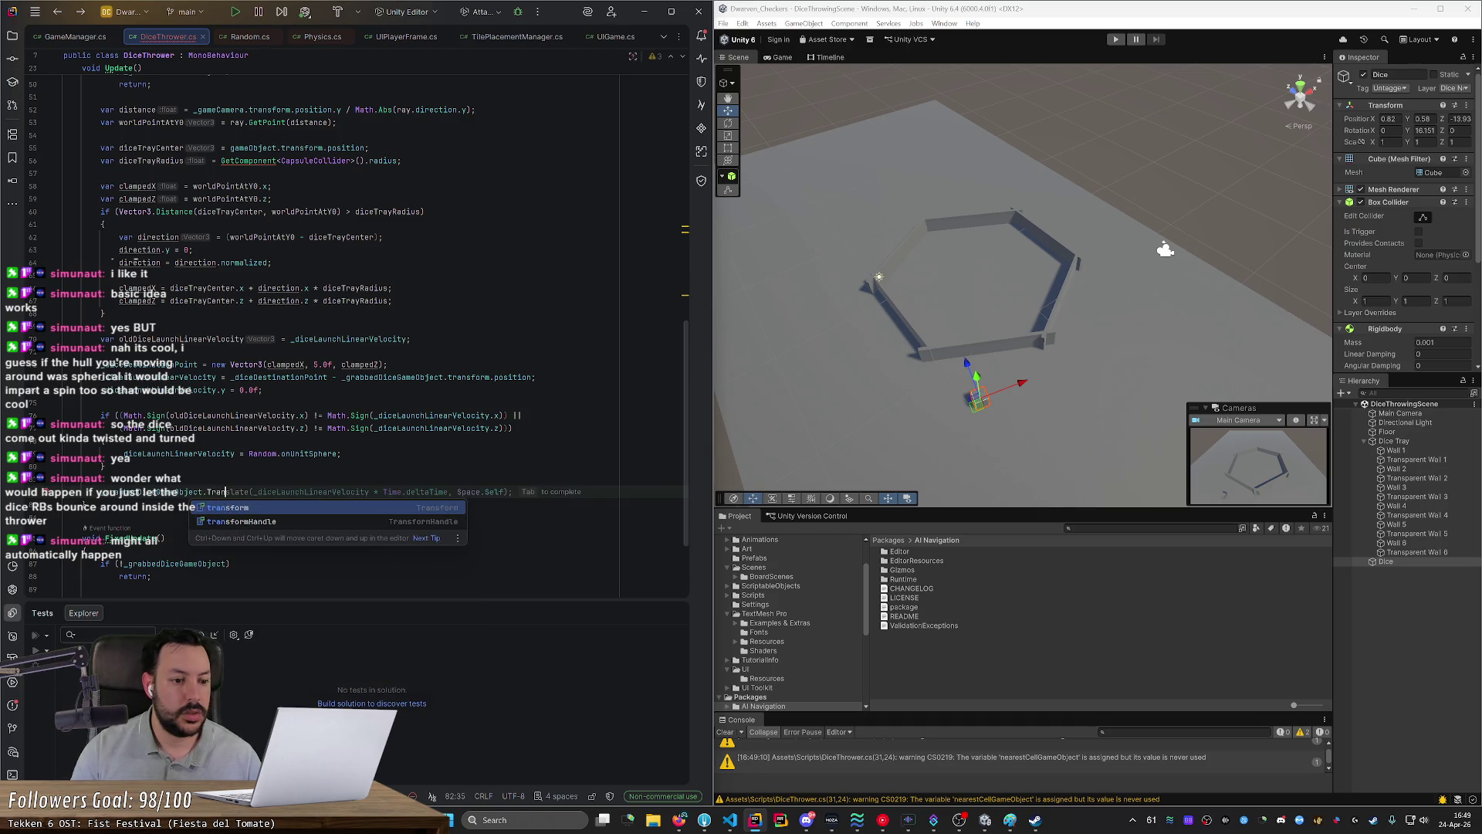
pyautogui.press('Tab')
pyautogui.hotkey('ctrl', 'BackSpace')
pyautogui.hotkey('ctrl', 'BackSpace')
pyautogui.hotkey('ctrl', 'BackSpace')
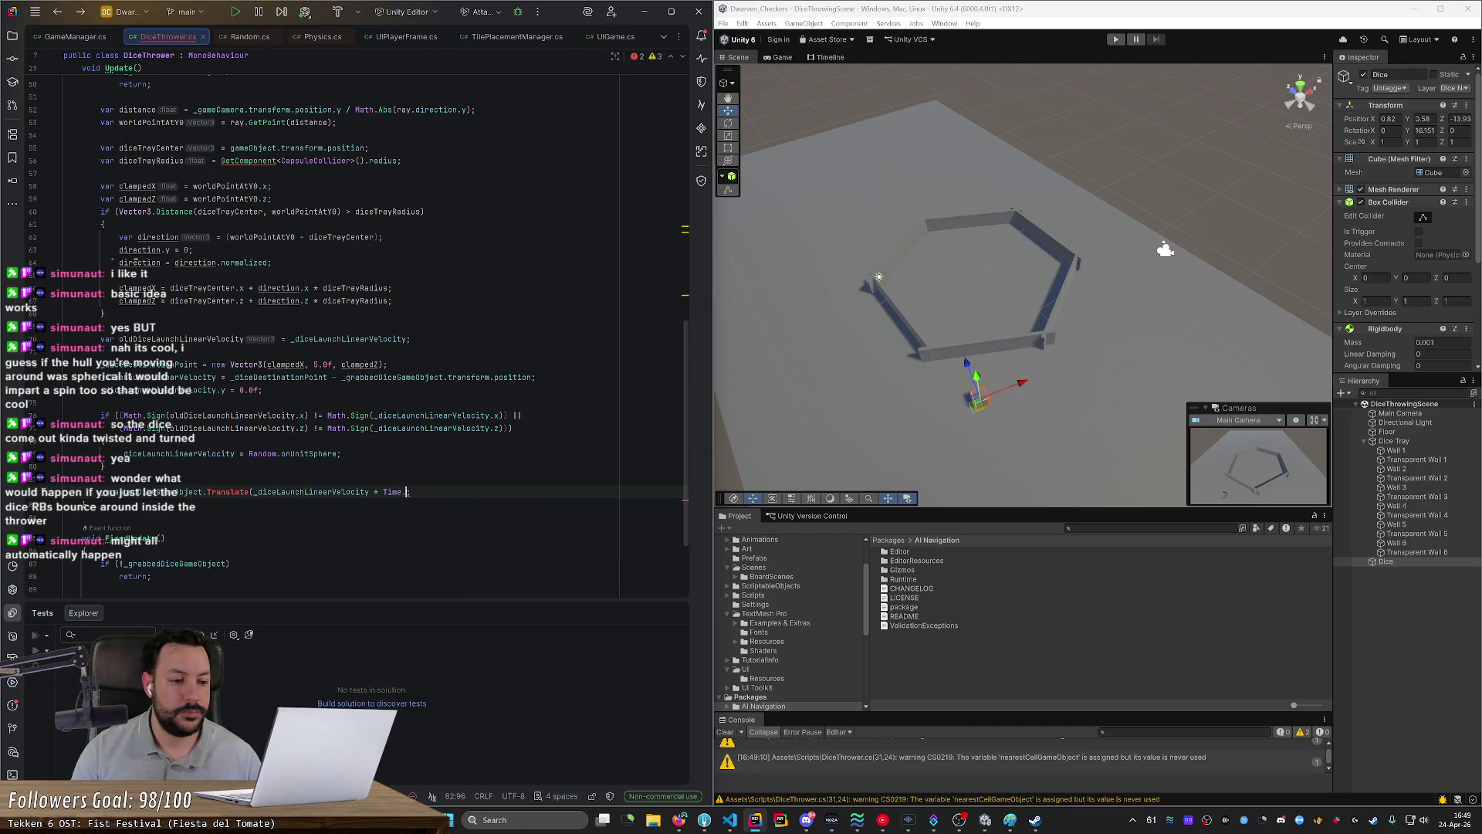
pyautogui.hotkey('ctrl', 'z')
pyautogui.hotkey('ctrl', 'z')
pyautogui.hotkey('ctrl', 'z')
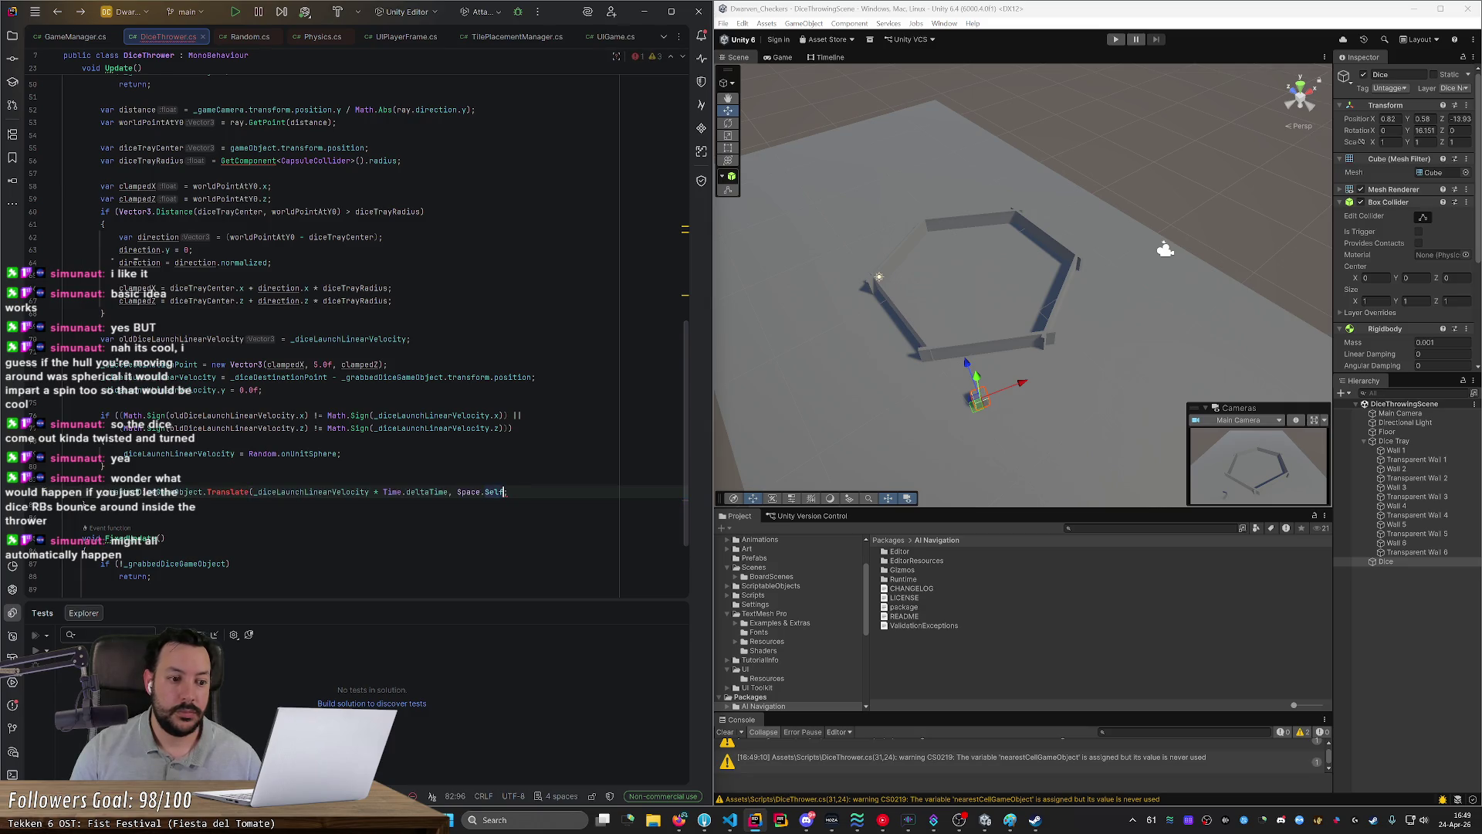
pyautogui.hotkey('ctrl', 'BackSpace')
pyautogui.write('rot;')
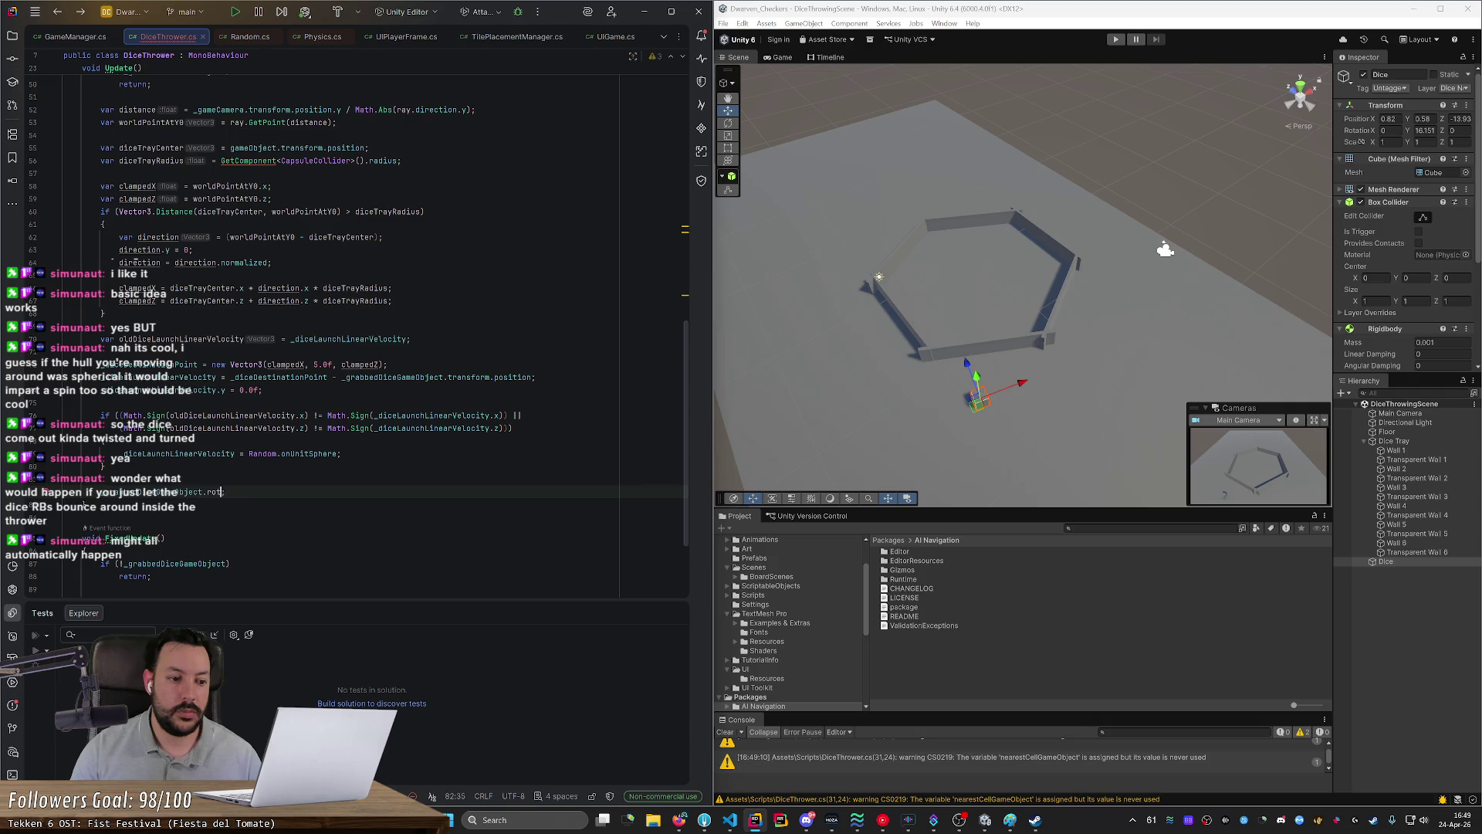
pyautogui.hotkey('ctrl', 'BackSpace')
pyautogui.write('transform.position = worldPointAtY0')
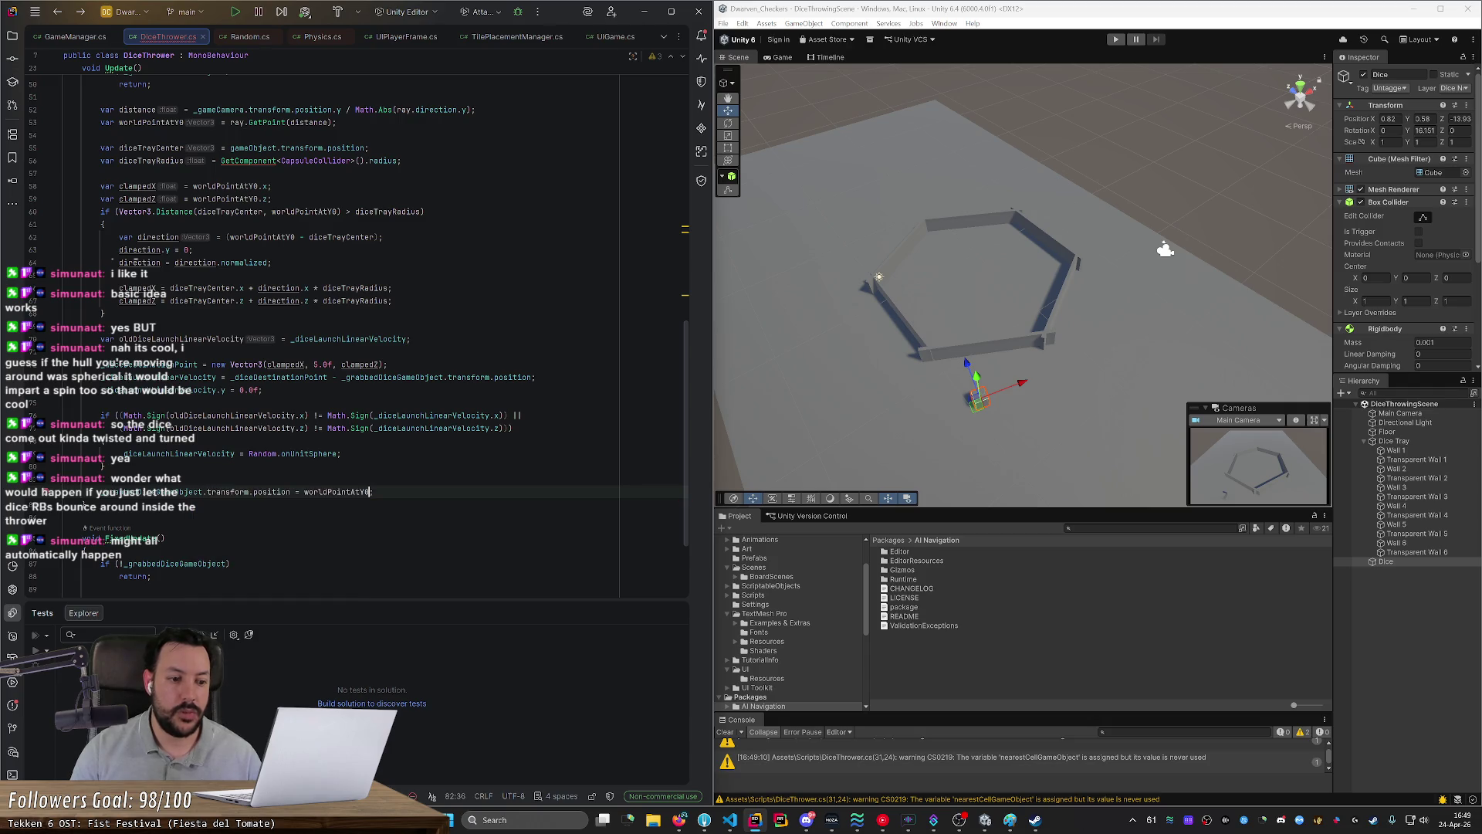
pyautogui.hotkey('ctrl', 'BackSpace')
pyautogui.write('Rot')
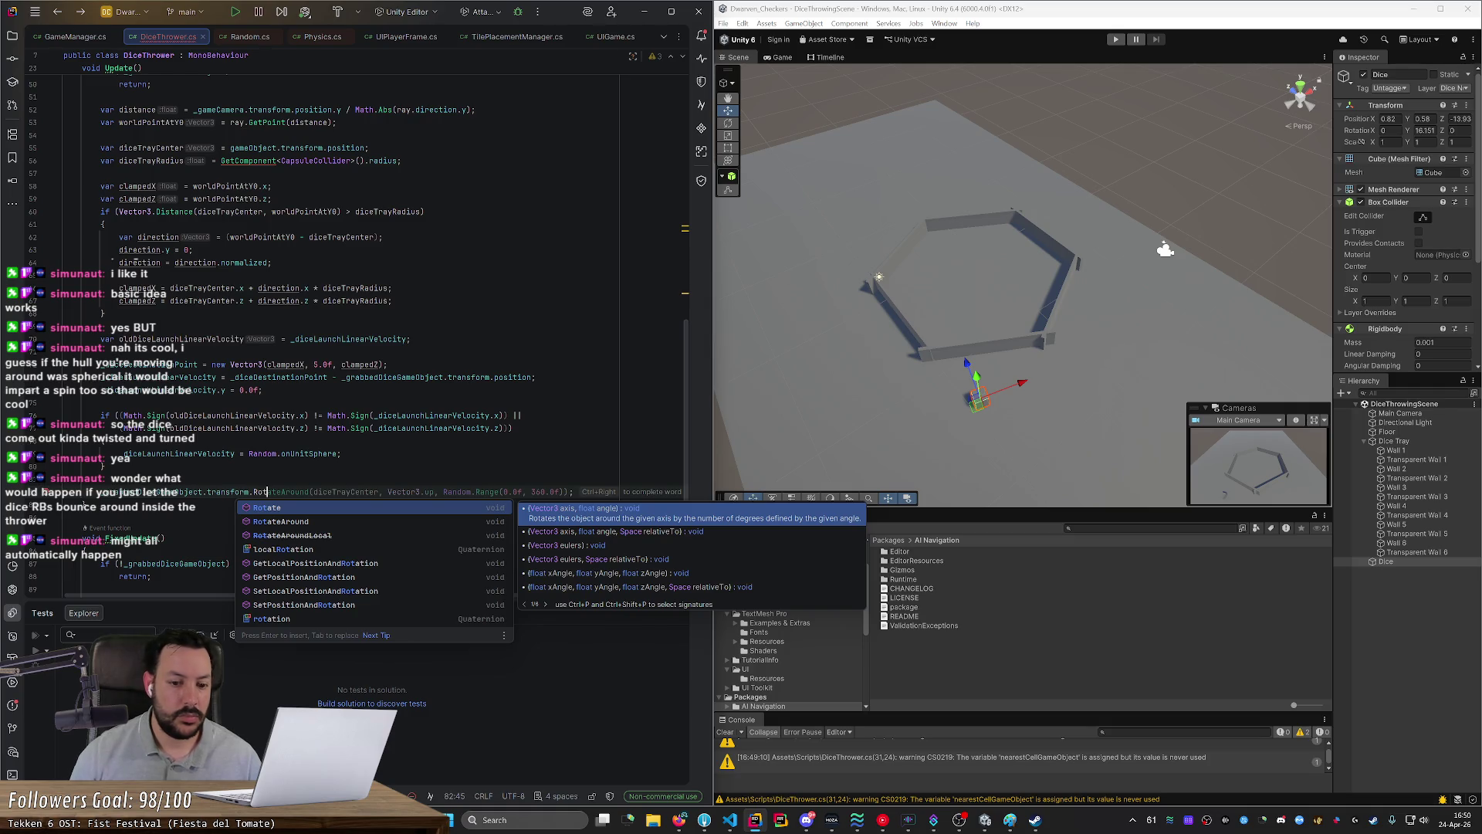
# Step: Complete the call as transform.Rotate with a _diceLaunch velocity field as its argument
pyautogui.press('Down')
pyautogui.press('Up')
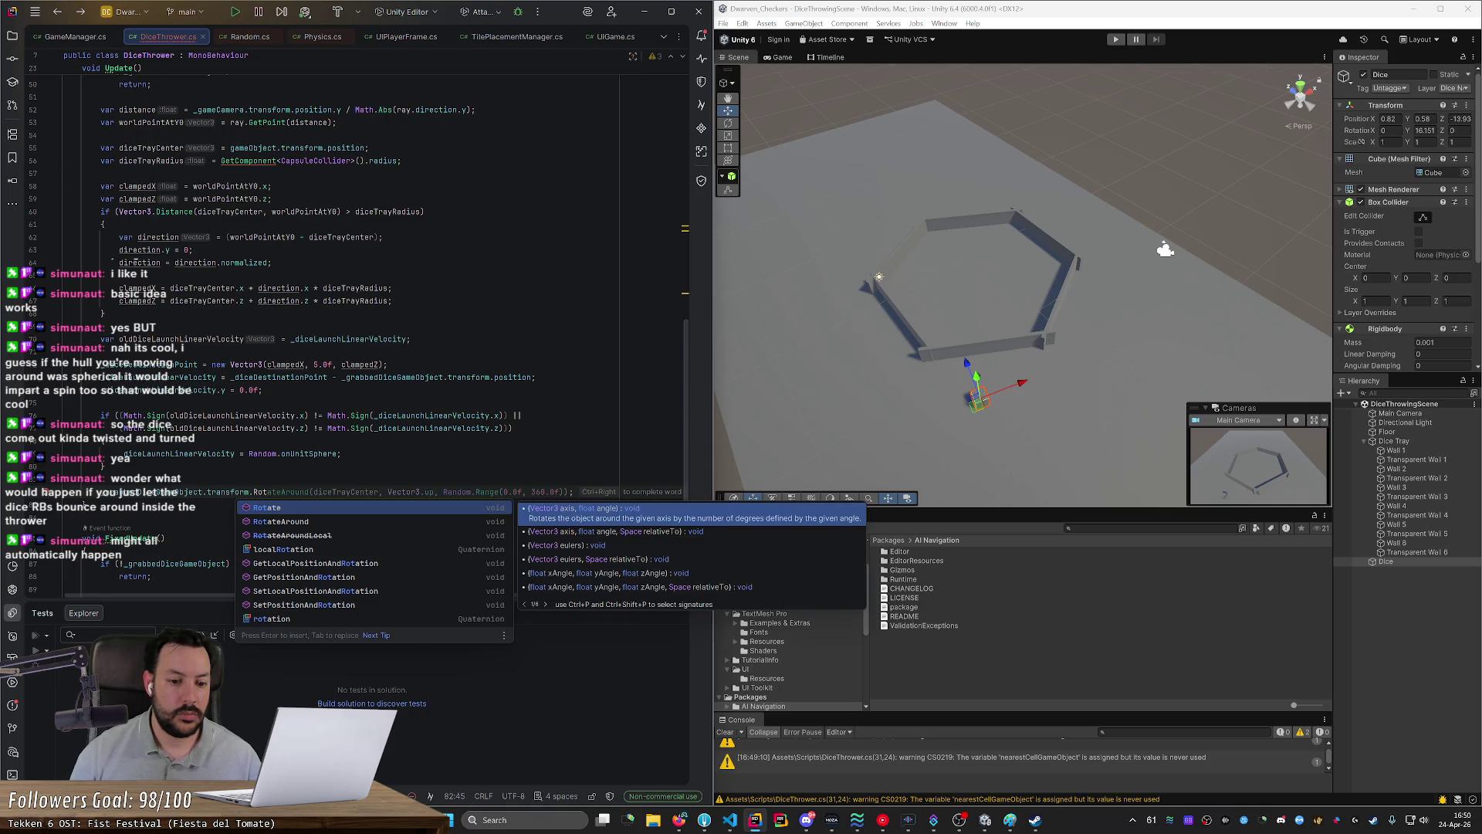
pyautogui.click(579, 573)
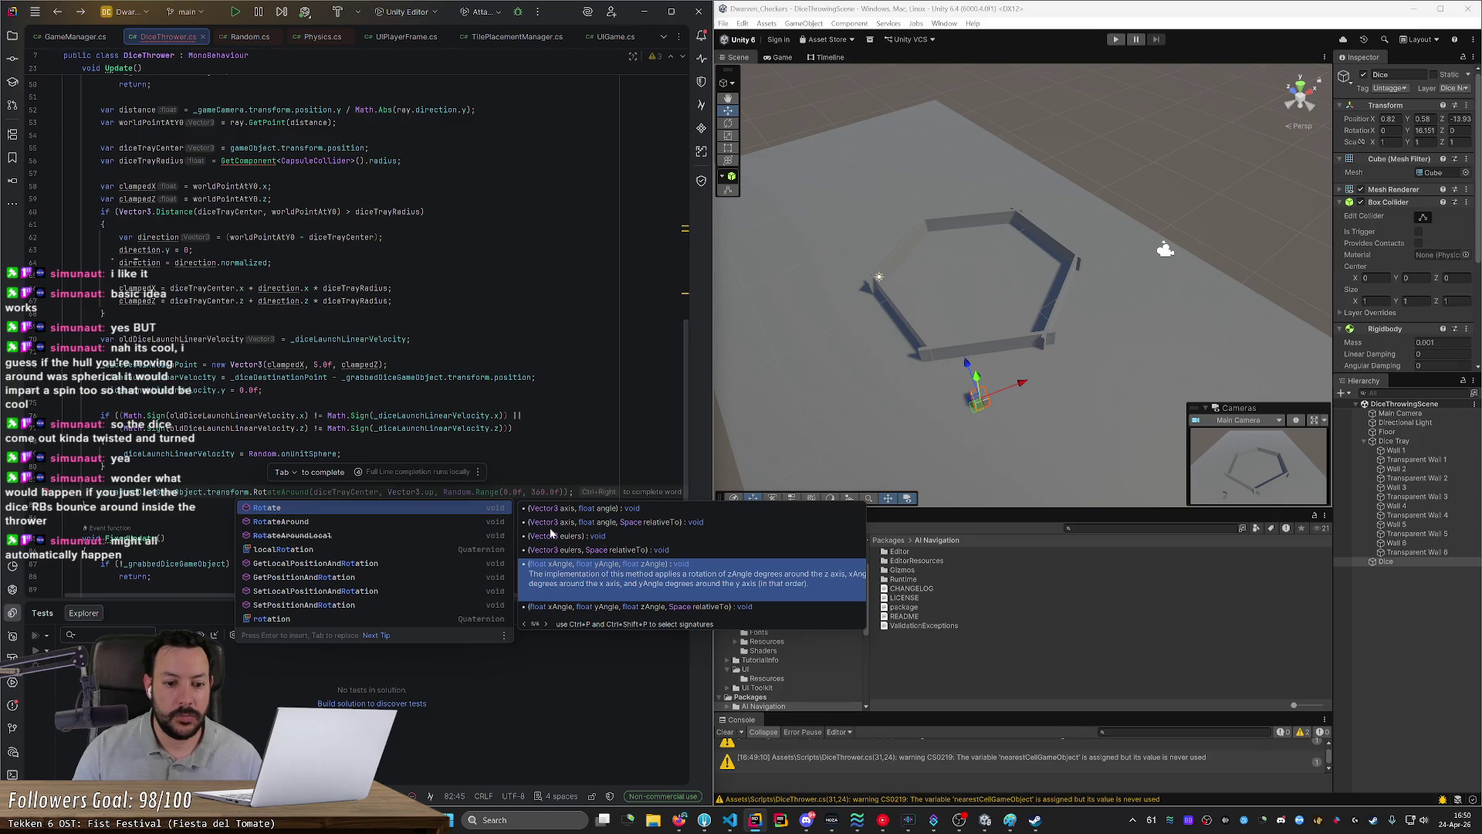
pyautogui.write('ate')
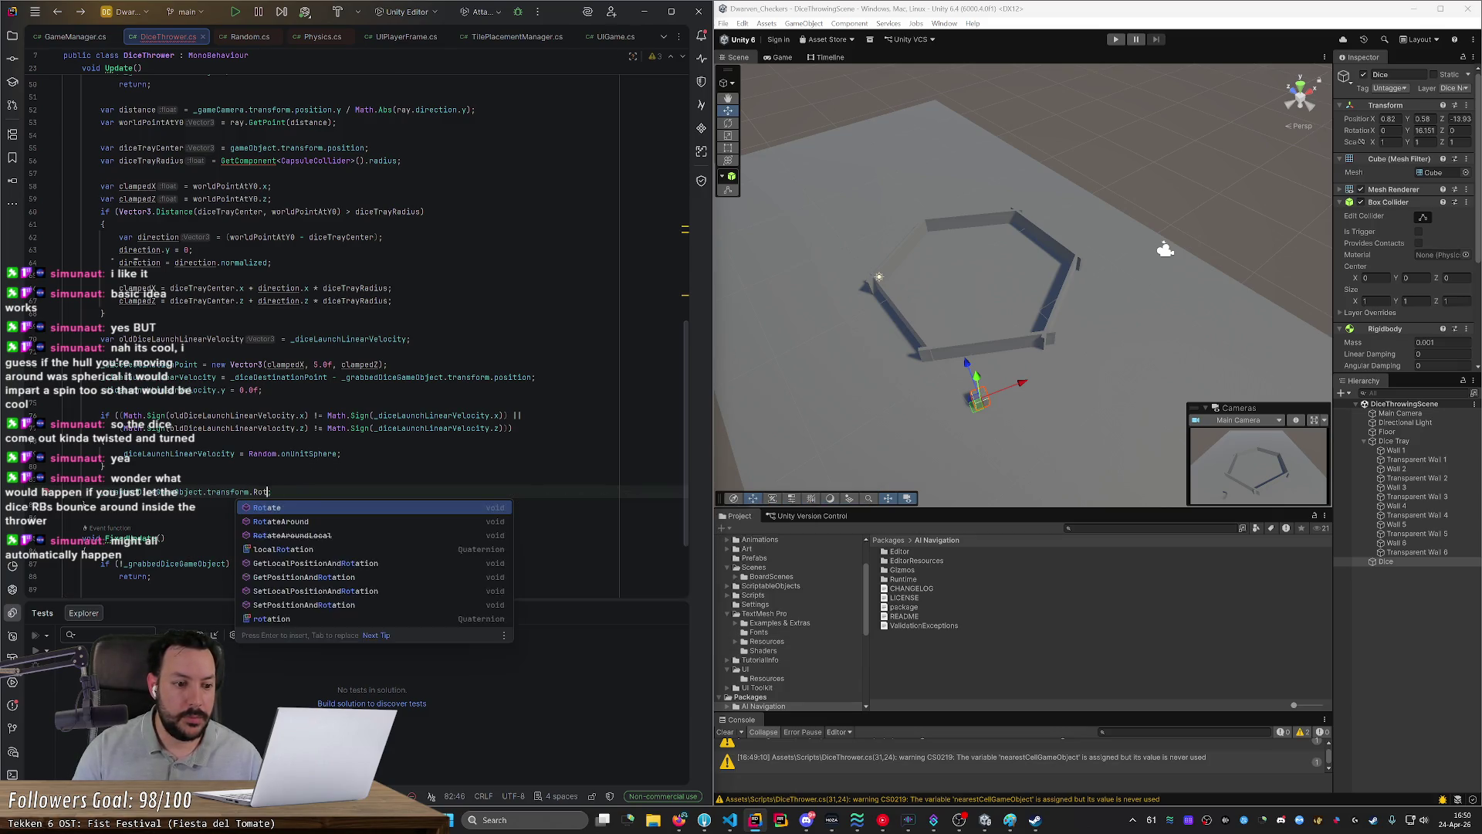
pyautogui.press('Return')
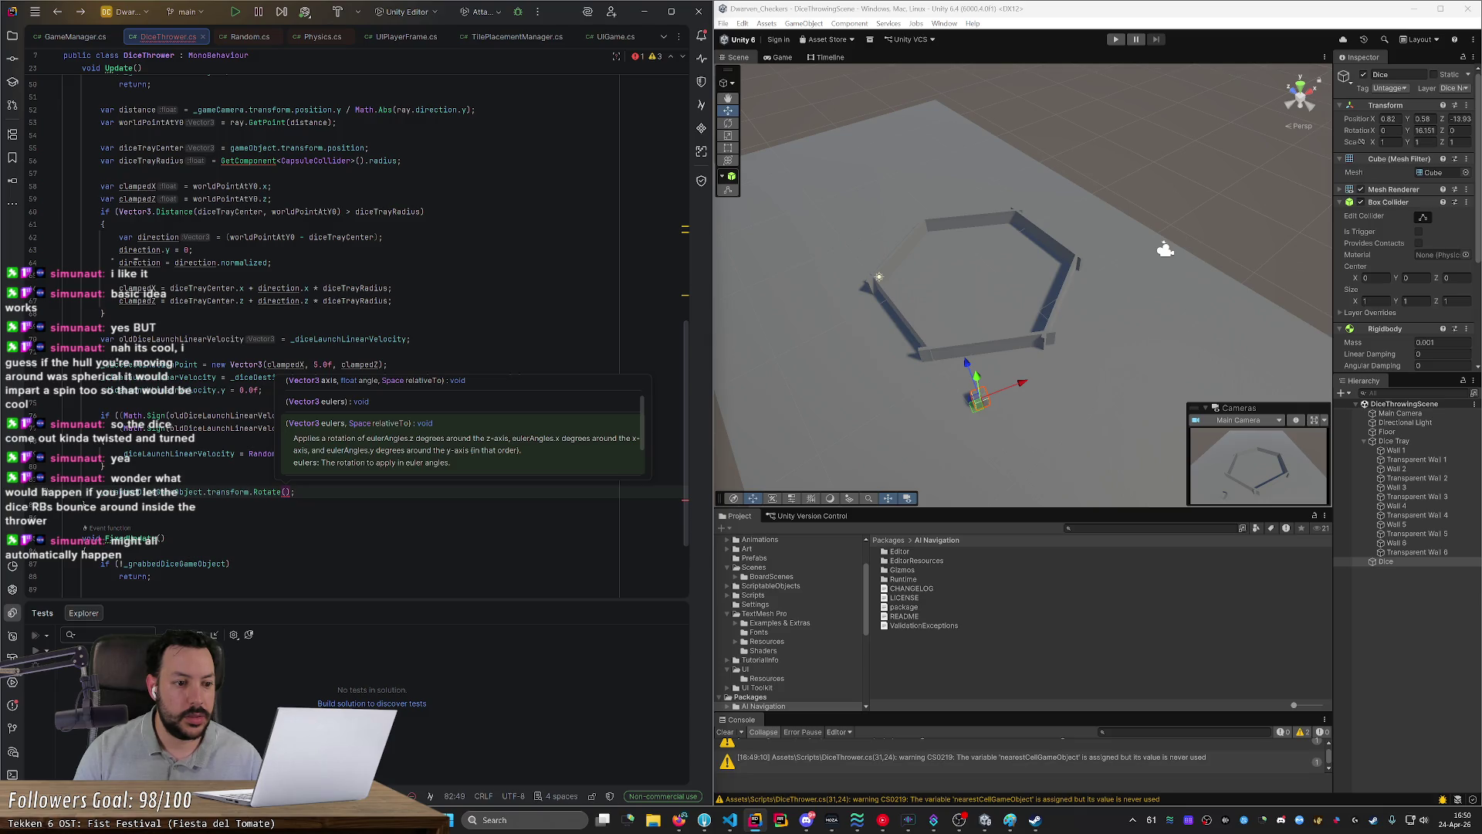
pyautogui.press('Escape')
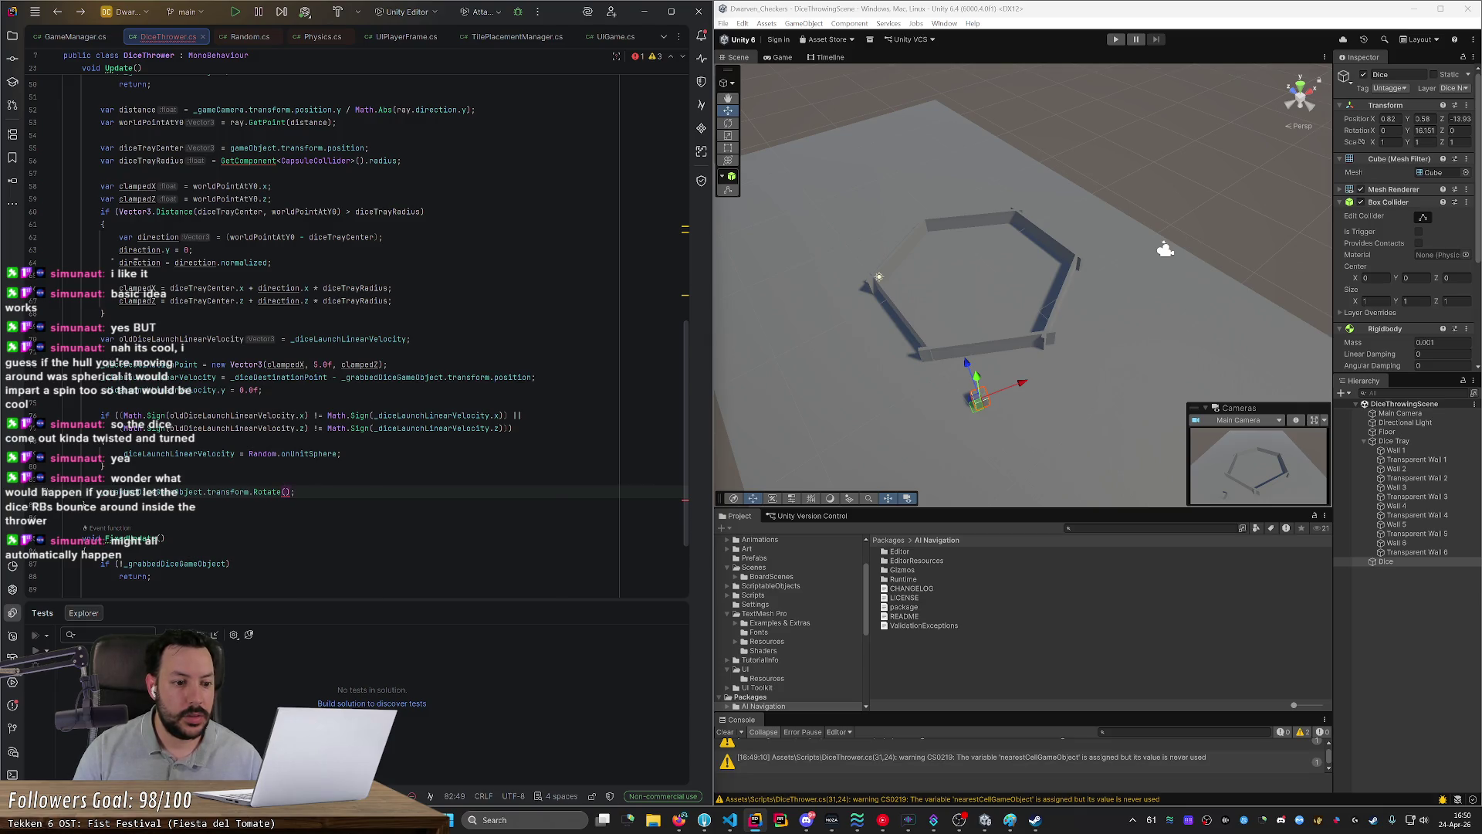
pyautogui.write('_dice')
pyautogui.press('Return')
pyautogui.press('BackSpace')
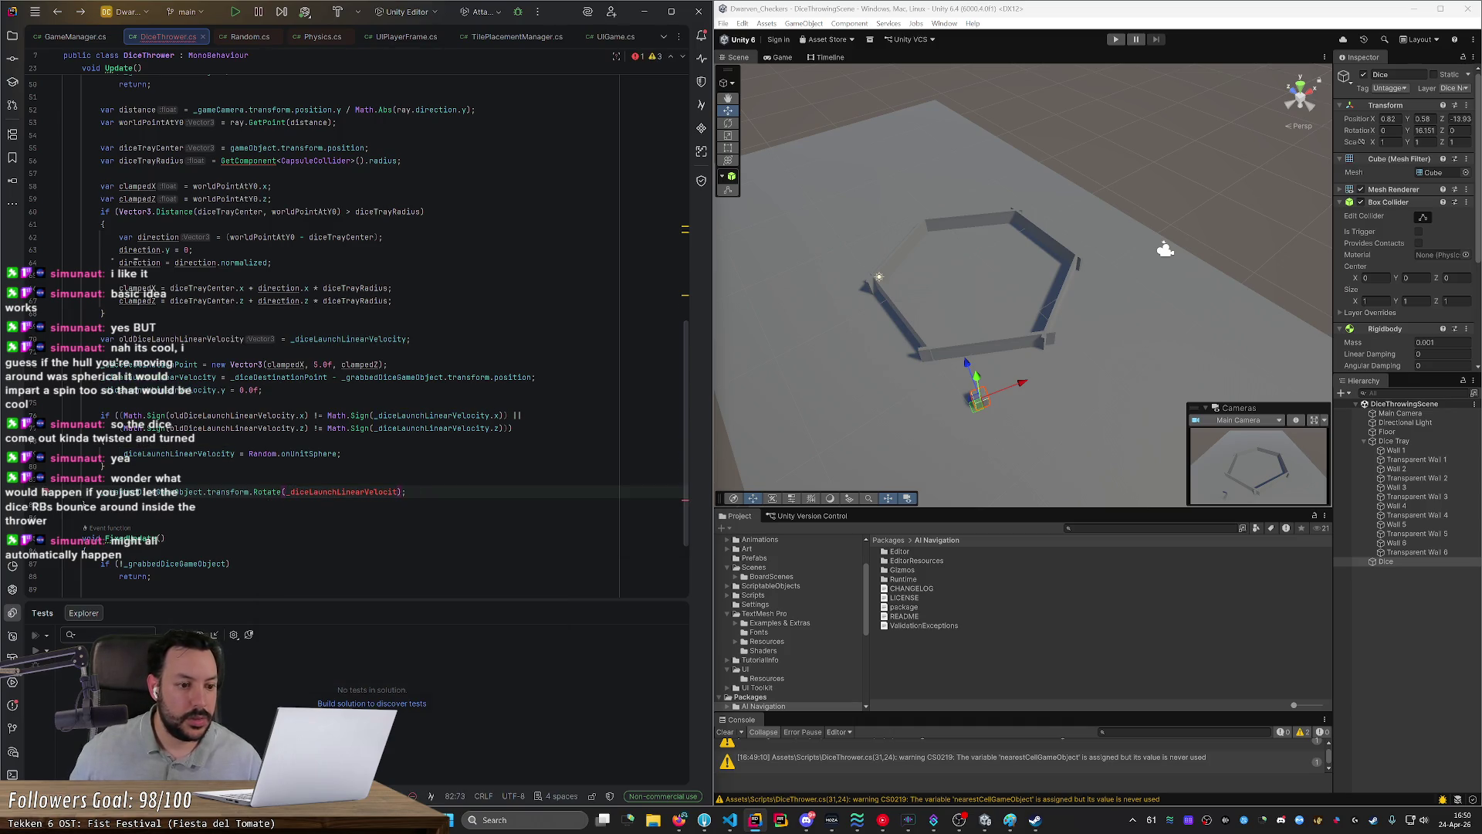
# Step: Rename line 79's variable to _diceLaunchAngularVelocity and use it as the Rotate argument
pyautogui.doubleClick(181, 453)
pyautogui.write('_diceLaunchAng')
pyautogui.press('Return')
pyautogui.doubleClick(343, 492)
pyautogui.write('_diceLaunchAngularVelocity')
pyautogui.click(100, 478)
pyautogui.doubleClick(181, 453)
pyautogui.scroll(2, 355, 331)
pyautogui.scroll(-2, 179, 476)
pyautogui.scroll(8, 179, 463)
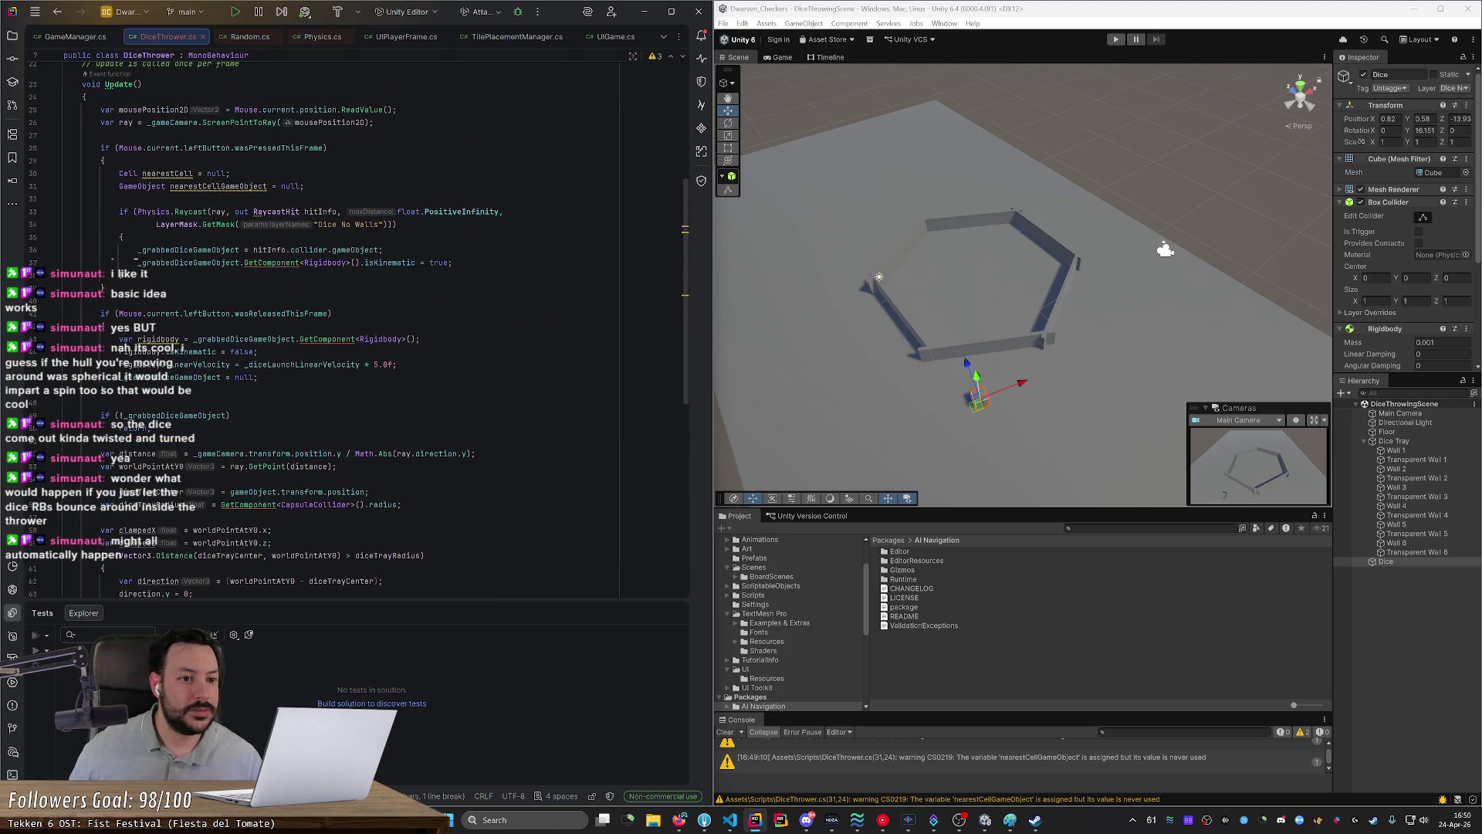
pyautogui.scroll(-9, 105, 458)
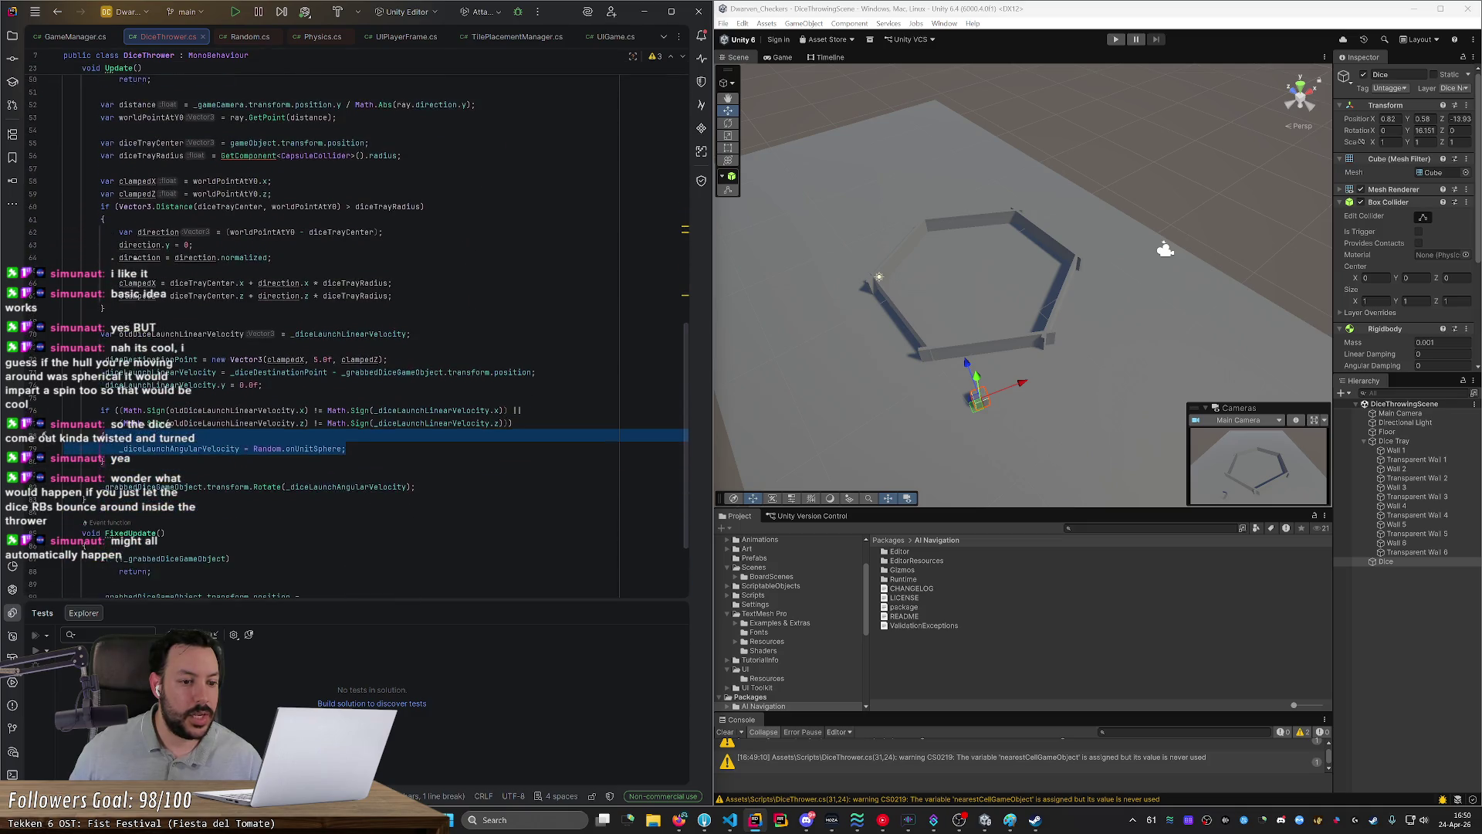
pyautogui.click(104, 458)
# Step: Save the script and add a reset of _diceLaunchAngularVelocity to Vector3.zero on line 47
pyautogui.hotkey('ctrl', 's')
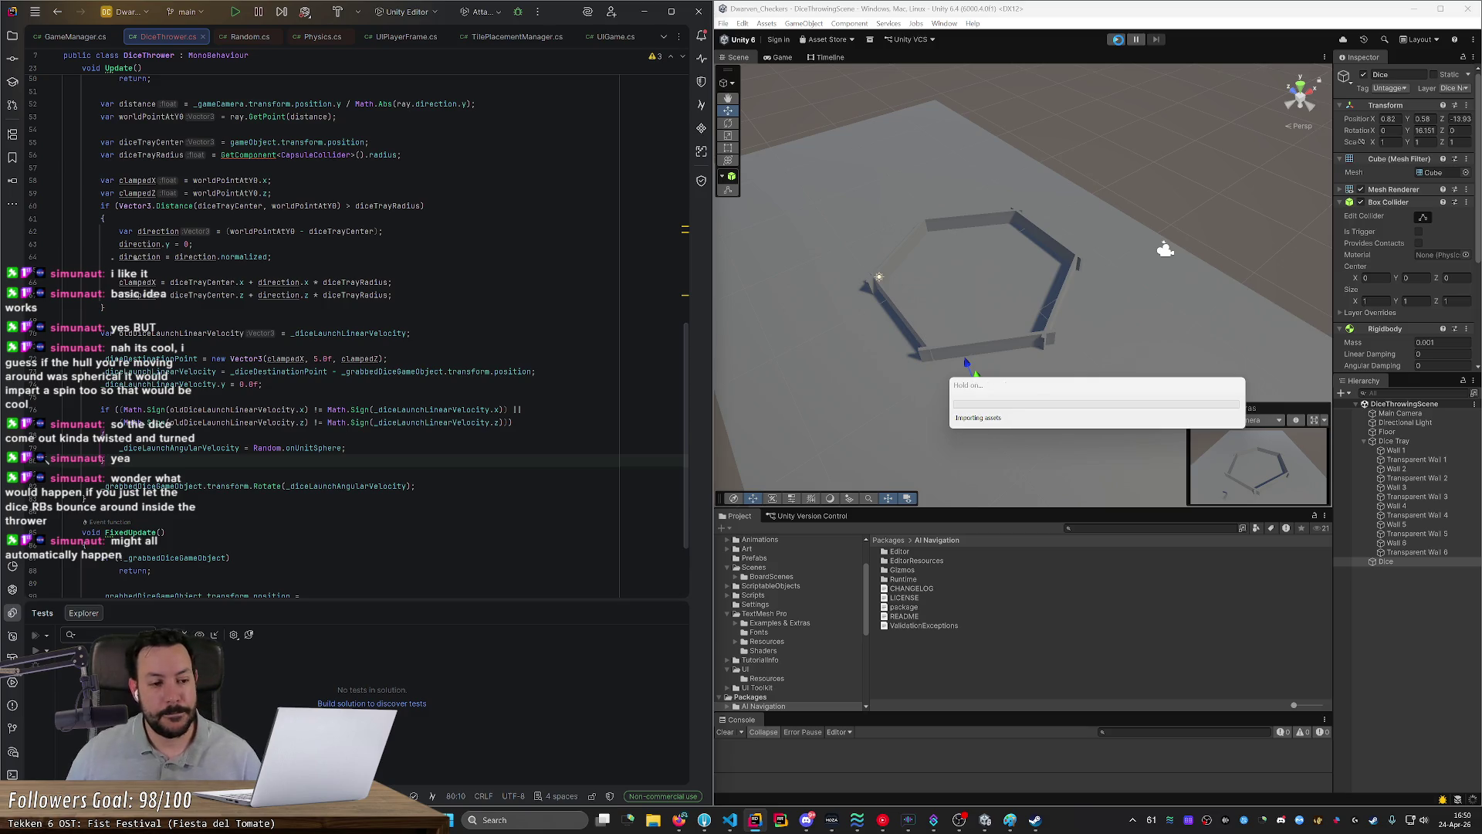
pyautogui.doubleClick(345, 485)
pyautogui.hotkey('ctrl', 'c')
pyautogui.scroll(3, 135, 258)
pyautogui.scroll(5, 135, 258)
pyautogui.scroll(3, 135, 257)
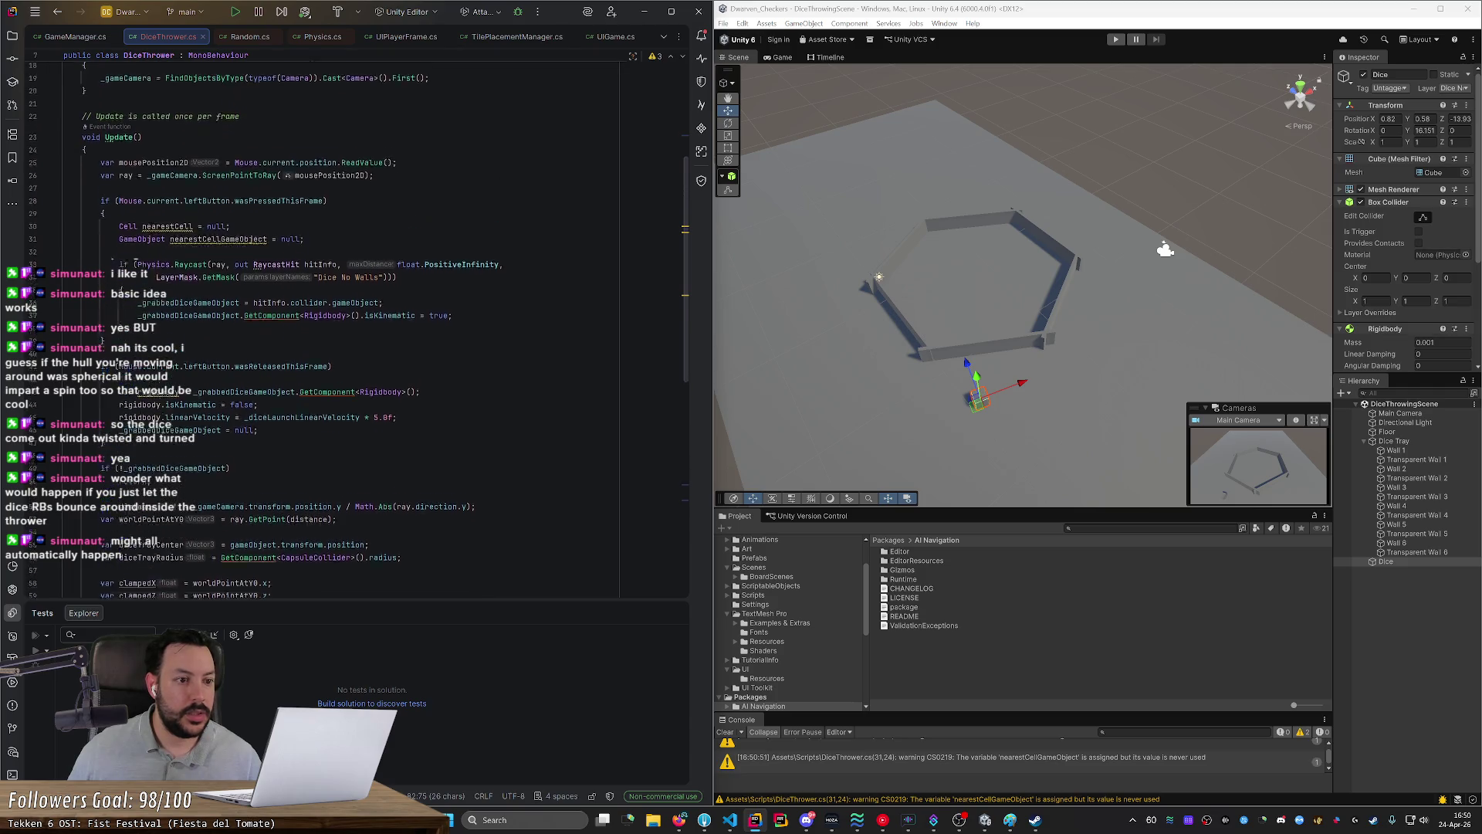
pyautogui.hotkey('ctrl', 'v')
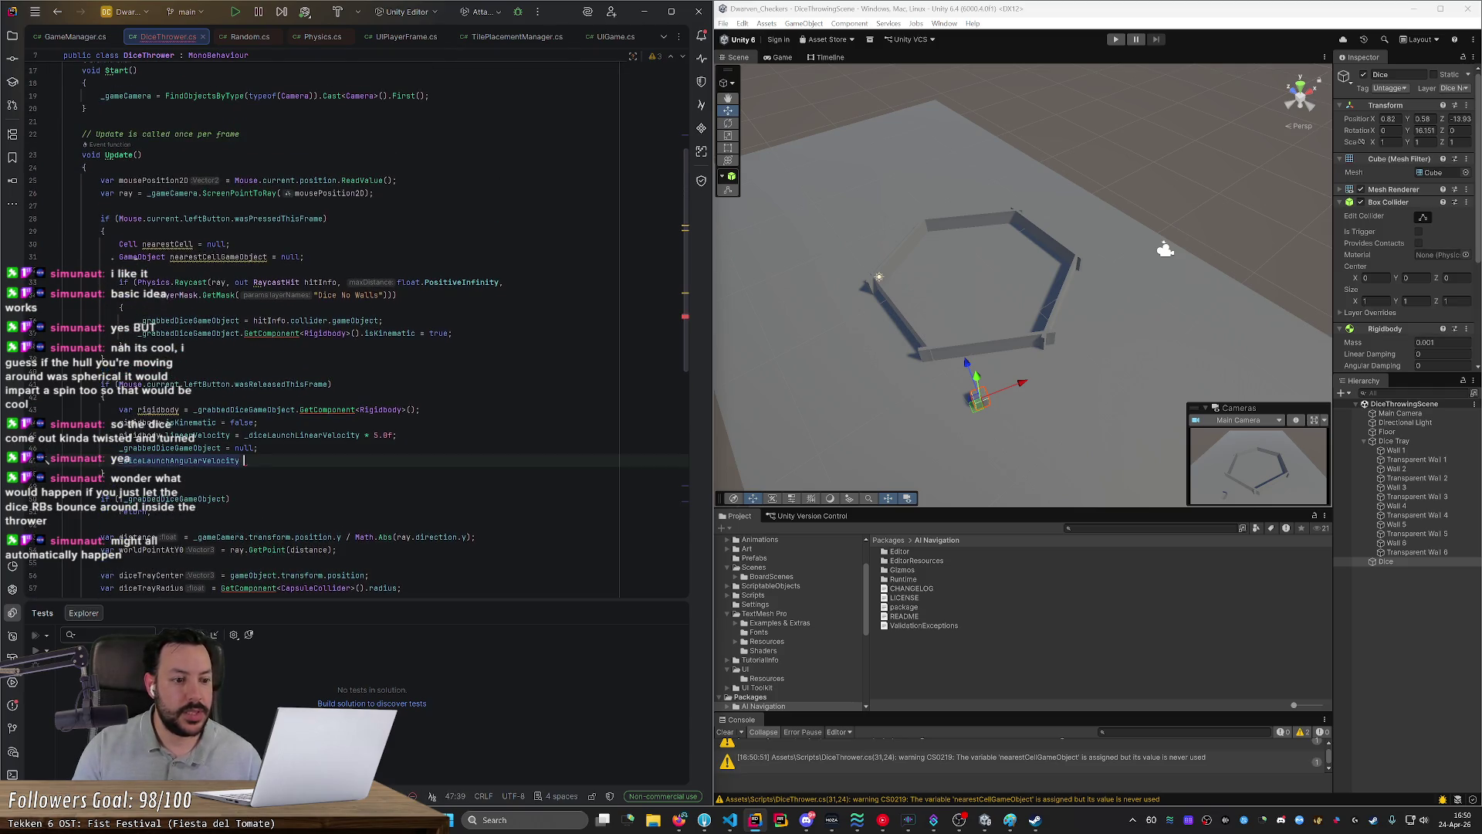
pyautogui.write('= V')
pyautogui.press('Tab')
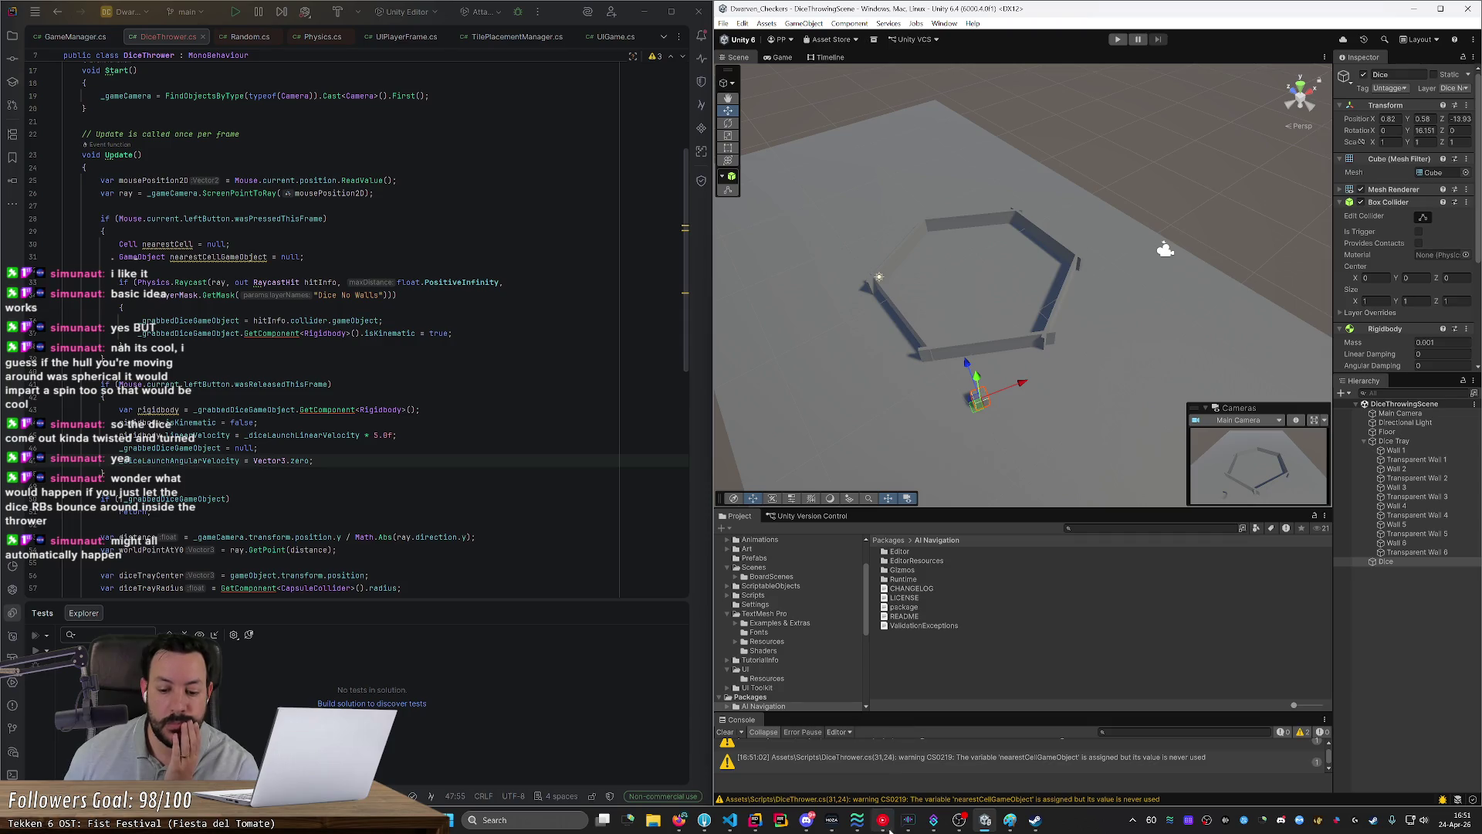
# Step: Hide the YouTube Music window and start Unity's play mode
pyautogui.click(884, 822)
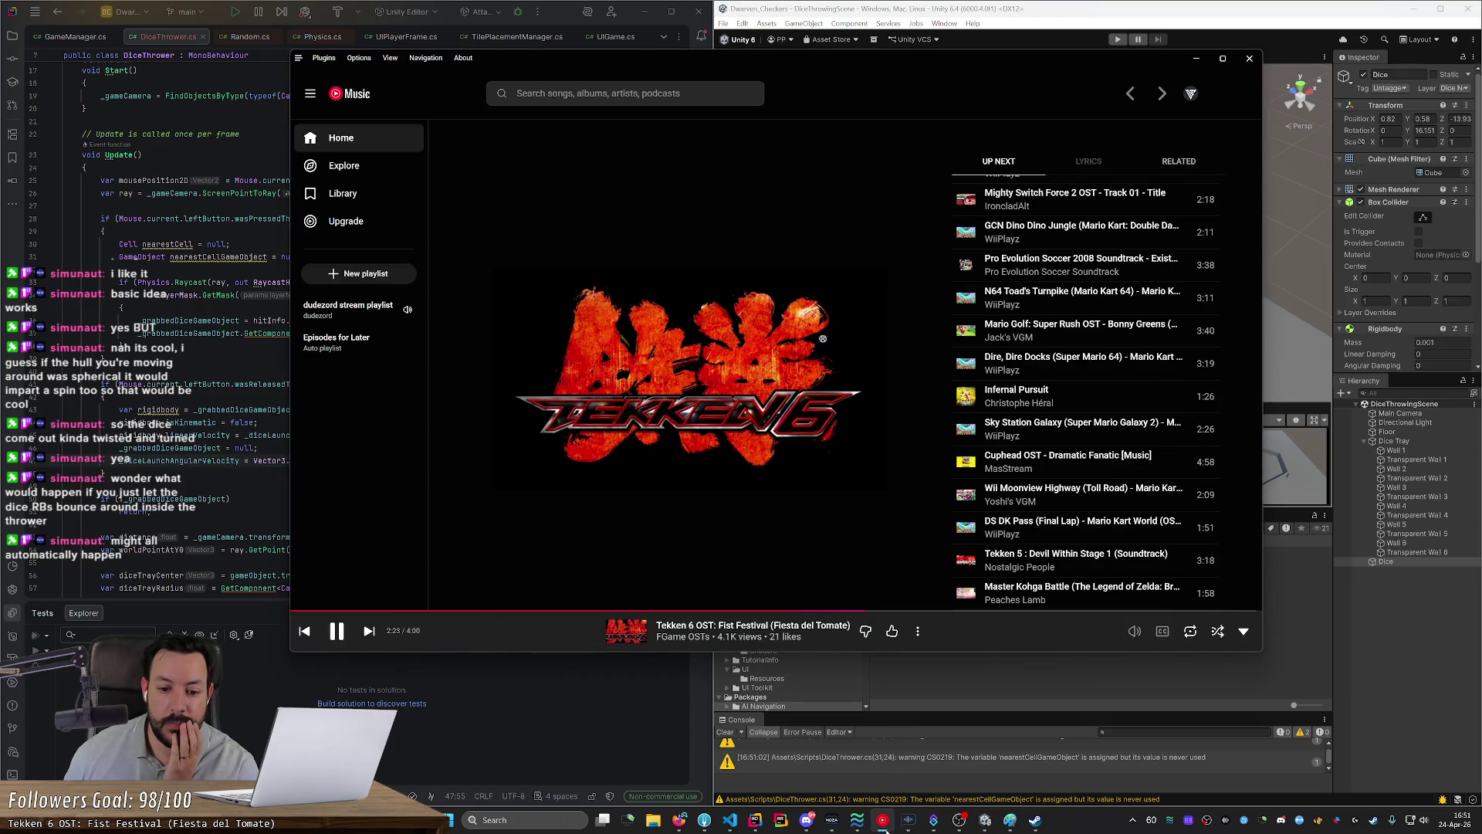
pyautogui.click(884, 822)
pyautogui.click(1116, 40)
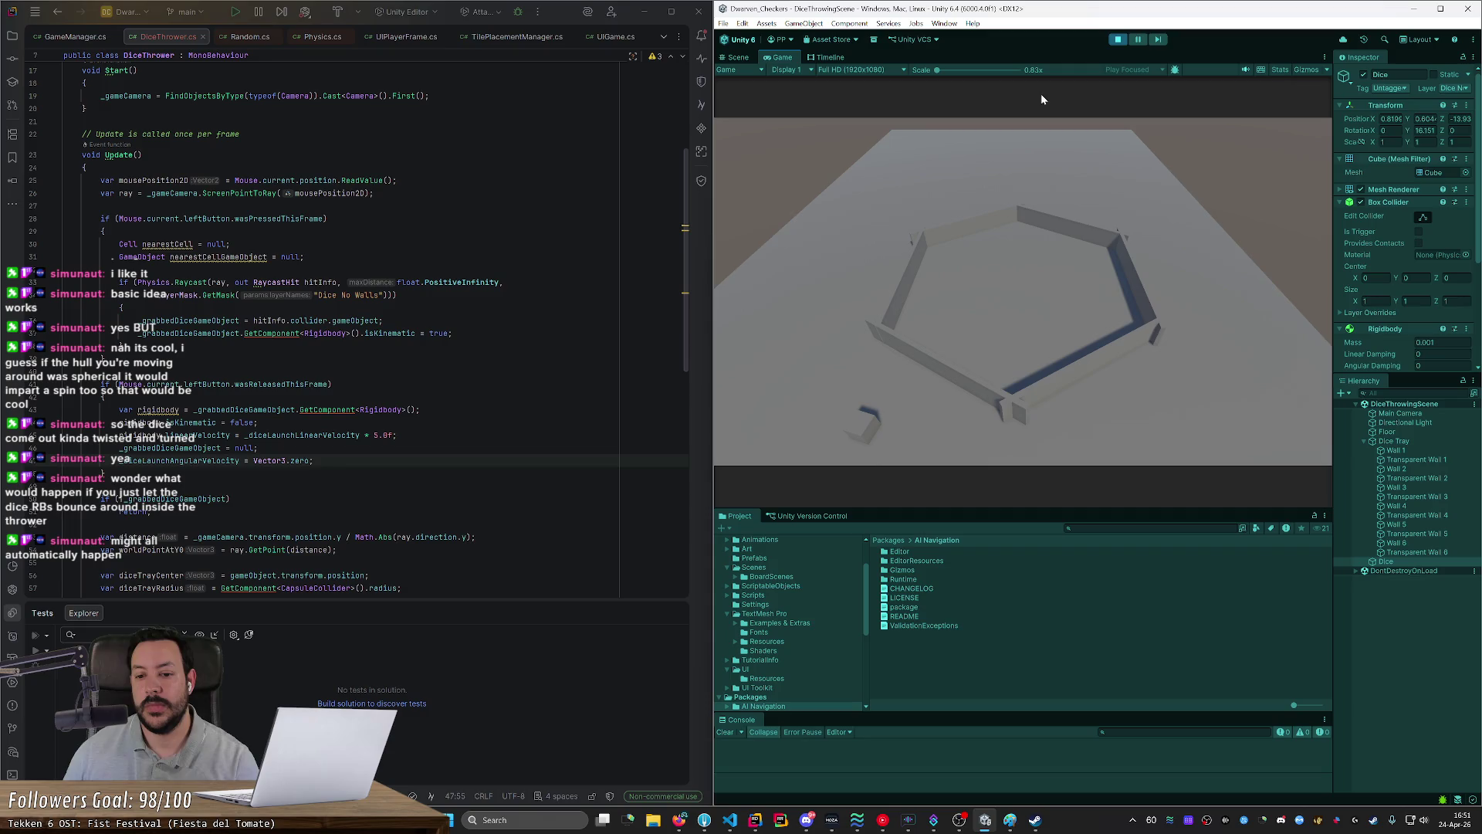
# Step: Throw the die into the hexagonal tray, then pick it up and hold it above the tray
pyautogui.moveTo(862, 423)
pyautogui.mouseDown()
pyautogui.moveTo(1018, 305)
pyautogui.moveTo(928, 301)
pyautogui.moveTo(1012, 309)
pyautogui.moveTo(963, 338)
pyautogui.moveTo(999, 291)
pyautogui.moveTo(985, 327)
pyautogui.moveTo(1079, 337)
pyautogui.moveTo(1011, 308)
pyautogui.mouseUp()
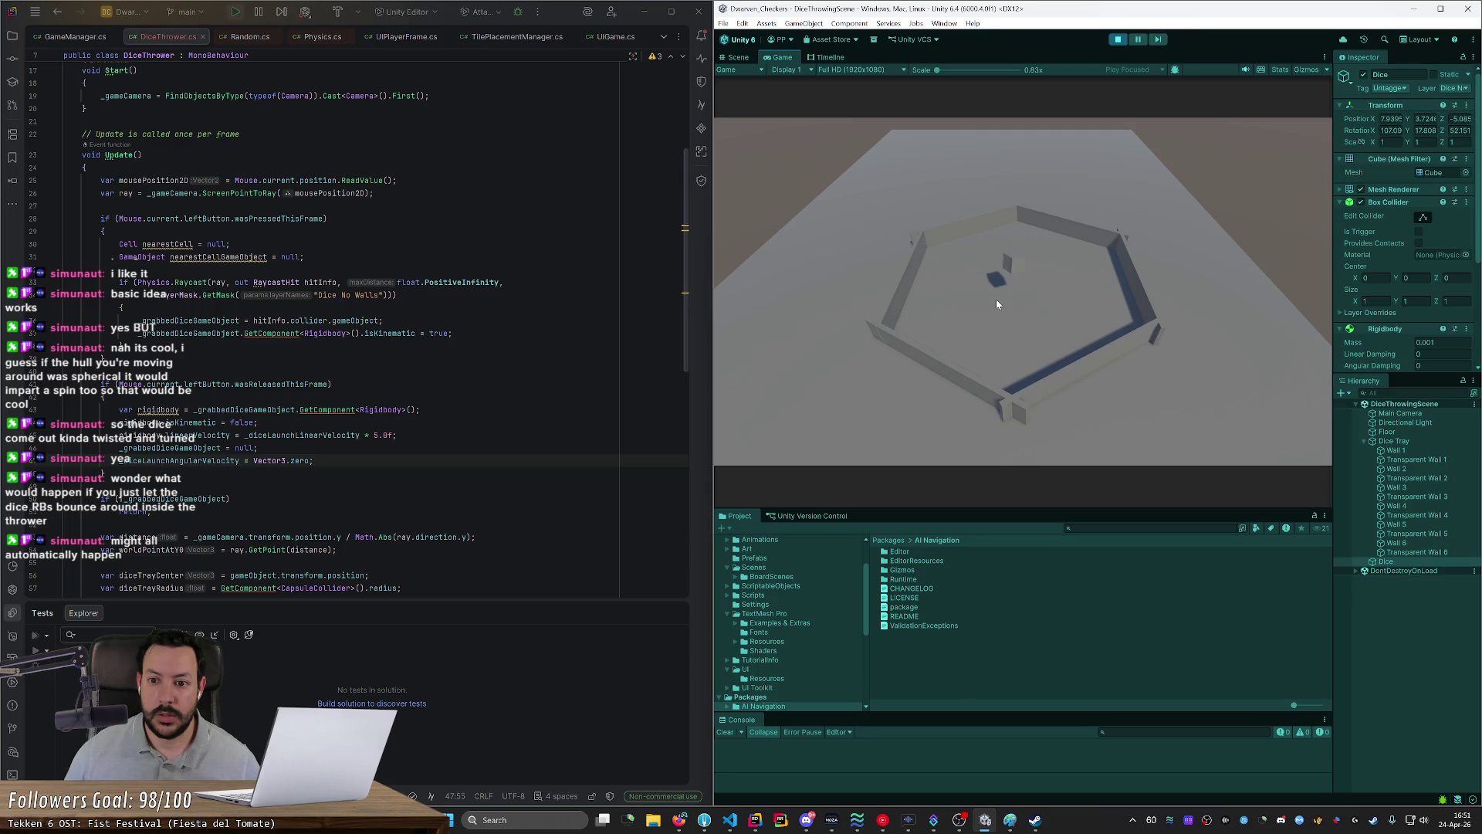
pyautogui.moveTo(1073, 336)
pyautogui.mouseDown()
pyautogui.moveTo(1048, 295)
pyautogui.moveTo(992, 294)
pyautogui.moveTo(1068, 305)
pyautogui.moveTo(977, 305)
pyautogui.moveTo(1025, 310)
pyautogui.moveTo(1030, 279)
pyautogui.moveTo(1012, 276)
pyautogui.moveTo(982, 334)
pyautogui.moveTo(1108, 328)
pyautogui.moveTo(953, 303)
pyautogui.moveTo(1032, 307)
pyautogui.moveTo(1014, 314)
pyautogui.moveTo(1011, 360)
pyautogui.moveTo(1030, 305)
pyautogui.moveTo(1021, 326)
pyautogui.moveTo(1099, 327)
pyautogui.moveTo(986, 312)
pyautogui.mouseUp()
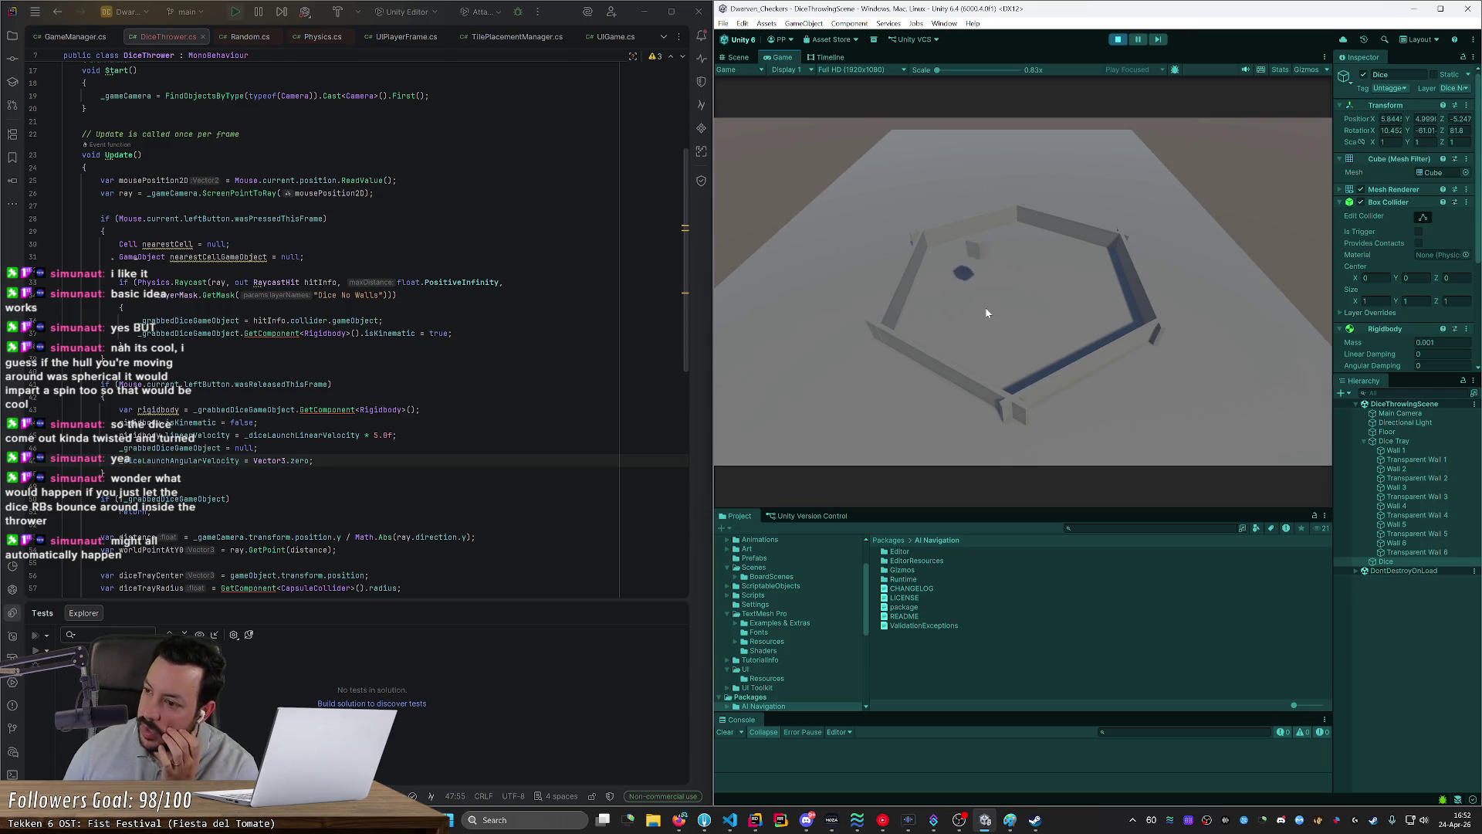
pyautogui.moveTo(987, 313); pyautogui.dragTo(986, 313)
pyautogui.scroll(-5, 363, 332)
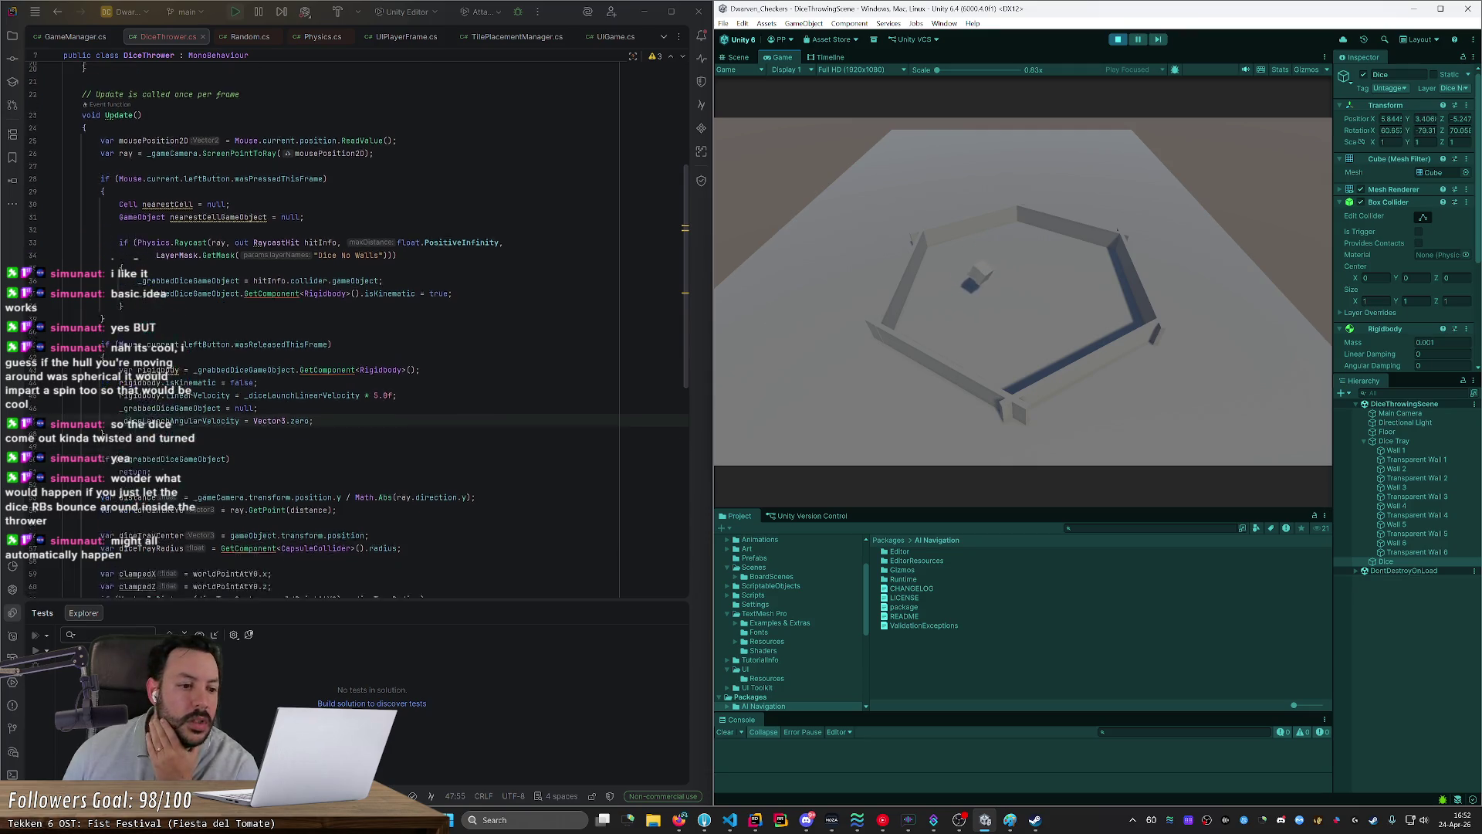
# Step: Inspect the Transform.Rotate declaration, then return to the Rotate call on line 83
pyautogui.scroll(-5, 363, 332)
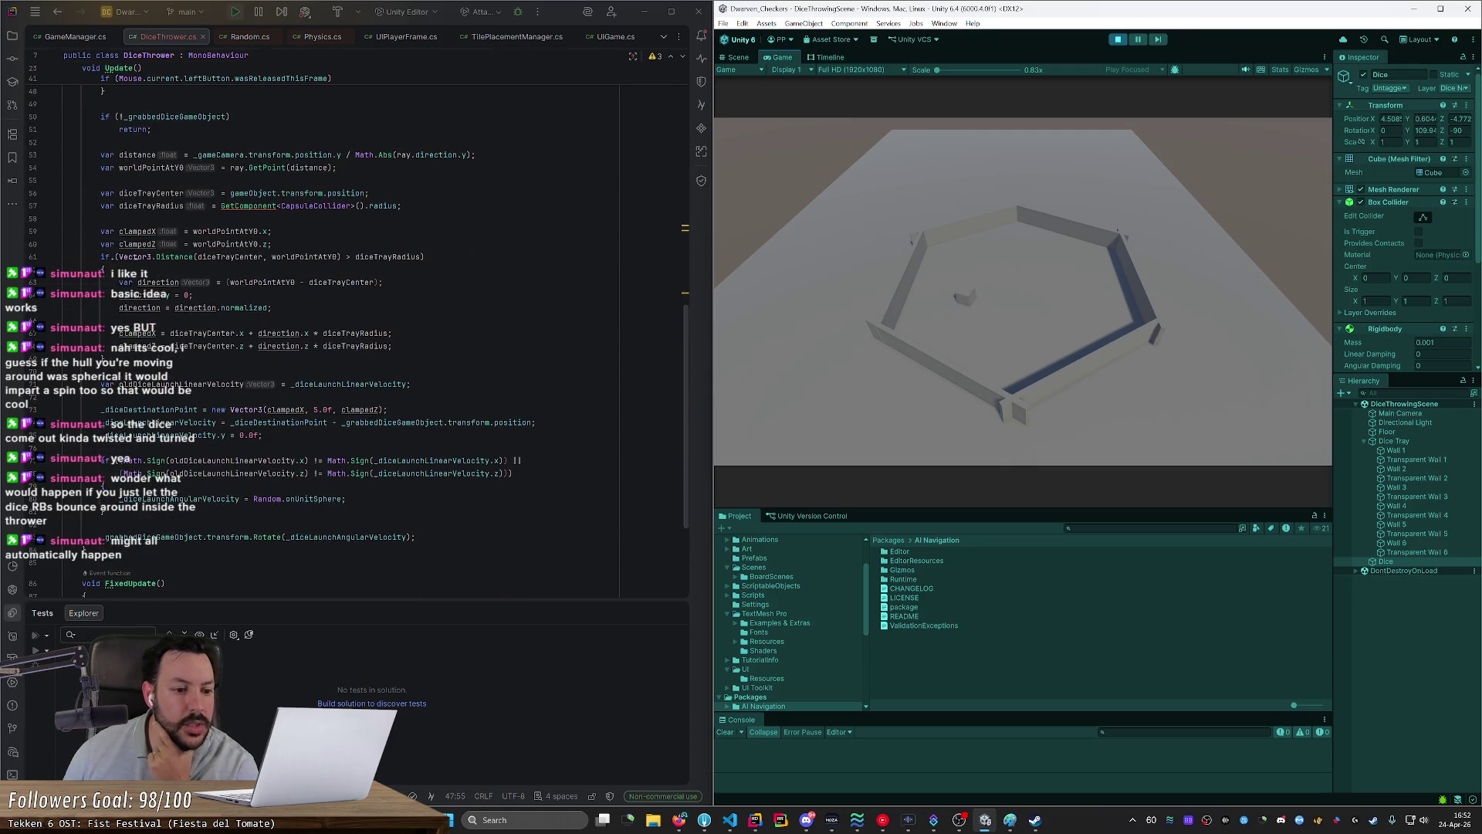
pyautogui.click(267, 536)
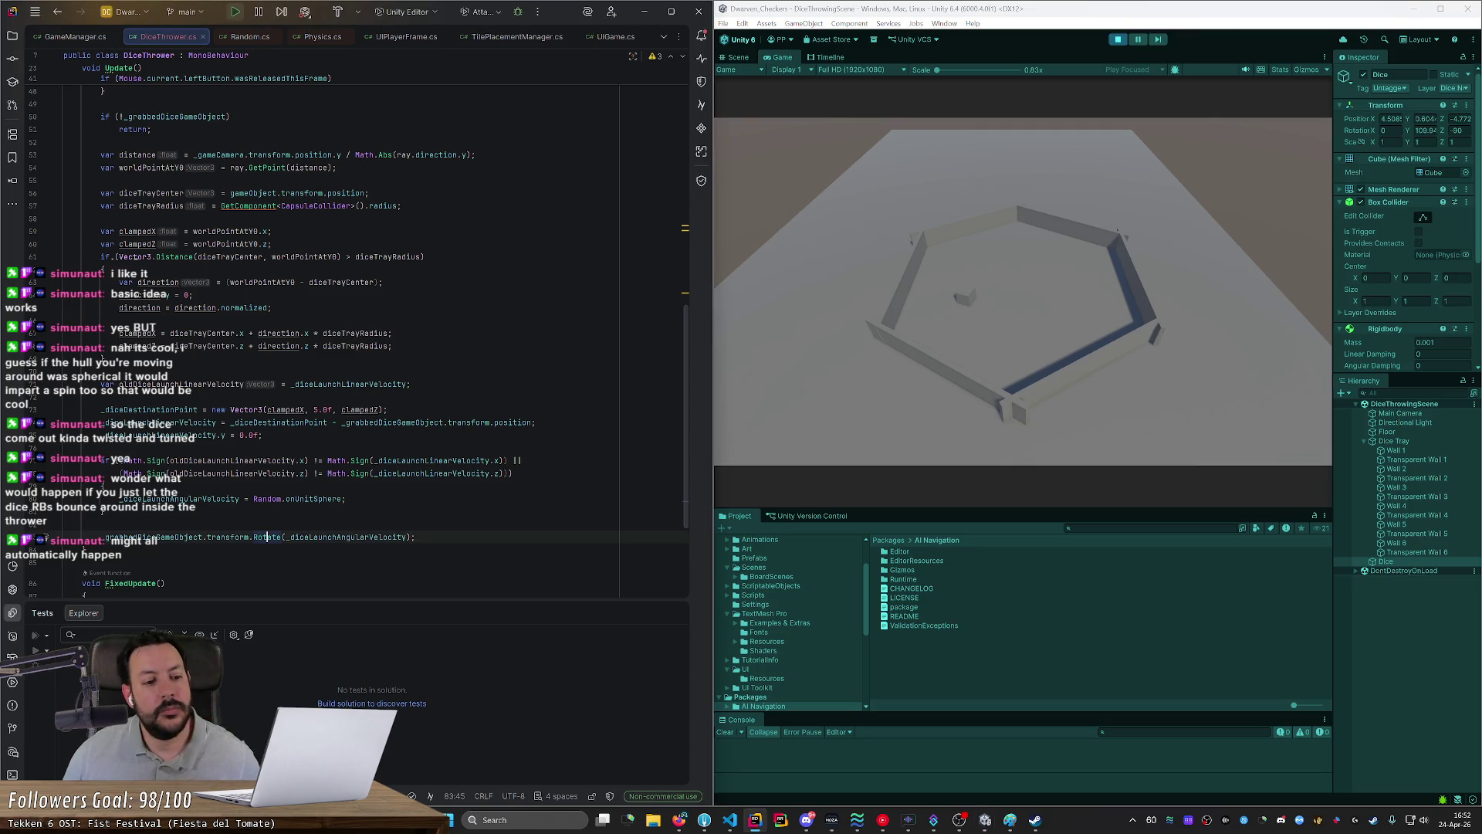
pyautogui.hotkey('ctrl', 'b')
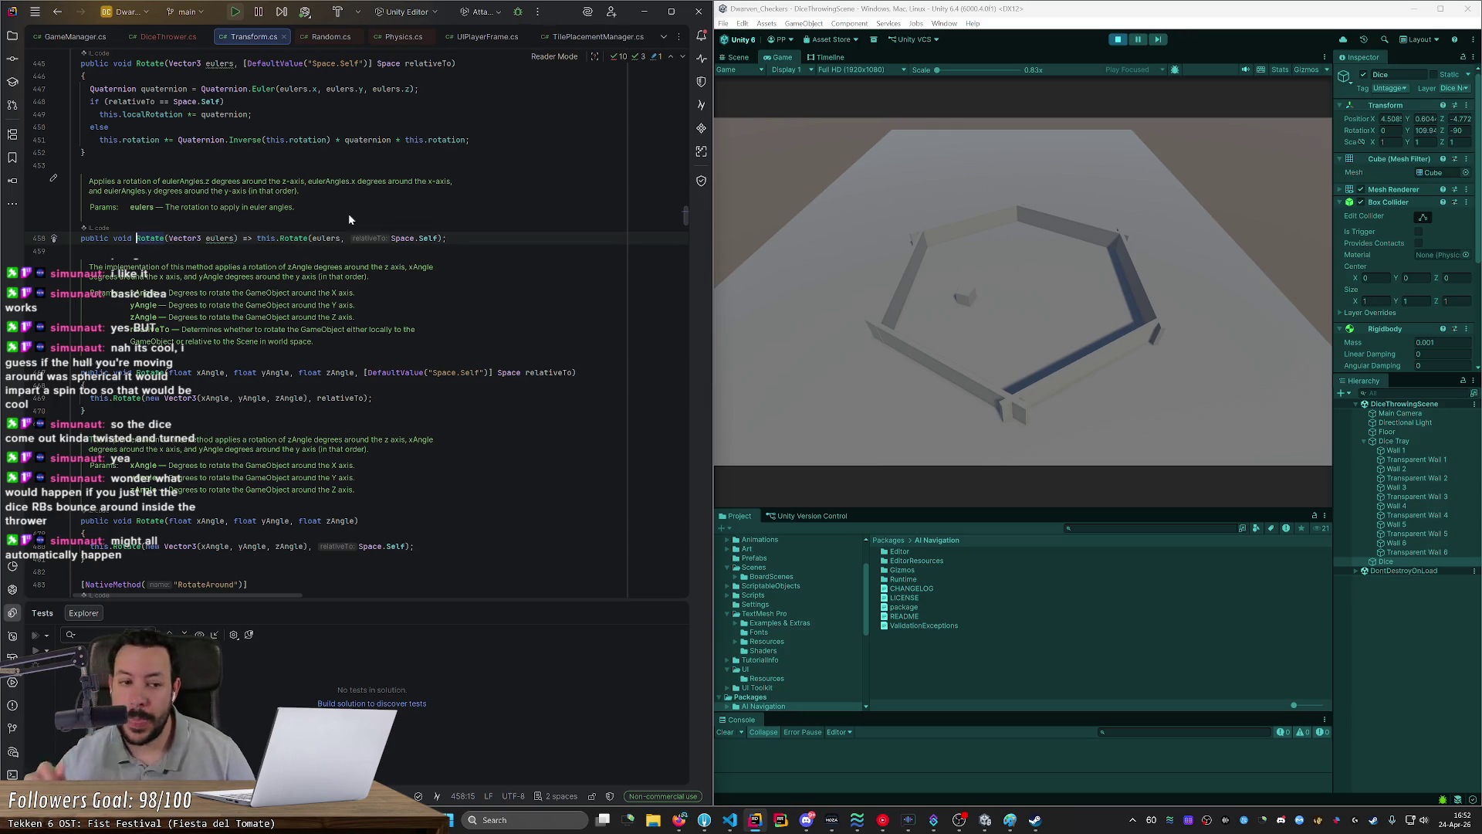
pyautogui.hotkey('ctrl', '-')
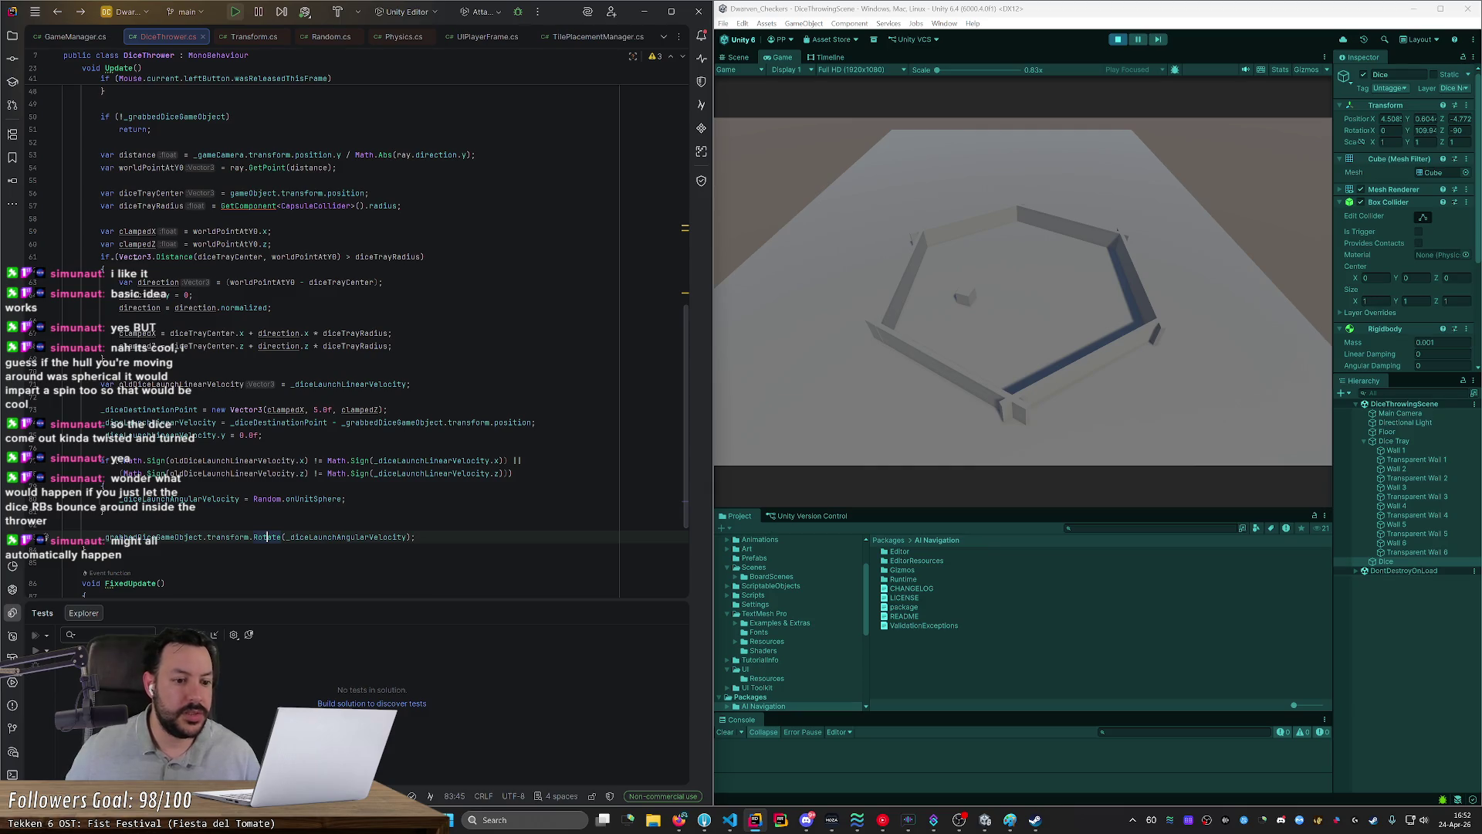
pyautogui.moveTo(382, 537)
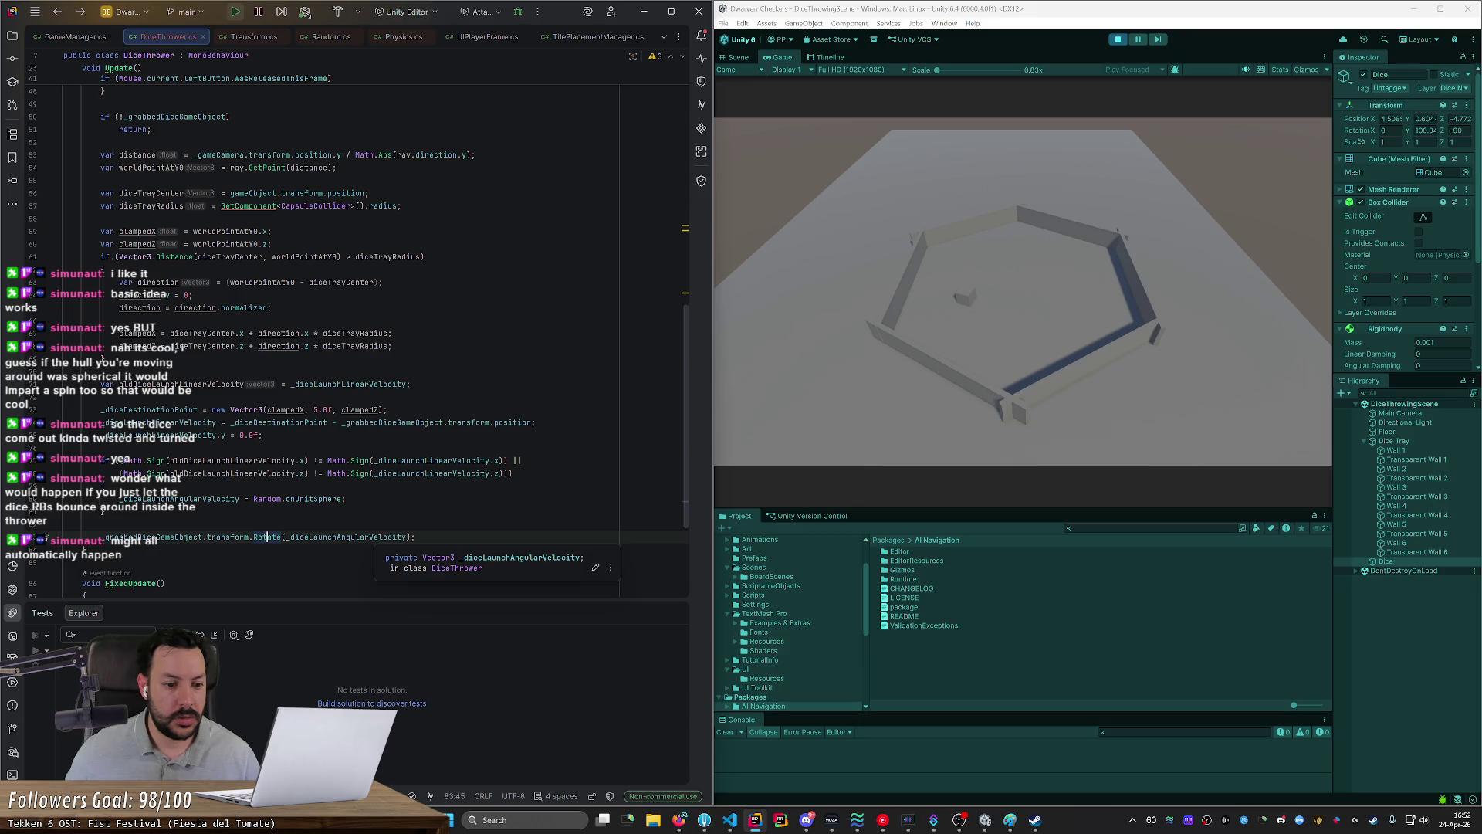
pyautogui.click(407, 536)
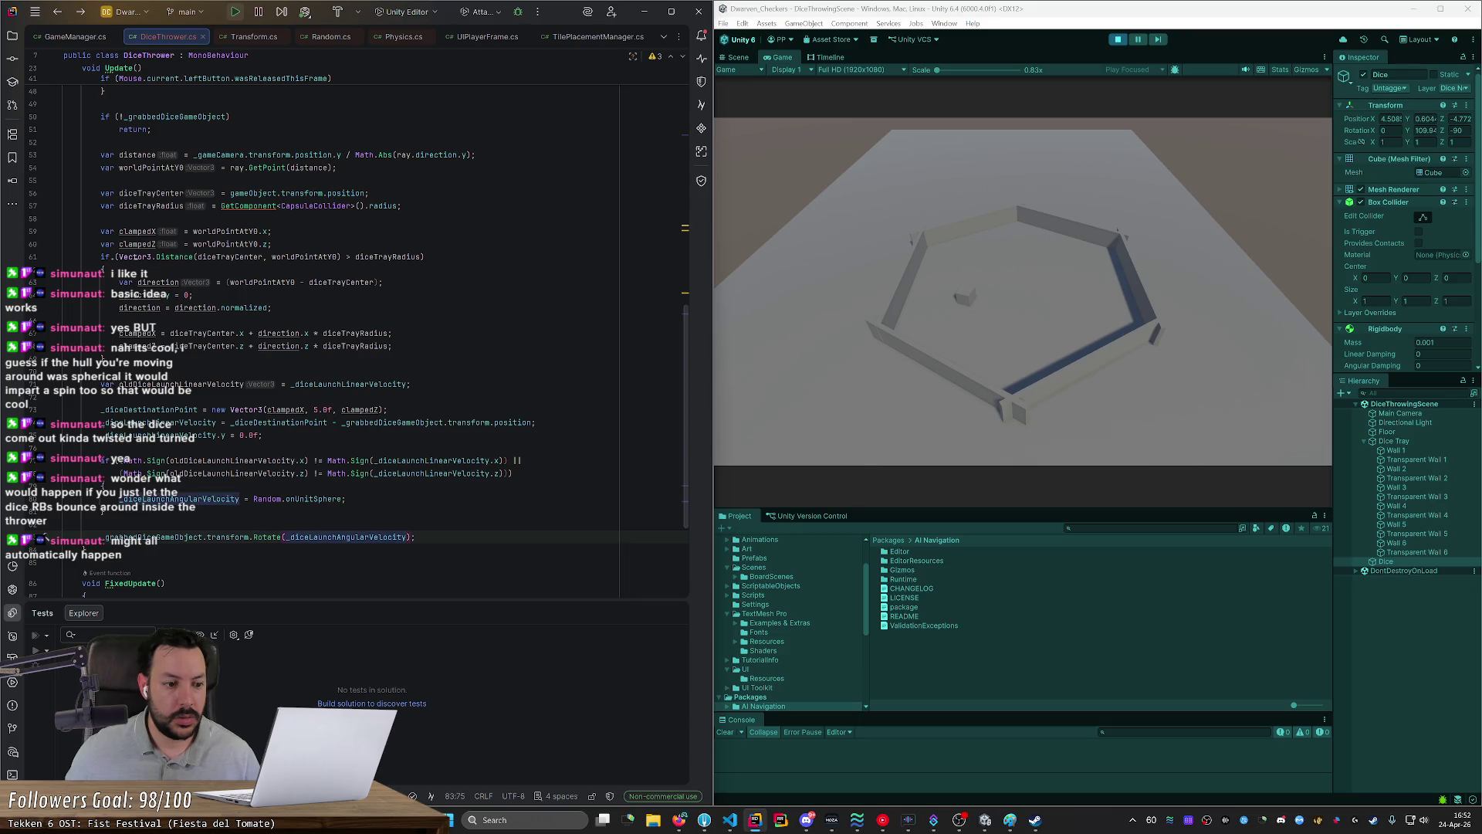
# Step: Multiply the Rotate argument by Mathf.Deg2Rad, then stop and restart Unity's play session
pyautogui.doubleClick(228, 501)
pyautogui.click(407, 536)
pyautogui.write('* ')
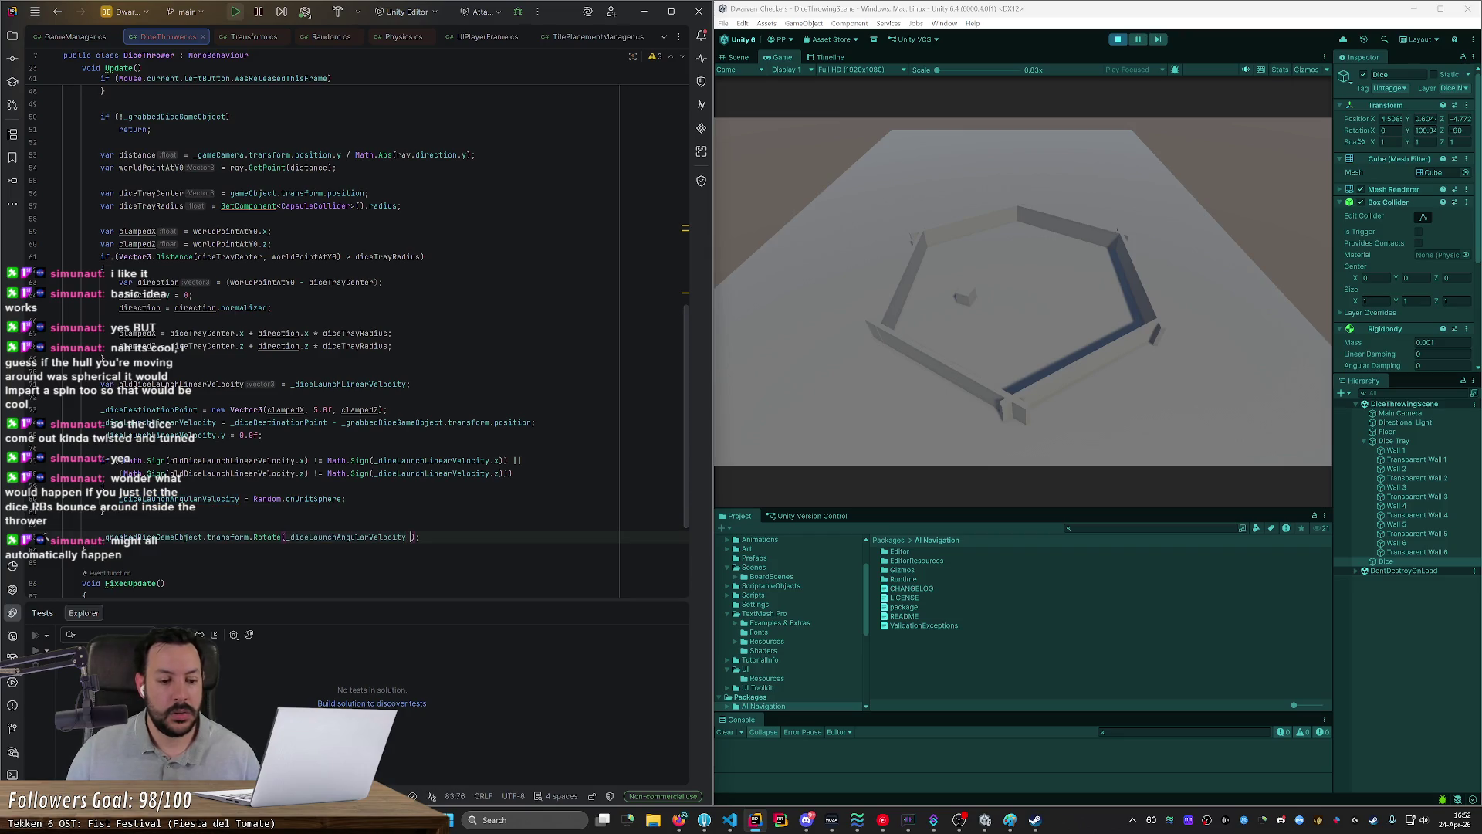
pyautogui.write('Mathf.')
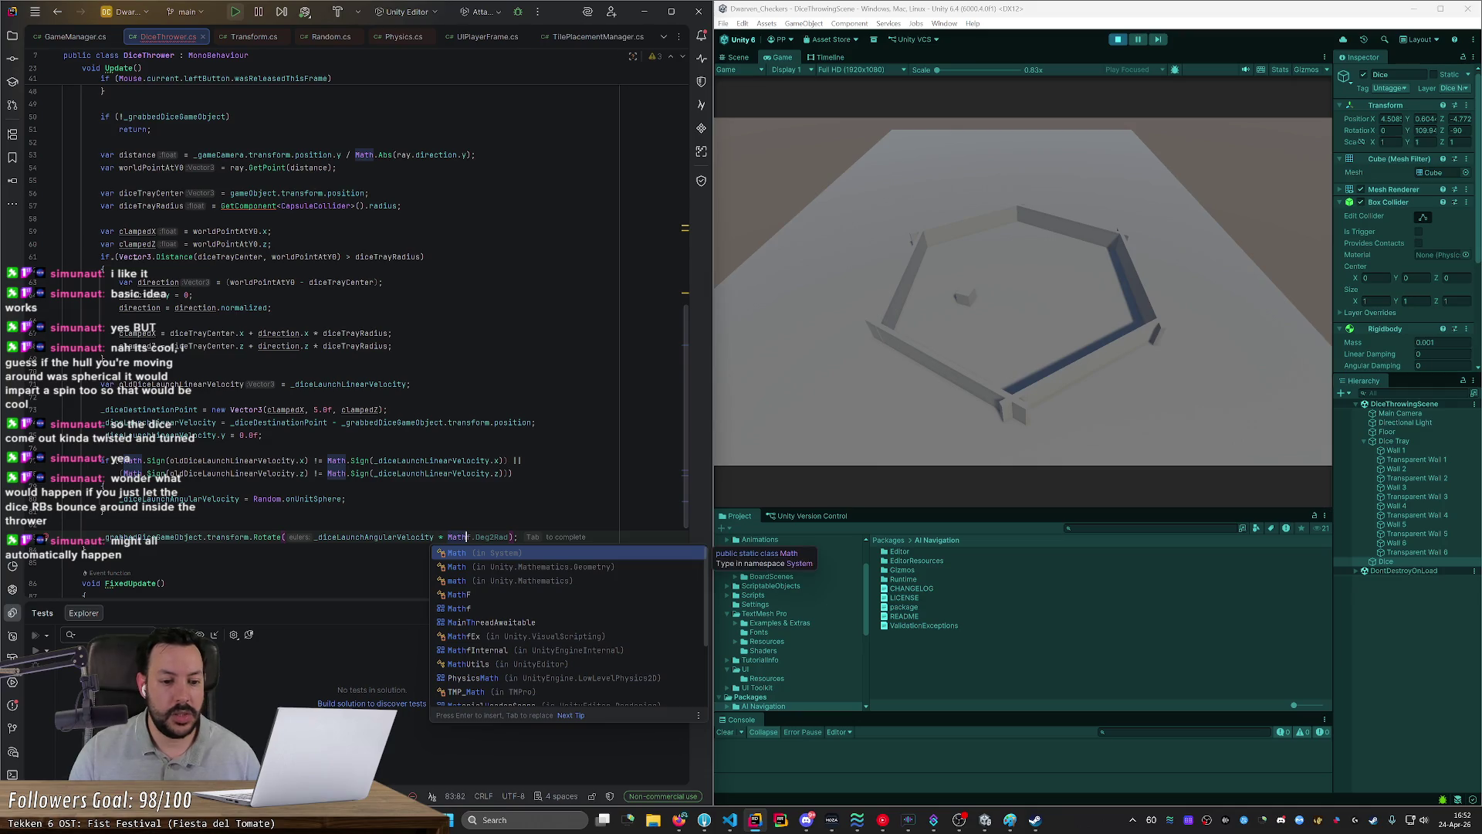
pyautogui.press('Return')
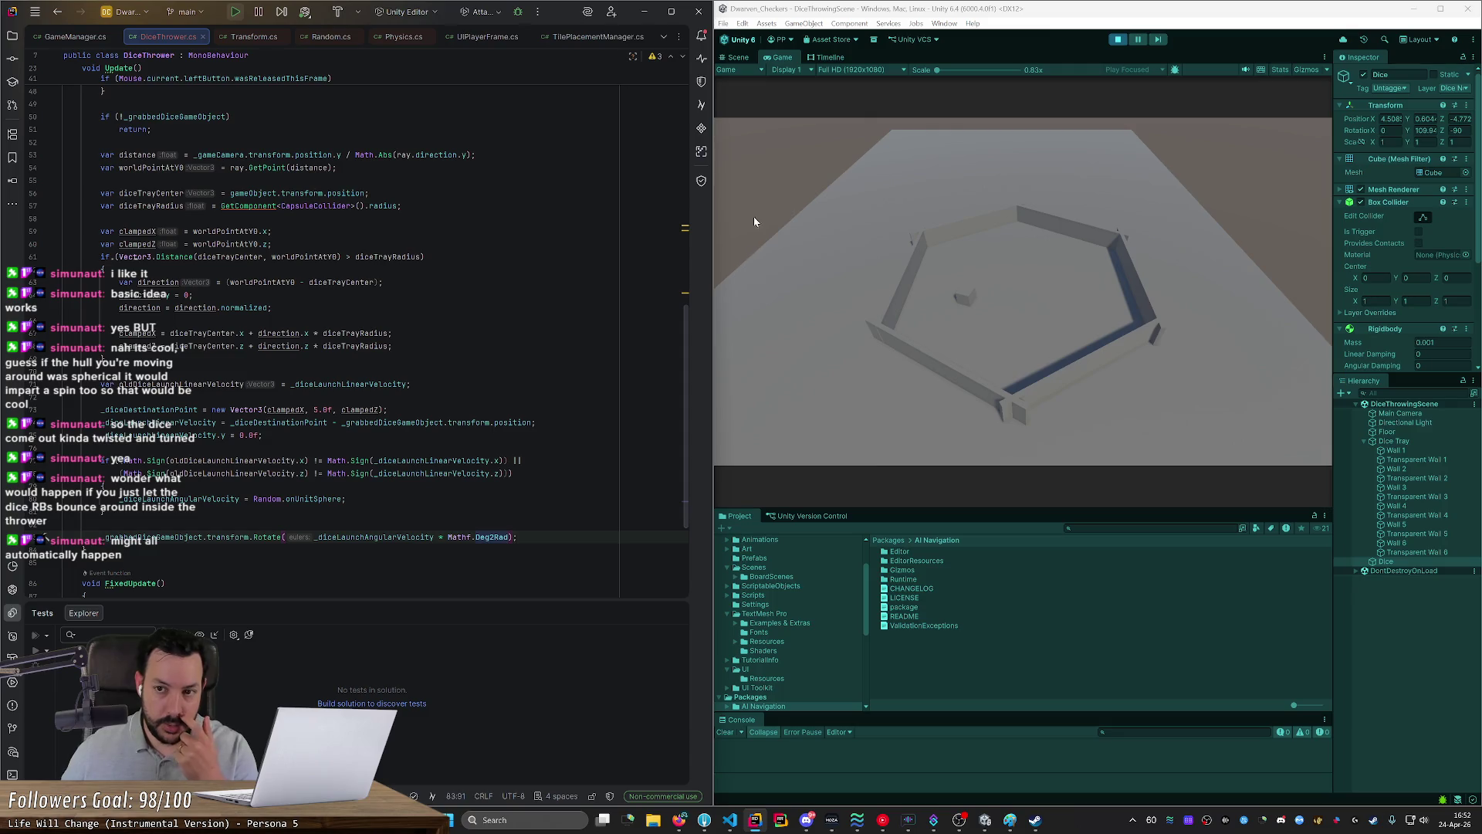
pyautogui.click(1118, 40)
pyautogui.click(1118, 40)
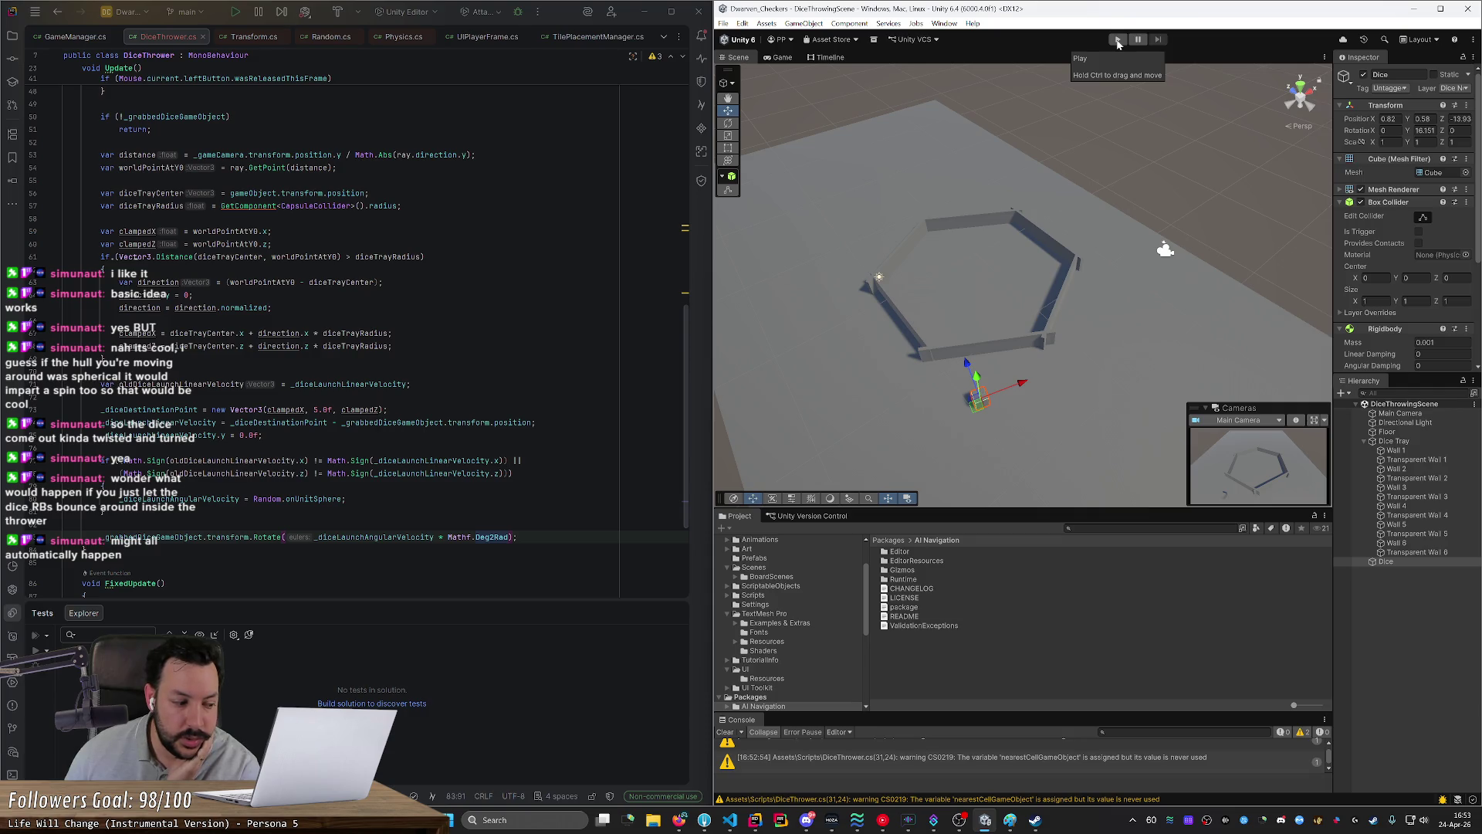
# Step: Start play mode, launch the die across the tray, then lift it and drop it back in
pyautogui.click(1118, 41)
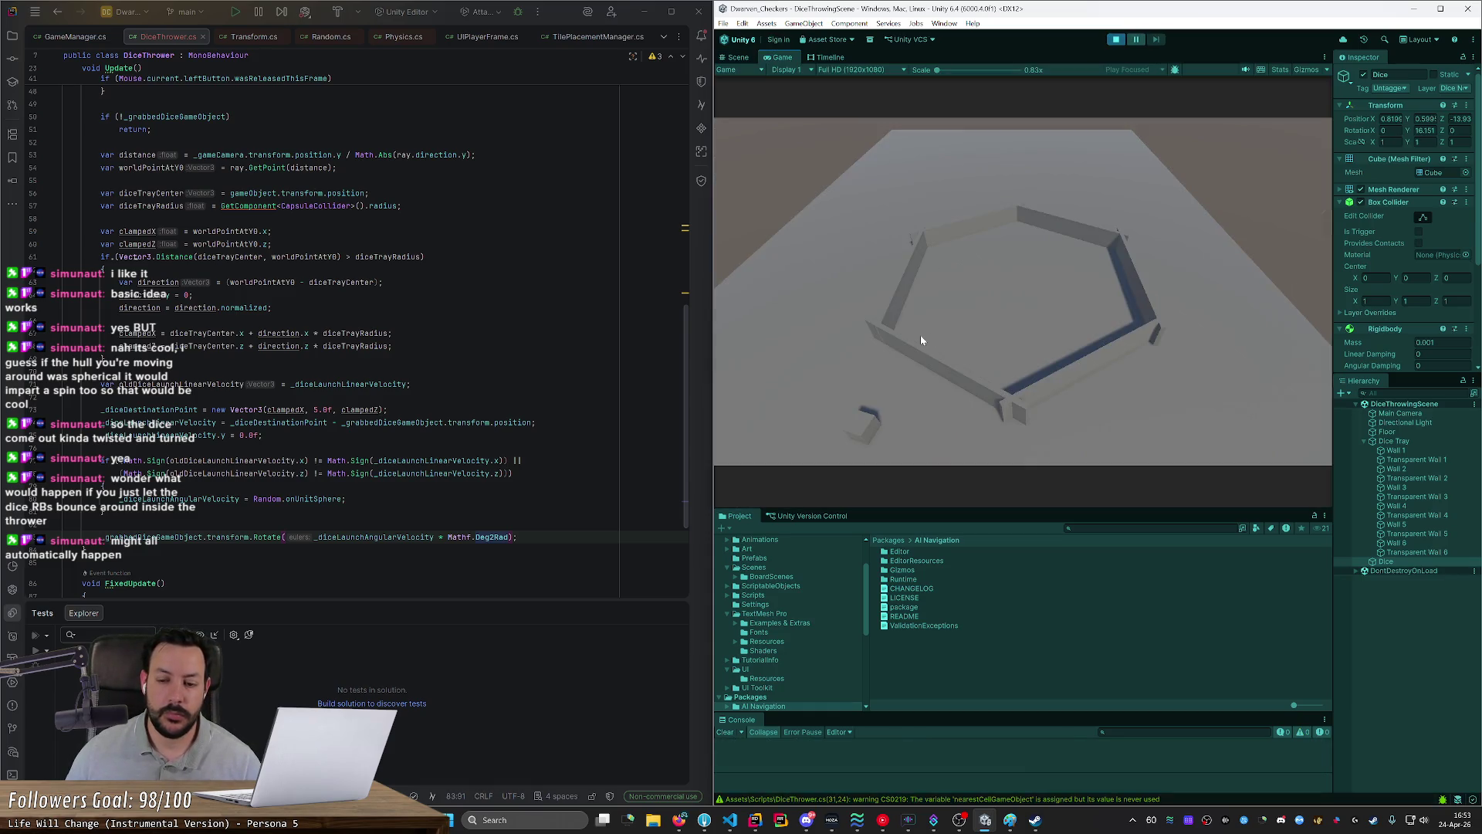
pyautogui.moveTo(865, 416)
pyautogui.mouseDown()
pyautogui.moveTo(995, 306)
pyautogui.moveTo(1121, 316)
pyautogui.moveTo(977, 306)
pyautogui.moveTo(1048, 311)
pyautogui.mouseUp()
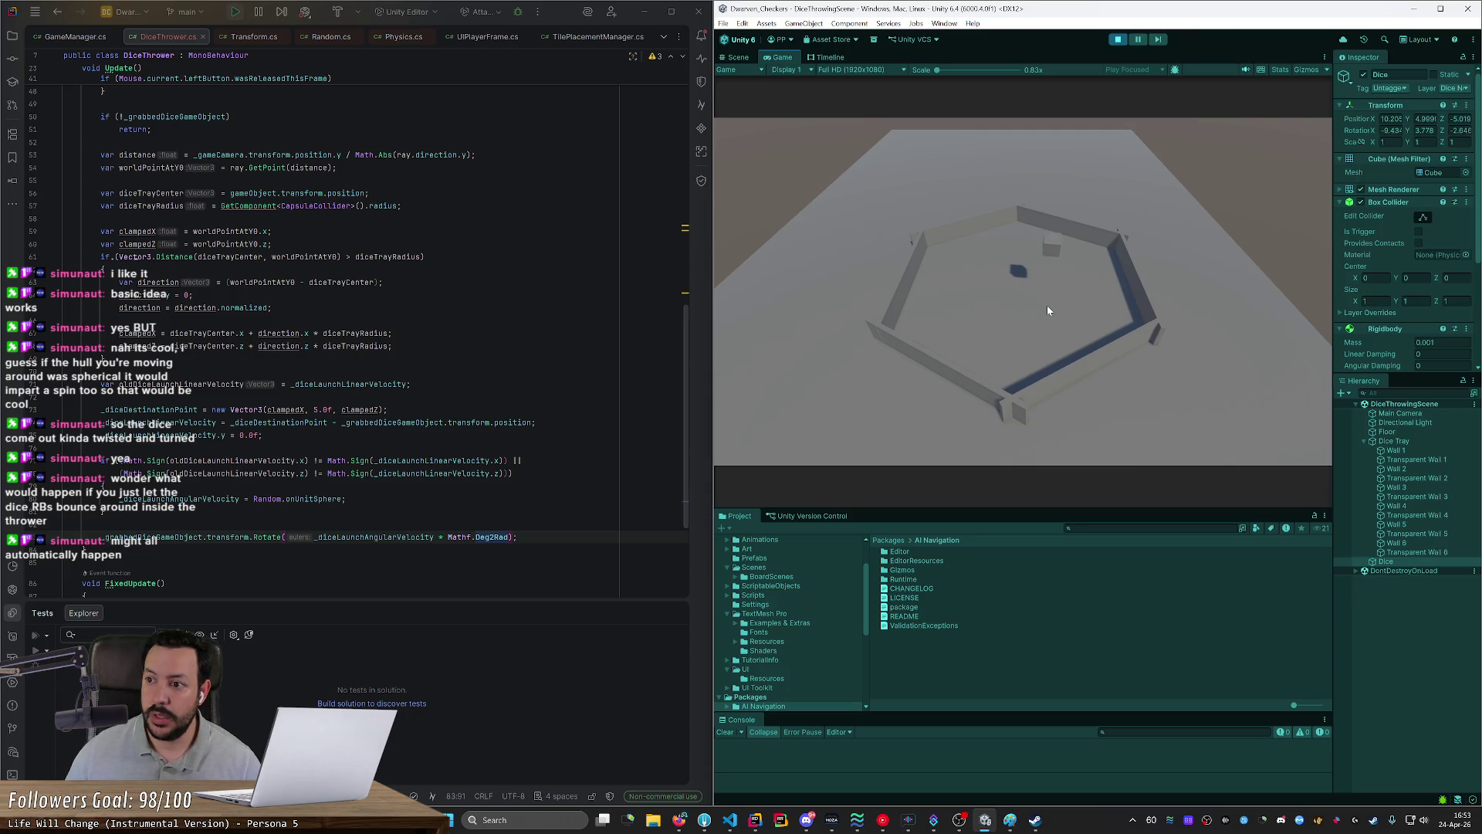
pyautogui.moveTo(1047, 310)
pyautogui.mouseDown()
pyautogui.moveTo(1069, 288)
pyautogui.moveTo(1037, 312)
pyautogui.mouseUp()
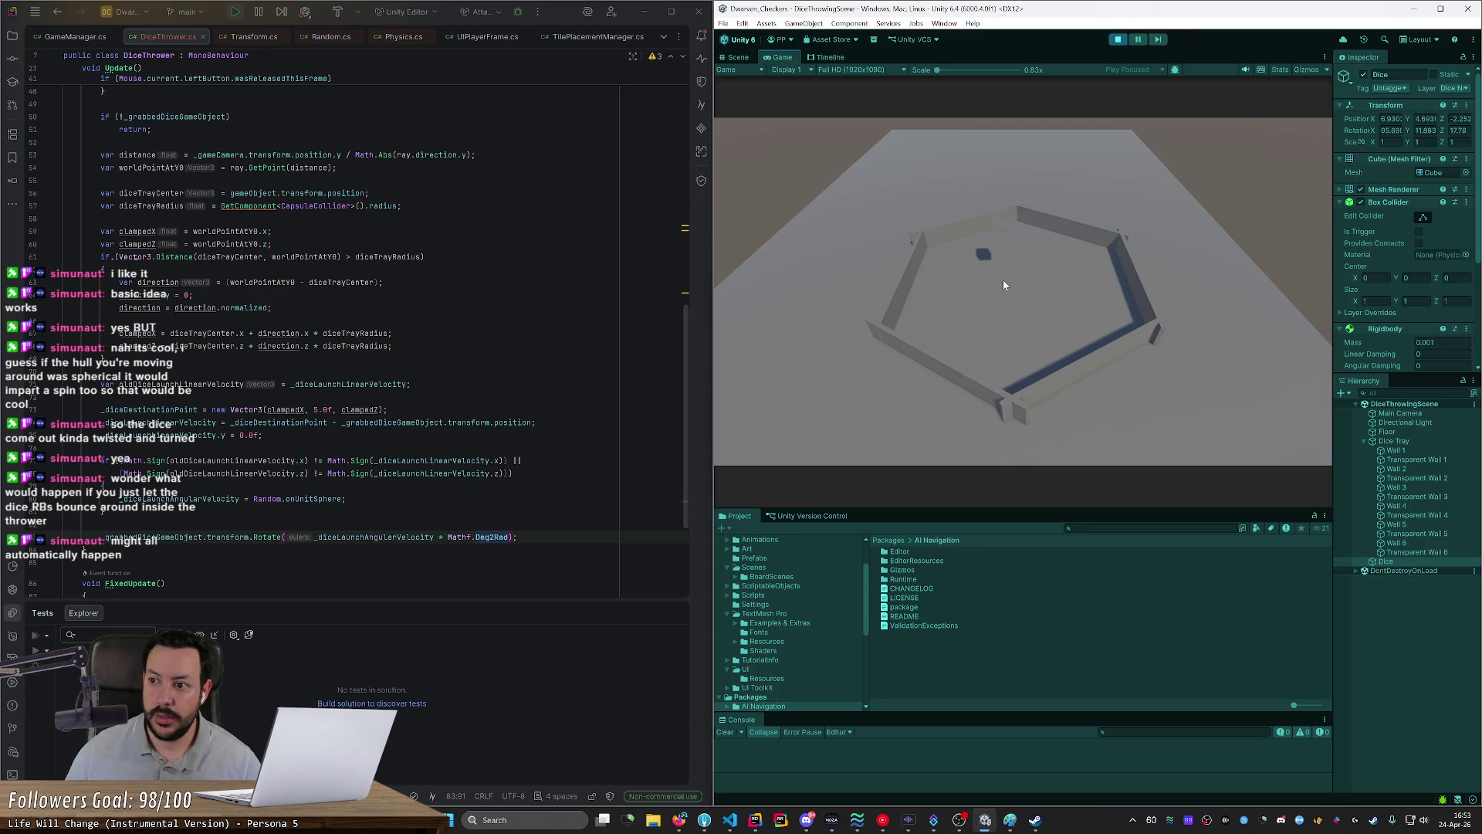
pyautogui.moveTo(1004, 285); pyautogui.dragTo(967, 292)
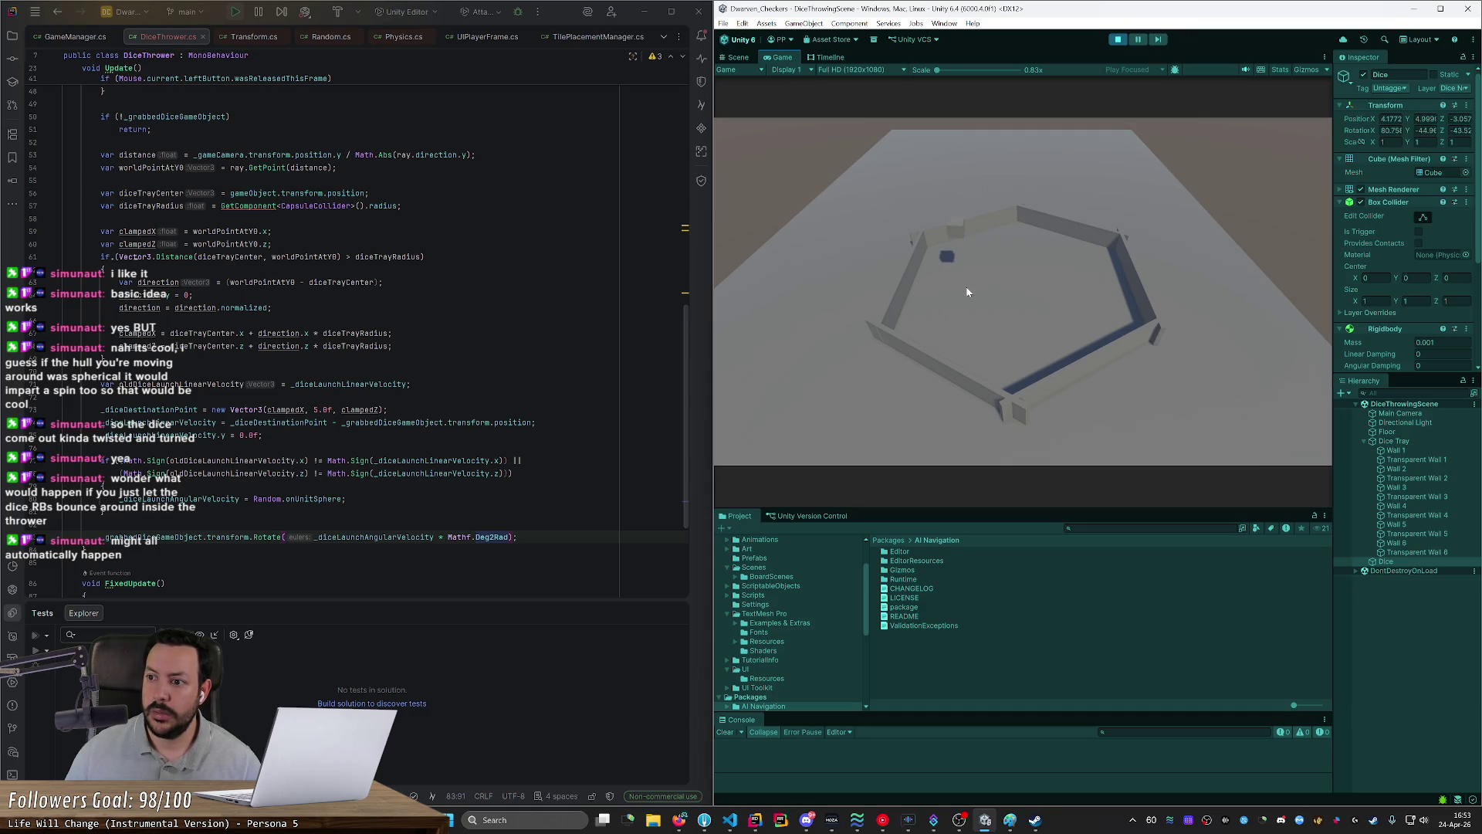
pyautogui.moveTo(967, 291); pyautogui.dragTo(972, 280)
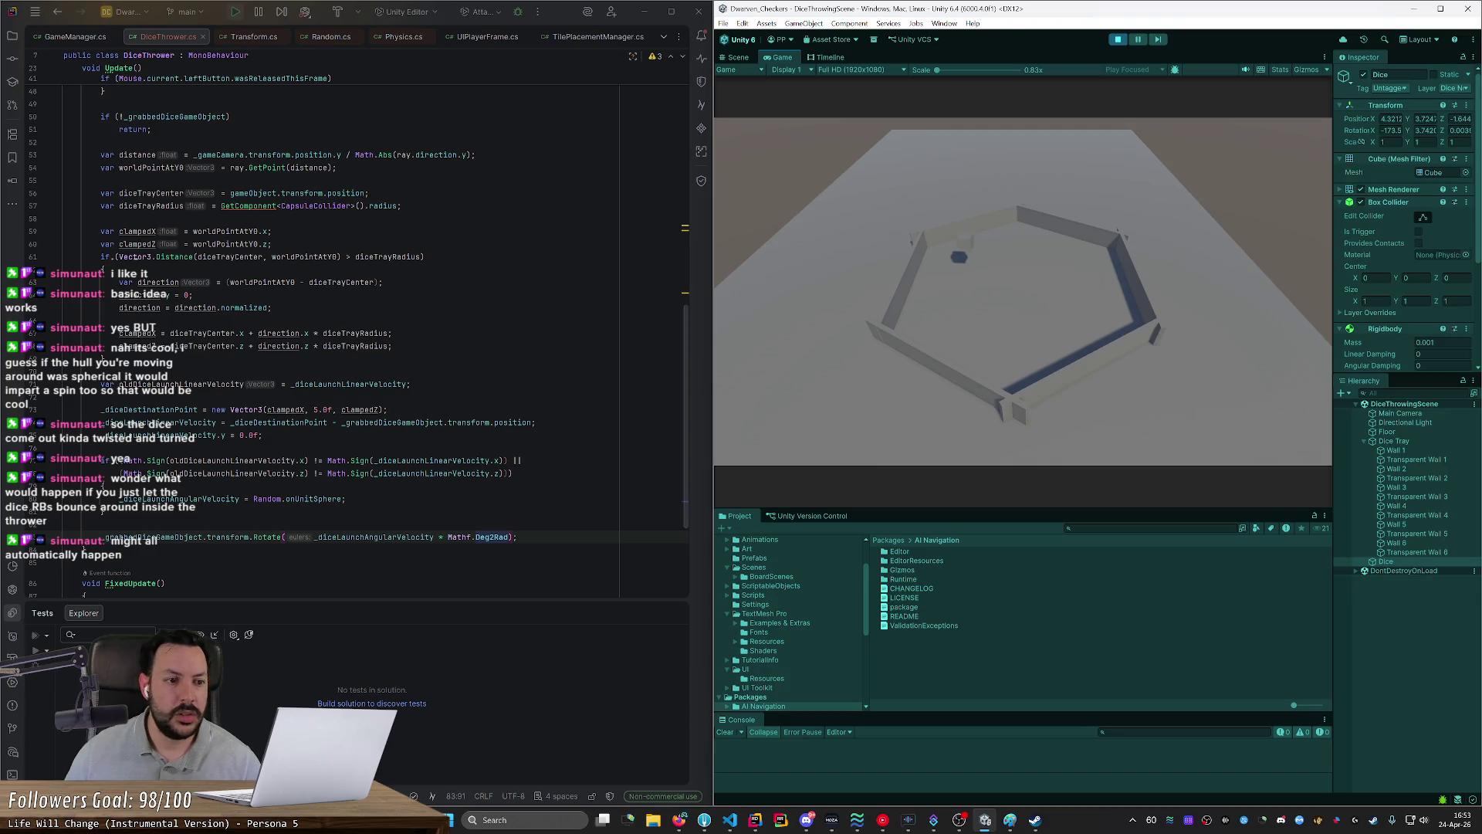
pyautogui.scroll(5, 356, 347)
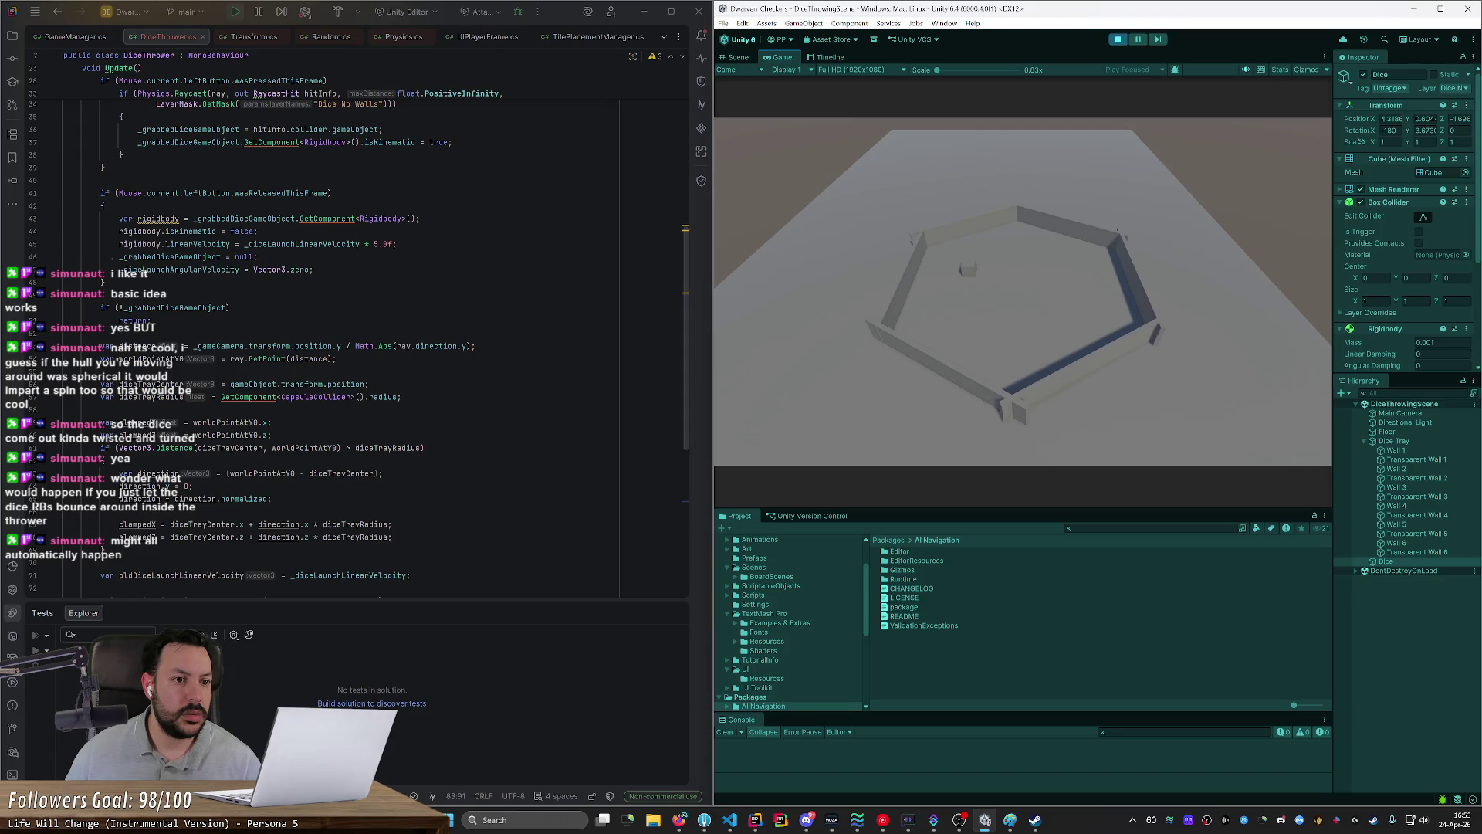
# Step: Duplicate the linearVelocity line and change the copy to set angularVelocity
pyautogui.click(45, 256)
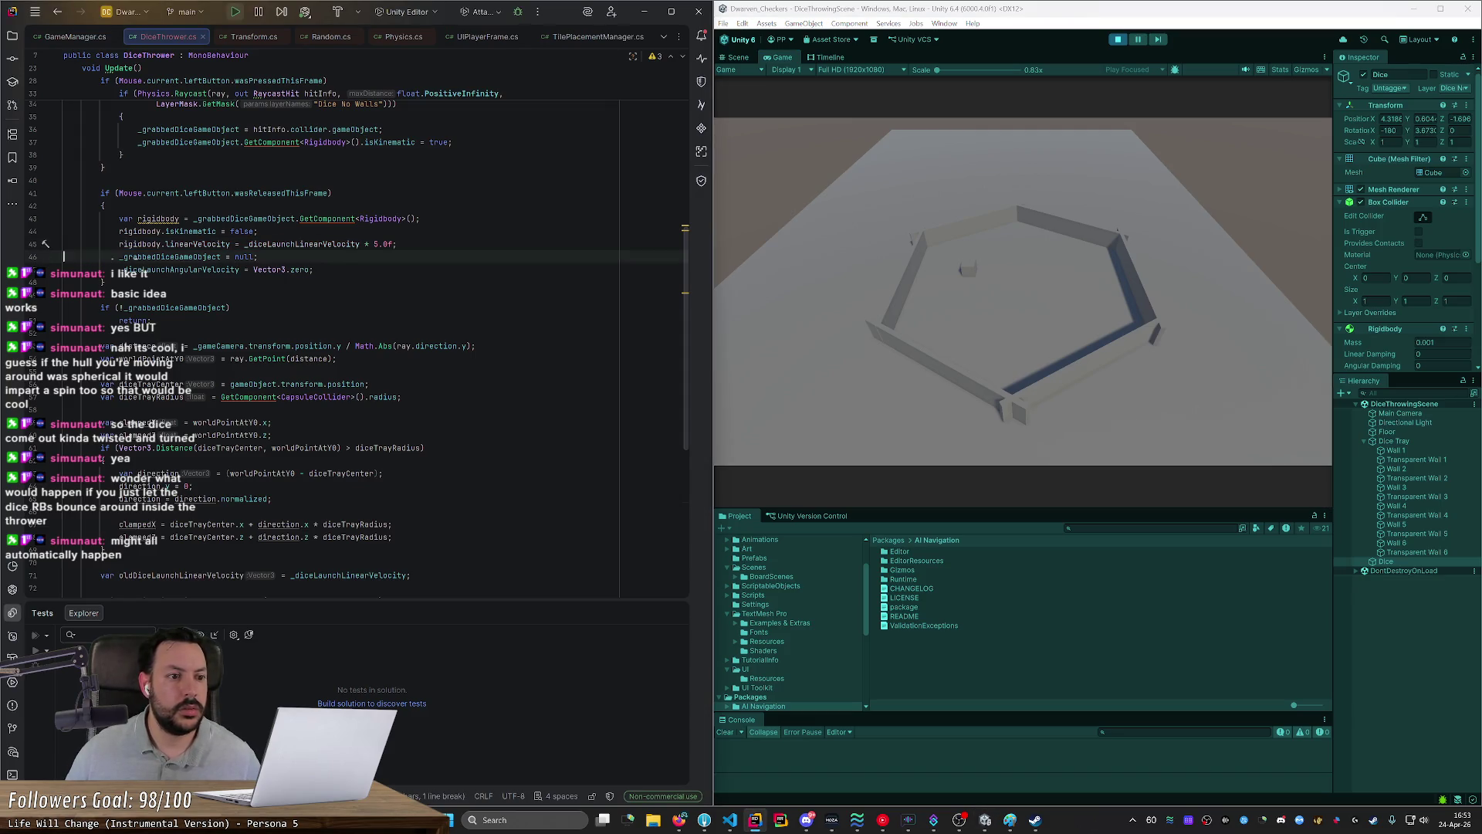
pyautogui.hotkey('ctrl', 'd')
pyautogui.doubleClick(196, 256)
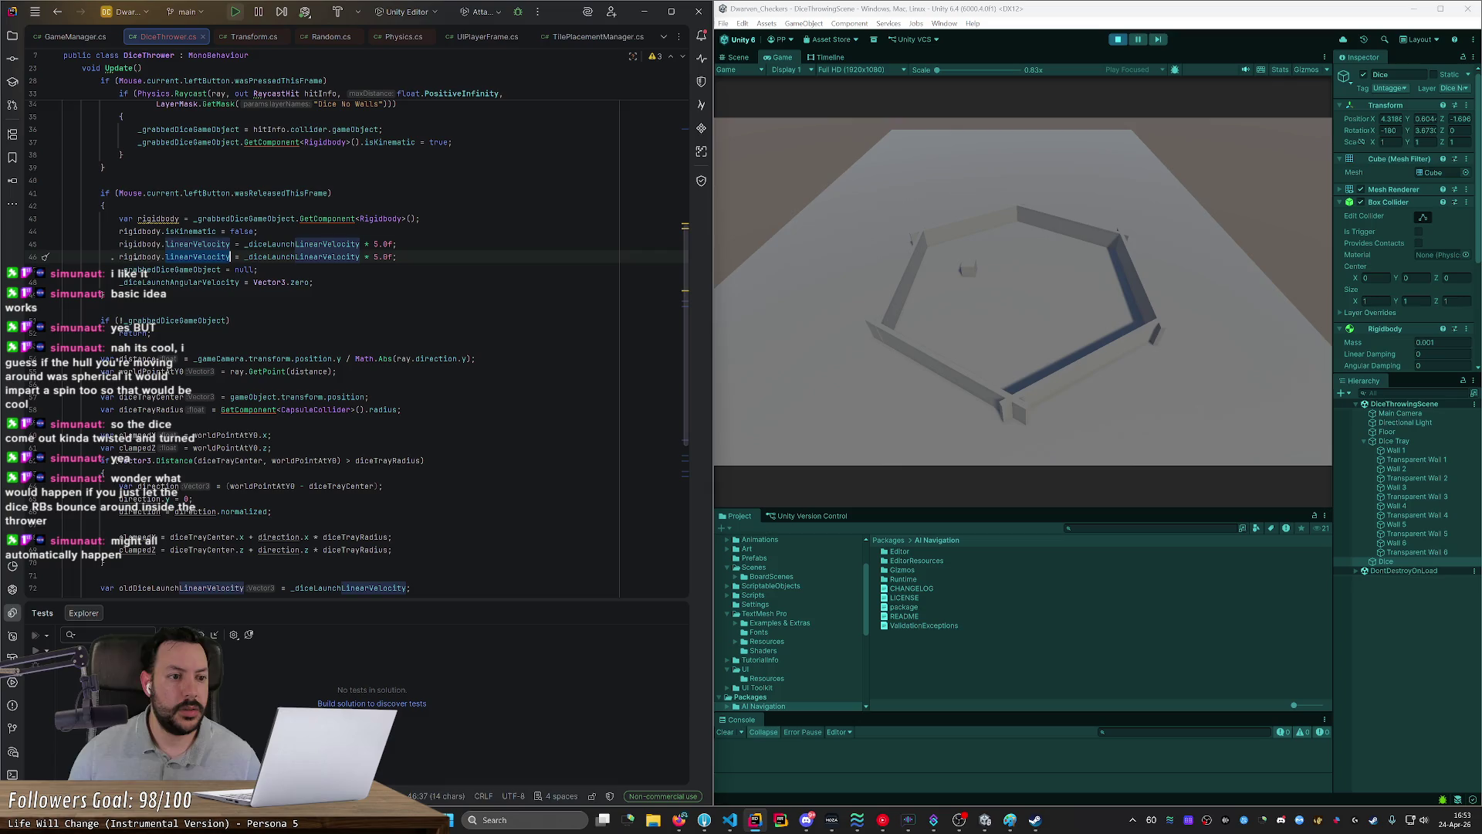
pyautogui.write('a')
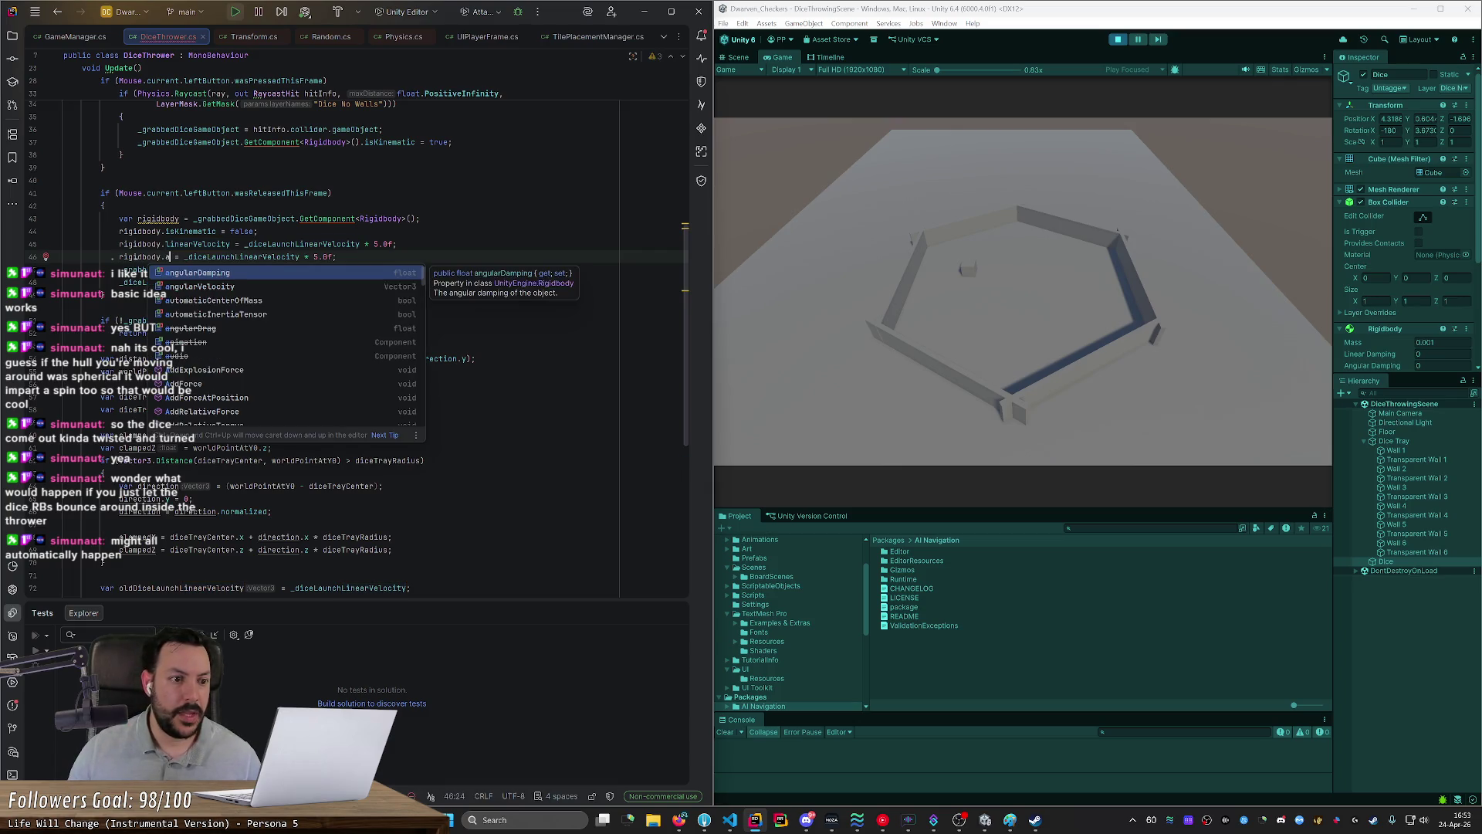
pyautogui.press('Down')
pyautogui.press('Return')
# Step: Replace the copied '_diceLaunchLinearVelocity * 5.0f' value with _diceLaunchAngularVelocity, then stop play mode
pyautogui.doubleClick(363, 256)
pyautogui.moveTo(374, 257); pyautogui.dragTo(399, 256)
pyautogui.press('BackSpace')
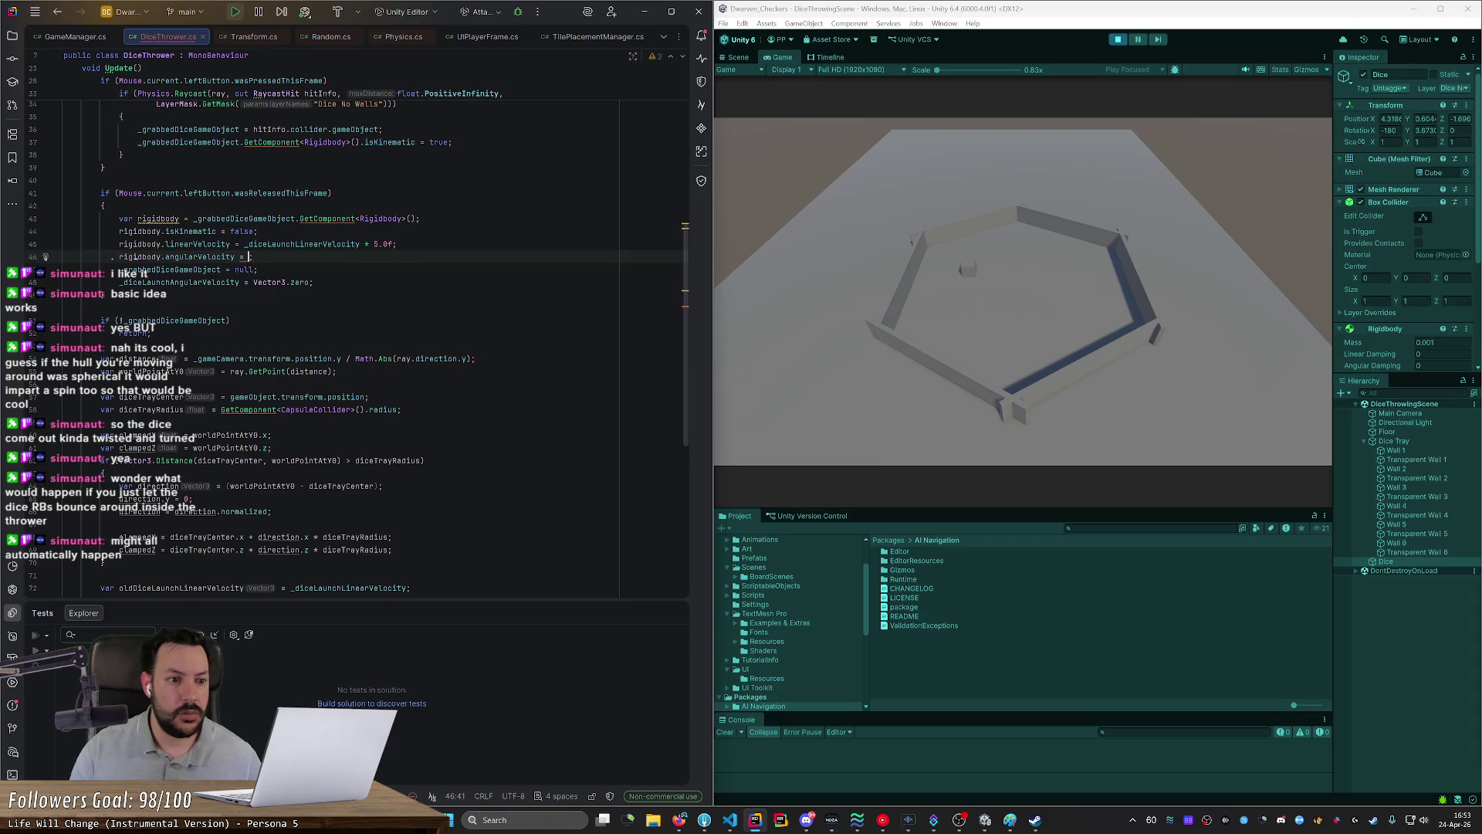
pyautogui.write('_d')
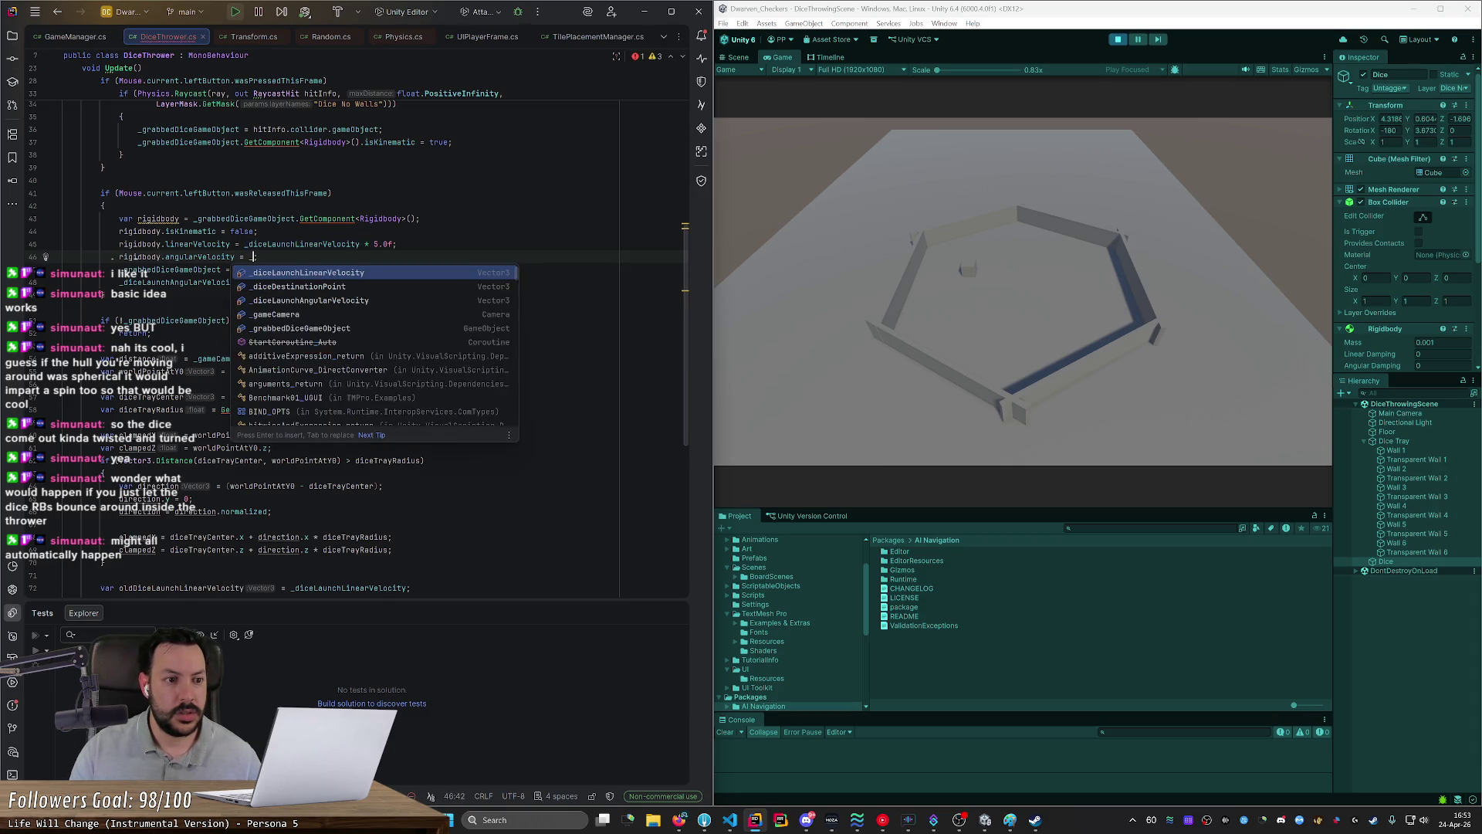
pyautogui.press('Down')
pyautogui.press('Down')
pyautogui.press('Return')
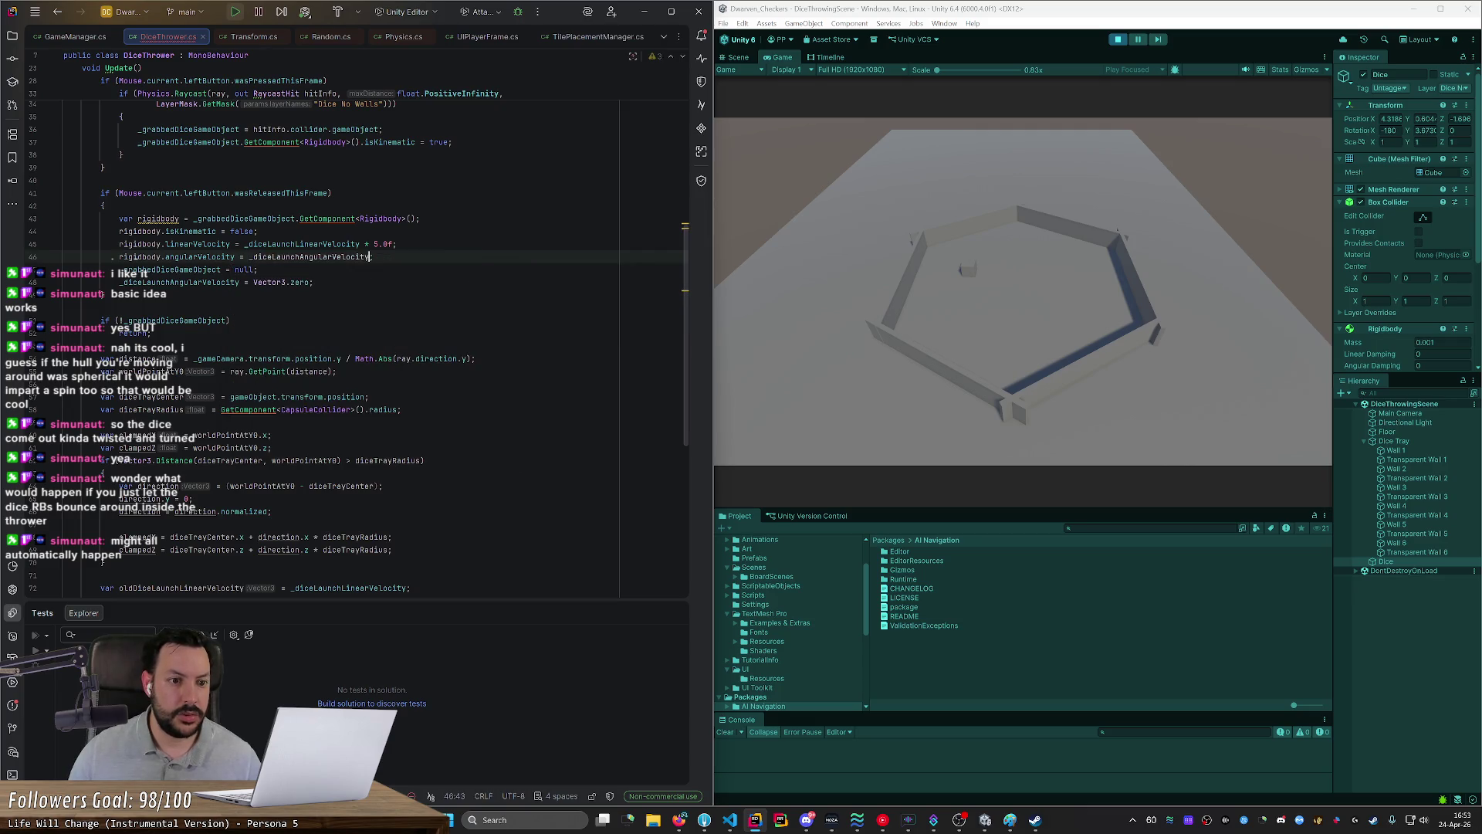
pyautogui.click(64, 307)
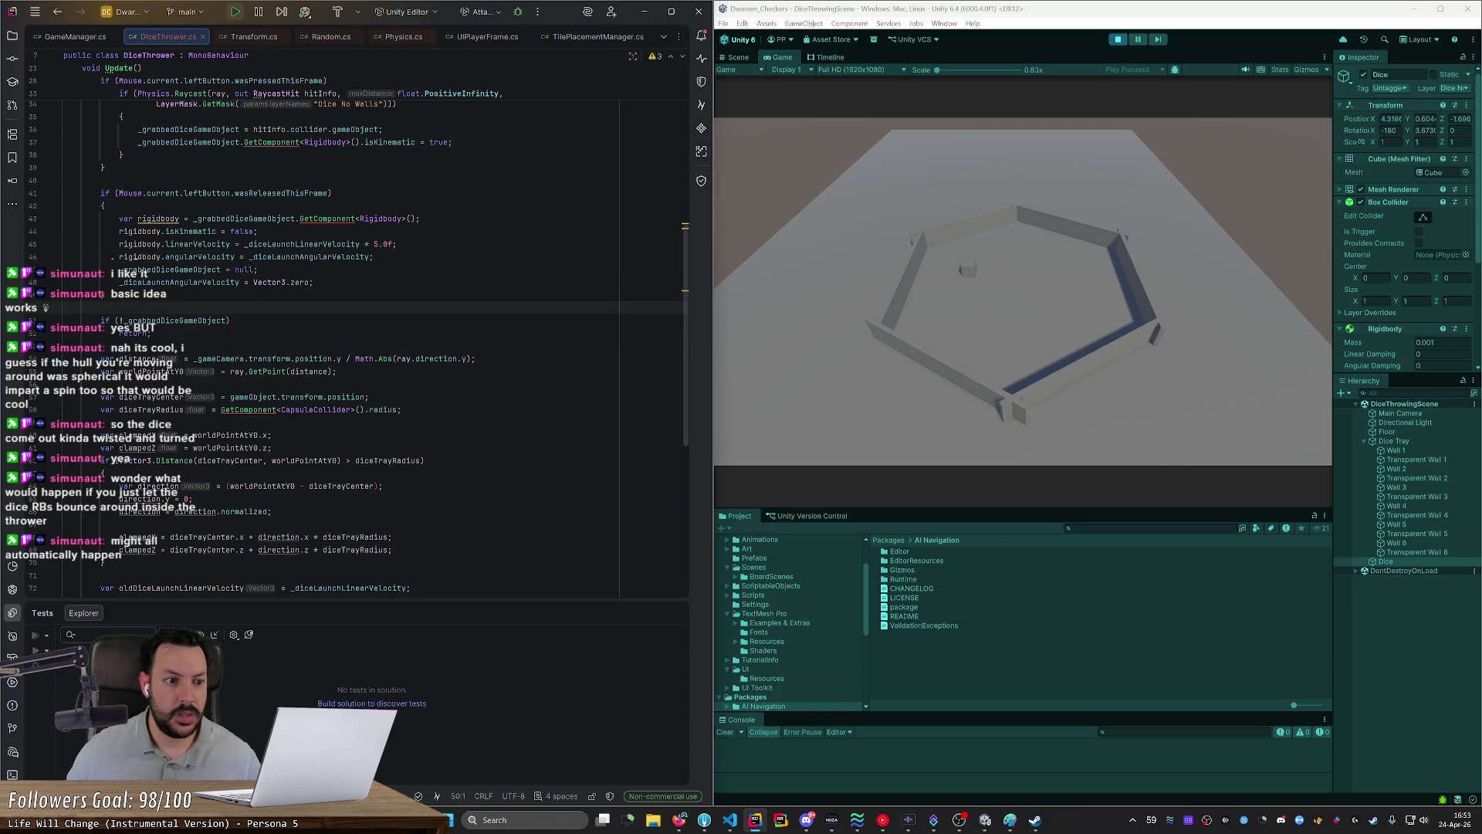
pyautogui.moveTo(217, 257)
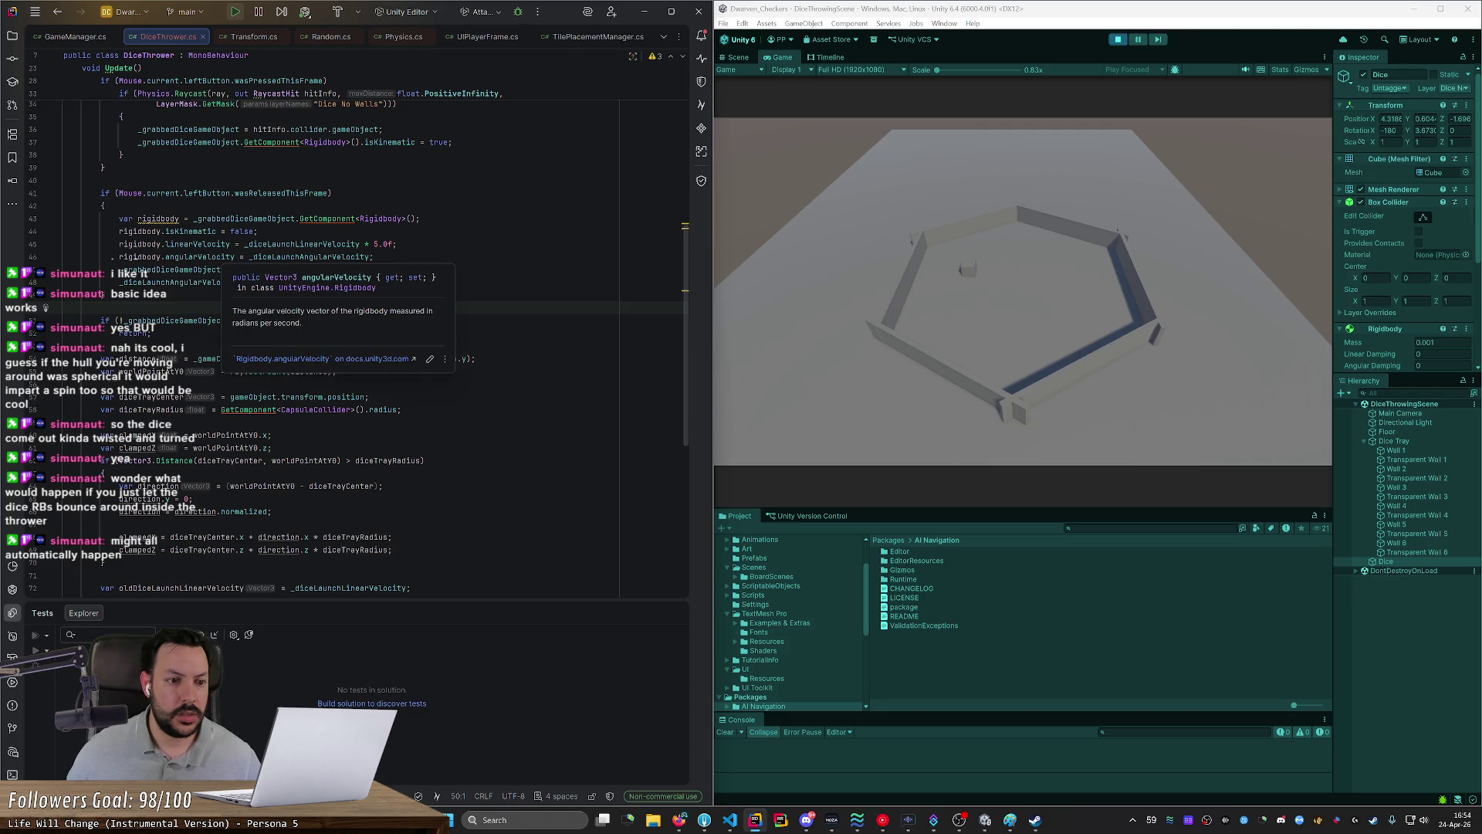
pyautogui.click(313, 282)
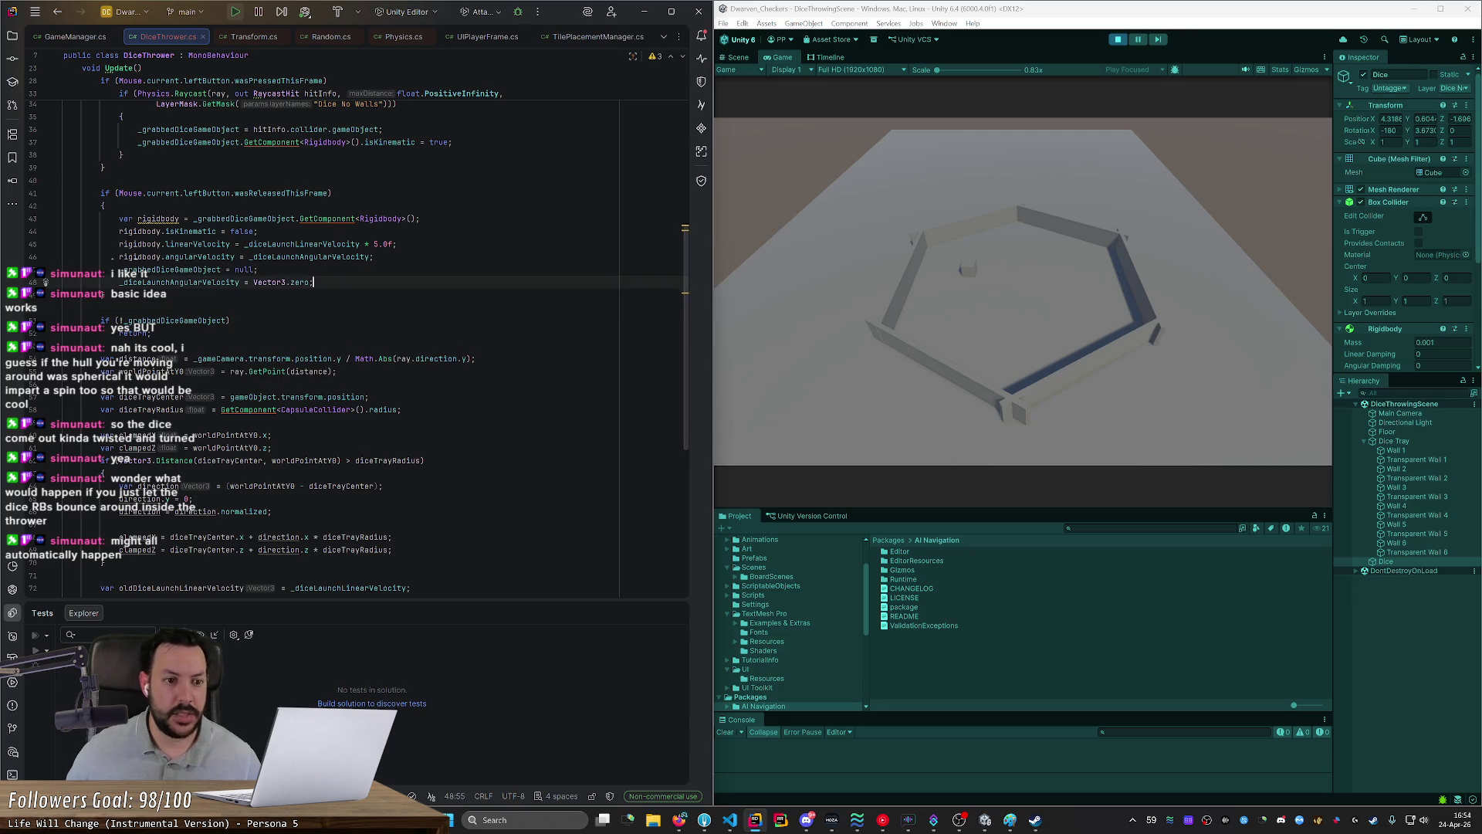
pyautogui.click(1116, 43)
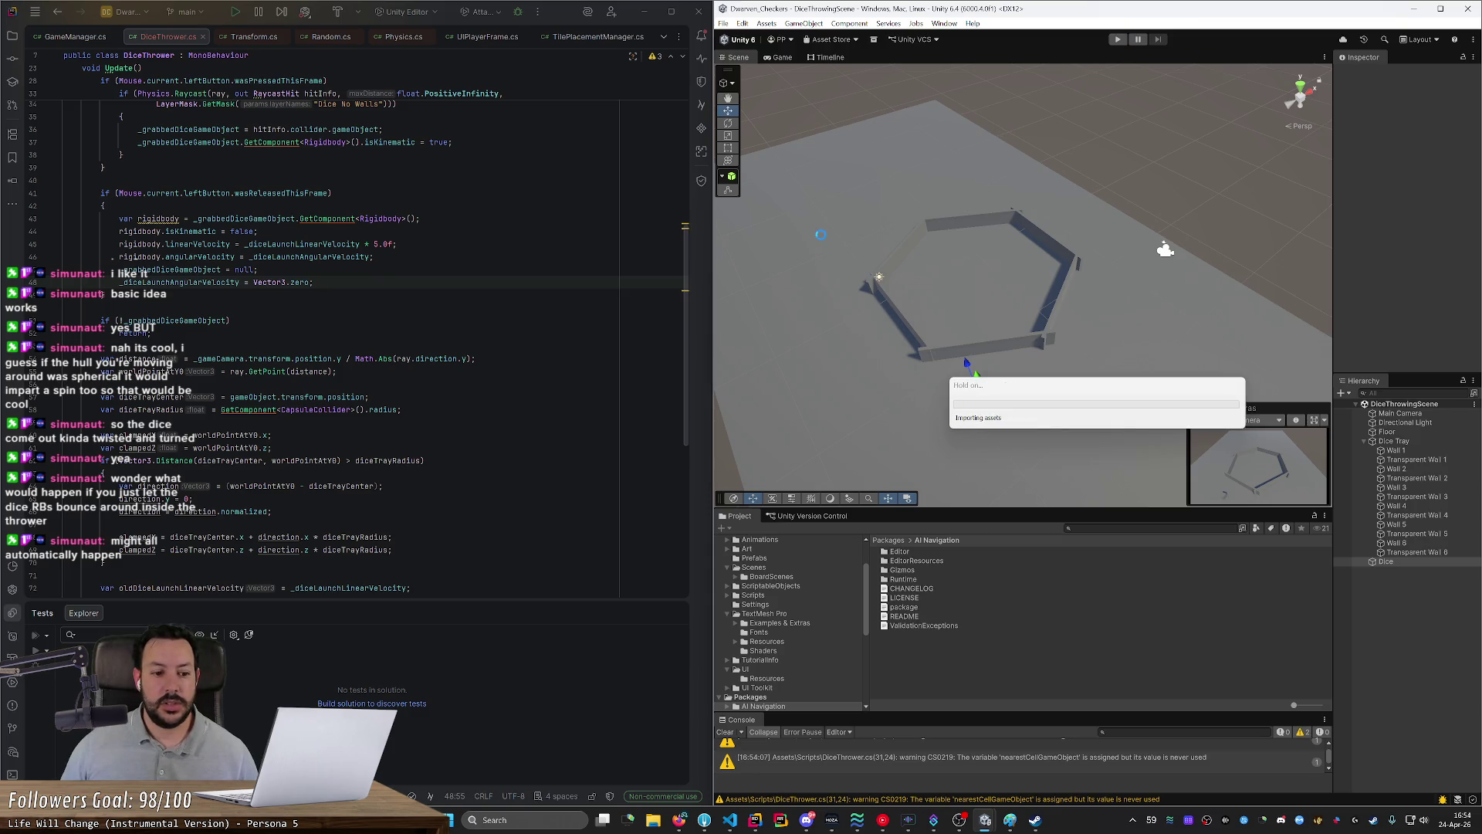
# Step: Play the scene and throw the dice toward the tray centre, then restart play and lift it again
pyautogui.hotkey('ctrl', 'p')
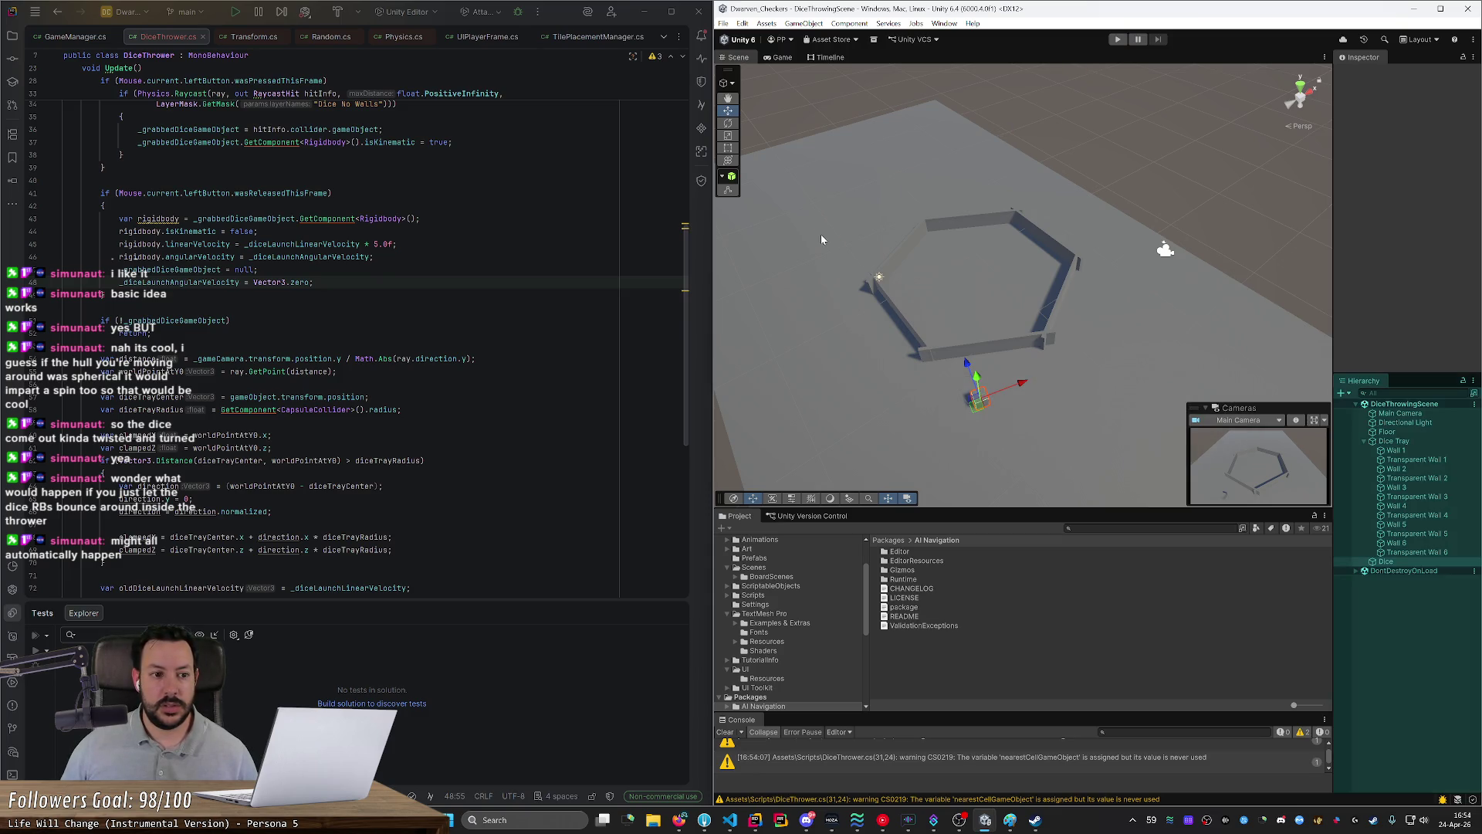
pyautogui.moveTo(910, 372)
pyautogui.mouseDown()
pyautogui.moveTo(993, 287)
pyautogui.moveTo(1082, 324)
pyautogui.moveTo(1066, 321)
pyautogui.mouseUp()
pyautogui.click(1118, 39)
pyautogui.scroll(-4, 386, 347)
pyautogui.scroll(-1, 386, 347)
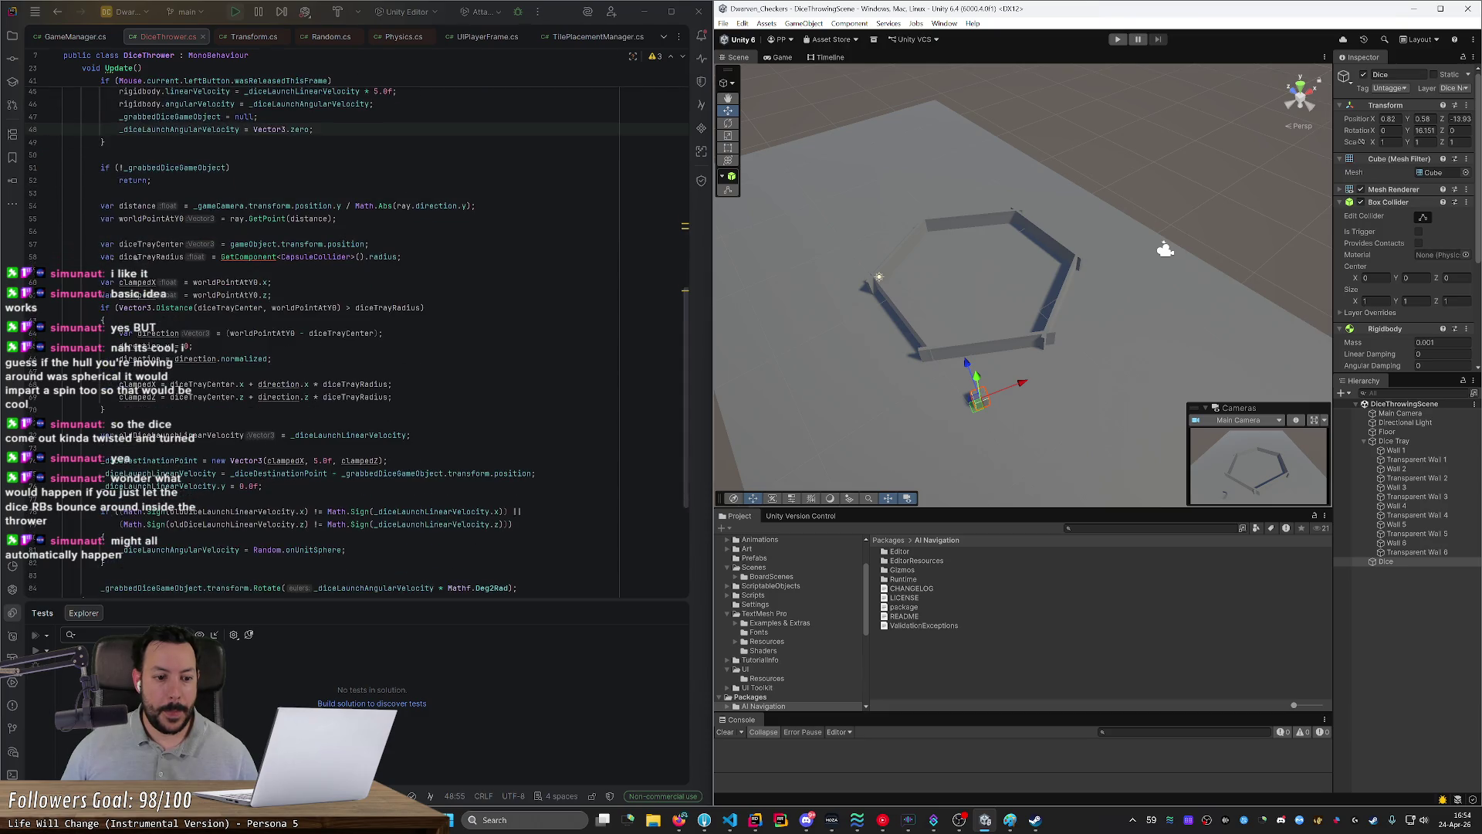
pyautogui.click(1118, 40)
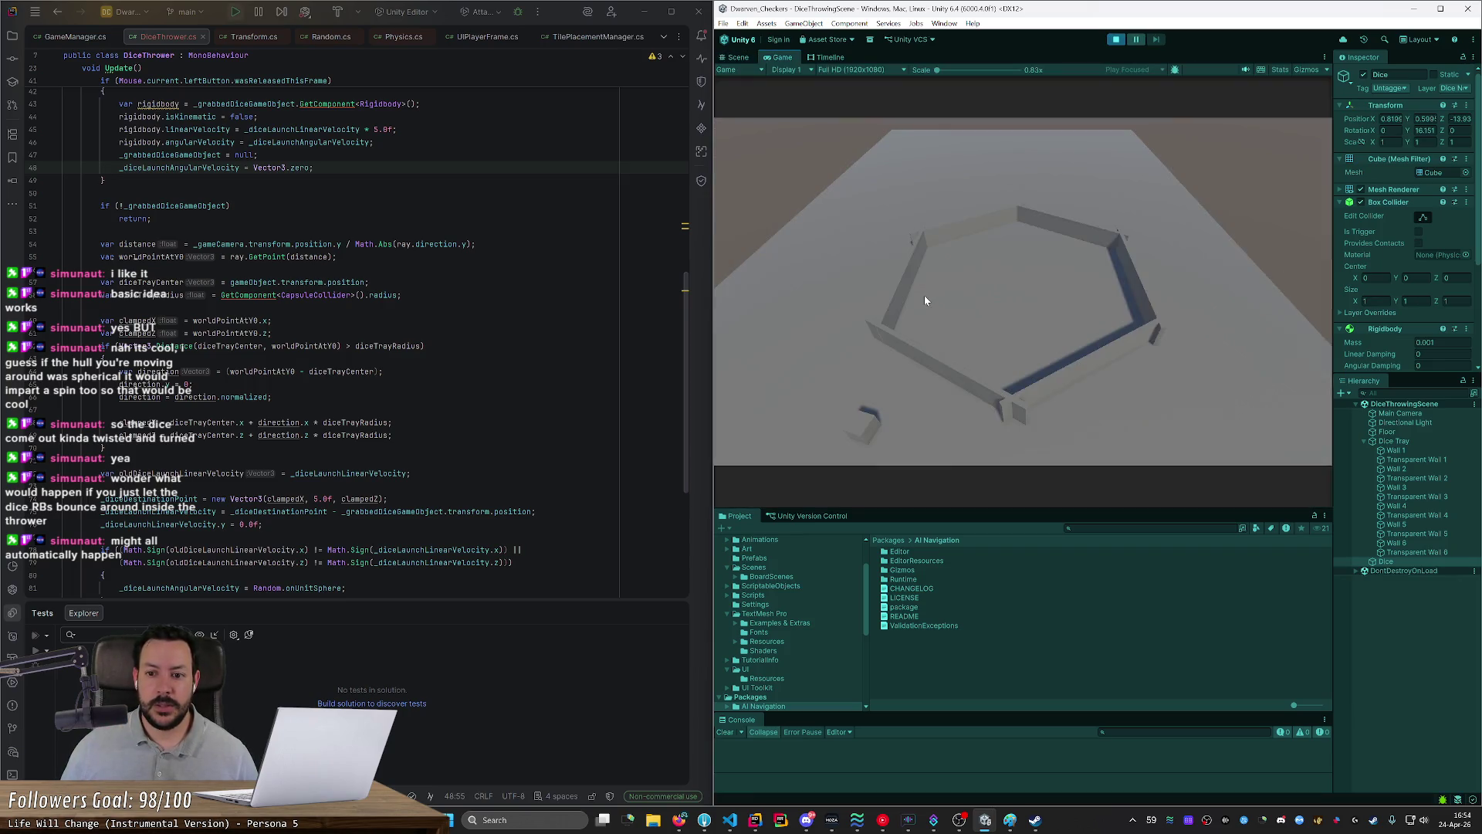
pyautogui.moveTo(884, 352); pyautogui.dragTo(992, 289)
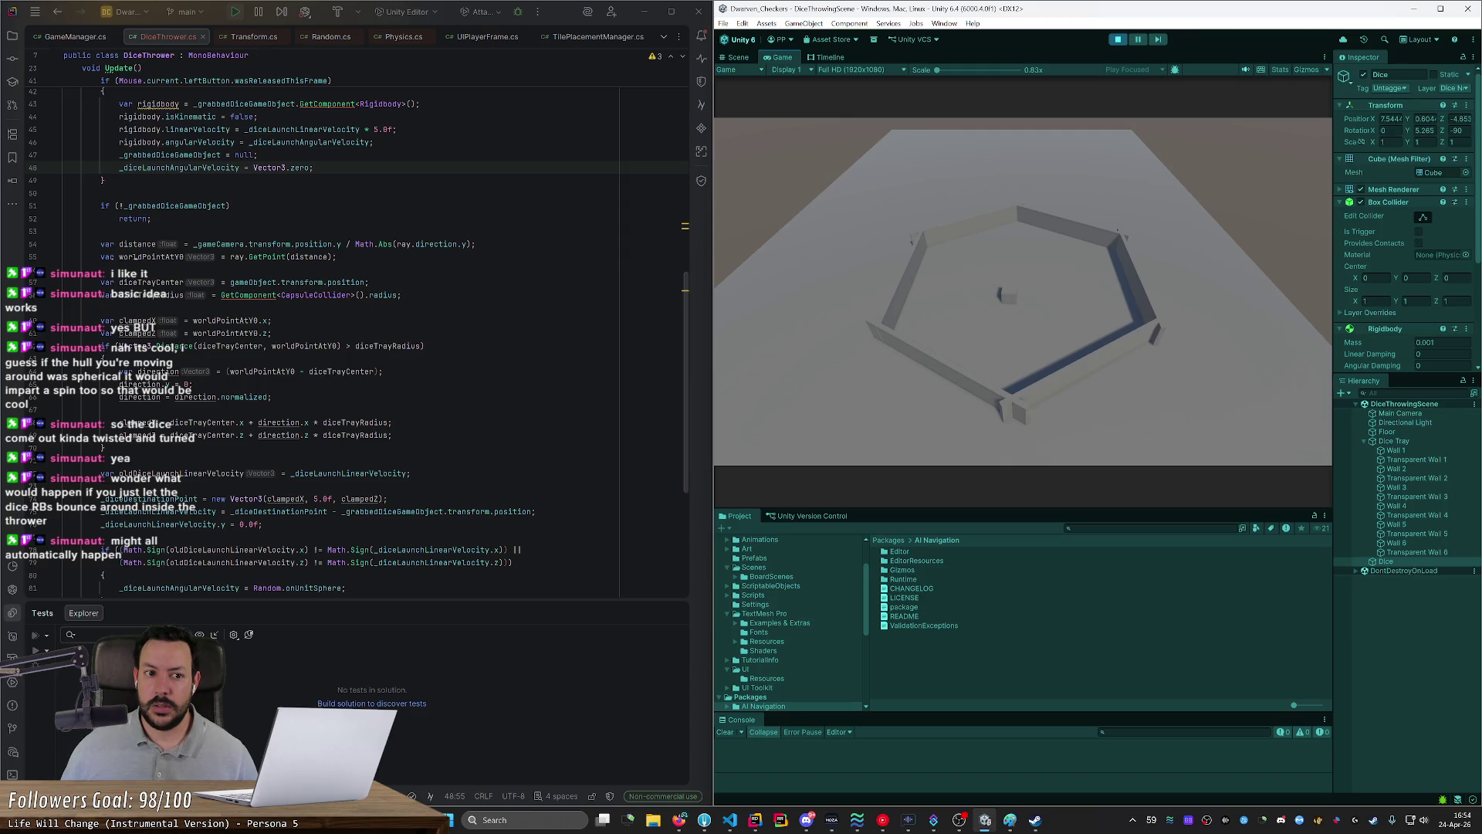
pyautogui.moveTo(1012, 295)
pyautogui.mouseDown()
pyautogui.moveTo(1062, 302)
pyautogui.moveTo(1057, 345)
pyautogui.moveTo(994, 281)
pyautogui.moveTo(997, 352)
pyautogui.moveTo(1024, 301)
pyautogui.mouseUp()
pyautogui.scroll(-4, 84, 487)
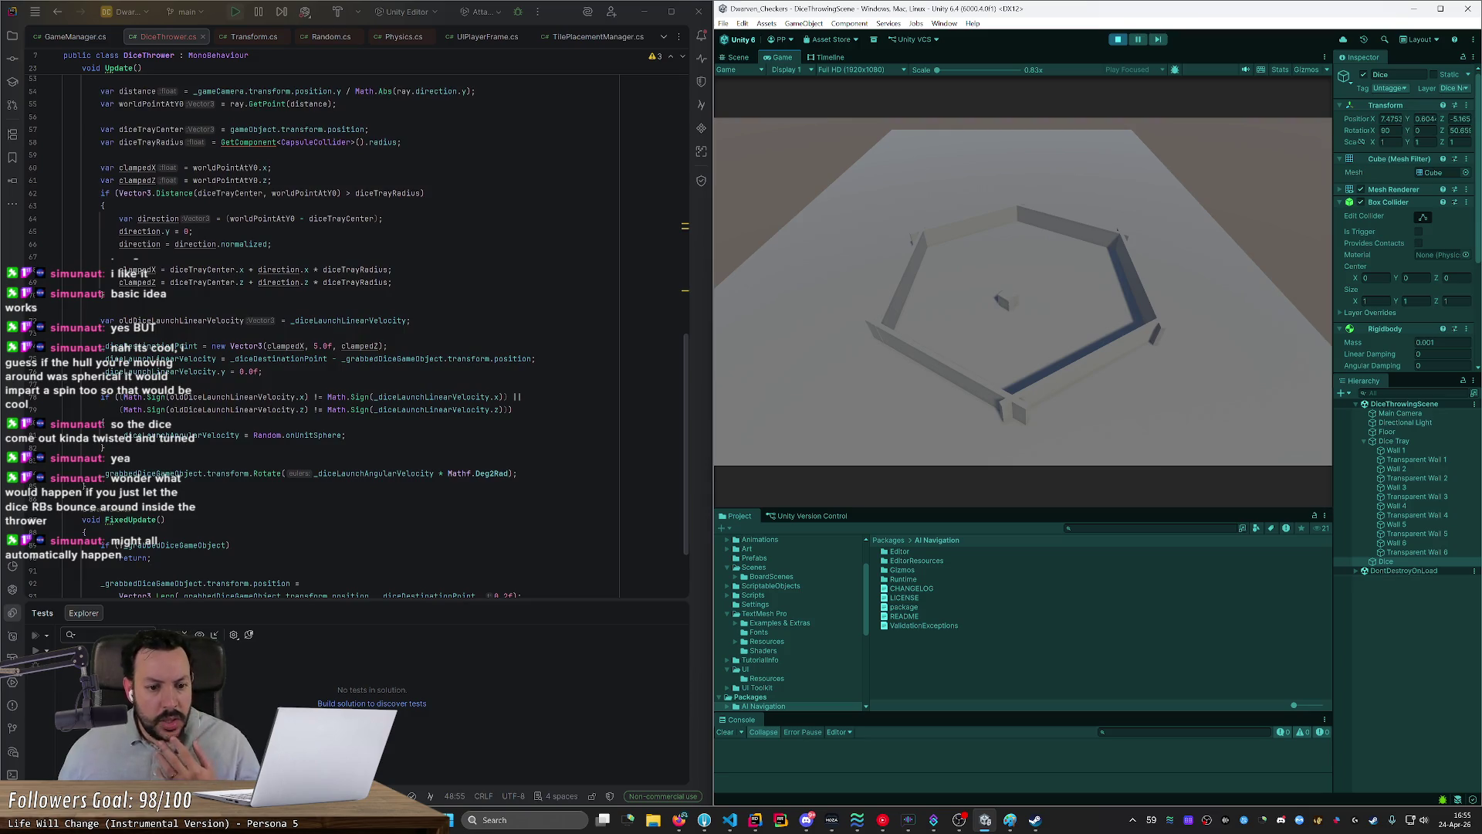
pyautogui.doubleClick(375, 473)
pyautogui.moveTo(305, 436)
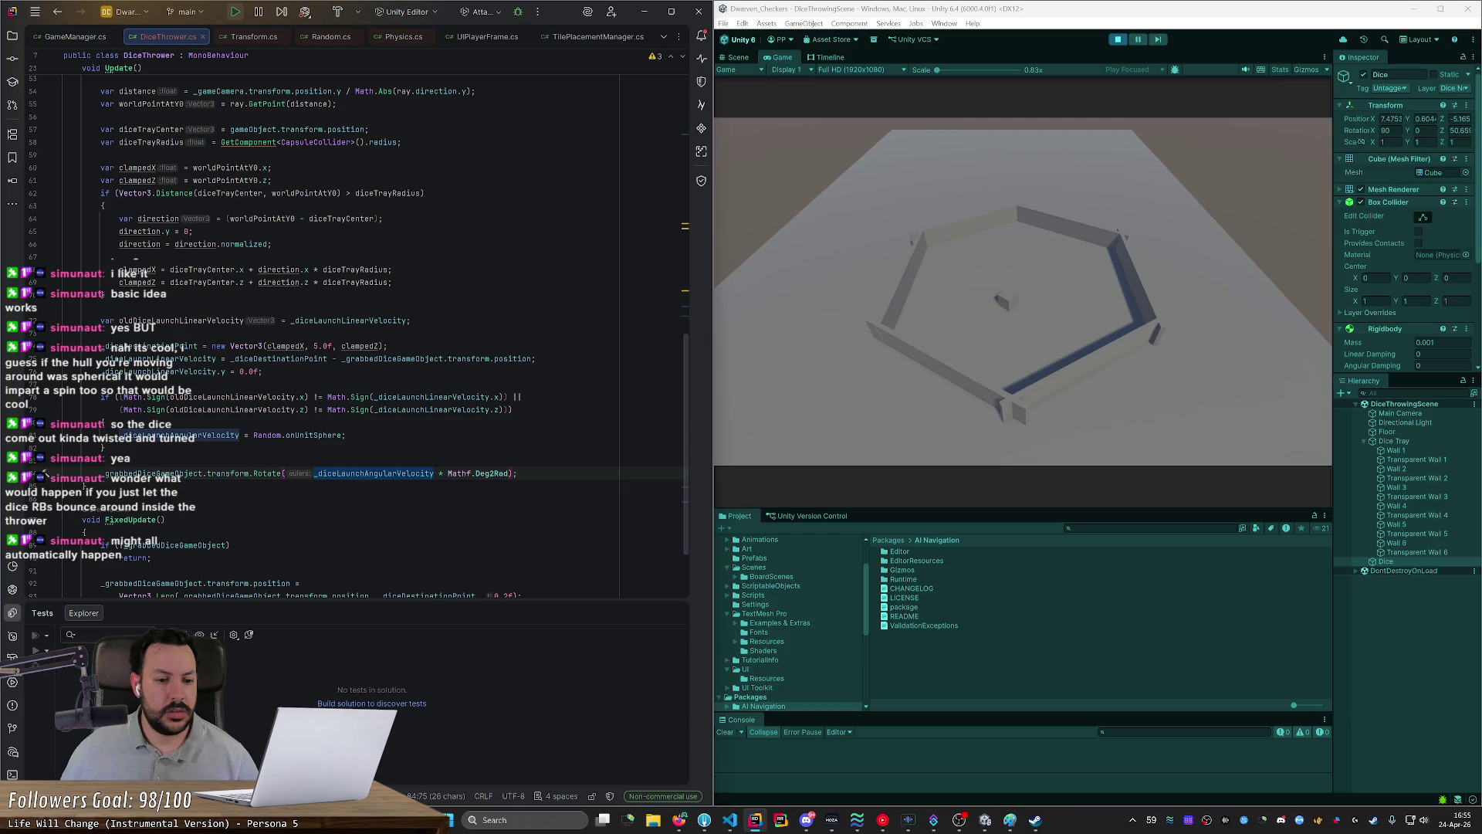
pyautogui.moveTo(494, 474)
pyautogui.click(930, 298)
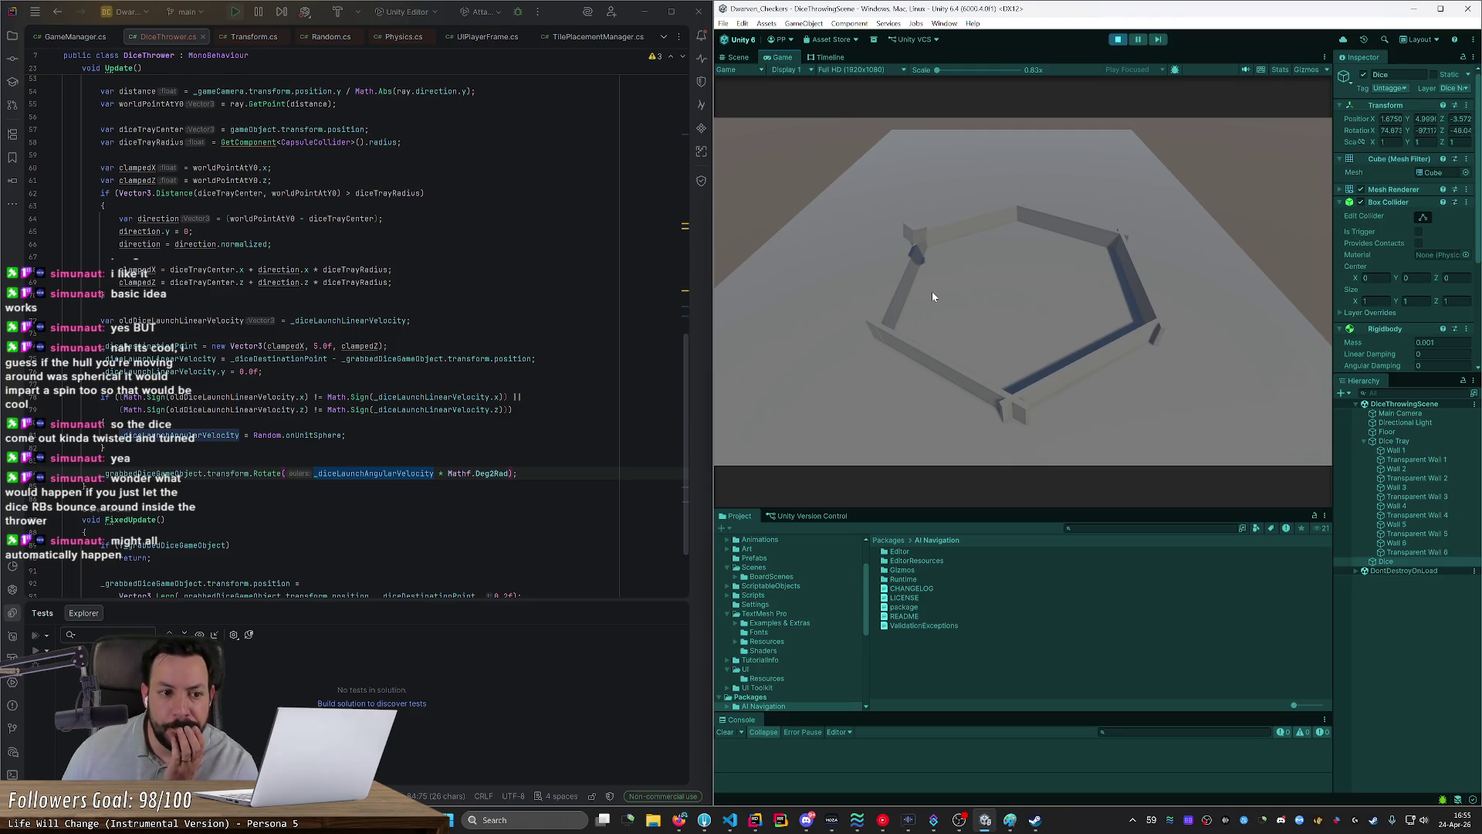
pyautogui.moveTo(933, 290)
pyautogui.mouseDown()
pyautogui.moveTo(954, 312)
pyautogui.moveTo(772, 324)
pyautogui.mouseUp()
pyautogui.scroll(8, 347, 308)
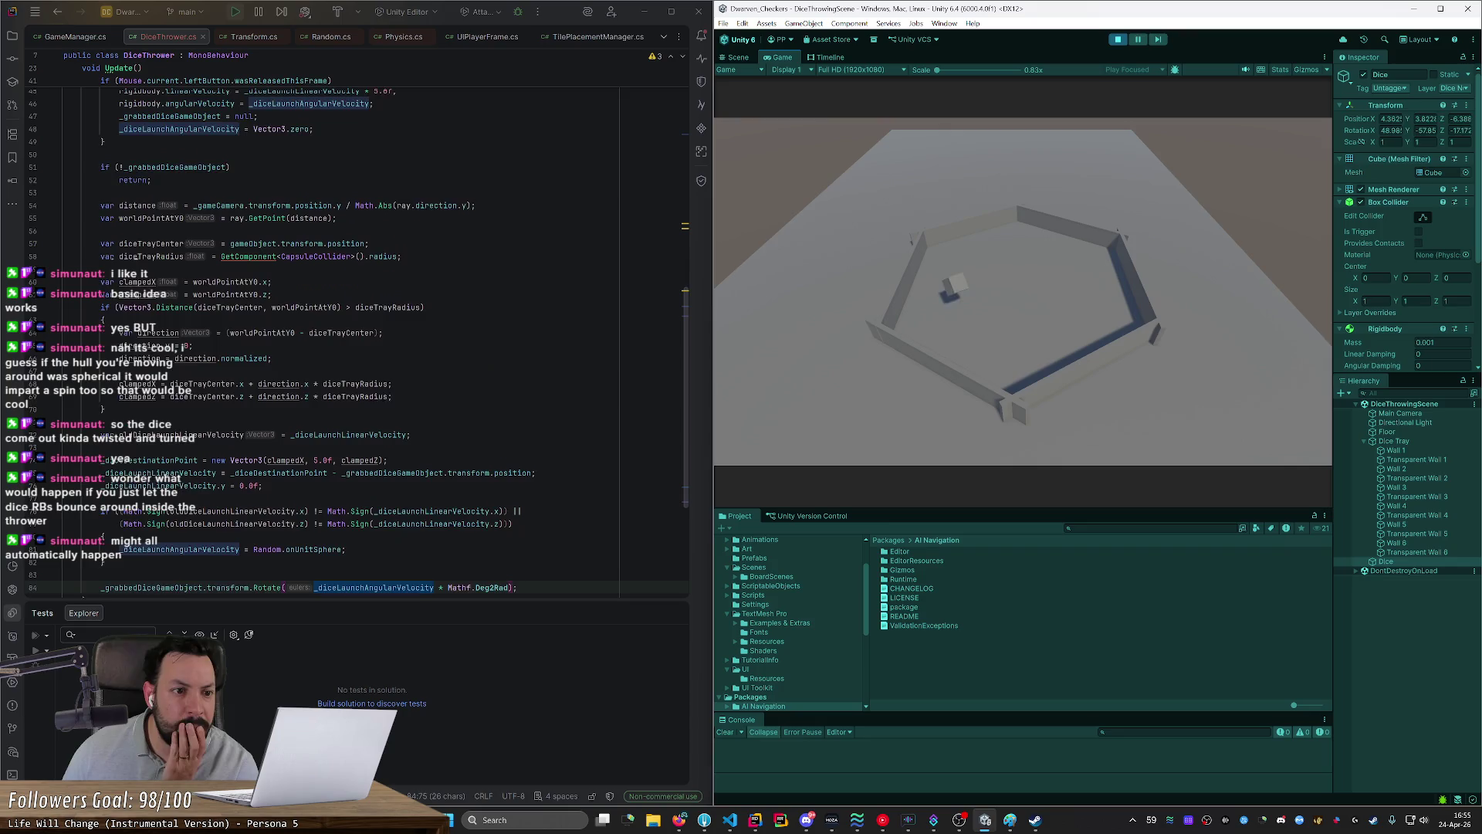
pyautogui.click(232, 220)
pyautogui.click(372, 183)
pyautogui.moveTo(371, 182); pyautogui.dragTo(257, 182)
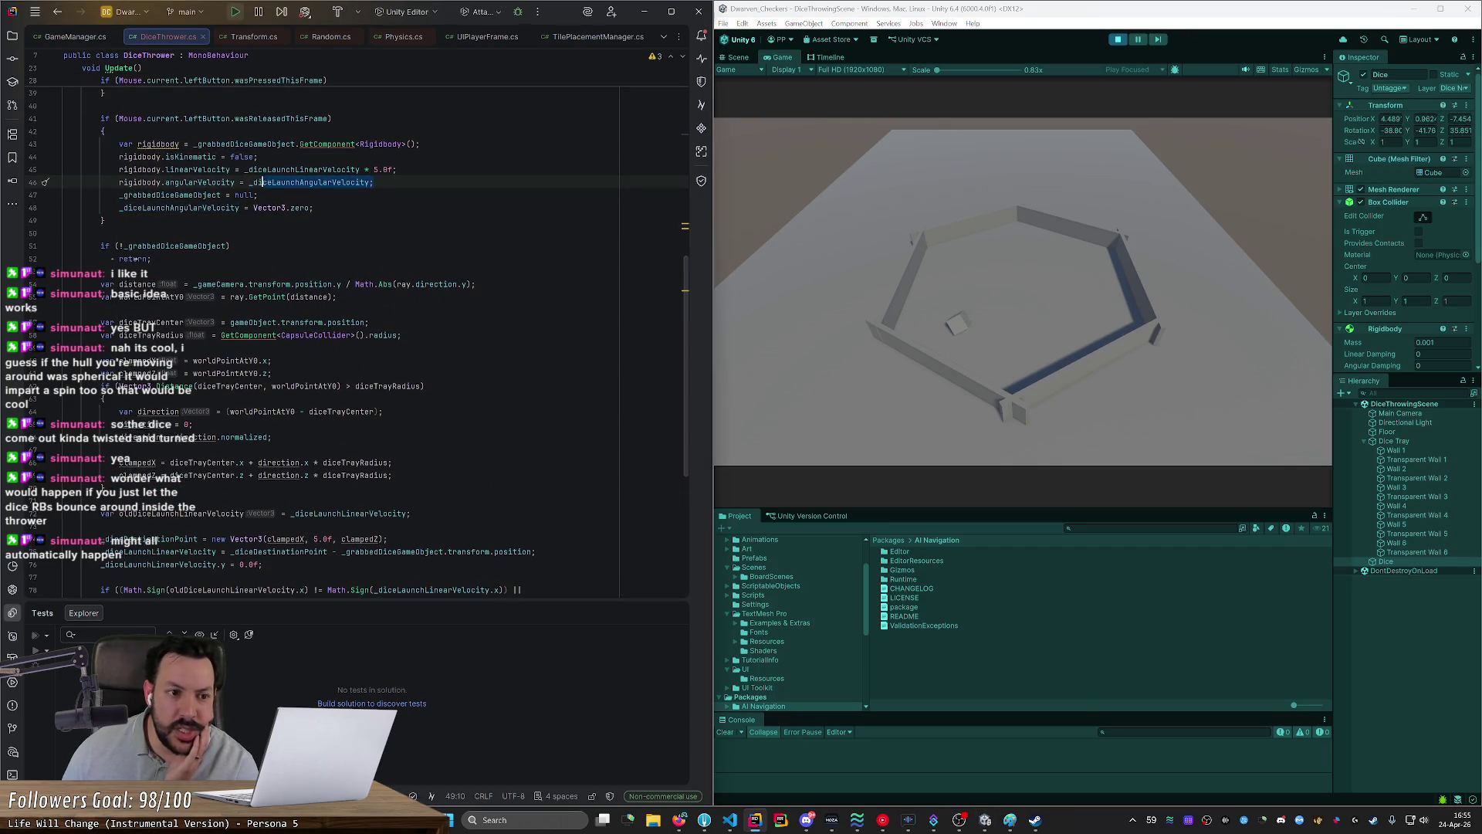
pyautogui.scroll(-6, 257, 182)
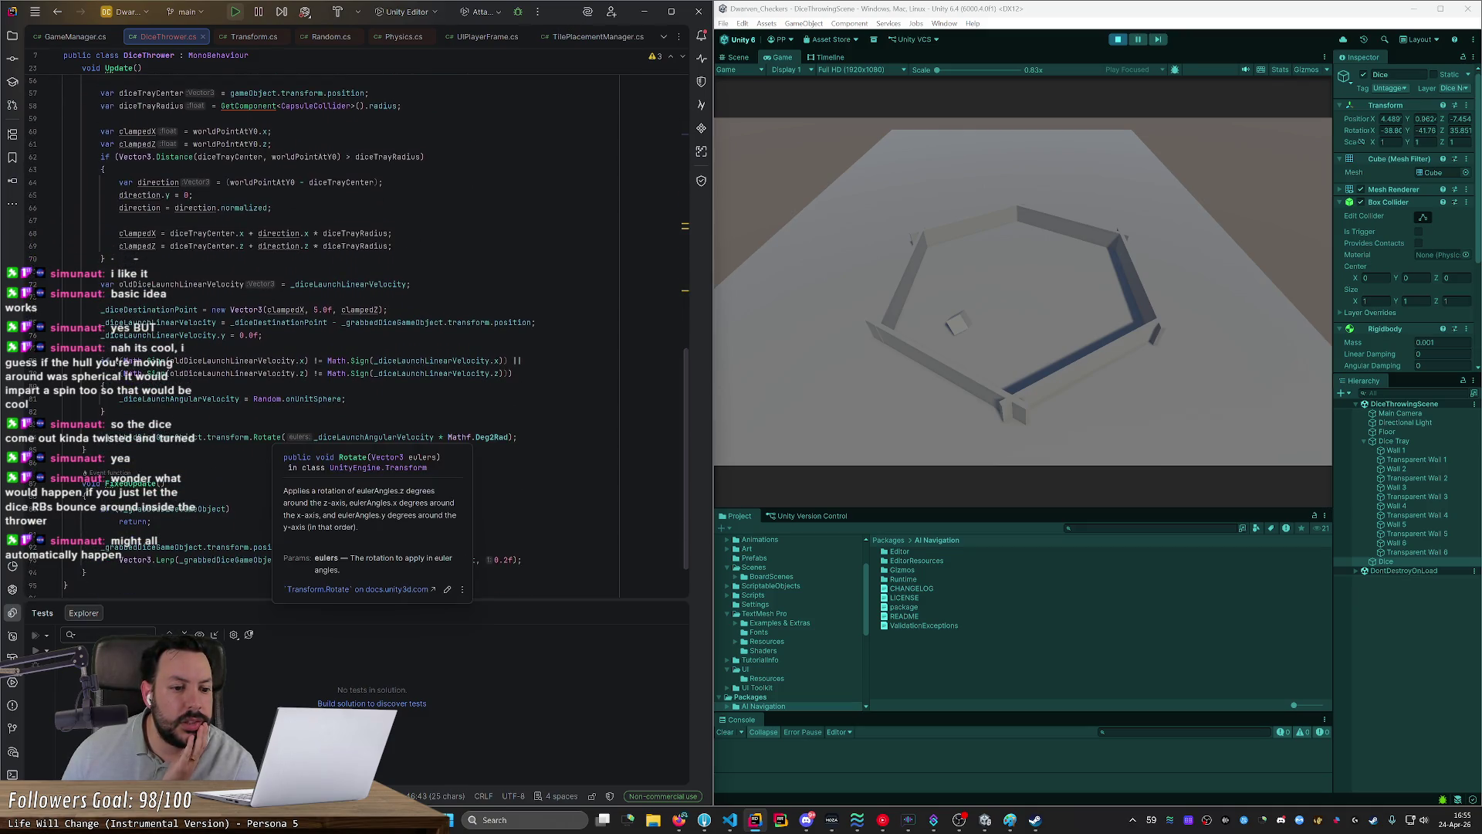
pyautogui.click(355, 437)
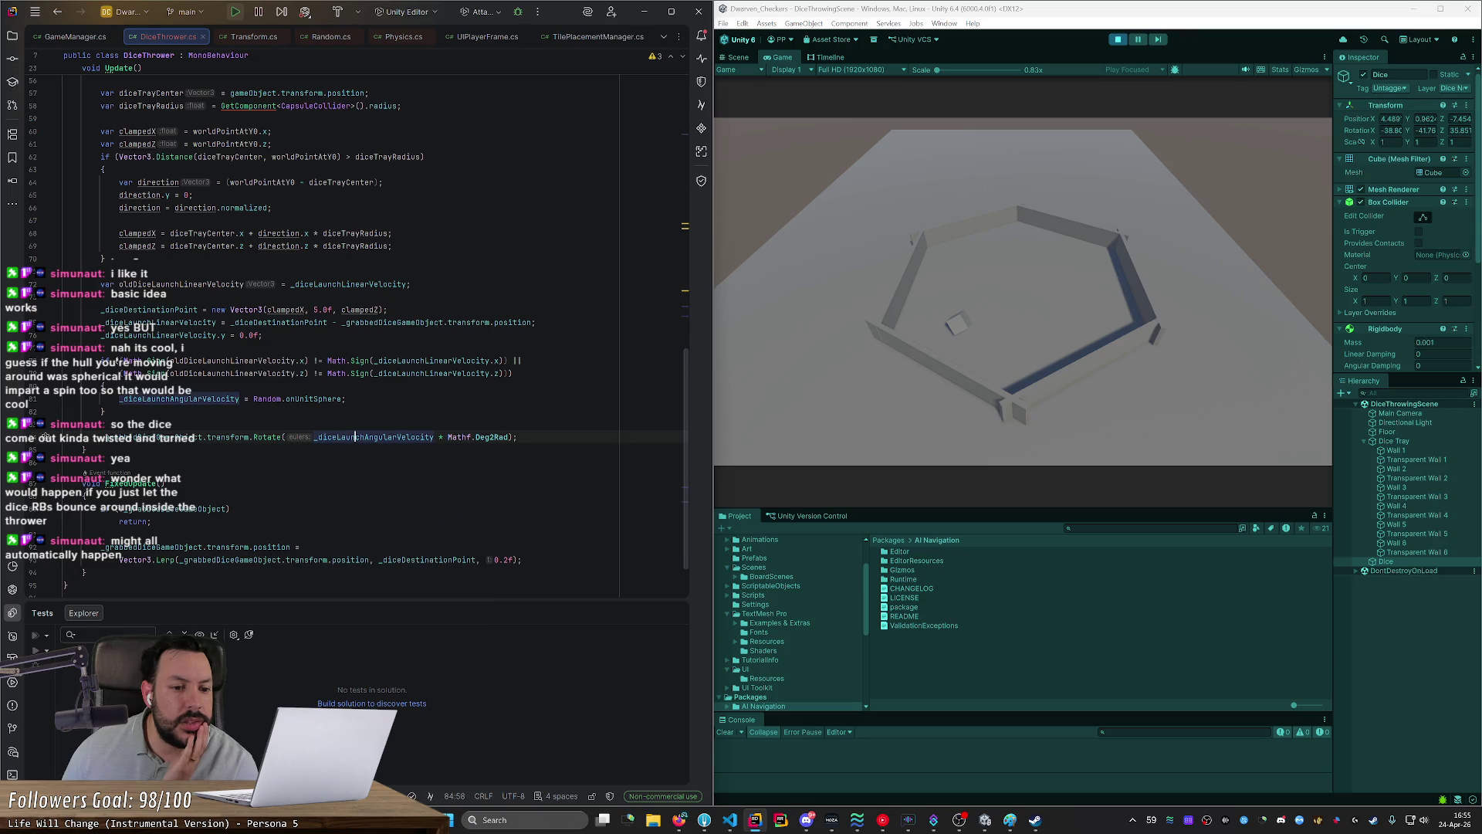
pyautogui.moveTo(434, 437); pyautogui.dragTo(509, 437)
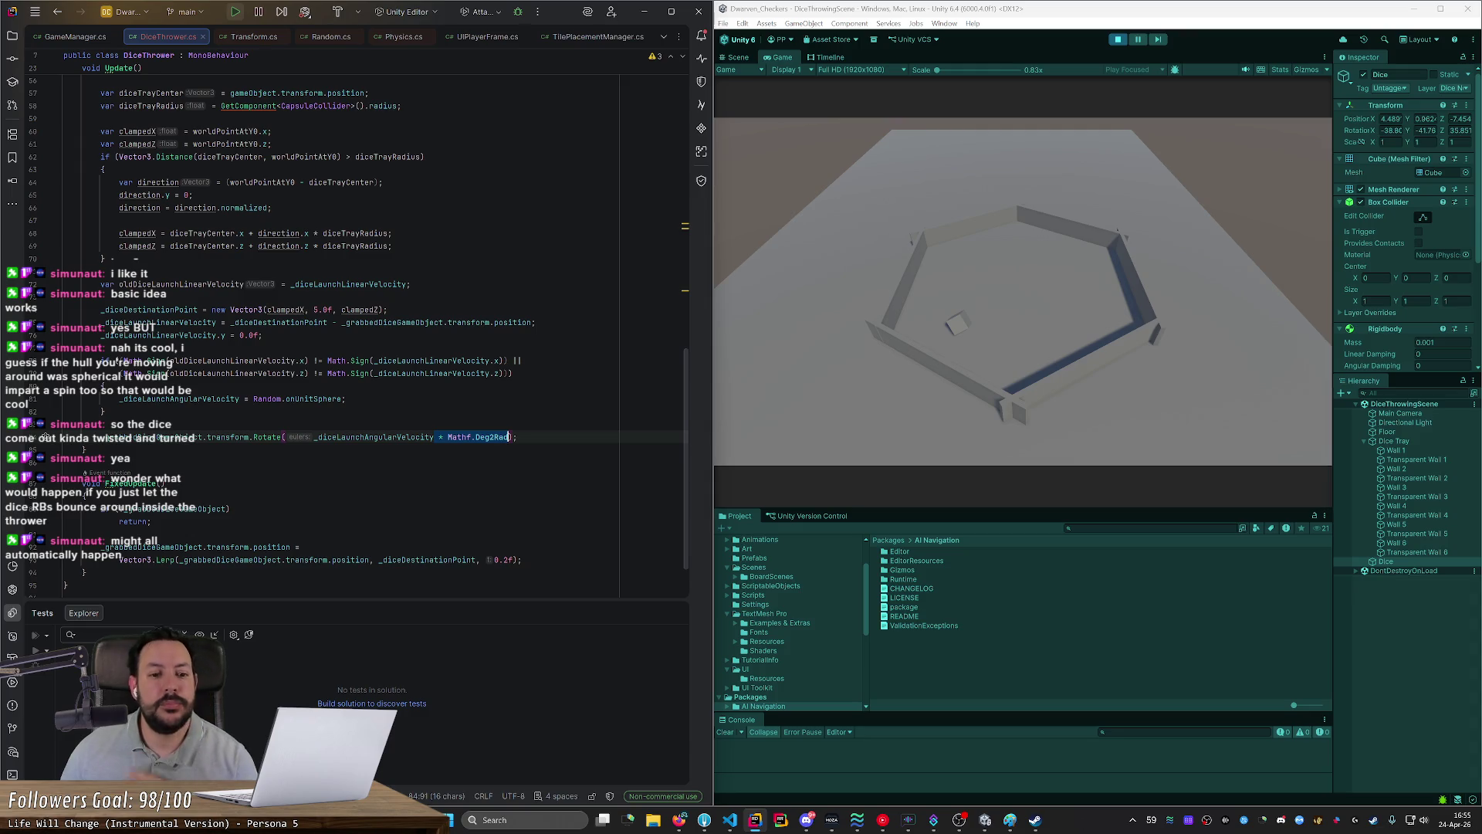
# Step: Append '* Time.fixedDeltaTime' after the Mathf.Deg2Rad factor in the Rotate argument
pyautogui.press('BackSpace')
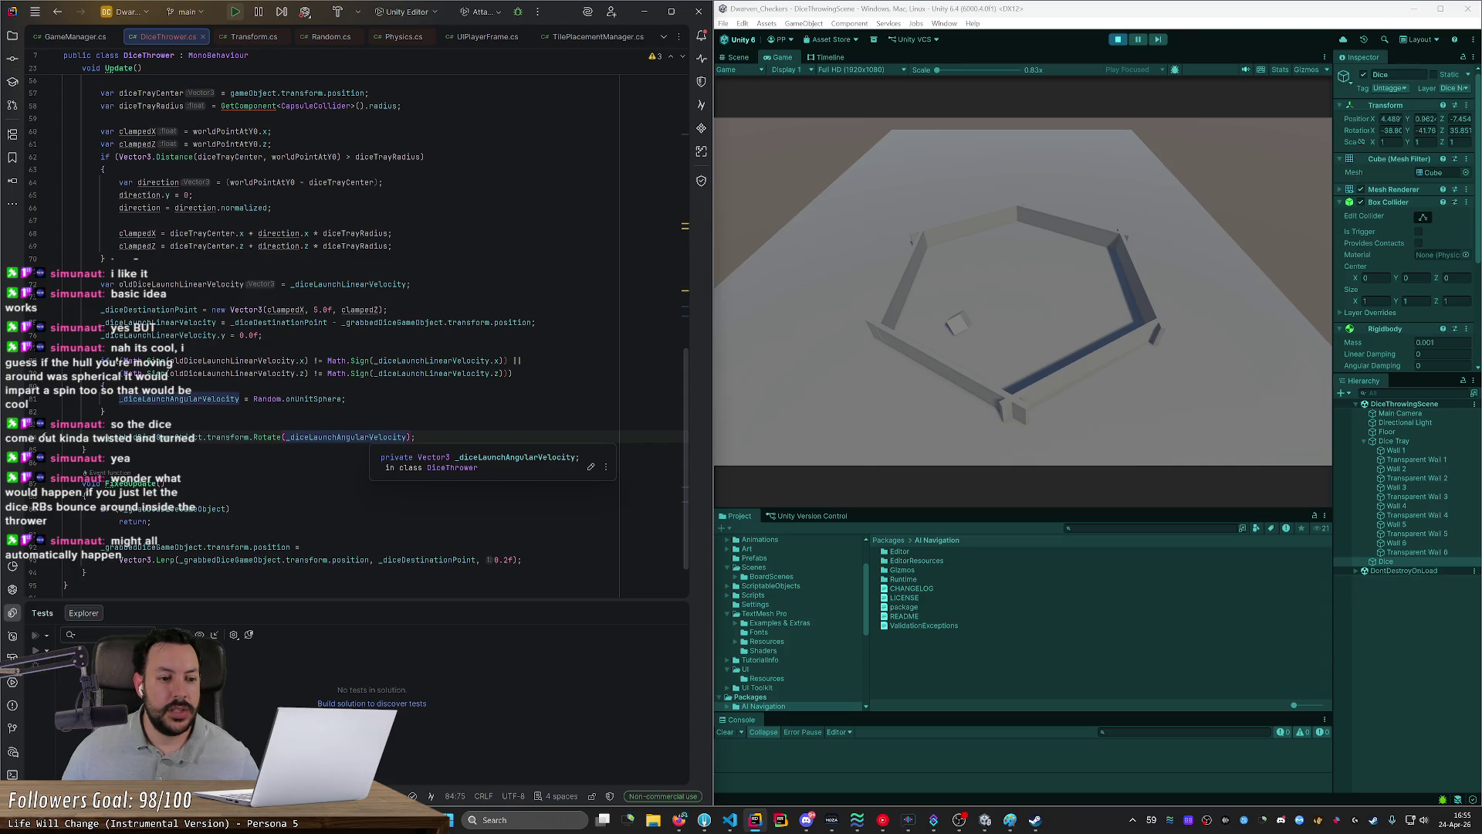
pyautogui.hotkey('ctrl', 'z')
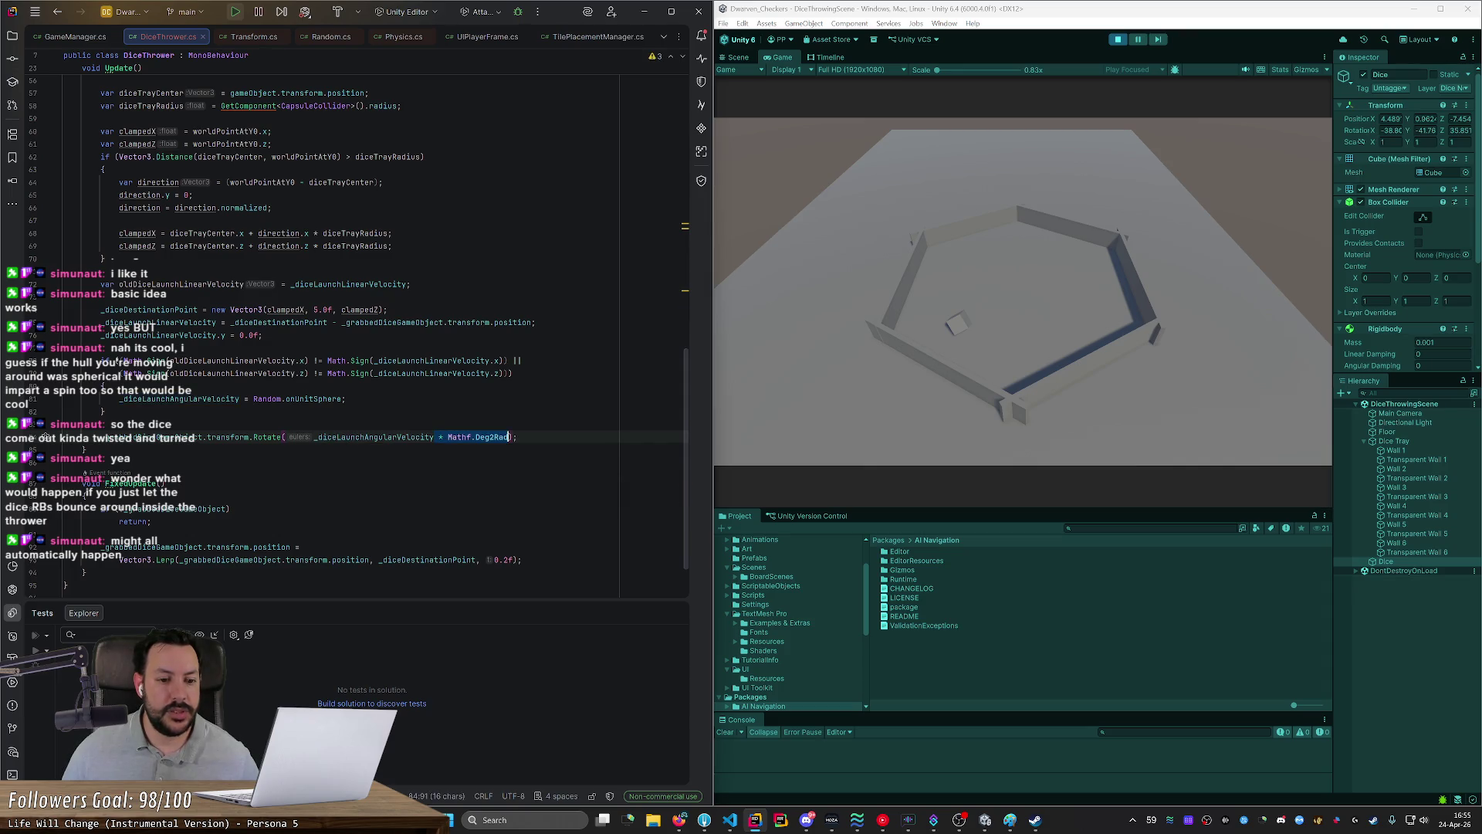
pyautogui.press('End')
pyautogui.write('* del')
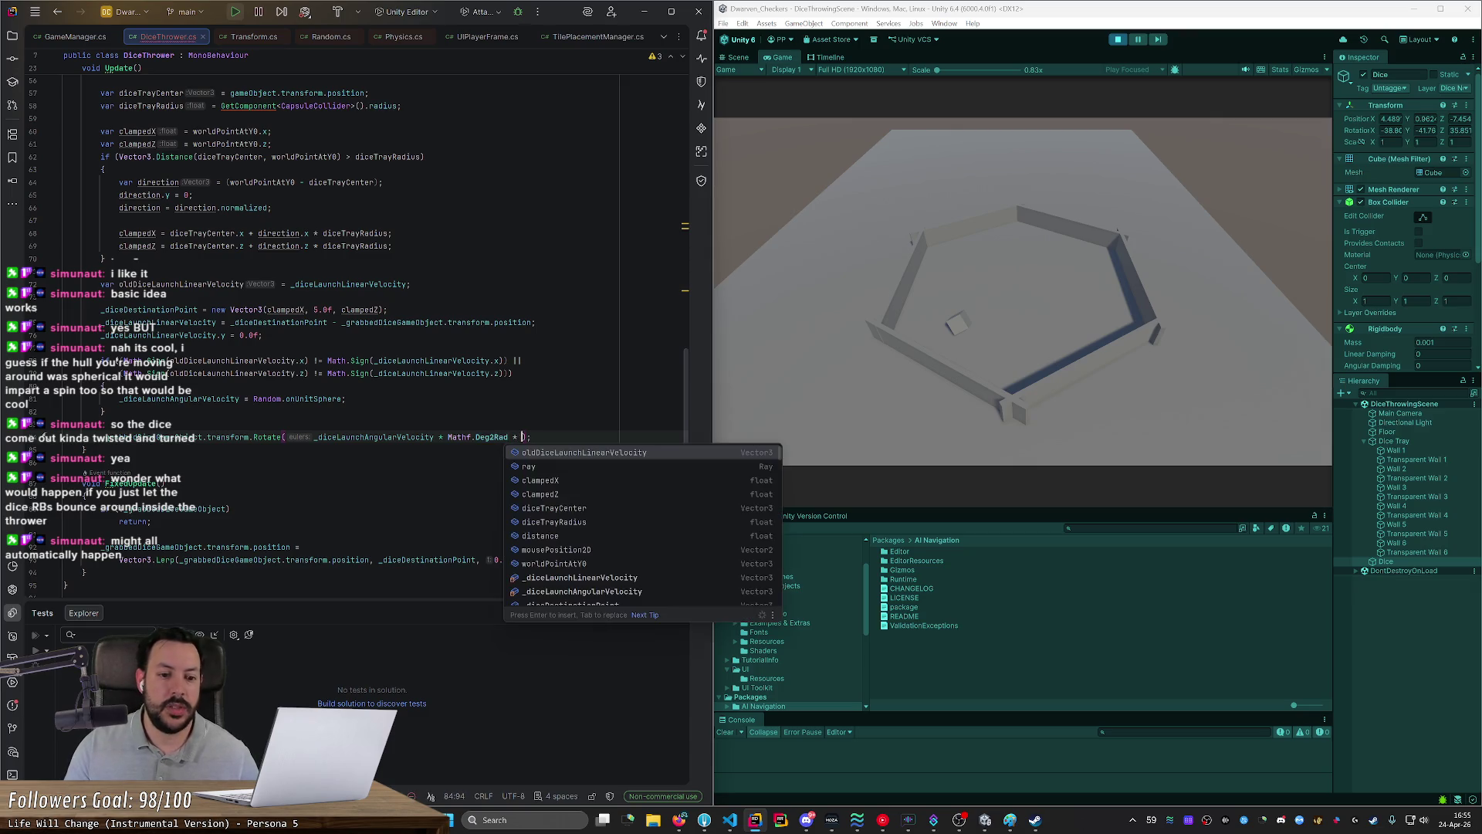
pyautogui.write('taTime')
pyautogui.scroll(-1, 347, 332)
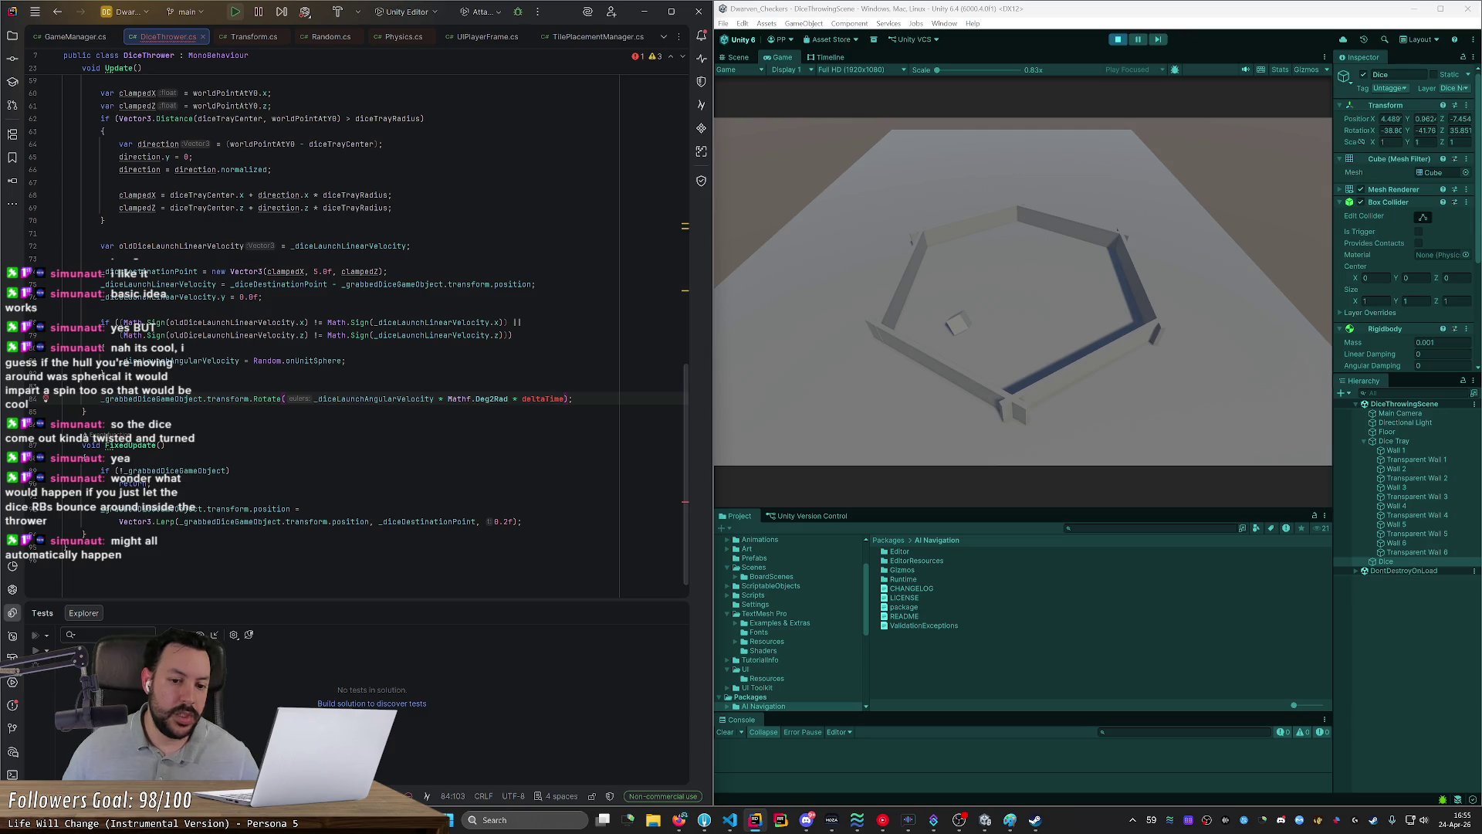
pyautogui.scroll(15, 683, 451)
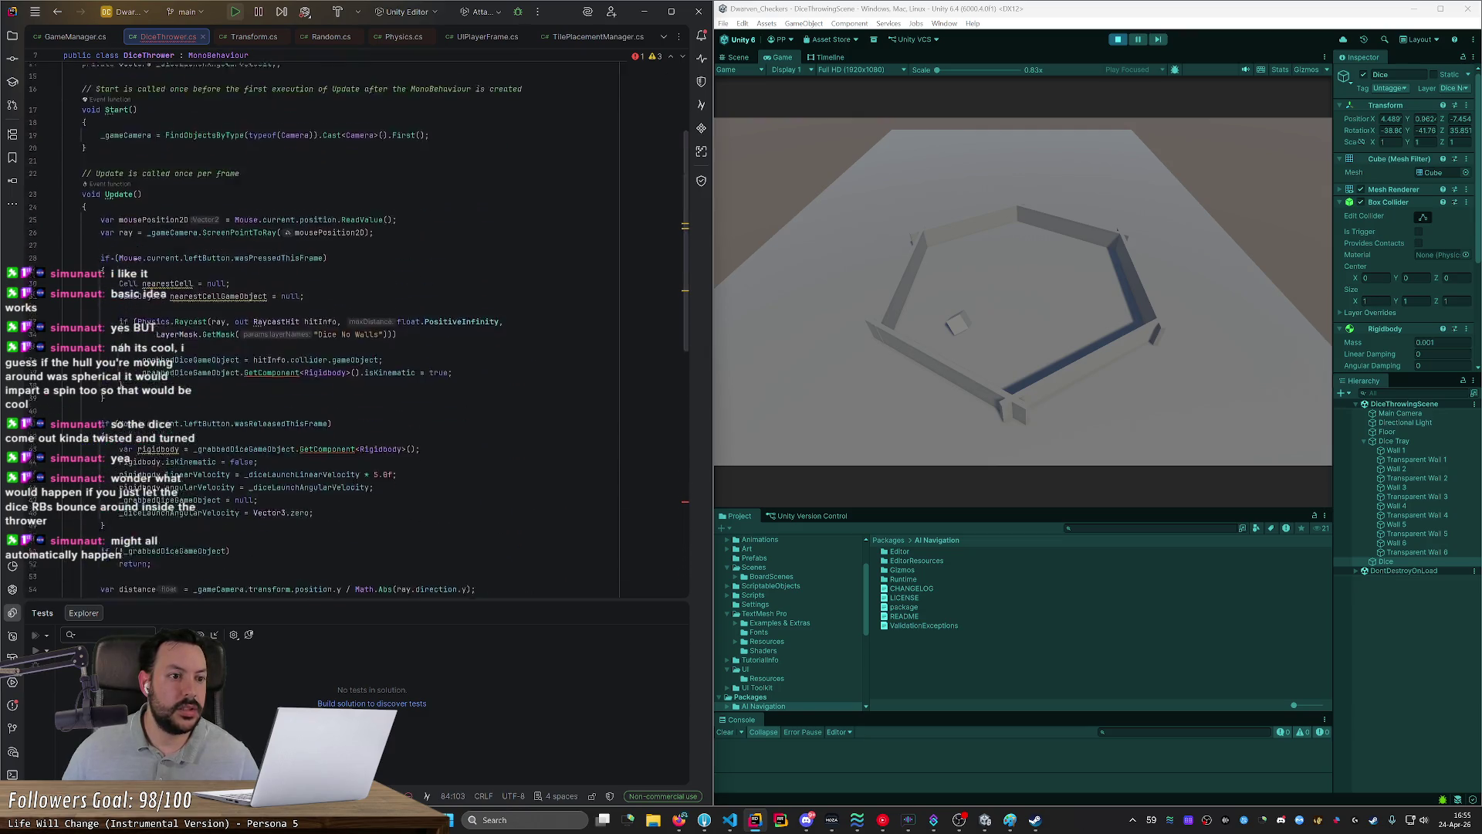
pyautogui.scroll(-5, 348, 324)
pyautogui.scroll(-10, 347, 332)
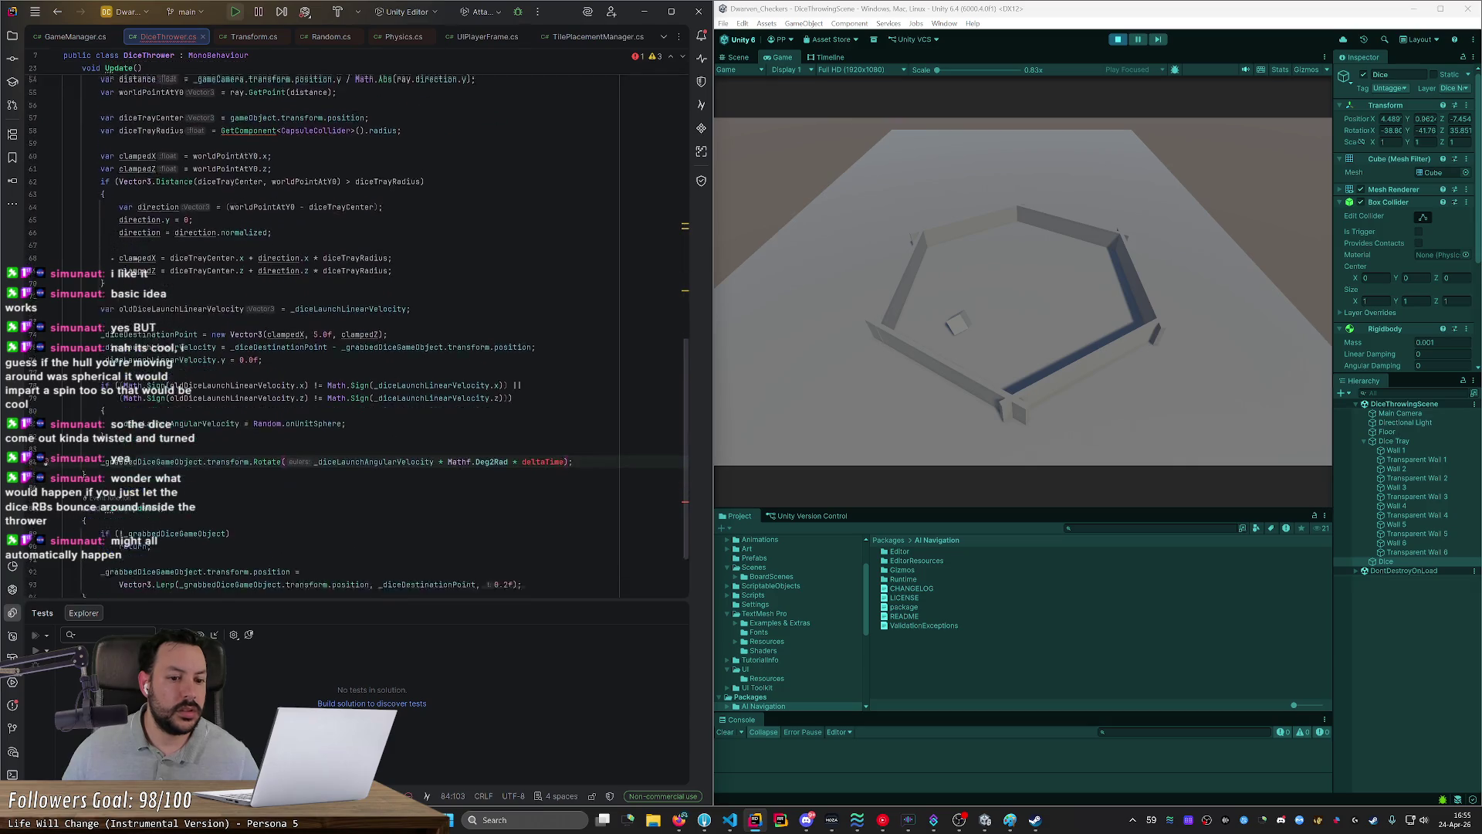
pyautogui.click(522, 444)
pyautogui.write('Time.Delta')
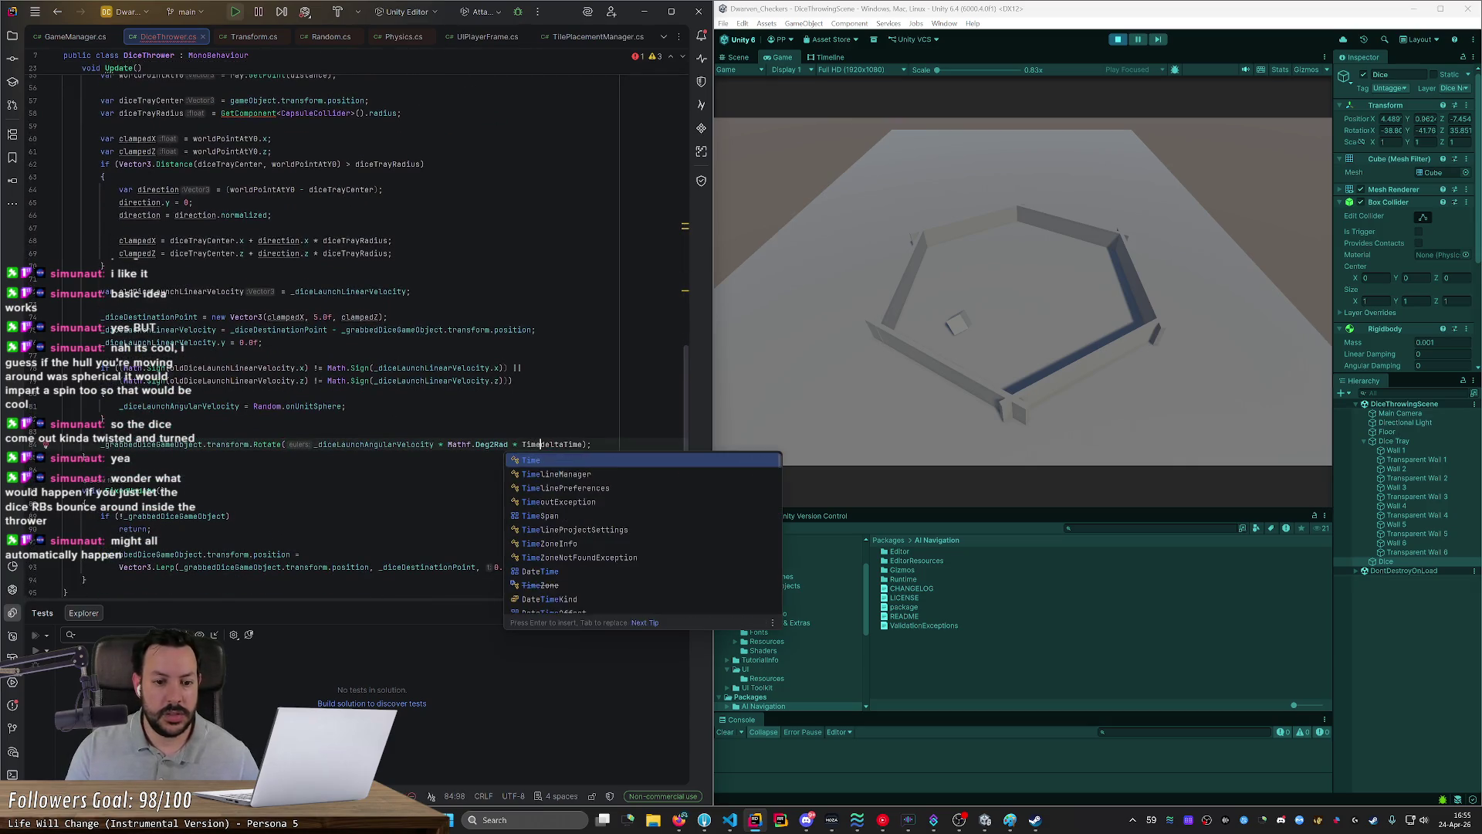
pyautogui.press('Down')
pyautogui.press('Down')
pyautogui.press('Down')
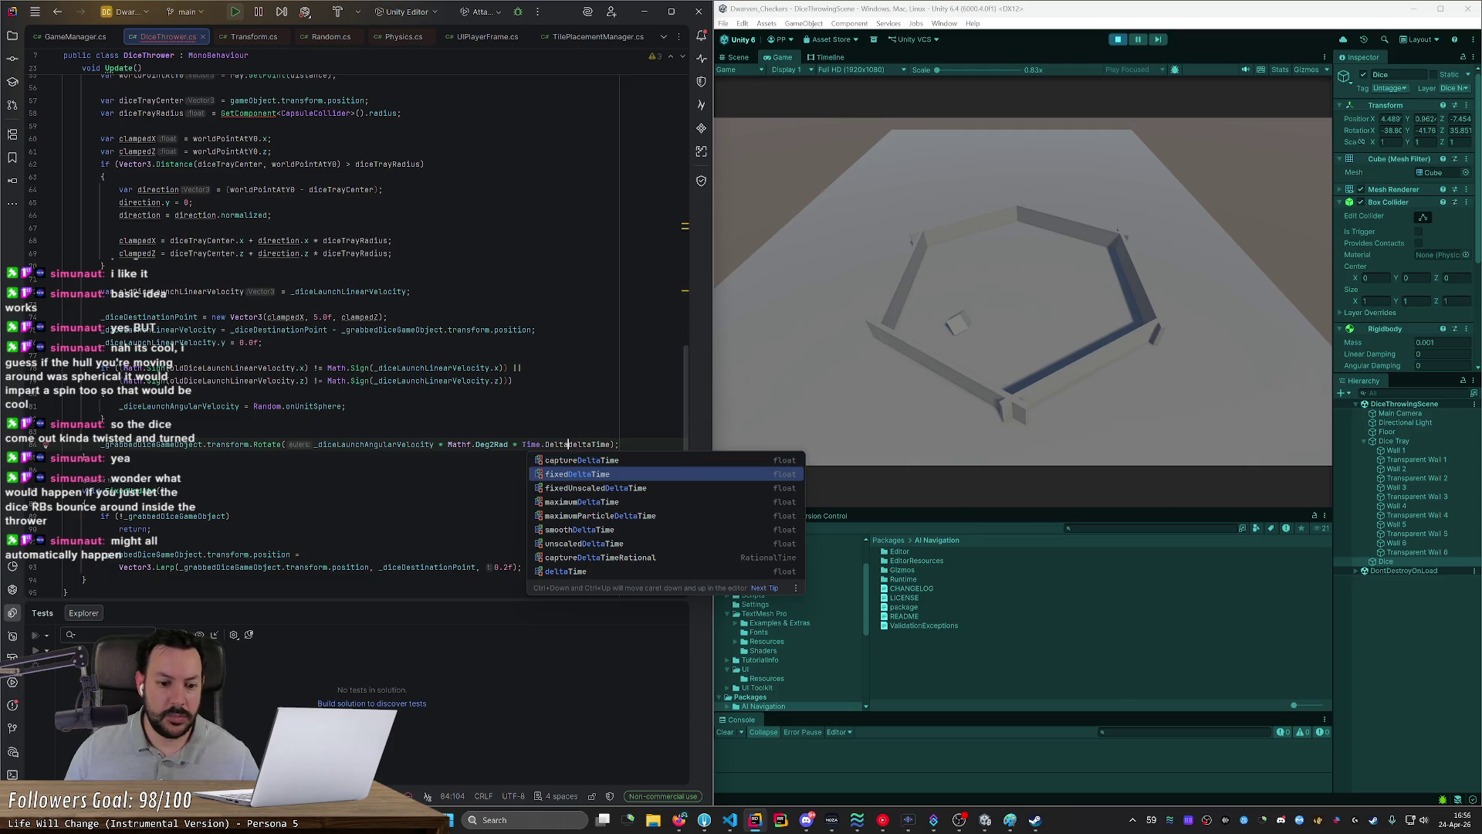
pyautogui.press('Up')
pyautogui.press('Up')
pyautogui.press('Up')
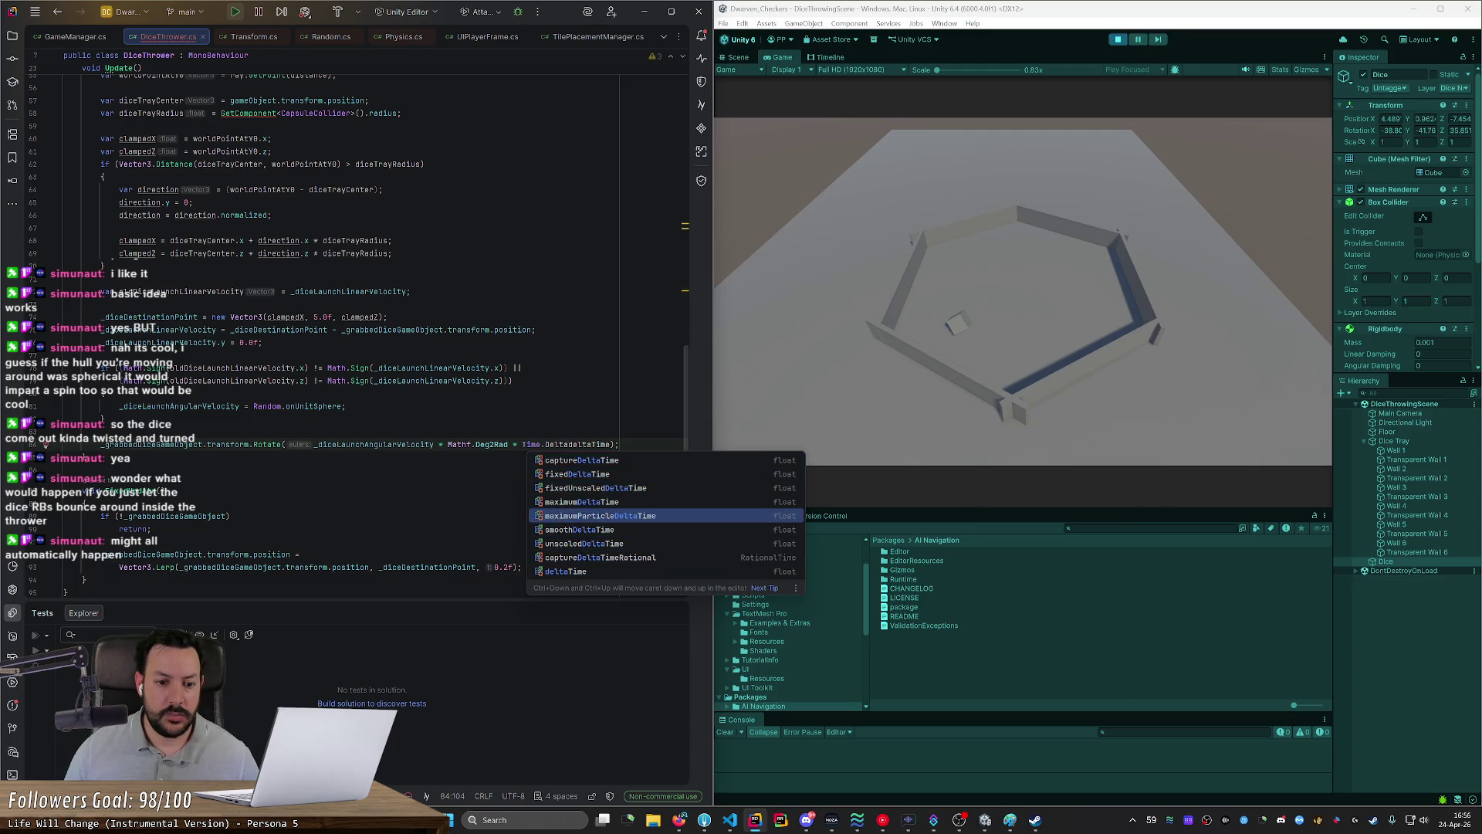
pyautogui.press('Tab')
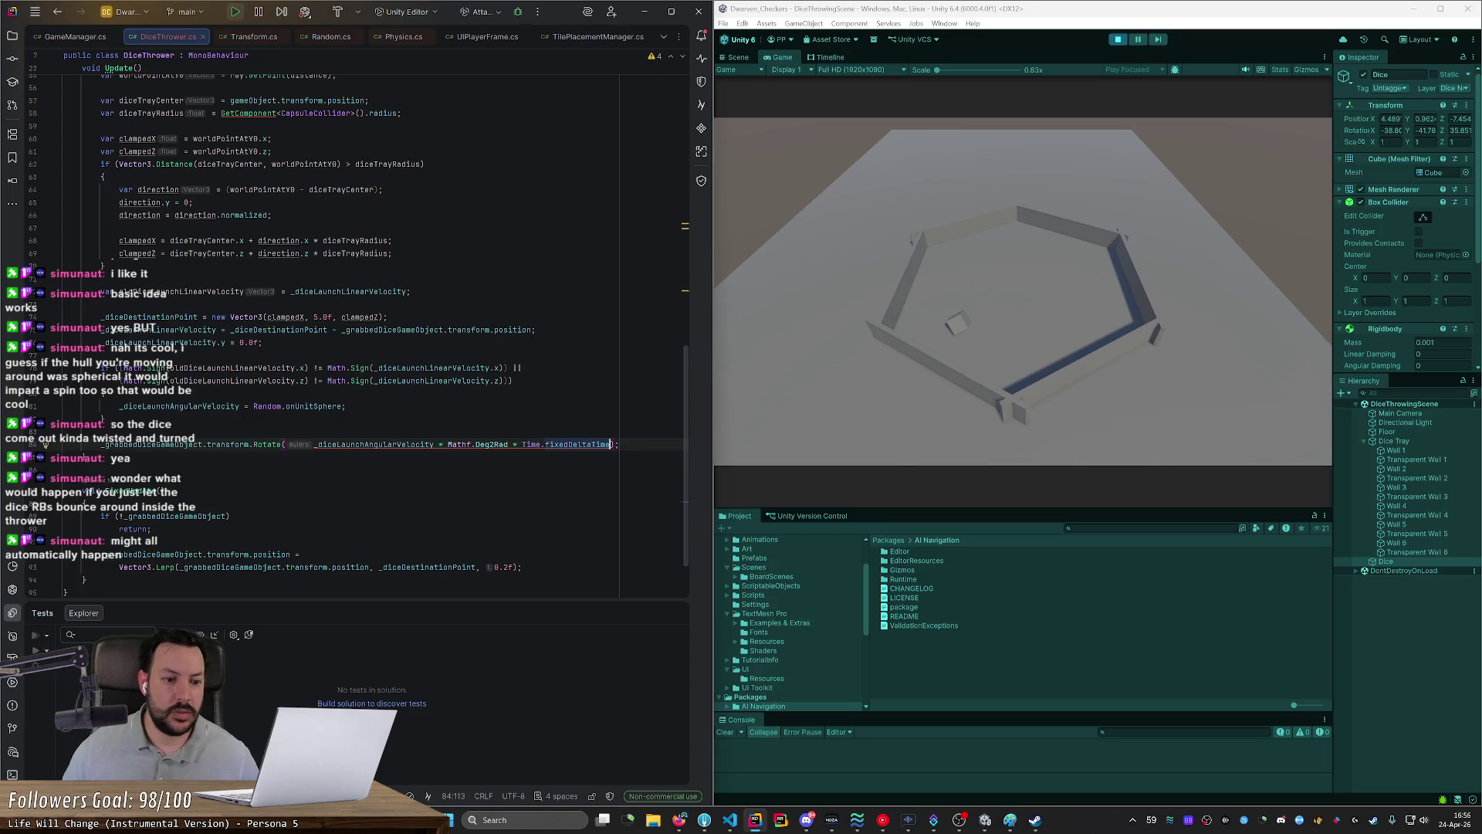
# Step: Move the Rotate line out of Update and into FixedUpdate
pyautogui.scroll(-1, 354, 336)
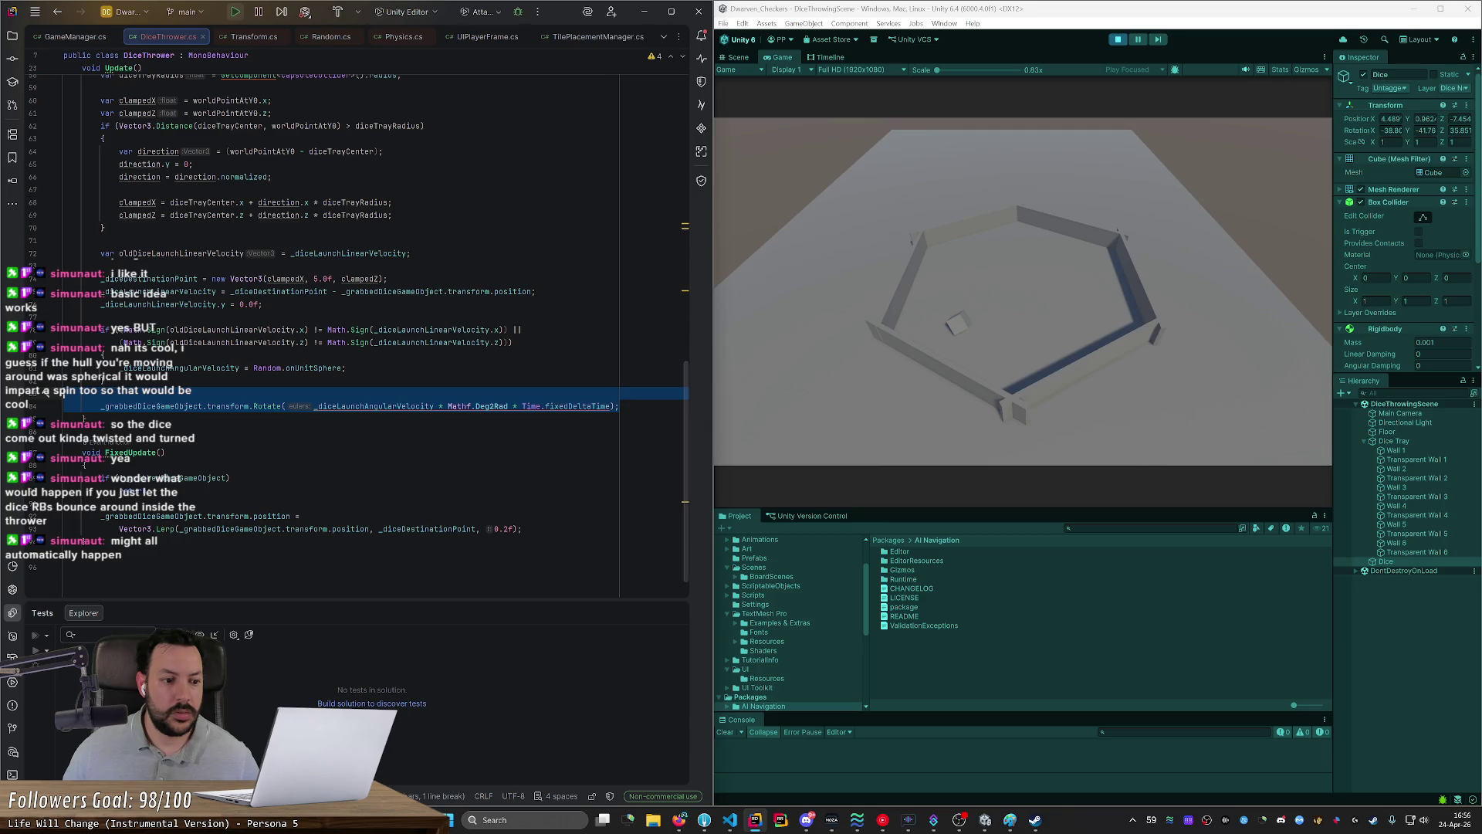
pyautogui.hotkey('ctrl', 'x')
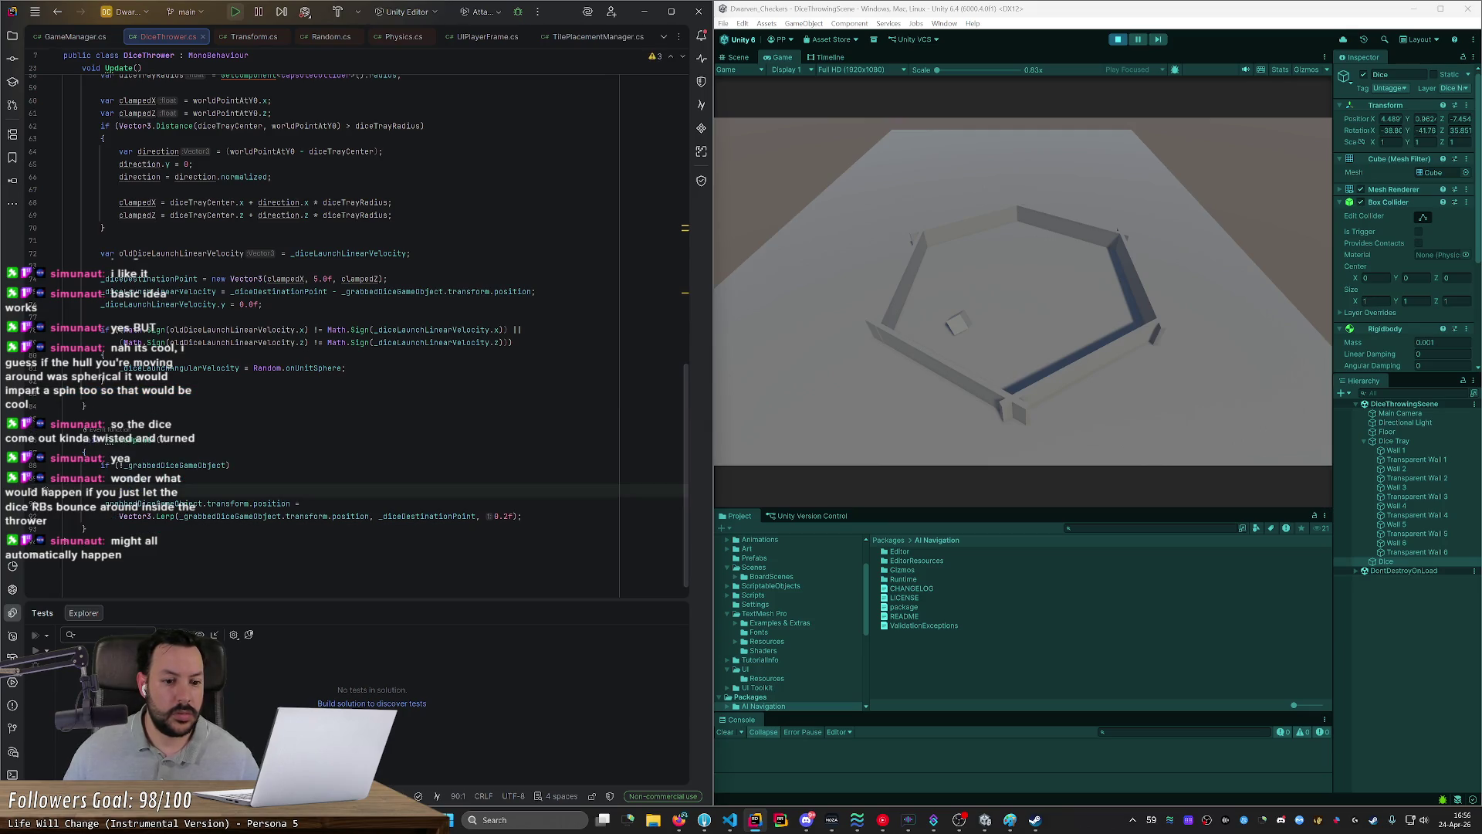
pyautogui.press('Return')
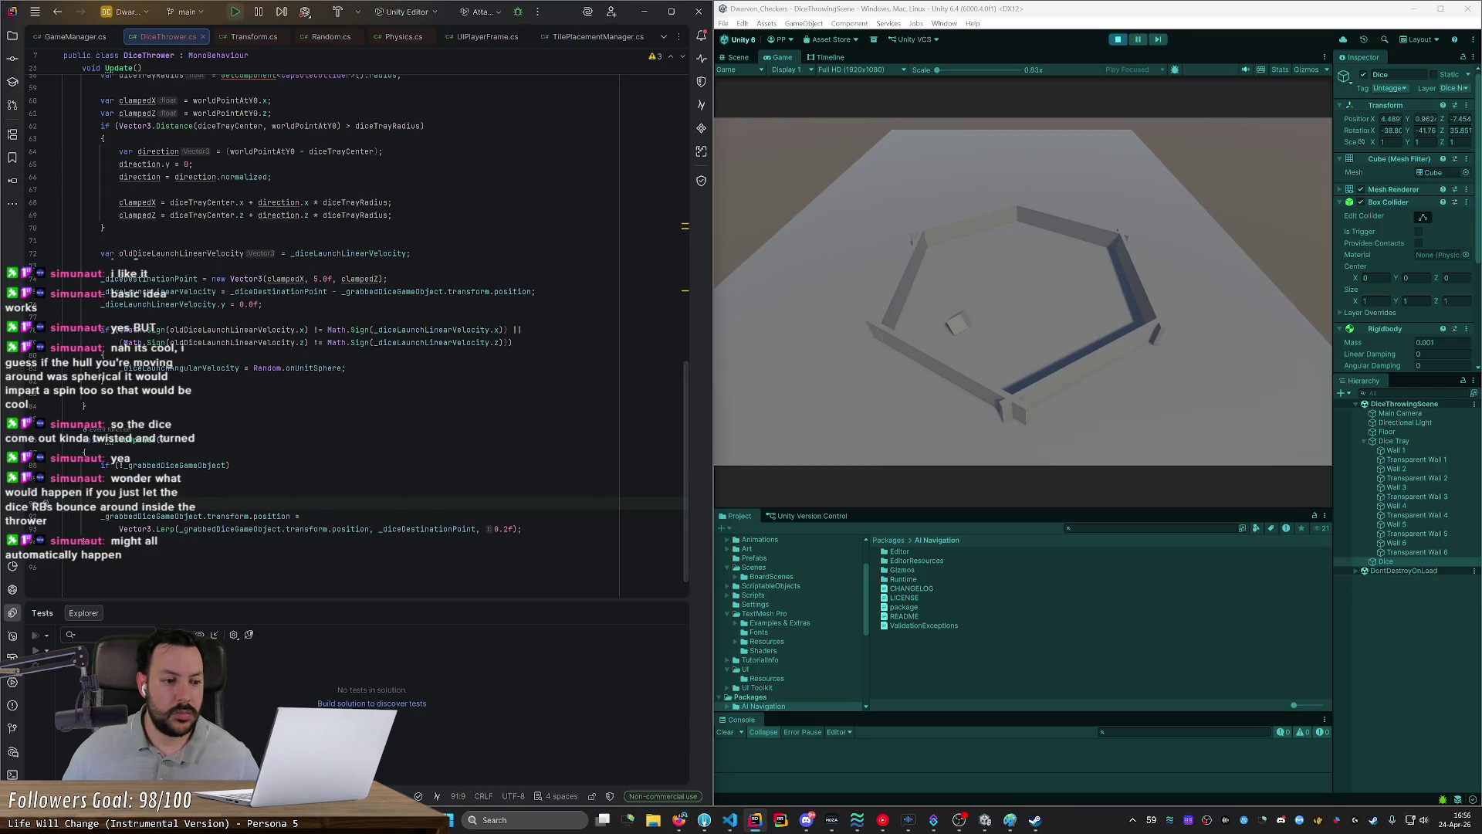
pyautogui.press('Return')
pyautogui.hotkey('ctrl', 'v')
pyautogui.press('Up')
pyautogui.press('Up')
pyautogui.press('BackSpace')
pyautogui.press('BackSpace')
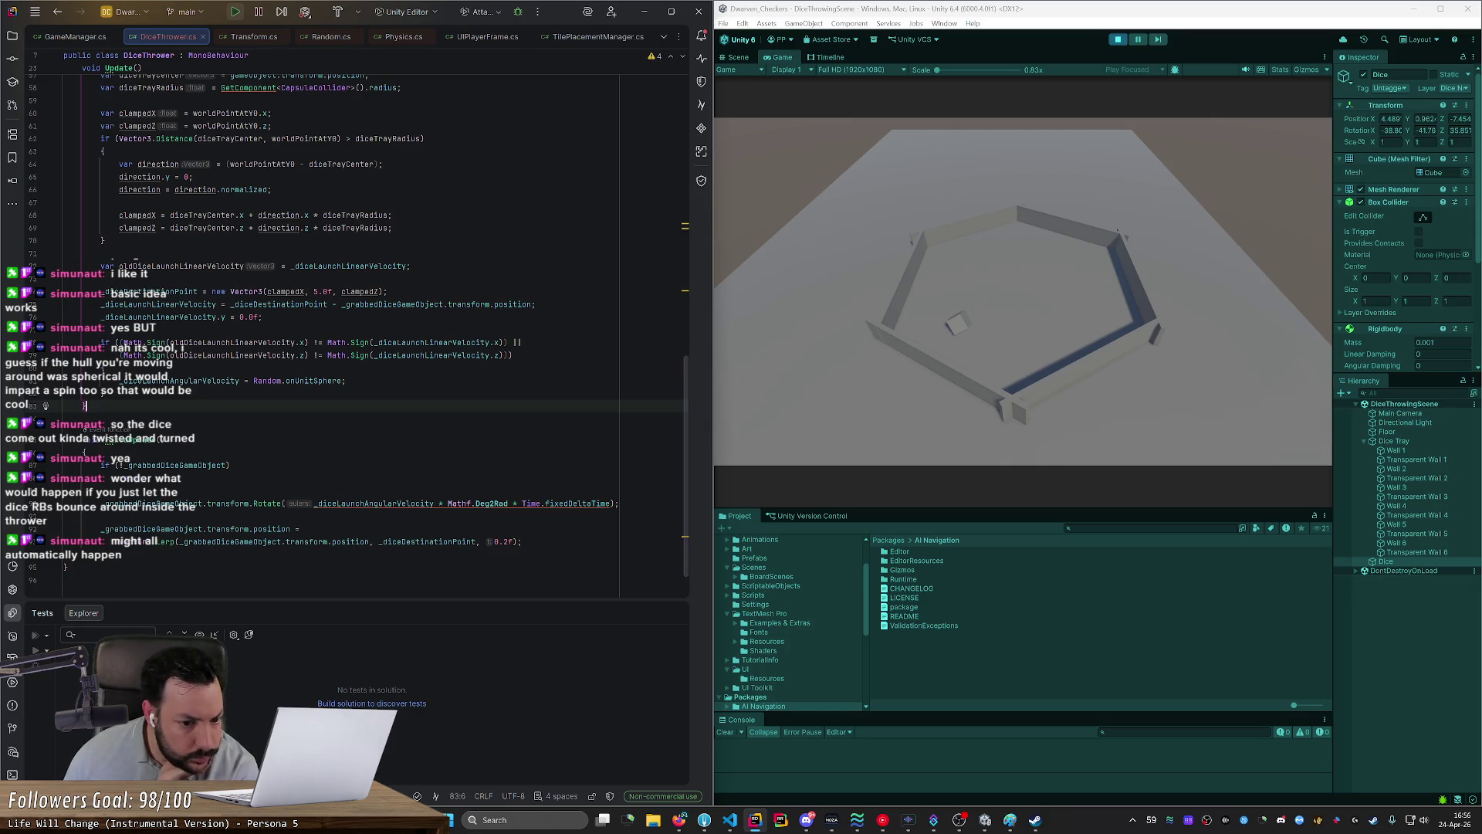
# Step: Restart play mode, spin the dice over the tray, and drop it into the tray centre
pyautogui.moveTo(455, 504)
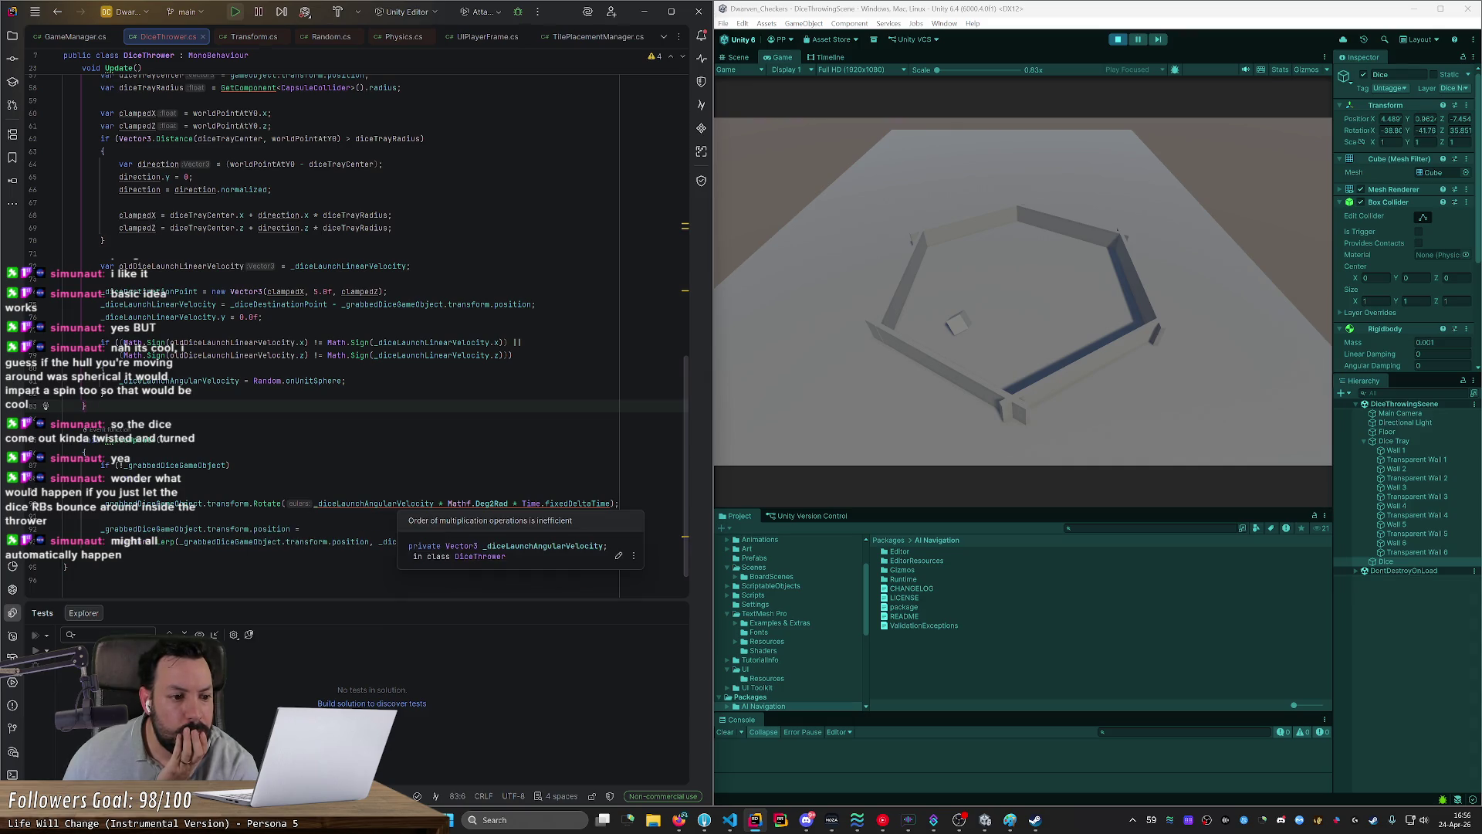
pyautogui.click(1110, 38)
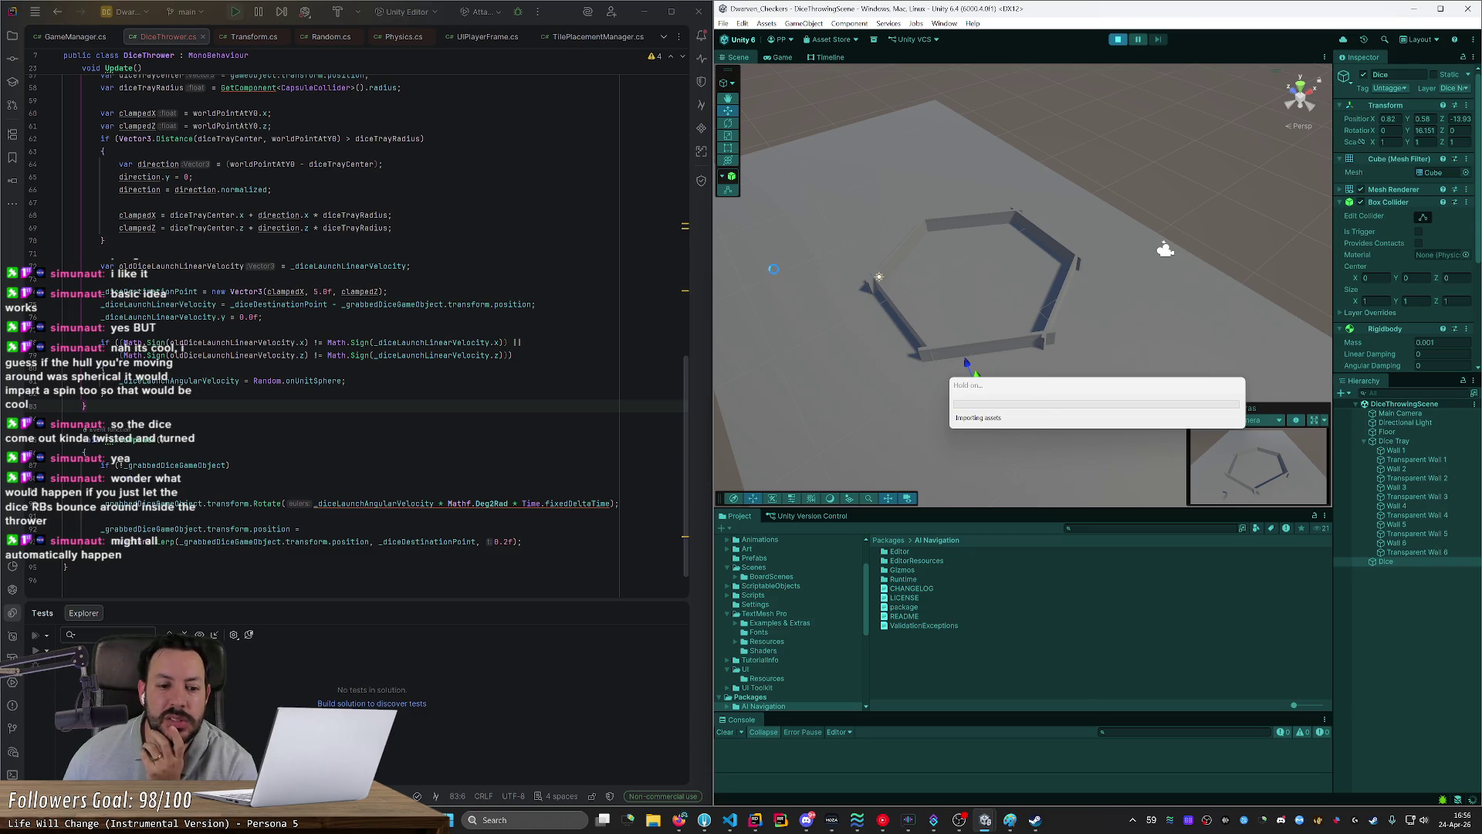
pyautogui.moveTo(878, 404)
pyautogui.mouseDown()
pyautogui.moveTo(982, 283)
pyautogui.moveTo(1058, 287)
pyautogui.moveTo(1026, 295)
pyautogui.mouseUp()
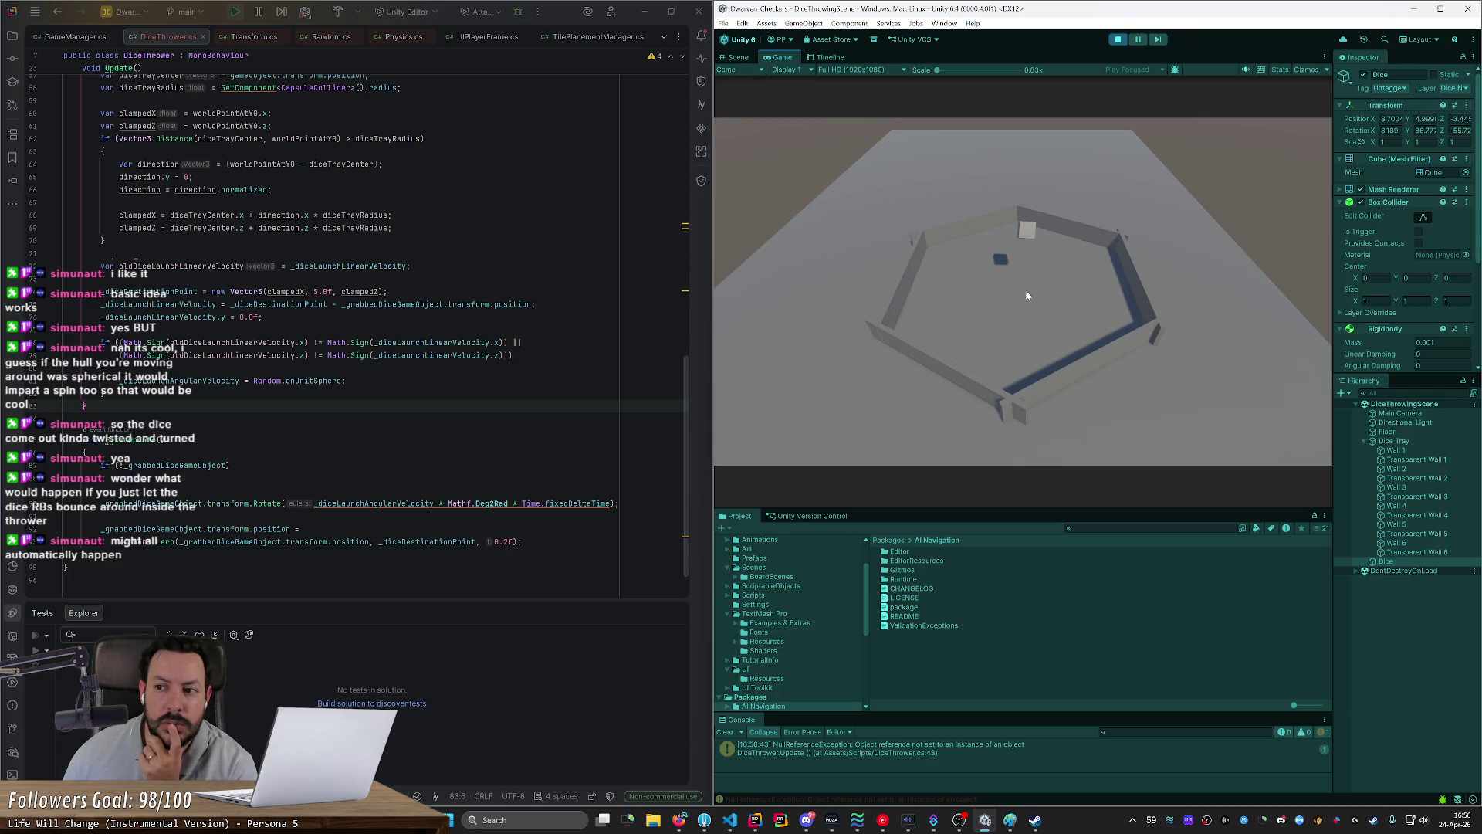
pyautogui.moveTo(1026, 293)
pyautogui.mouseDown()
pyautogui.moveTo(905, 284)
pyautogui.moveTo(1066, 291)
pyautogui.mouseUp()
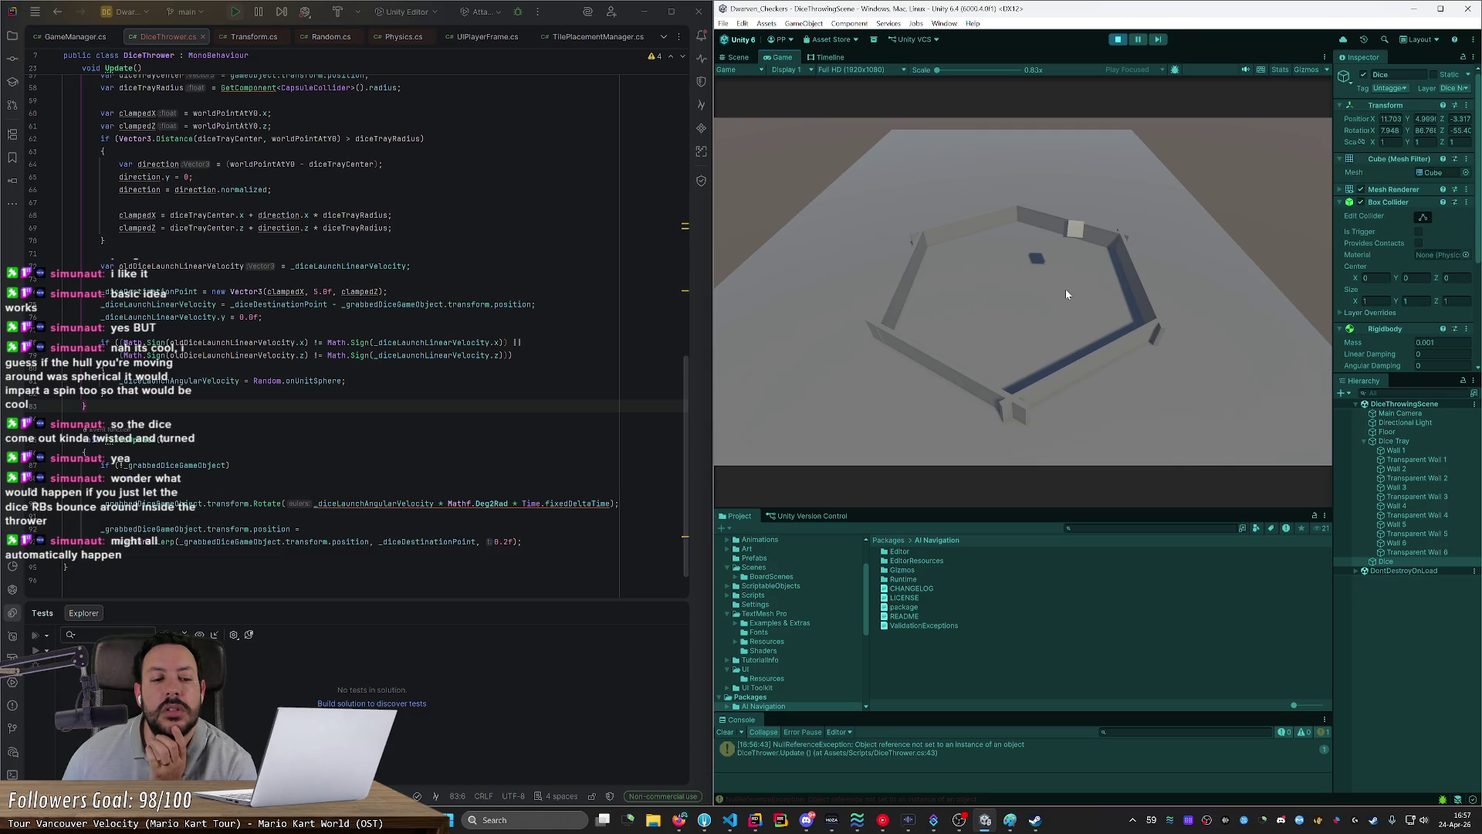
pyautogui.click(1065, 289)
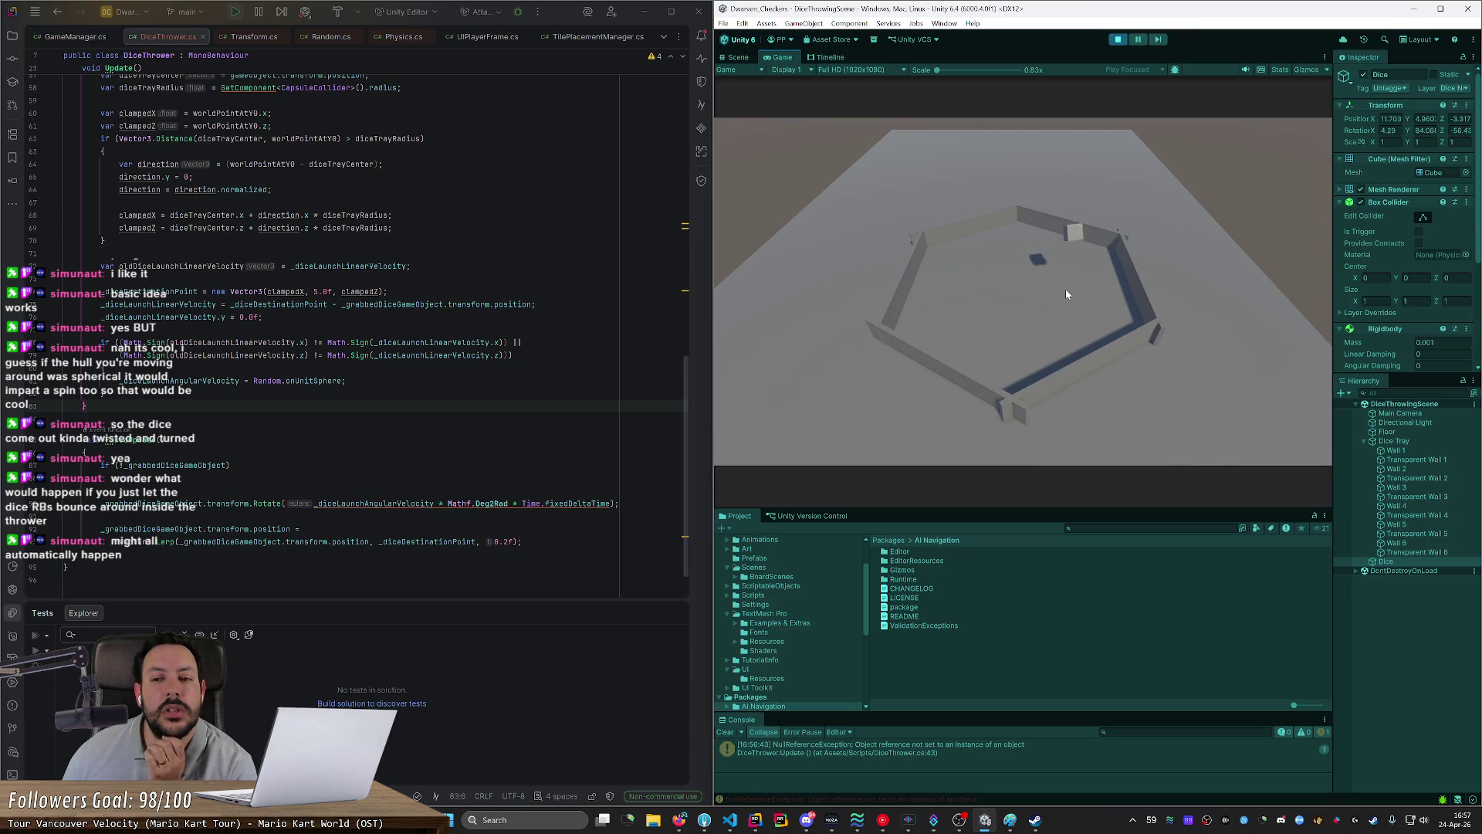
# Step: Replace Mathf.Deg2Rad with Mathf.Rad2Deg in the Rotate call
pyautogui.doubleClick(492, 503)
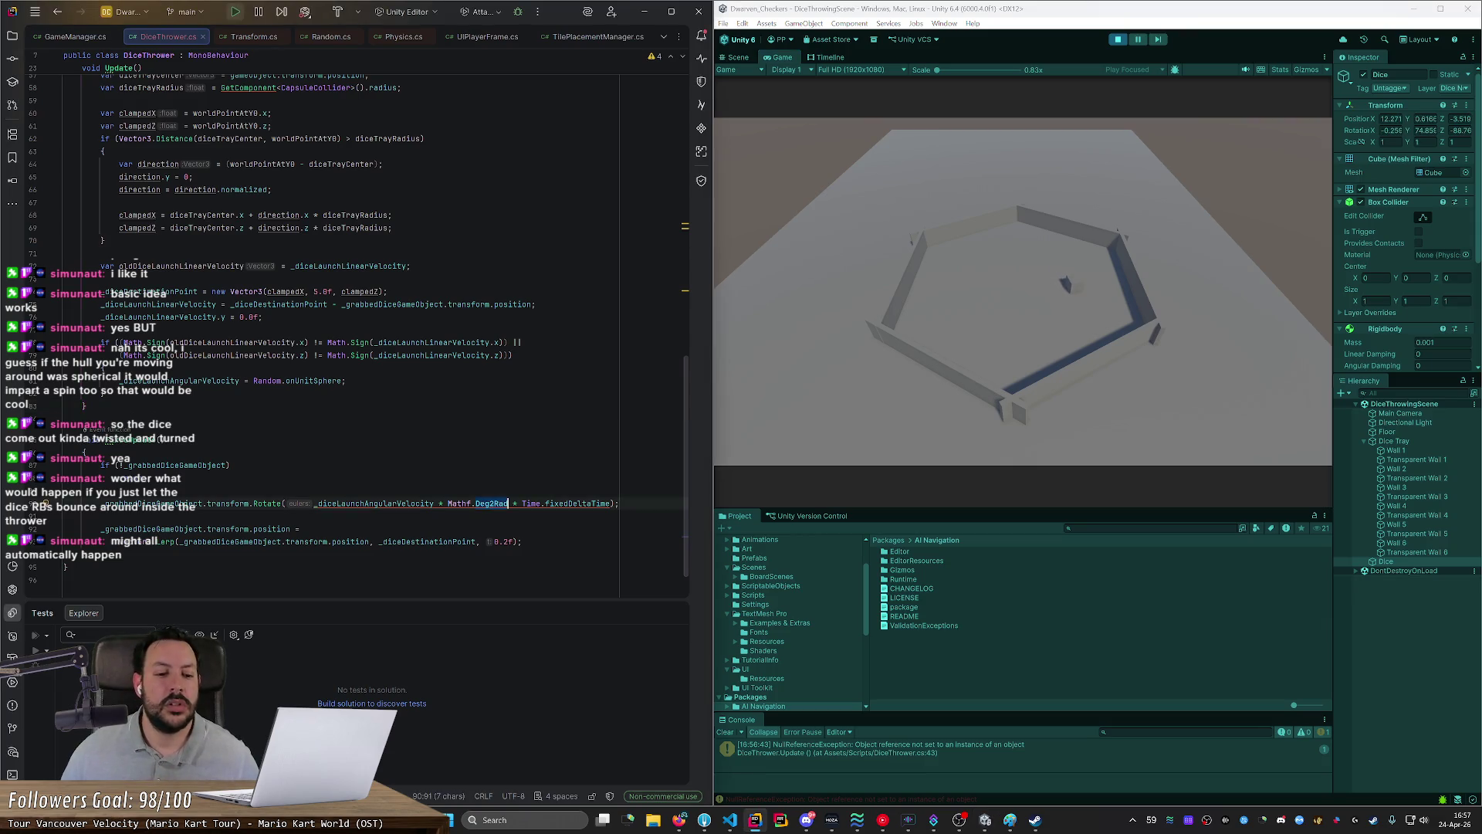
pyautogui.write('Rad2')
pyautogui.press('Return')
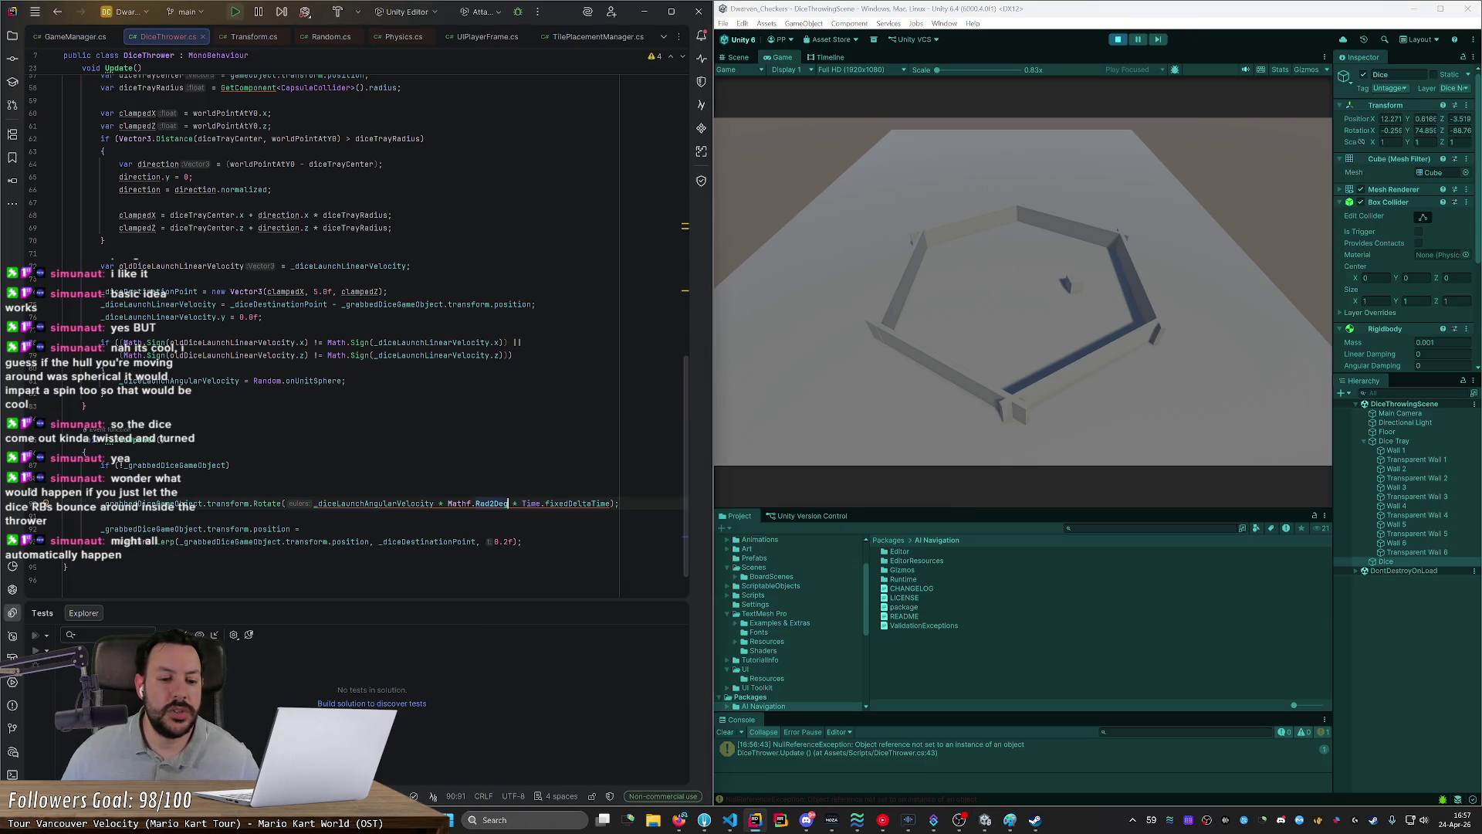
# Step: Restart play mode, throw the dice toward the tray centre, and show Transform.Rotate's documentation
pyautogui.click(1118, 40)
pyautogui.click(1118, 40)
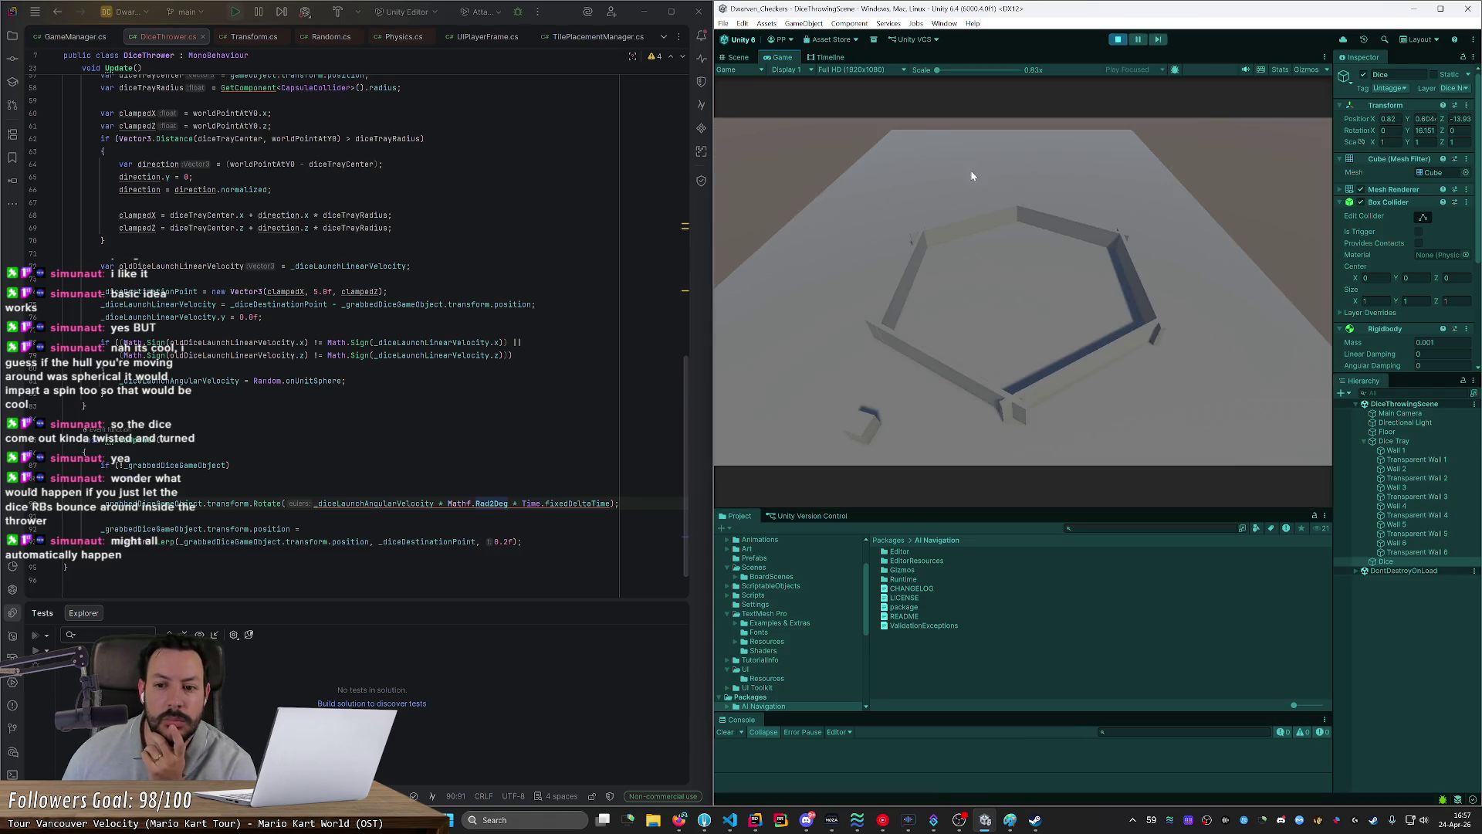
pyautogui.moveTo(890, 360)
pyautogui.mouseDown()
pyautogui.moveTo(1000, 294)
pyautogui.moveTo(1090, 307)
pyautogui.moveTo(921, 289)
pyautogui.moveTo(1001, 312)
pyautogui.moveTo(1002, 278)
pyautogui.moveTo(1123, 297)
pyautogui.mouseUp()
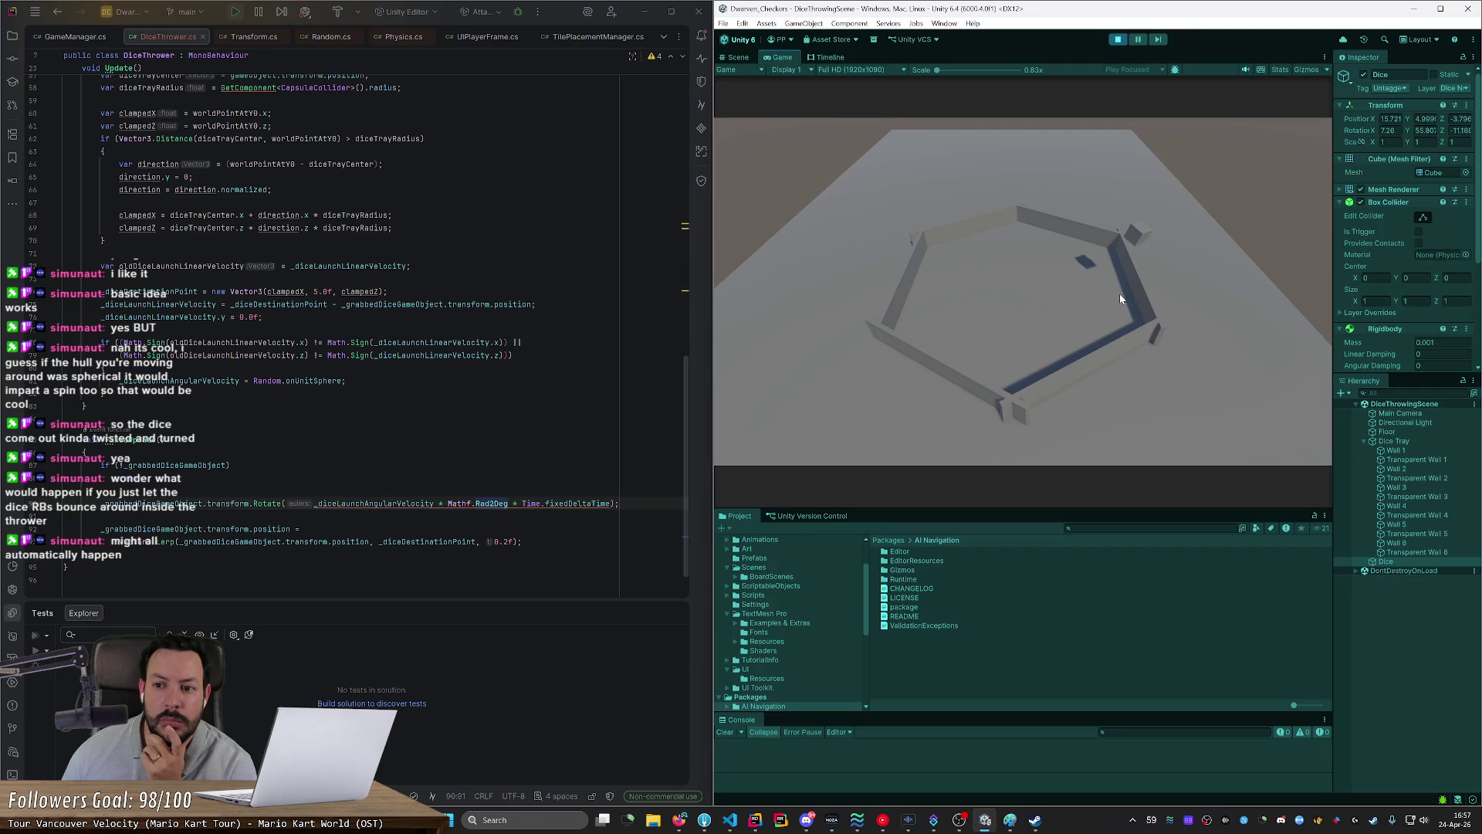
pyautogui.moveTo(1120, 299); pyautogui.dragTo(1041, 287)
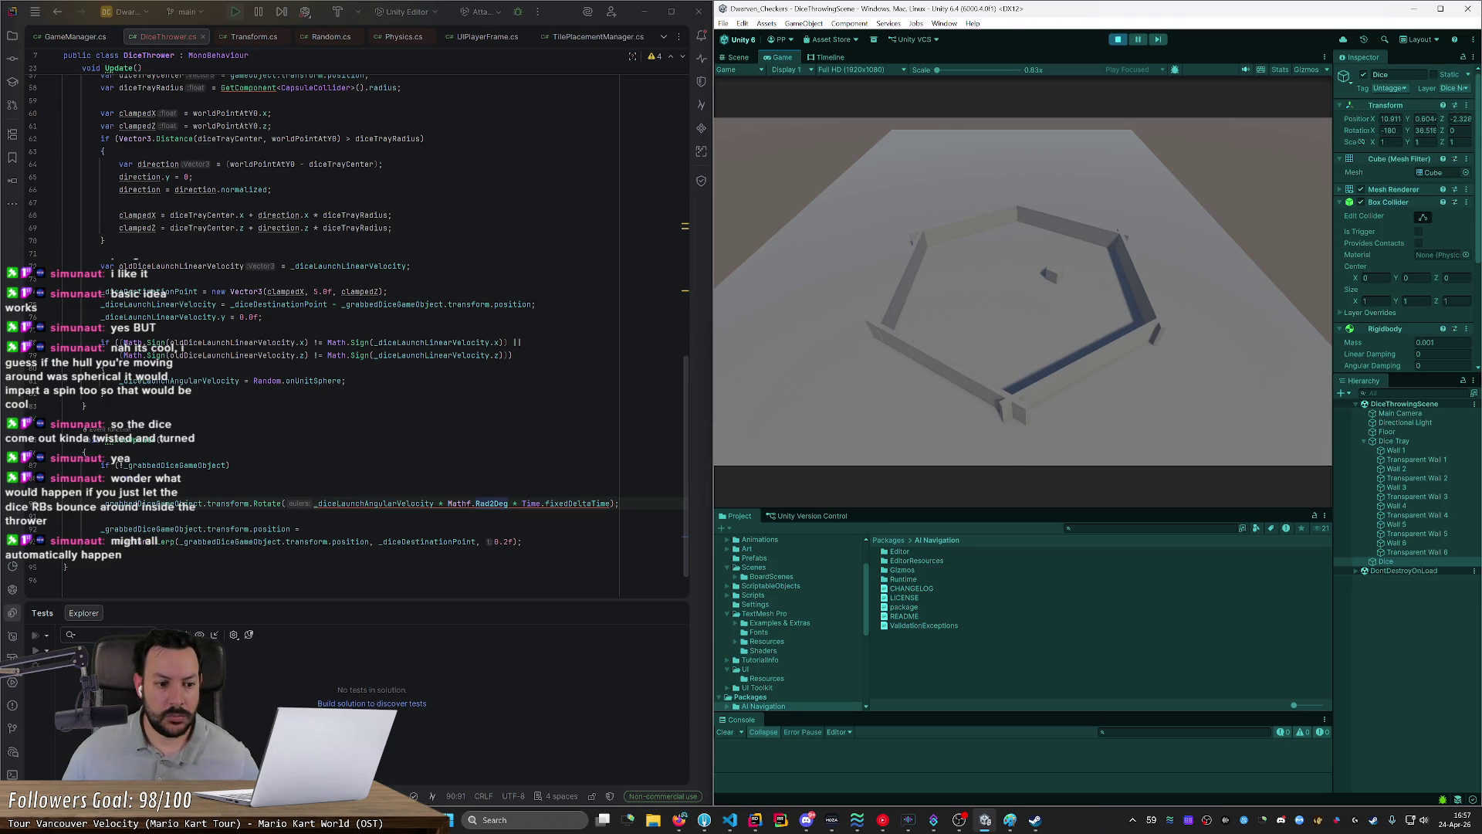
pyautogui.click(64, 491)
pyautogui.moveTo(262, 503)
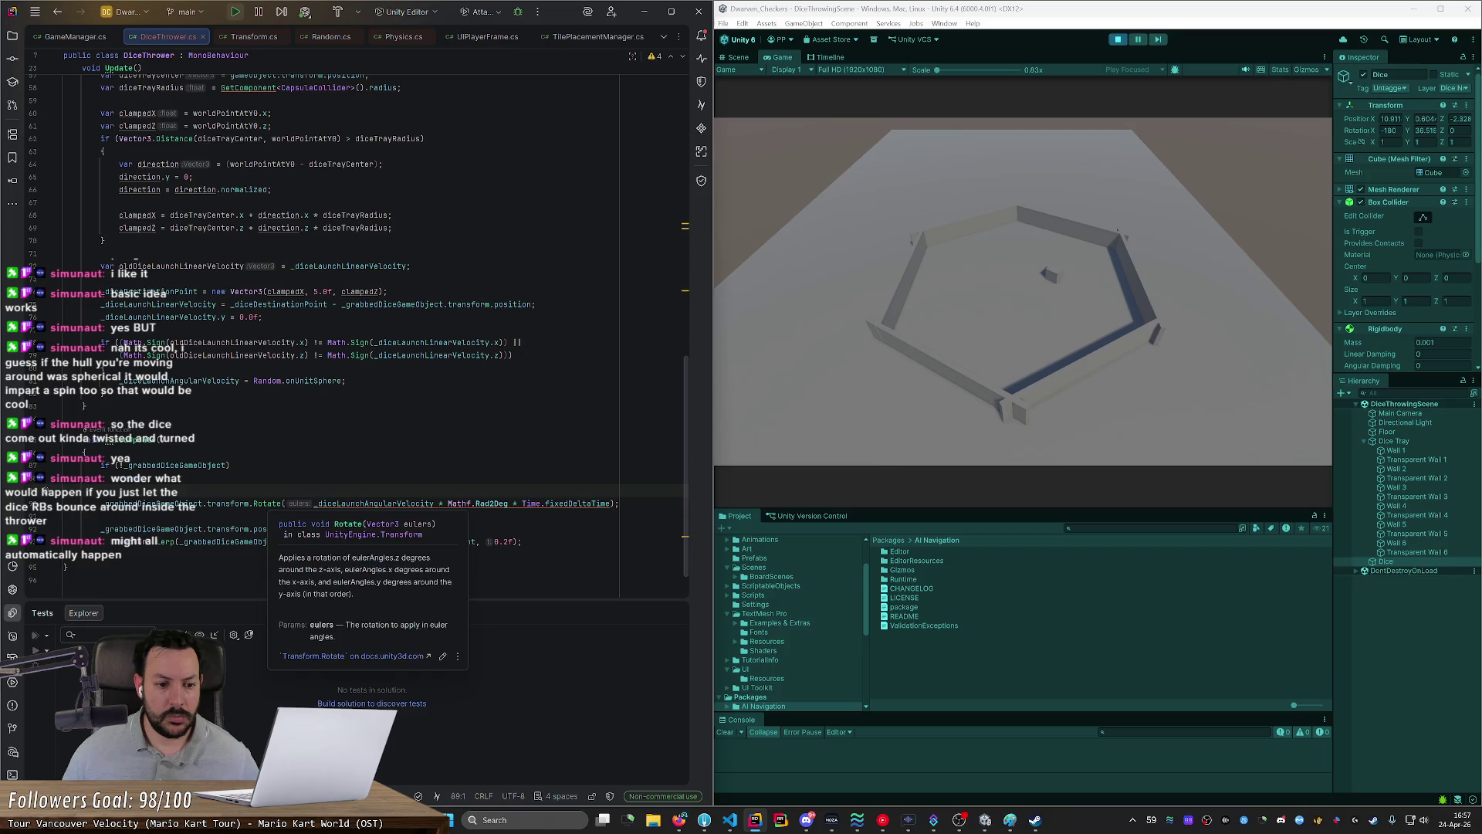
pyautogui.moveTo(494, 503)
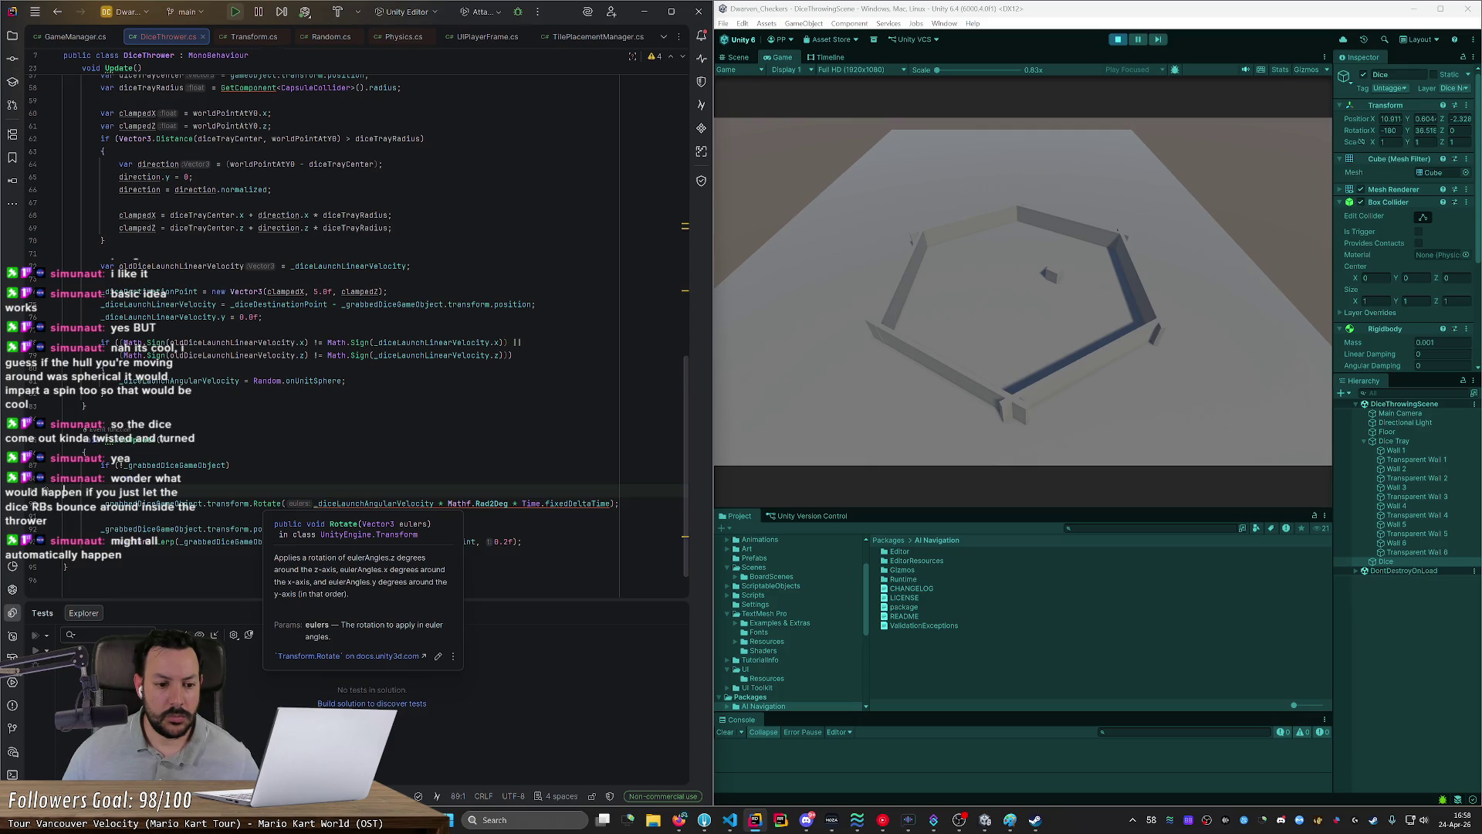
pyautogui.doubleClick(266, 503)
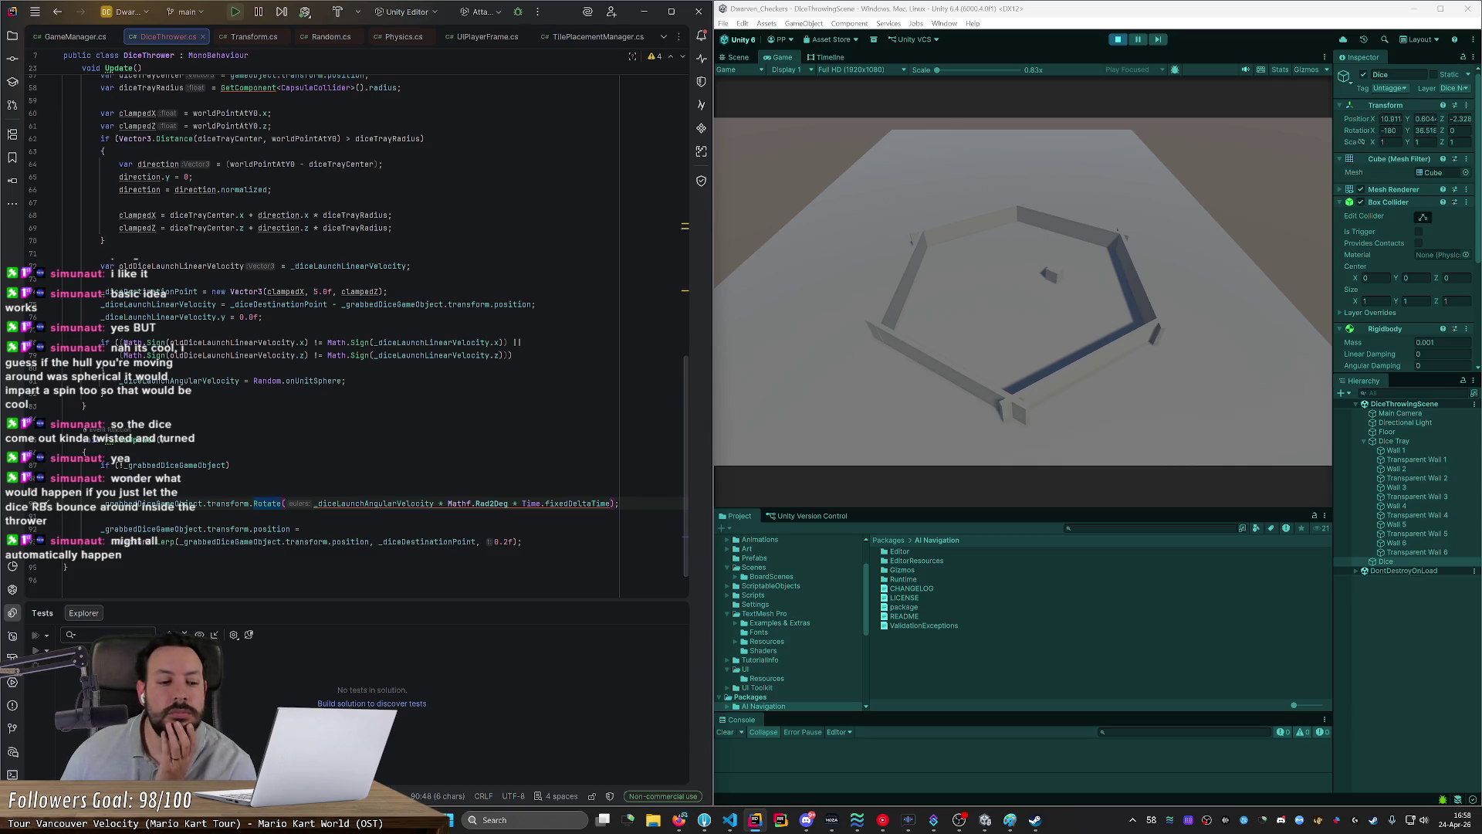
# Step: Delete the ' * Time.fixedDeltaTime' multiplication and test the dice spin in Unity
pyautogui.moveTo(509, 503); pyautogui.dragTo(611, 504)
pyautogui.press('BackSpace')
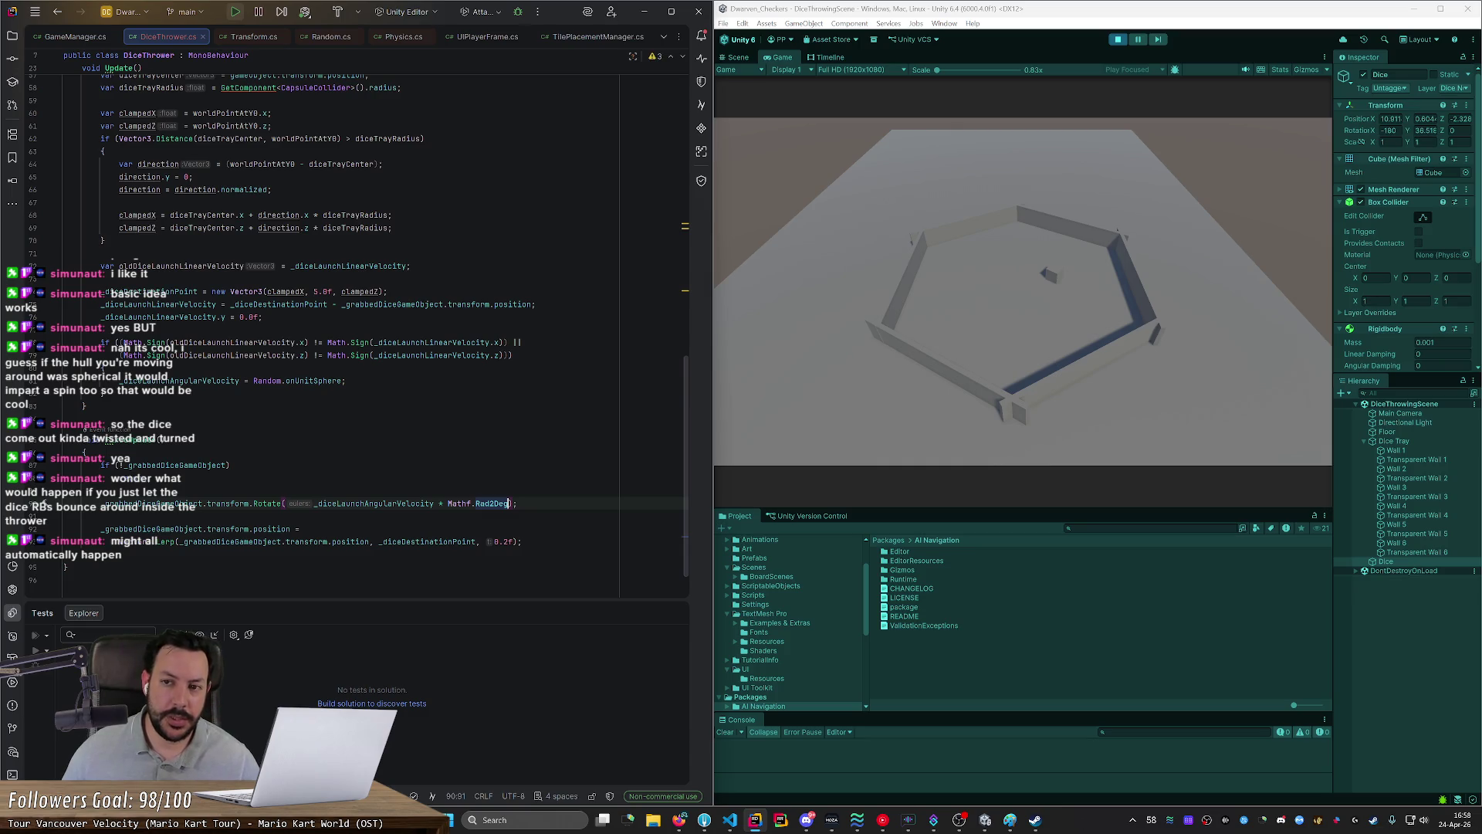
pyautogui.click(1117, 38)
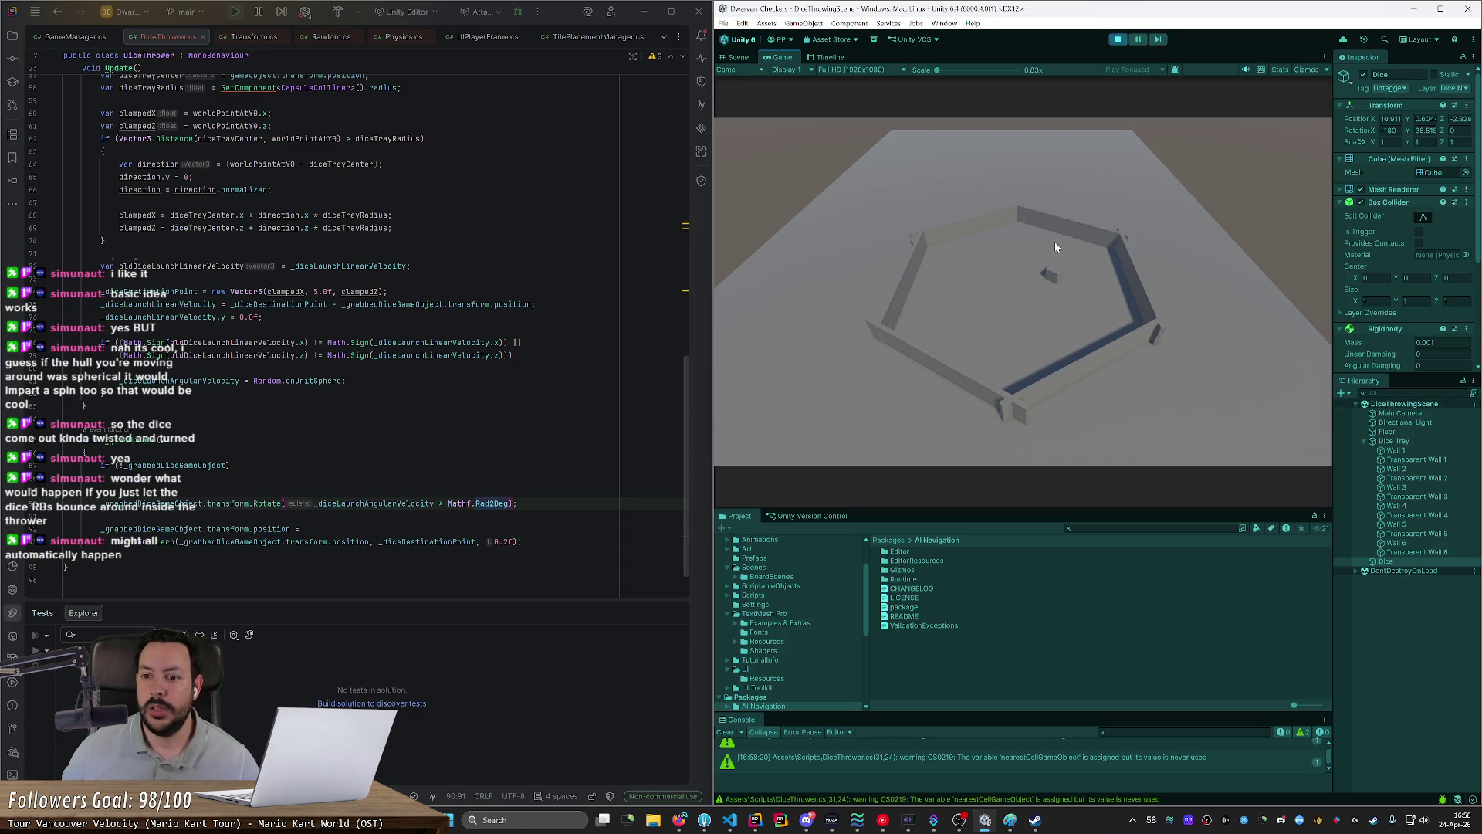
pyautogui.moveTo(1048, 279)
pyautogui.mouseDown()
pyautogui.moveTo(1013, 287)
pyautogui.moveTo(1062, 286)
pyautogui.moveTo(1034, 292)
pyautogui.mouseUp()
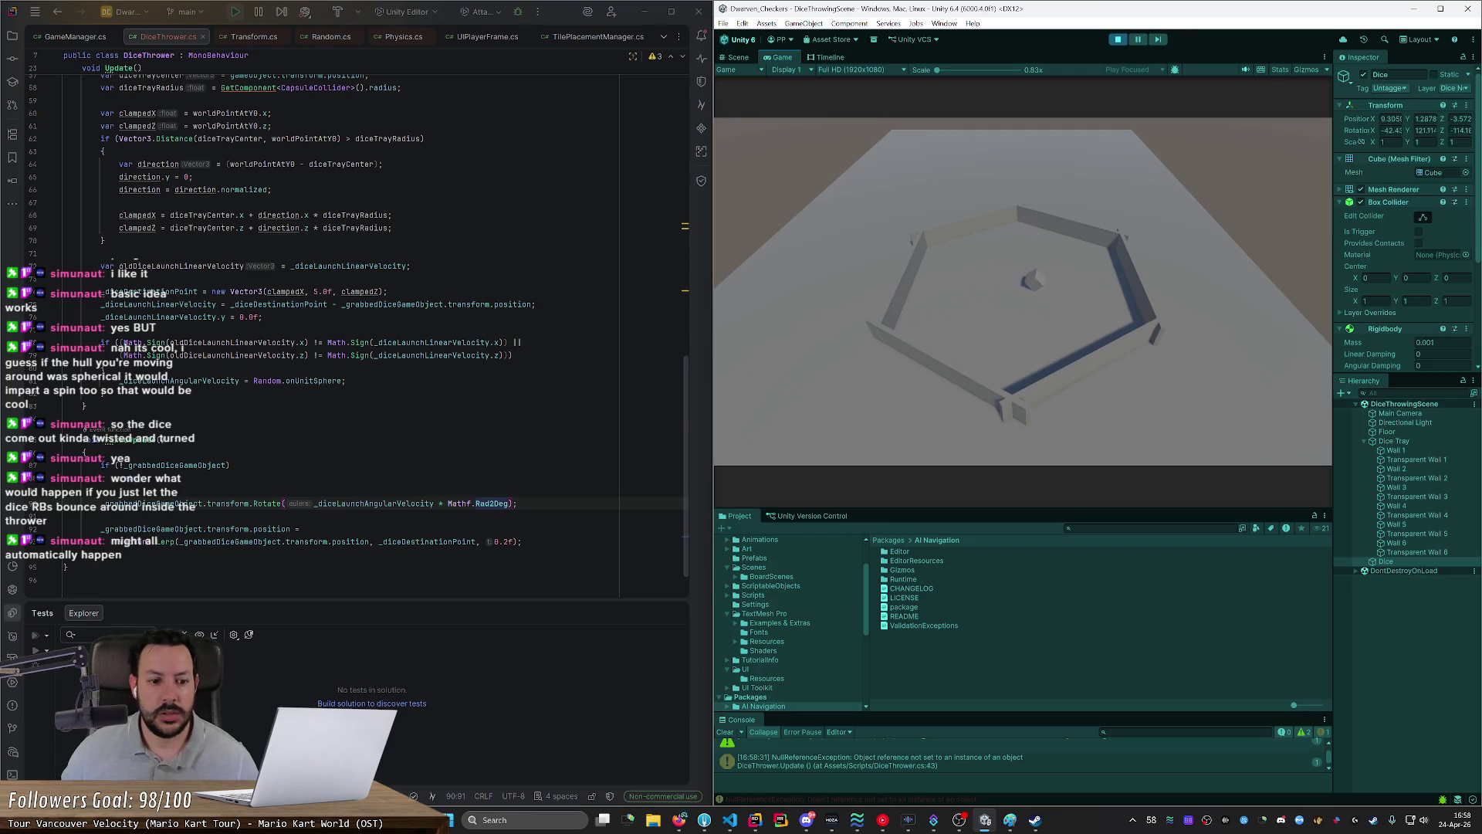
# Step: Replace the Mathf.Rad2Deg conversion in the Rotate call with Time.fixedDeltaTime
pyautogui.hotkey('alt', 'Tab')
pyautogui.press('BackSpace')
pyautogui.press('BackSpace')
pyautogui.press('BackSpace')
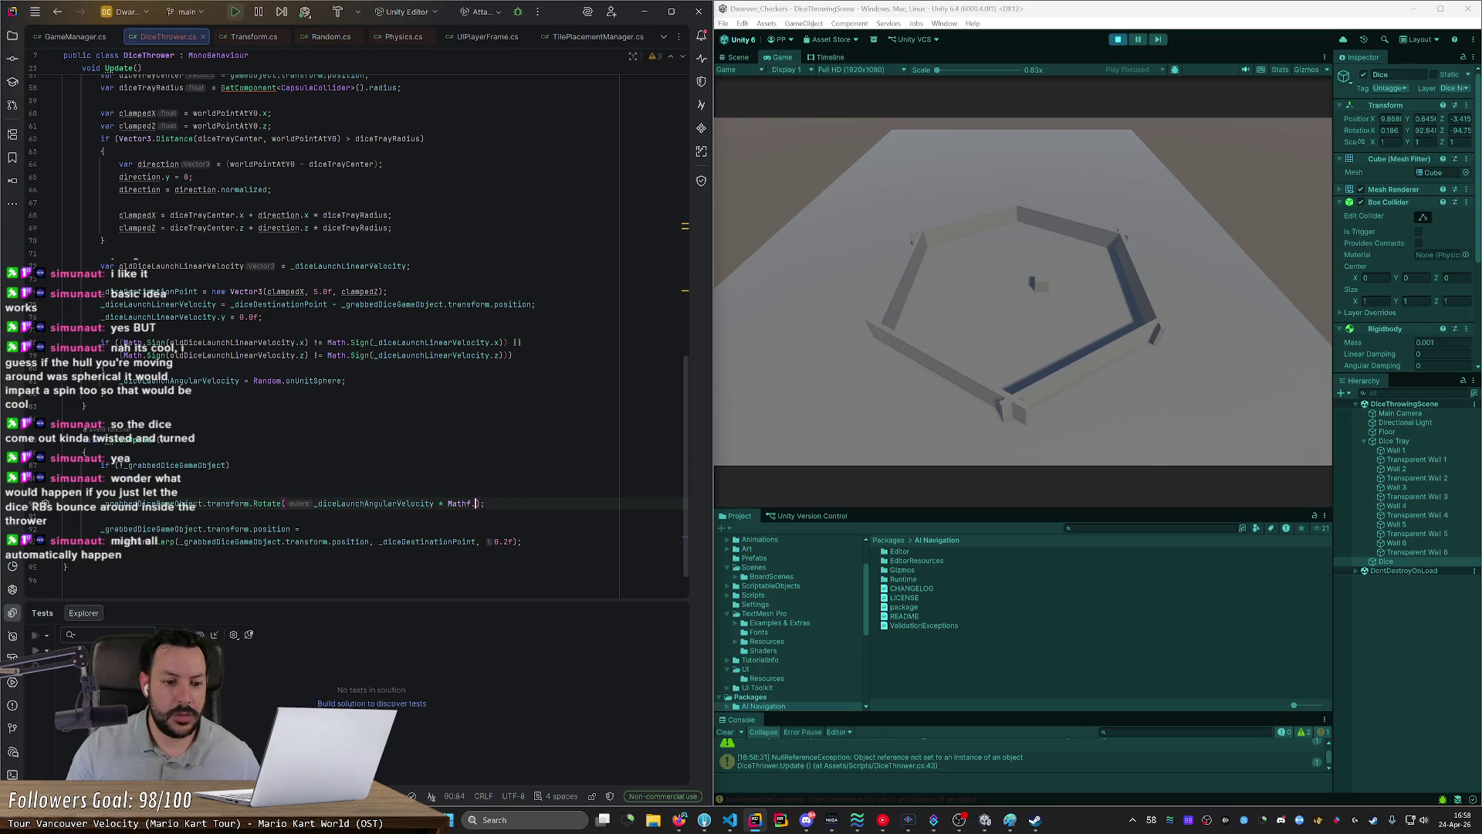
pyautogui.press('BackSpace')
pyautogui.press('BackSpace')
pyautogui.press('BackSpace')
pyautogui.write('Time.deltaTime')
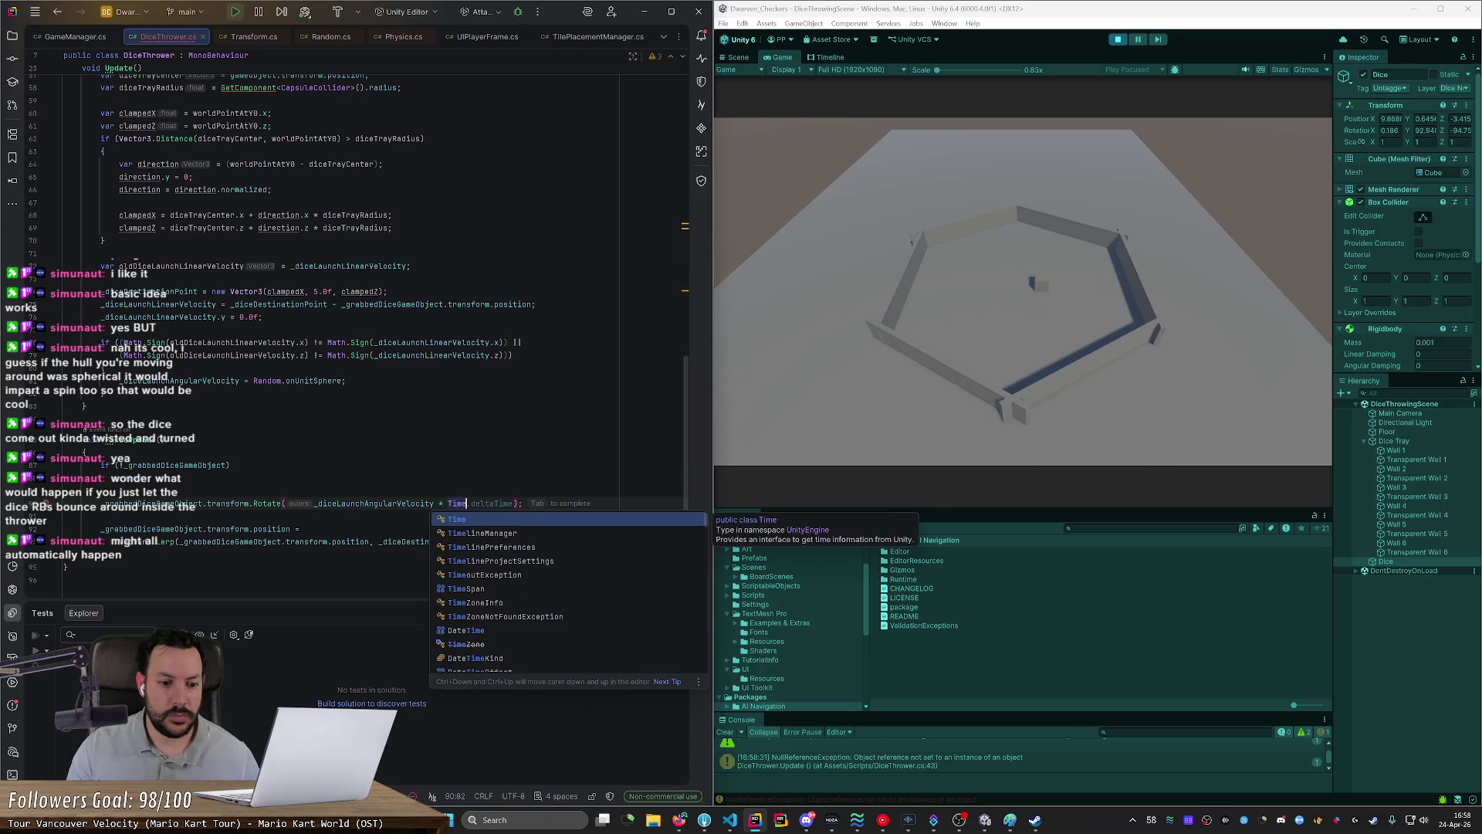
pyautogui.hotkey('ctrl', 'BackSpace')
pyautogui.write('fixed')
pyautogui.press('Return')
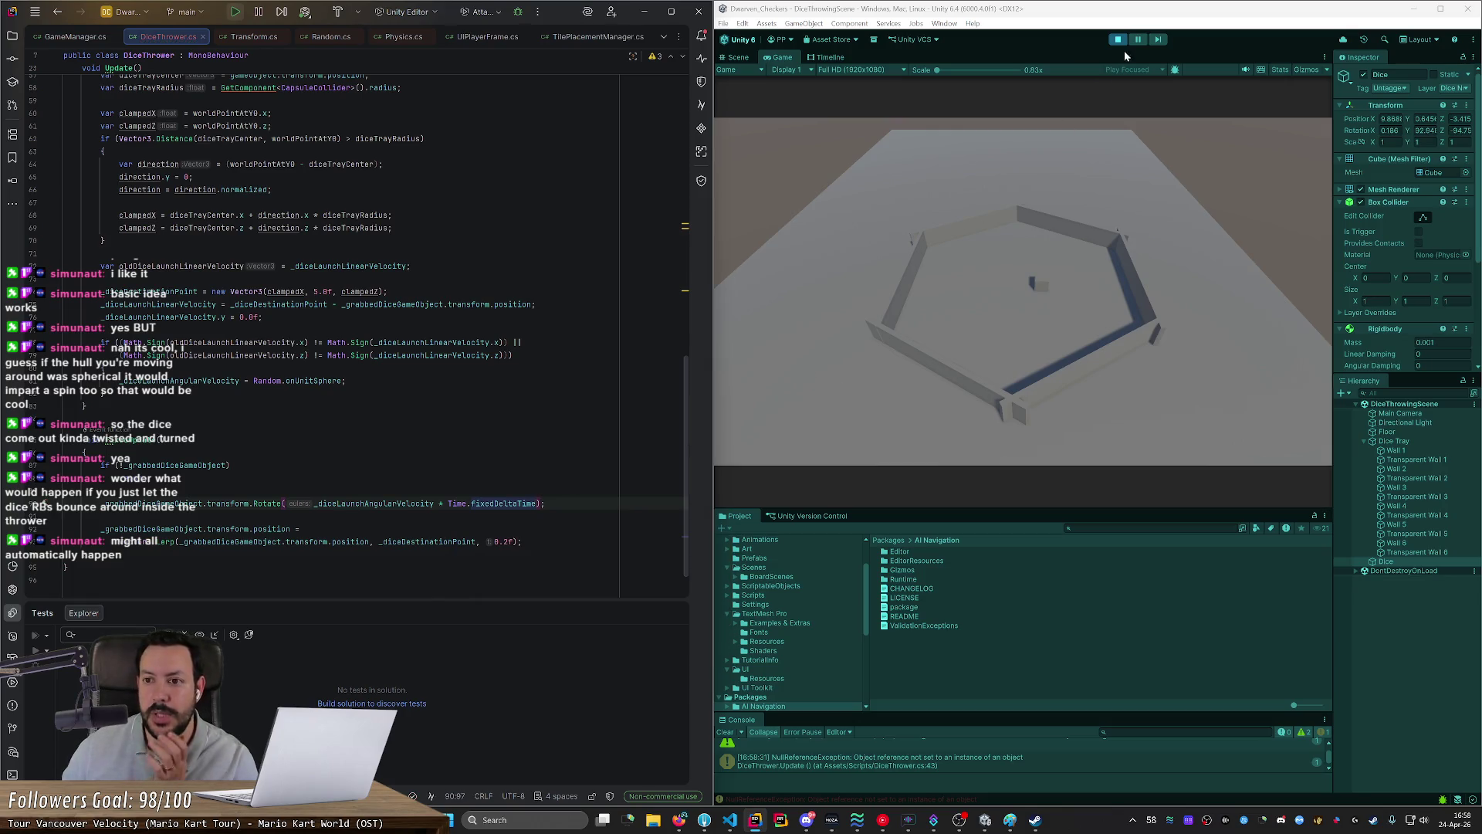
# Step: Restart Play mode and throw the dice into the tray to test the fixed-step rotation
pyautogui.click(1117, 40)
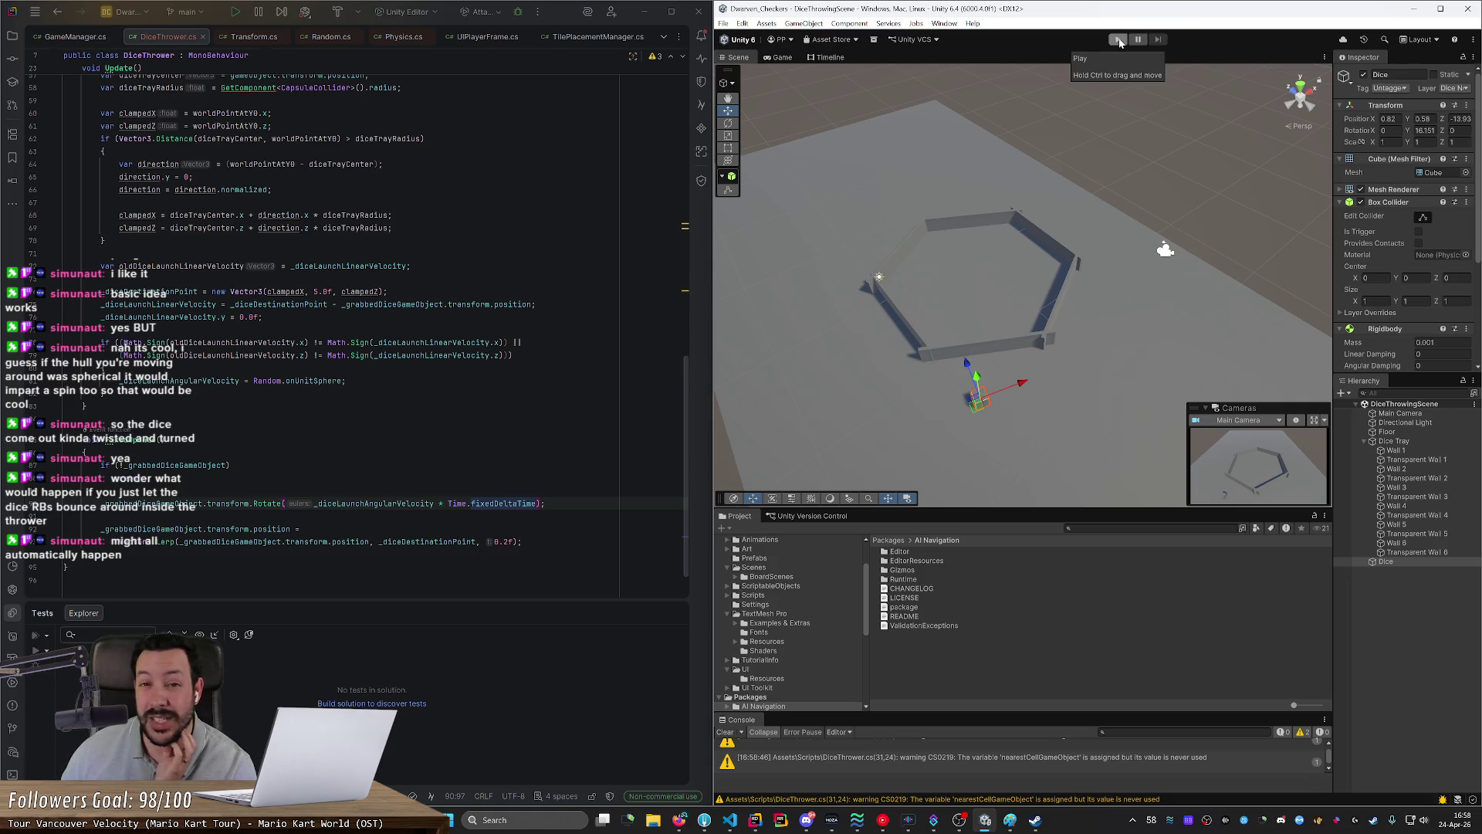
pyautogui.click(1118, 39)
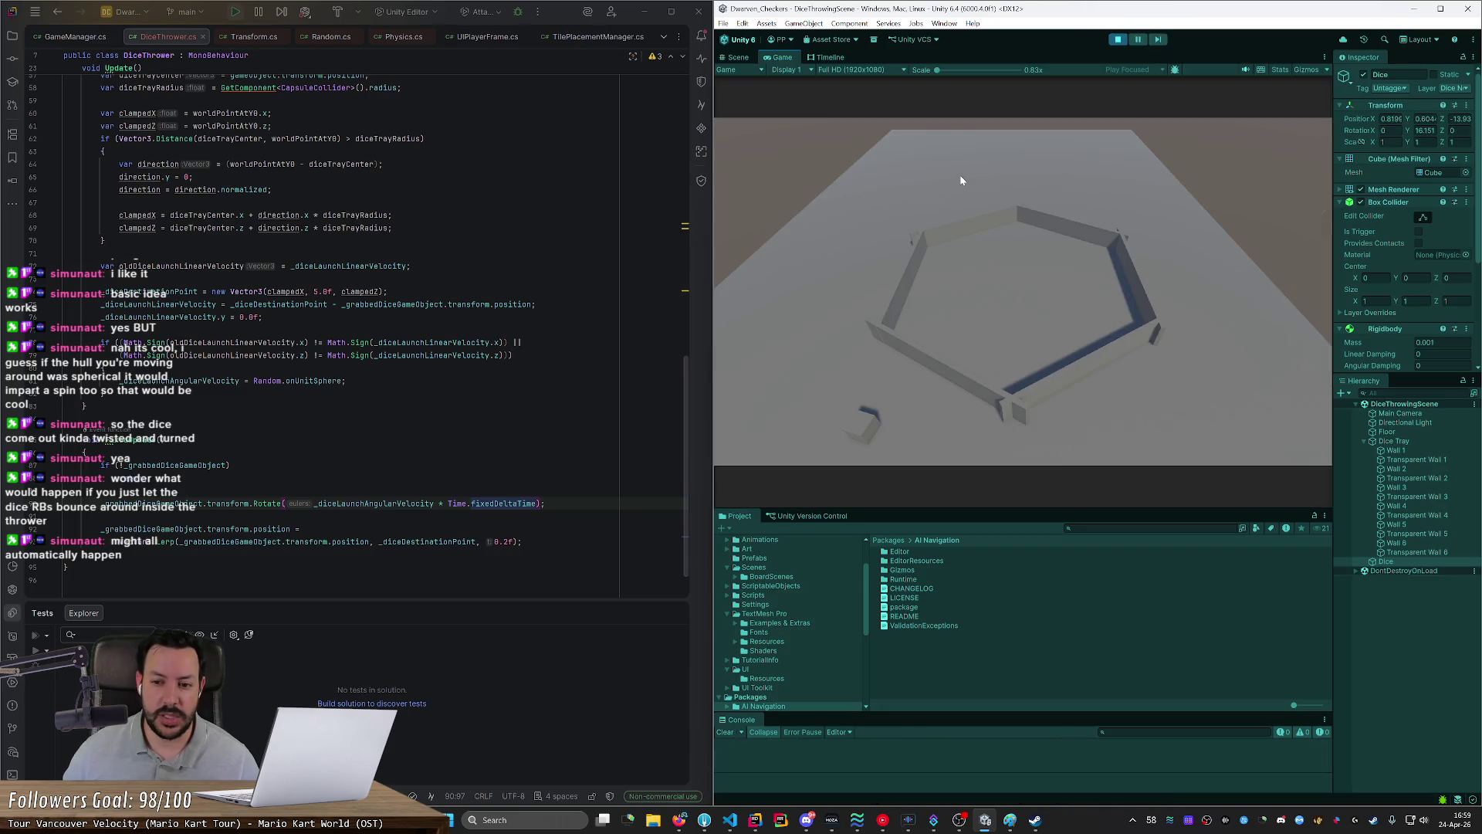
pyautogui.moveTo(891, 376)
pyautogui.mouseDown()
pyautogui.moveTo(996, 308)
pyautogui.moveTo(1131, 310)
pyautogui.moveTo(1008, 299)
pyautogui.mouseUp()
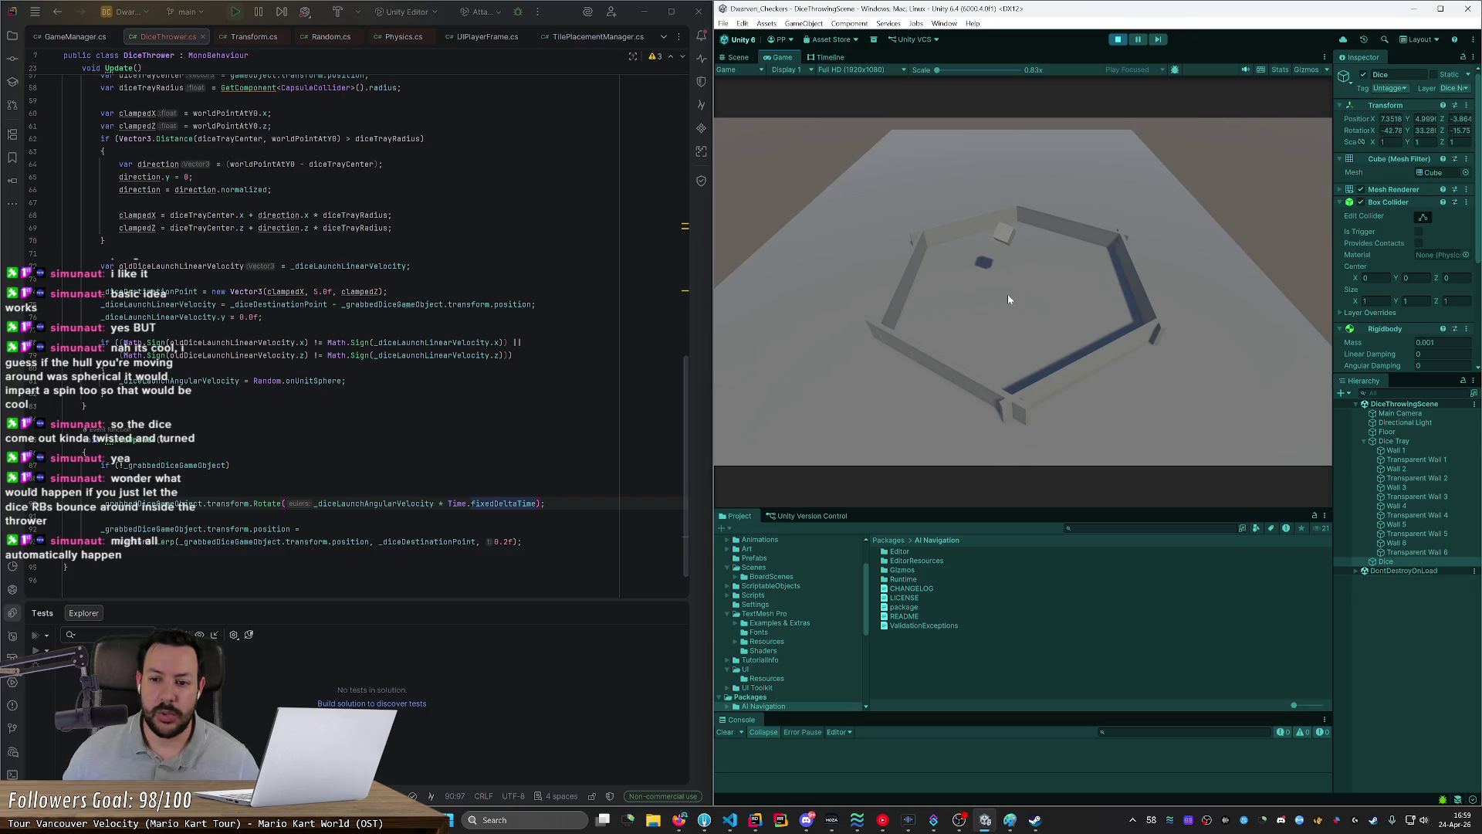
pyautogui.moveTo(1008, 299); pyautogui.dragTo(1015, 275)
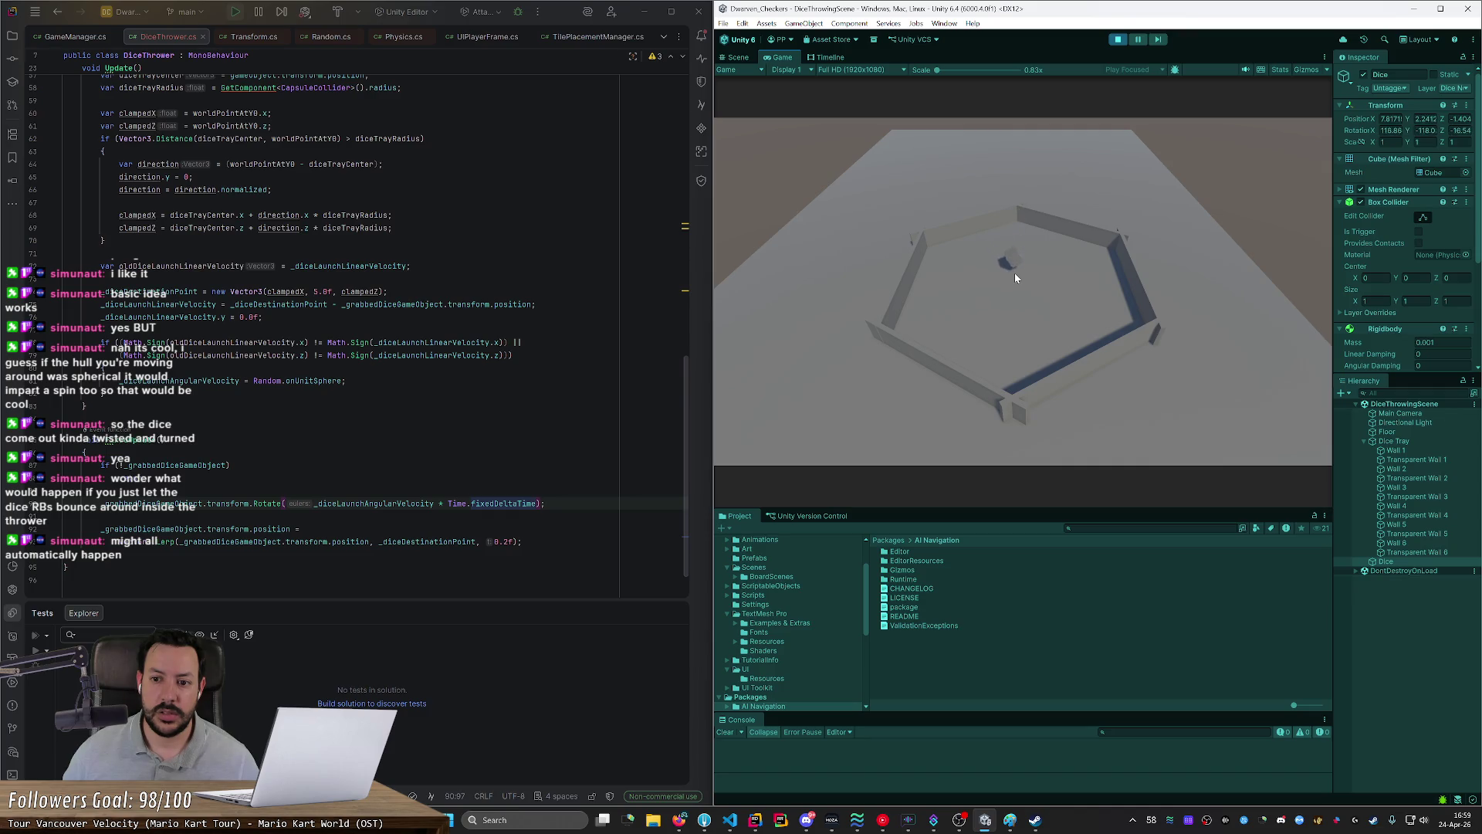
# Step: Change the '*' on line 90 to '/' so angular velocity is divided by Time.fixedDeltaTime
pyautogui.click(439, 503)
pyautogui.doubleClick(440, 503)
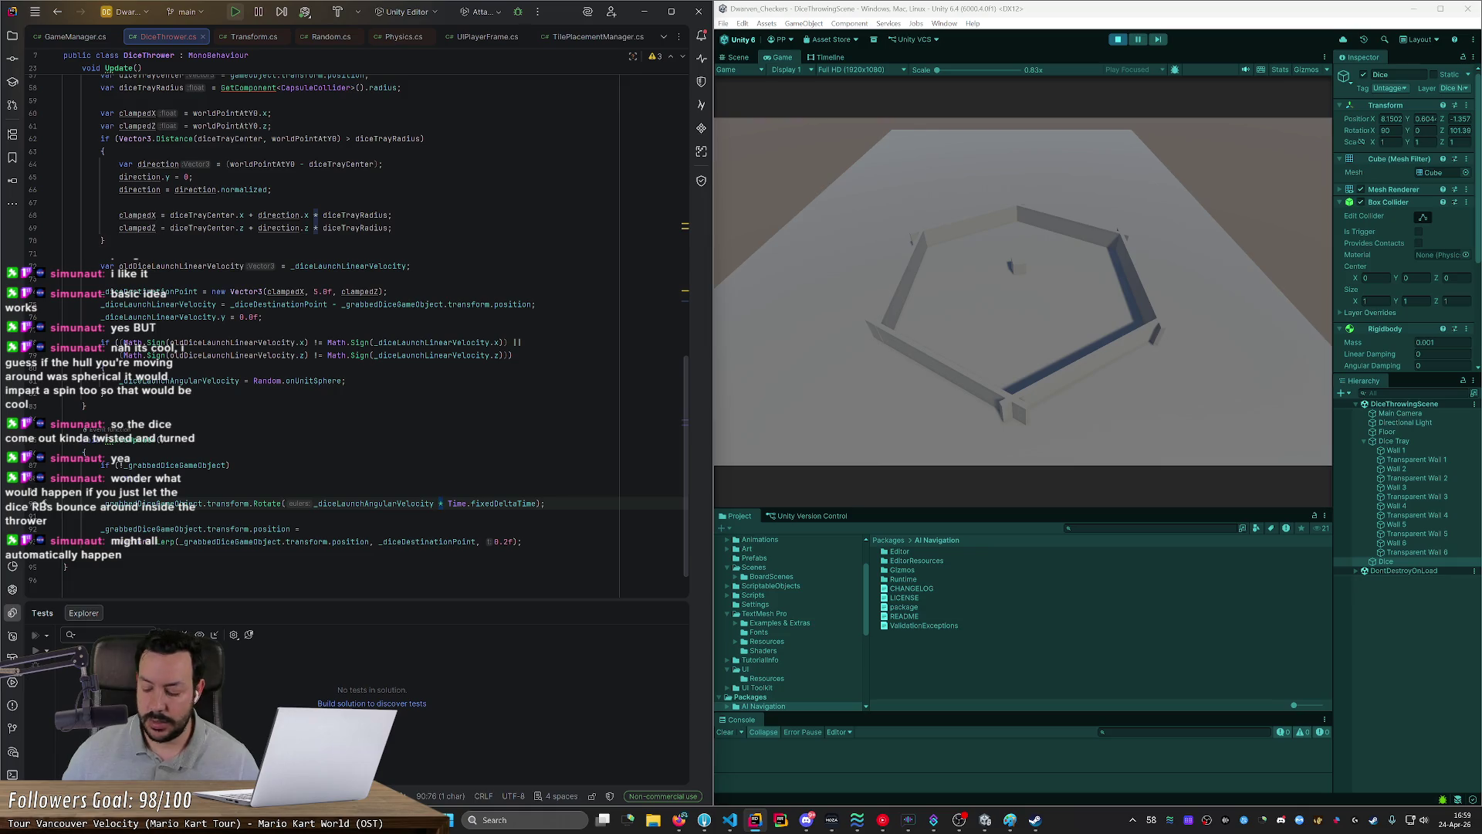
pyautogui.write('/')
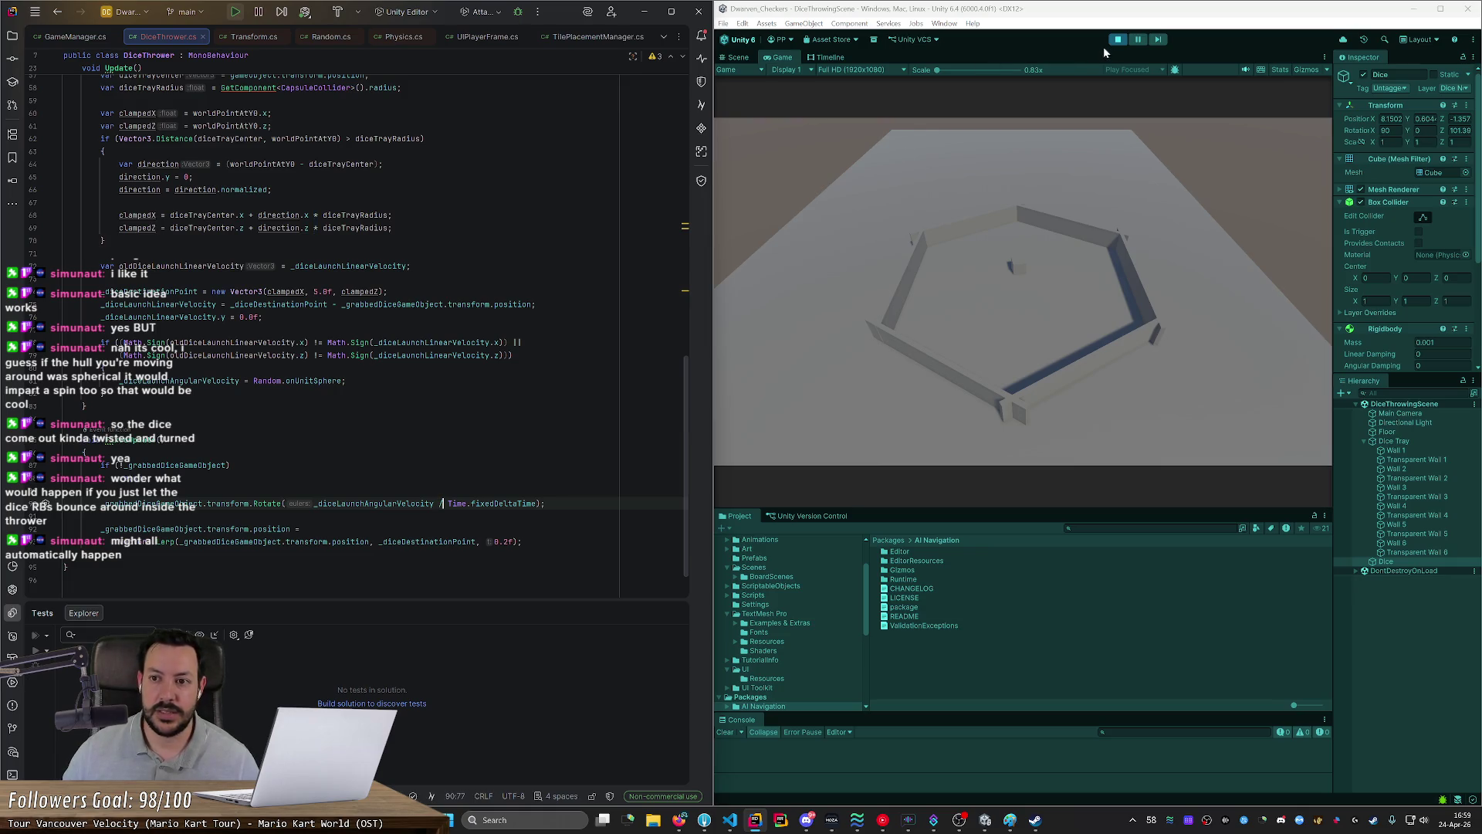
pyautogui.hotkey('ctrl', 'alt', 'Left')
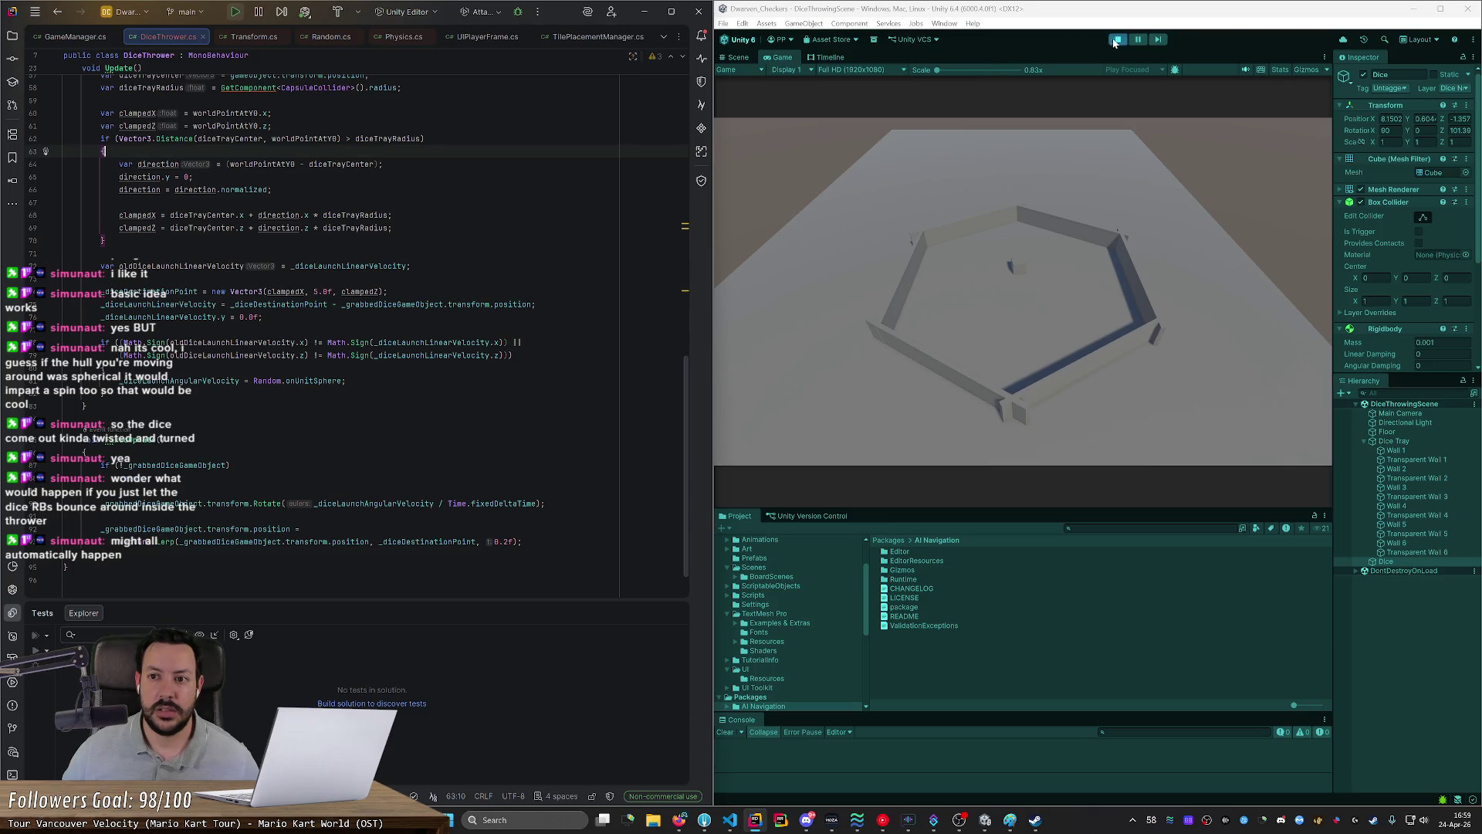
# Step: Restart Play, throw the dice into the tray twice, then stop Play mode
pyautogui.click(1112, 40)
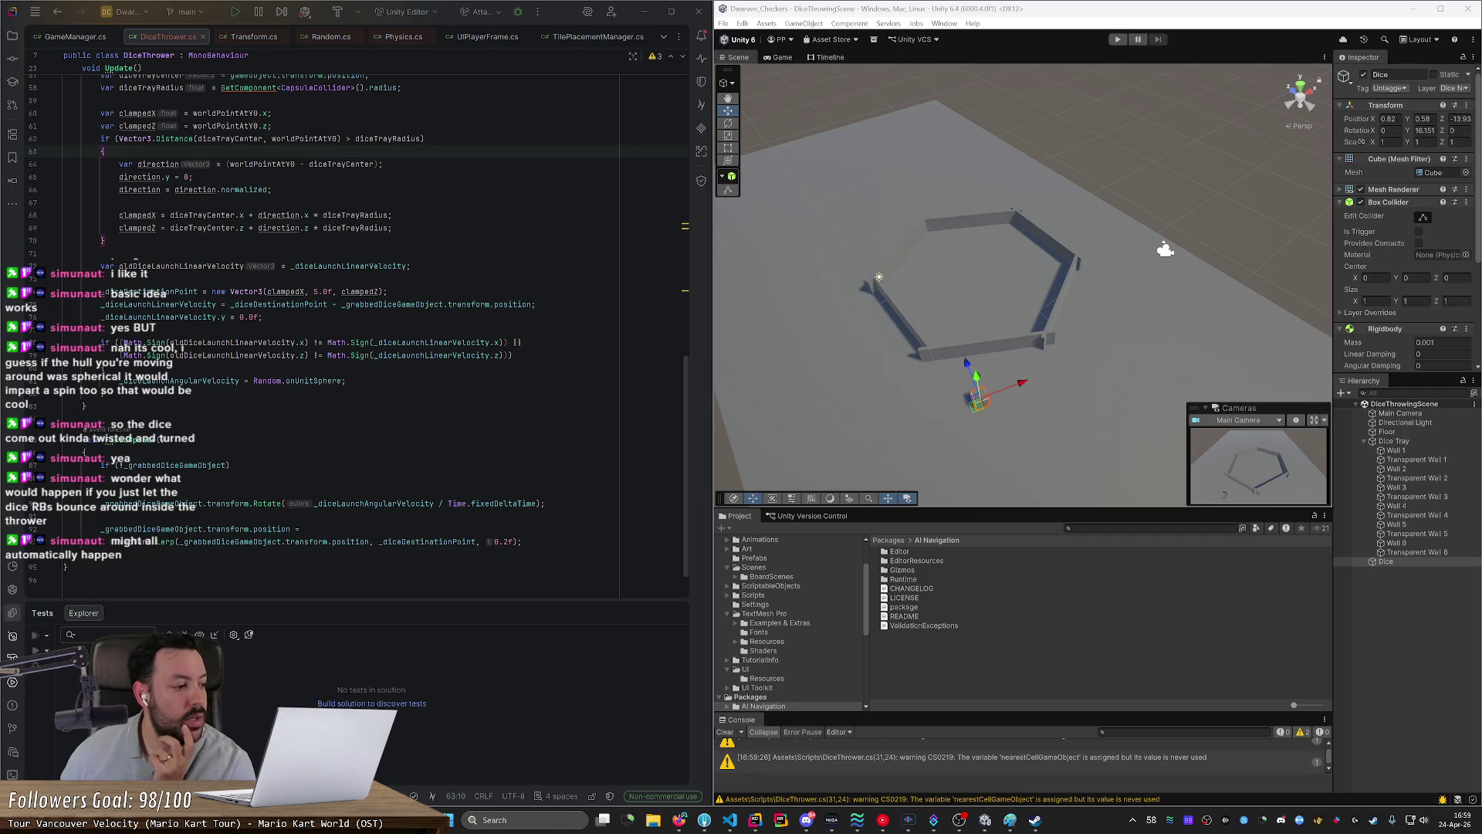
pyautogui.click(1117, 39)
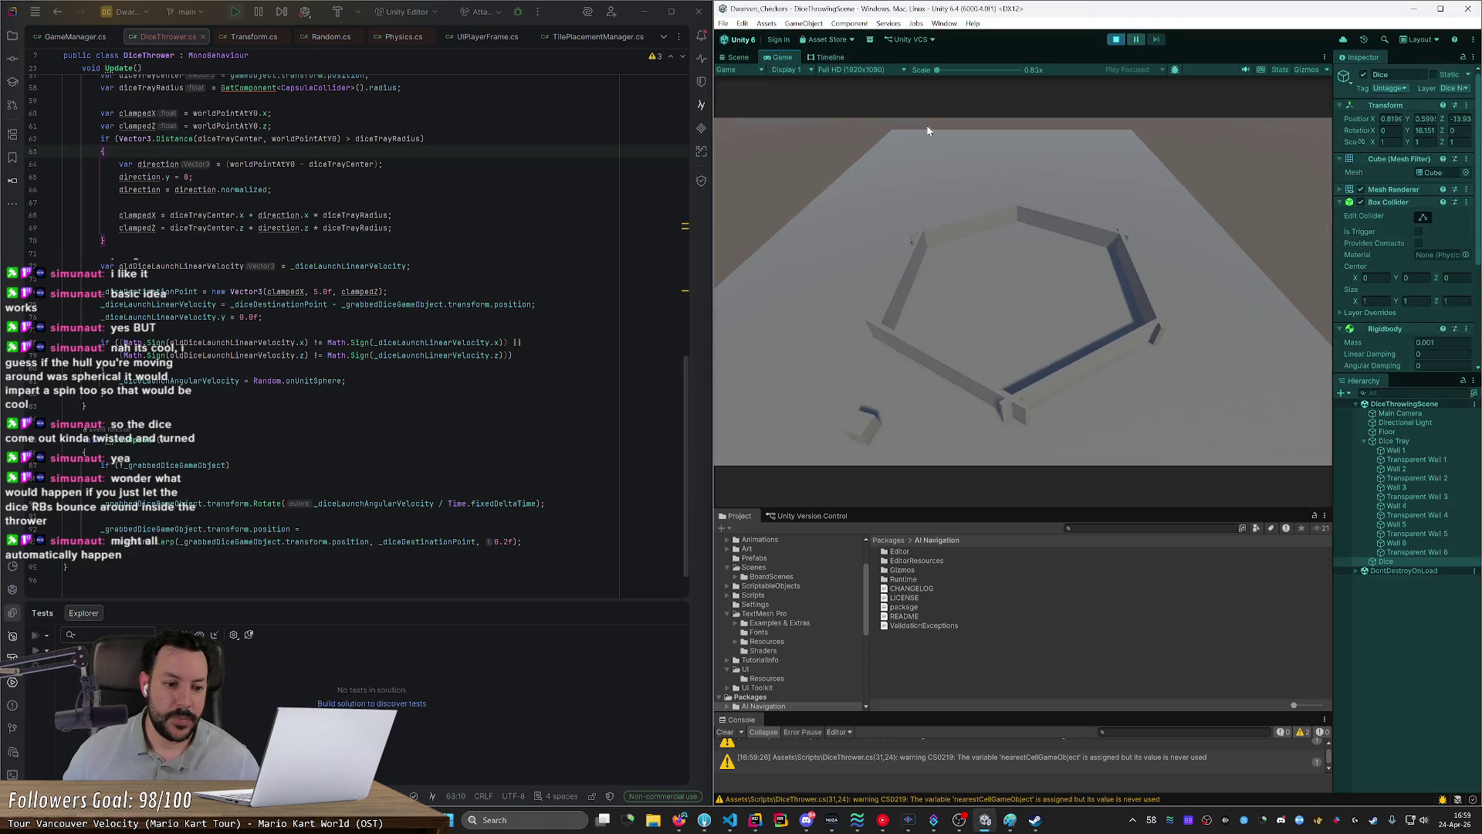
pyautogui.moveTo(914, 381)
pyautogui.mouseDown()
pyautogui.moveTo(1037, 298)
pyautogui.moveTo(1035, 264)
pyautogui.mouseUp()
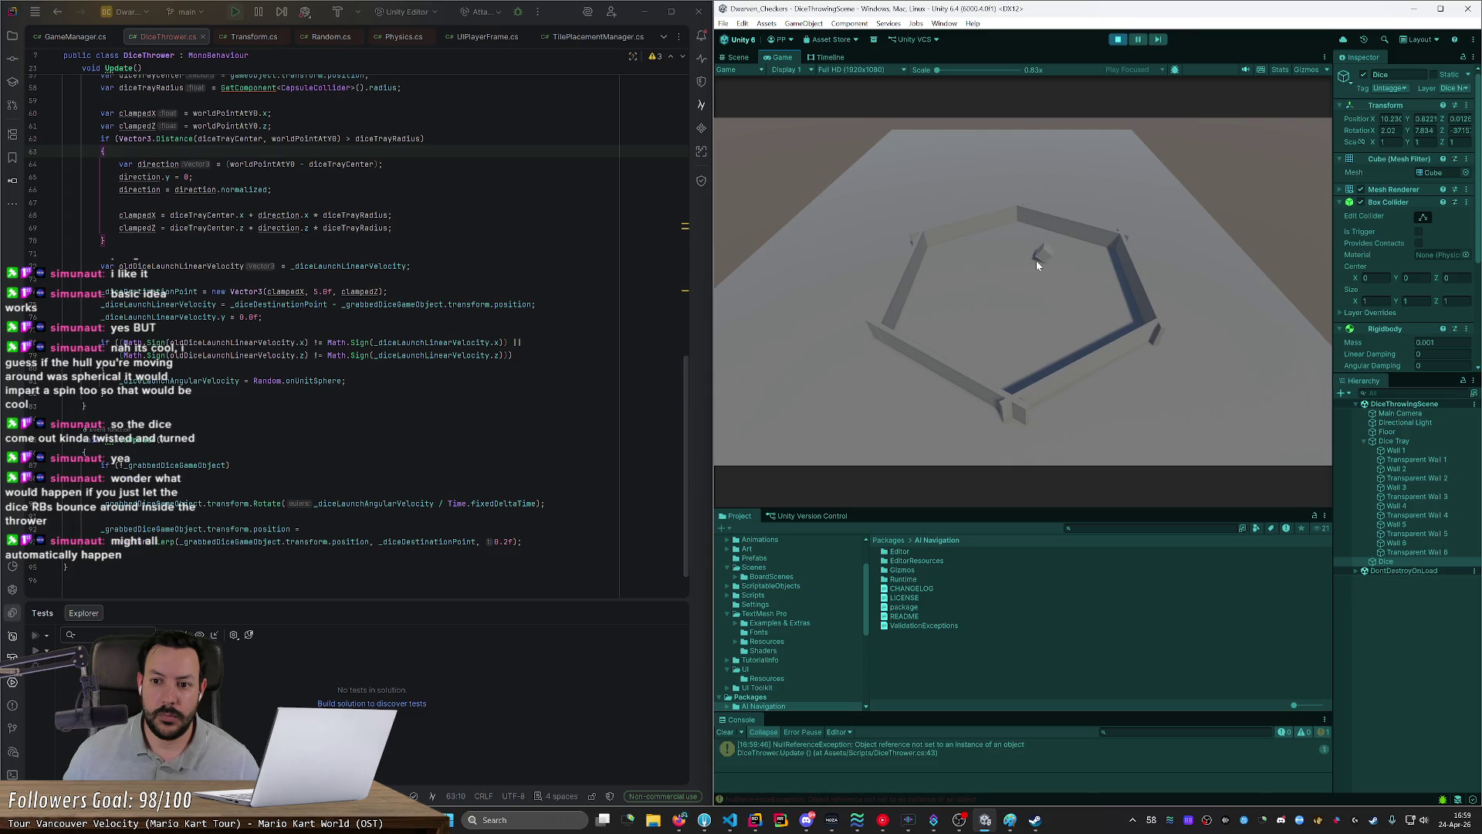
pyautogui.moveTo(1036, 266)
pyautogui.mouseDown()
pyautogui.moveTo(1031, 285)
pyautogui.moveTo(1104, 110)
pyautogui.mouseUp()
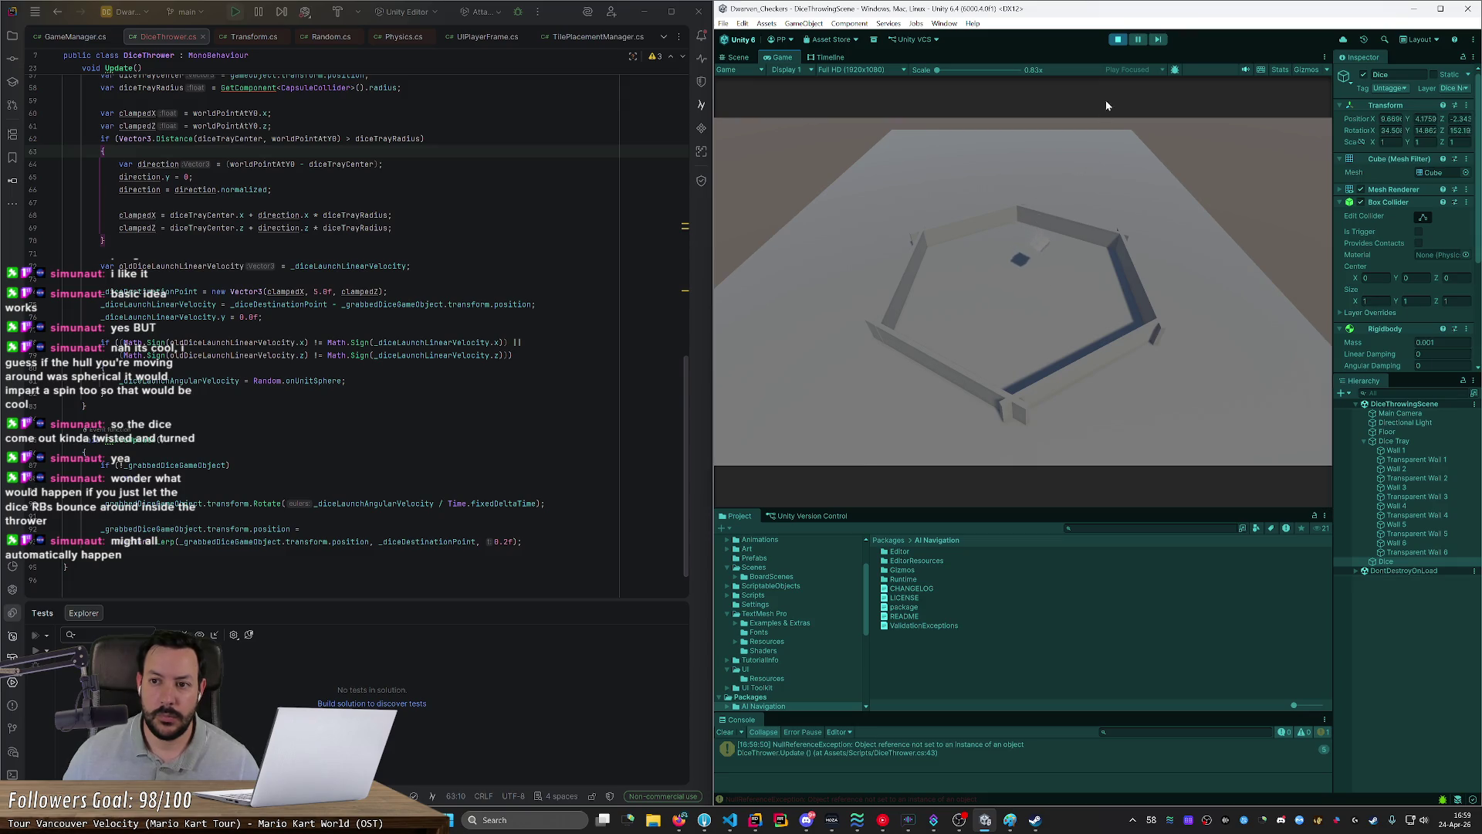
pyautogui.click(1118, 40)
pyautogui.click(434, 503)
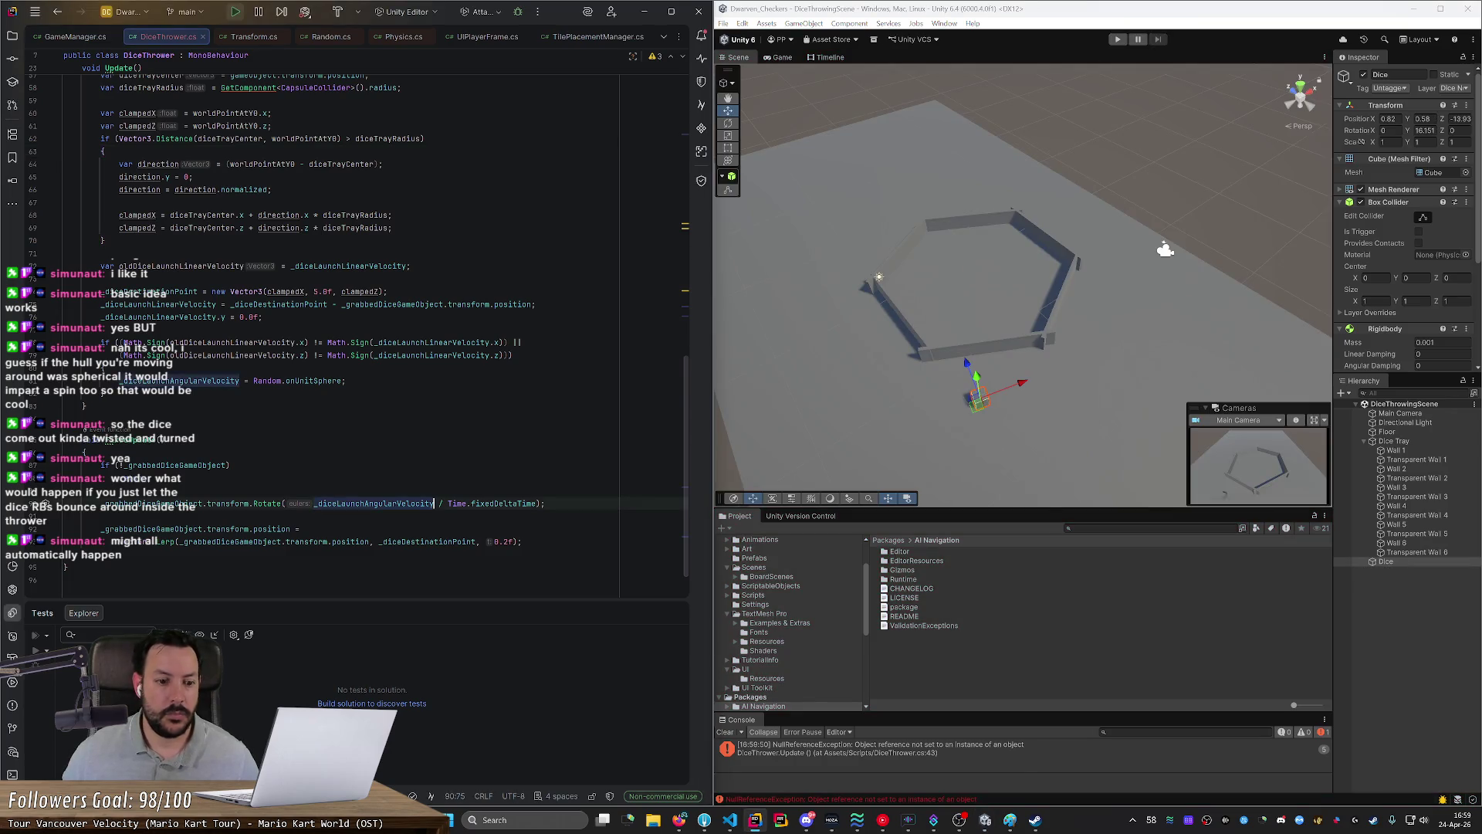
# Step: Add ' * Mathf.Rad2Deg' after the angular velocity term on line 90
pyautogui.write('* ')
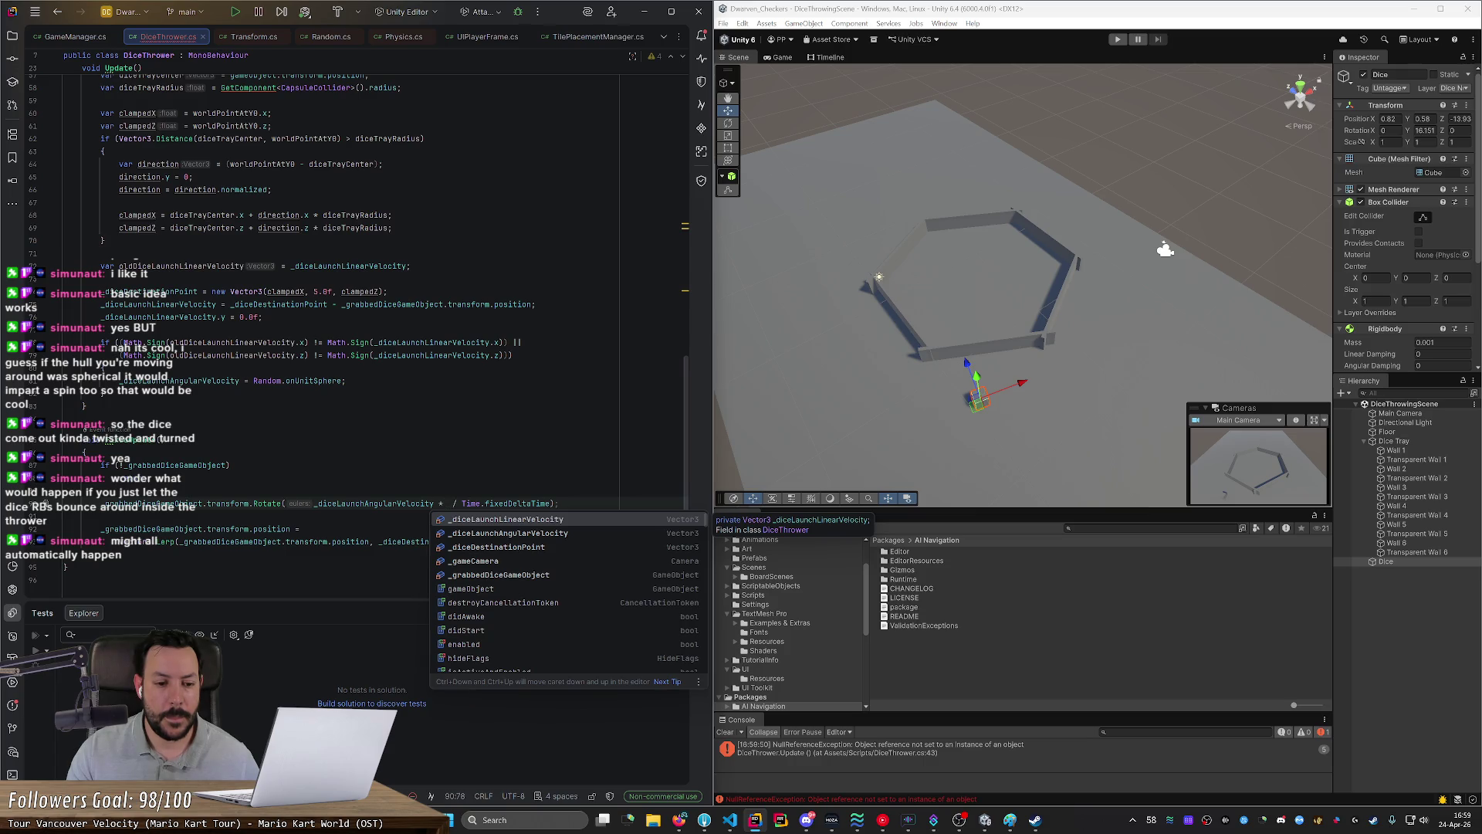
pyautogui.write('Math.')
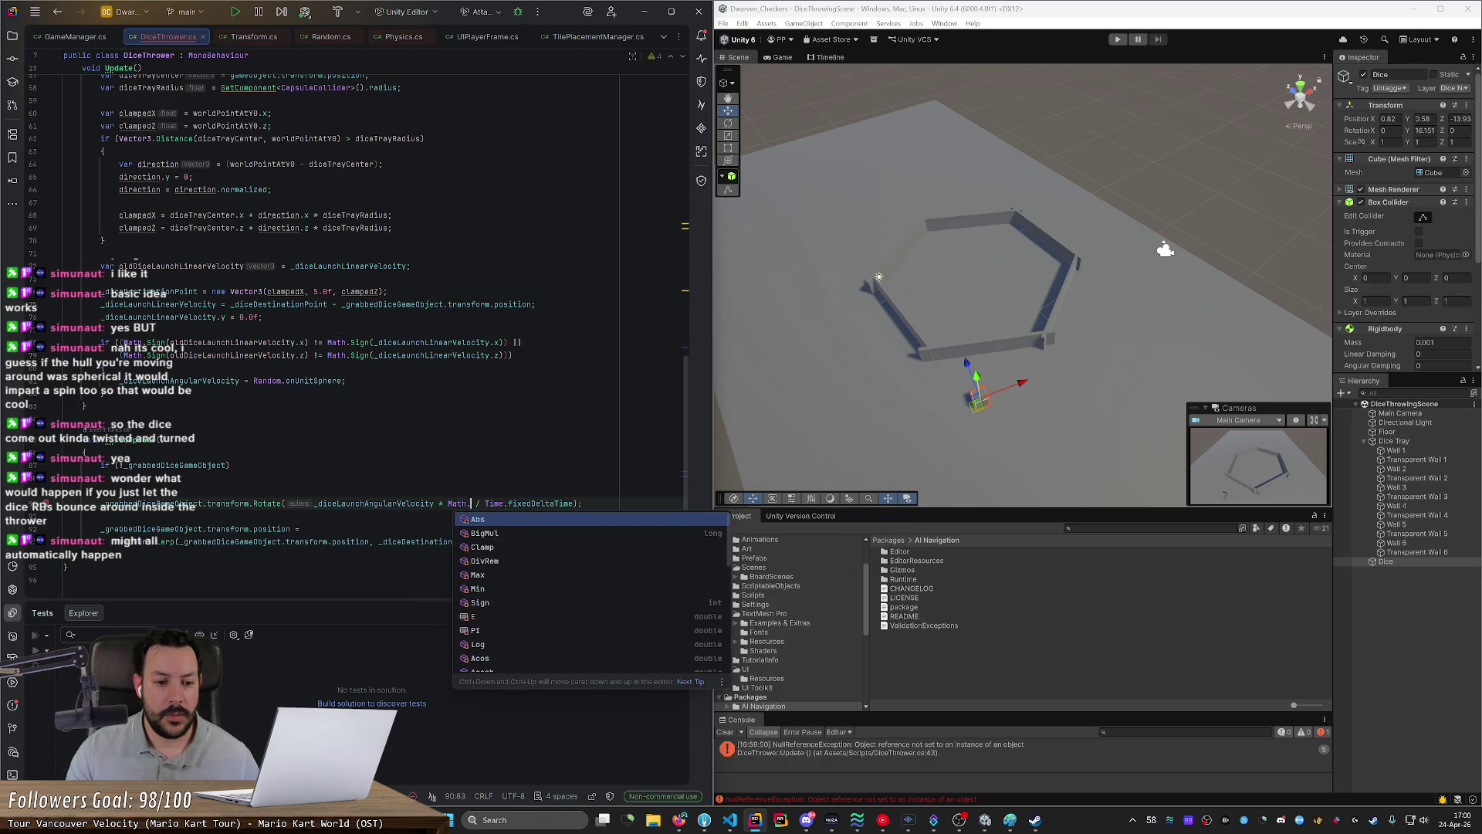
pyautogui.press('Escape')
pyautogui.write('Rad2Deg')
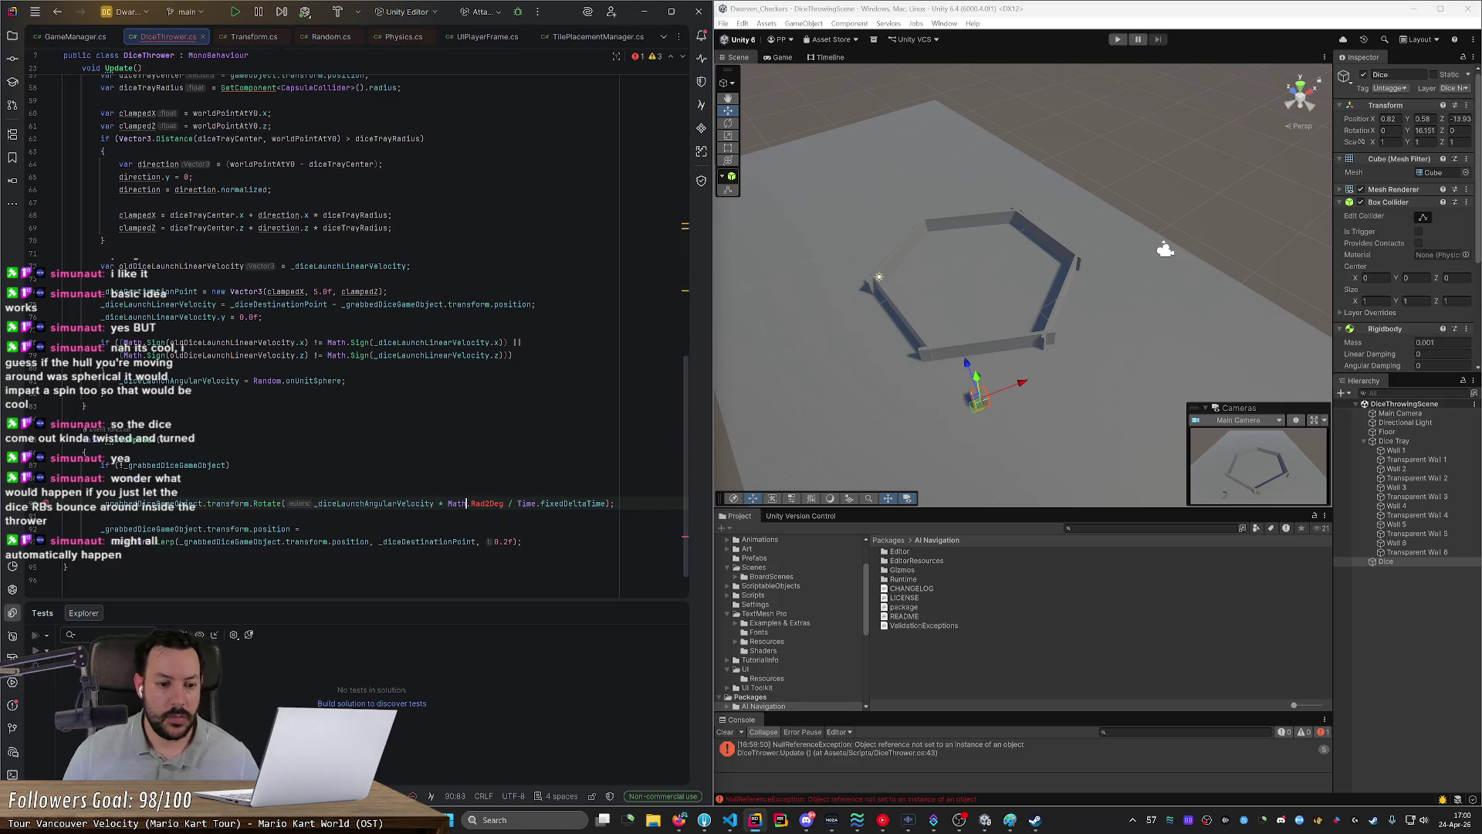
pyautogui.click(468, 503)
pyautogui.write('f')
pyautogui.click(230, 464)
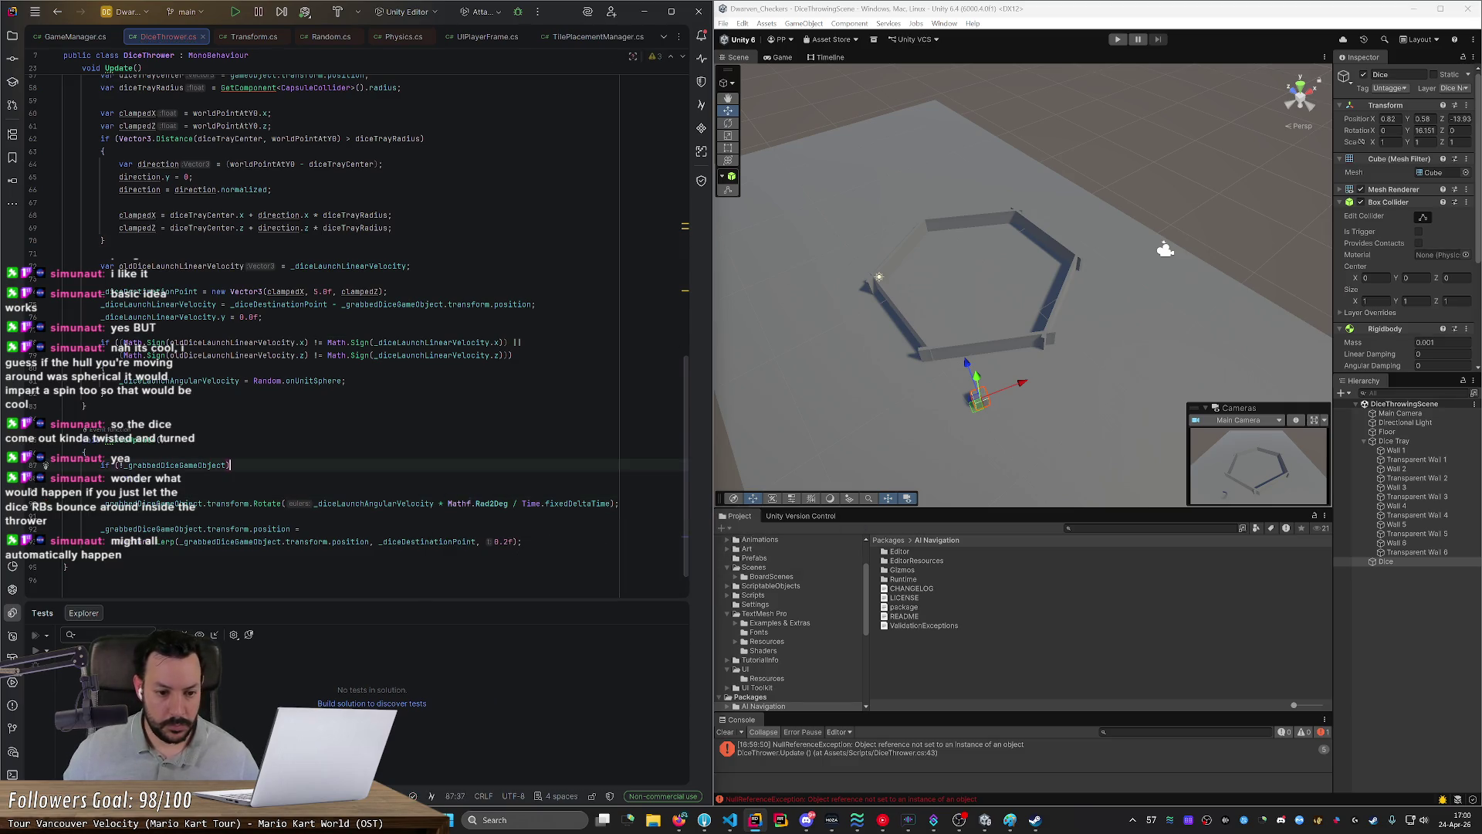
# Step: Save DiceThrower.cs so Unity recompiles, then start Play mode with Ctrl+P
pyautogui.hotkey('ctrl', 's')
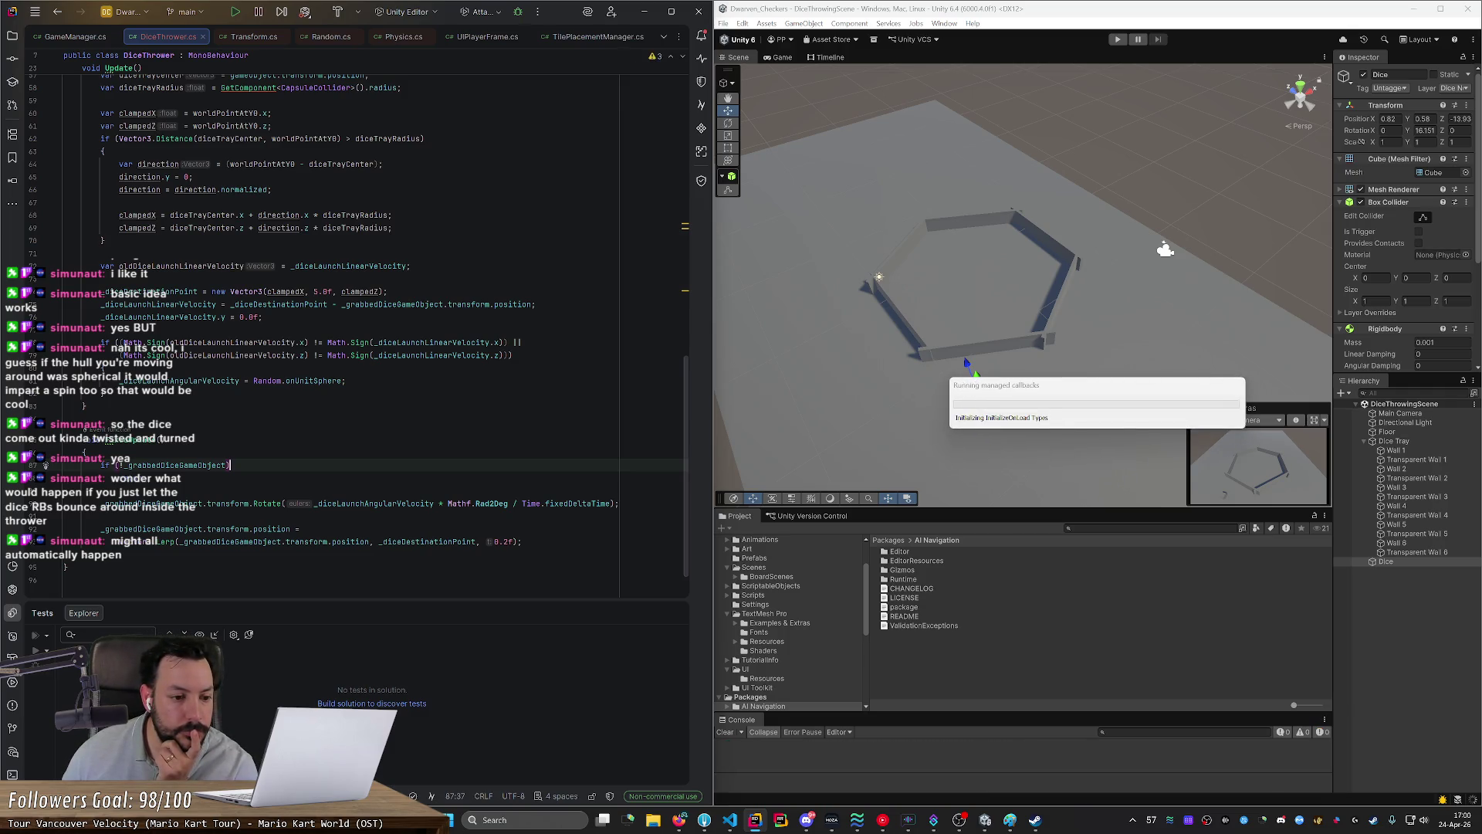
pyautogui.moveTo(266, 503)
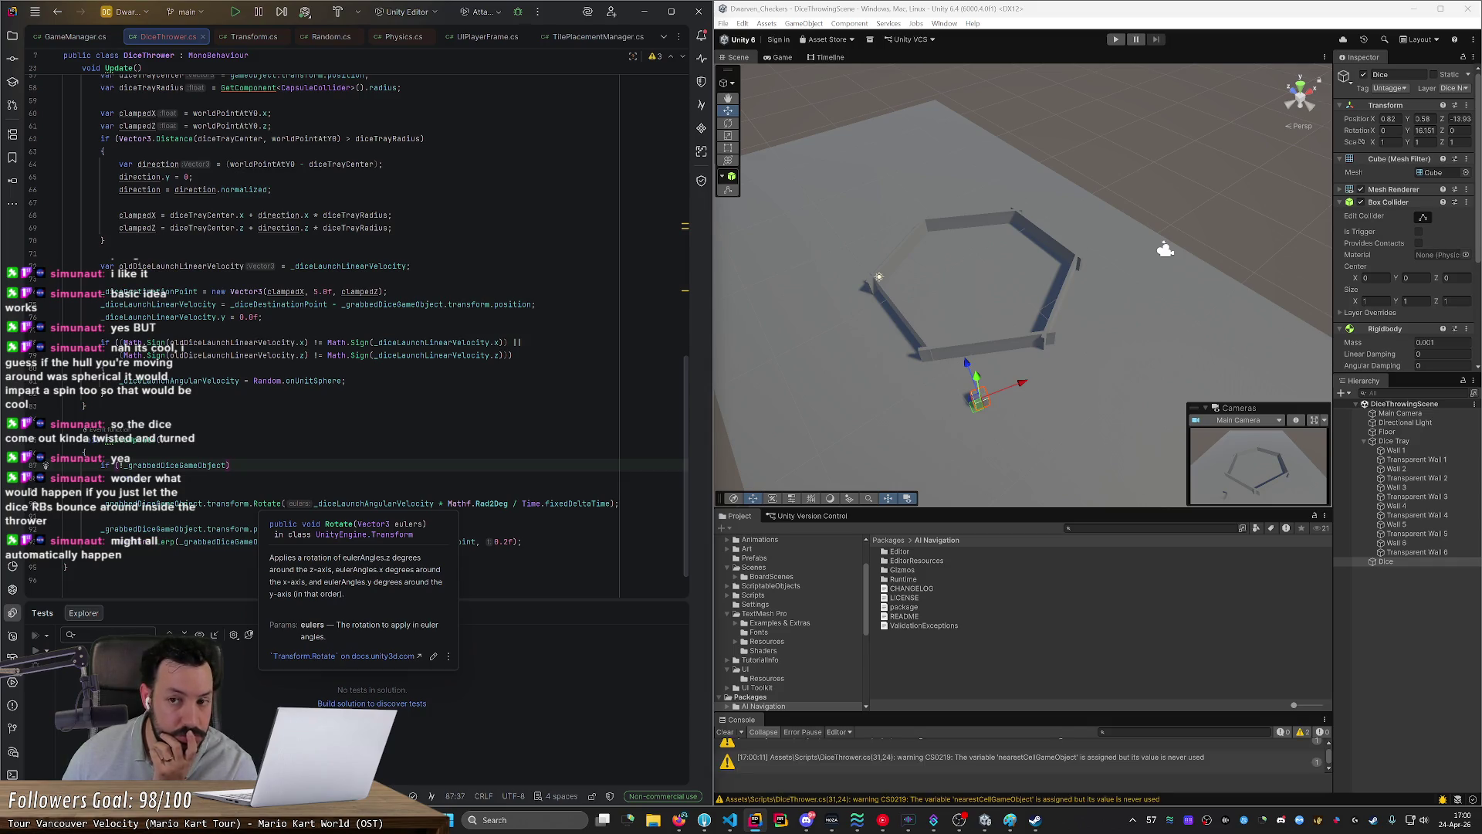
pyautogui.scroll(6, 355, 332)
pyautogui.scroll(3, 332, 240)
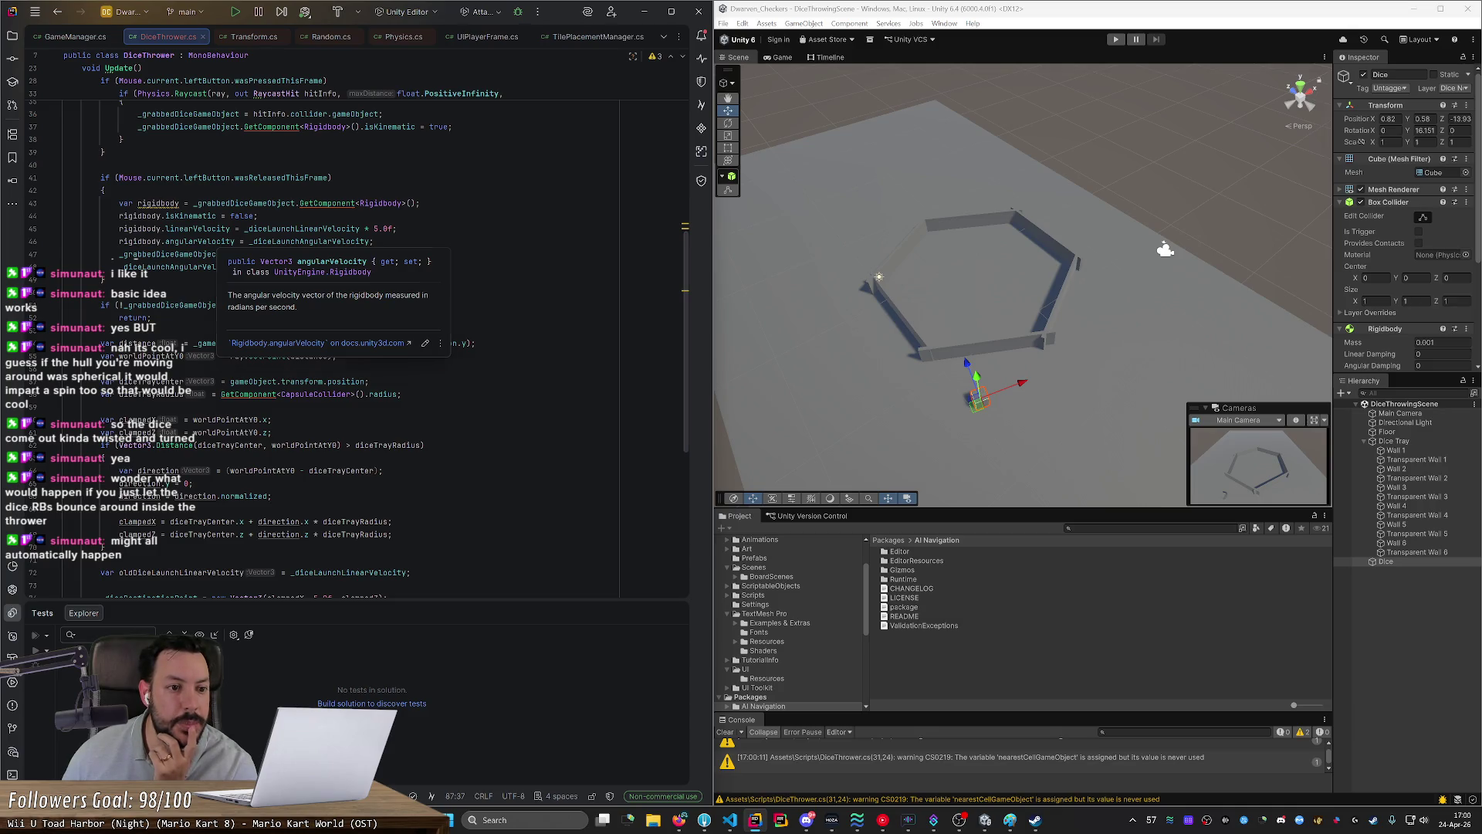
pyautogui.hotkey('ctrl', 'p')
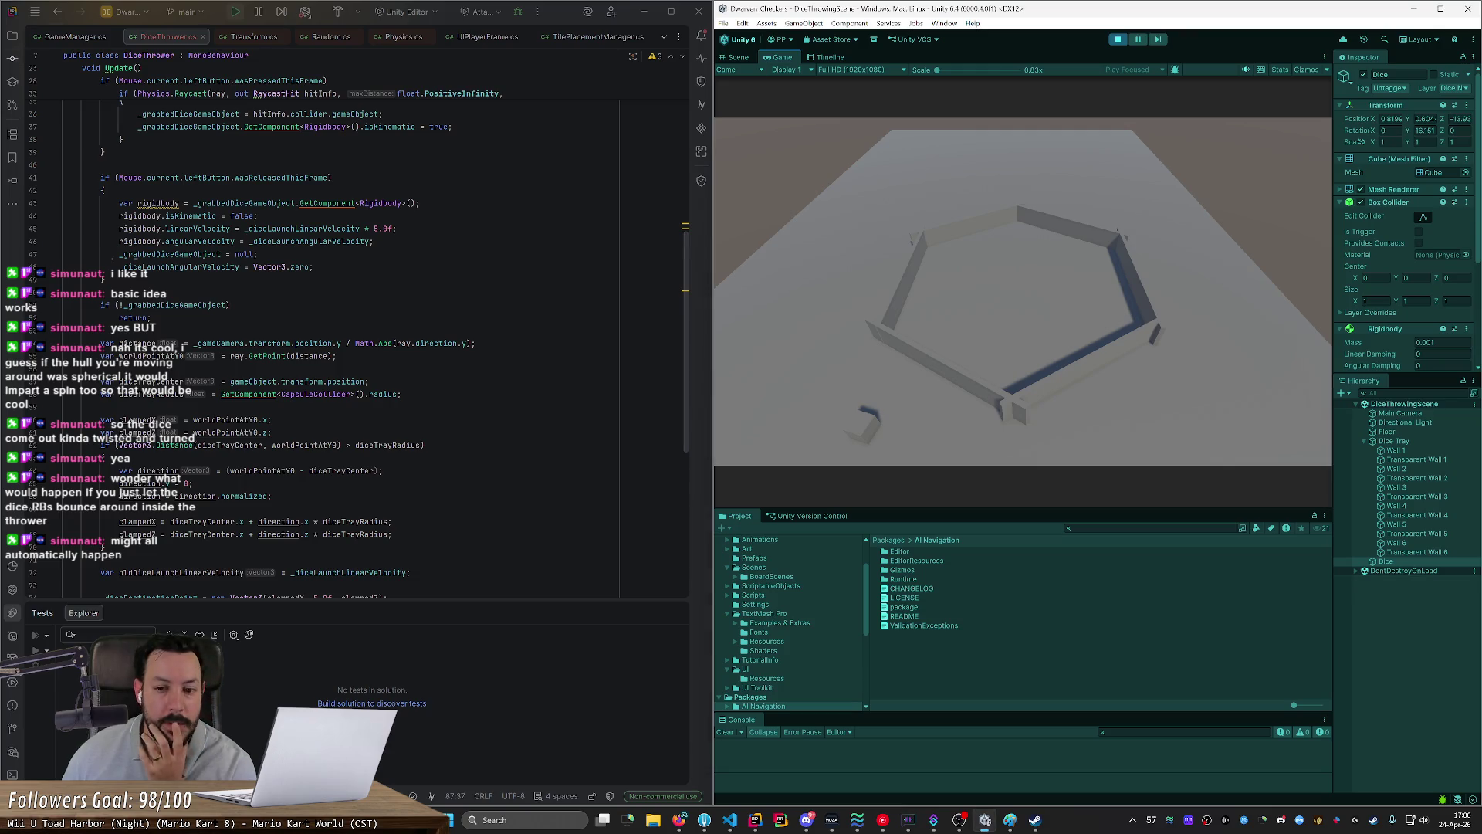
# Step: Throw the dice into the tray in the Game view to check its spin
pyautogui.moveTo(857, 413); pyautogui.dragTo(985, 325)
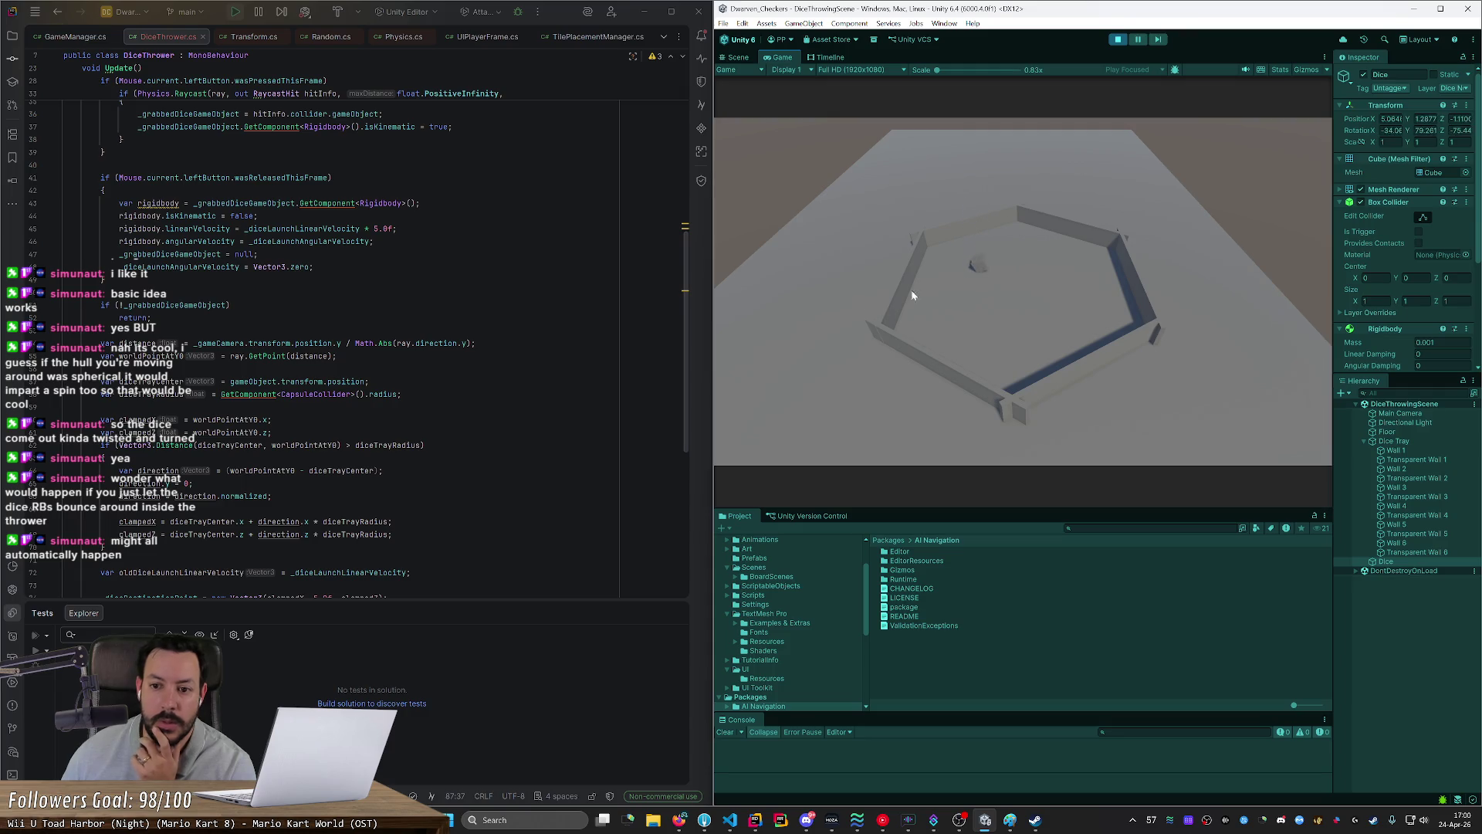
pyautogui.scroll(-8, 347, 308)
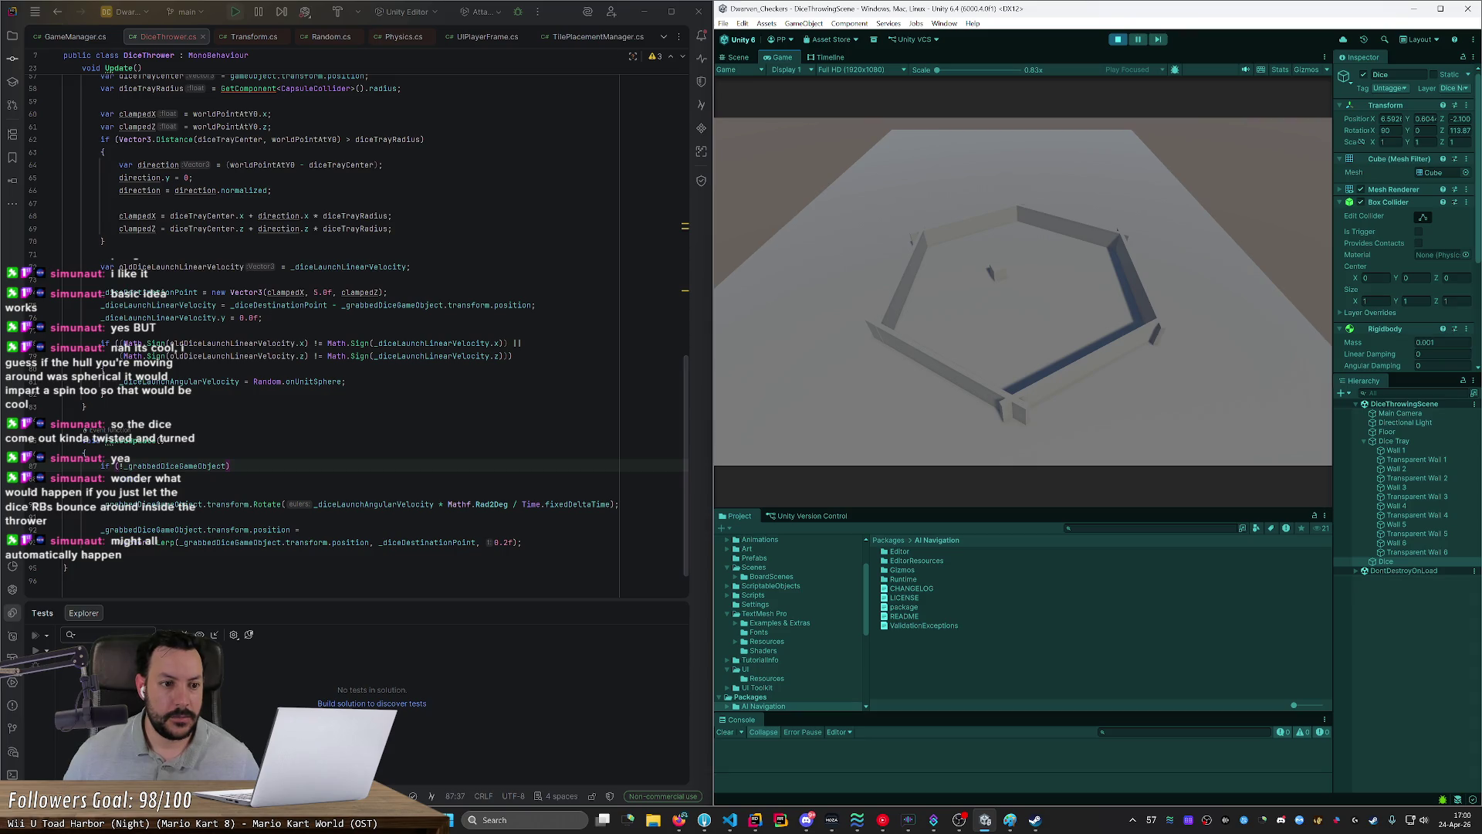
pyautogui.scroll(-1, 355, 332)
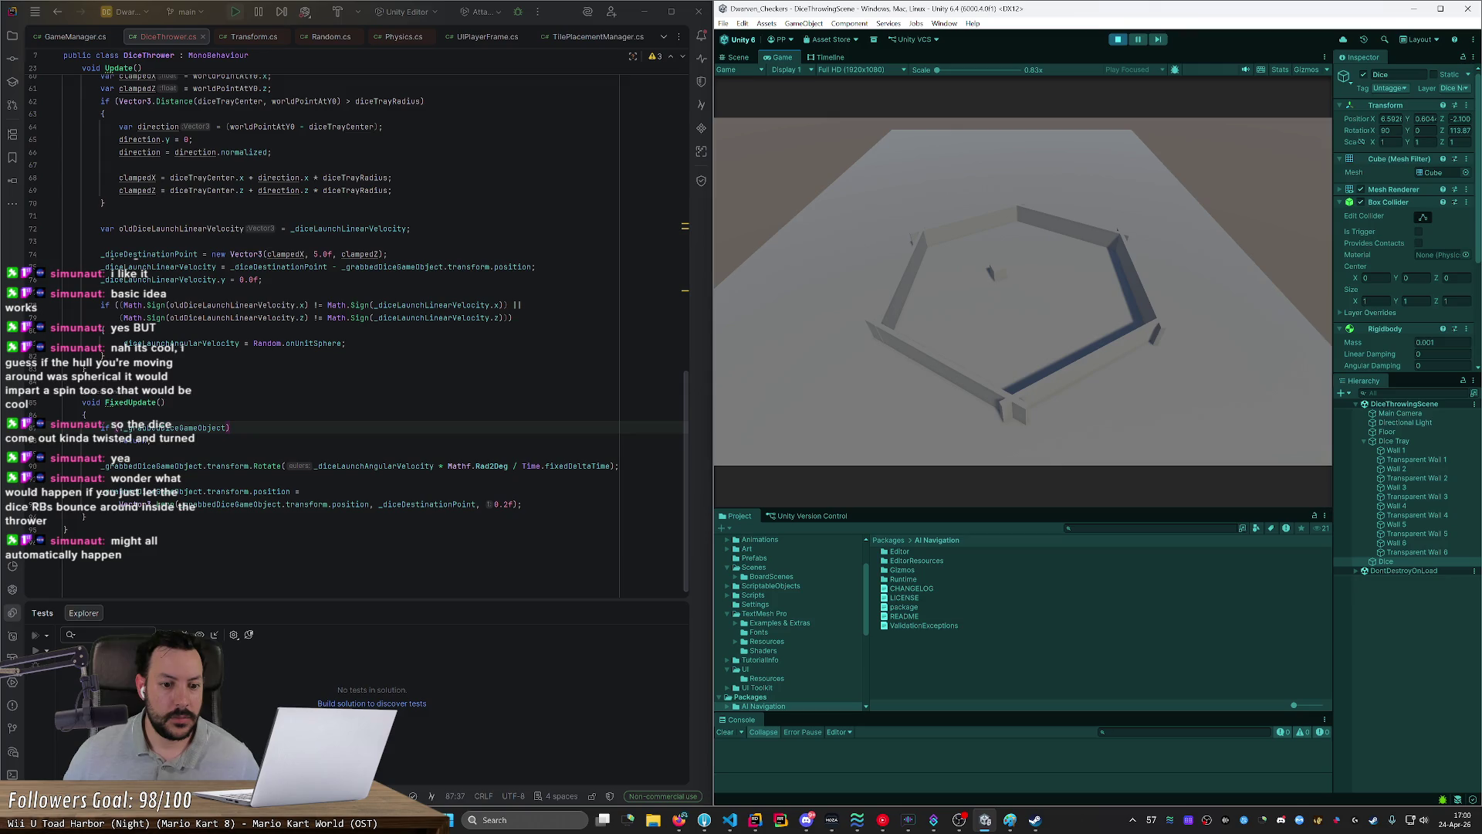
# Step: Delete '/ Time.fixedDeltaTime' from line 90, restart Play, and throw the dice again
pyautogui.moveTo(509, 466); pyautogui.dragTo(609, 465)
pyautogui.press('BackSpace')
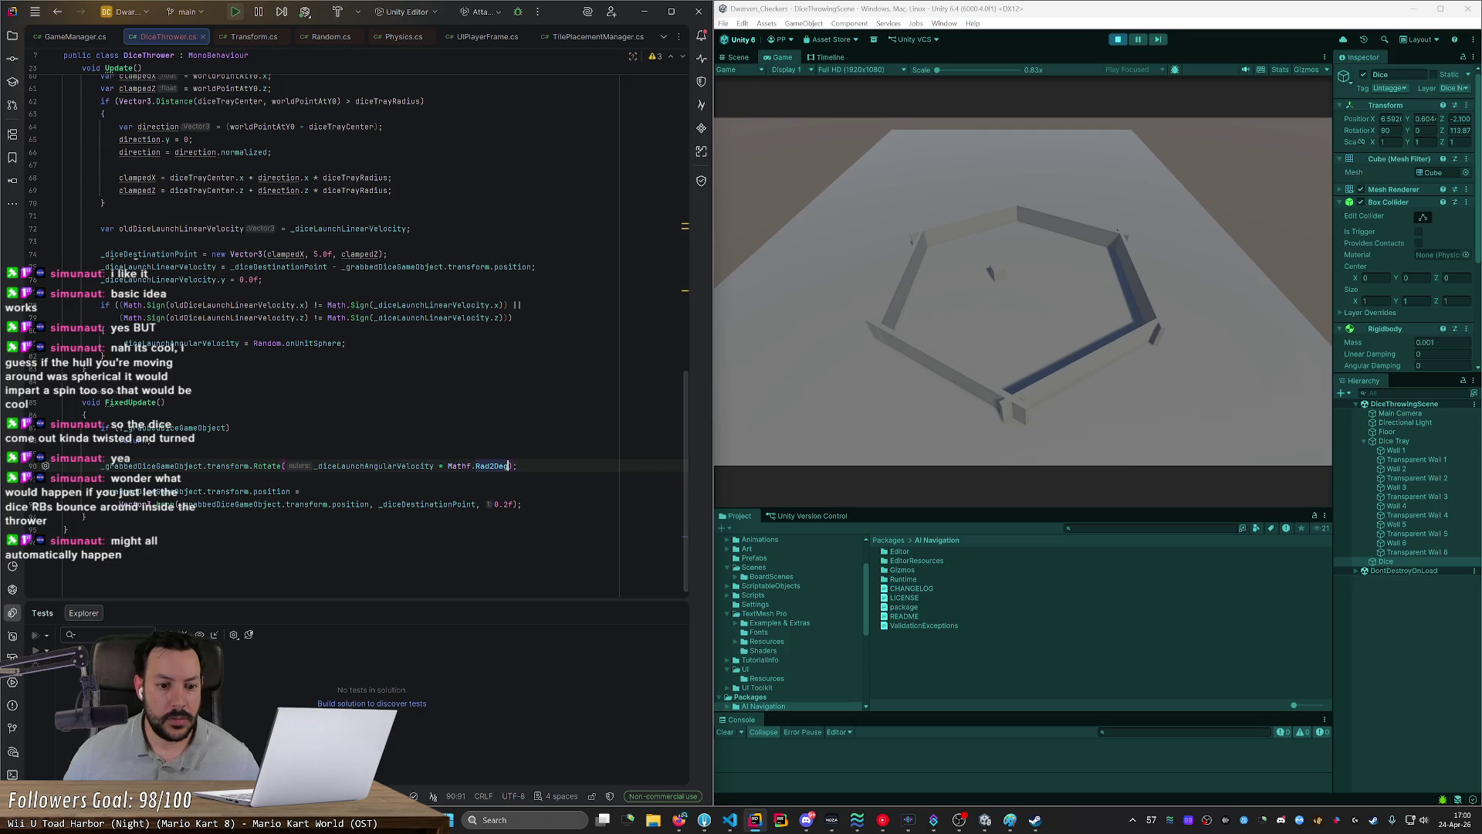
pyautogui.click(1118, 39)
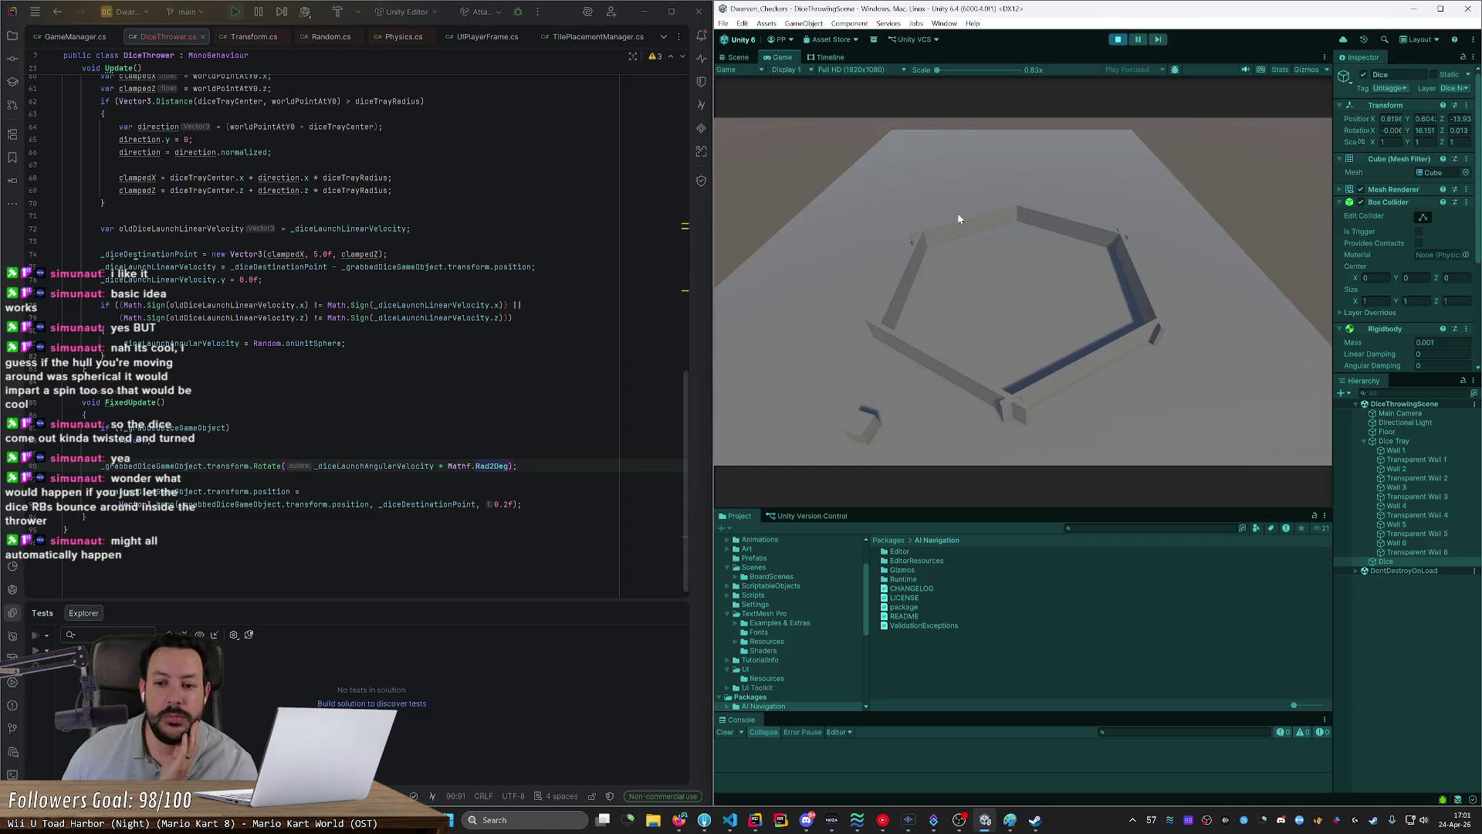
pyautogui.moveTo(867, 421)
pyautogui.mouseDown()
pyautogui.moveTo(979, 316)
pyautogui.moveTo(980, 279)
pyautogui.mouseUp()
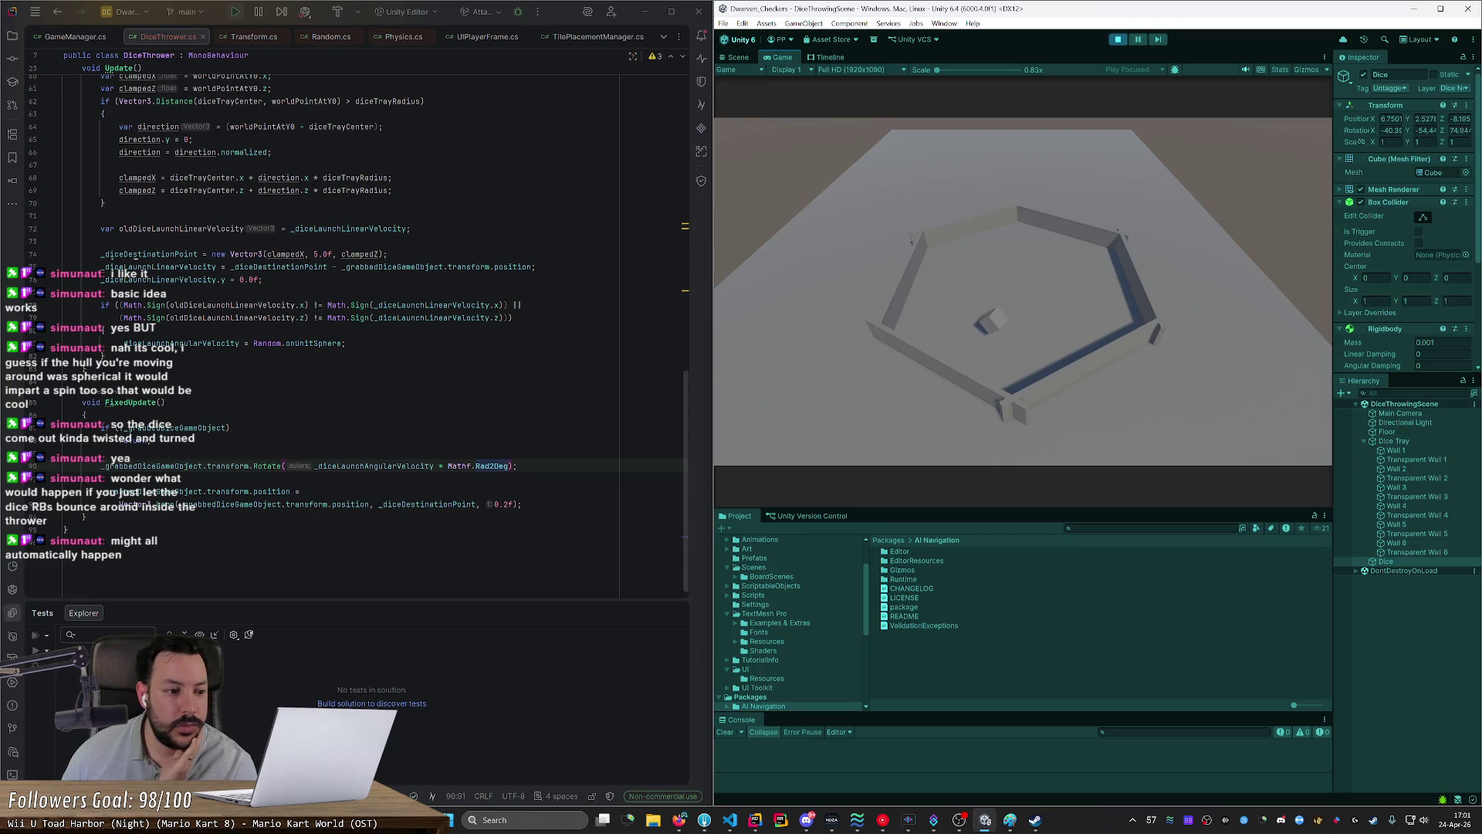
pyautogui.hotkey('alt', 'Tab')
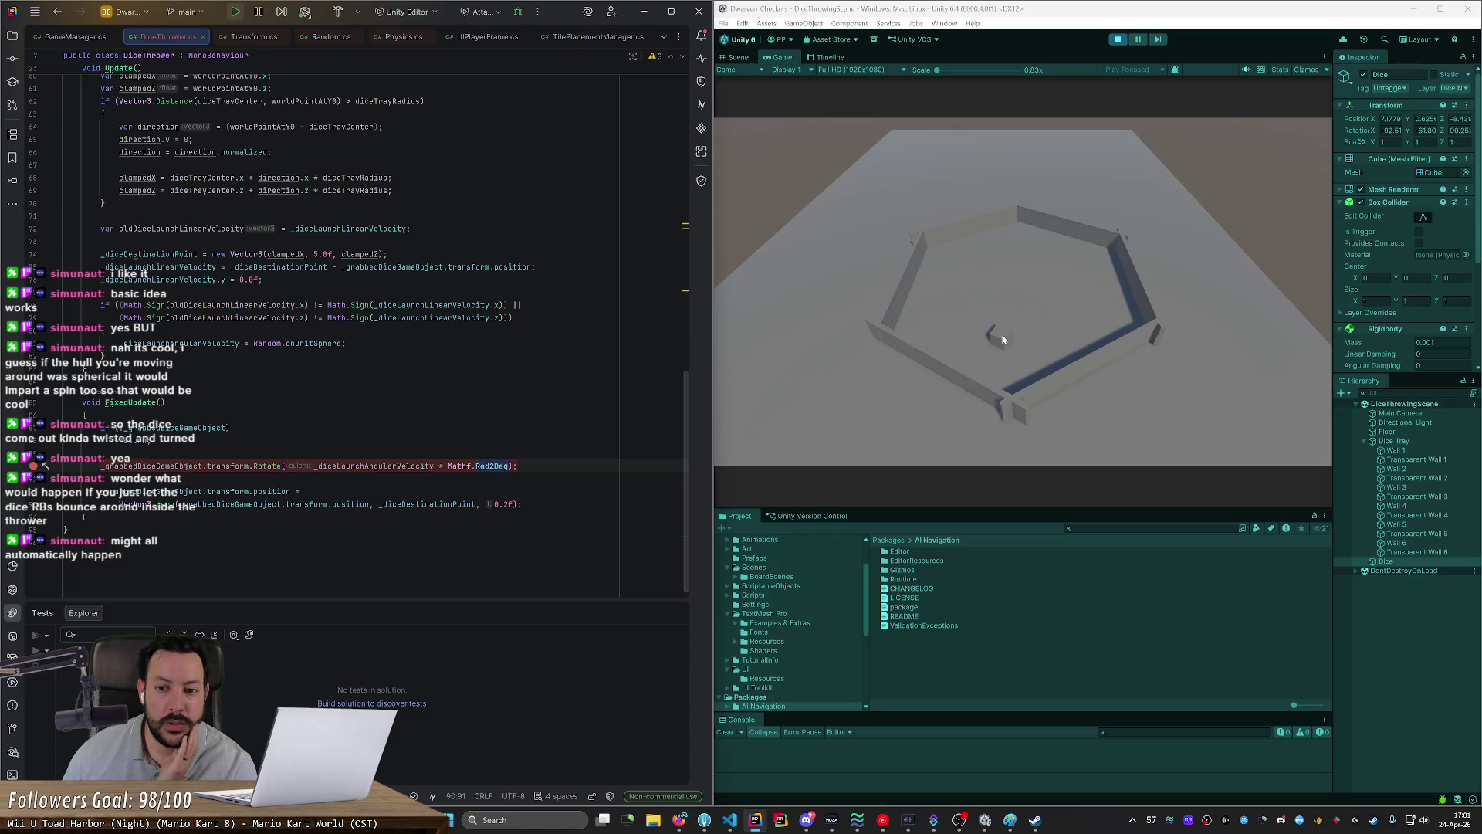
pyautogui.click(1001, 334)
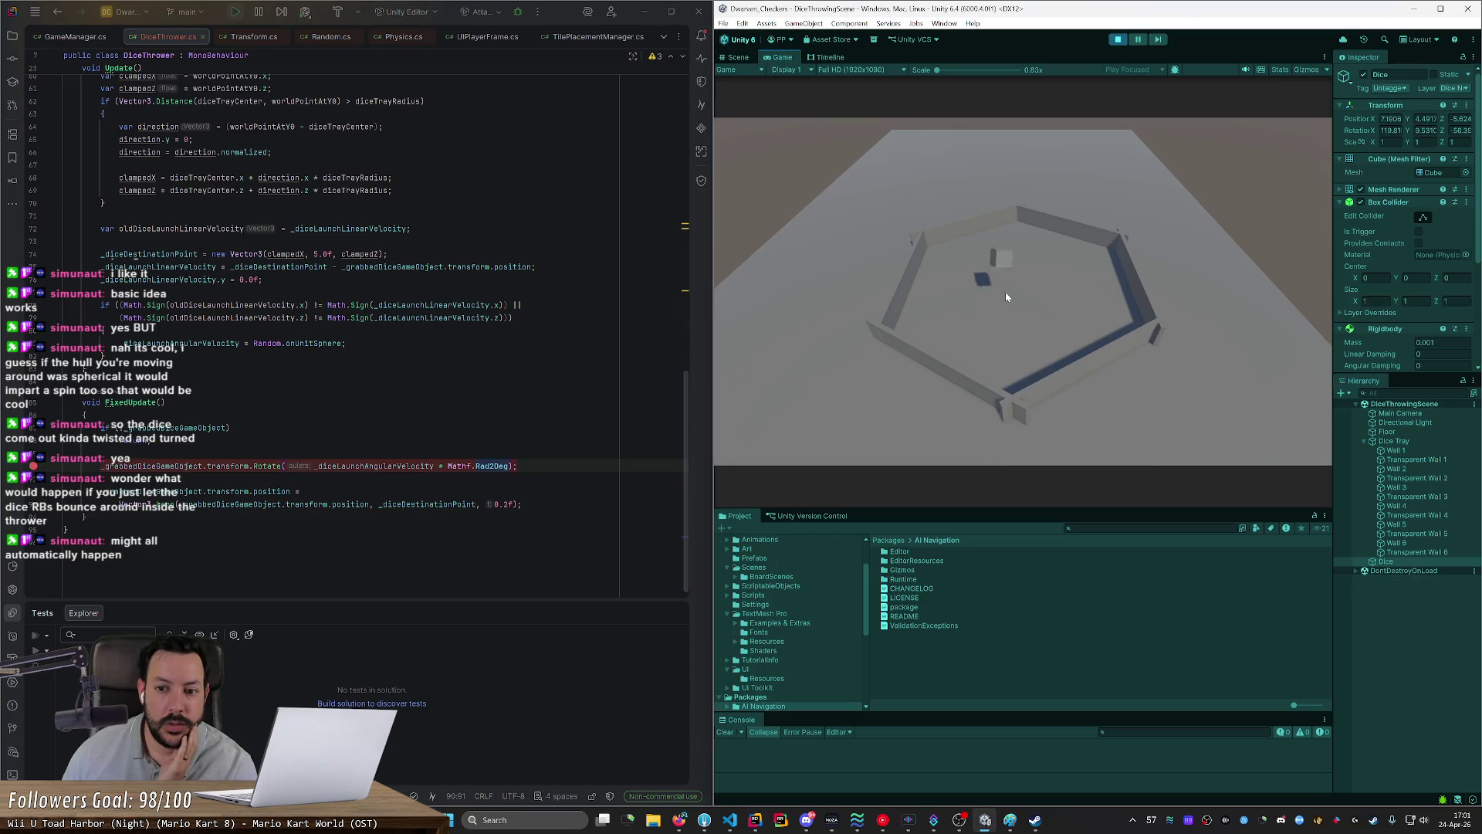
pyautogui.click(334, 27)
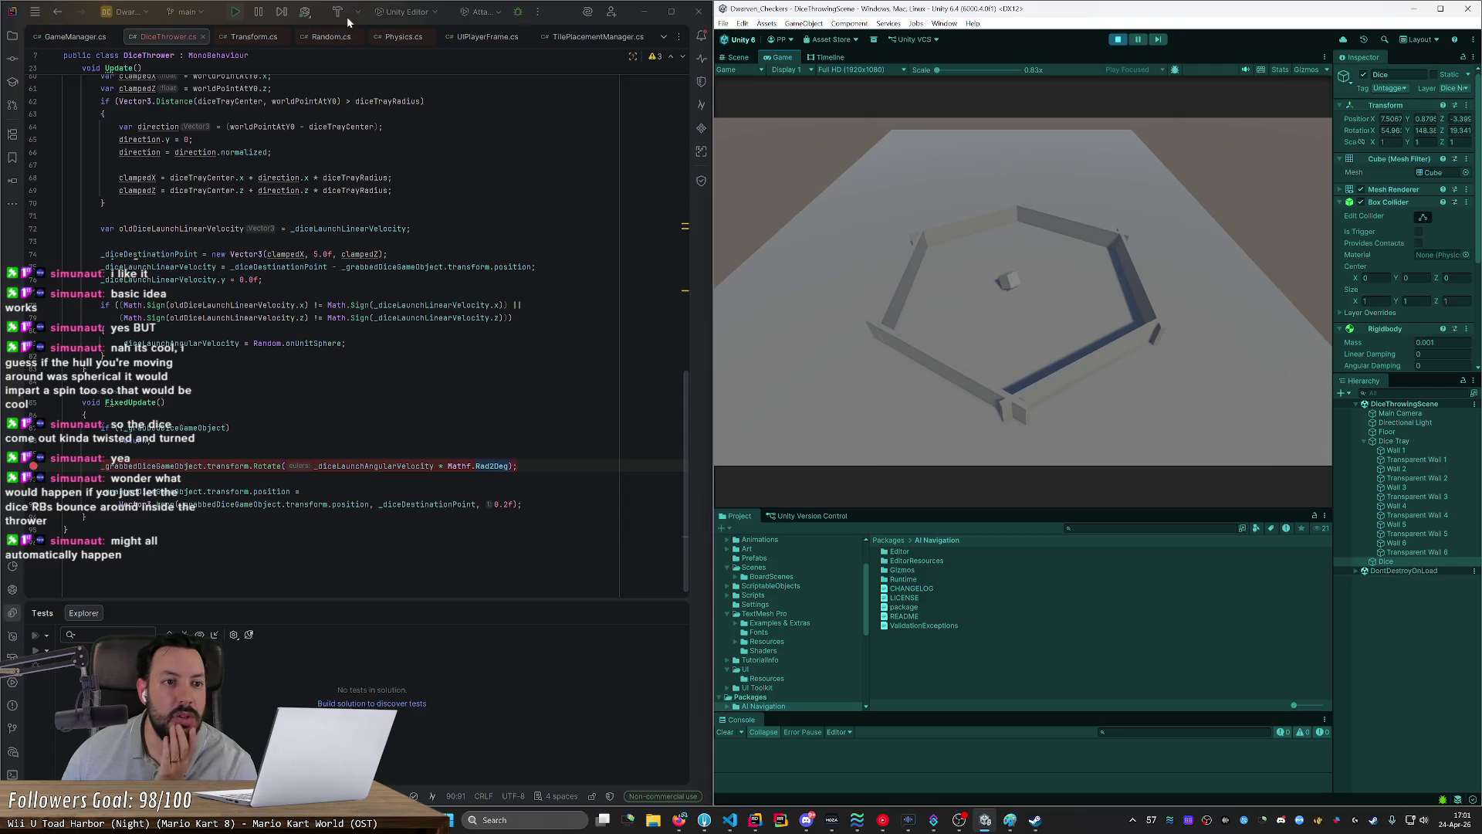
# Step: Attach Rider's debugger to the Unity Editor and grab the die to hit the Rotate breakpoint
pyautogui.click(306, 12)
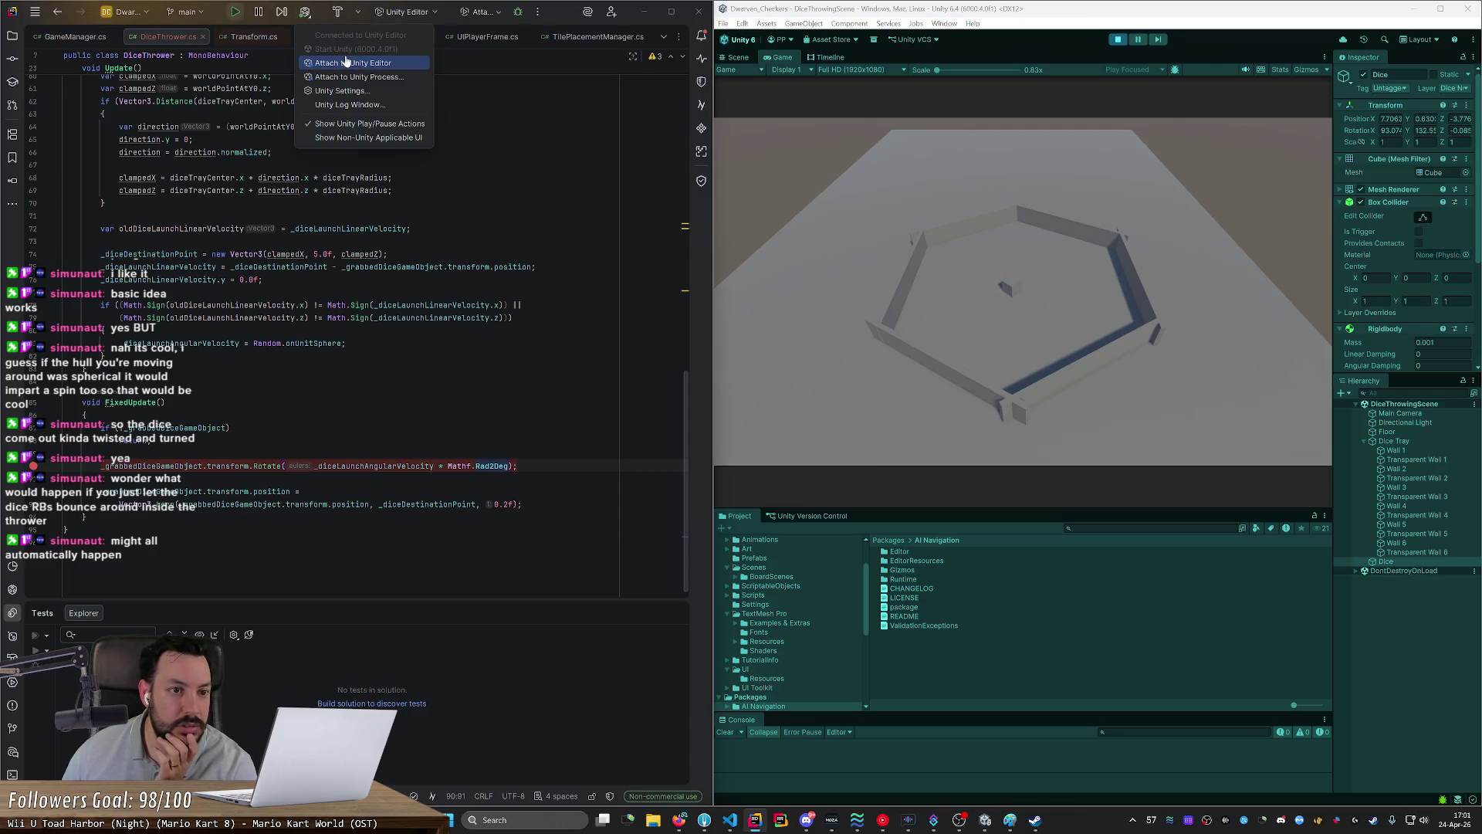
pyautogui.click(45, 466)
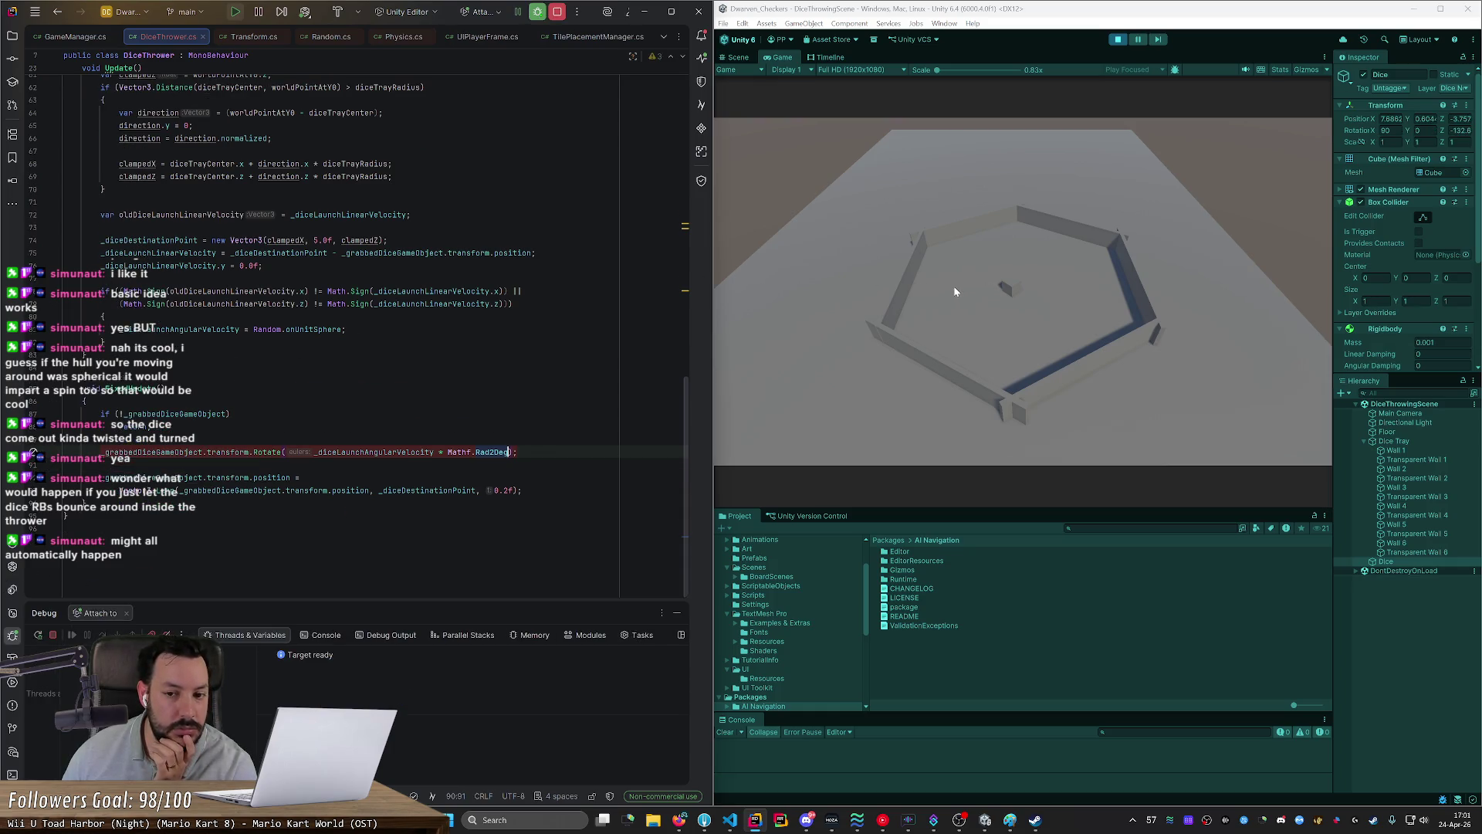
pyautogui.click(1000, 294)
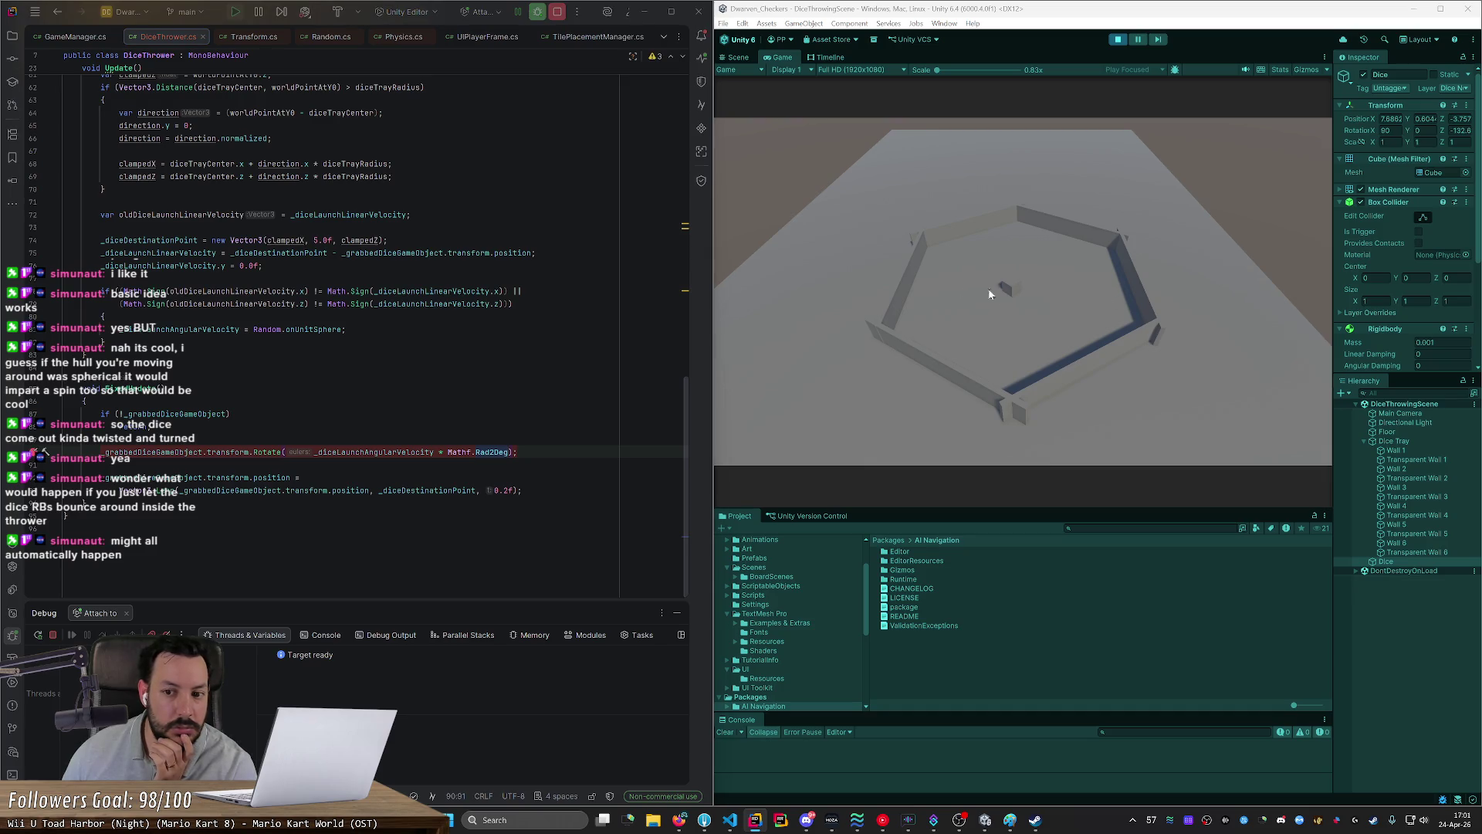
pyautogui.click(1005, 287)
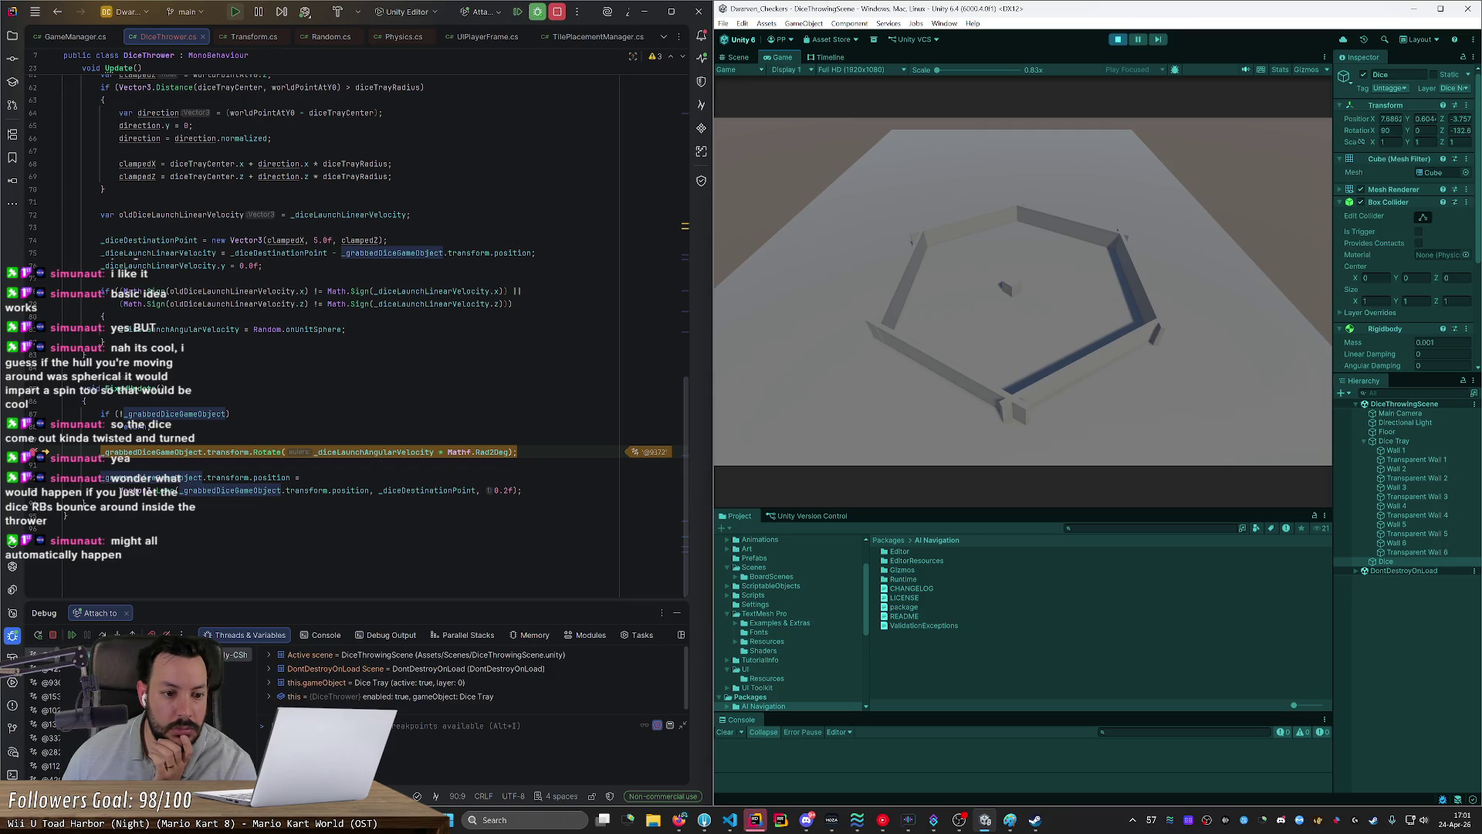
pyautogui.moveTo(397, 453)
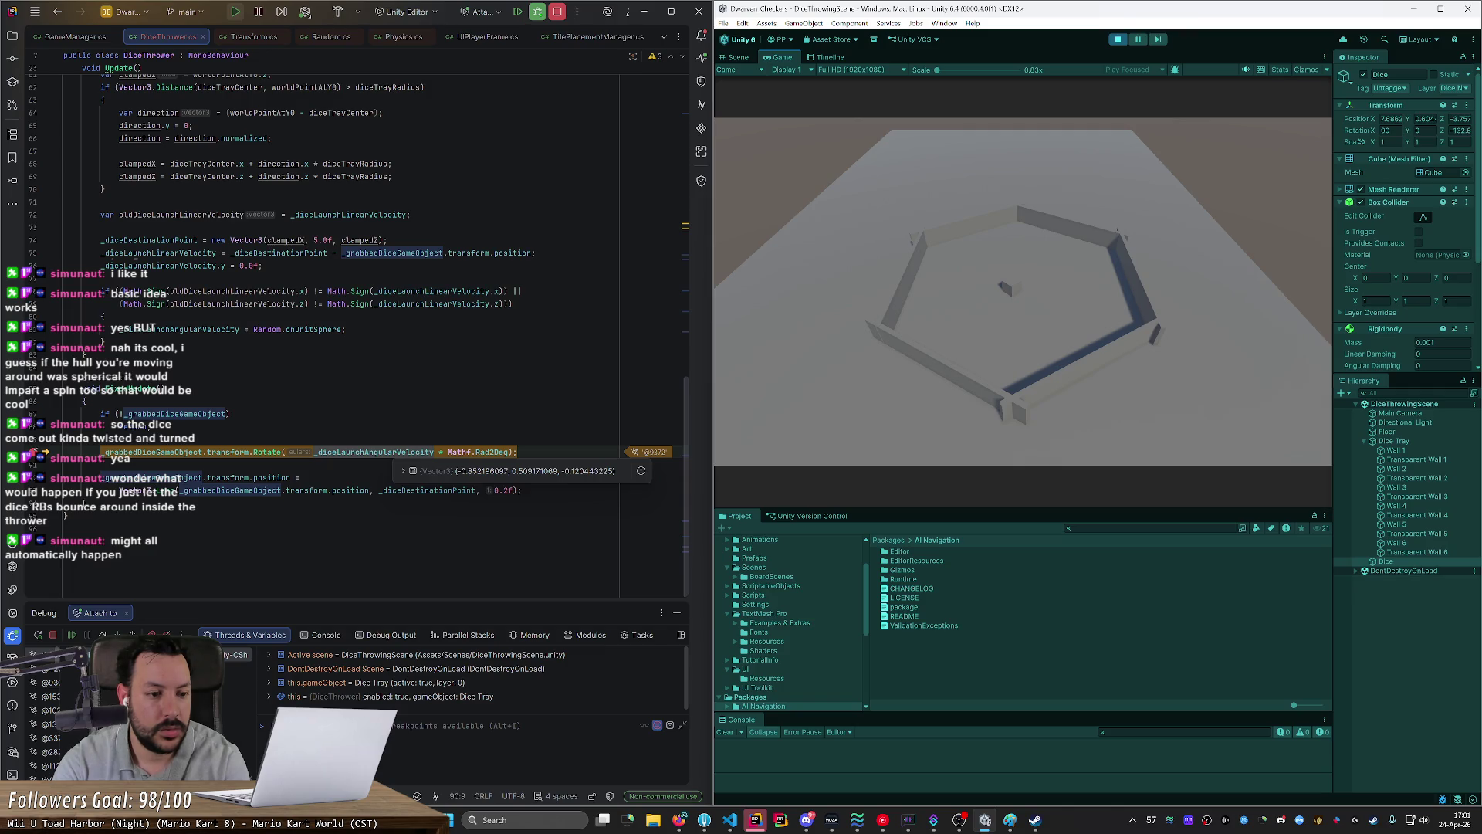
pyautogui.scroll(5, 370, 456)
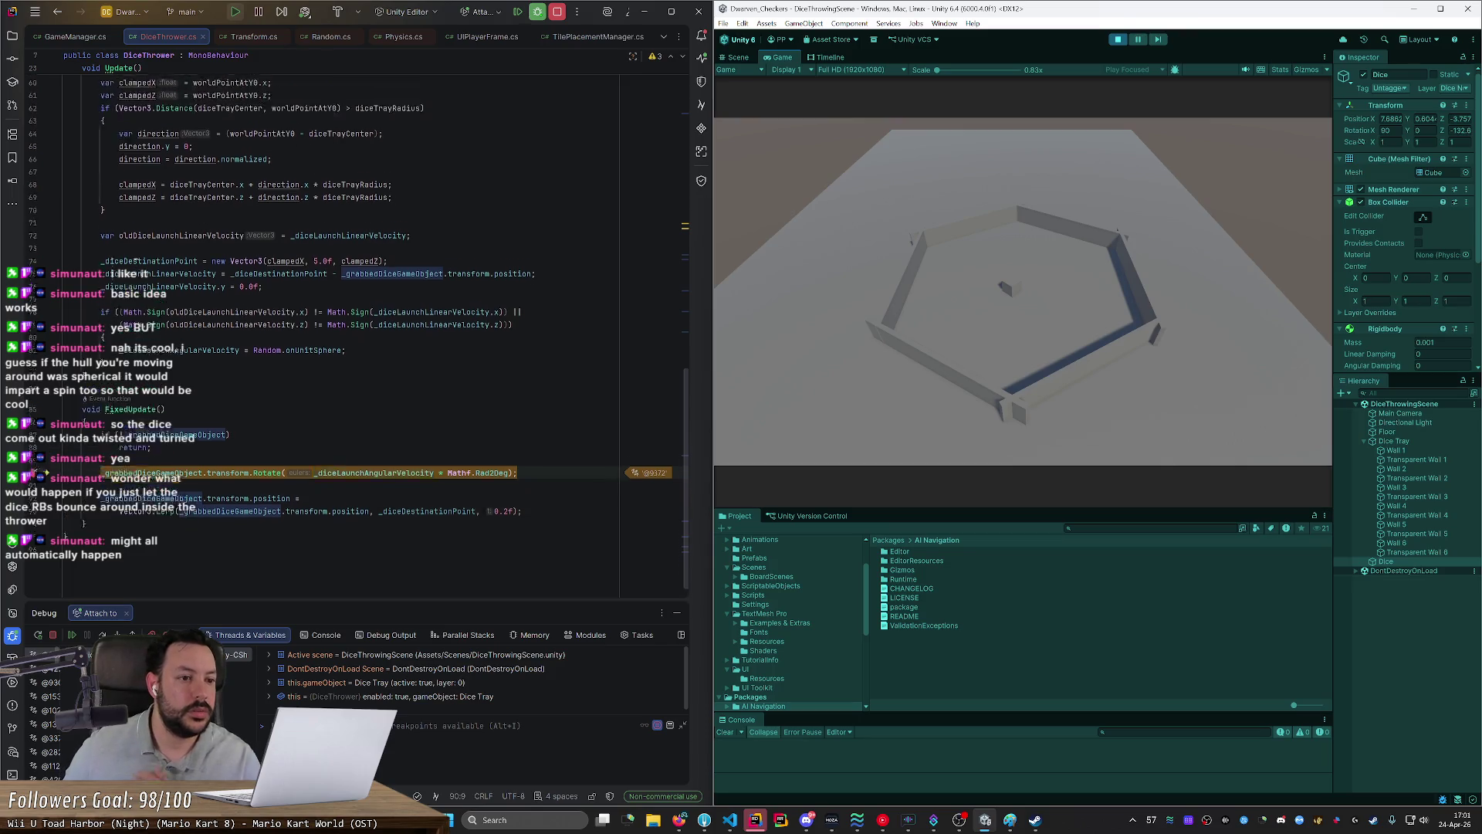
pyautogui.scroll(2, 371, 347)
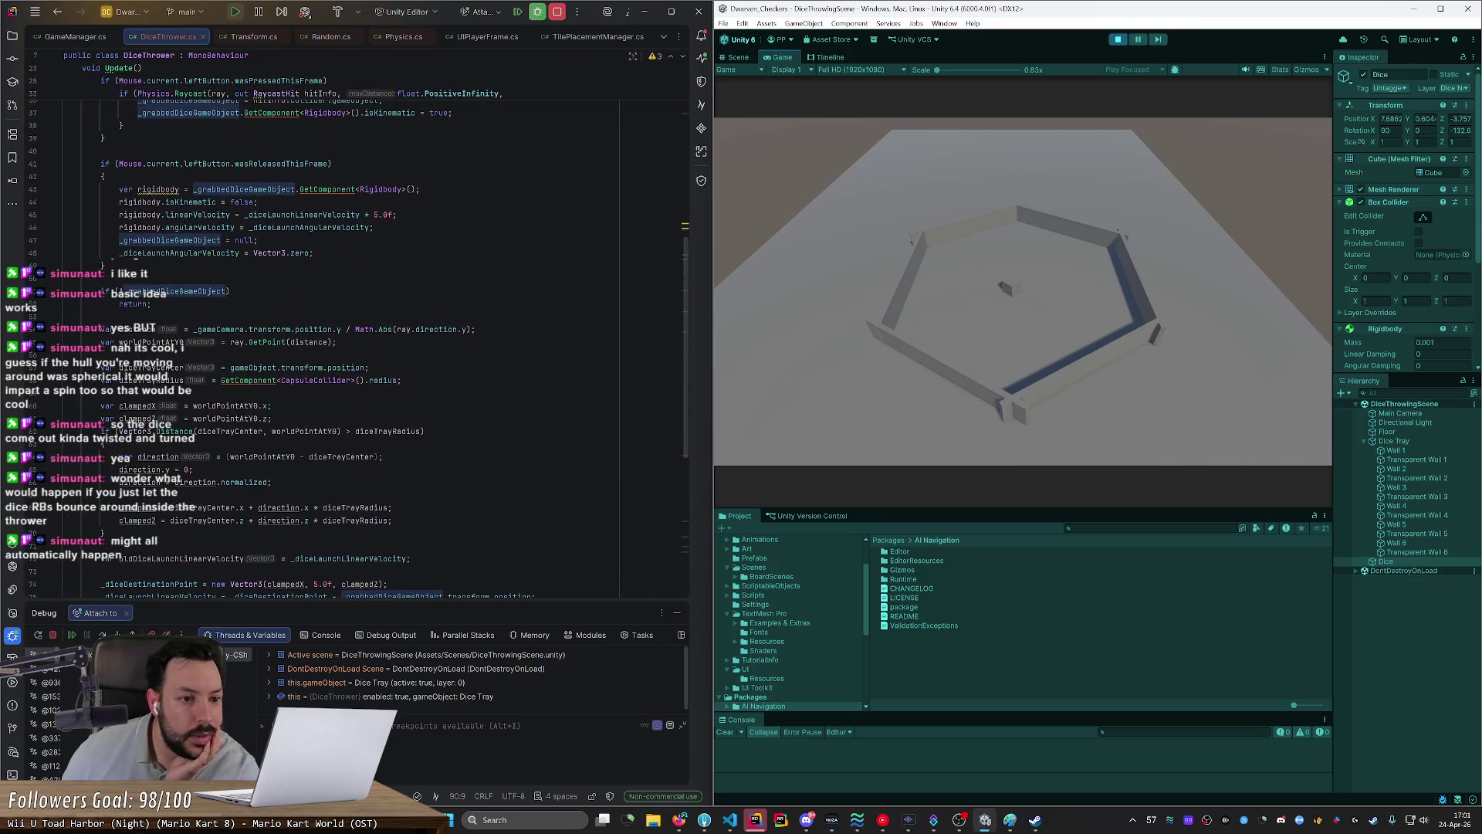
pyautogui.click(202, 229)
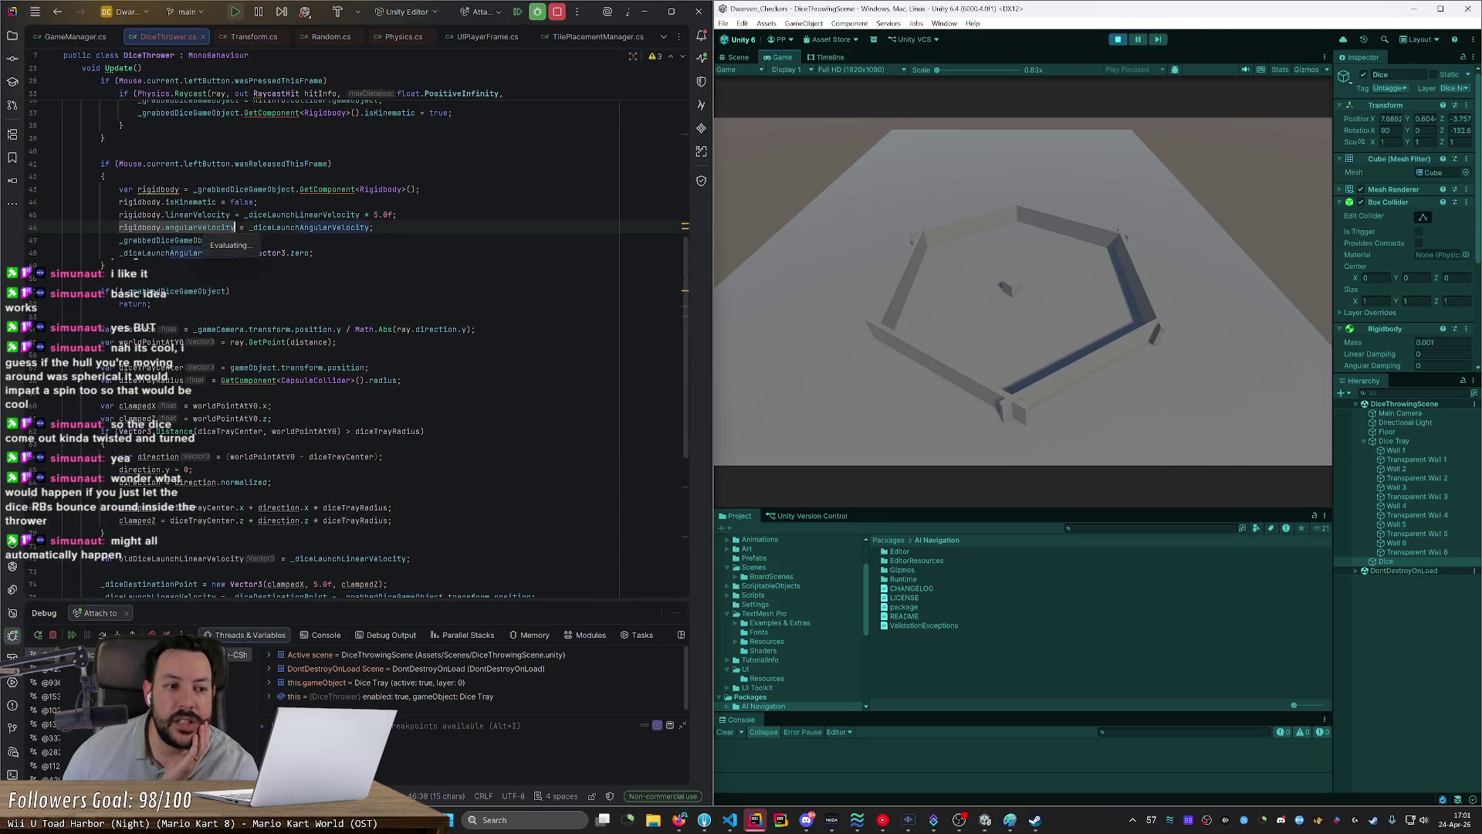
pyautogui.doubleClick(202, 227)
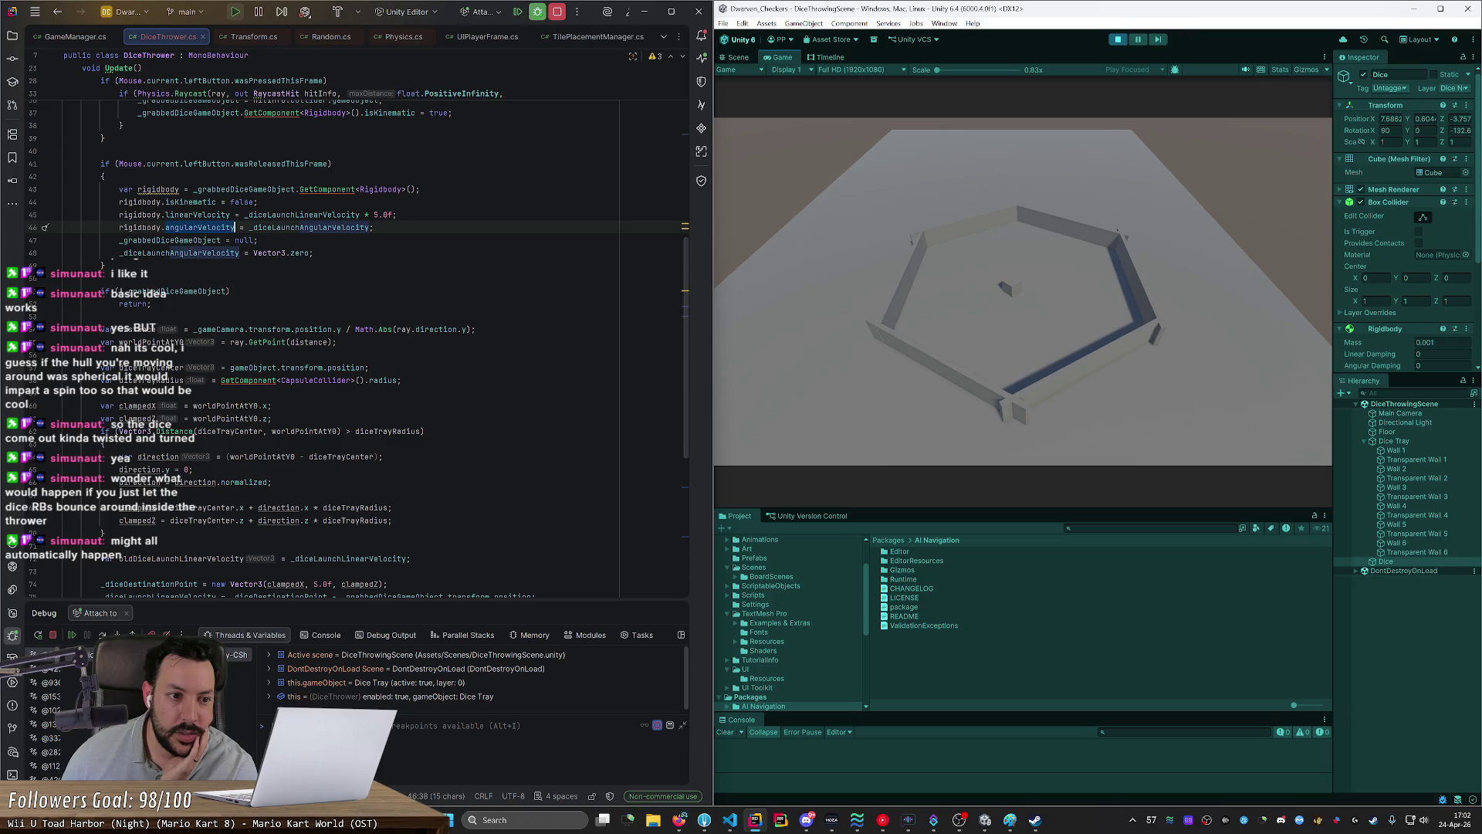
pyautogui.scroll(-10, 194, 234)
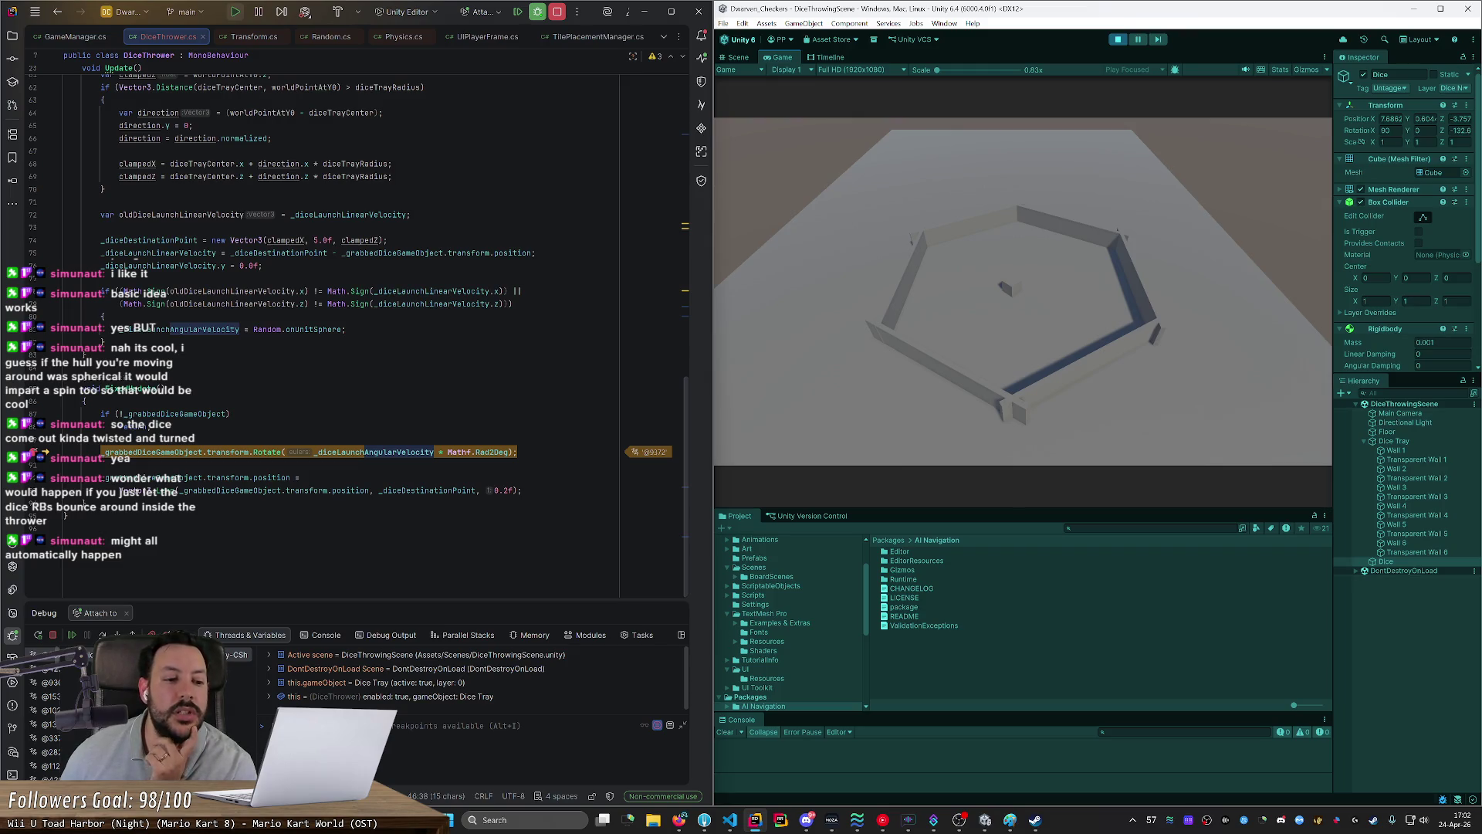
pyautogui.moveTo(266, 452)
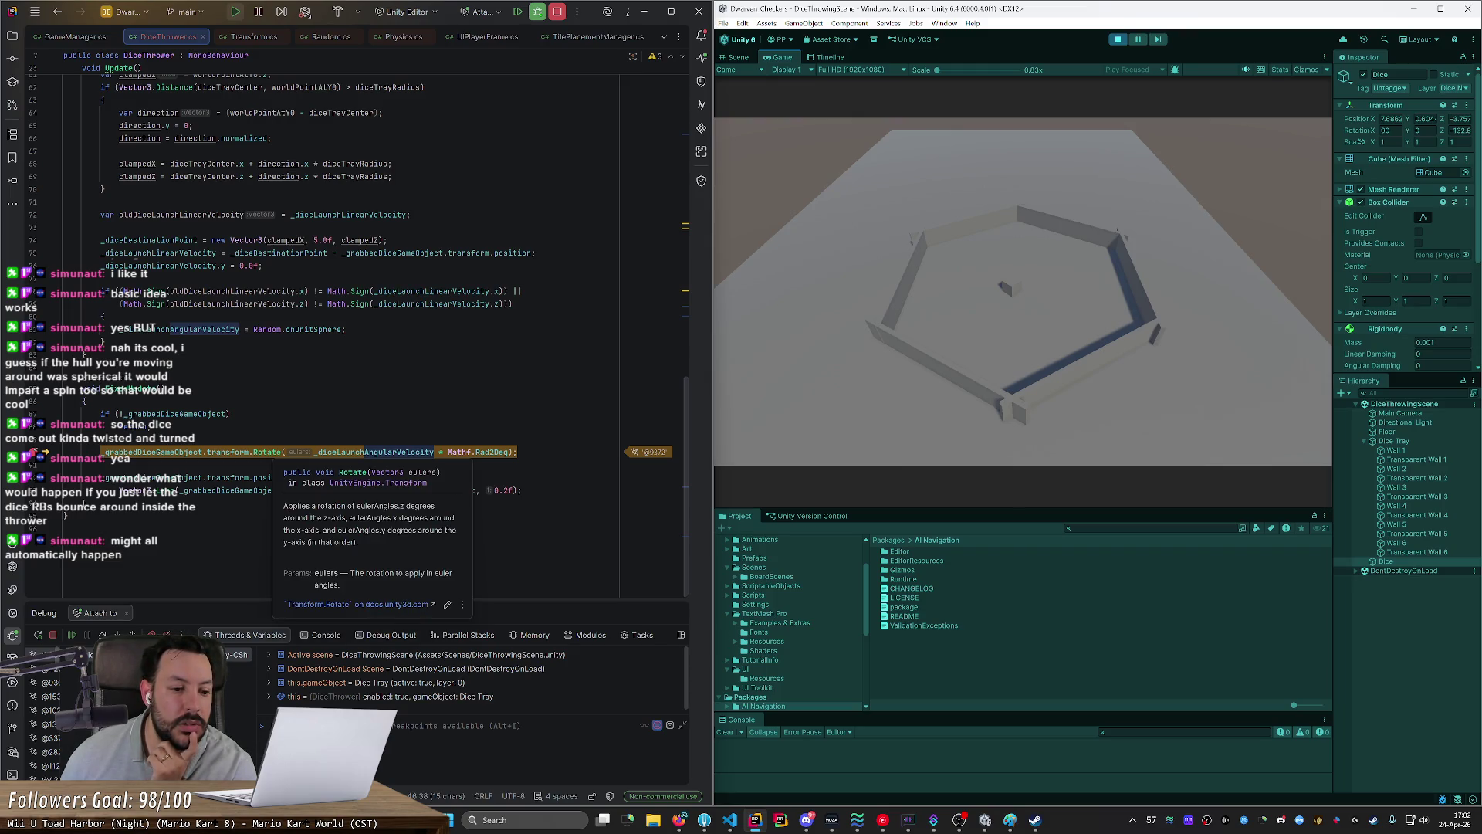
# Step: Add the comment '// radians per second ---> degrees per frame' above the Rotate call
pyautogui.click(100, 451)
pyautogui.press('Return')
pyautogui.write('// radians per second ---> ')
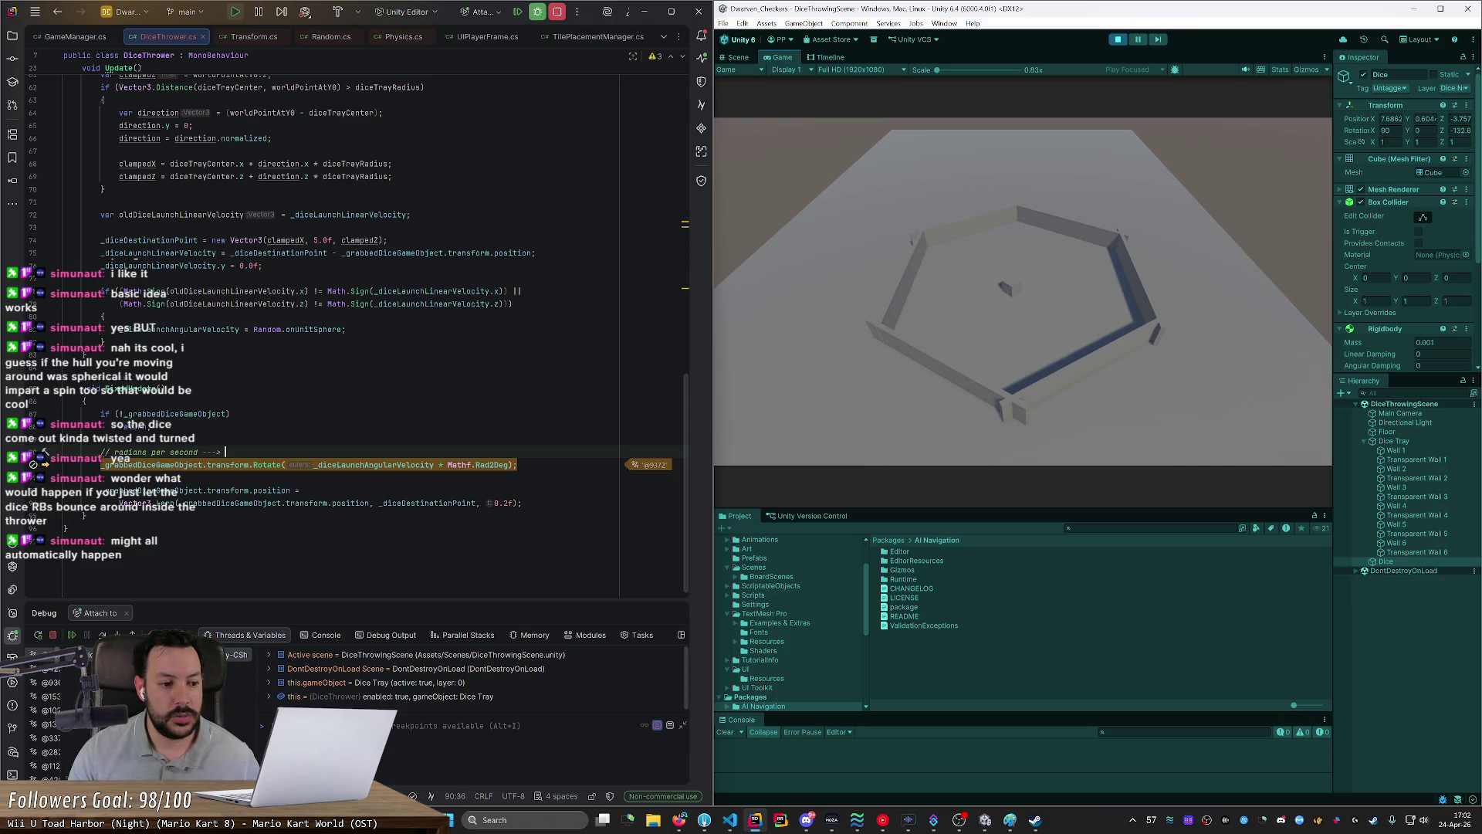
pyautogui.write('degrees per ')
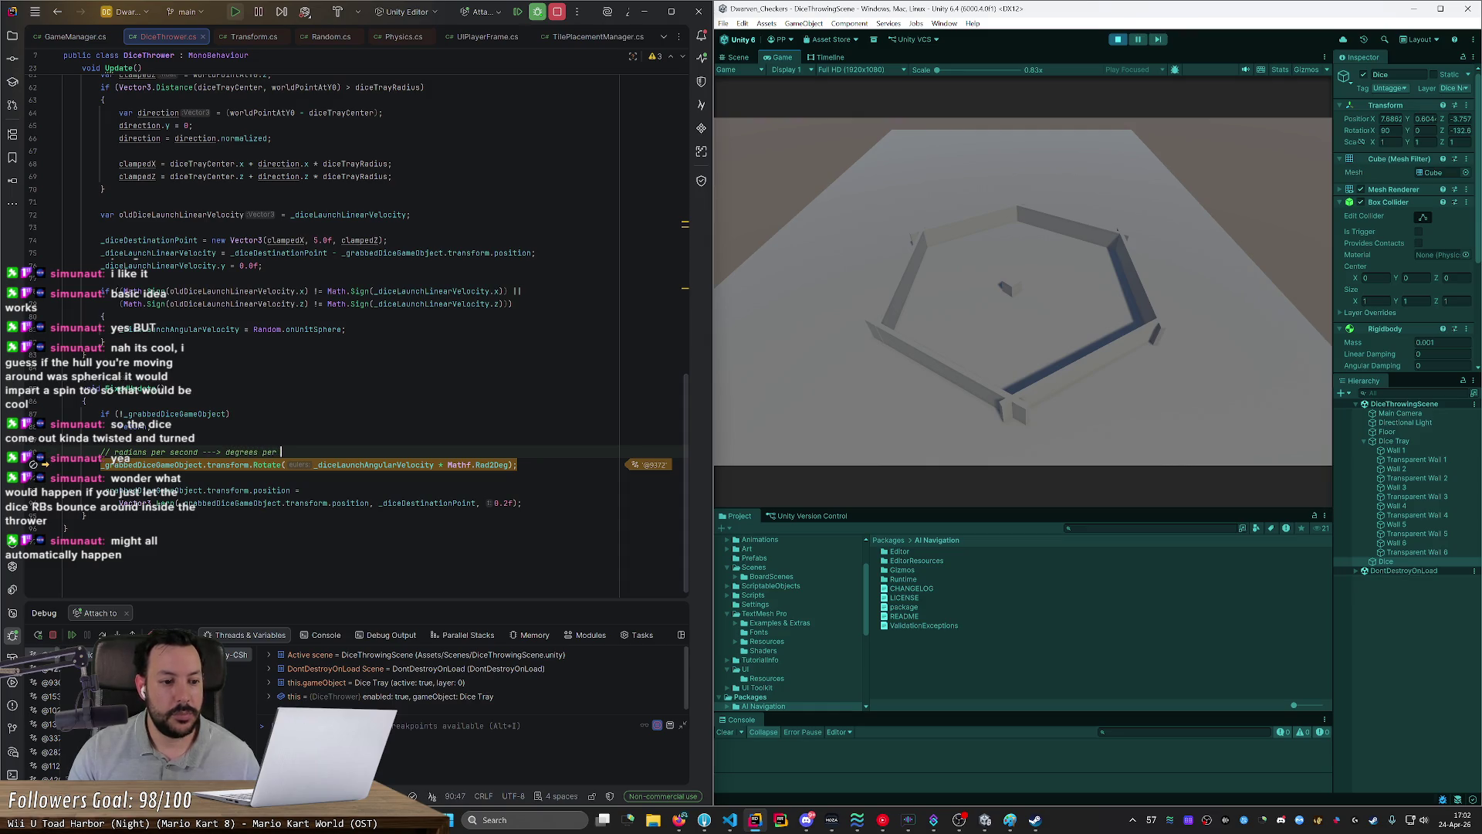
pyautogui.write('frame')
pyautogui.press('Return')
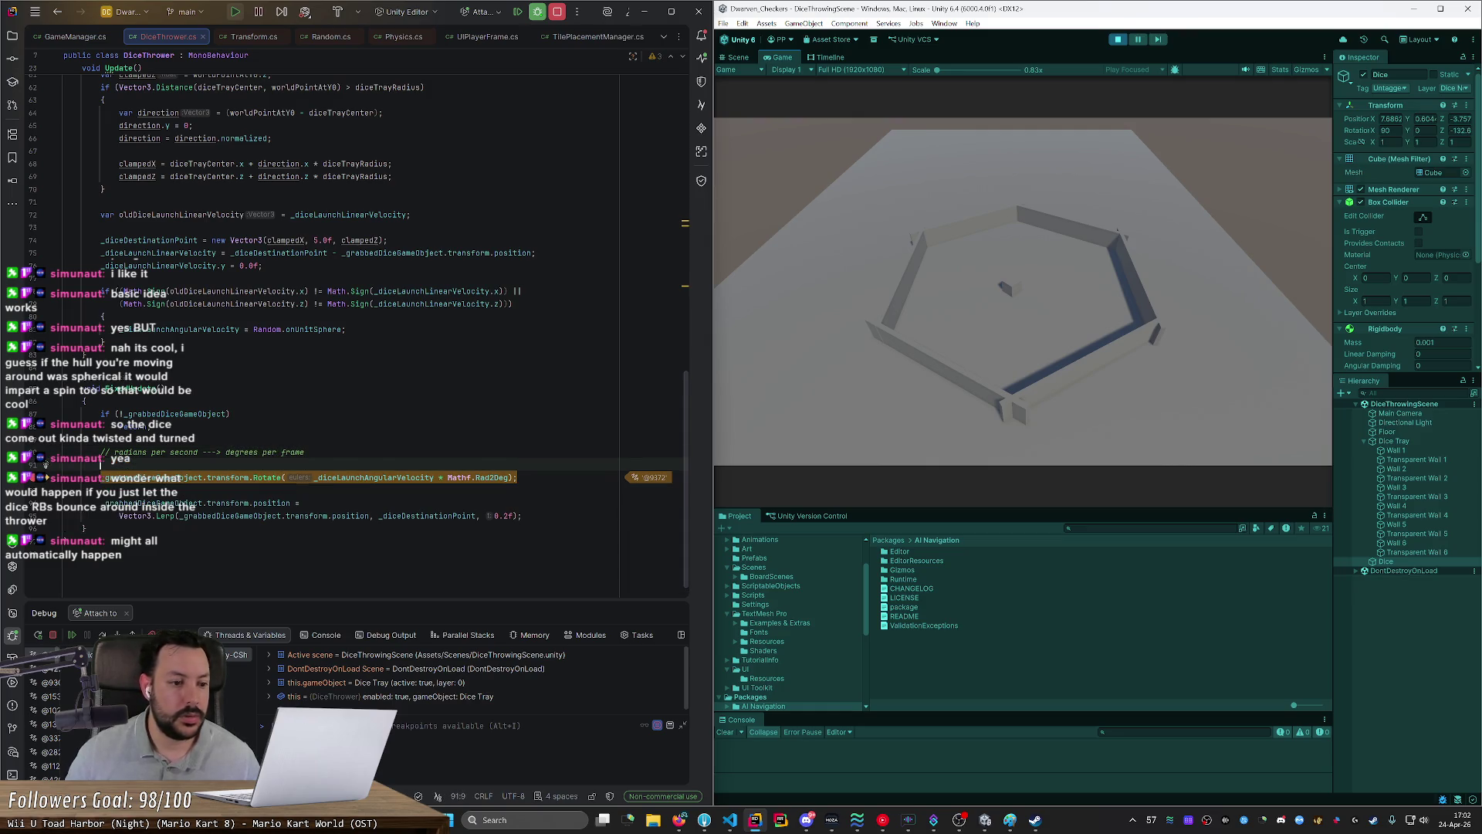
# Step: Inspect _diceLaunchAngularVelocity in the debugger, showing roughly (-0.852, 0.509, -0.120)
pyautogui.scroll(10, 46, 463)
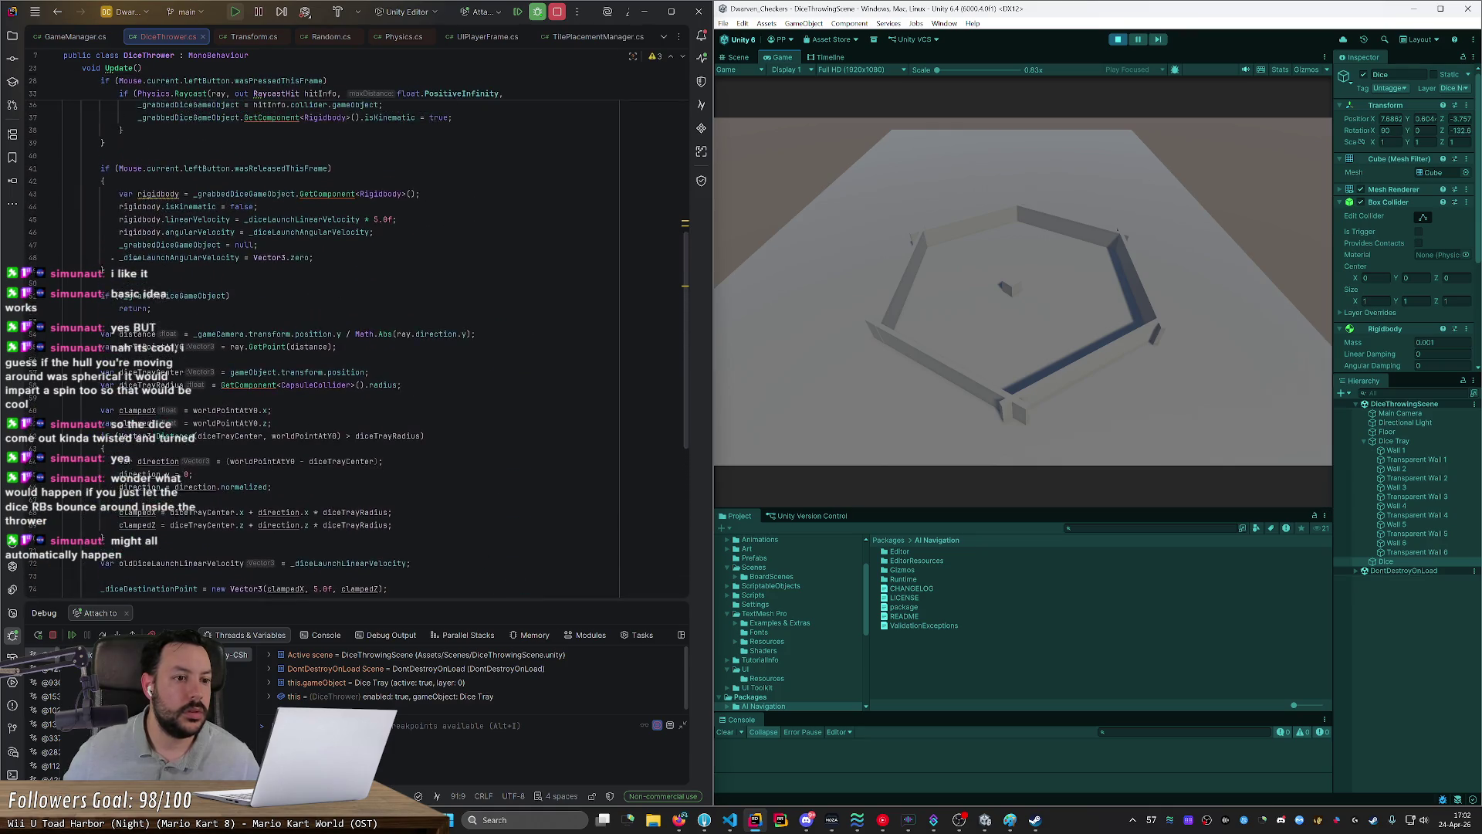
pyautogui.scroll(-7, 46, 531)
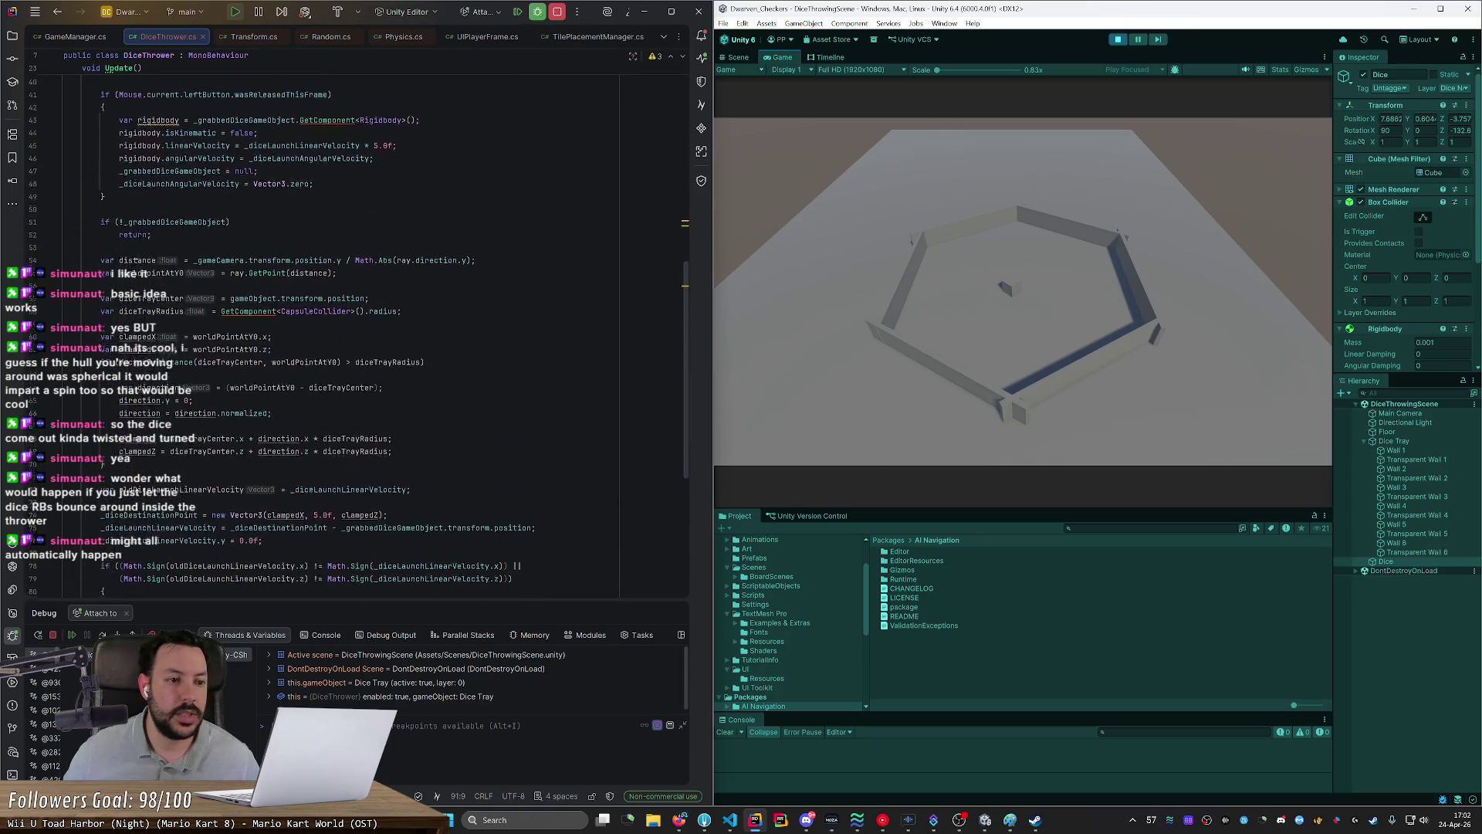
pyautogui.scroll(-2, 45, 531)
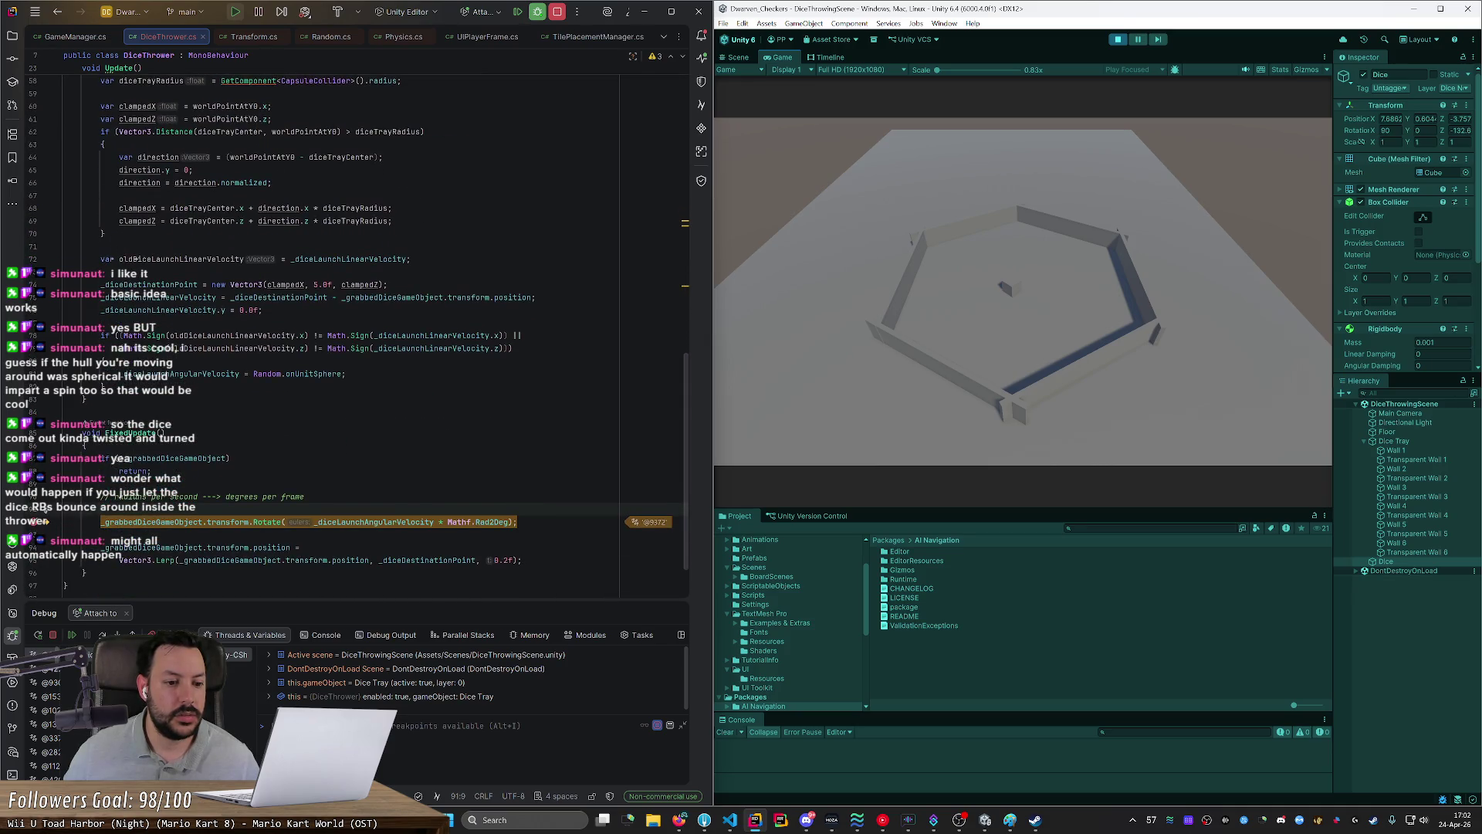
pyautogui.scroll(-2, 46, 522)
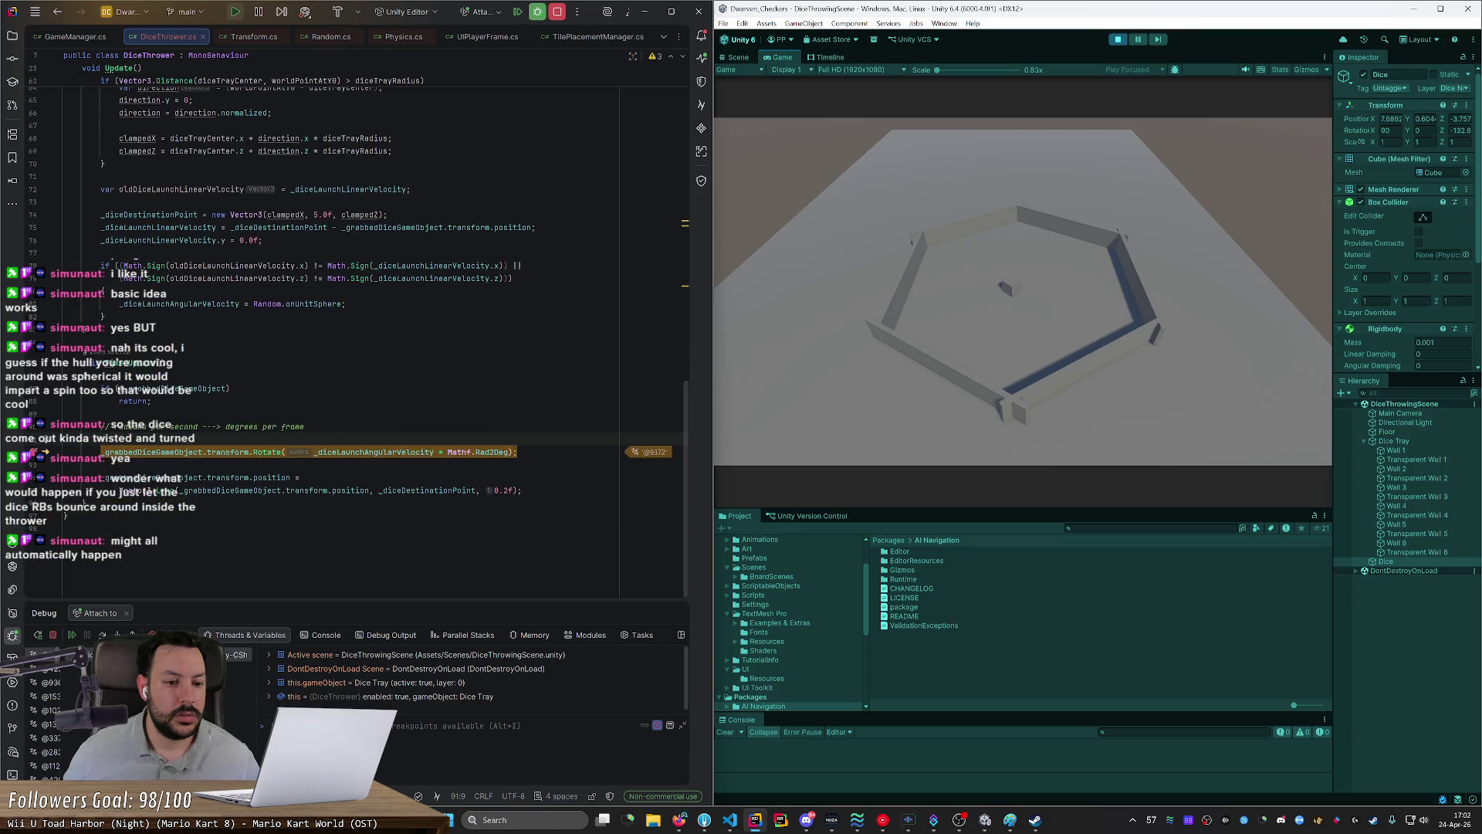
pyautogui.doubleClick(374, 451)
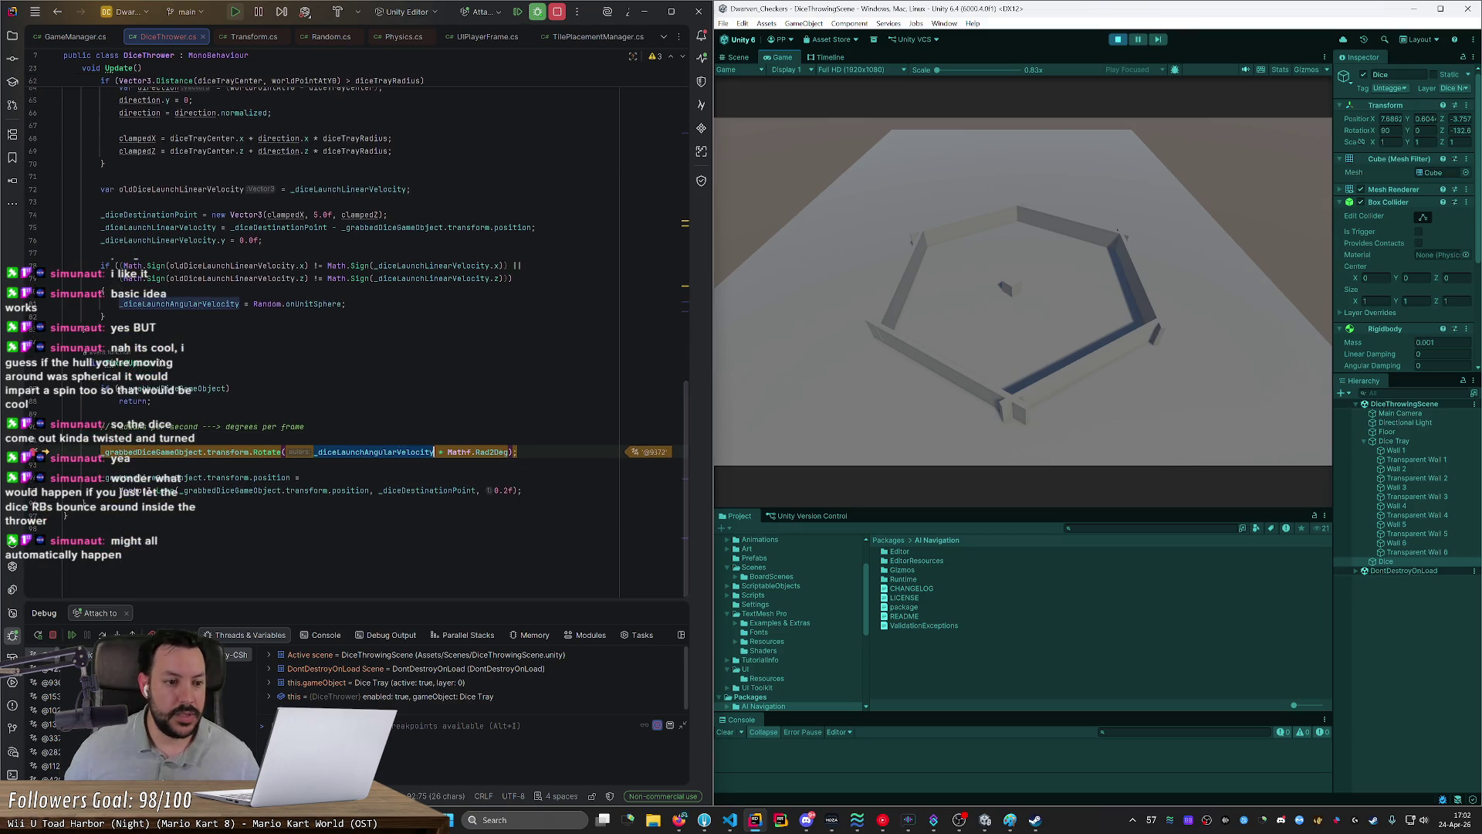
pyautogui.scroll(9, 378, 454)
pyautogui.scroll(-7, 386, 421)
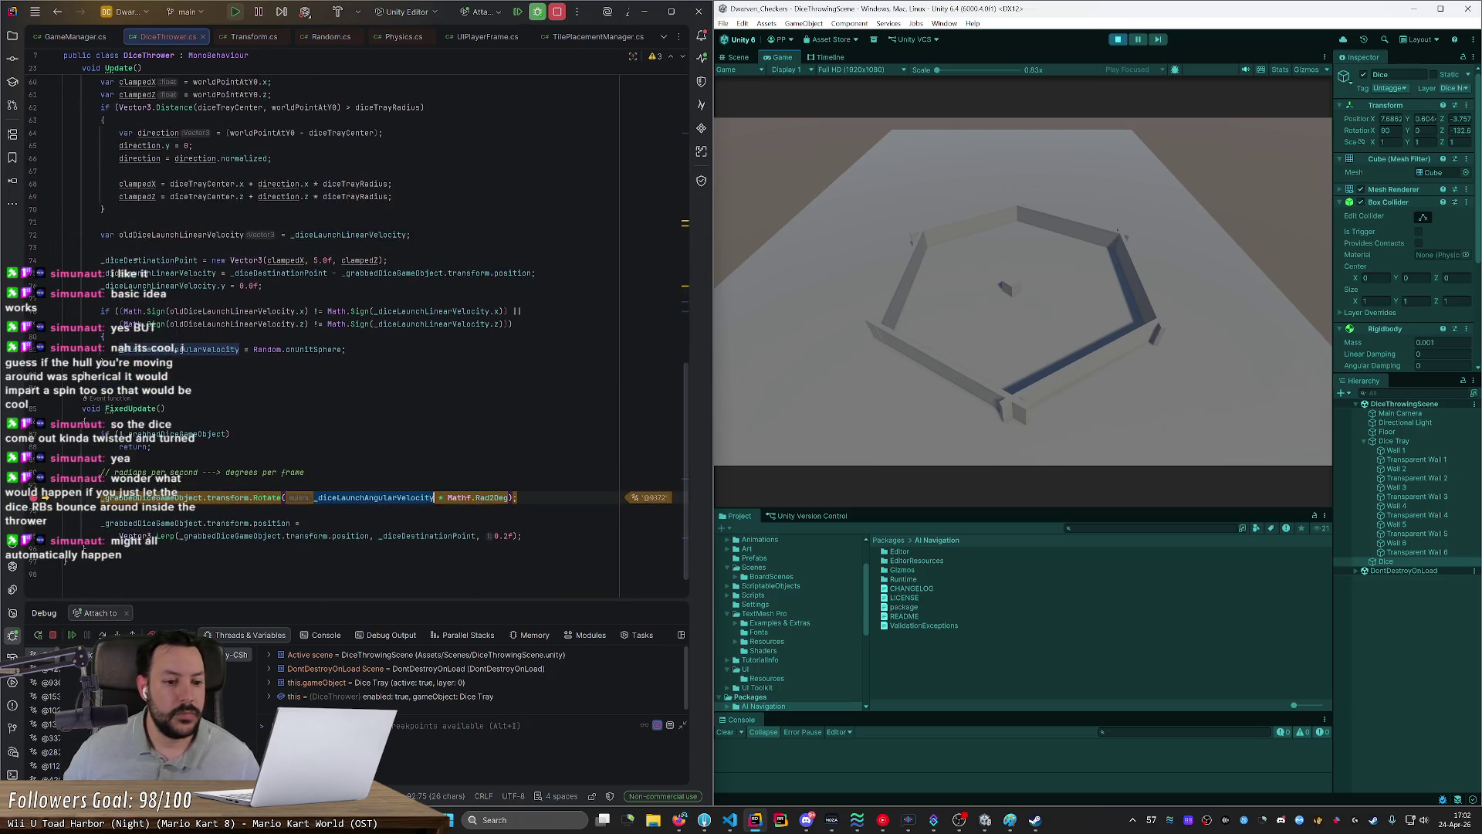
pyautogui.scroll(-1, 357, 454)
pyautogui.moveTo(357, 454)
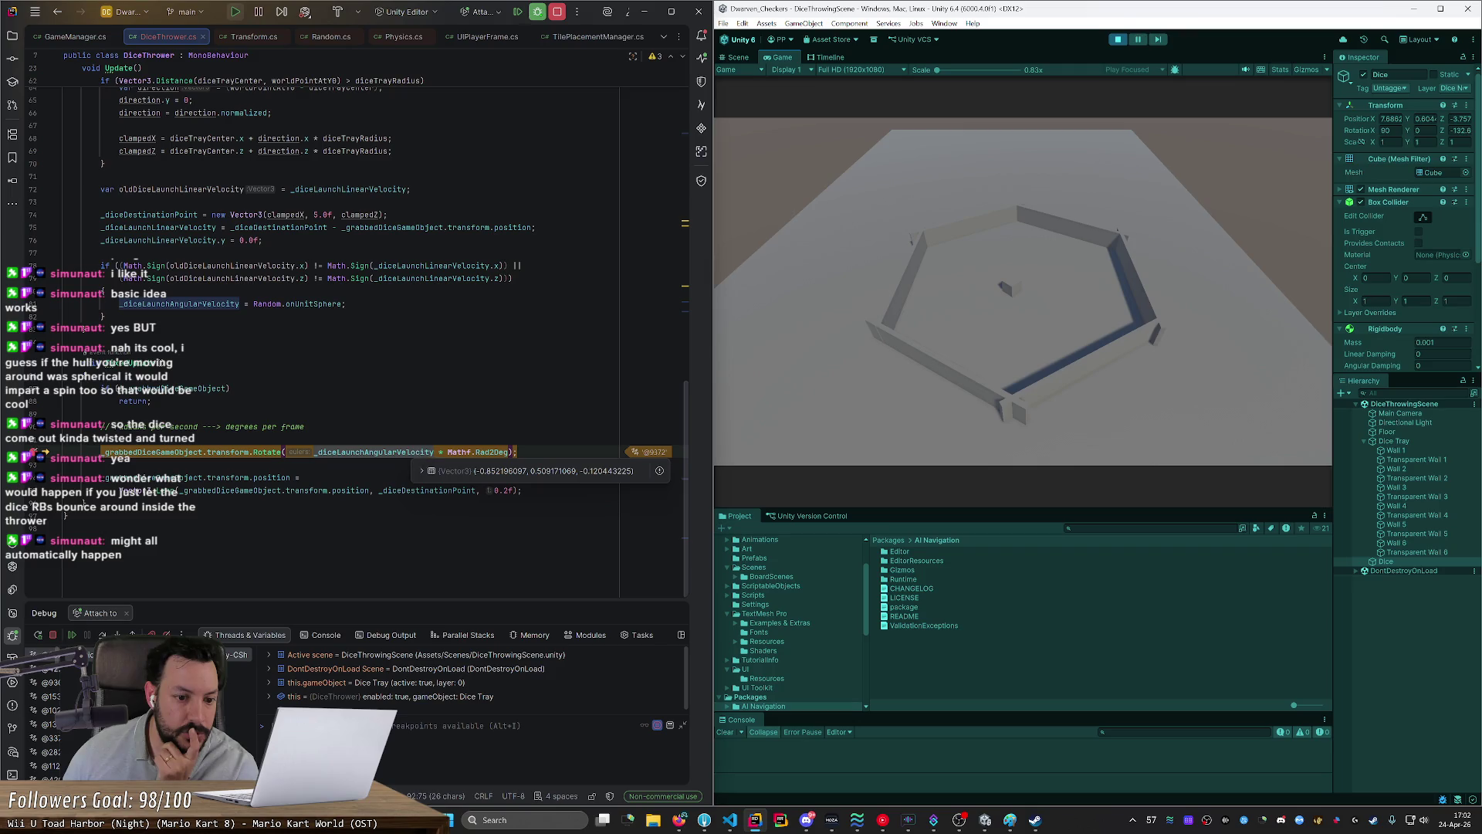
# Step: Append ' * Time.fixedDeltaTime' after Mathf.Rad2Deg, then resume the paused game
pyautogui.moveTo(516, 451); pyautogui.dragTo(313, 452)
pyautogui.click(488, 453)
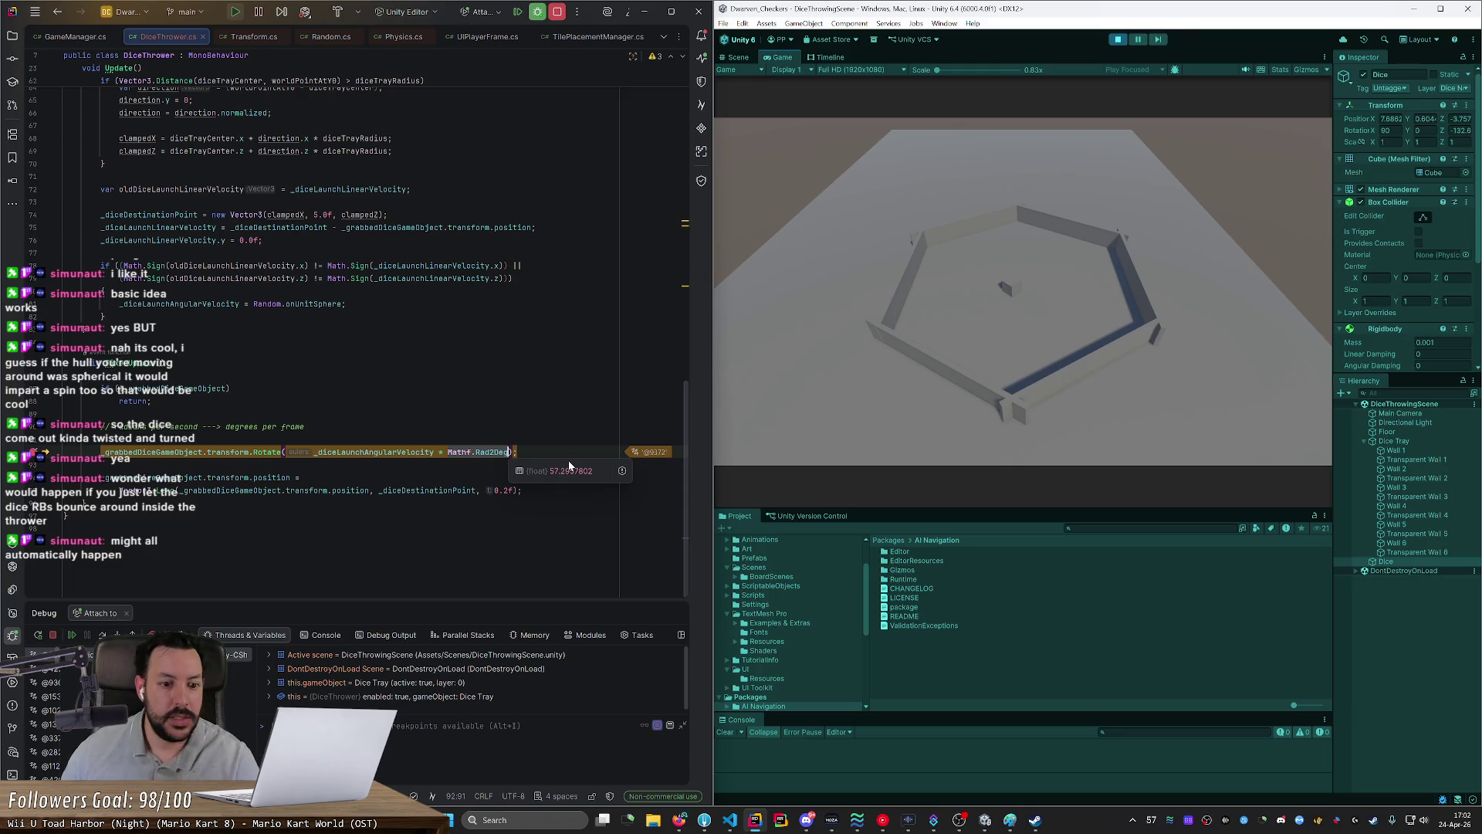
pyautogui.write('* Time')
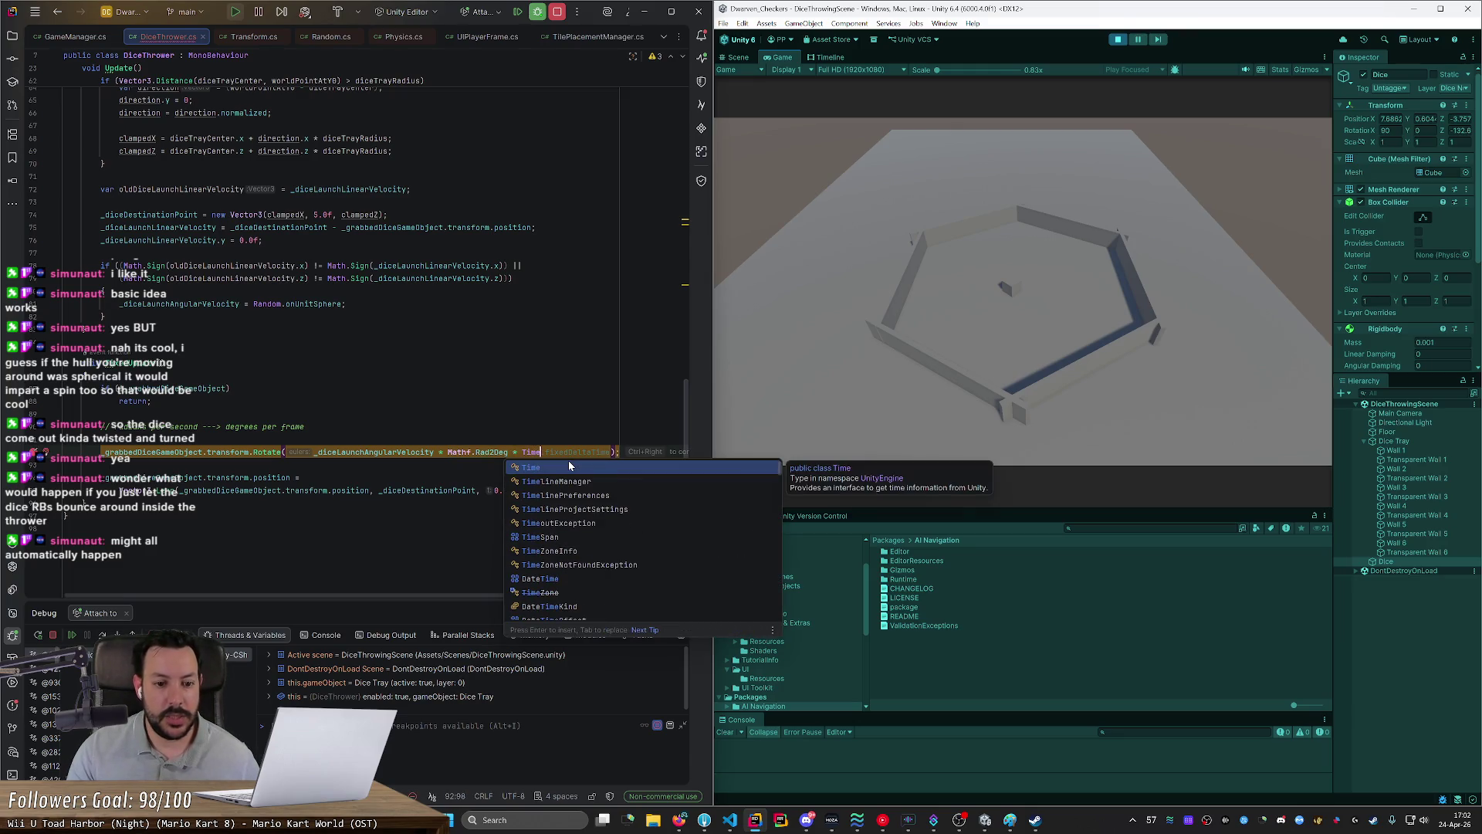
pyautogui.press('Tab')
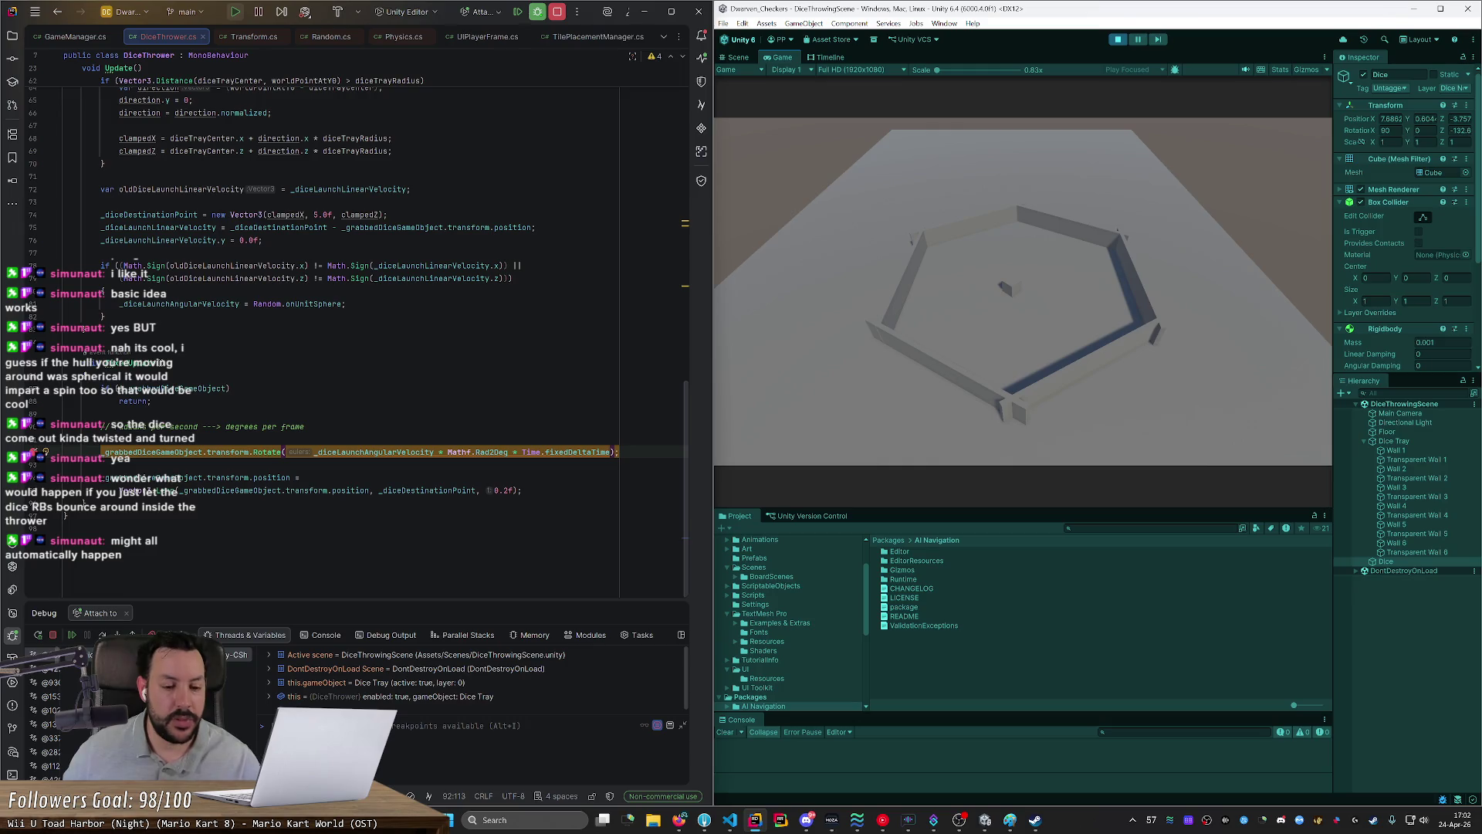
pyautogui.moveTo(582, 451)
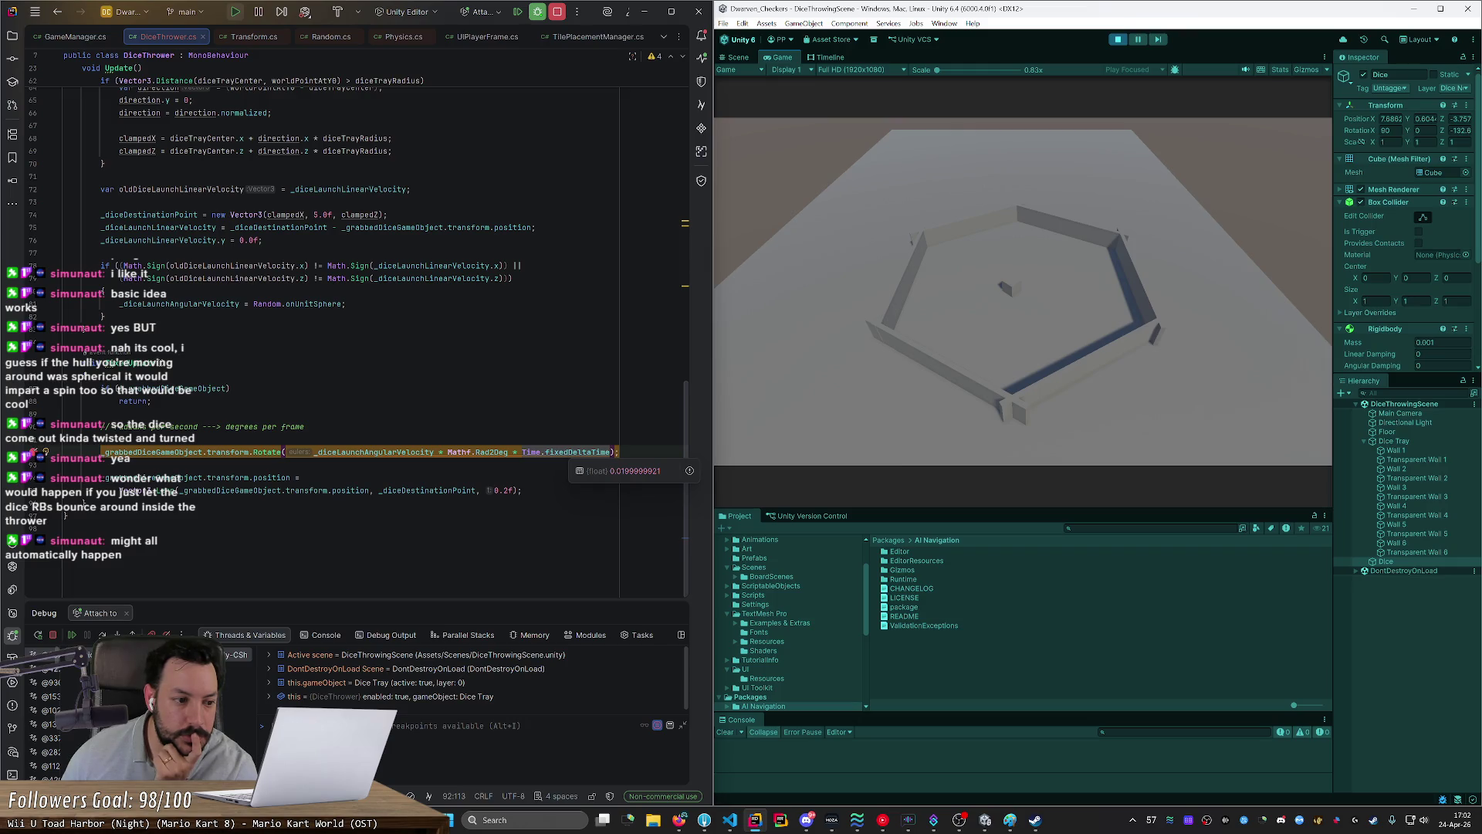
pyautogui.click(72, 635)
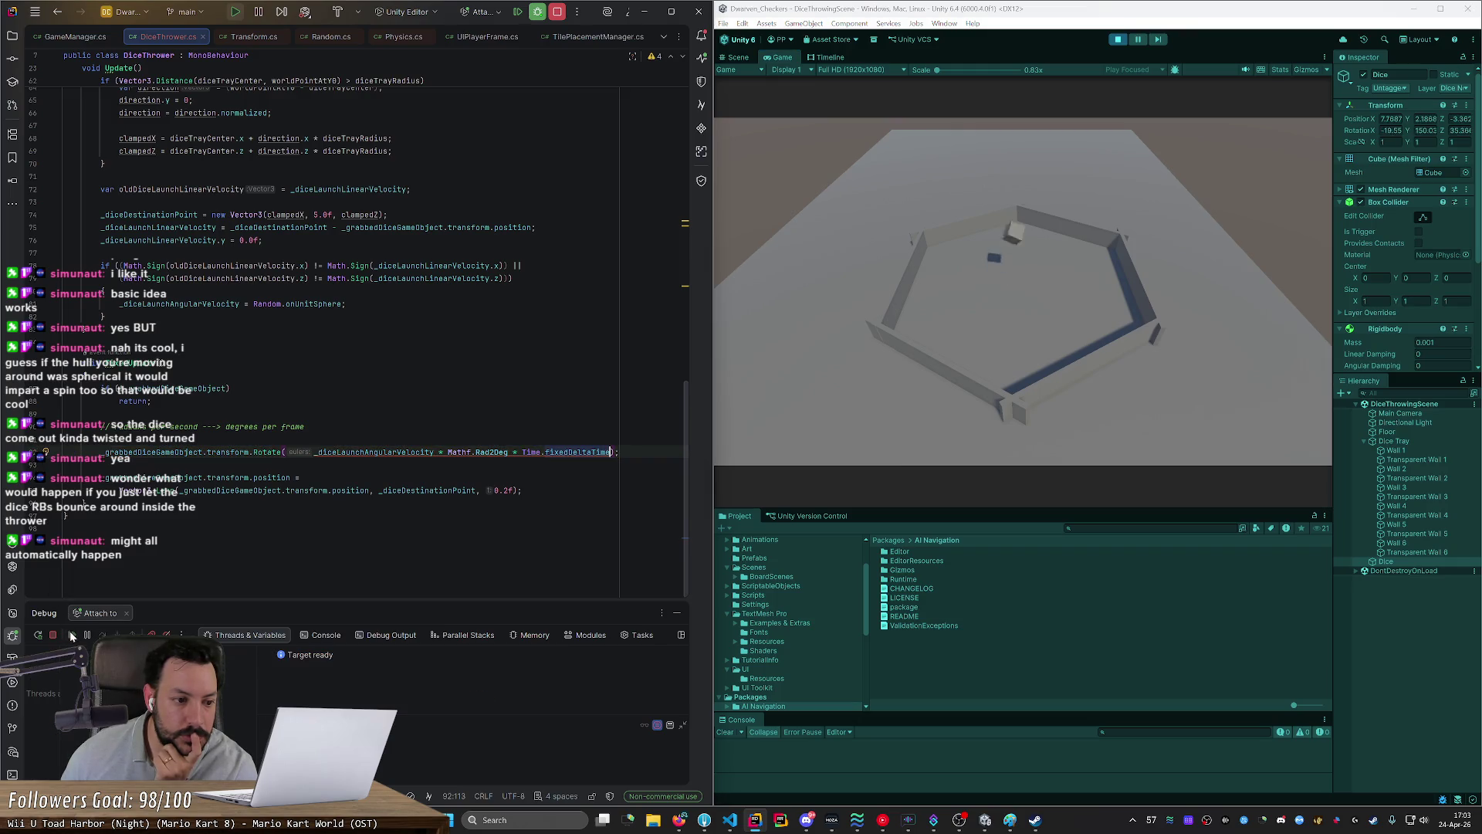
# Step: Watch the released die tumble past the tray walls and land outside the tray
pyautogui.click(1117, 44)
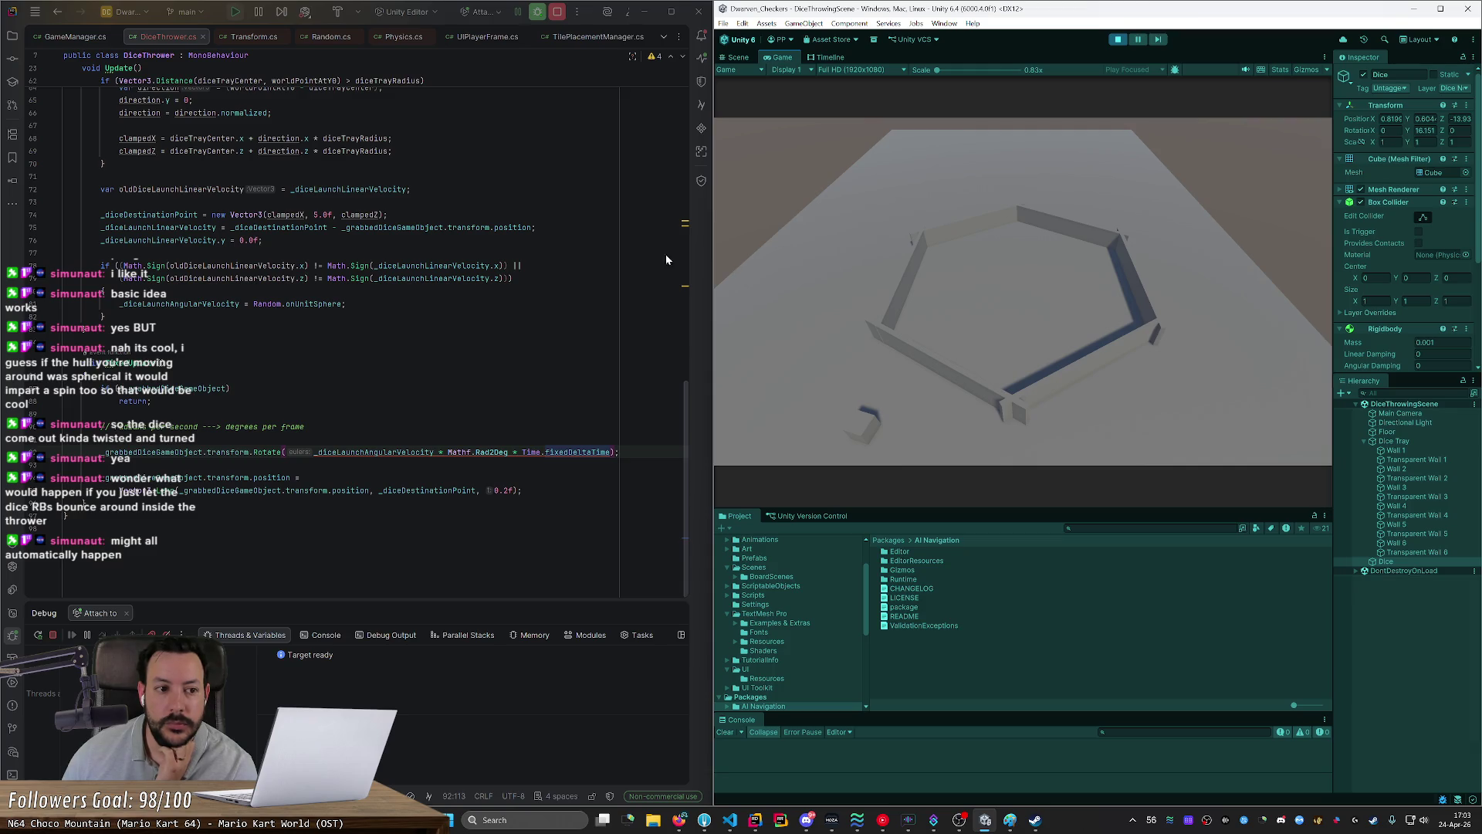
pyautogui.scroll(5, 355, 340)
pyautogui.scroll(8, 355, 340)
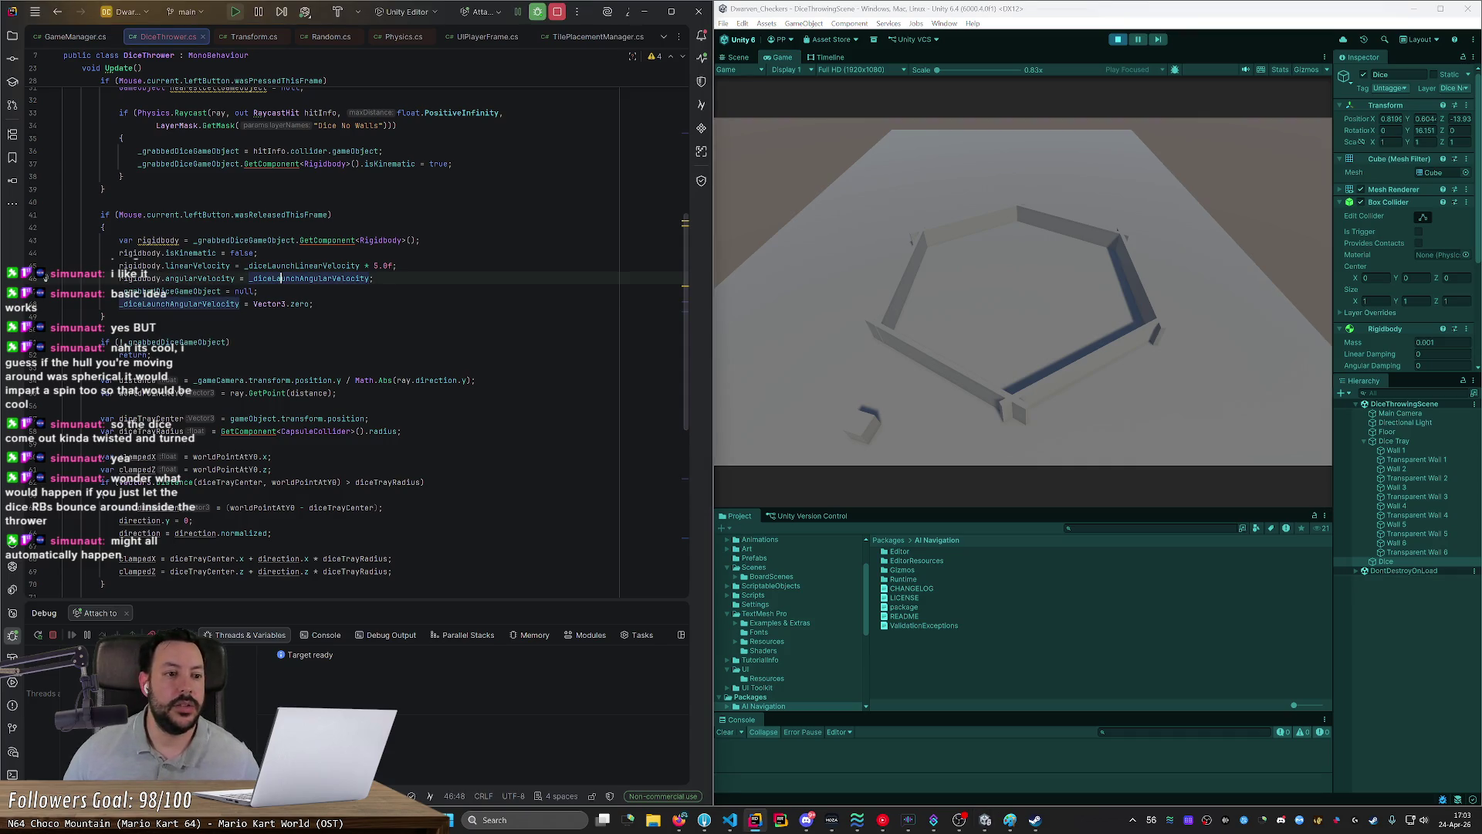
# Step: Read Rigidbody.angularVelocity's definition, return to DiceThrower.cs, and stop Unity's Play mode
pyautogui.keyDown('ctrl'); pyautogui.click(189, 278); pyautogui.keyUp('ctrl')
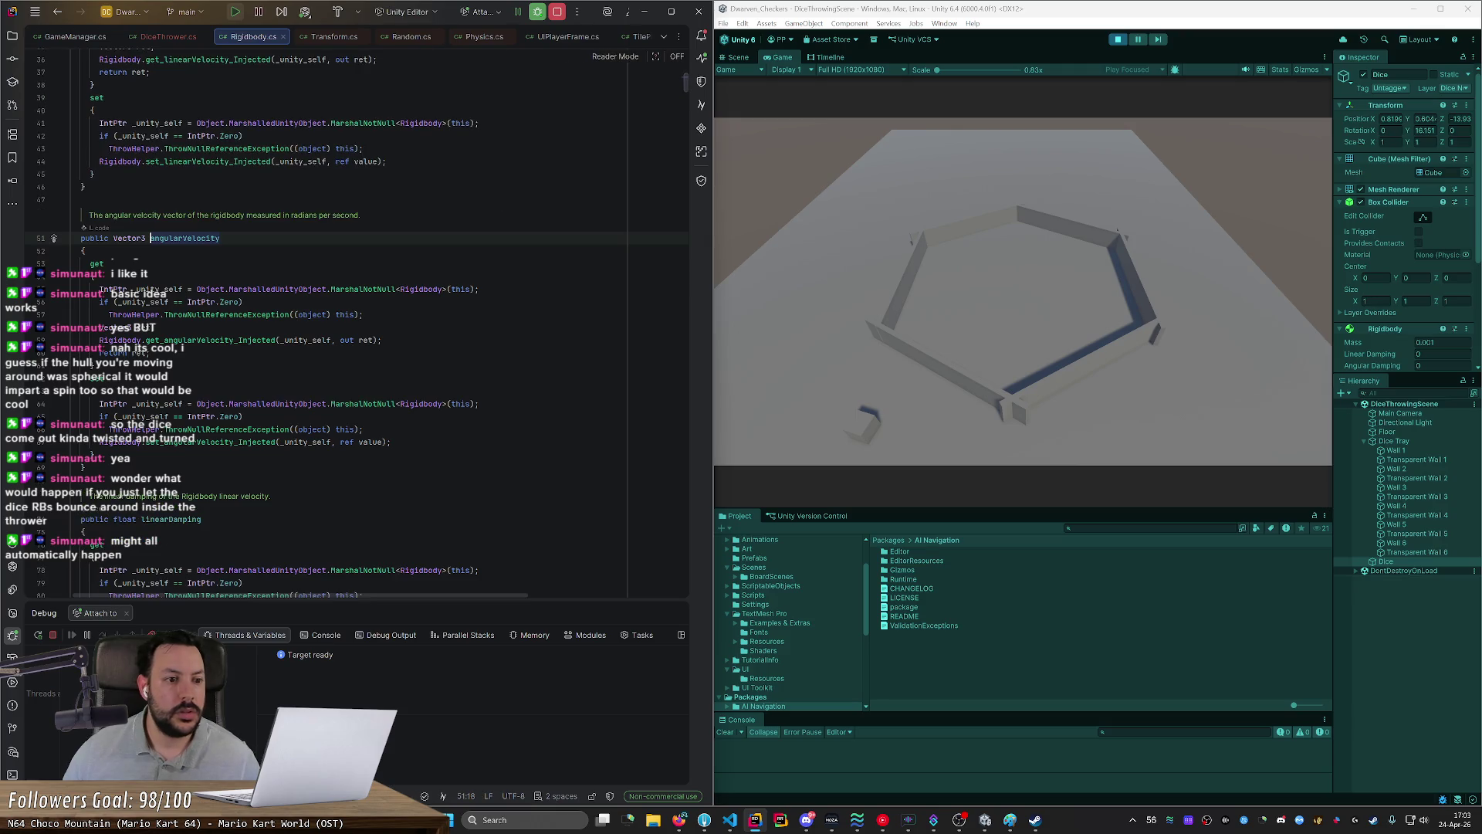
pyautogui.scroll(-5, 355, 324)
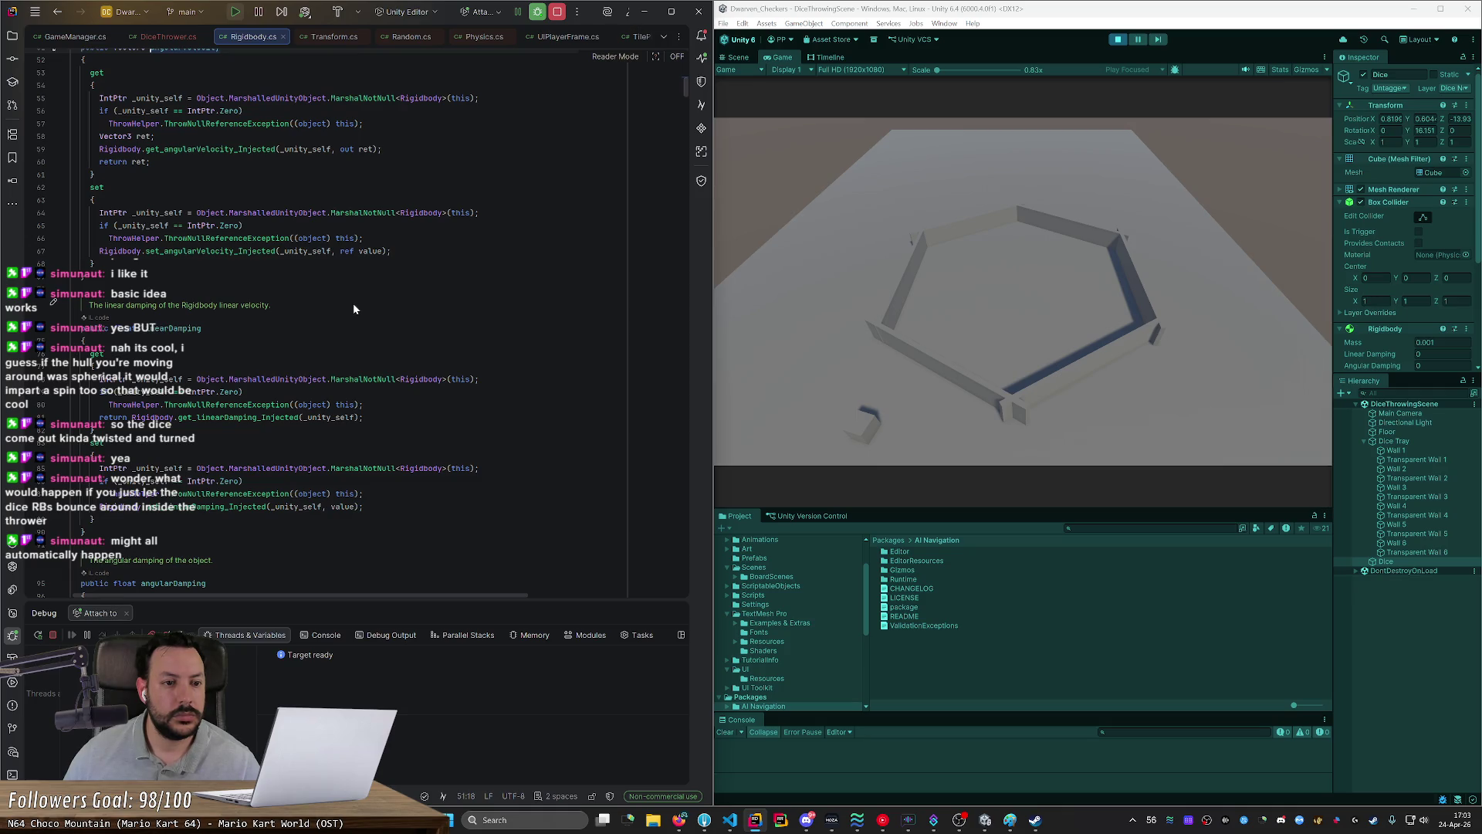
pyautogui.hotkey('ctrl', '-')
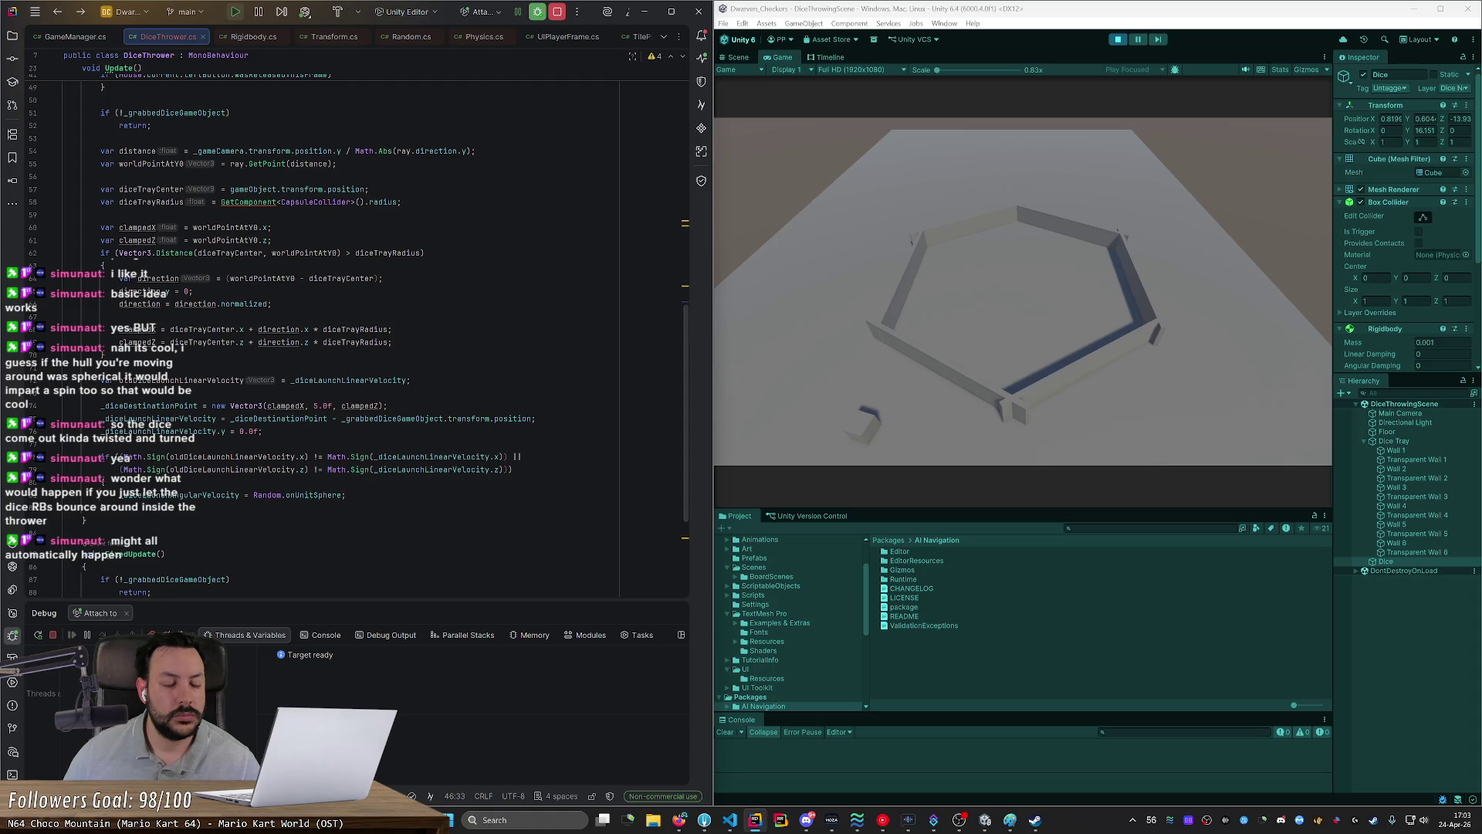
pyautogui.hotkey('ctrl', 'p')
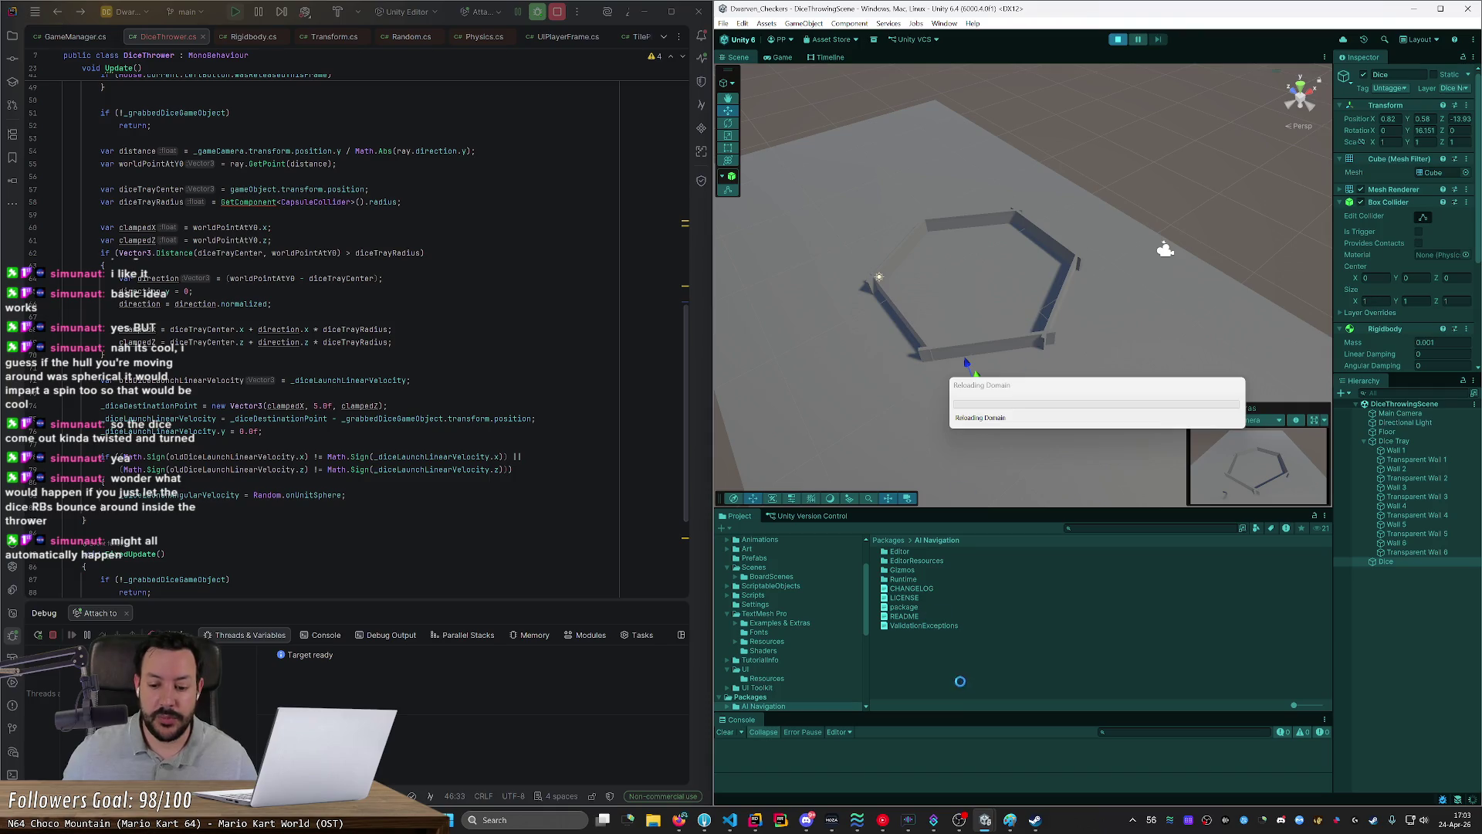
# Step: Play the scene, fling the die across the tray to test its spin, then stop playing
pyautogui.click(961, 819)
pyautogui.click(961, 819)
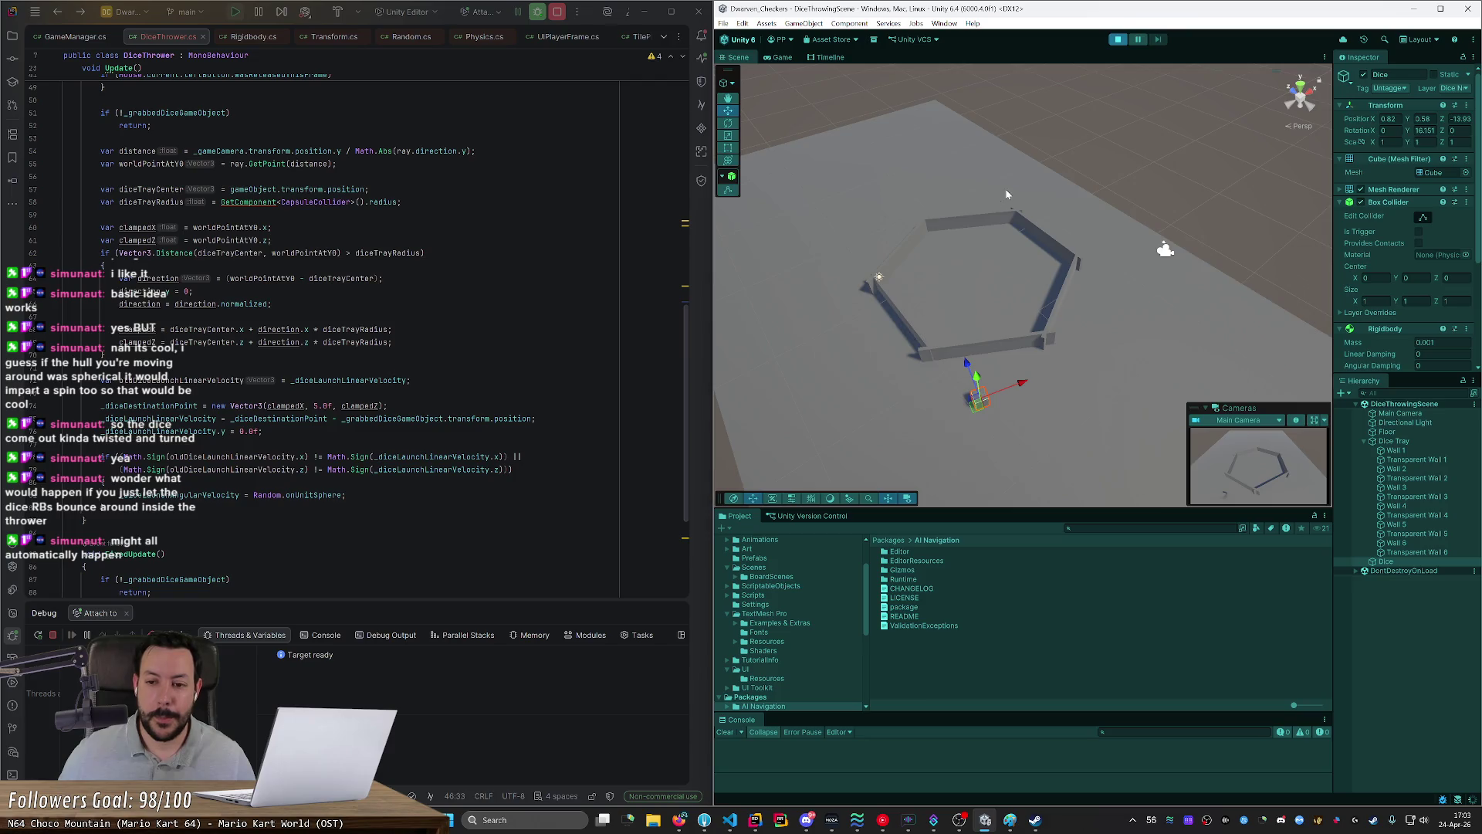
pyautogui.moveTo(867, 420)
pyautogui.mouseDown()
pyautogui.moveTo(994, 208)
pyautogui.moveTo(1042, 331)
pyautogui.moveTo(1042, 313)
pyautogui.moveTo(956, 285)
pyautogui.mouseUp()
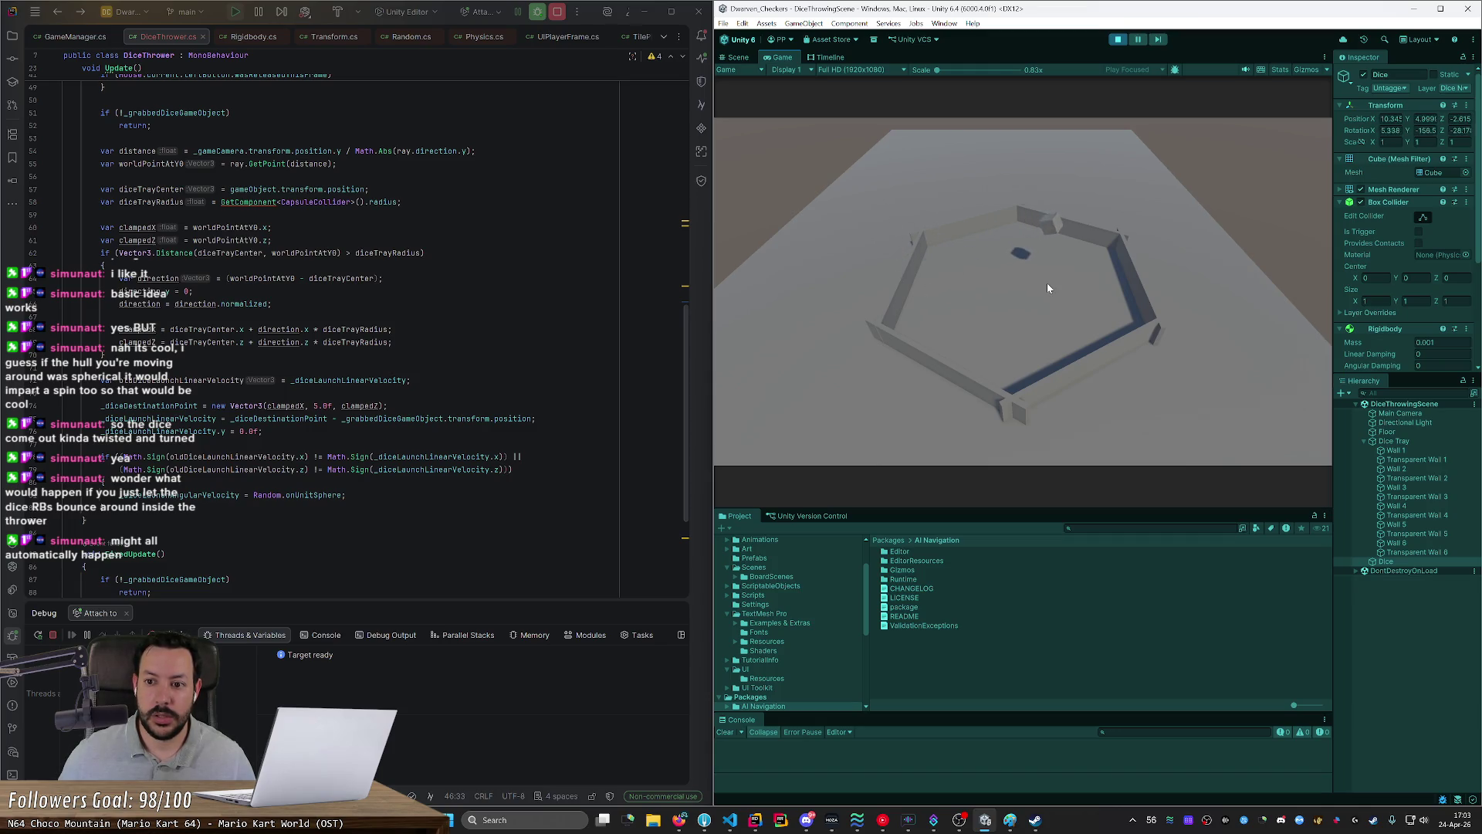
pyautogui.moveTo(1047, 282)
pyautogui.mouseDown()
pyautogui.moveTo(1096, 263)
pyautogui.moveTo(1013, 294)
pyautogui.moveTo(873, 282)
pyautogui.mouseUp()
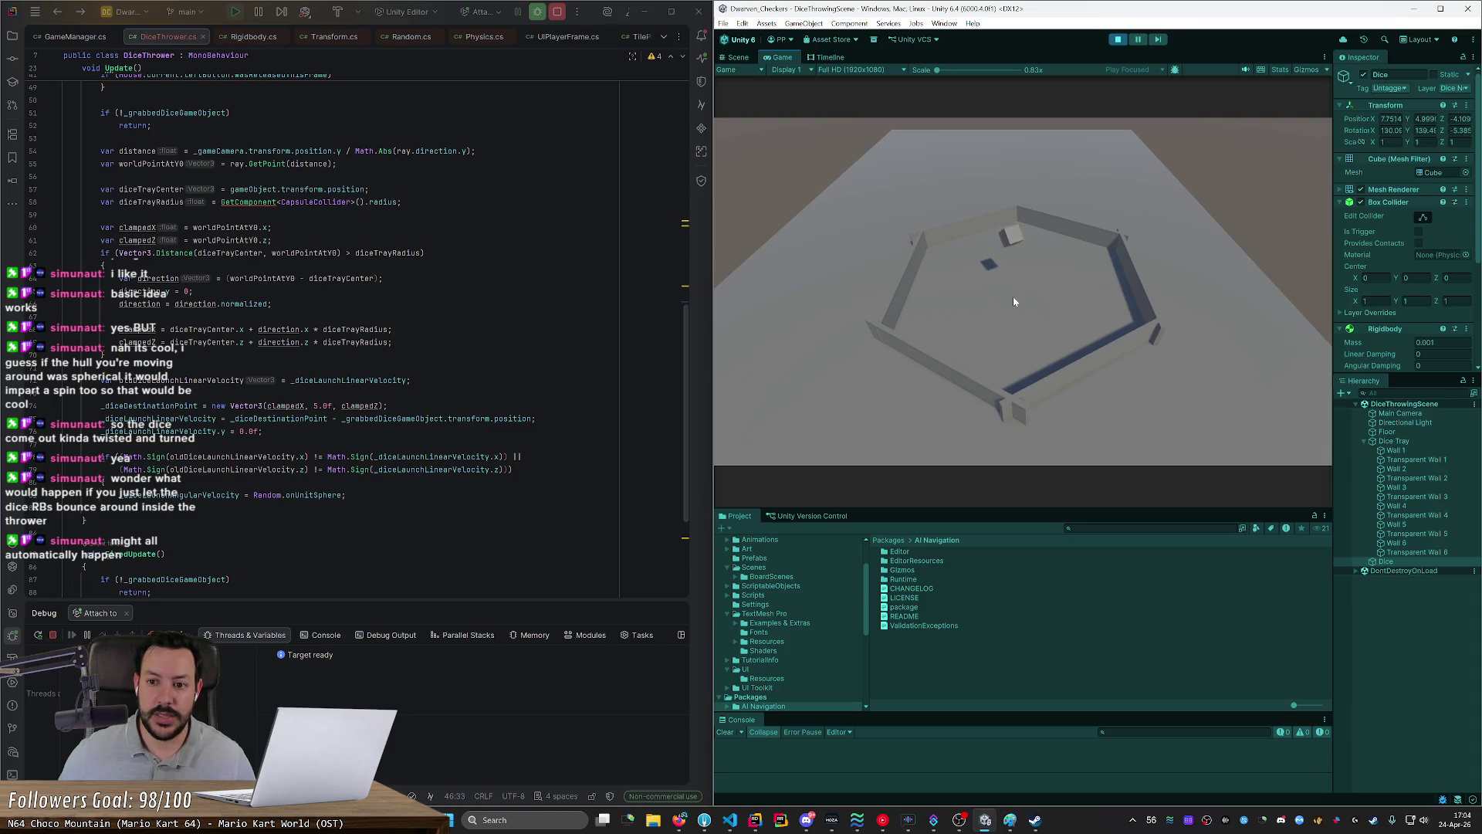
pyautogui.click(1117, 39)
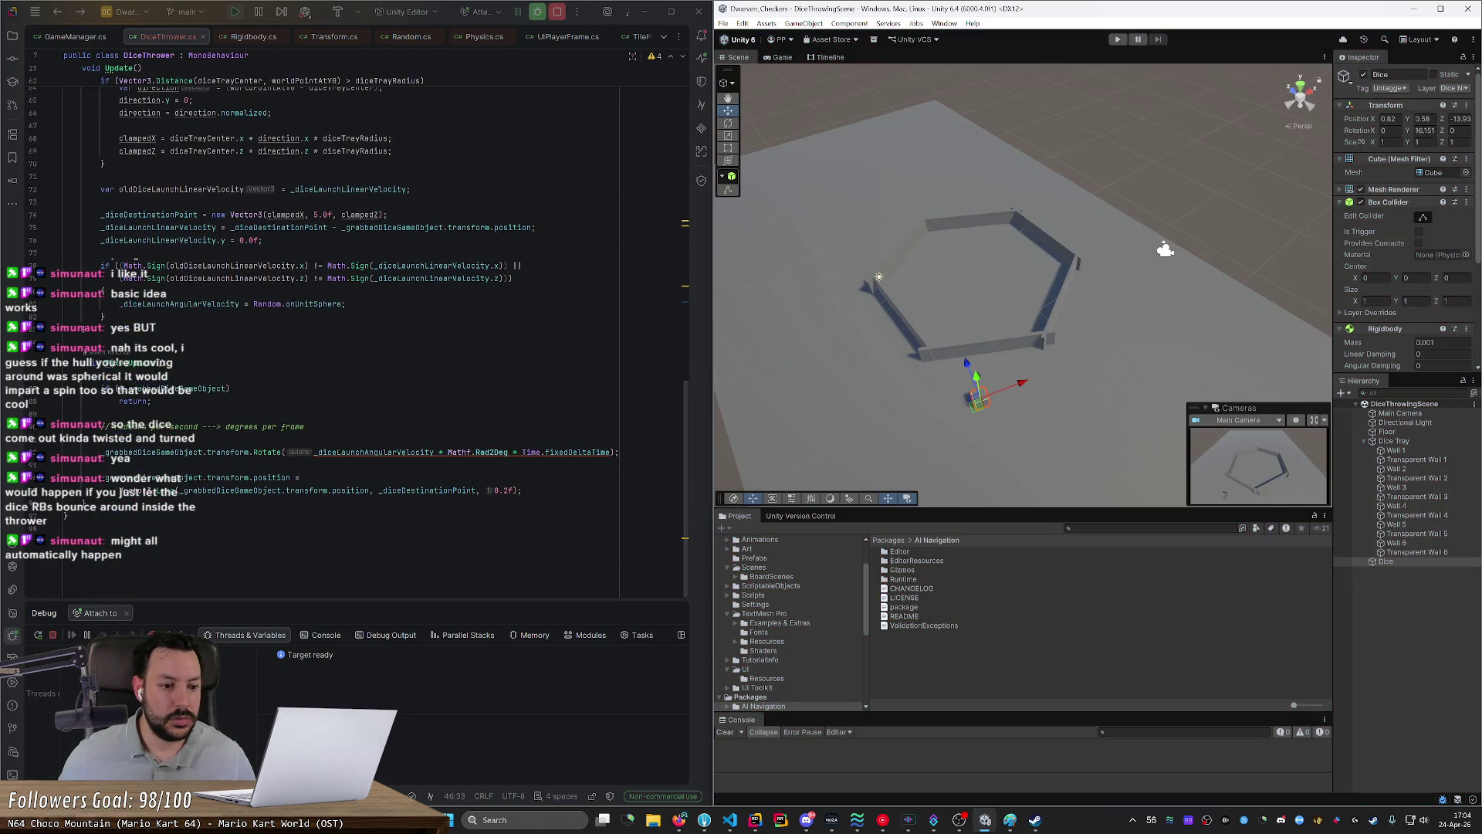
# Step: Start a new line above the Rotate call with _grabbedDiceGameObject.transform.rot
pyautogui.doubleClick(374, 451)
pyautogui.keyDown('shift'); pyautogui.click(611, 452); pyautogui.keyUp('shift')
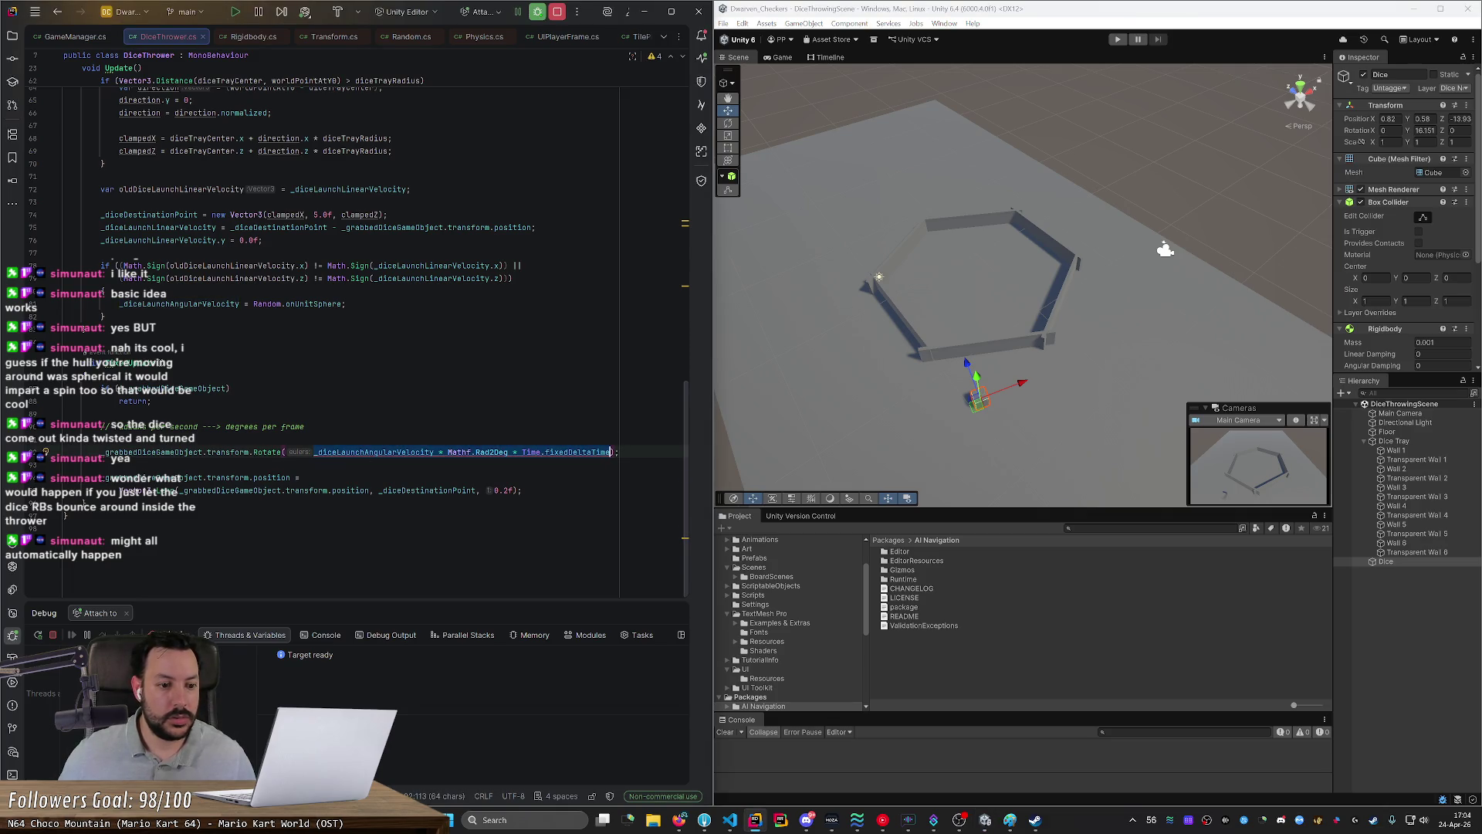
pyautogui.click(62, 438)
pyautogui.moveTo(266, 451)
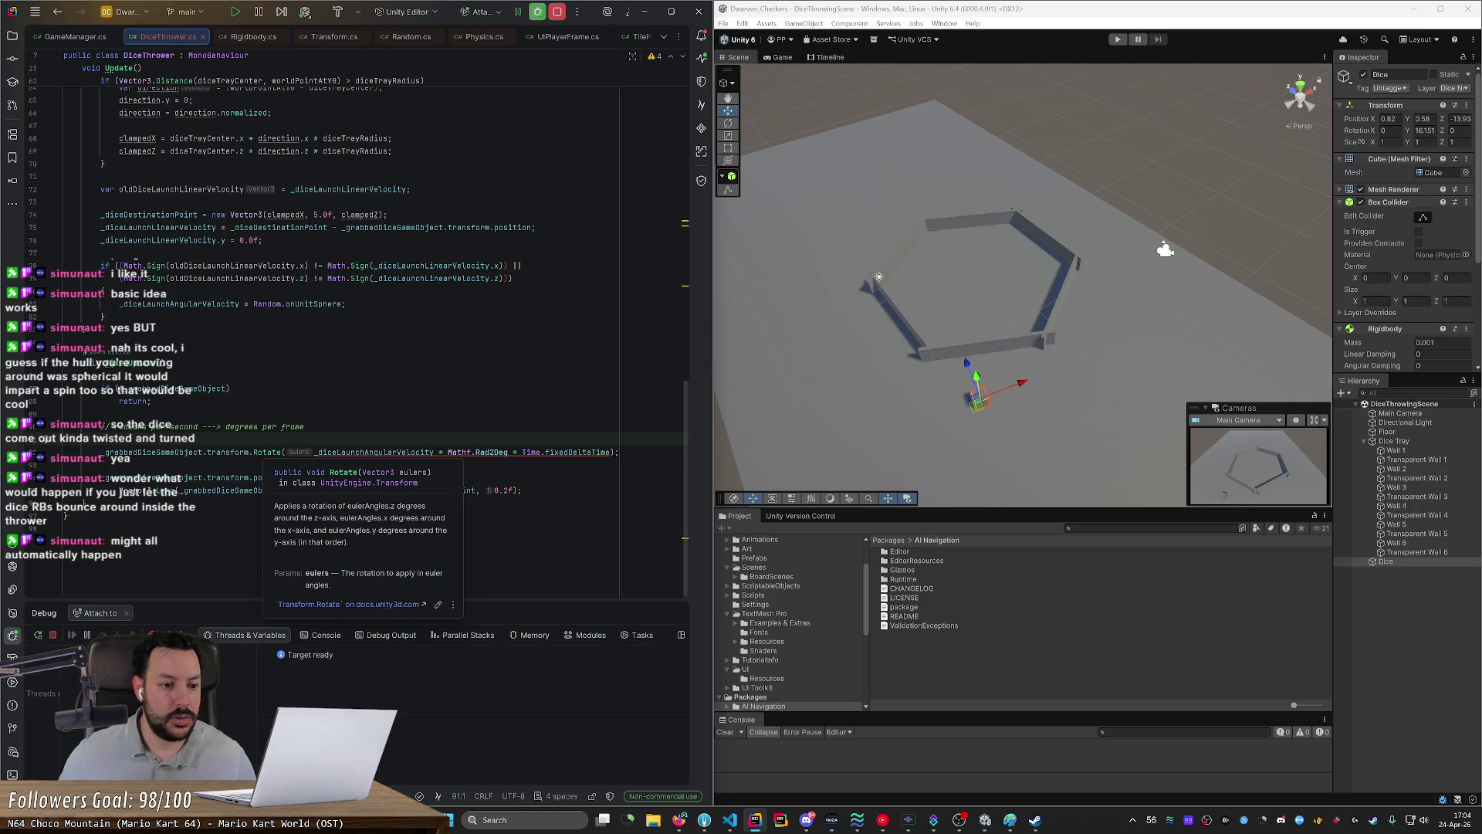
pyautogui.write('_grabbedDiceGameObject.transform.Rotate')
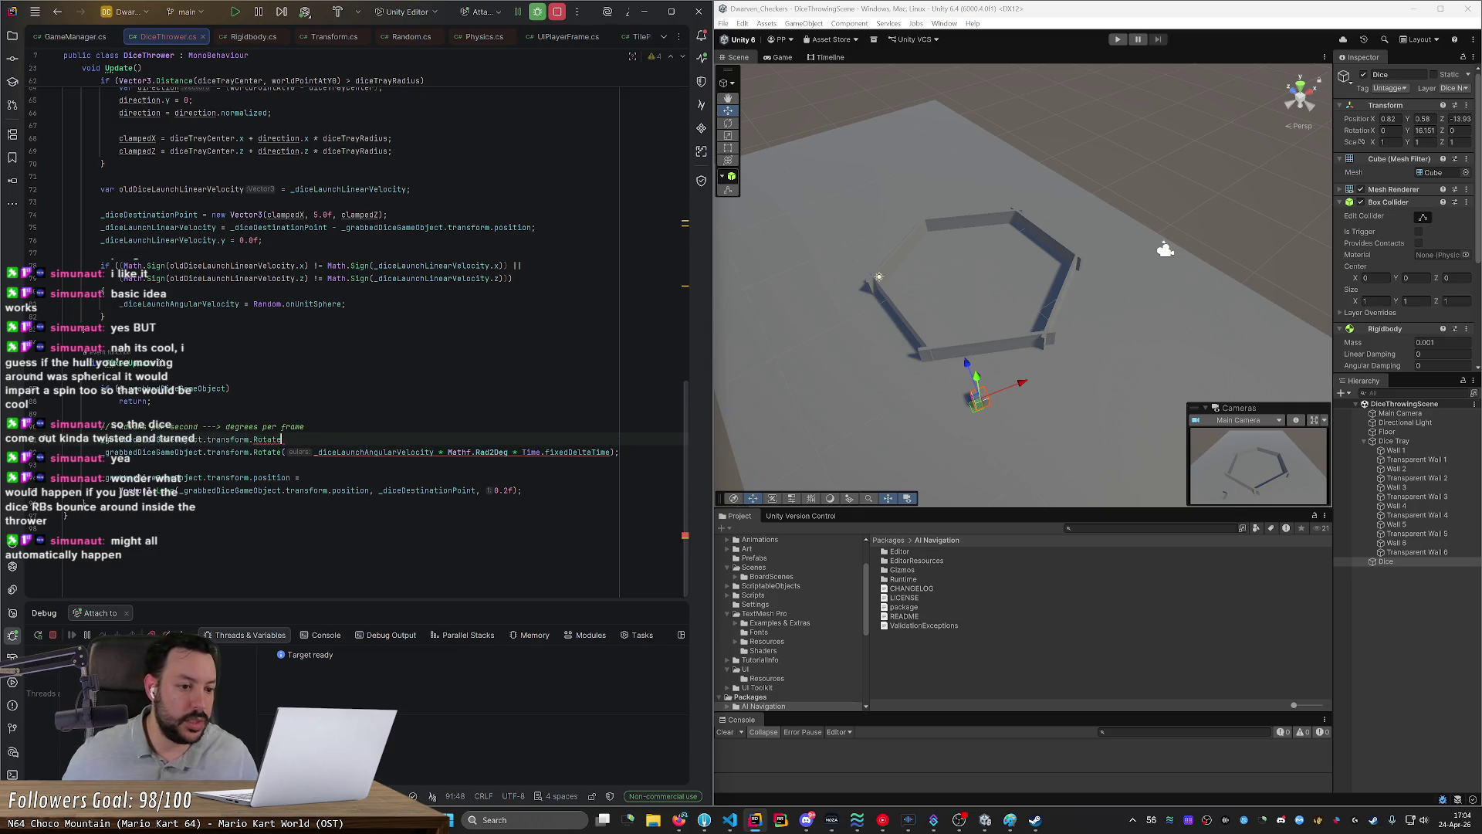
pyautogui.press('BackSpace')
pyautogui.press('BackSpace')
pyautogui.press('BackSpace')
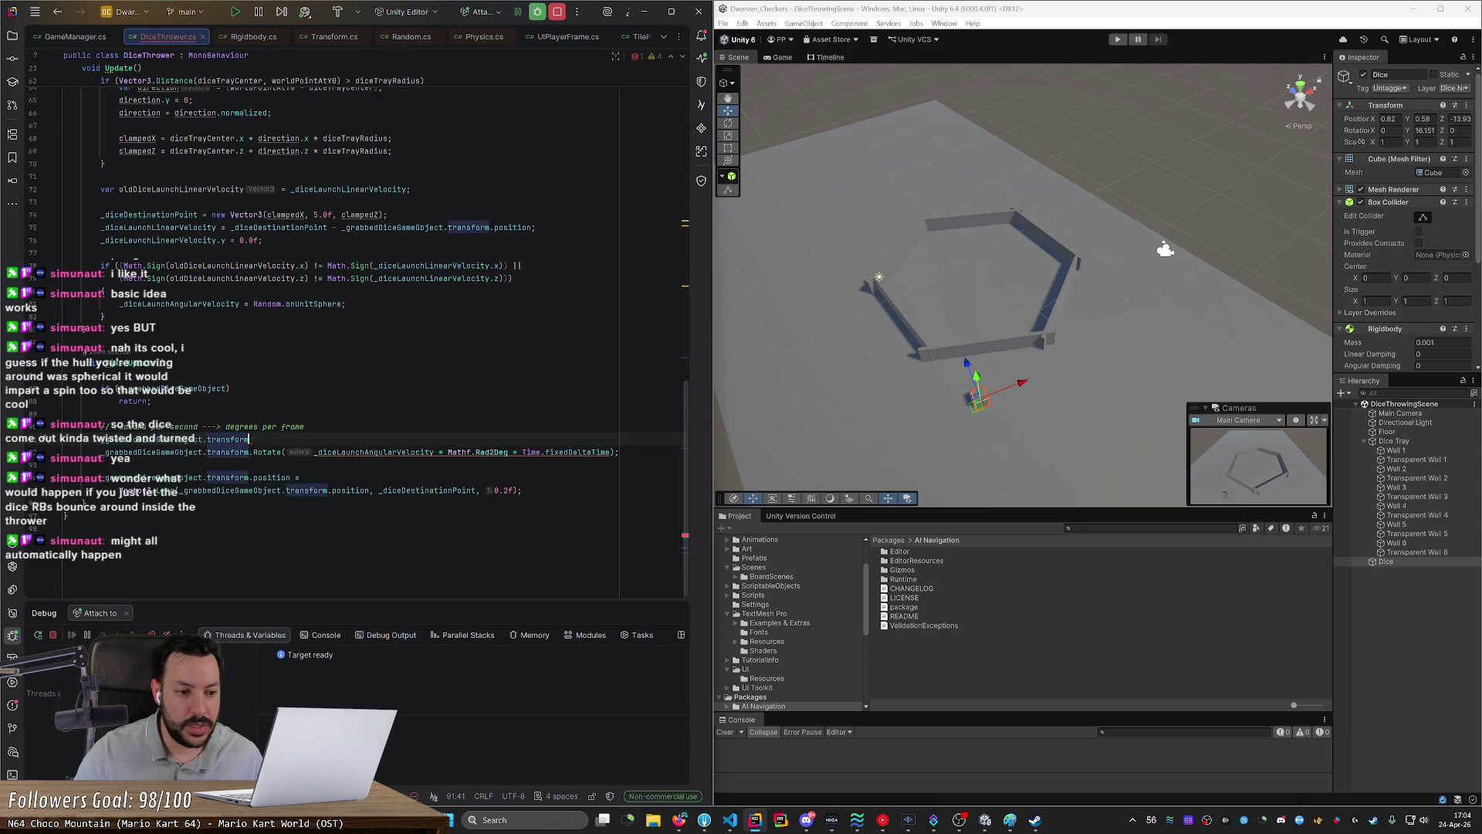
pyautogui.write('.rot')
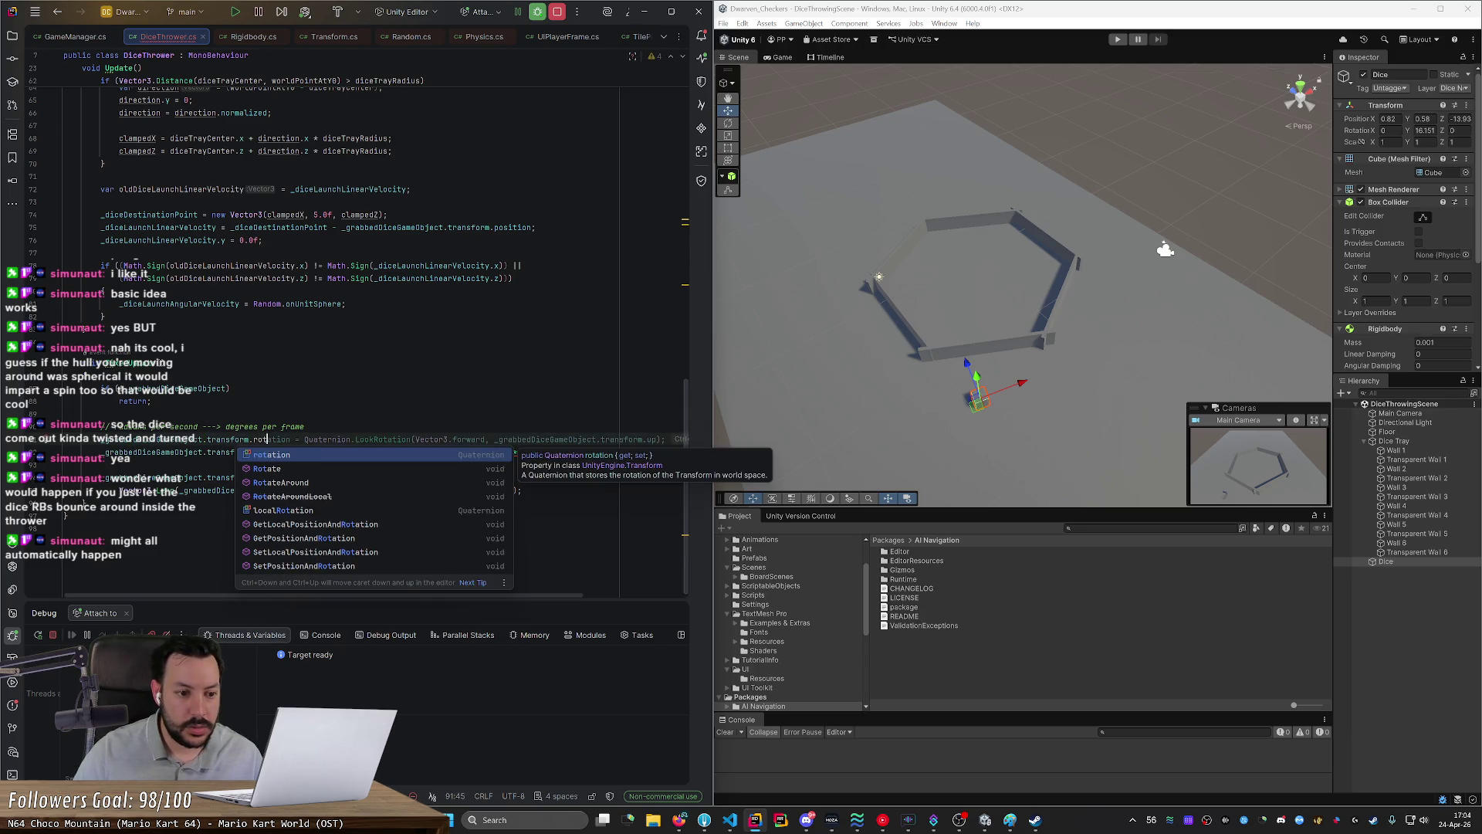
# Step: Compare the Rotate and RotateAround overloads, then complete the rotation property name
pyautogui.click(266, 469)
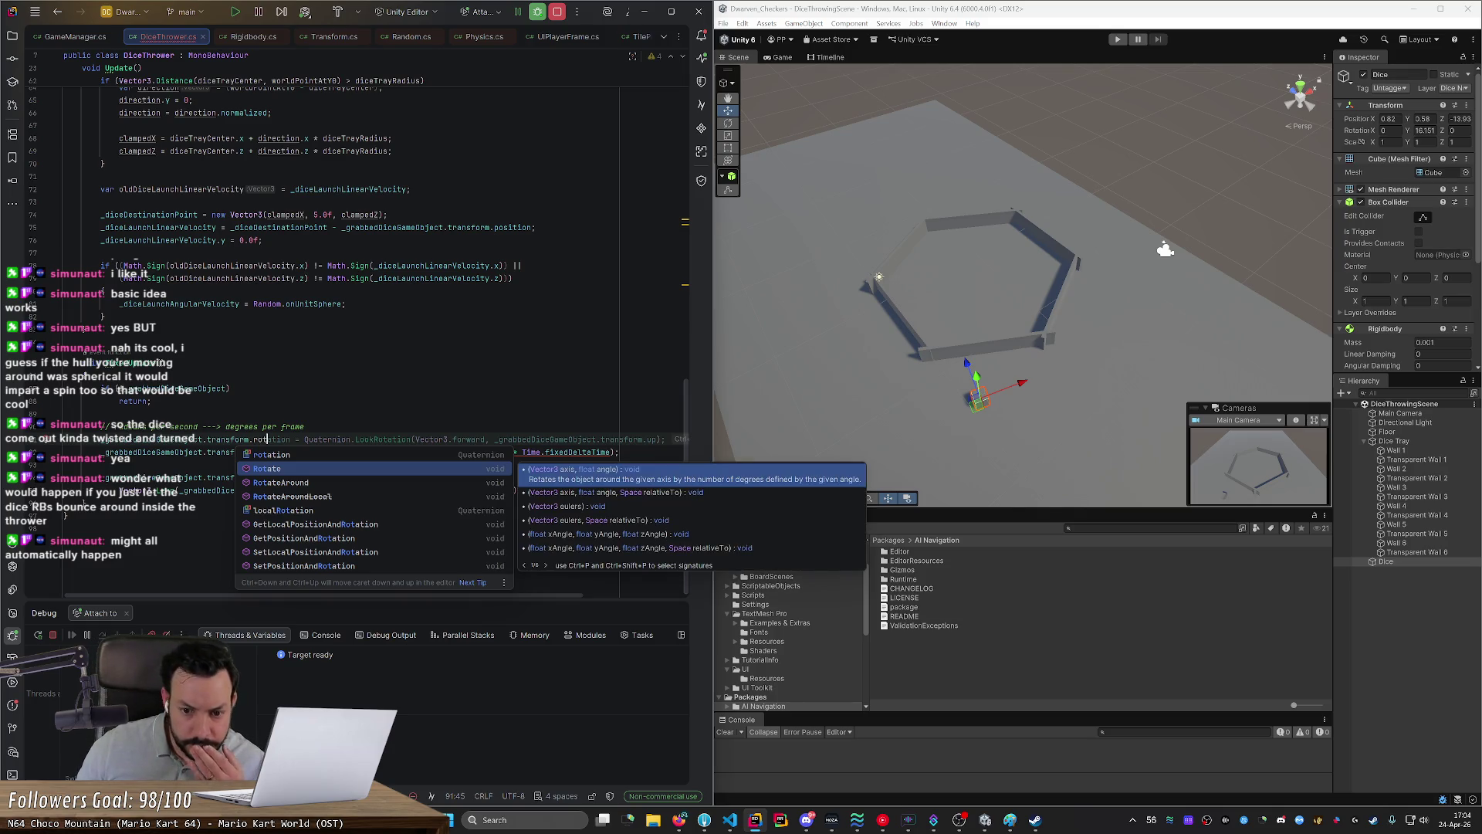
pyautogui.click(599, 498)
pyautogui.click(601, 506)
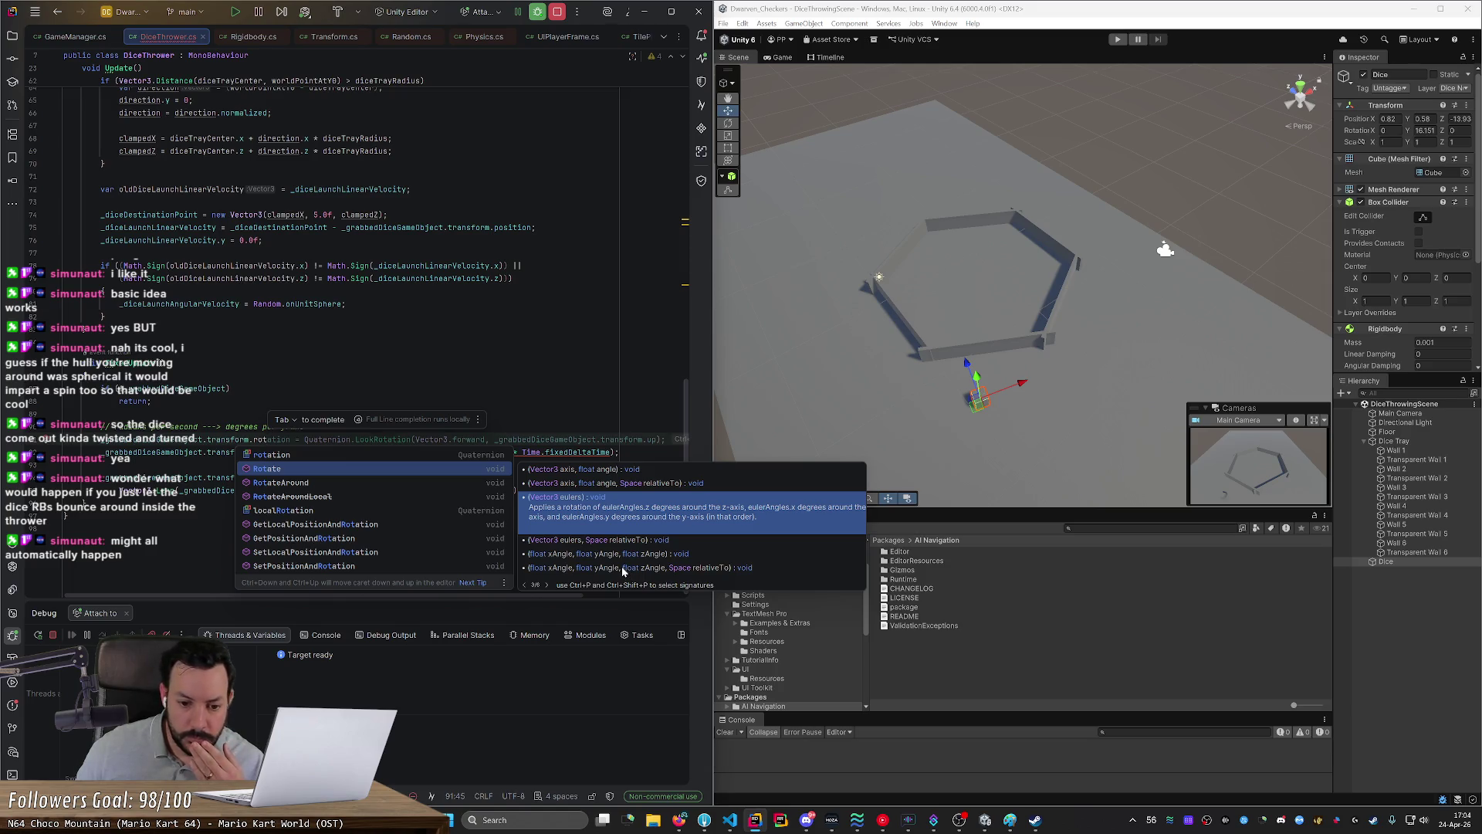
pyautogui.click(622, 559)
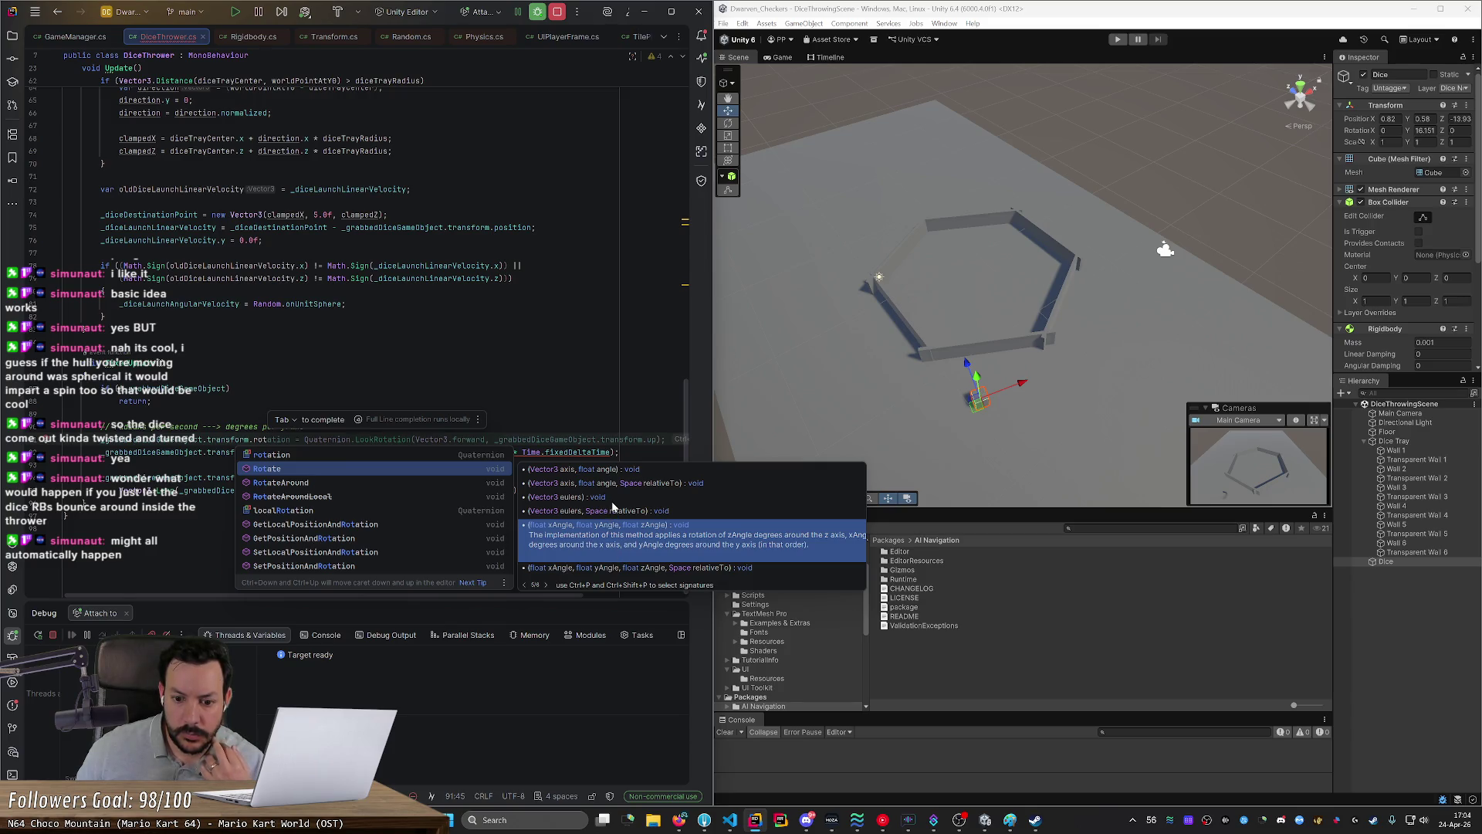
pyautogui.click(612, 500)
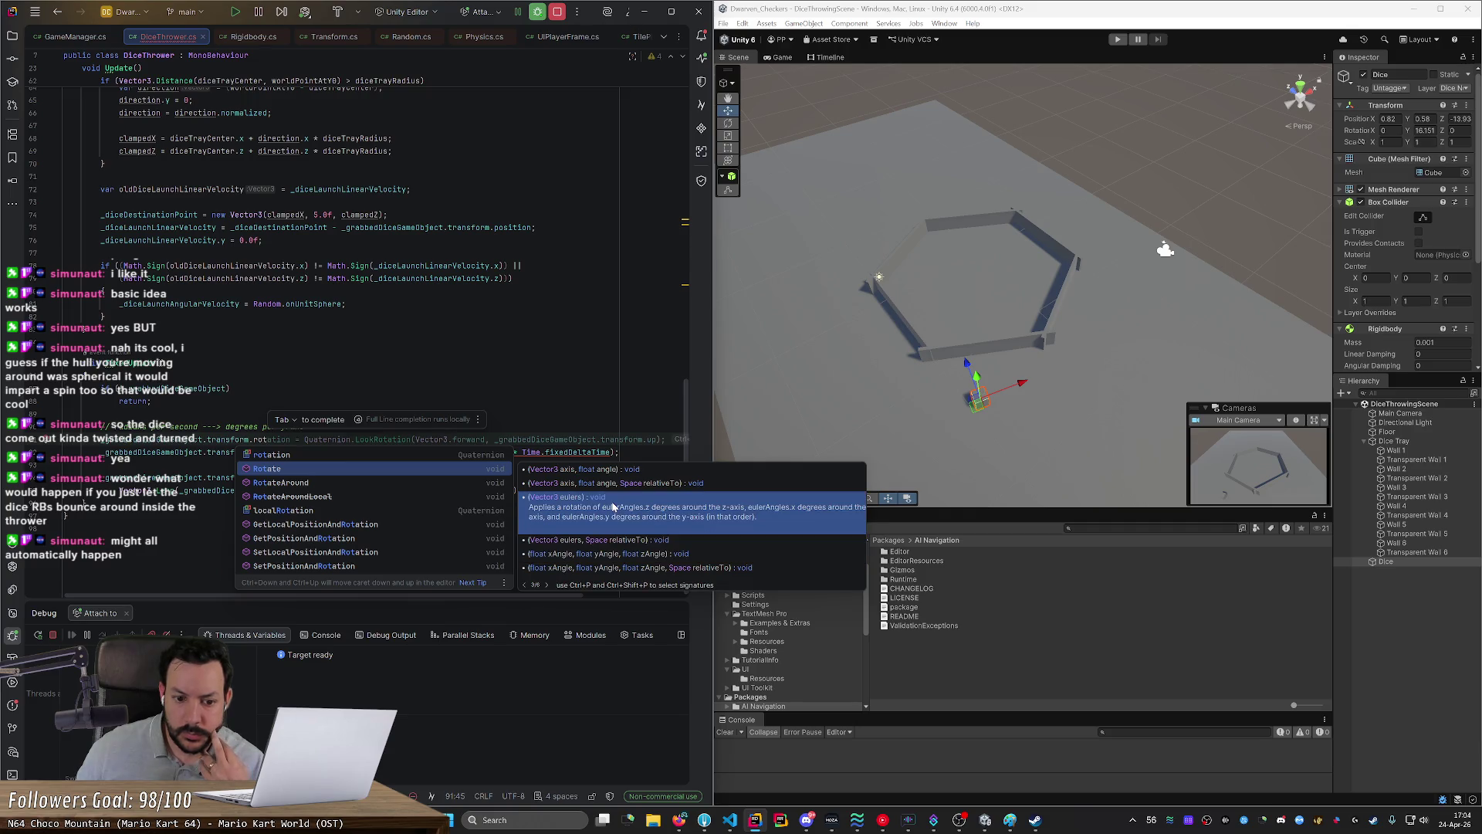
pyautogui.click(402, 482)
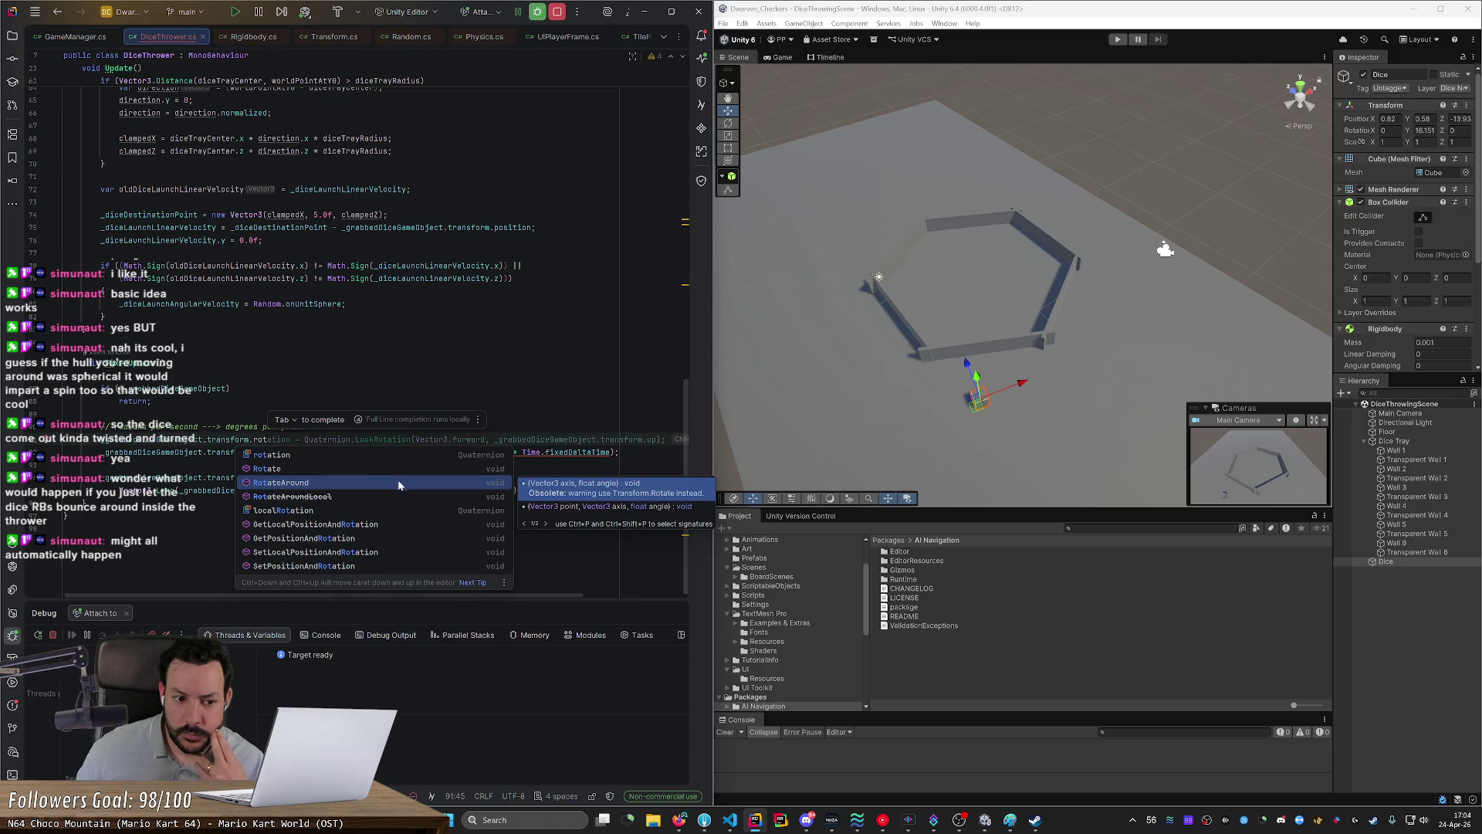
pyautogui.click(368, 453)
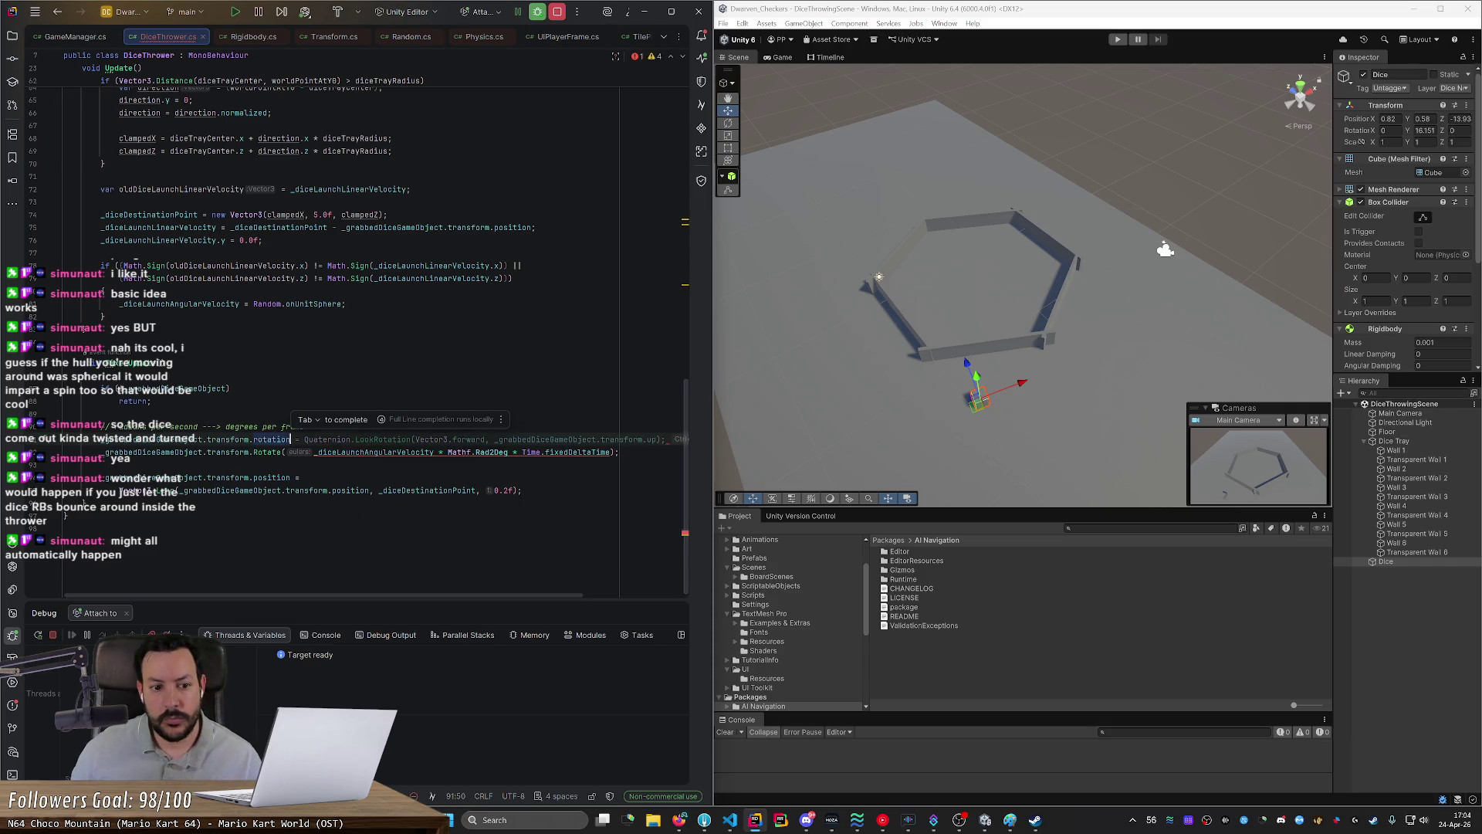
# Step: Append '*= Quaternion.Euler()' to the die's rotation line
pyautogui.write('*= ')
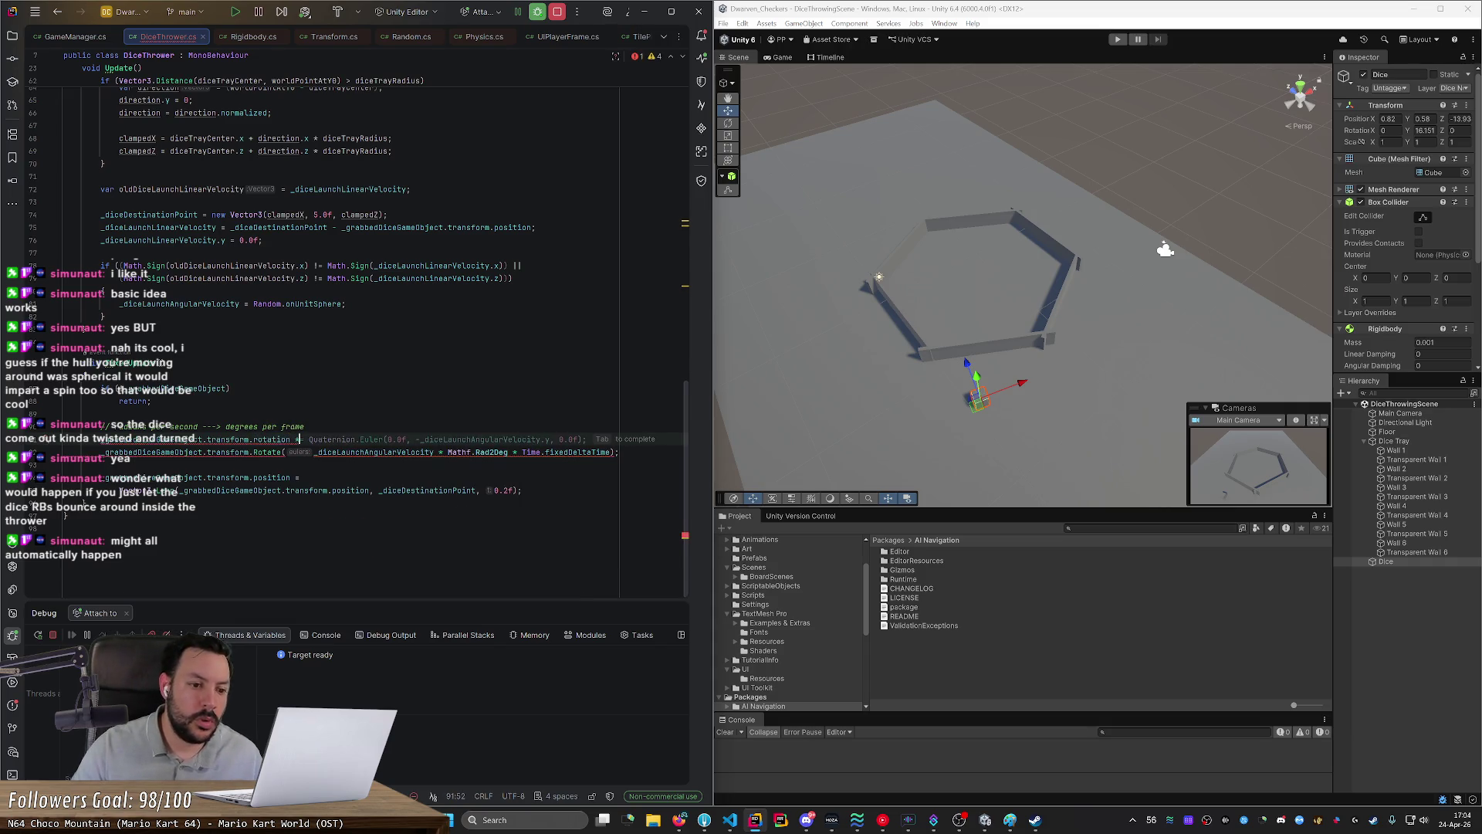
pyautogui.write('Quatern')
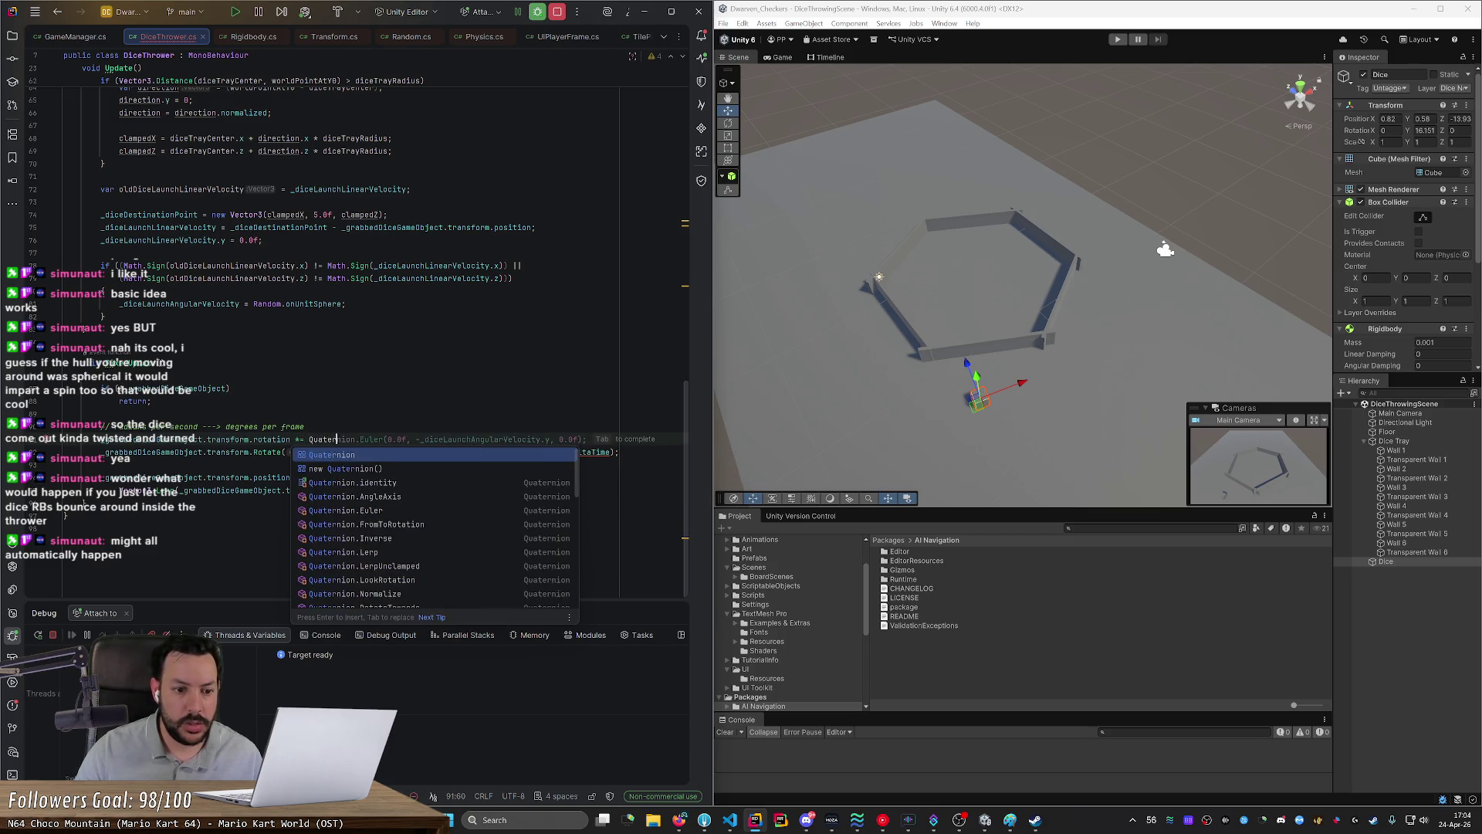
pyautogui.press('Tab')
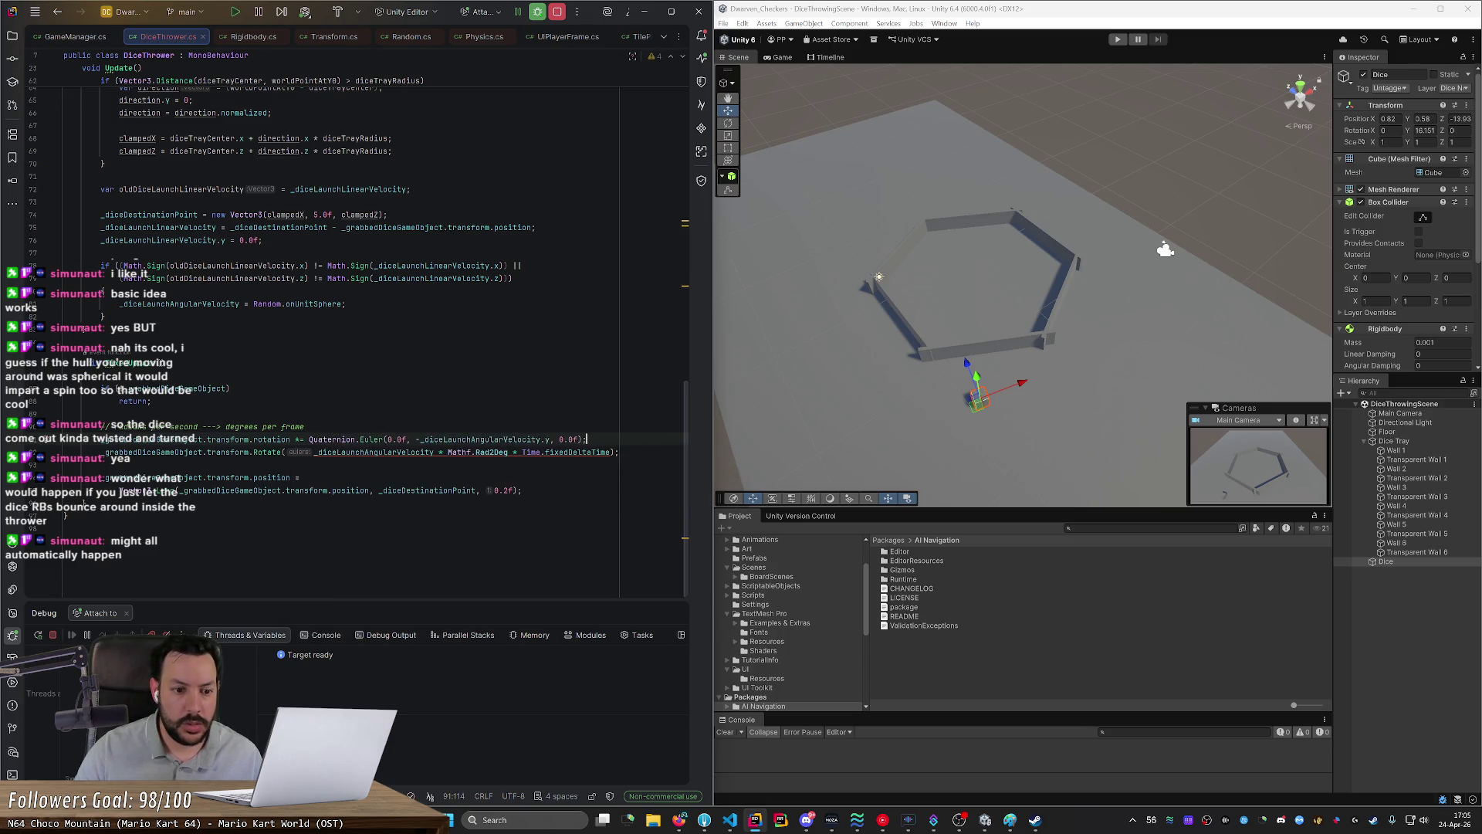
pyautogui.press('BackSpace')
pyautogui.press('BackSpace')
pyautogui.press('BackSpace')
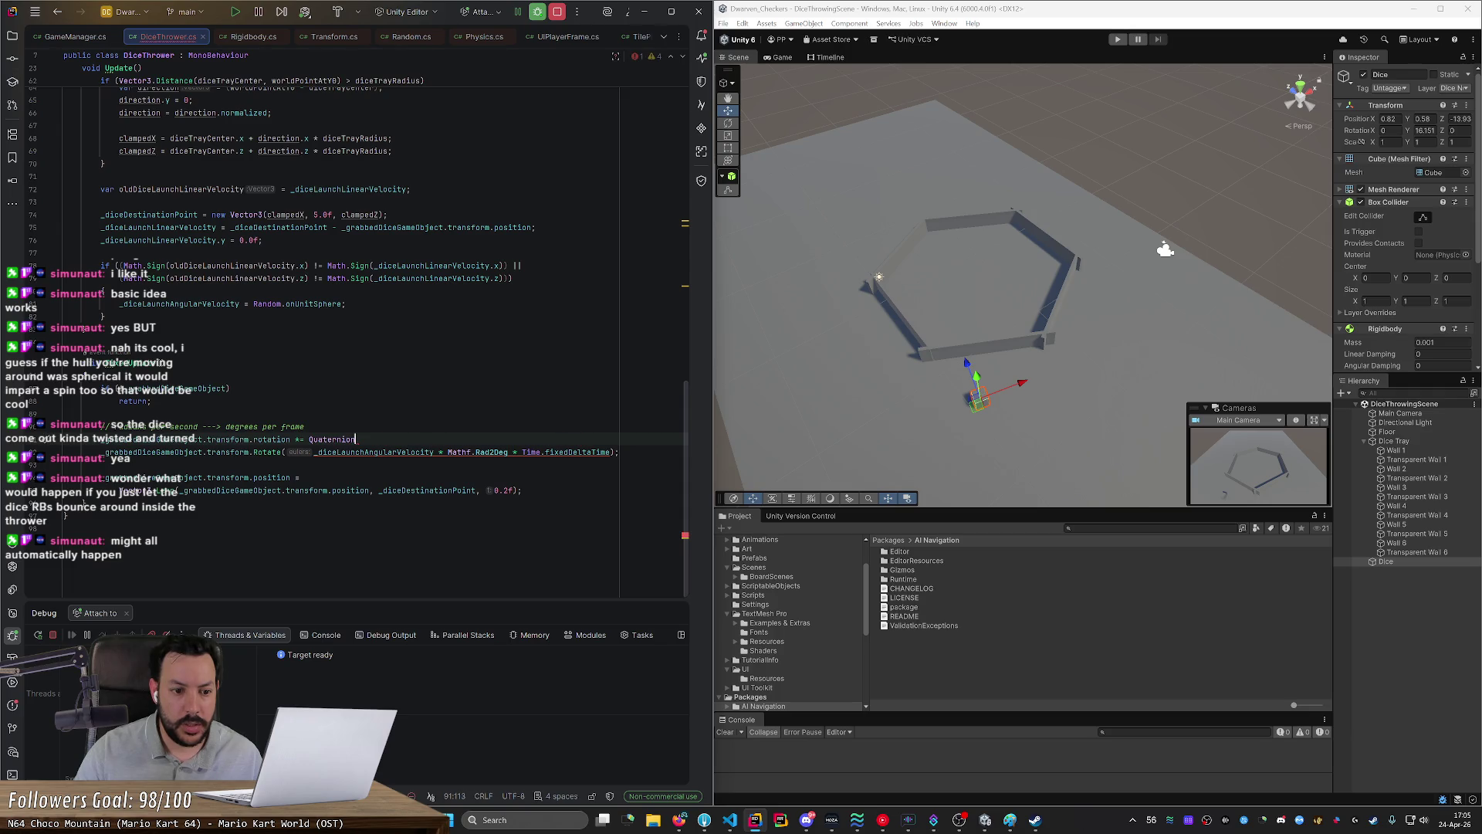
pyautogui.write('.Euler')
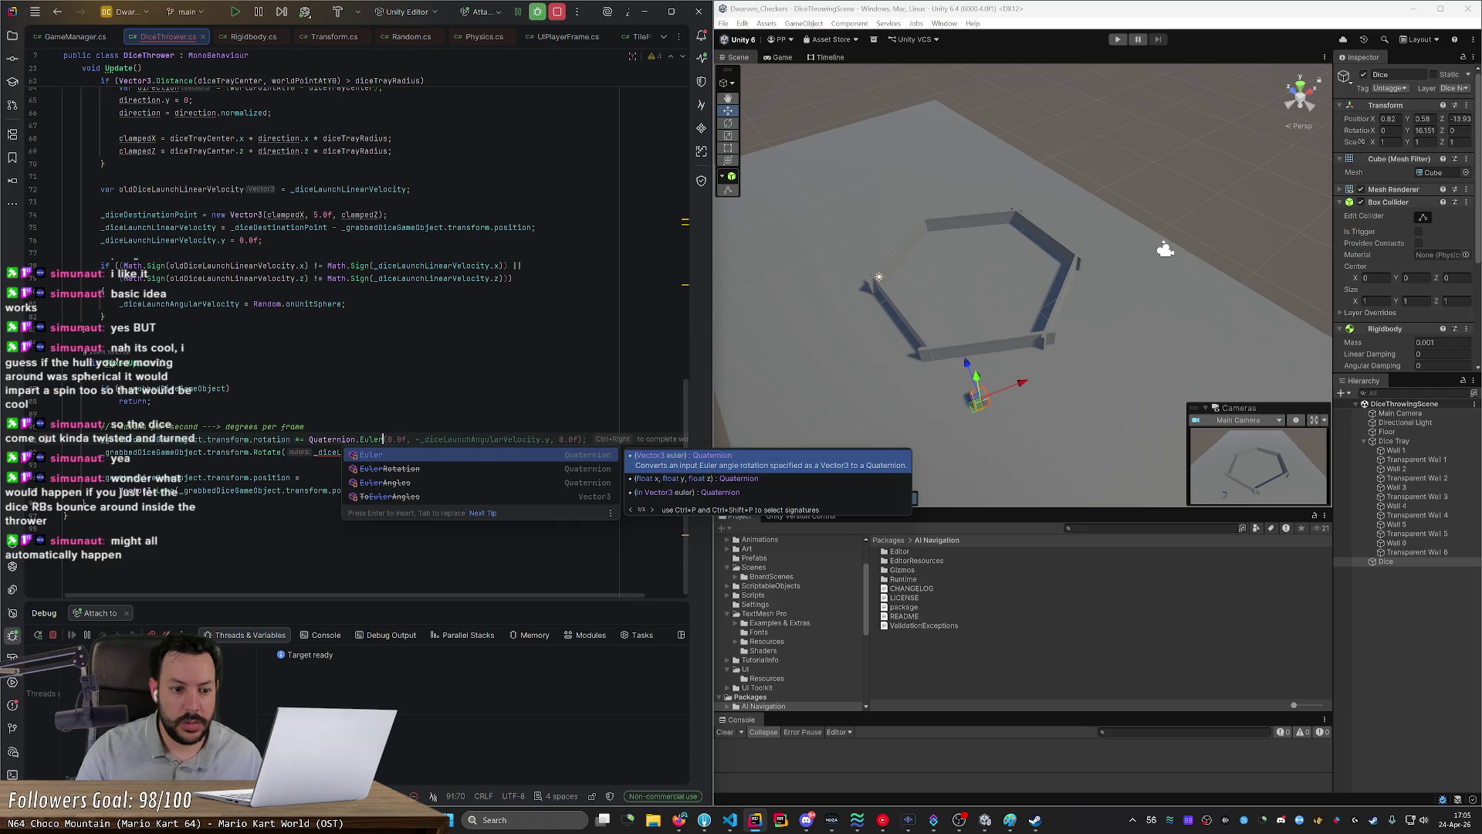
pyautogui.press('Return')
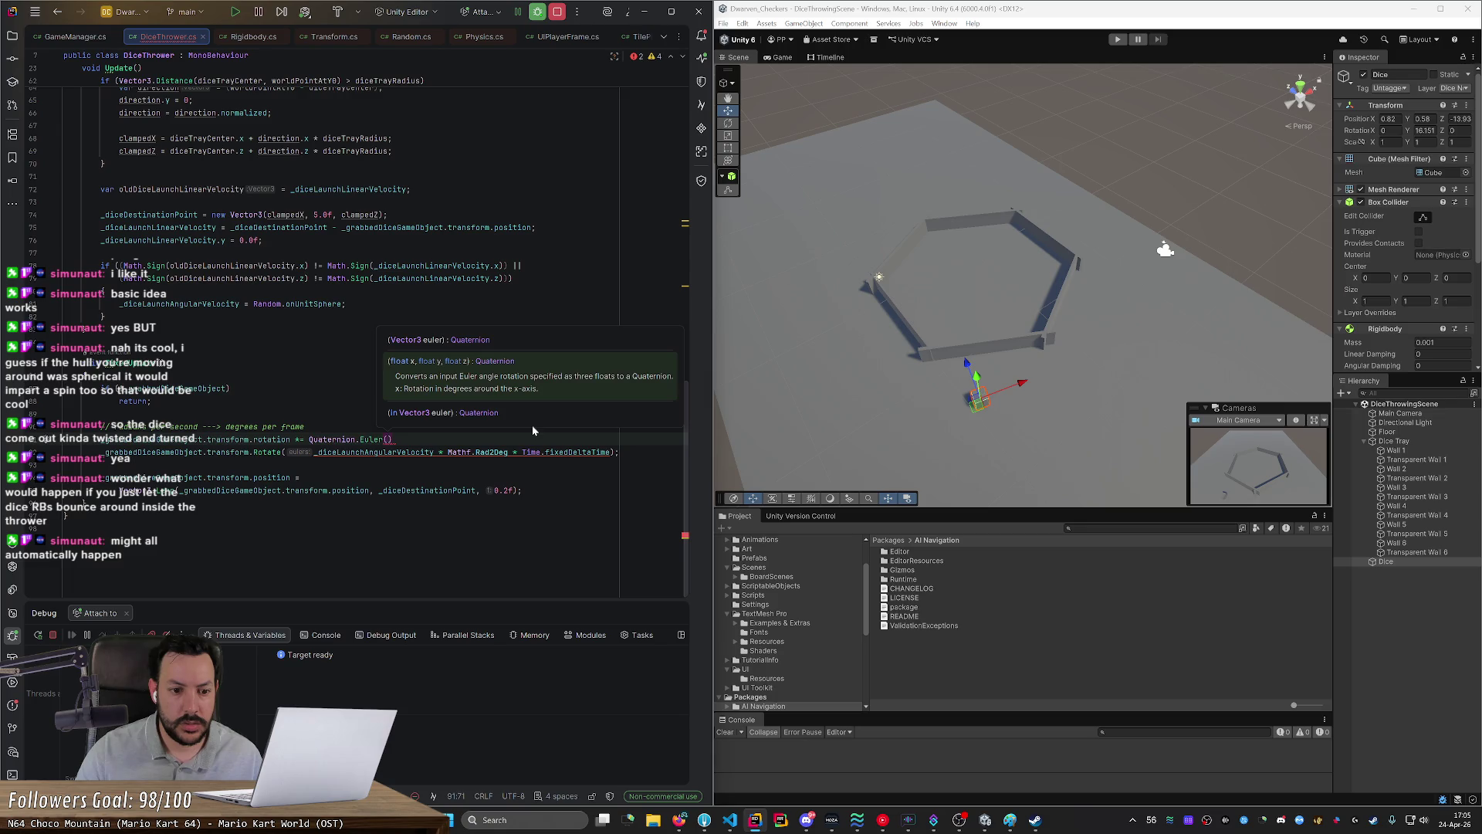
# Step: Add a rotationPerFrameDegrees variable above, set to the copied Rotate argument
pyautogui.moveTo(63, 452); pyautogui.dragTo(63, 464)
pyautogui.moveTo(614, 451); pyautogui.dragTo(316, 451)
pyautogui.press('Up')
pyautogui.press('Up')
pyautogui.press('End')
pyautogui.press('Return')
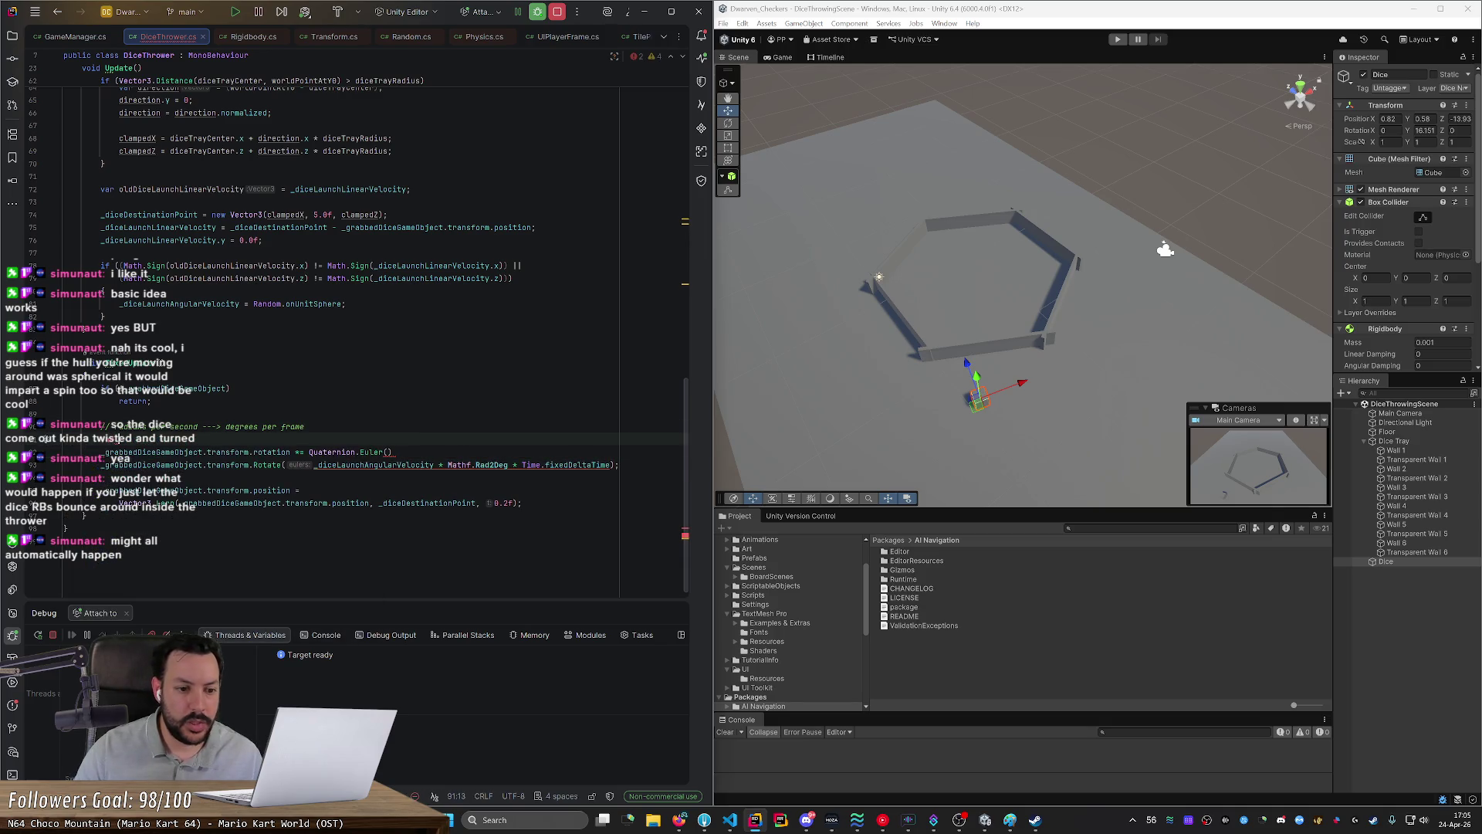
pyautogui.write('var eu')
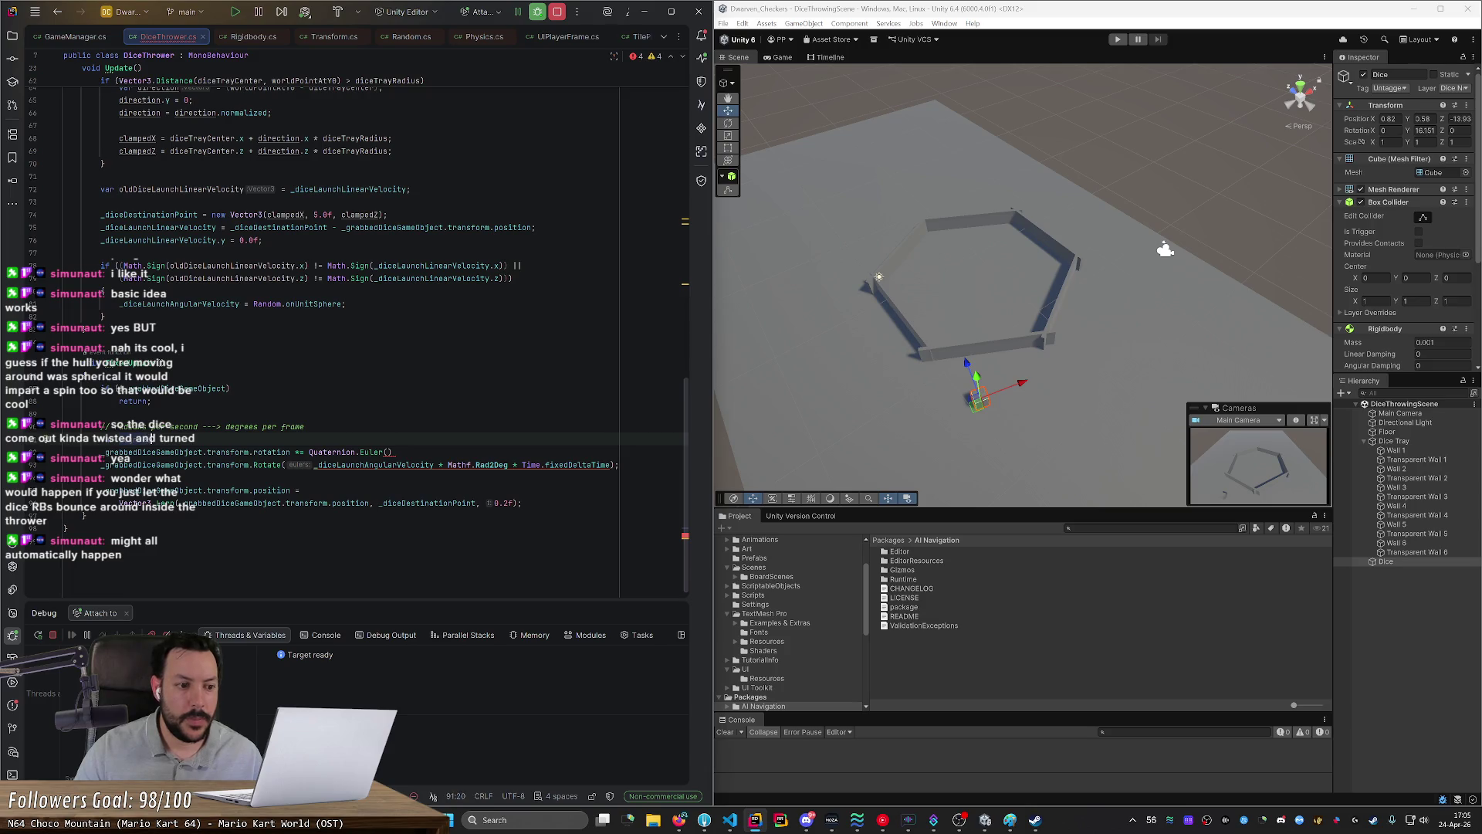
pyautogui.write('l')
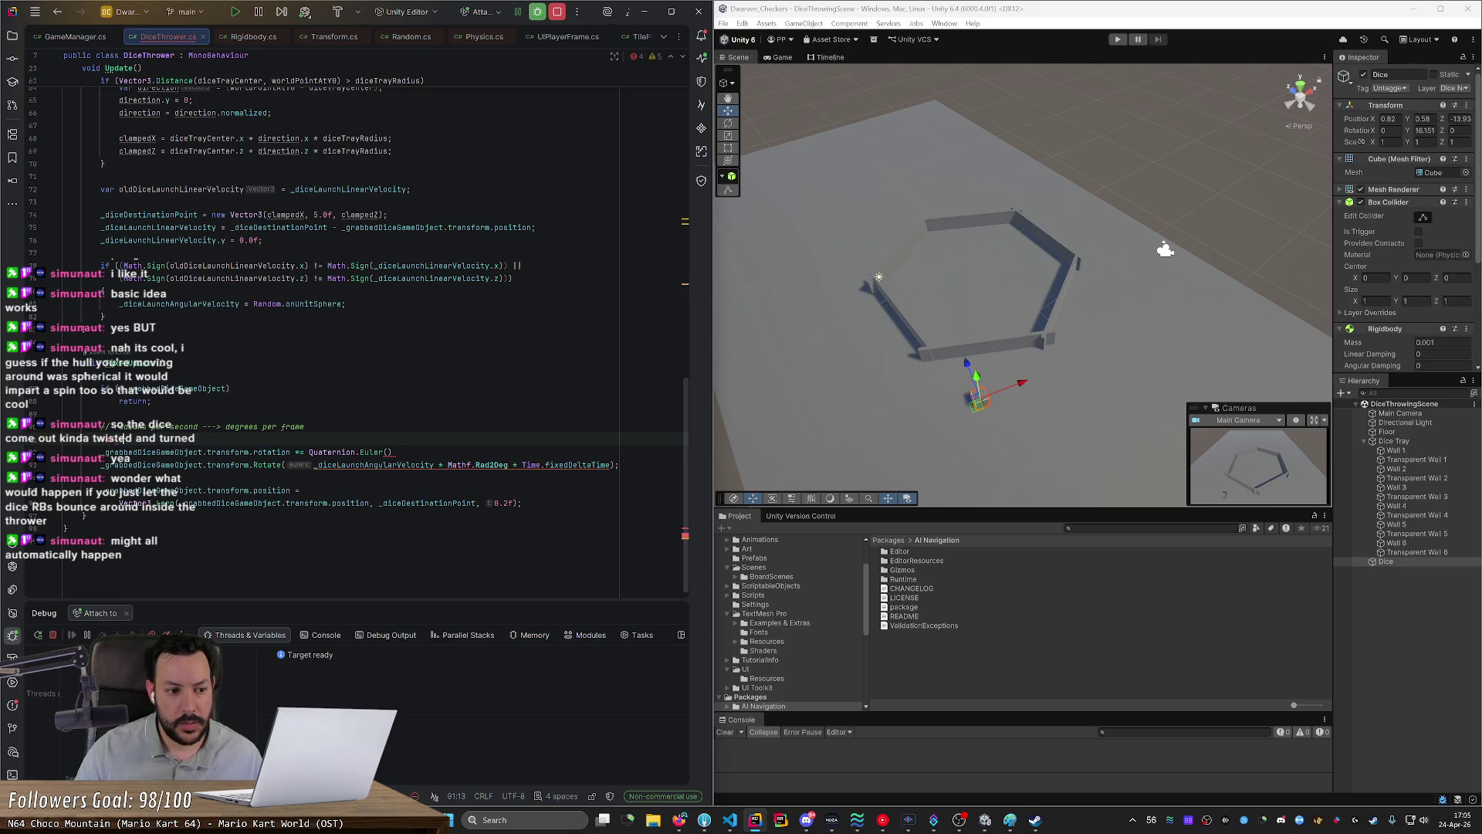
pyautogui.write('er =')
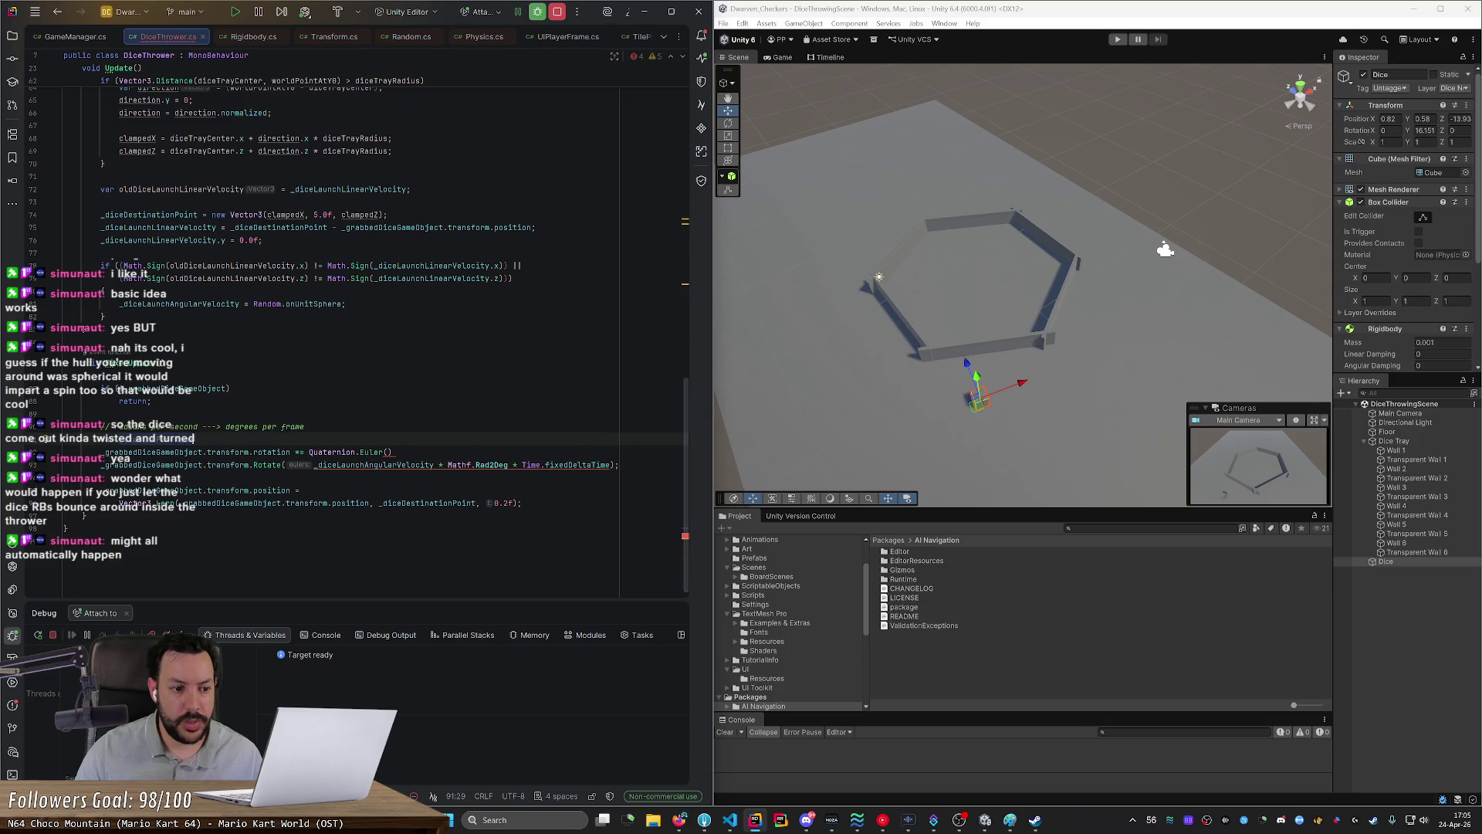
pyautogui.write('nDeg')
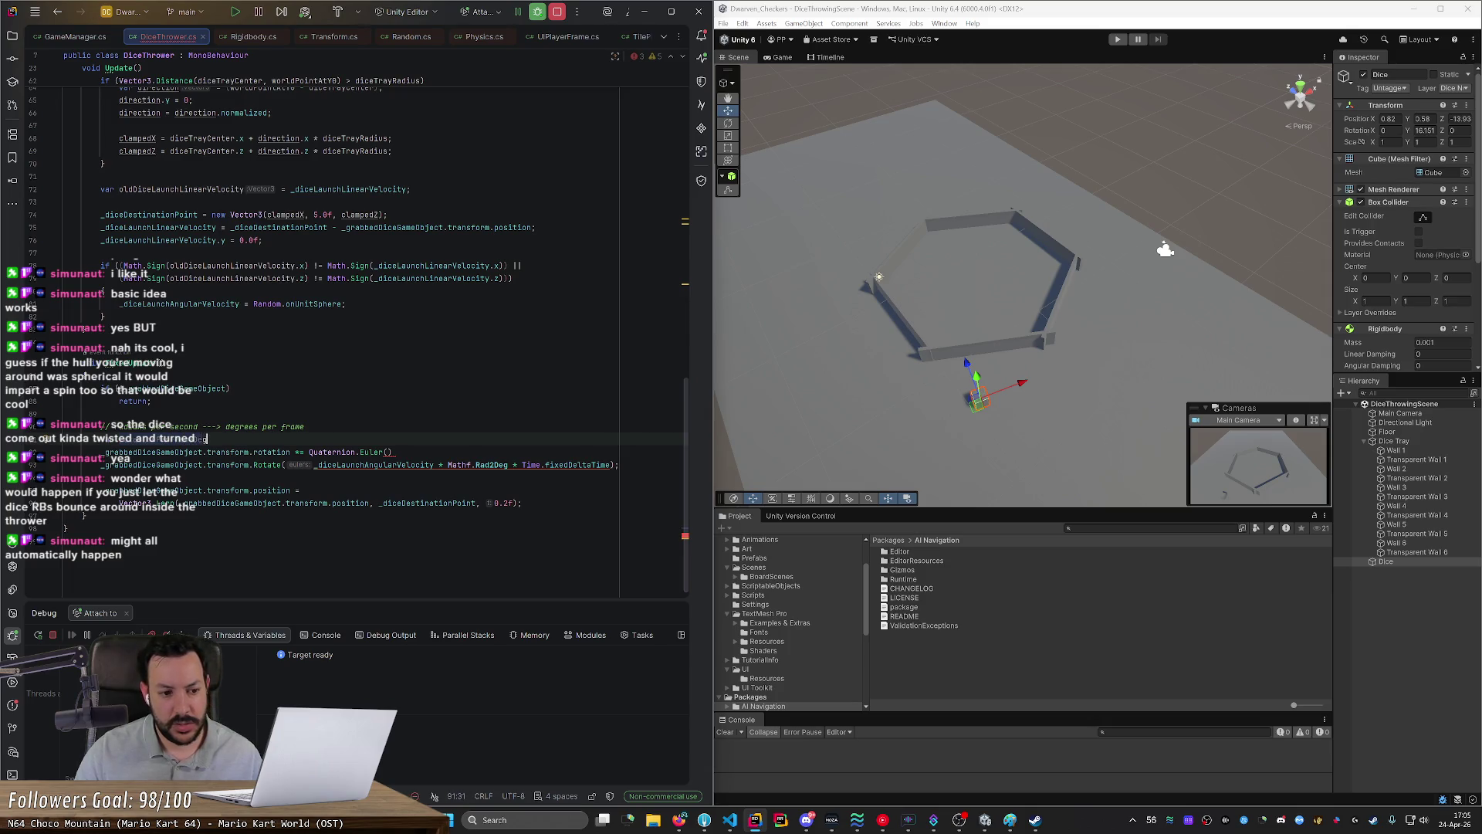
pyautogui.write('rees =')
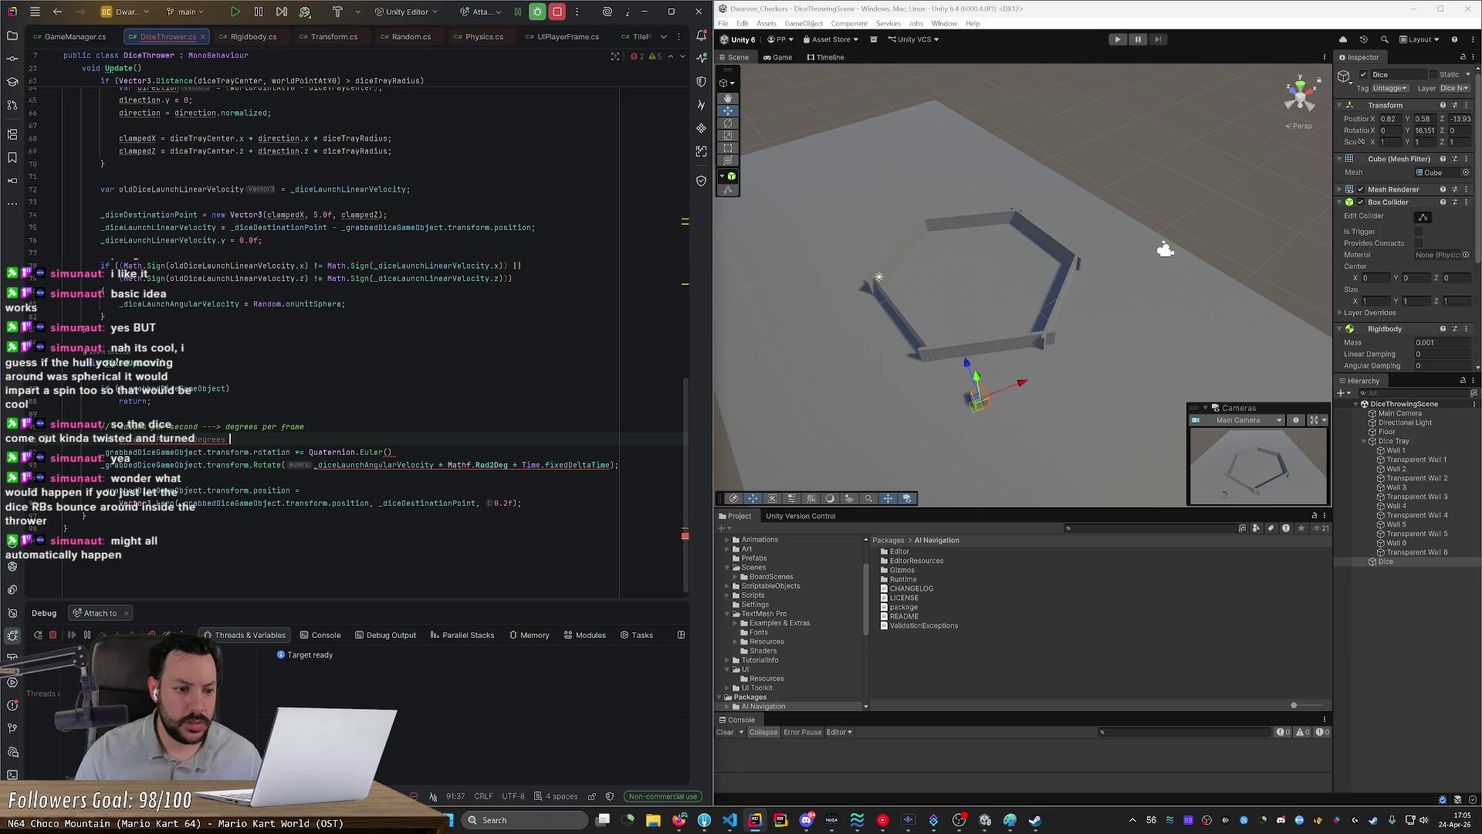
pyautogui.write('_diceLaunchAngularVelocity * Mathf.Rad2Deg * Time.fixedDeltaTime;')
# Step: Pass rotationPerFrameDegrees into Quaternion.Euler and delete the old transform.Rotate line
pyautogui.click(206, 440)
pyautogui.doubleClick(206, 440)
pyautogui.hotkey('ctrl', 'c')
pyautogui.press('Down')
pyautogui.press('End')
pyautogui.press('Left')
pyautogui.hotkey('ctrl', 'v')
pyautogui.write(';')
pyautogui.doubleClick(375, 465)
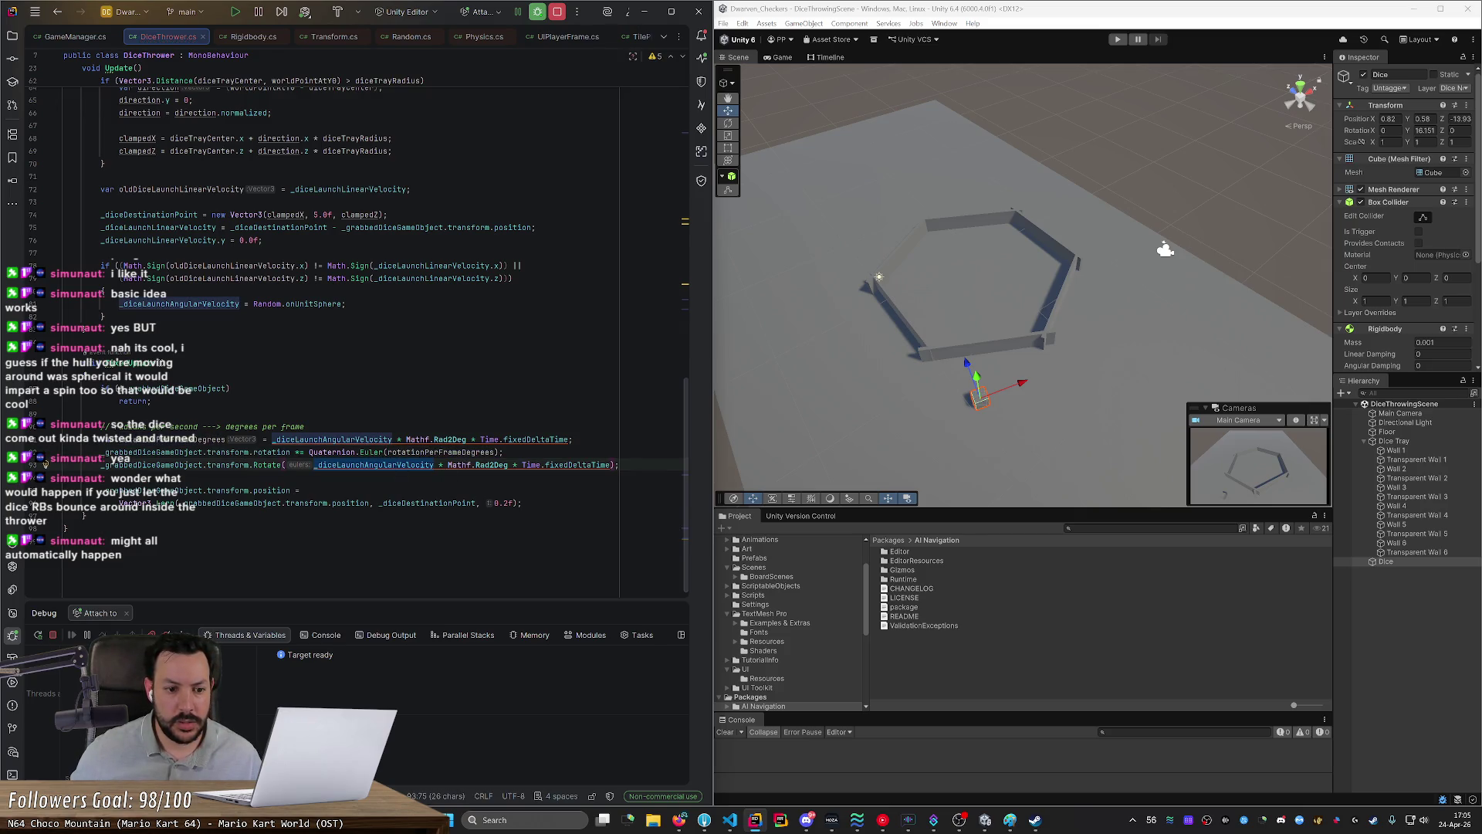
pyautogui.press('End')
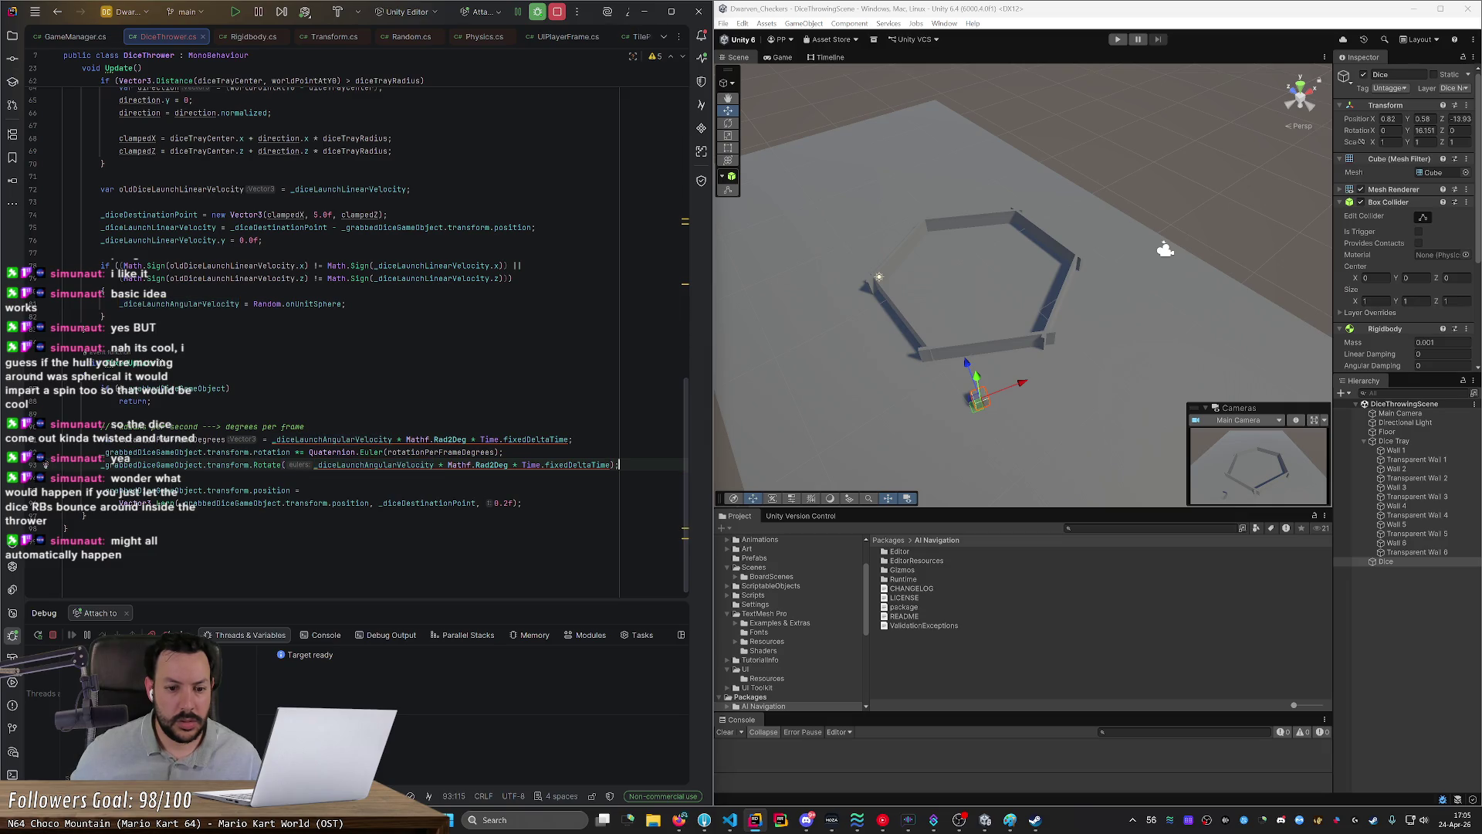
pyautogui.hotkey('ctrl', 'x')
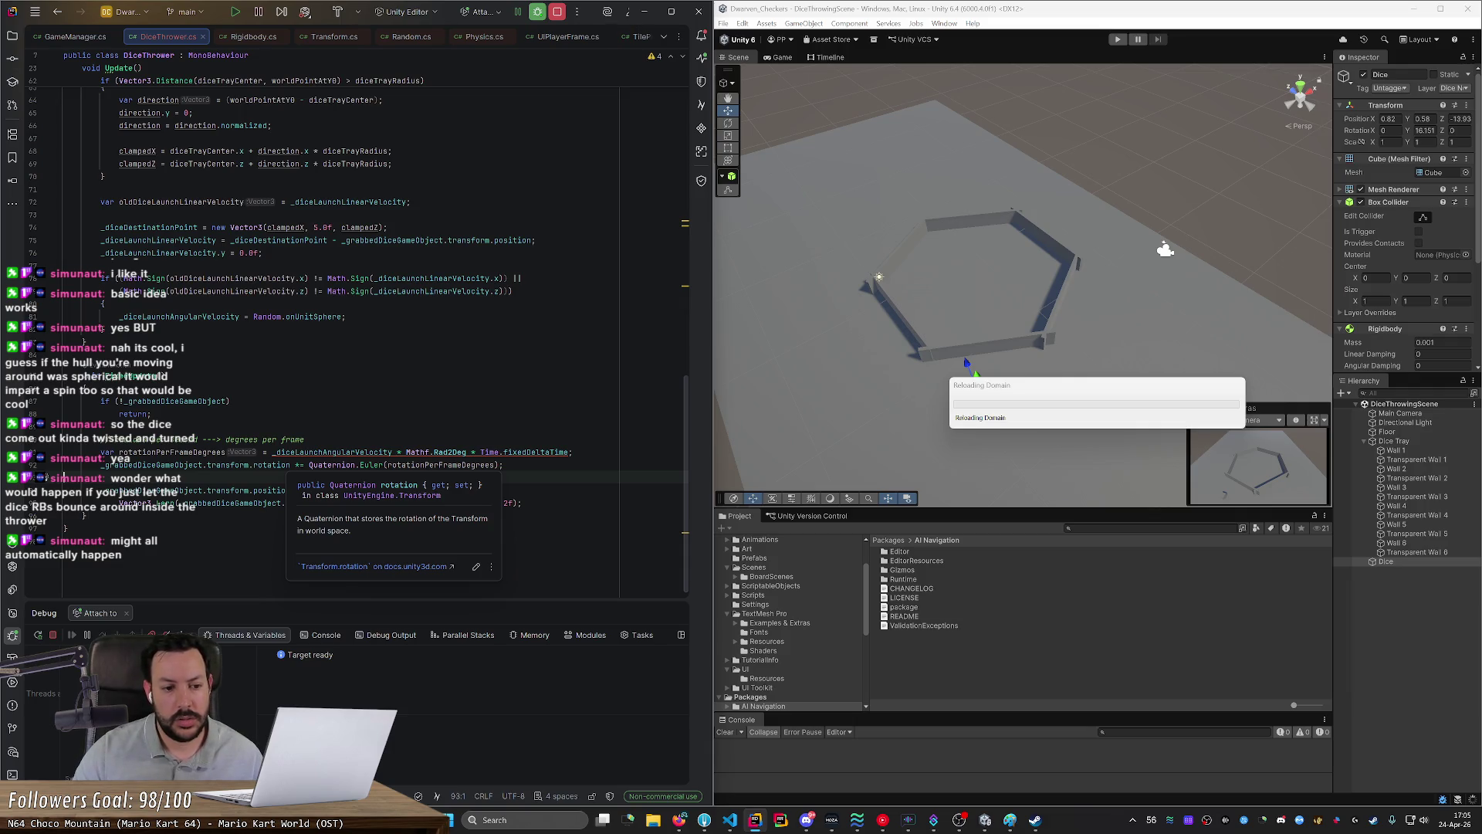
# Step: Browse the rotation property's members, remove the stray dot, and enter Play mode
pyautogui.click(294, 465)
pyautogui.write('.')
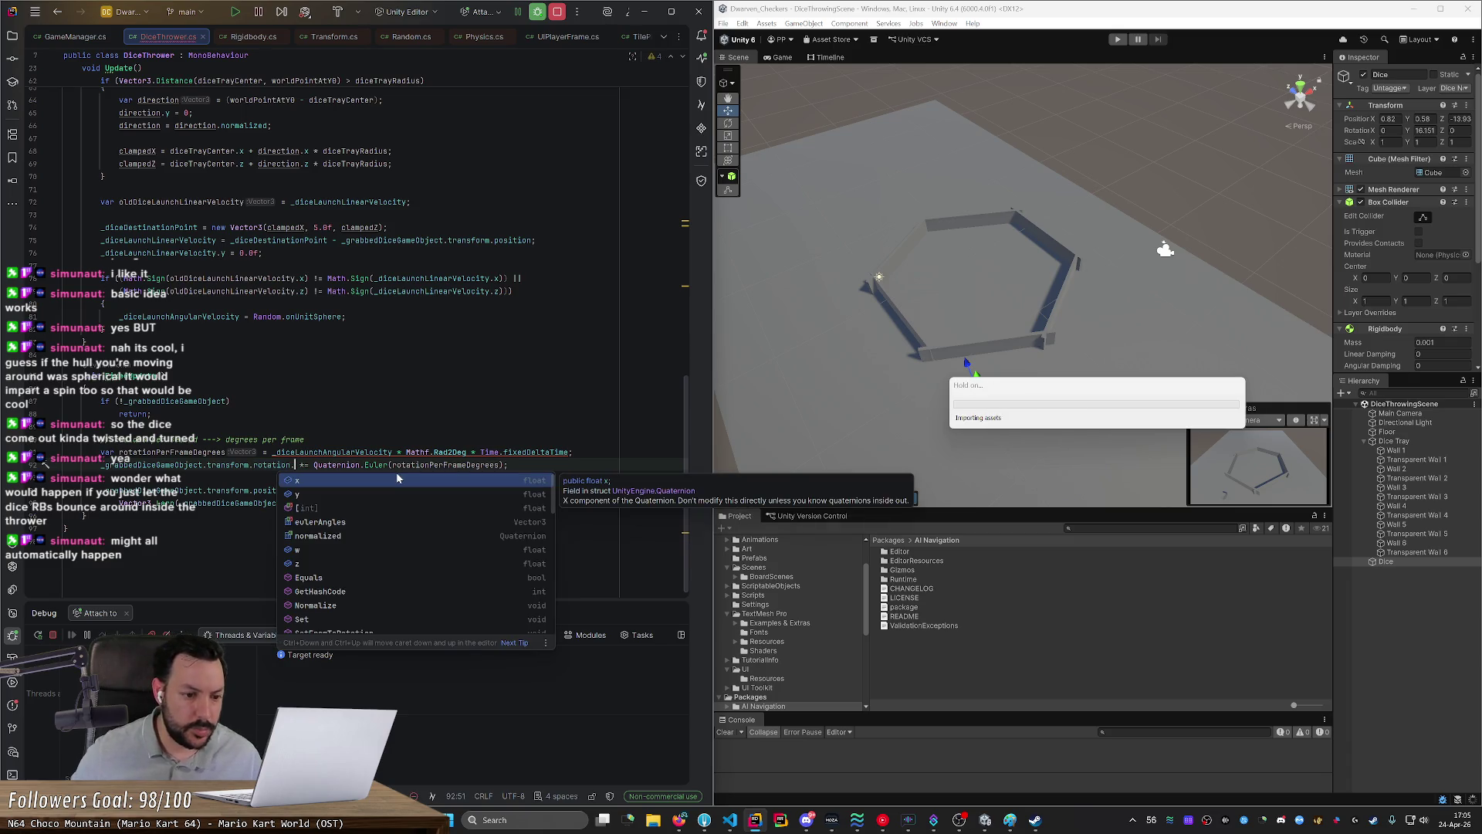
pyautogui.press('Escape')
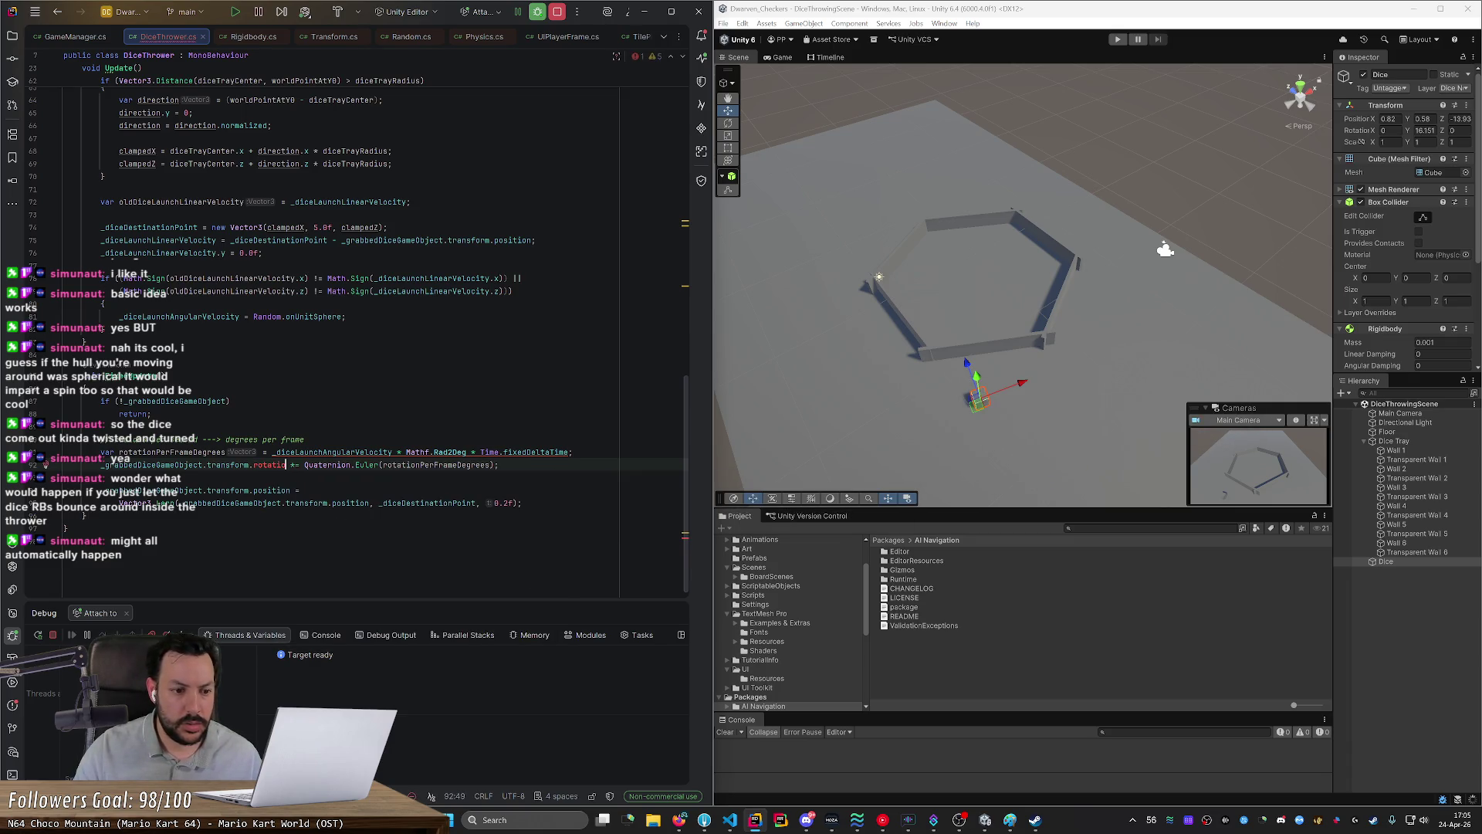
pyautogui.hotkey('ctrl', 'space')
pyautogui.scroll(-3, 379, 548)
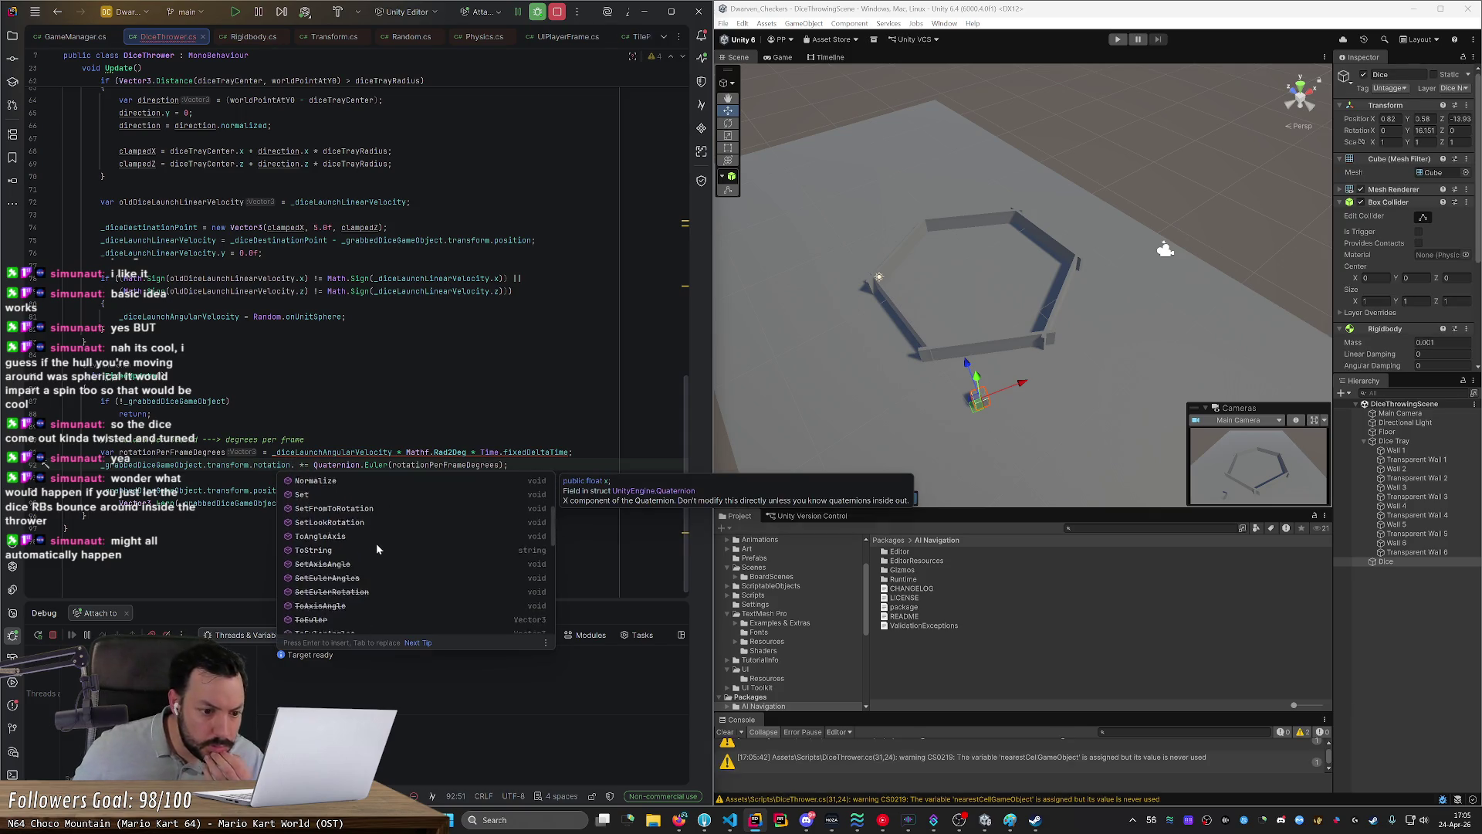
pyautogui.scroll(-5, 395, 537)
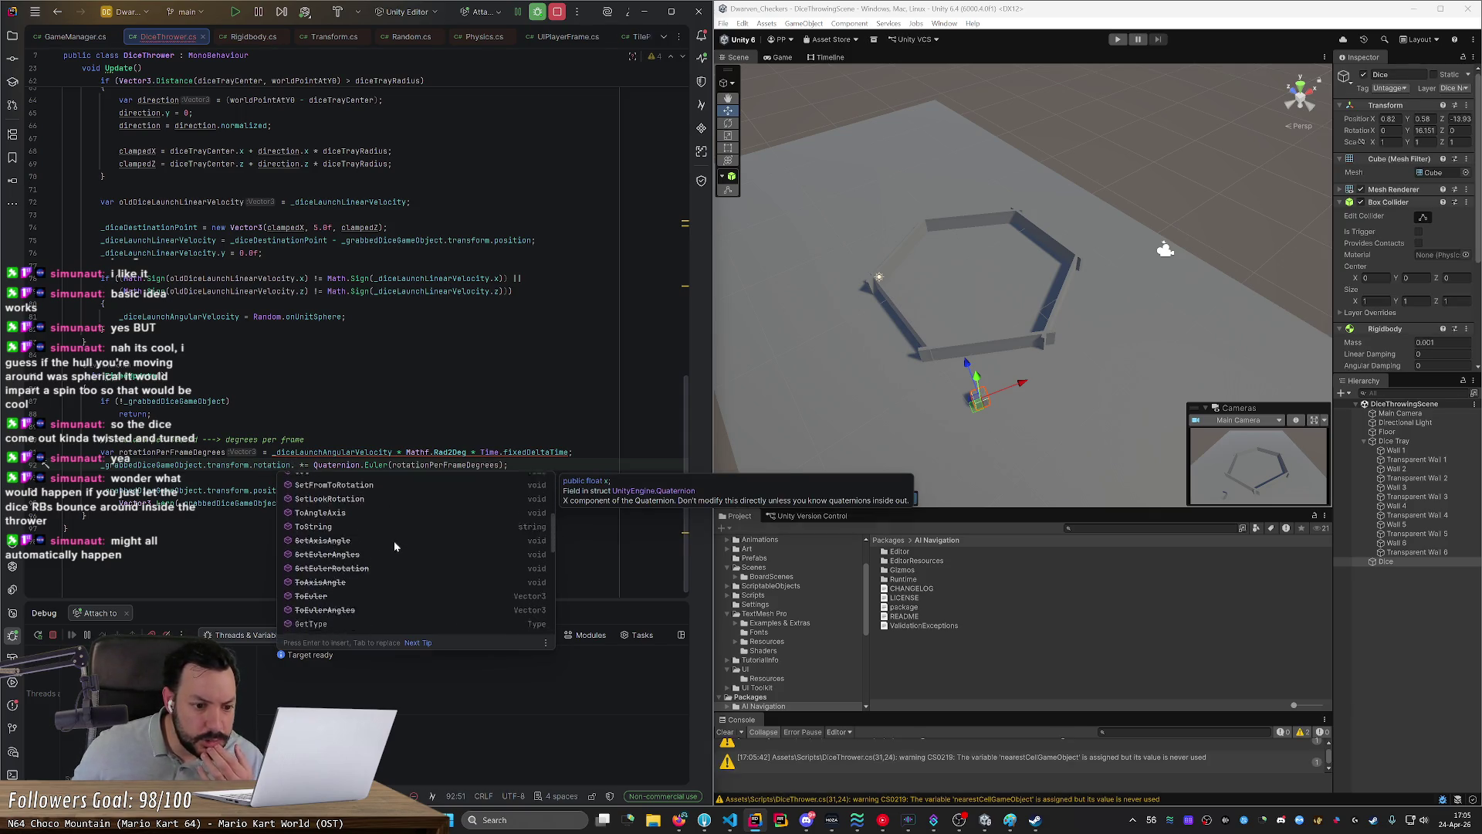
pyautogui.scroll(-5, 395, 549)
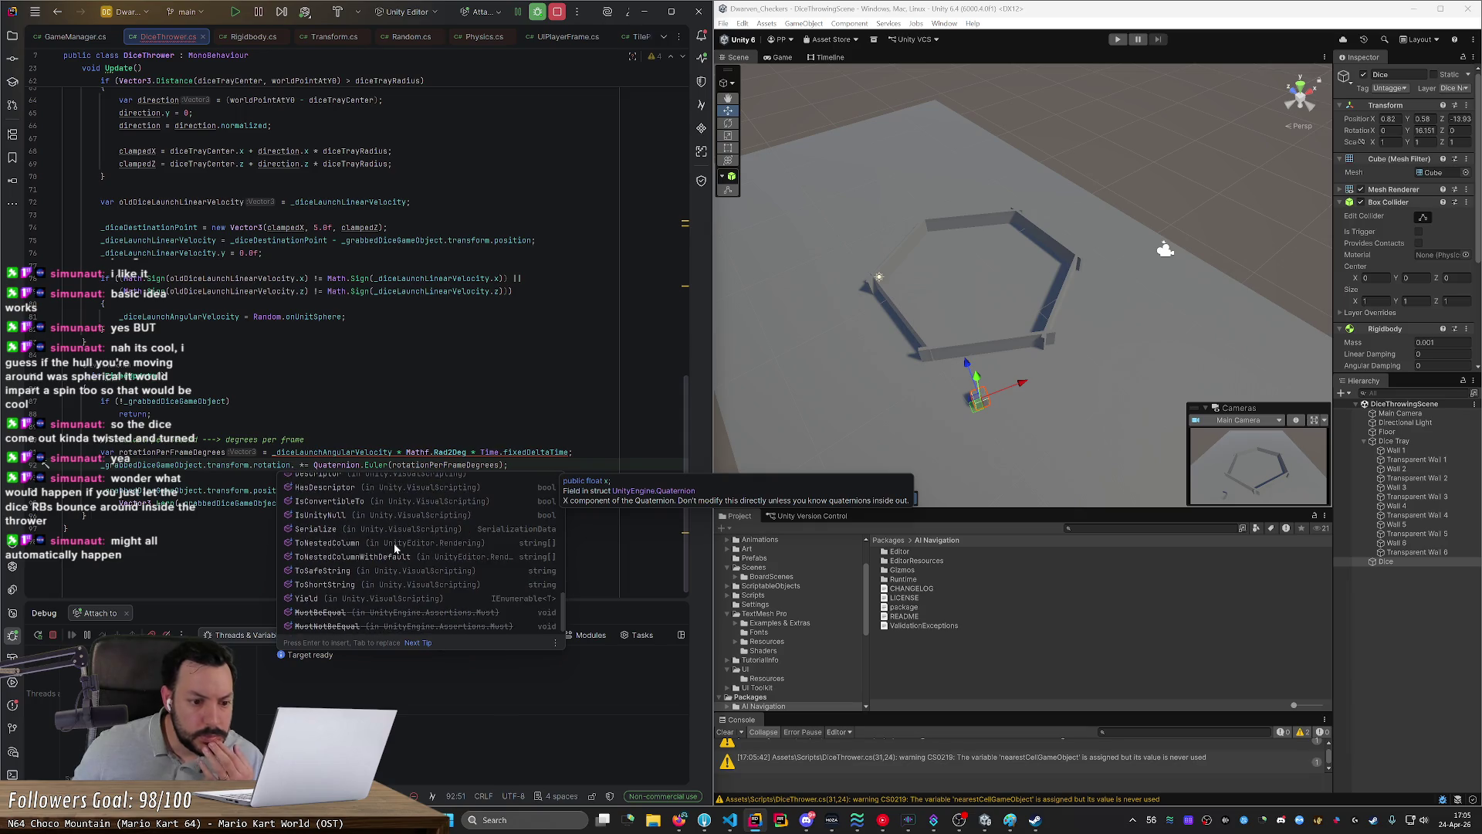
pyautogui.click(46, 426)
pyautogui.hotkey('ctrl', 'alt', 'Left')
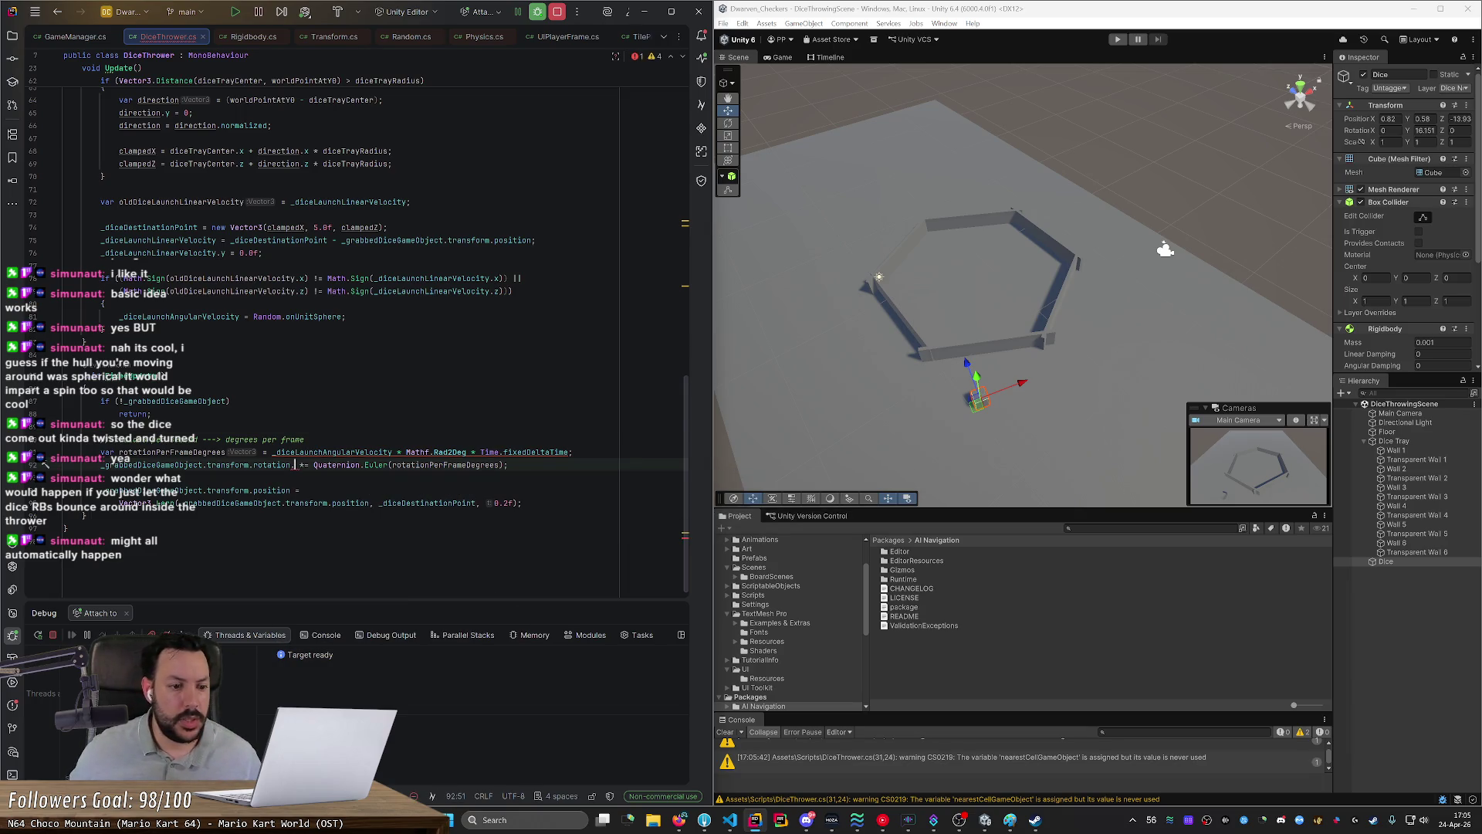
pyautogui.press('BackSpace')
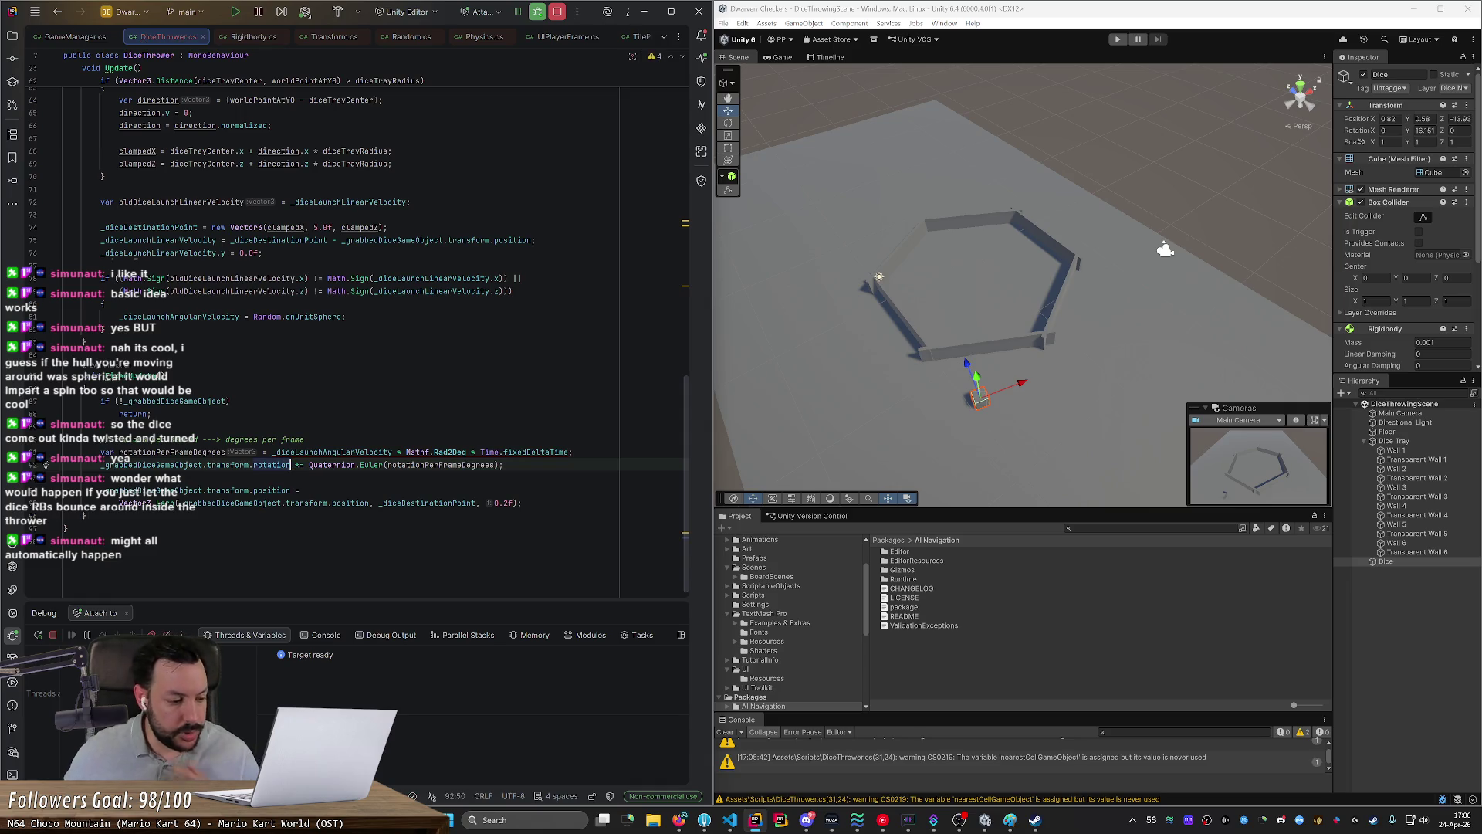
pyautogui.press('Down')
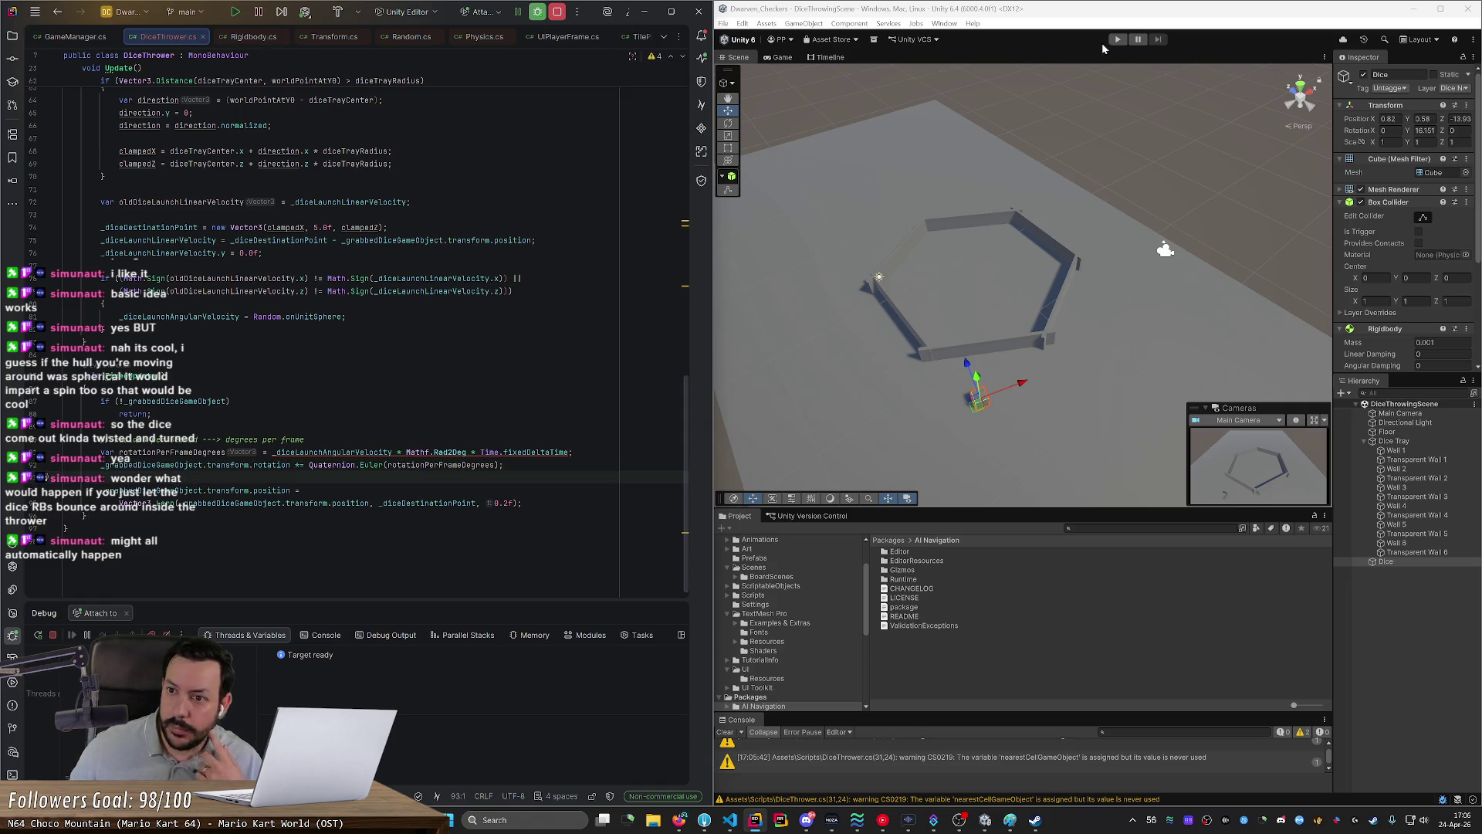
pyautogui.click(1116, 40)
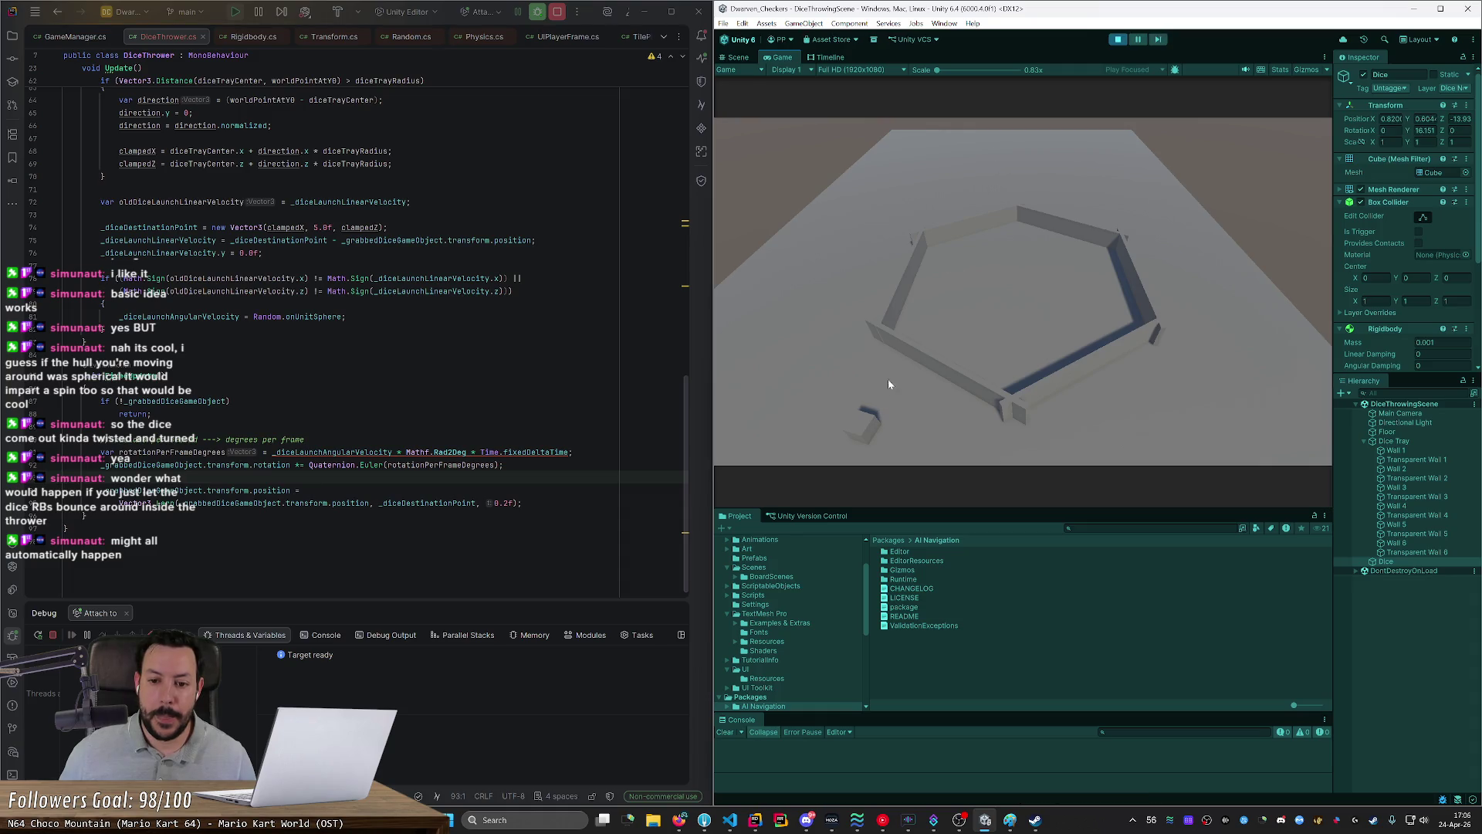
# Step: Throw the die into the hexagonal tray, drop it again, then switch to Firefox
pyautogui.moveTo(862, 419)
pyautogui.mouseDown()
pyautogui.moveTo(897, 315)
pyautogui.moveTo(1025, 284)
pyautogui.moveTo(996, 285)
pyautogui.moveTo(1138, 303)
pyautogui.moveTo(960, 309)
pyautogui.moveTo(1065, 287)
pyautogui.moveTo(965, 313)
pyautogui.moveTo(1023, 296)
pyautogui.moveTo(1012, 341)
pyautogui.mouseUp()
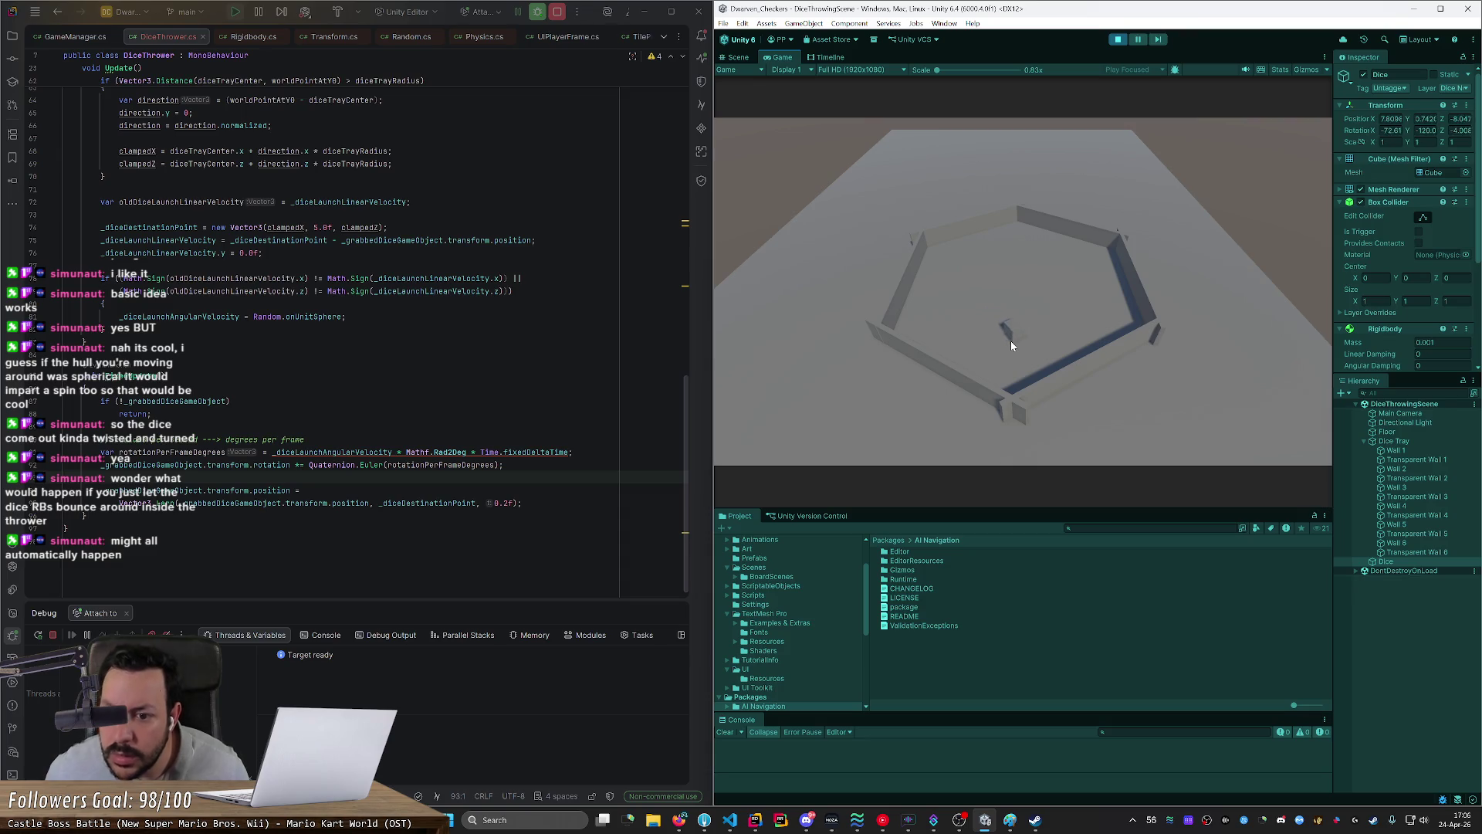
pyautogui.moveTo(1012, 339); pyautogui.dragTo(1014, 288)
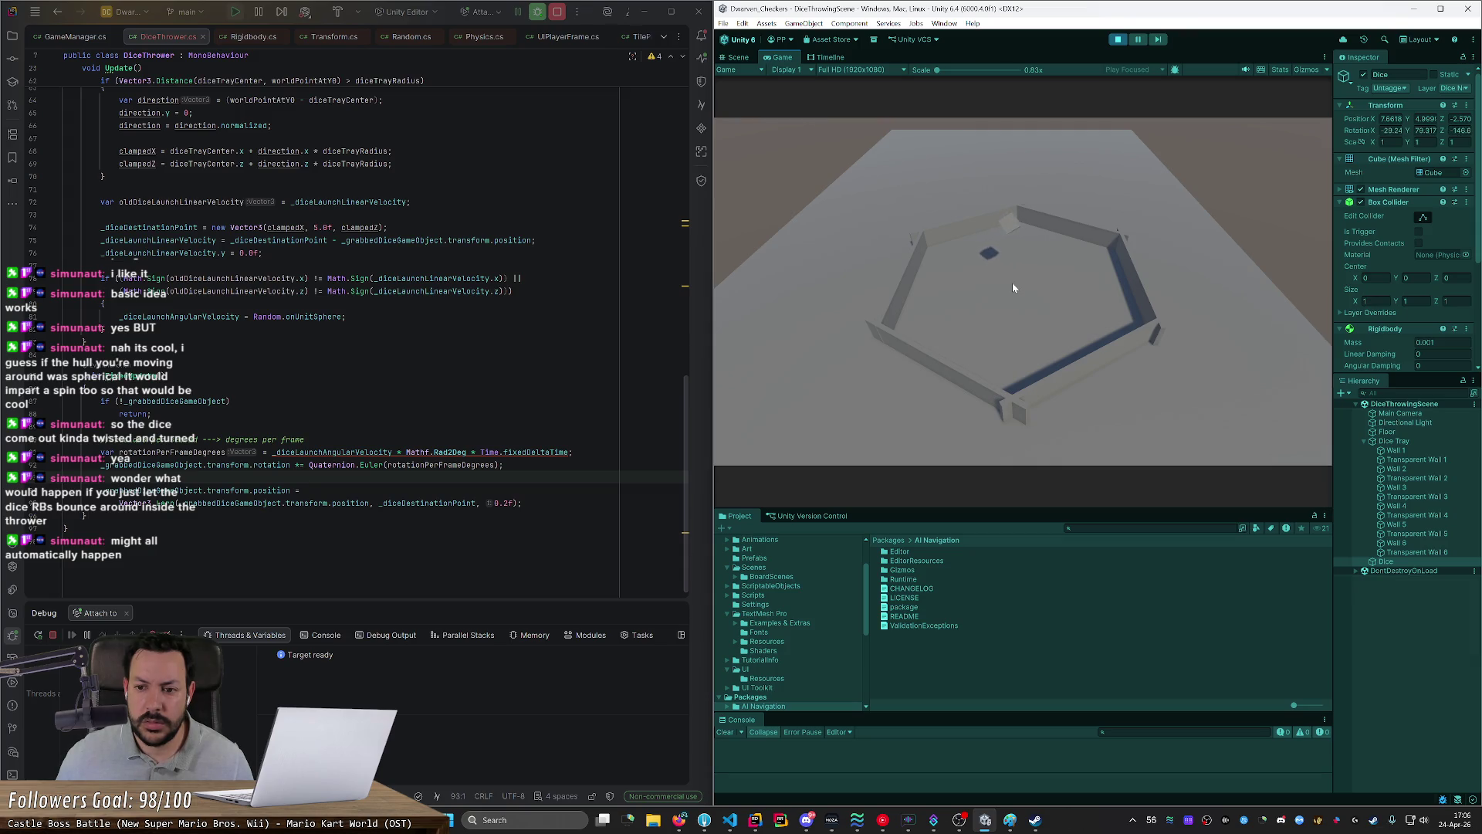
pyautogui.moveTo(1014, 288); pyautogui.dragTo(1013, 288)
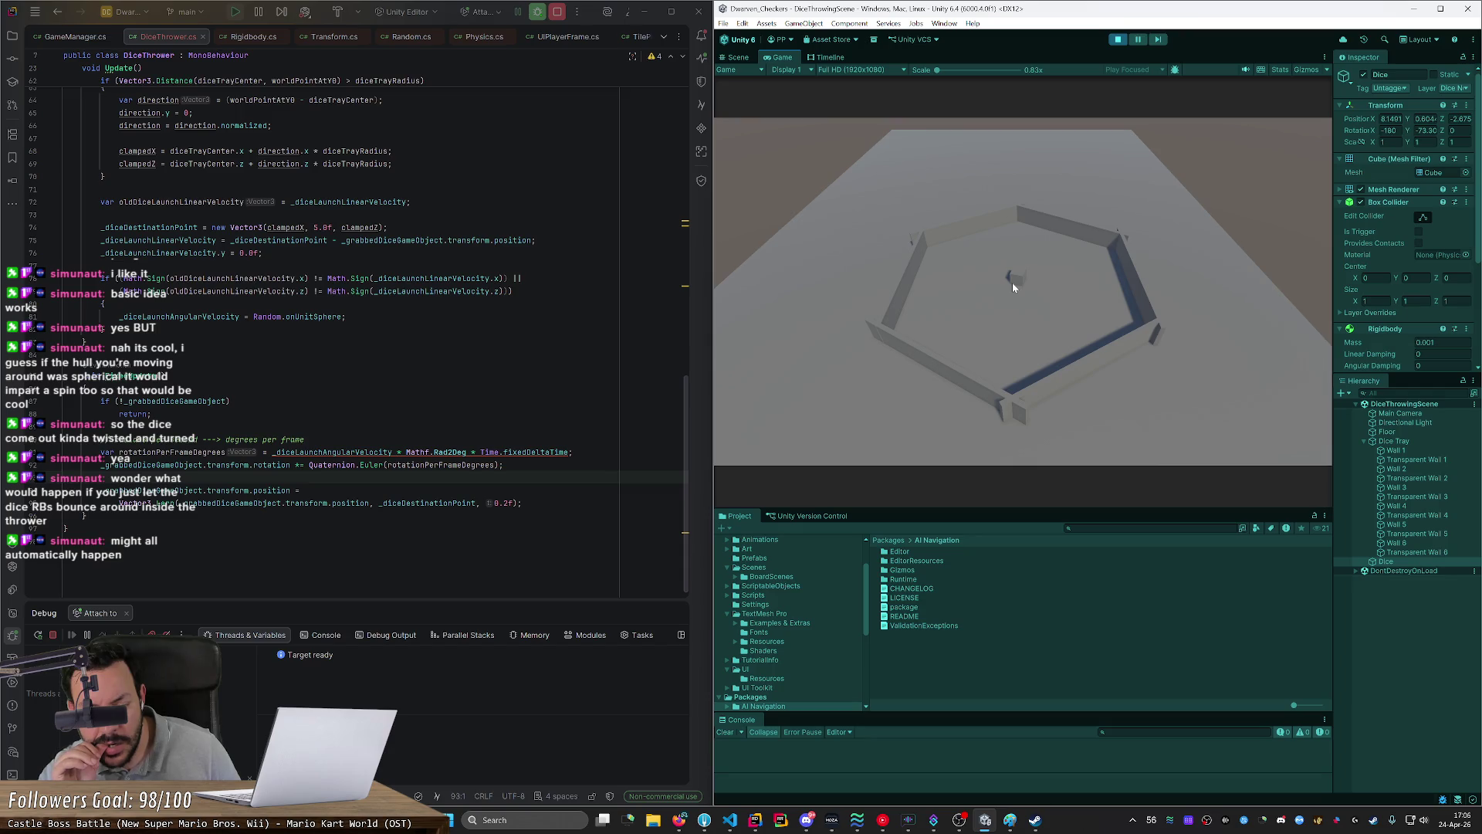
pyautogui.click(679, 819)
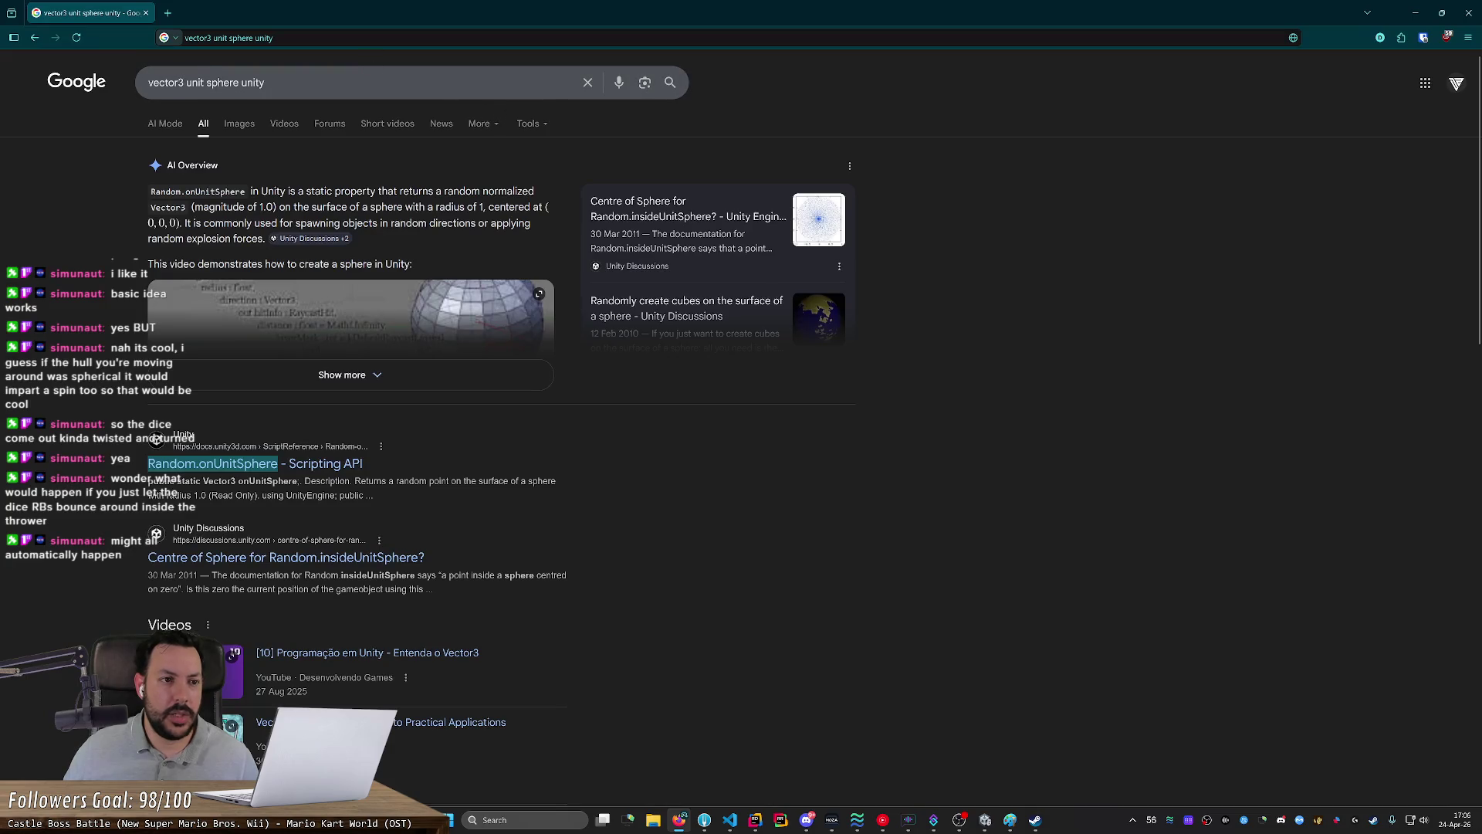
# Step: Search Google for 'angular velocity rotation'
pyautogui.doubleClick(263, 38)
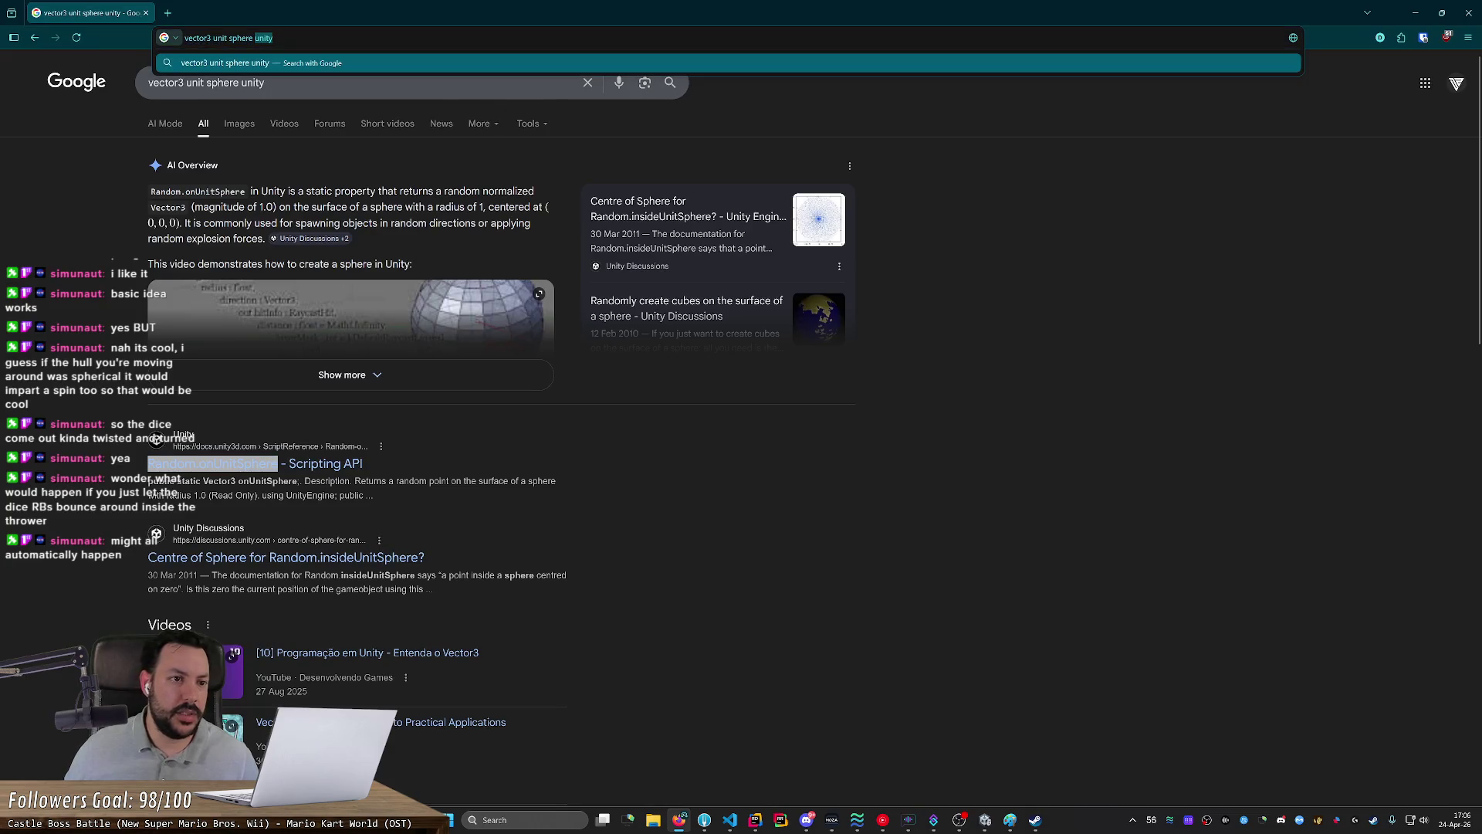
pyautogui.hotkey('ctrl', 'a')
pyautogui.write('angular vel')
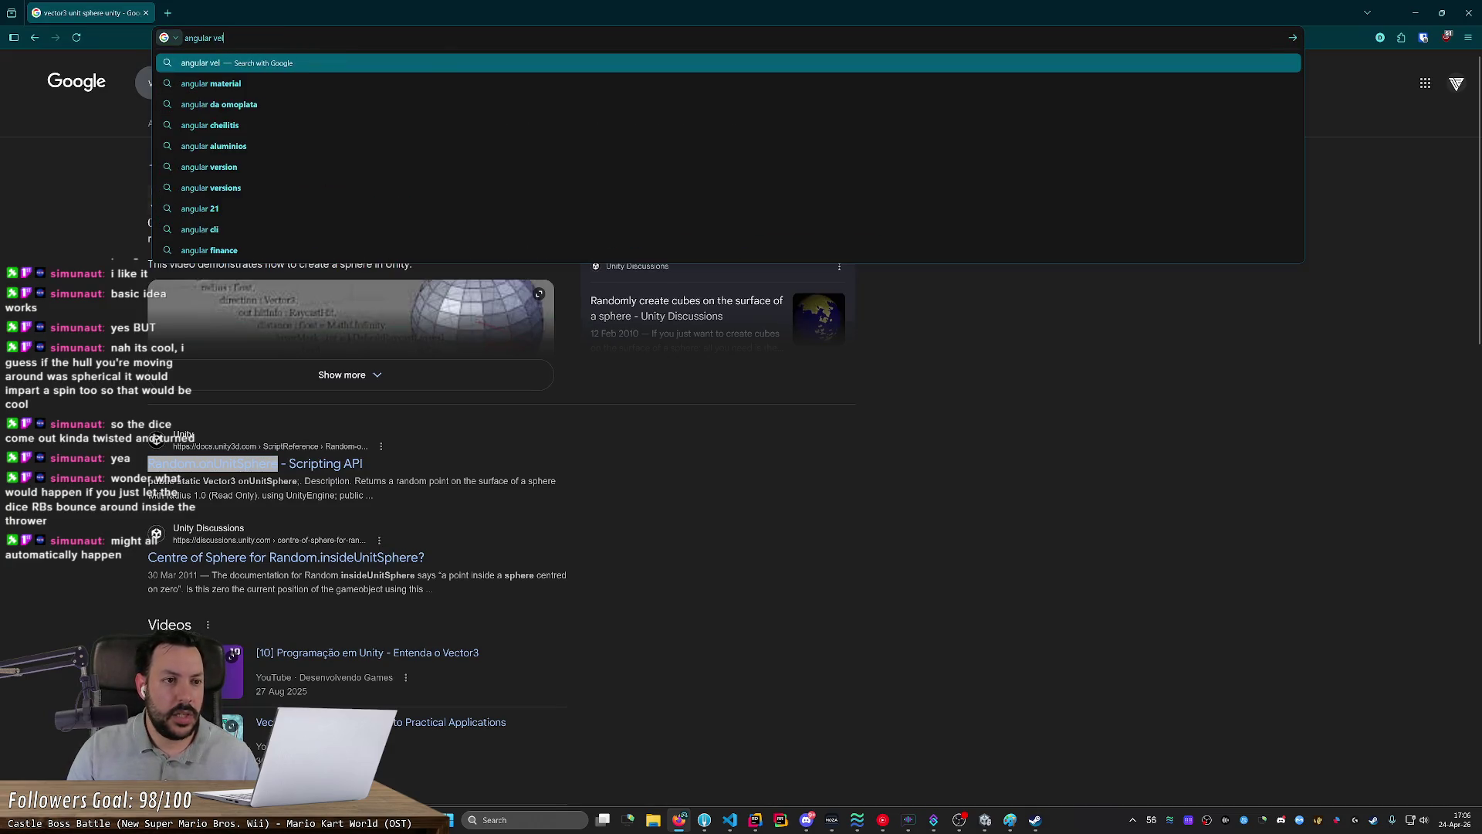
pyautogui.write('ocity ')
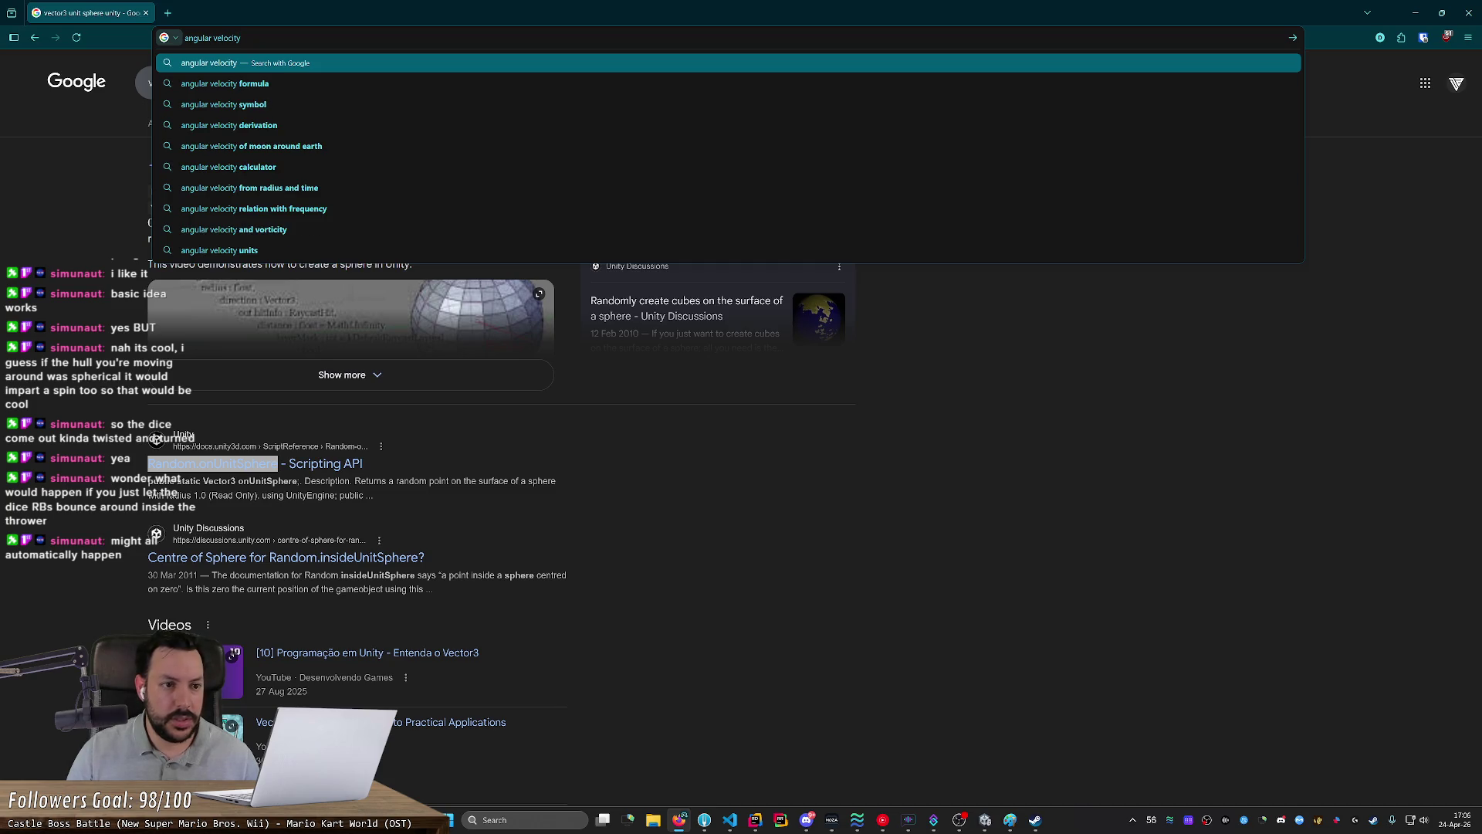
pyautogui.write('rotation')
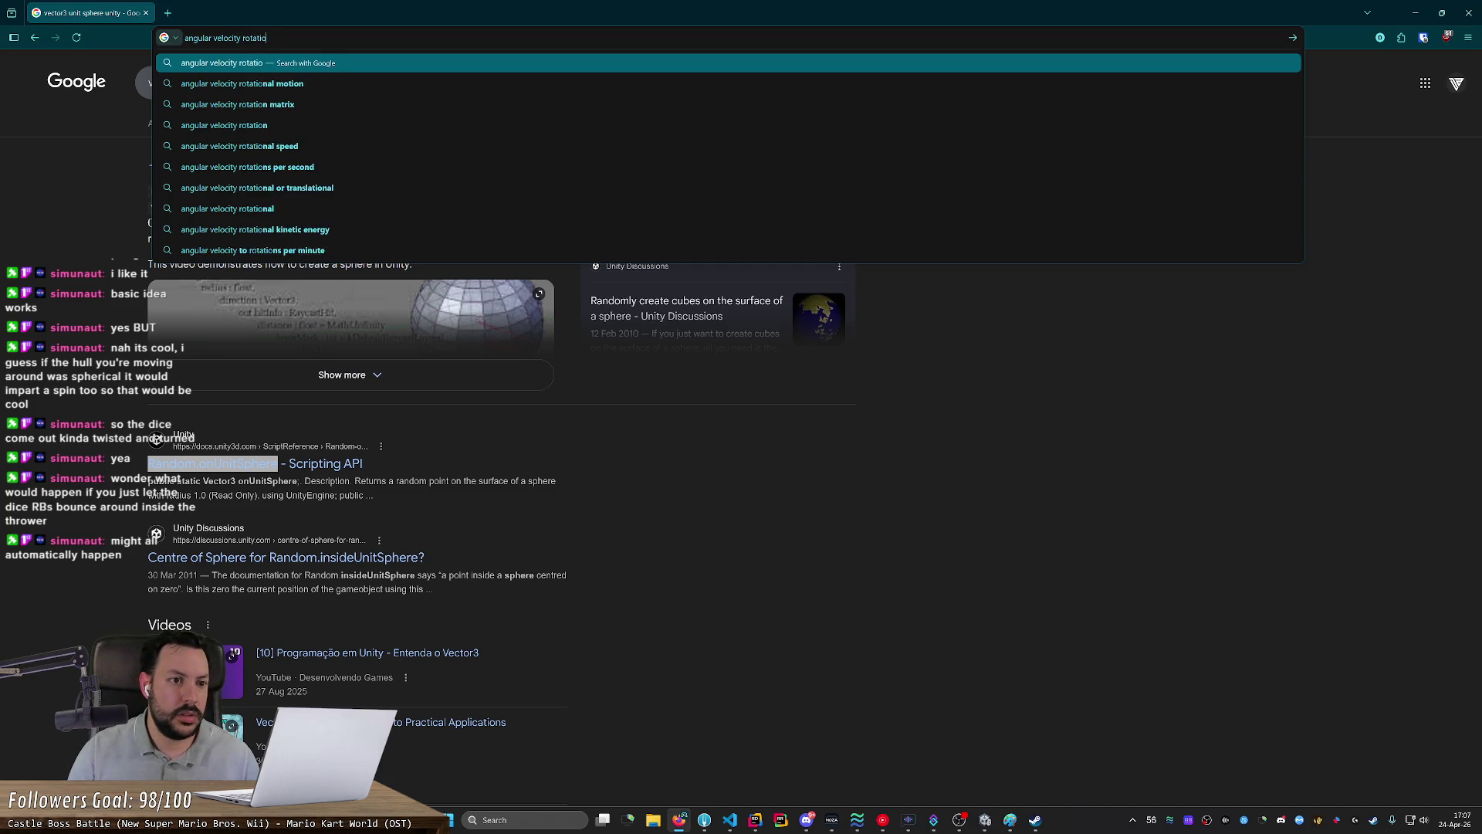
pyautogui.press('Return')
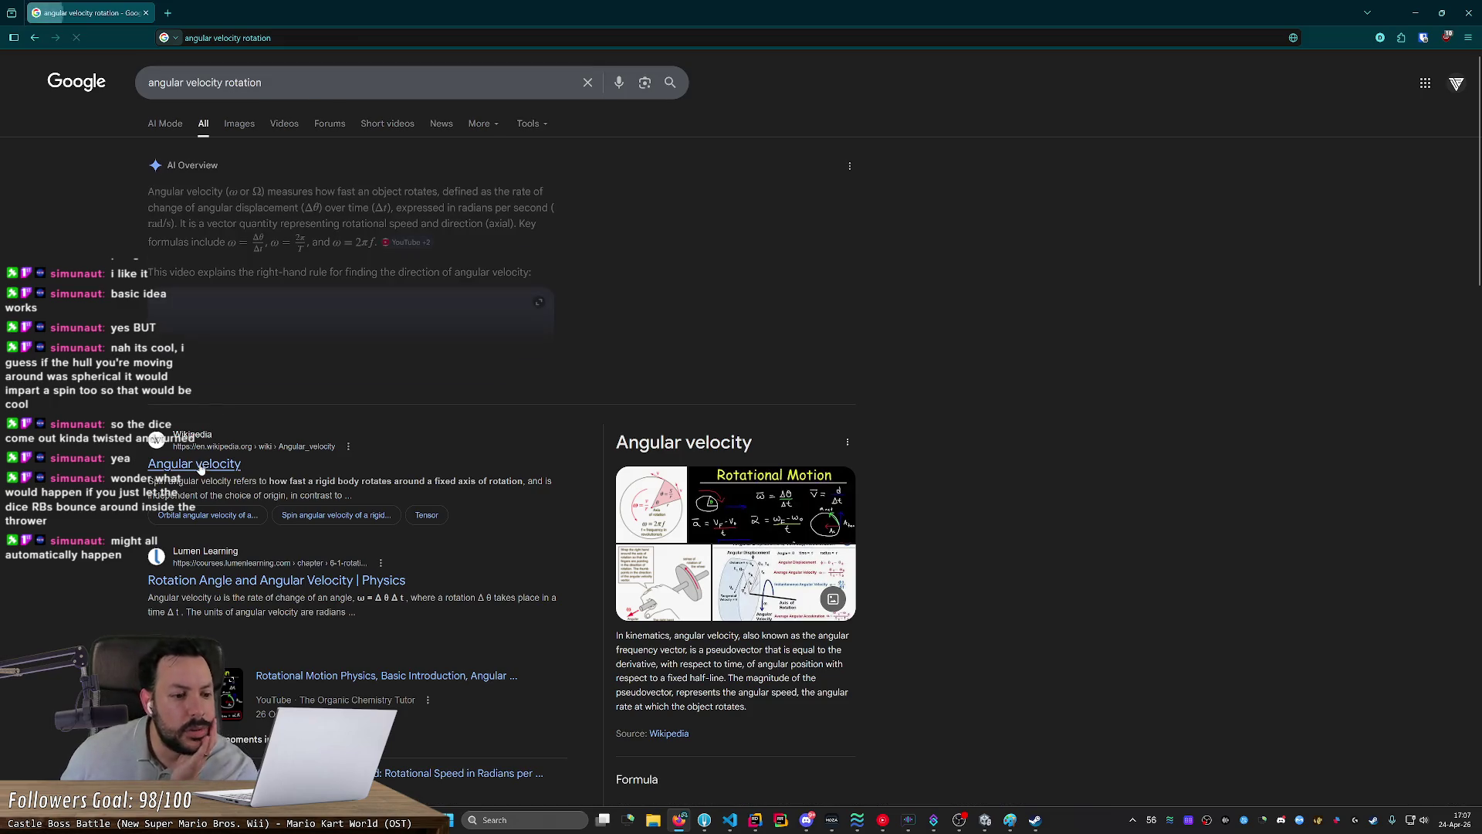
# Step: Open and read through the Lumen Learning angular velocity page
pyautogui.click(207, 580)
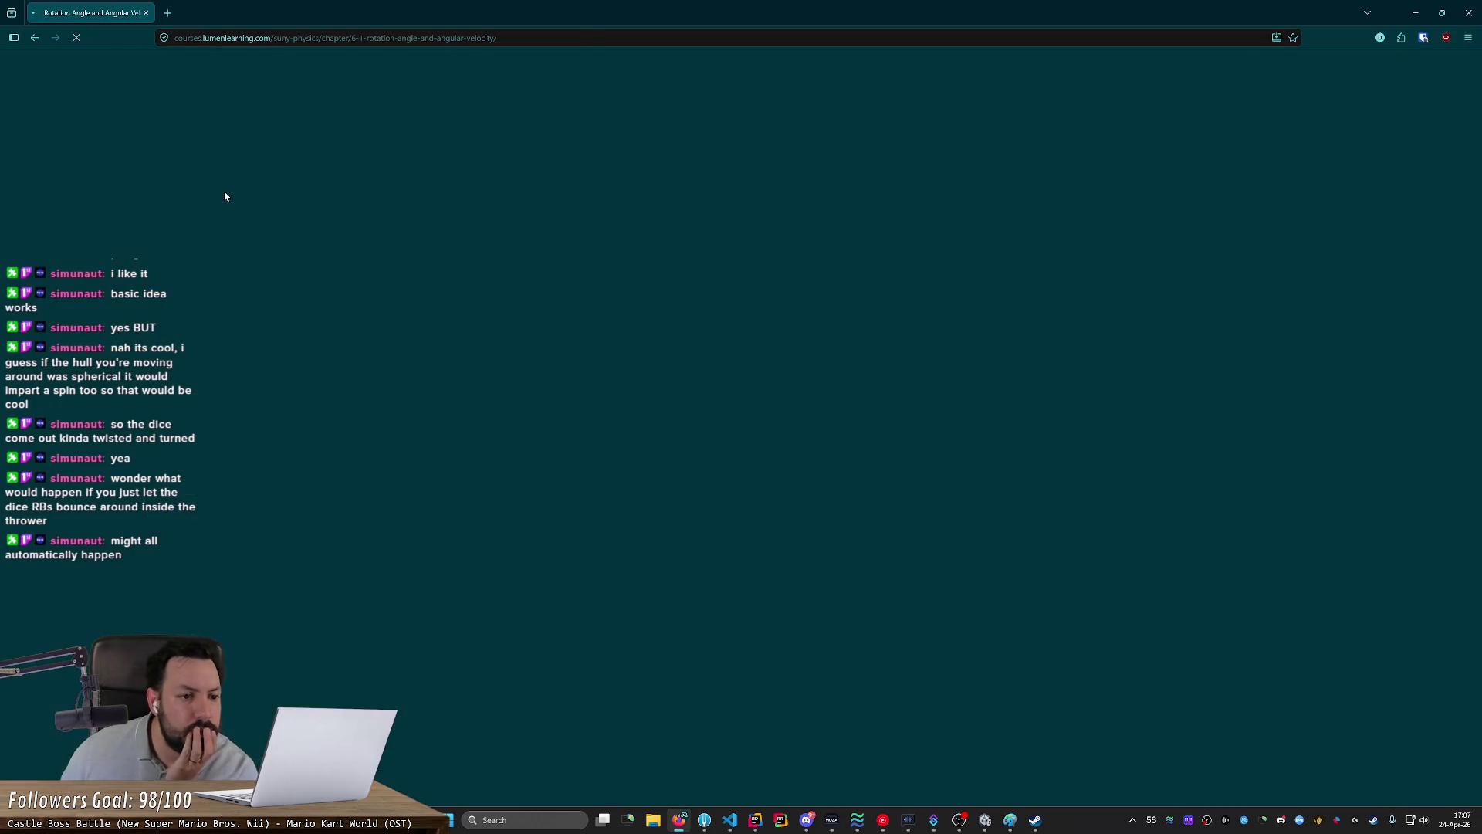
pyautogui.scroll(-9, 271, 251)
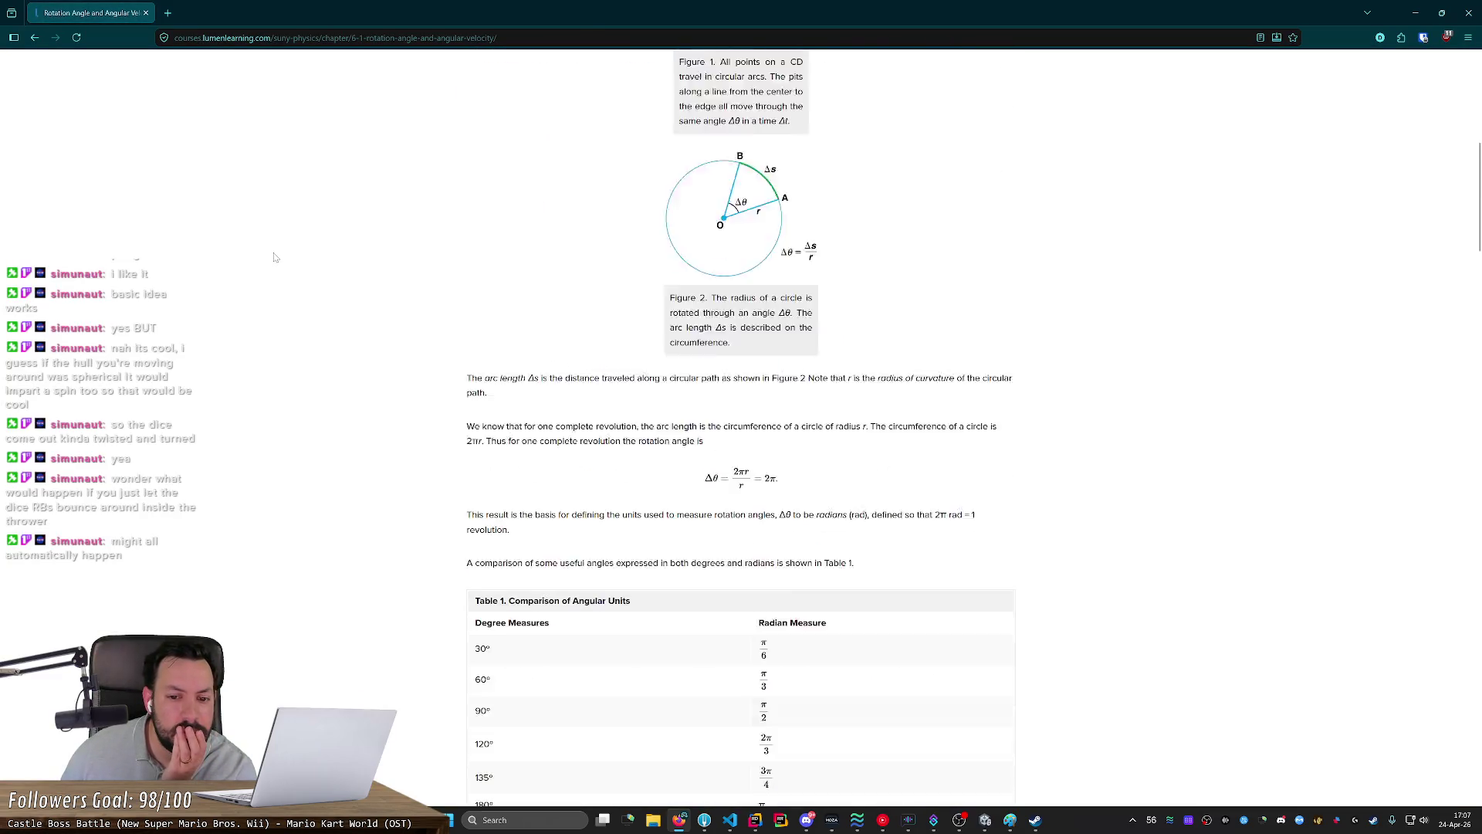
pyautogui.scroll(-12, 274, 257)
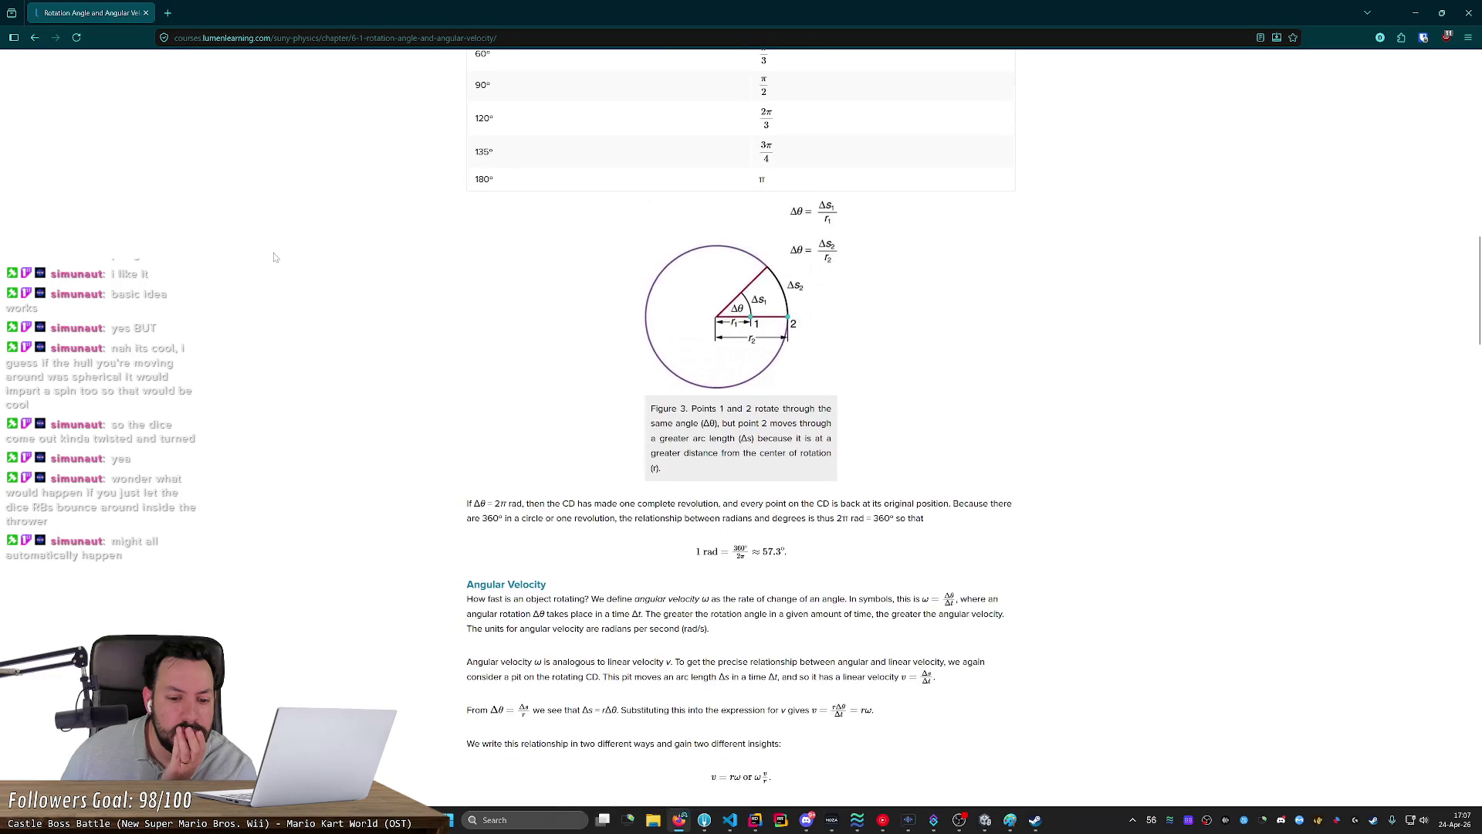
pyautogui.scroll(-13, 274, 253)
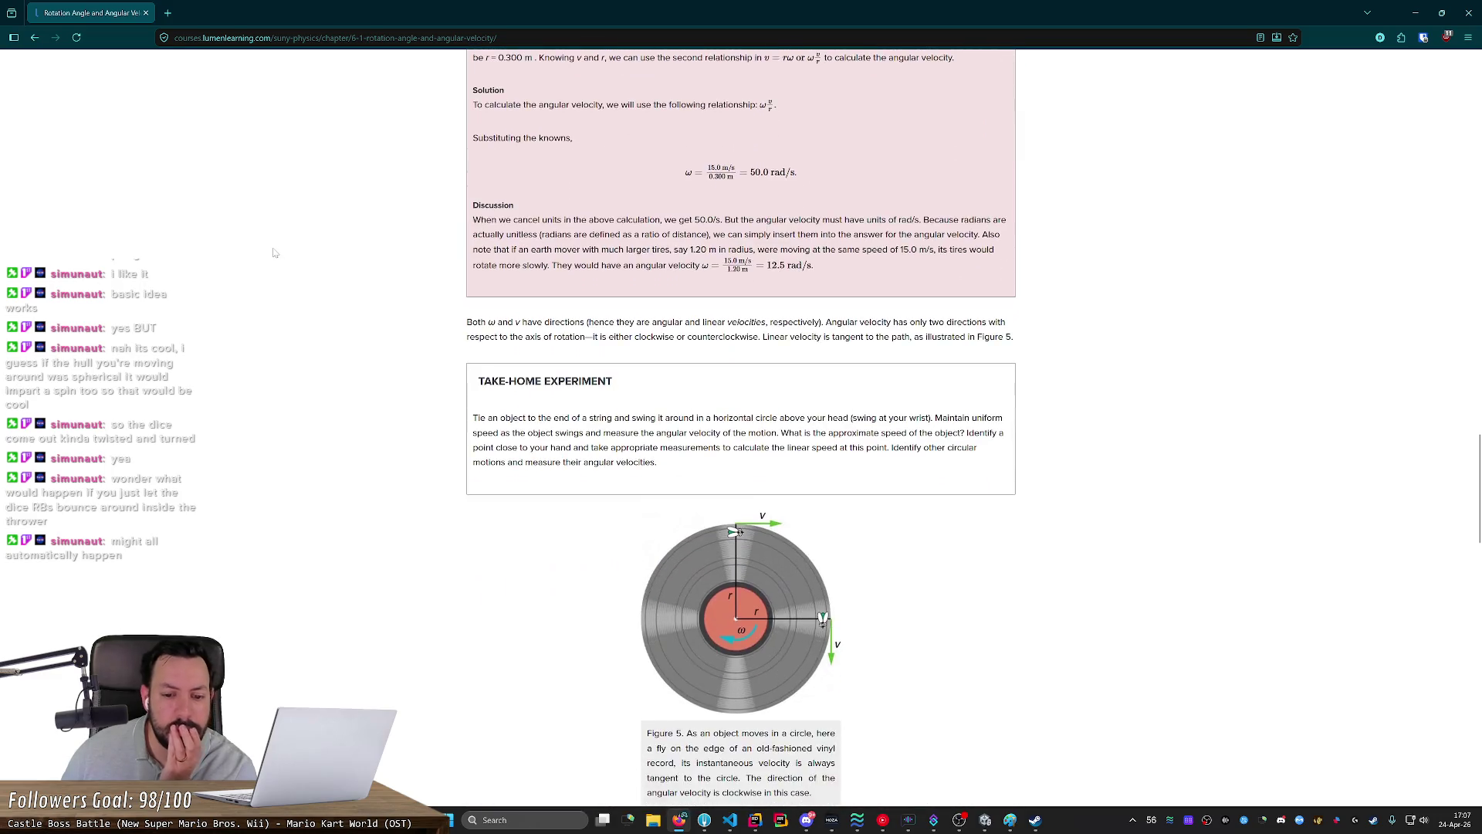
pyautogui.scroll(-12, 275, 253)
pyautogui.middleClick(263, 217)
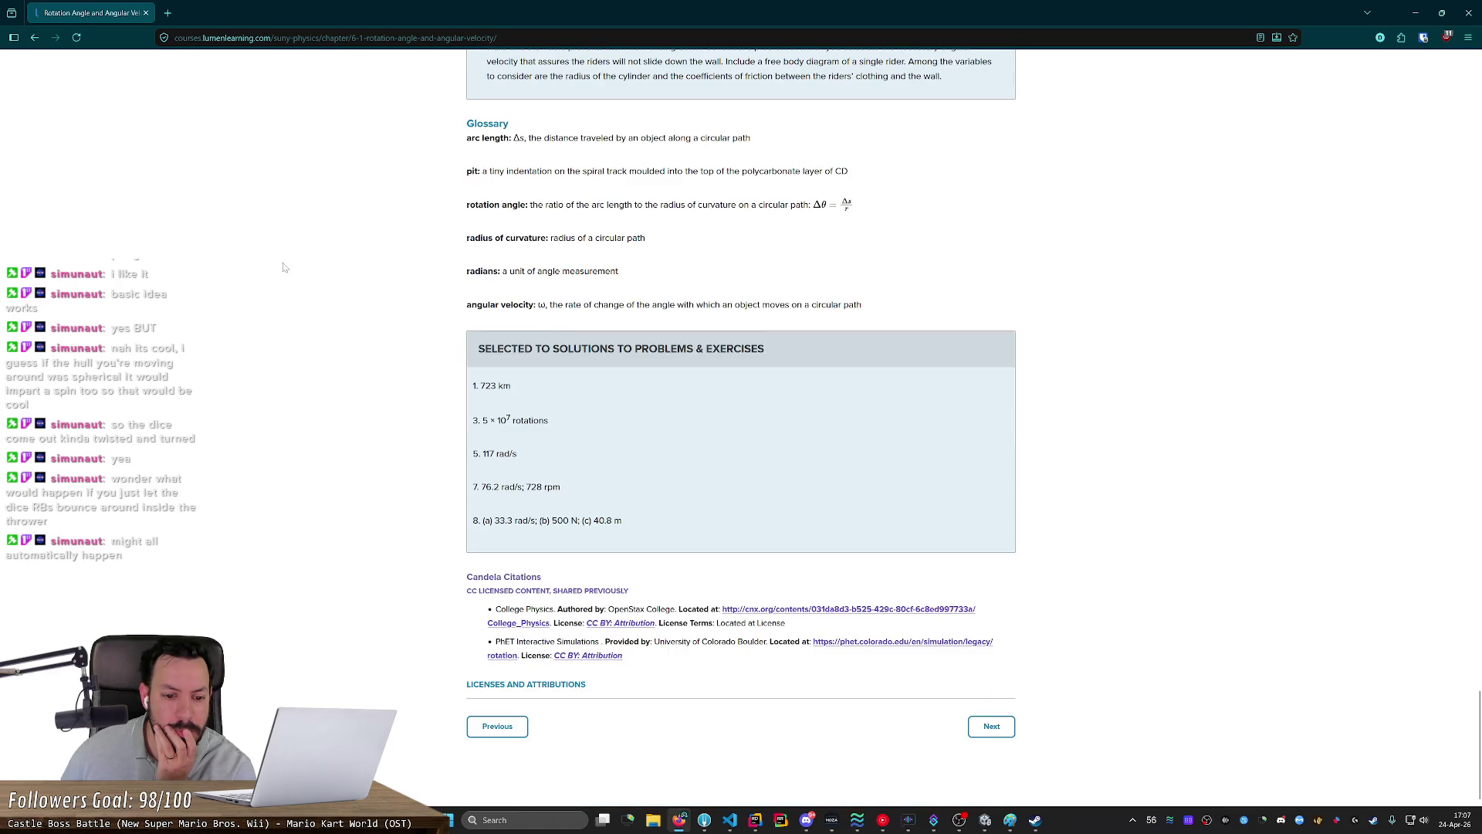
# Step: Show the image results for the search, then minimize Firefox to reveal the code
pyautogui.hotkey('alt', 'Left')
pyautogui.click(237, 125)
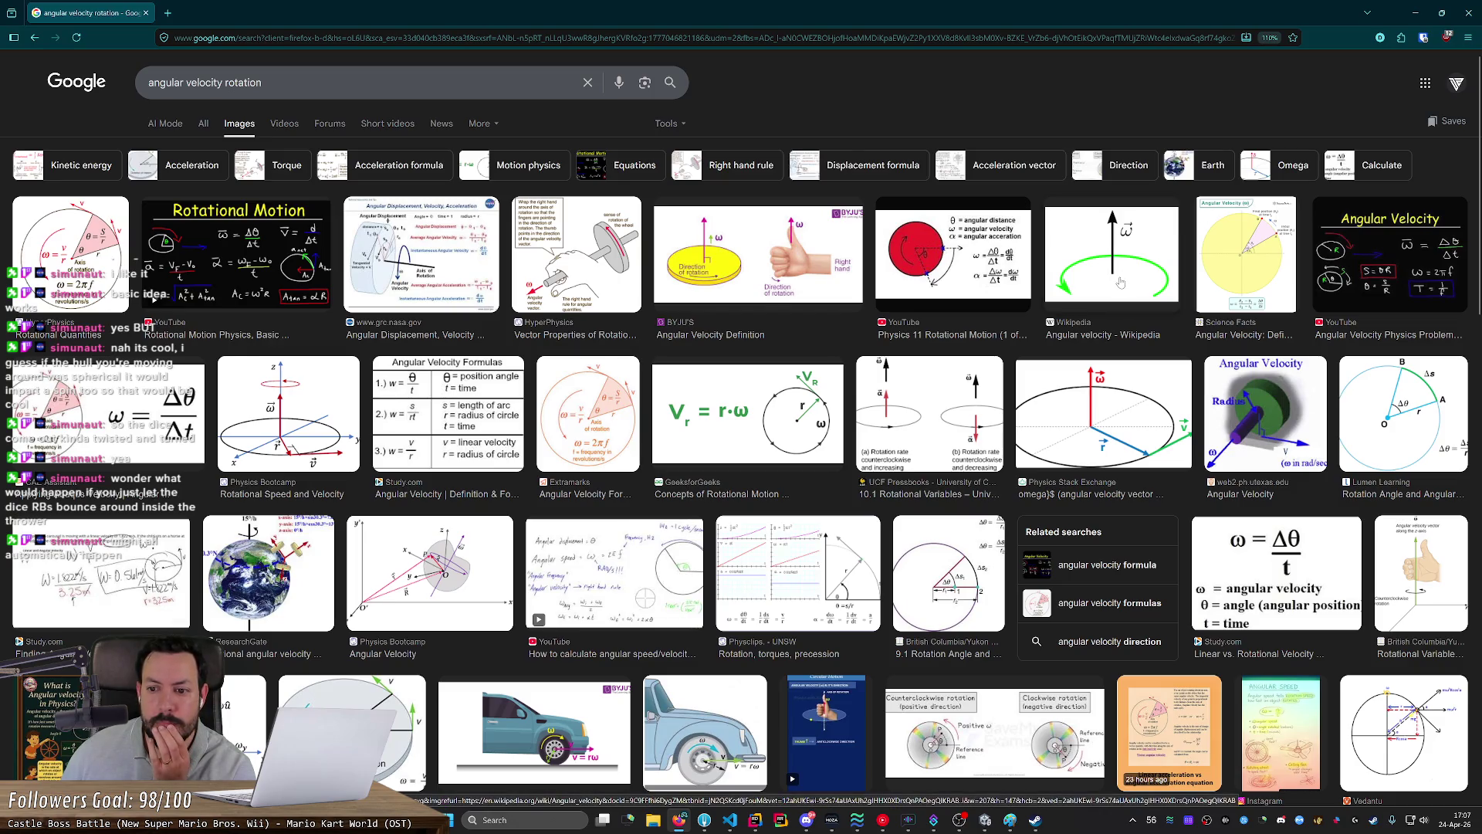
pyautogui.click(1414, 13)
pyautogui.scroll(15, 359, 332)
pyautogui.scroll(5, 122, 550)
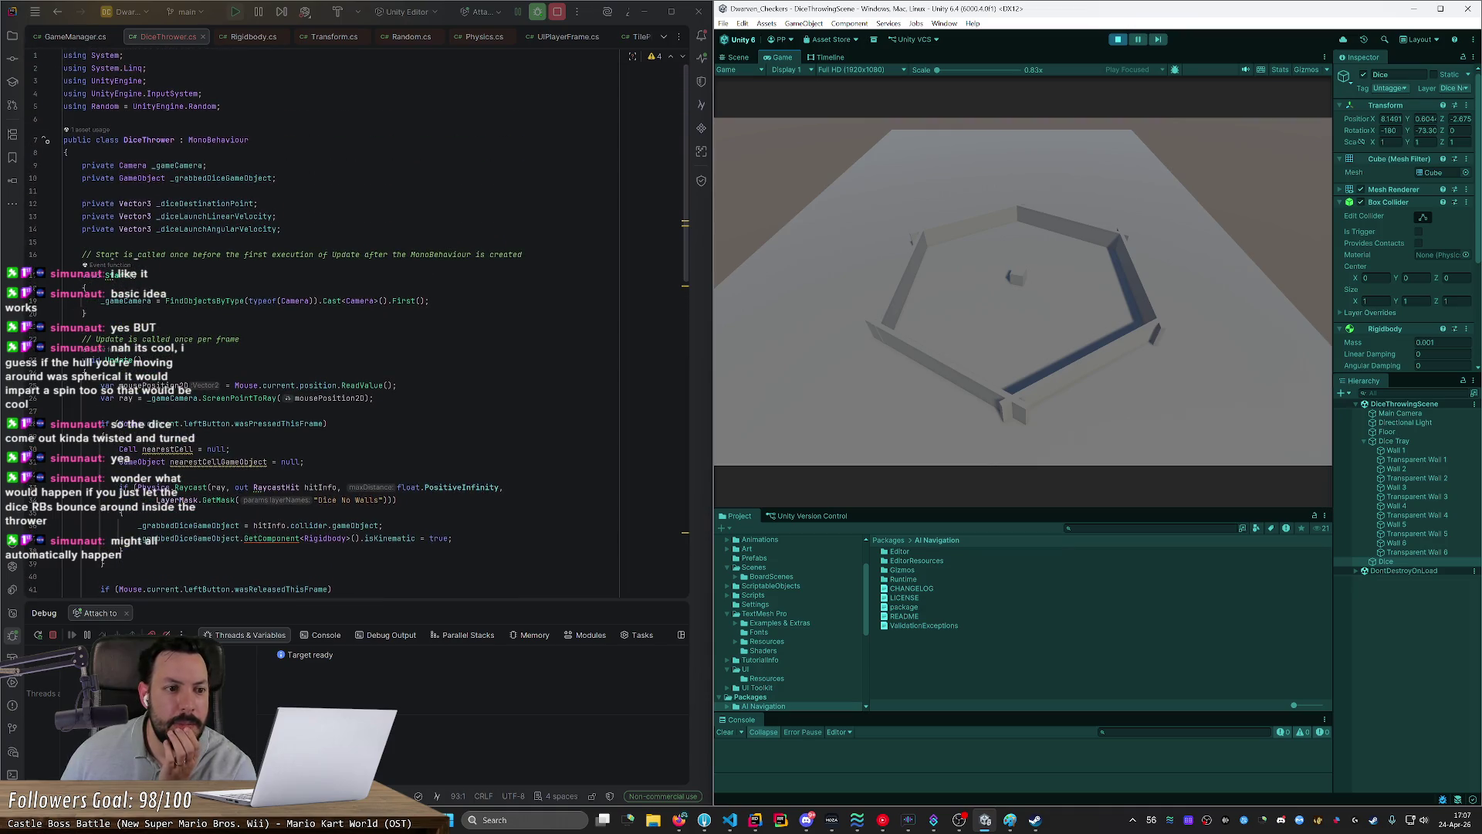
# Step: Review where _diceLaunchAngularVelocity comes from Random.onUnitSphere, then return to Firefox
pyautogui.scroll(-7, 102, 564)
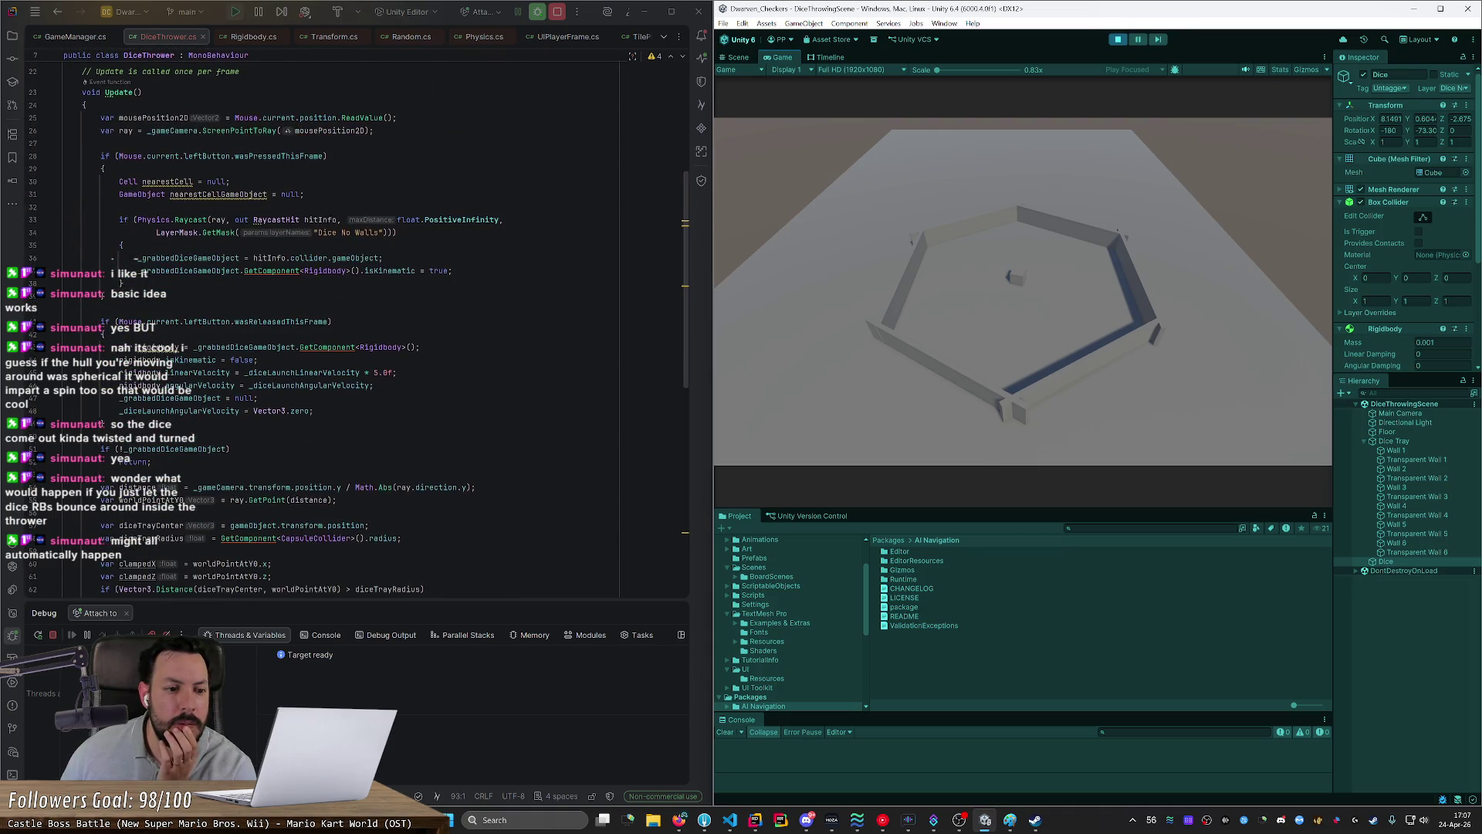
pyautogui.doubleClick(323, 385)
pyautogui.scroll(-11, 323, 390)
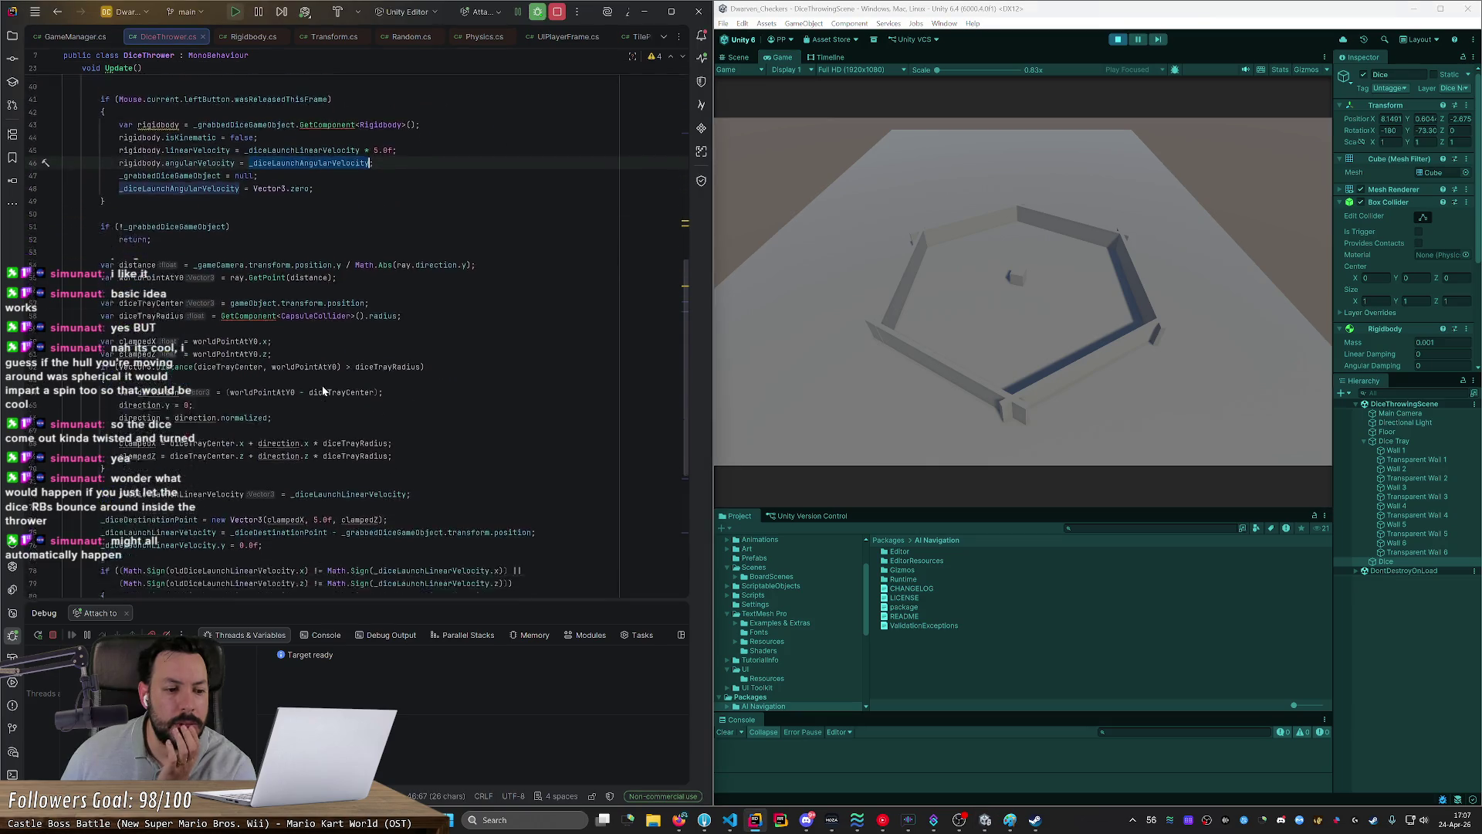
pyautogui.moveTo(323, 412)
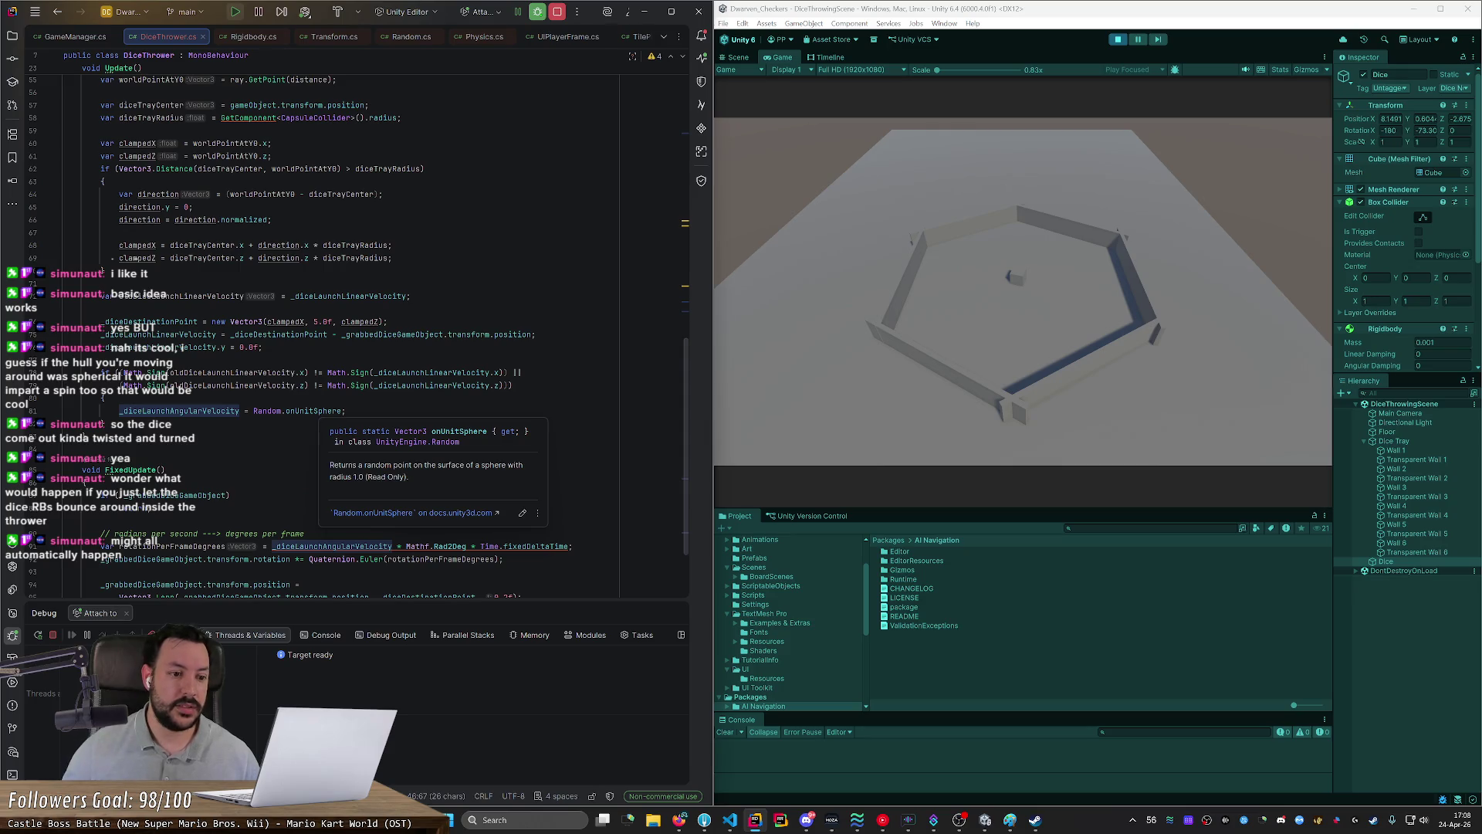
pyautogui.hotkey('alt', 'Tab')
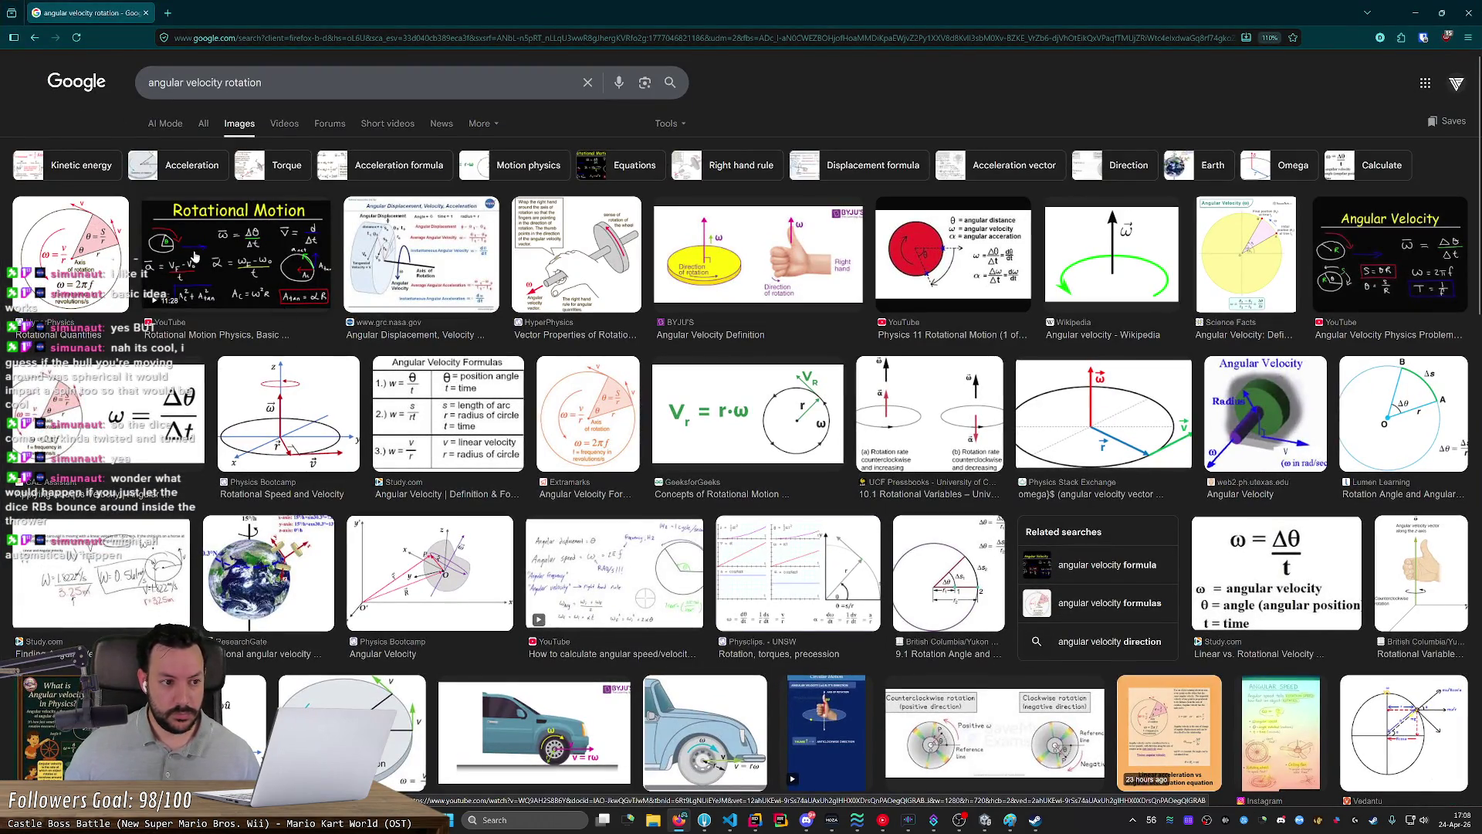
# Step: Open the Wikipedia article on angular velocity from the web results, then go back
pyautogui.click(205, 124)
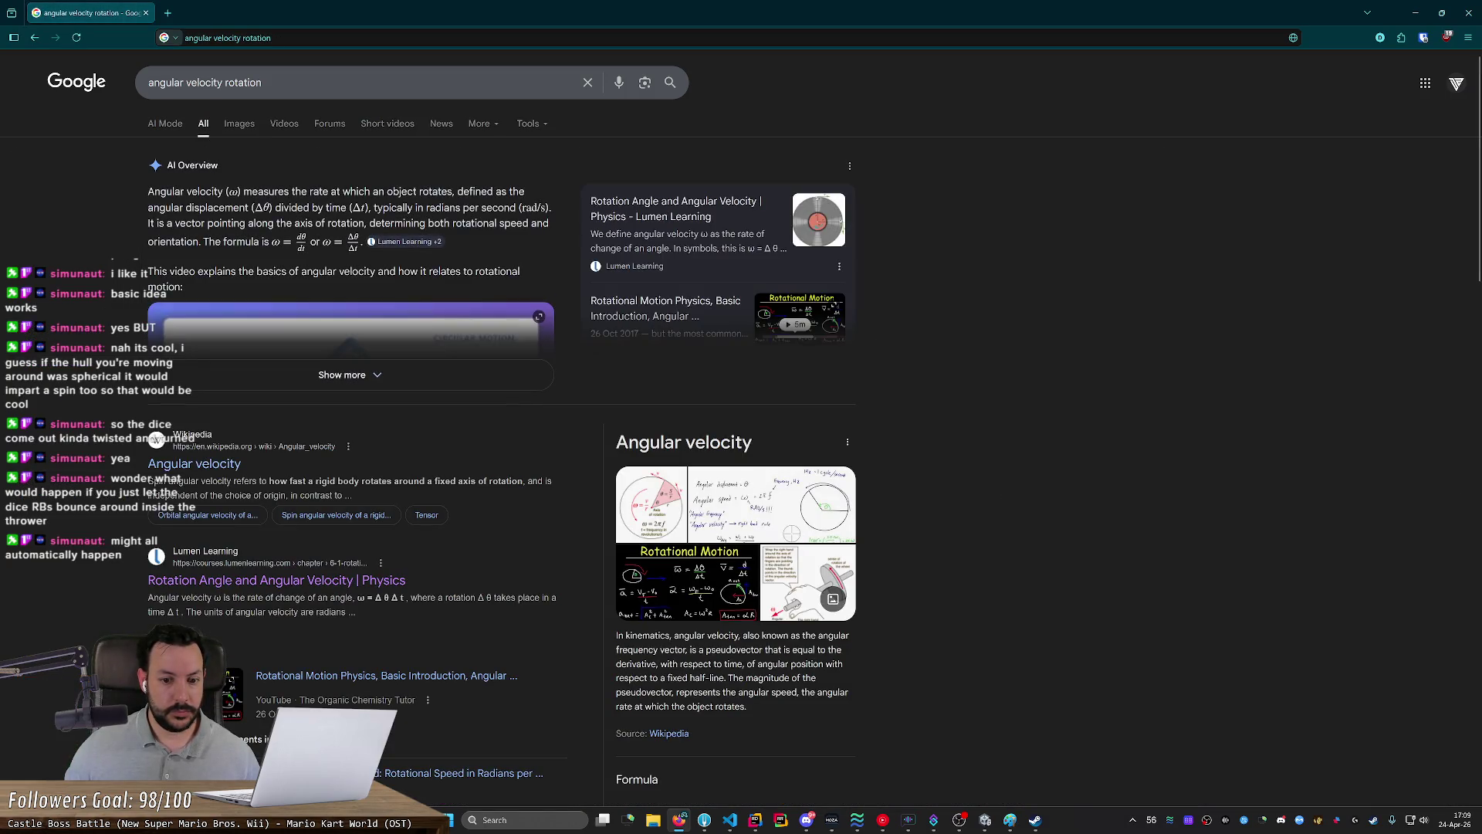
pyautogui.click(215, 464)
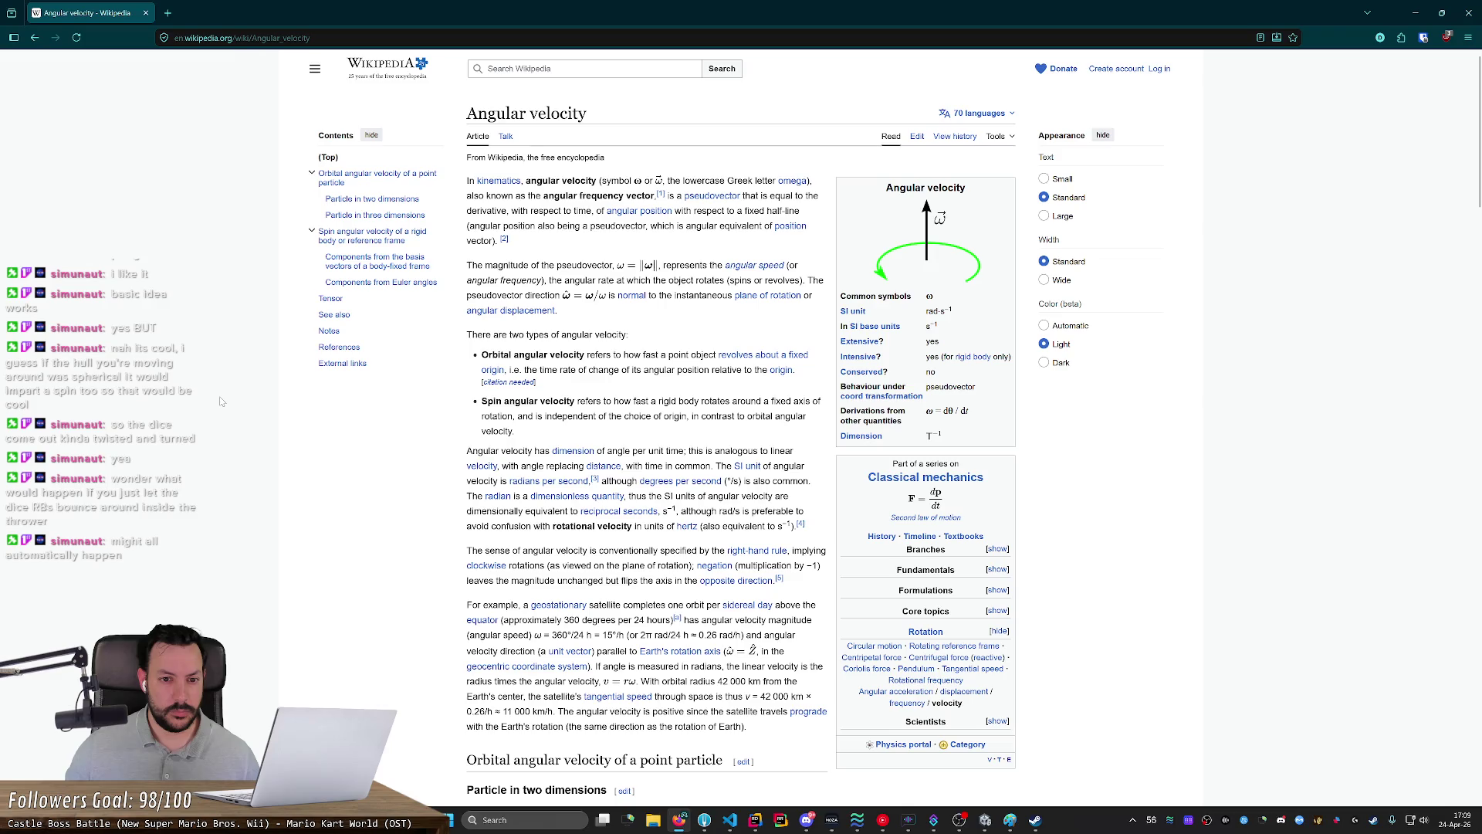
pyautogui.hotkey('alt', 'Left')
pyautogui.hotkey('alt', 'Tab')
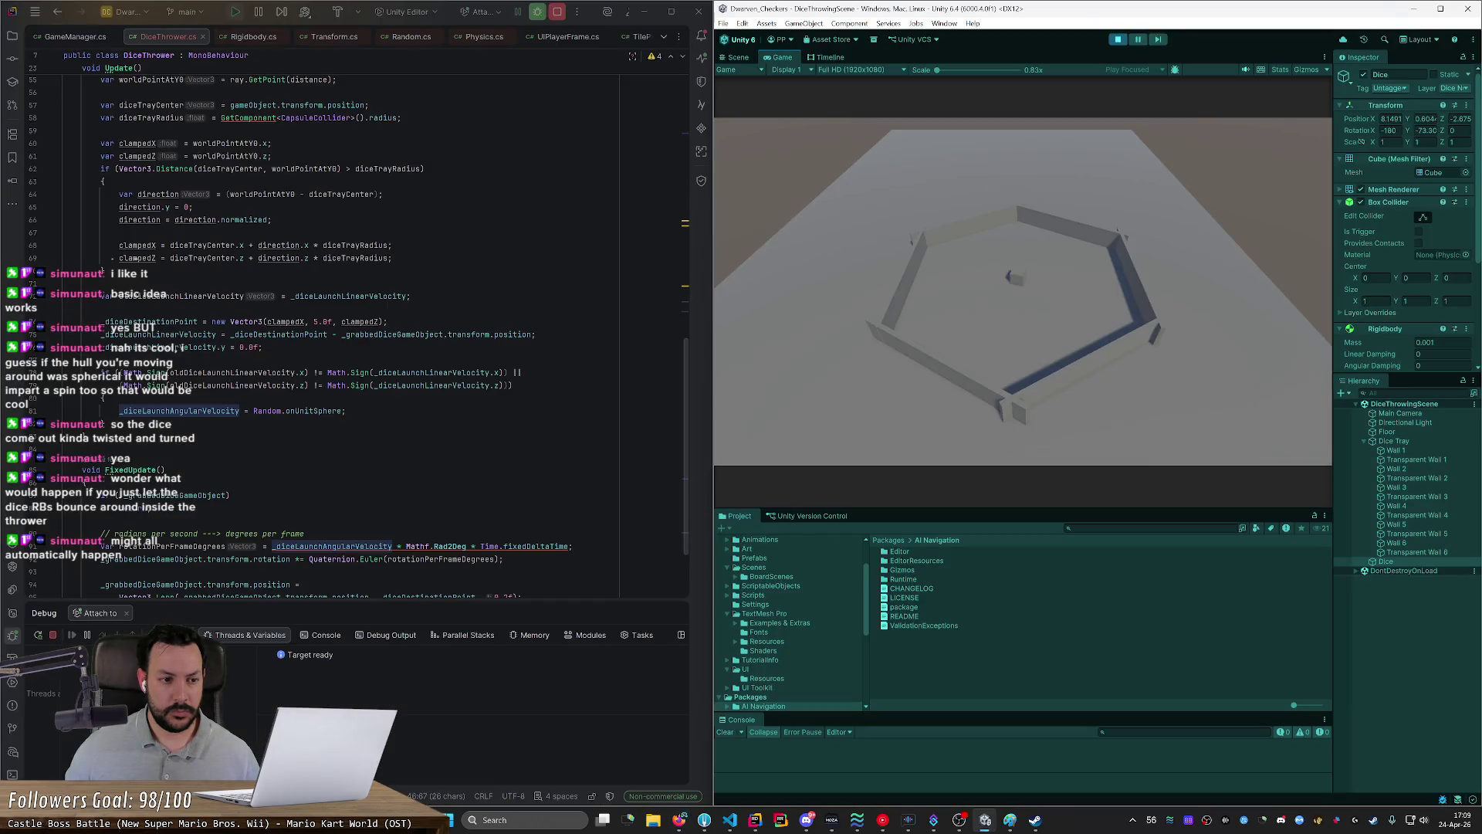
pyautogui.hotkey('alt', 'Tab')
# Step: Search 'angular velocity rotation physics 3d' and read the Stack Overflow answer
pyautogui.click(270, 82)
pyautogui.write('p')
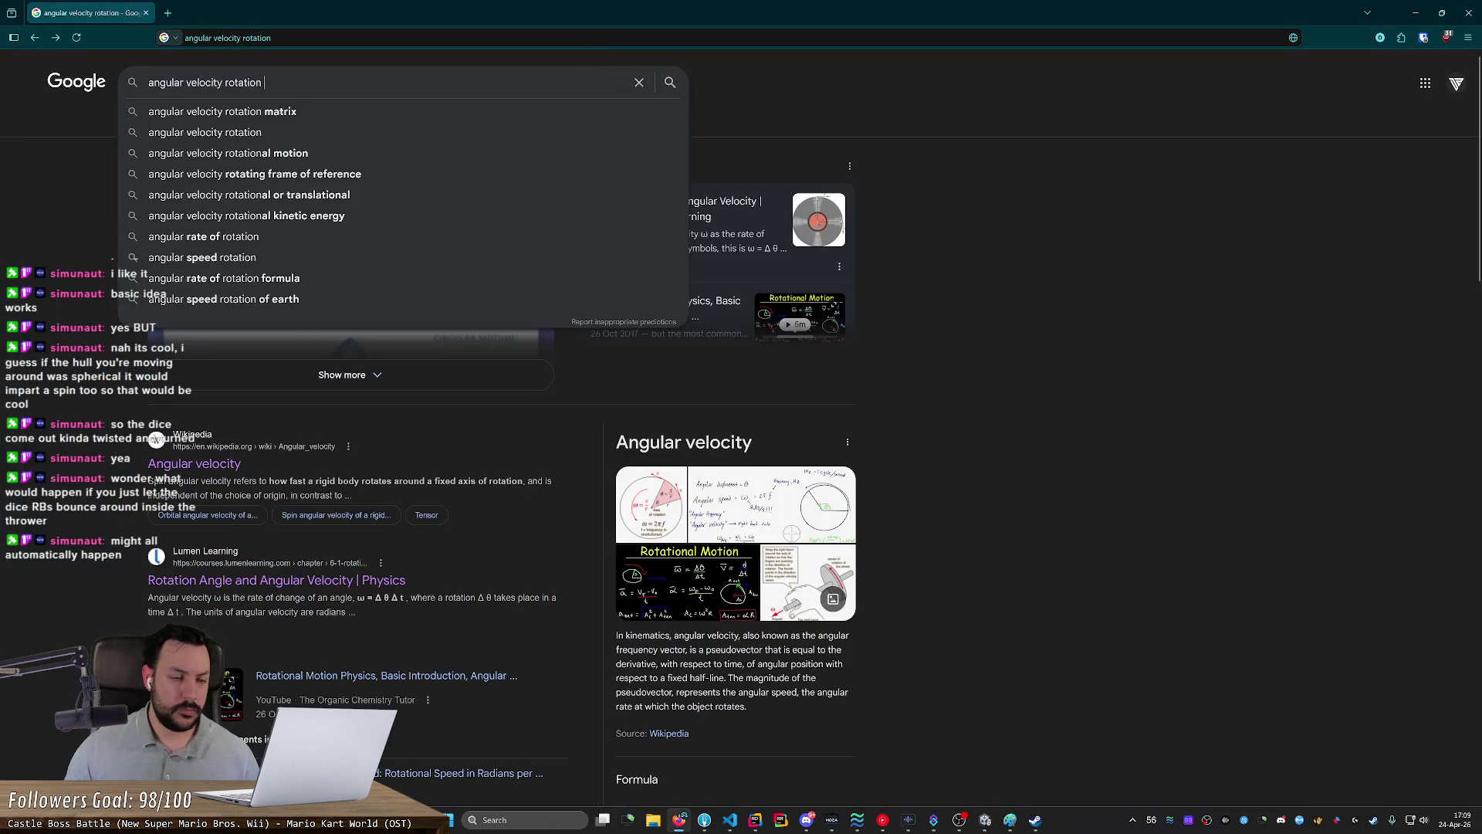
pyautogui.write('hysics 3d')
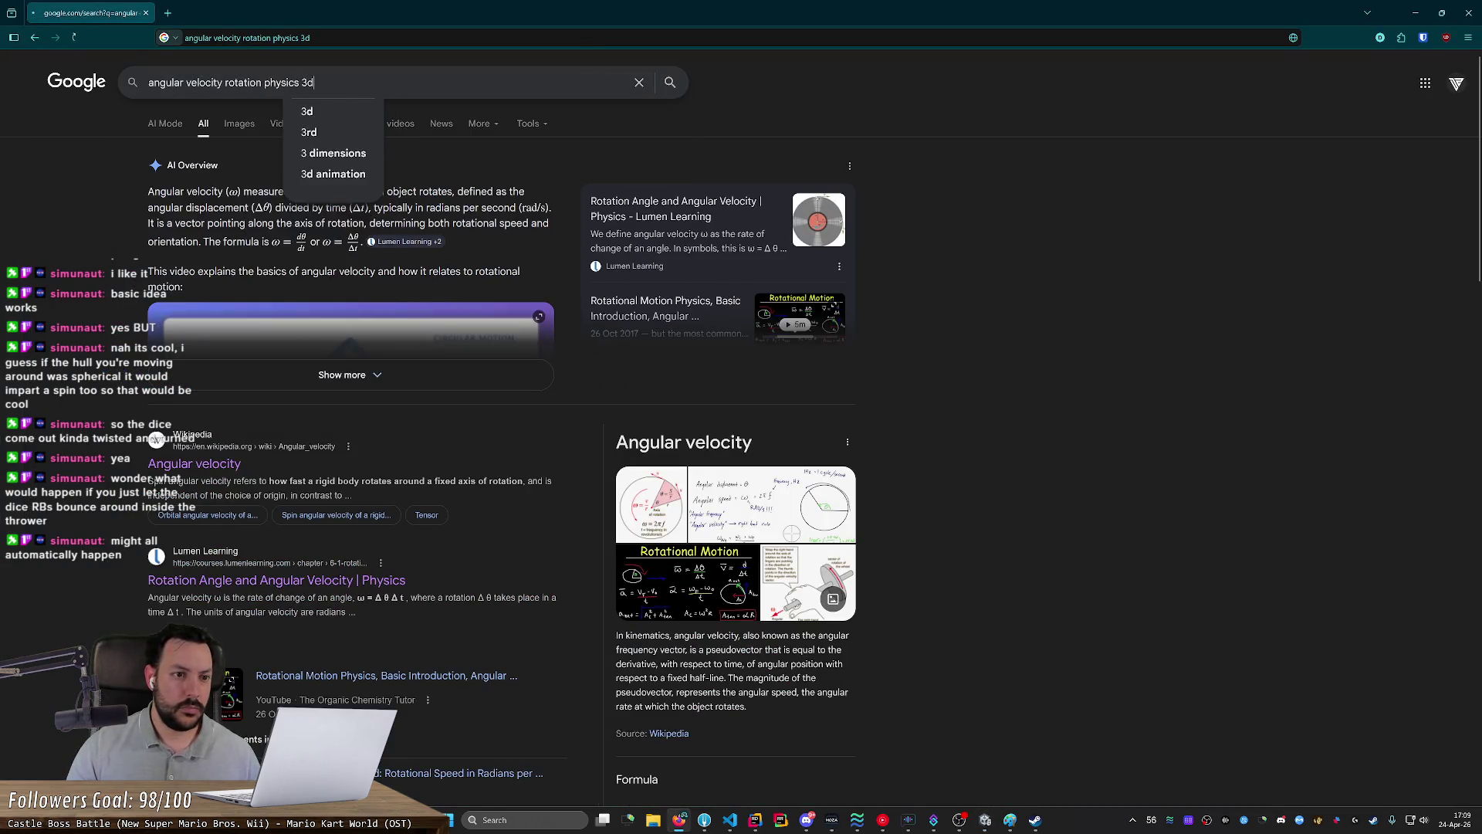
pyautogui.press('Return')
pyautogui.click(312, 190)
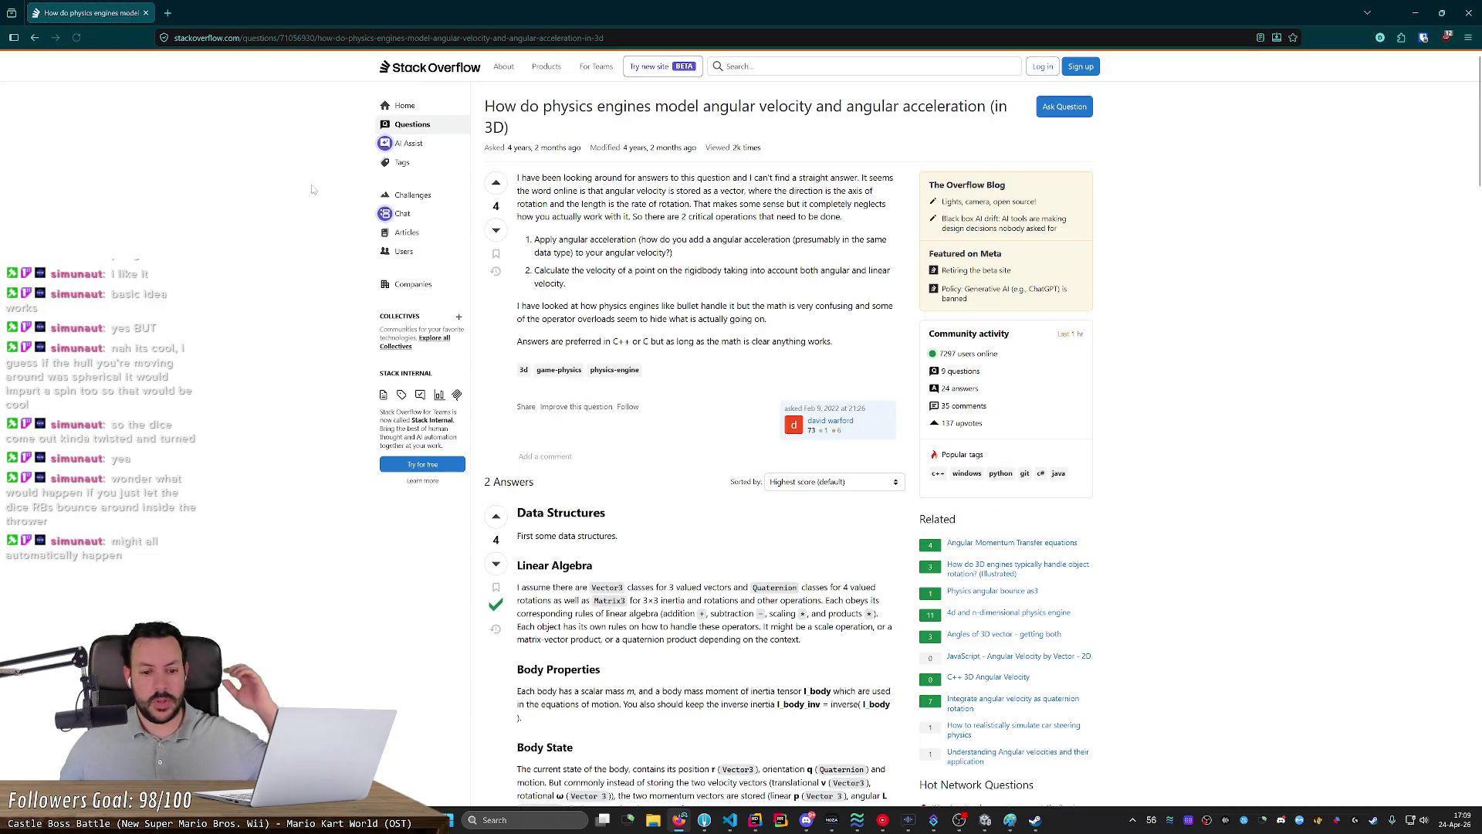
pyautogui.scroll(-8, 373, 363)
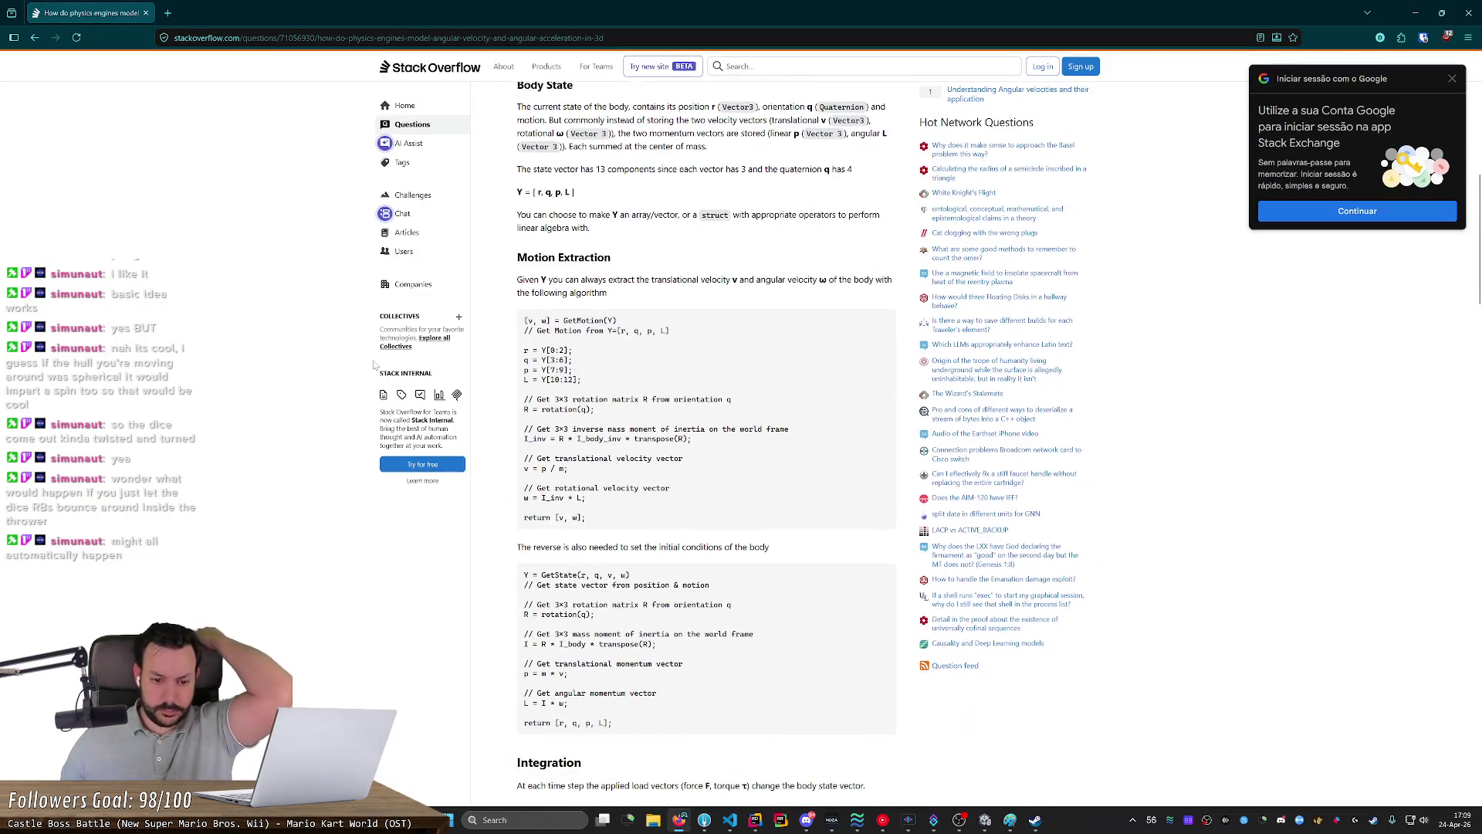
pyautogui.scroll(-3, 373, 364)
pyautogui.scroll(-4, 374, 364)
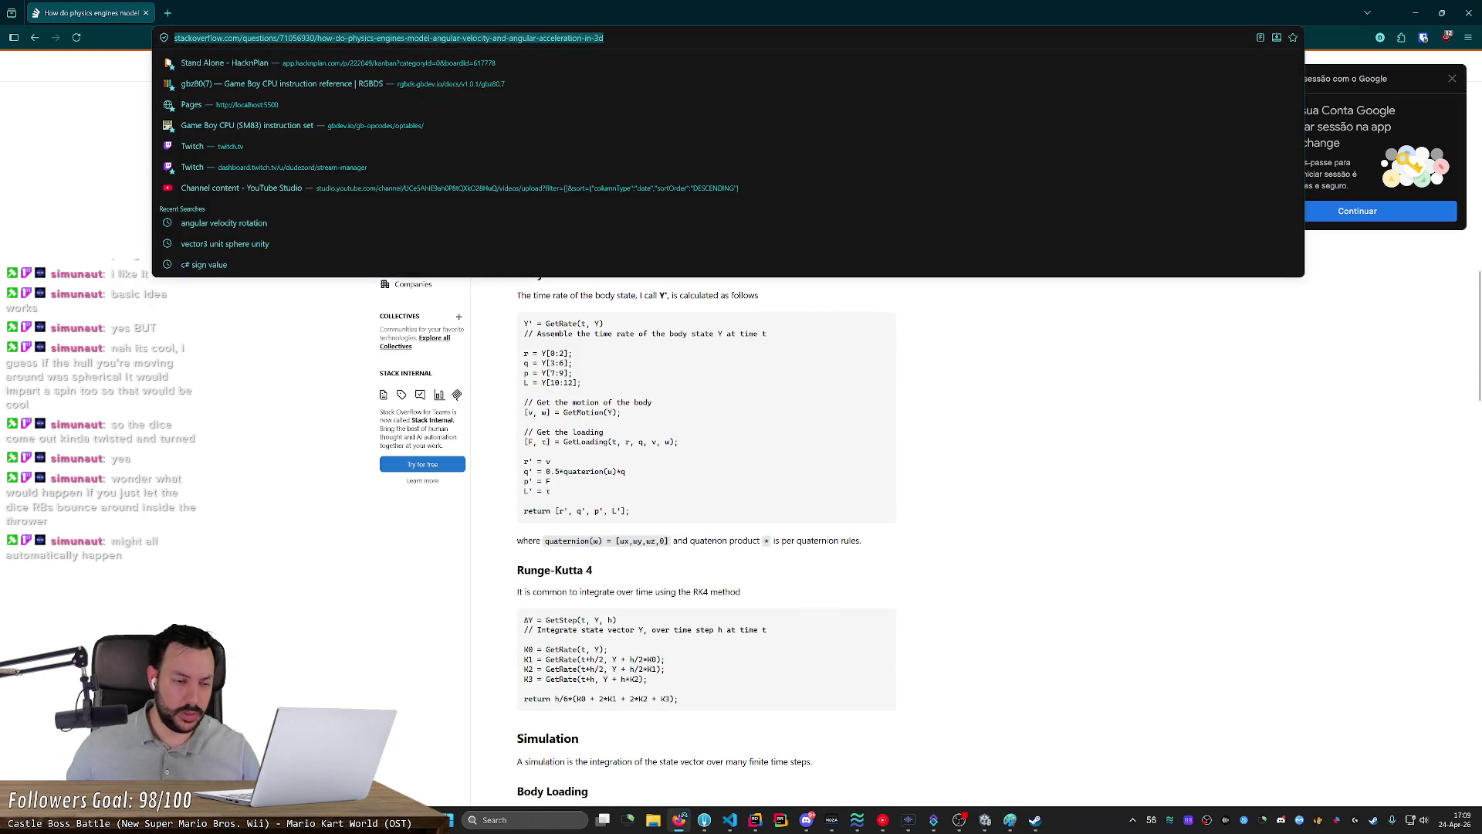
# Step: Search 'unity angular velocity' and open the Rigidbody.angularVelocity documentation
pyautogui.click(271, 38)
pyautogui.write('unity ')
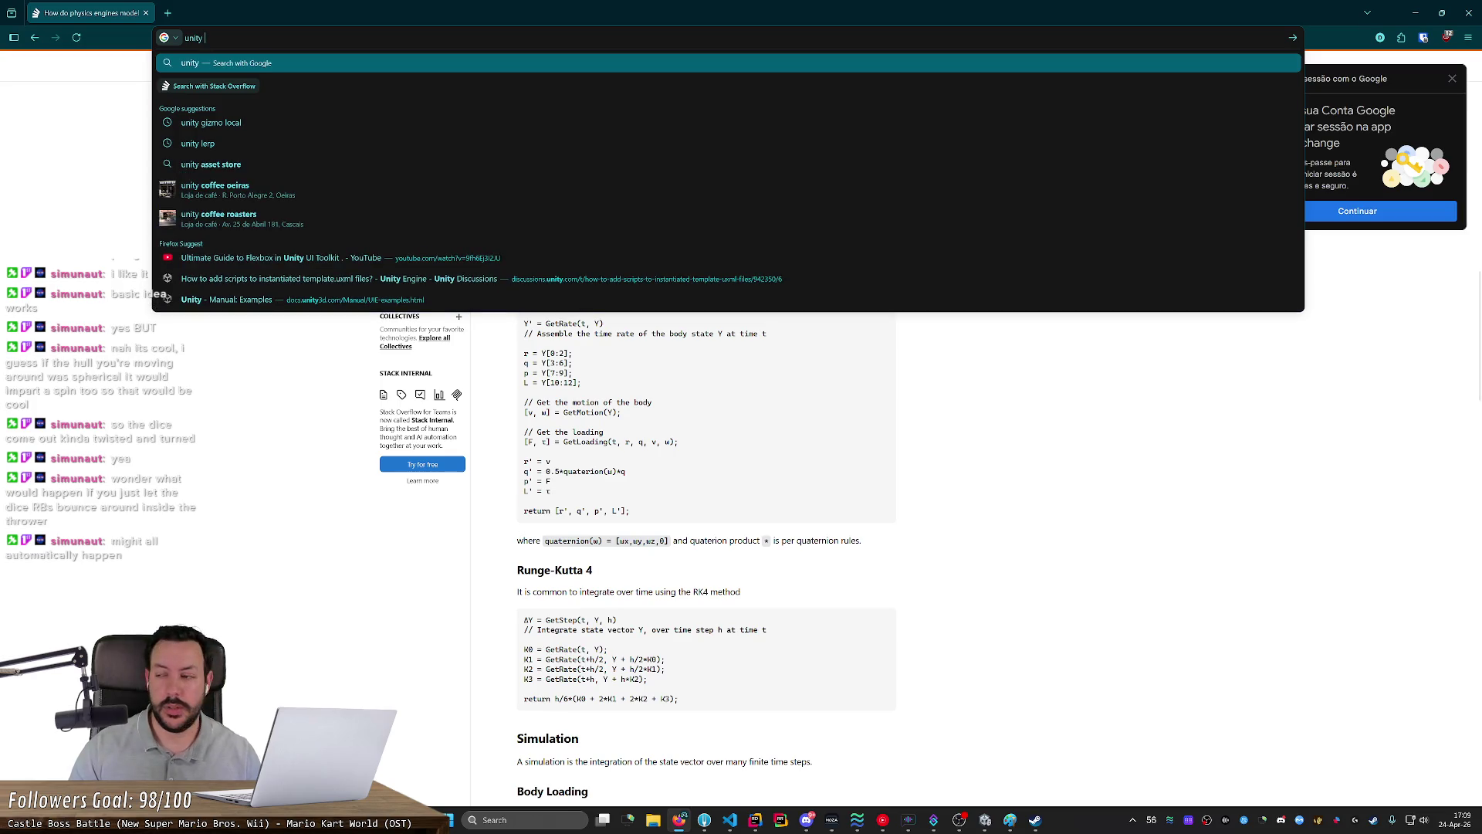
pyautogui.write('angular')
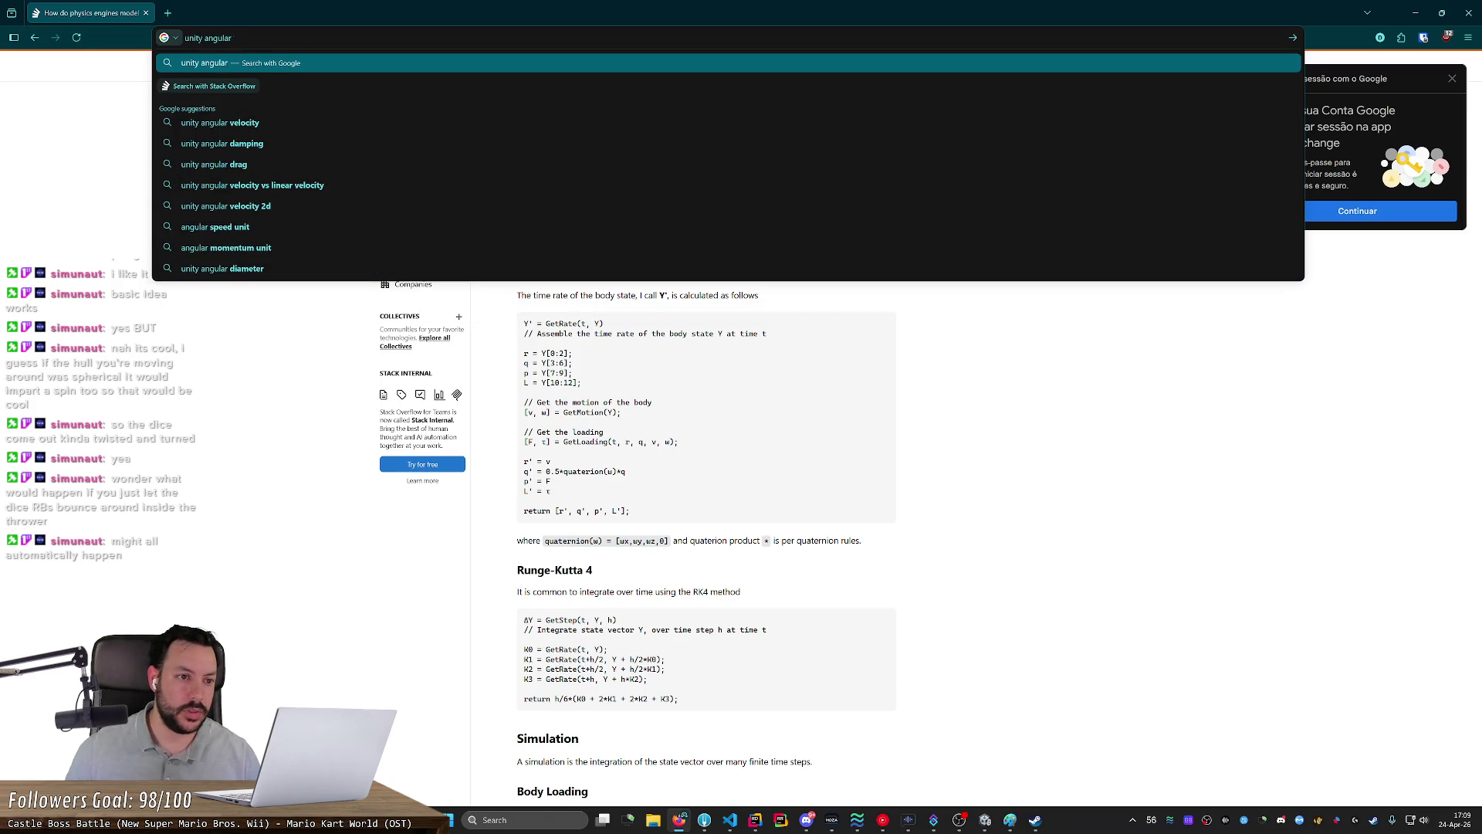
pyautogui.press('Down')
pyautogui.press('Down')
pyautogui.press('Return')
pyautogui.click(213, 230)
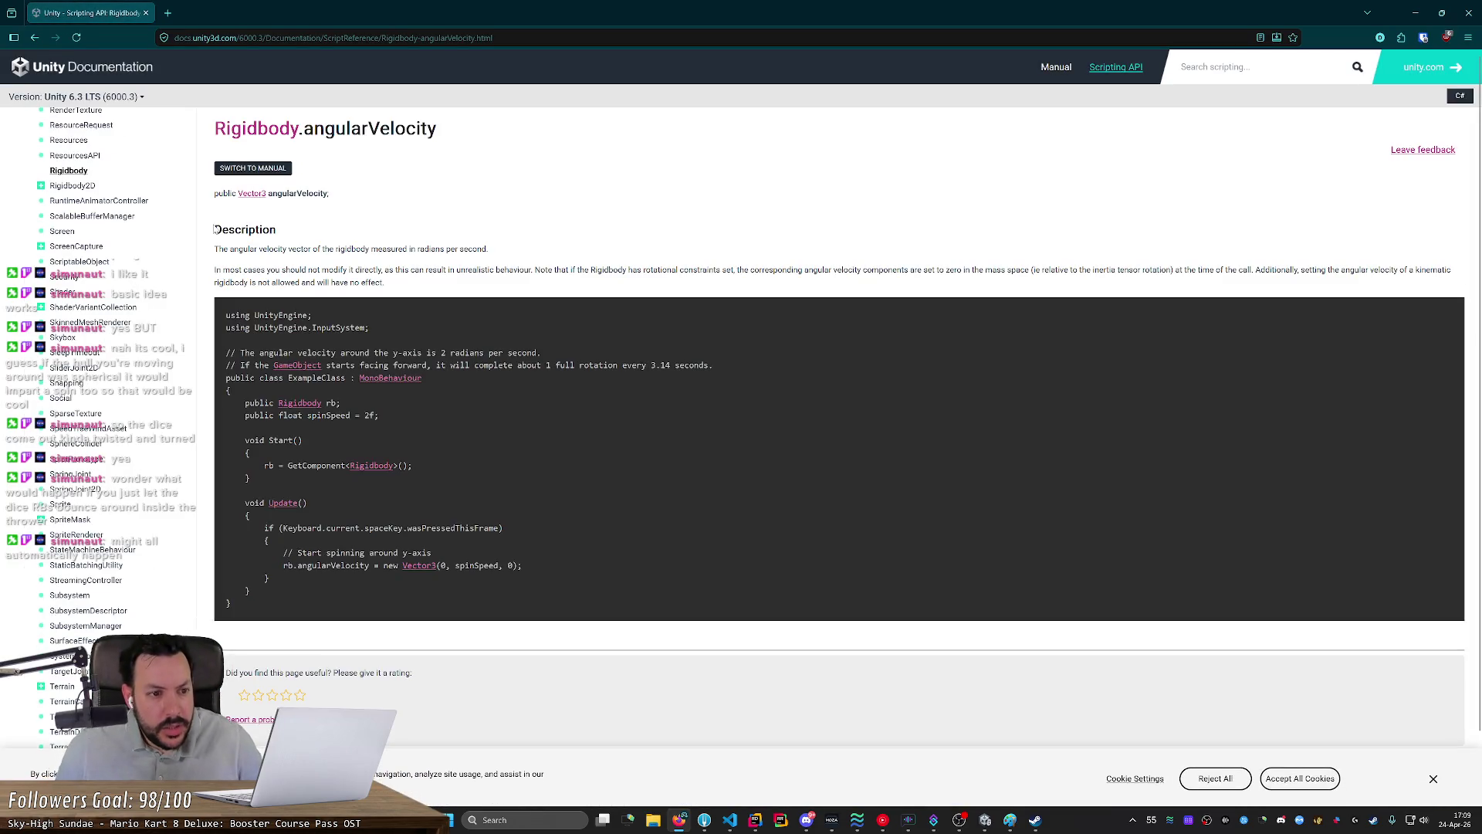
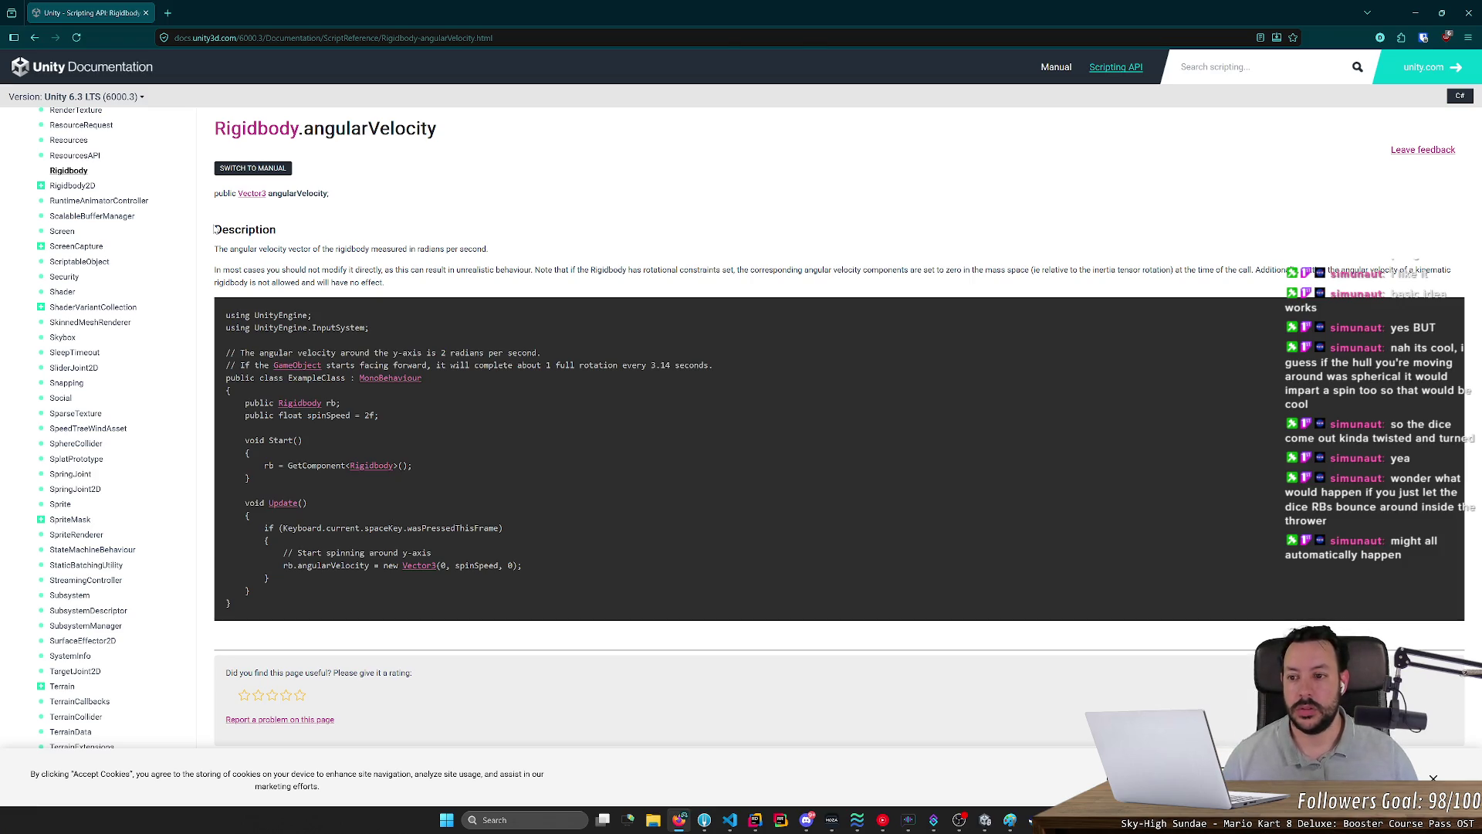
# Step: Leave the Rigidbody.angularVelocity docs page and return to the Rider and Unity windows
pyautogui.hotkey('alt', 'Tab')
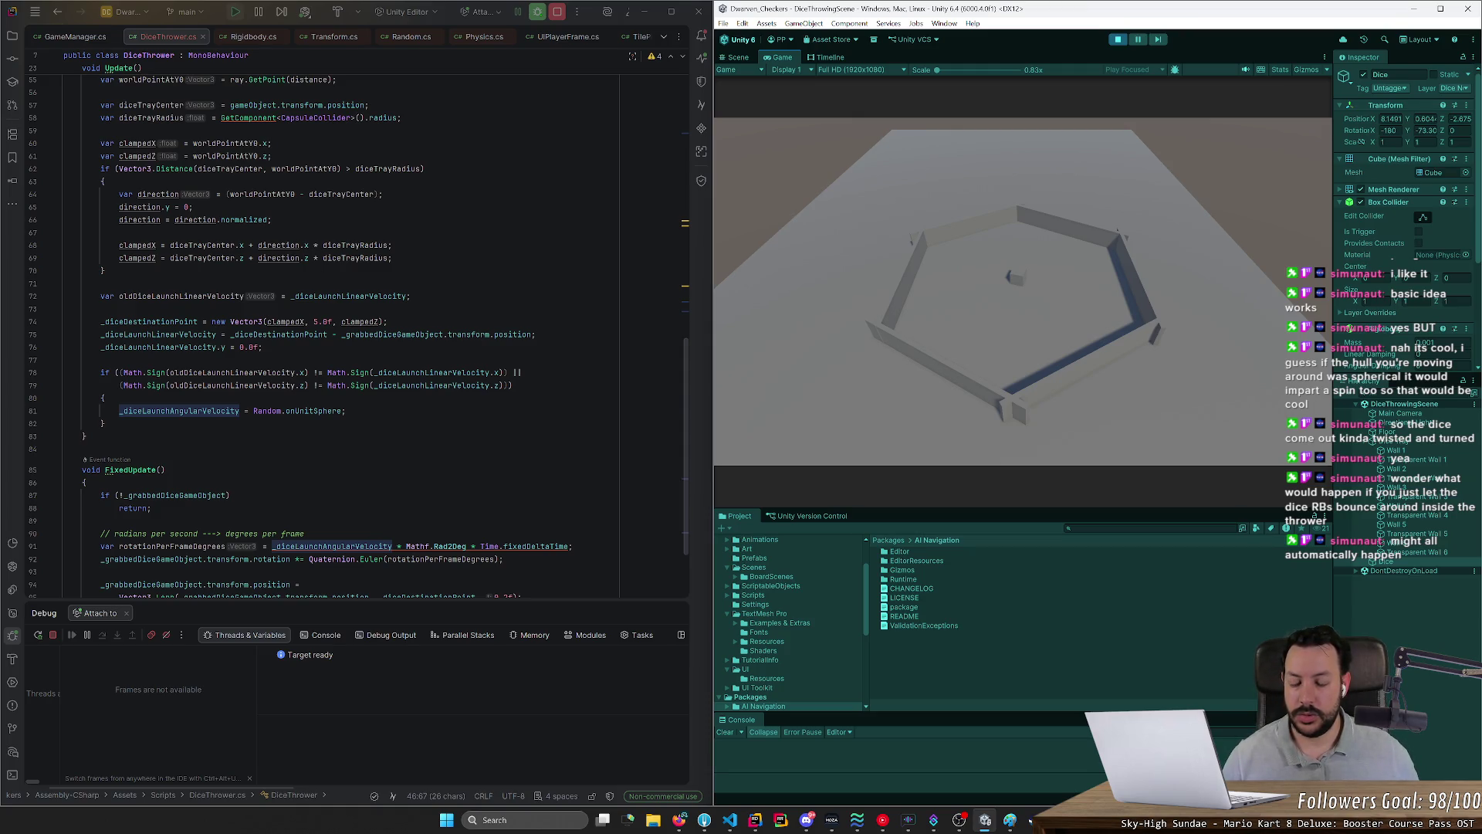
# Step: Negate rotationPerFrameDegrees inside the Quaternion.Euler call on line 92
pyautogui.click(376, 559)
pyautogui.click(387, 559)
pyautogui.write('(')
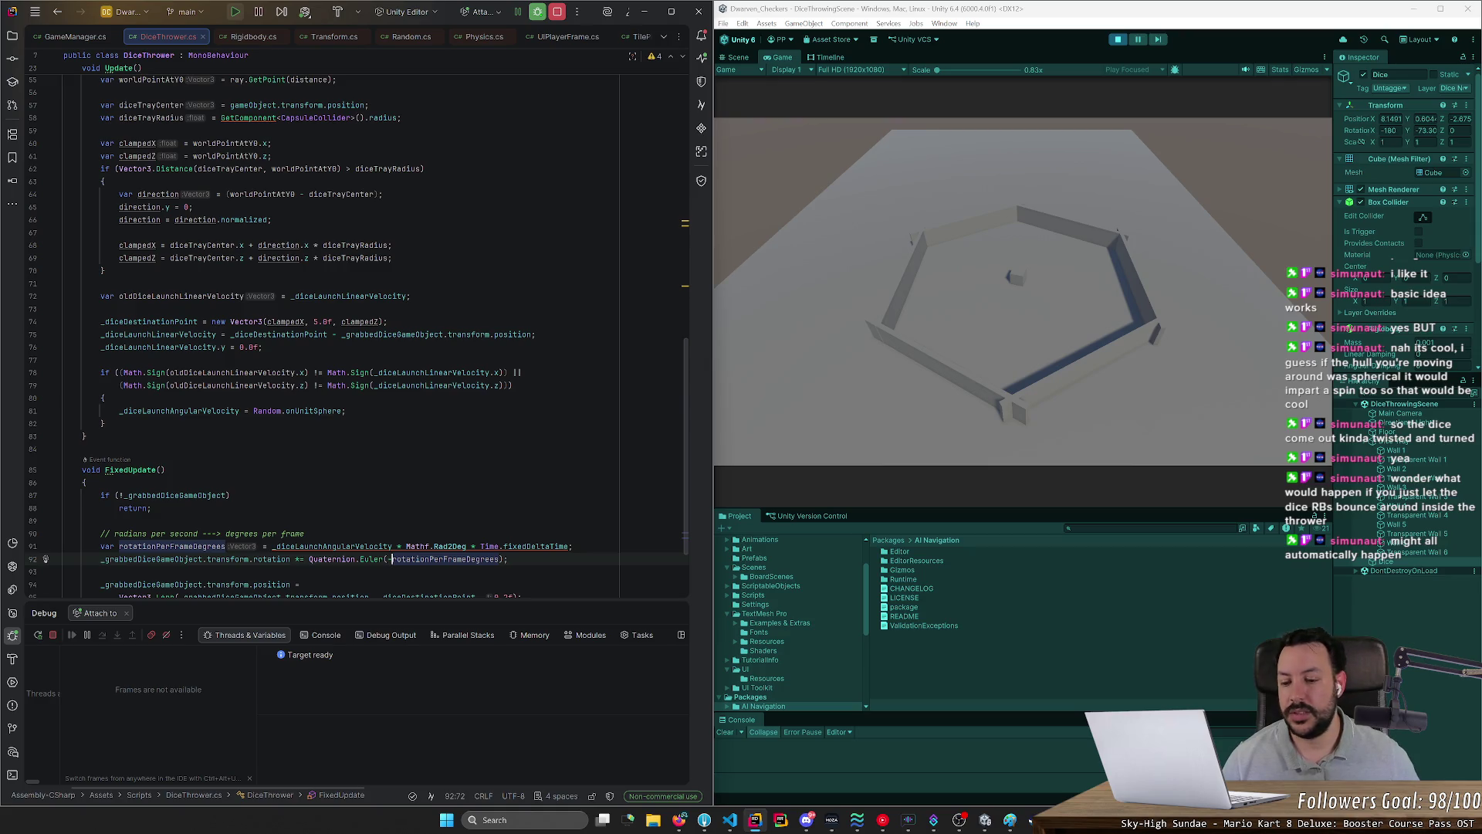
# Step: Restart play mode in Unity, grab the die to test the reversed spin, then stop
pyautogui.click(1116, 40)
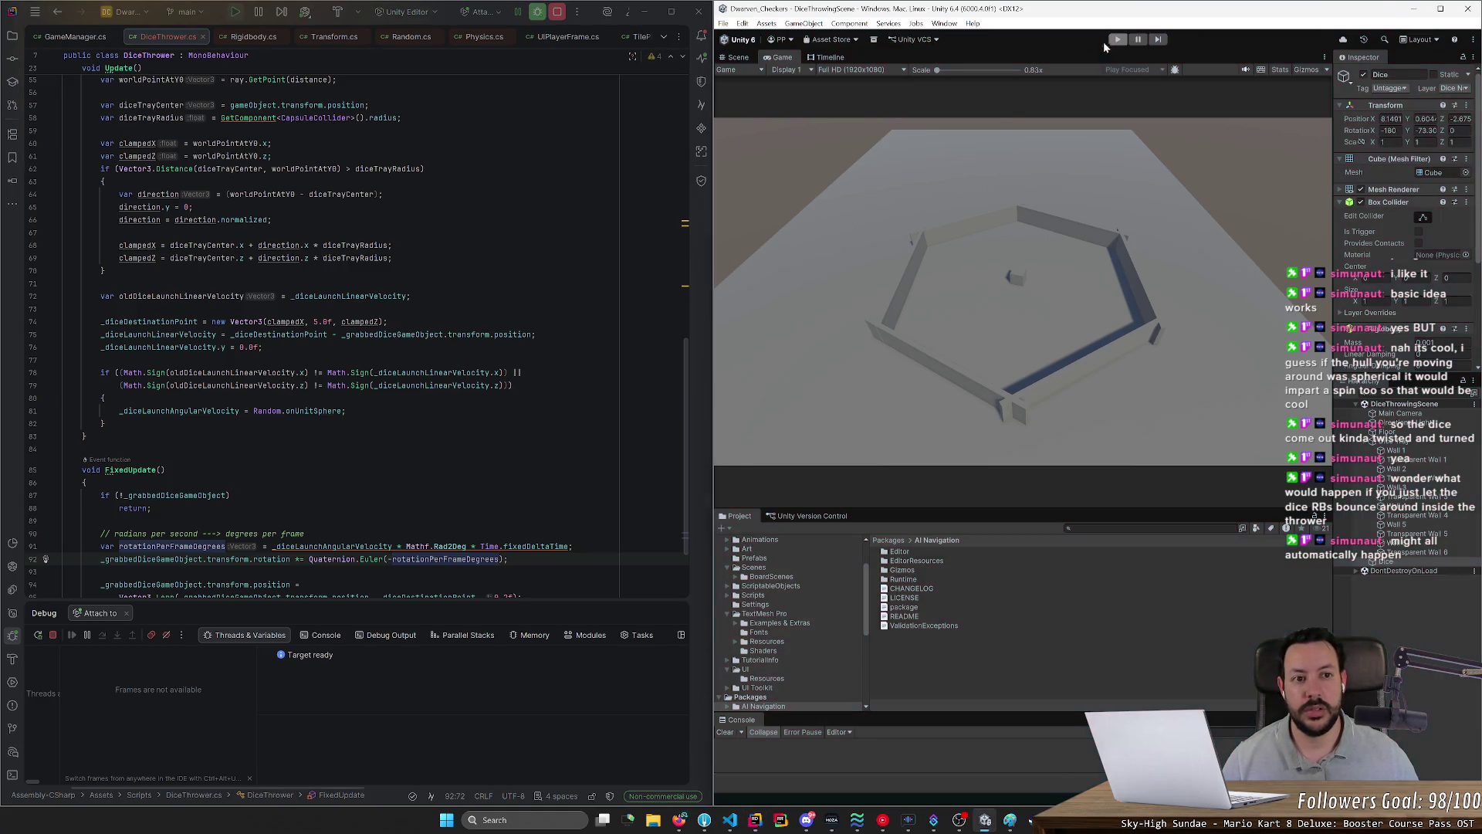
pyautogui.click(64, 308)
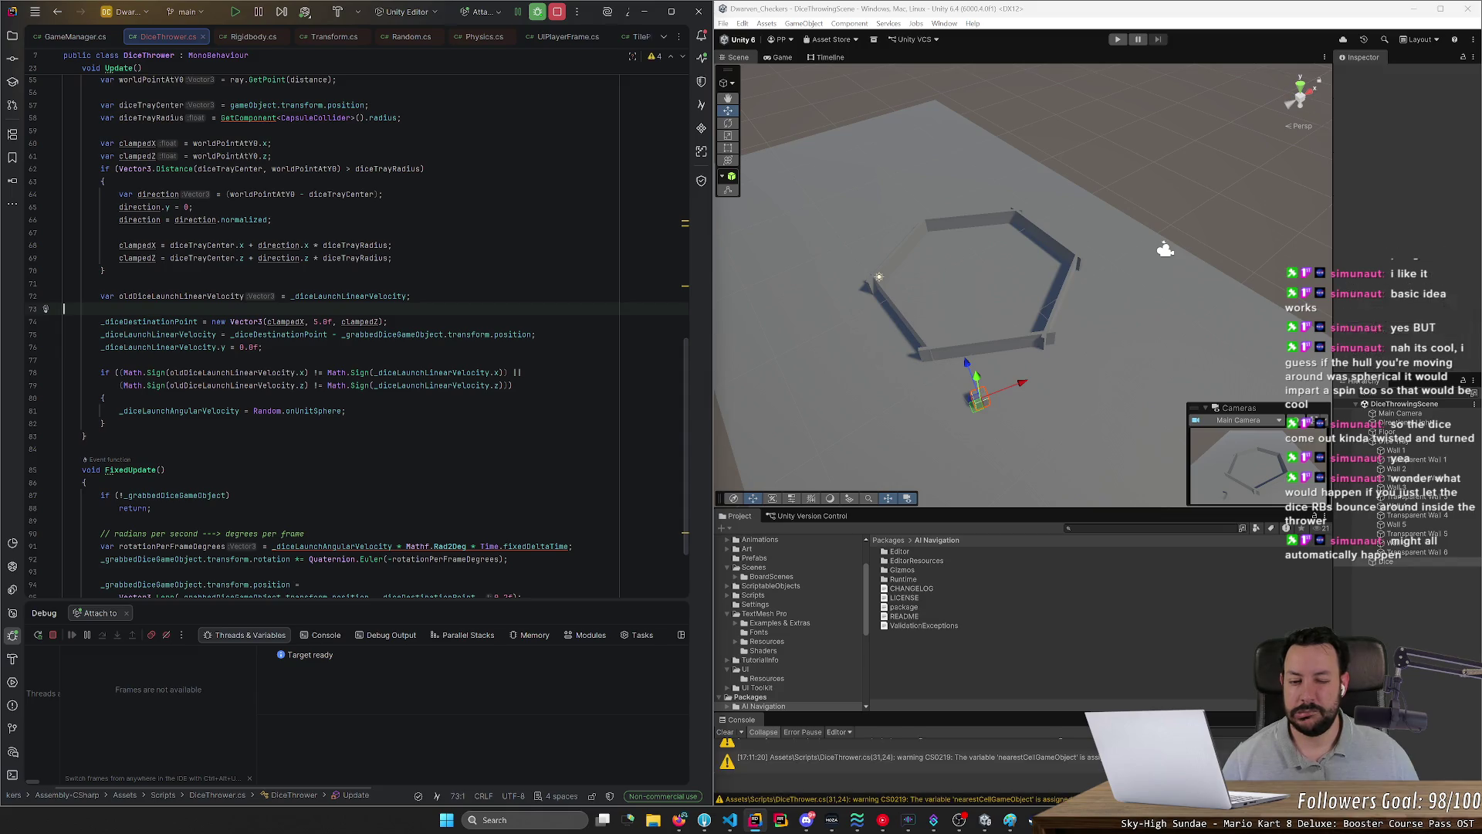
pyautogui.click(1118, 40)
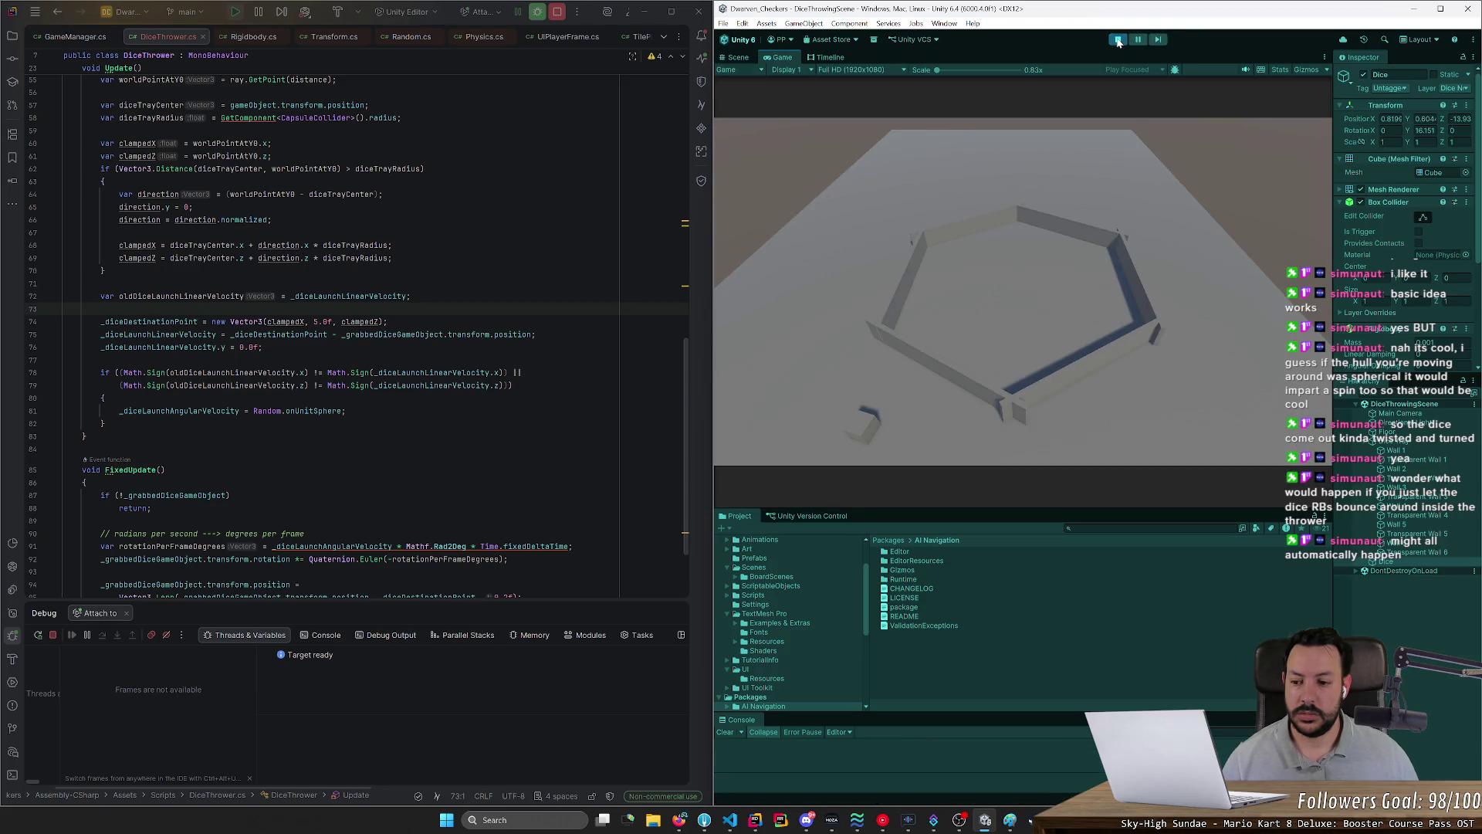
pyautogui.moveTo(915, 403)
pyautogui.mouseDown()
pyautogui.moveTo(962, 305)
pyautogui.moveTo(1014, 287)
pyautogui.moveTo(956, 301)
pyautogui.moveTo(1062, 298)
pyautogui.moveTo(992, 298)
pyautogui.mouseUp()
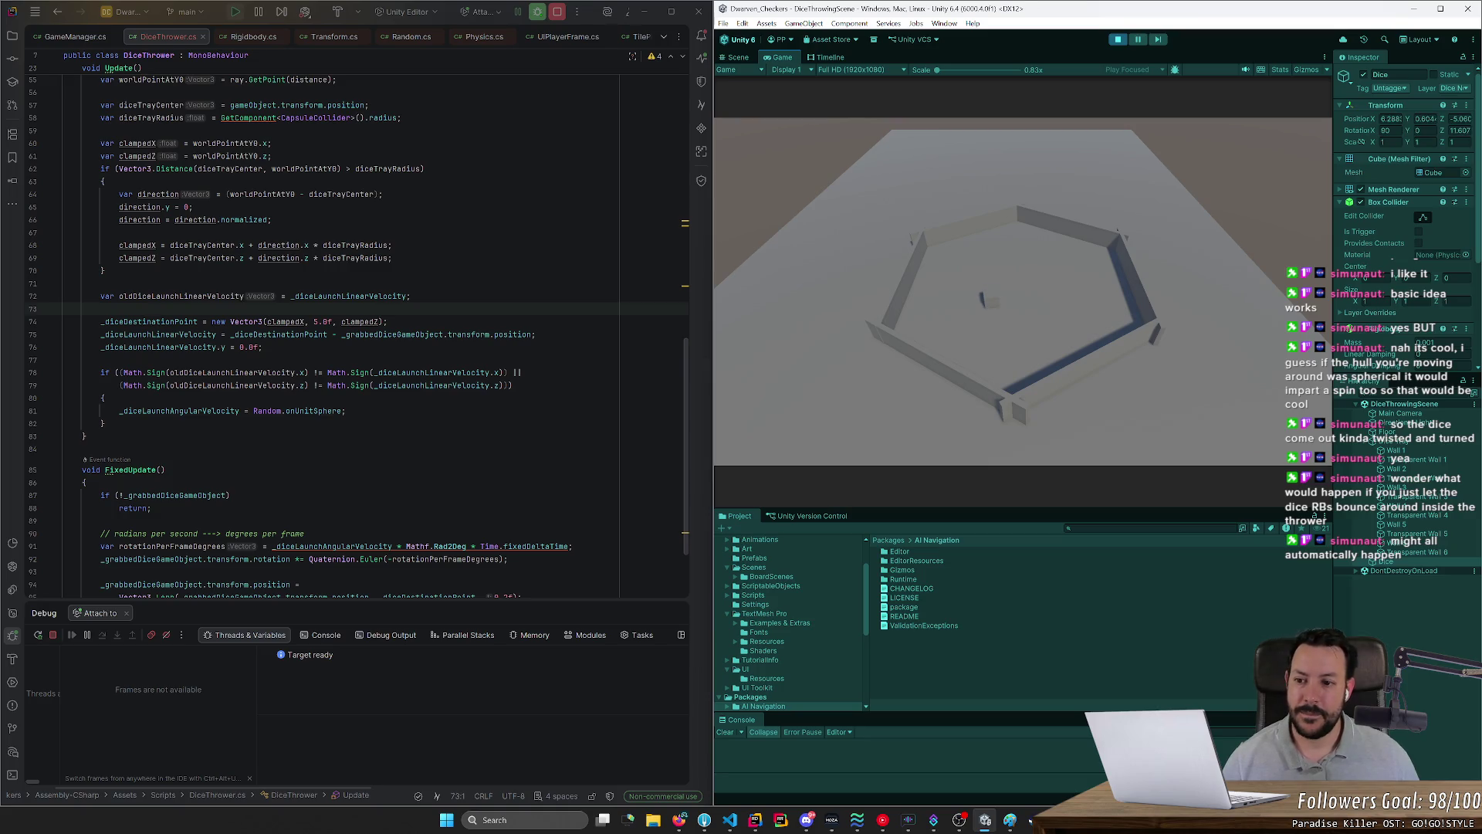
pyautogui.hotkey('ctrl', 'p')
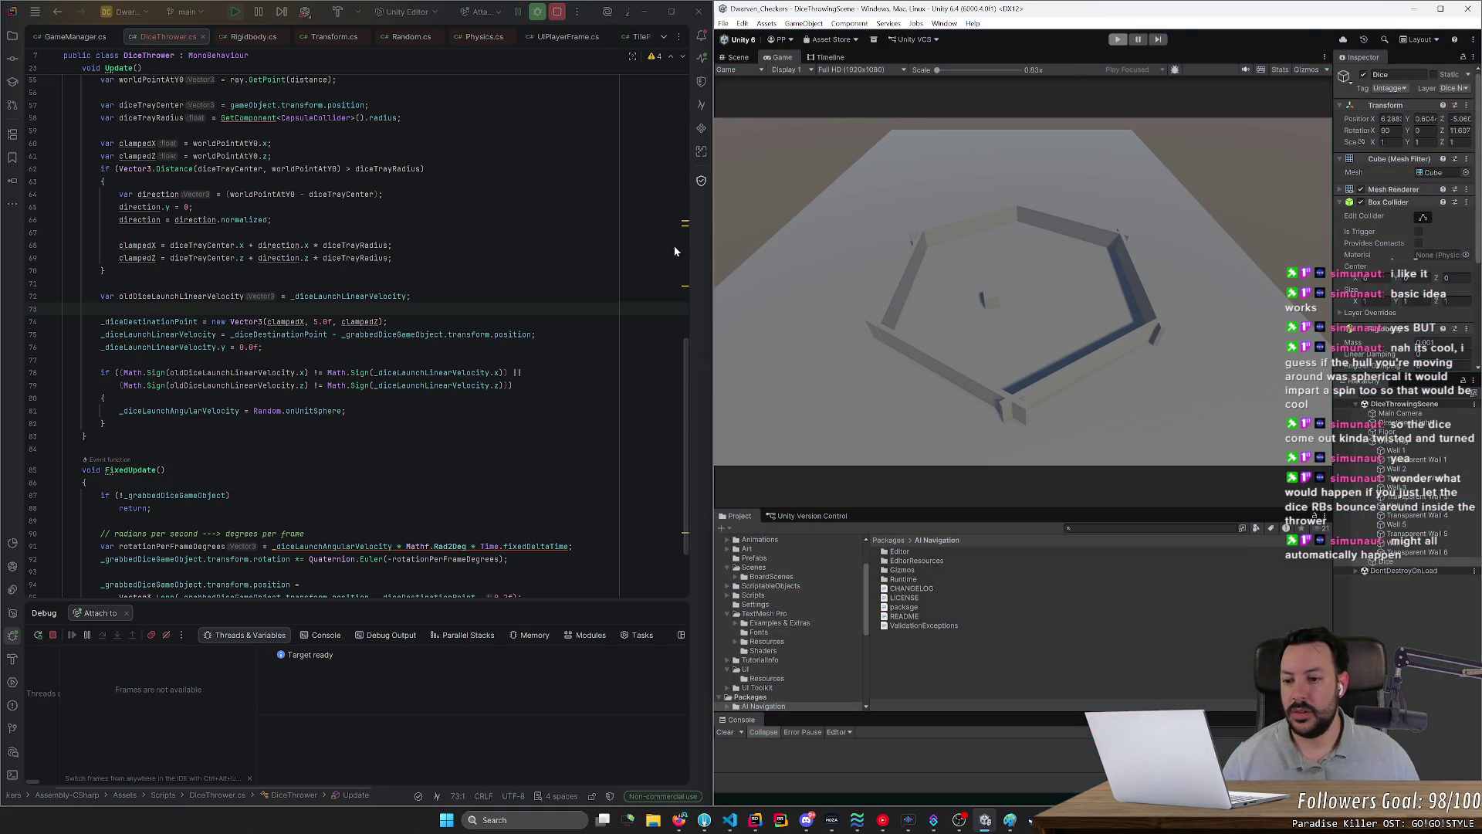
# Step: Delete the minus before rotationPerFrameDegrees on line 92, recompile in Unity and start play mode
pyautogui.scroll(-2, 348, 309)
pyautogui.click(390, 451)
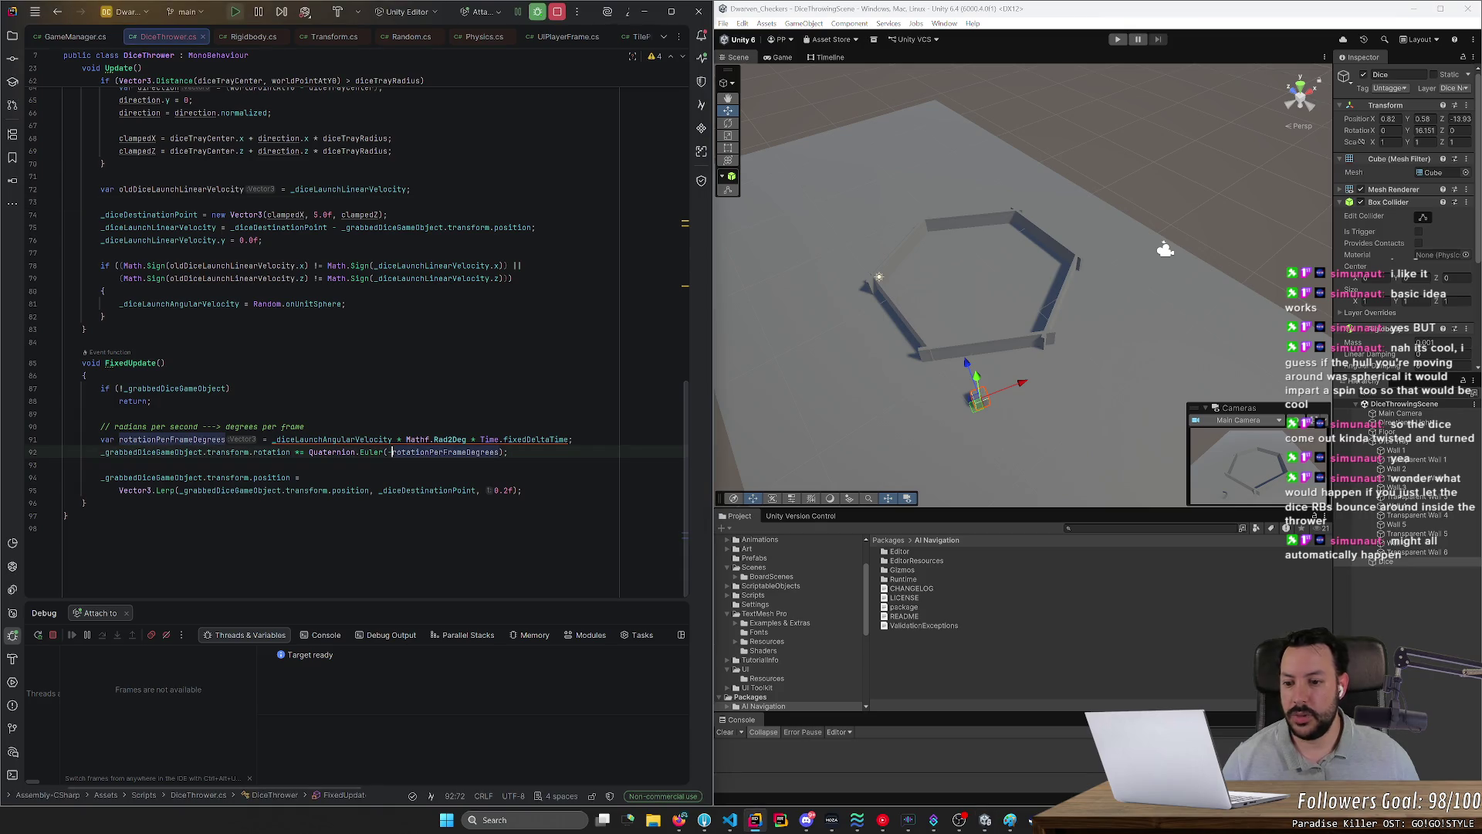
pyautogui.press('BackSpace')
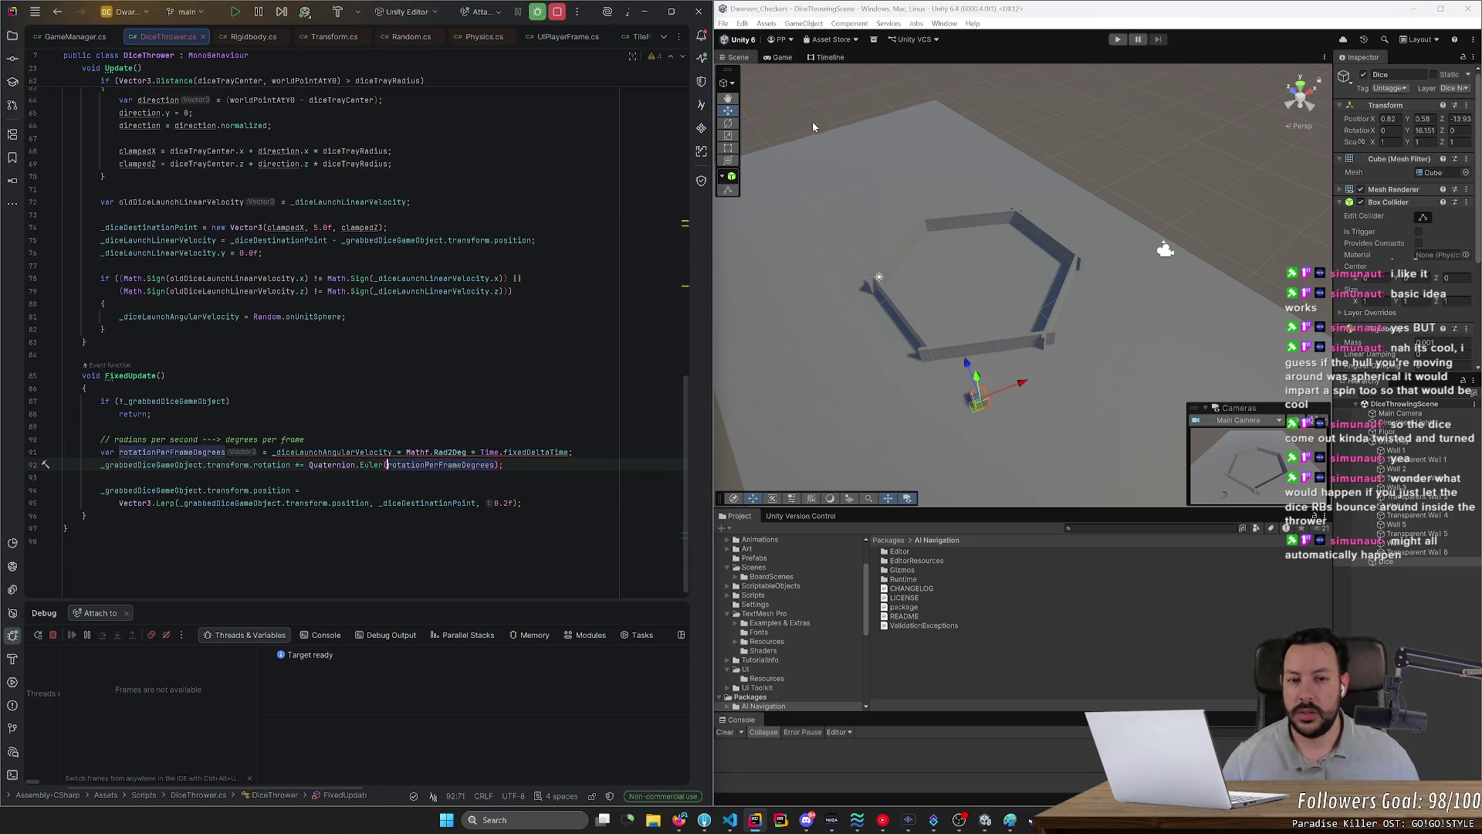
pyautogui.click(1028, 65)
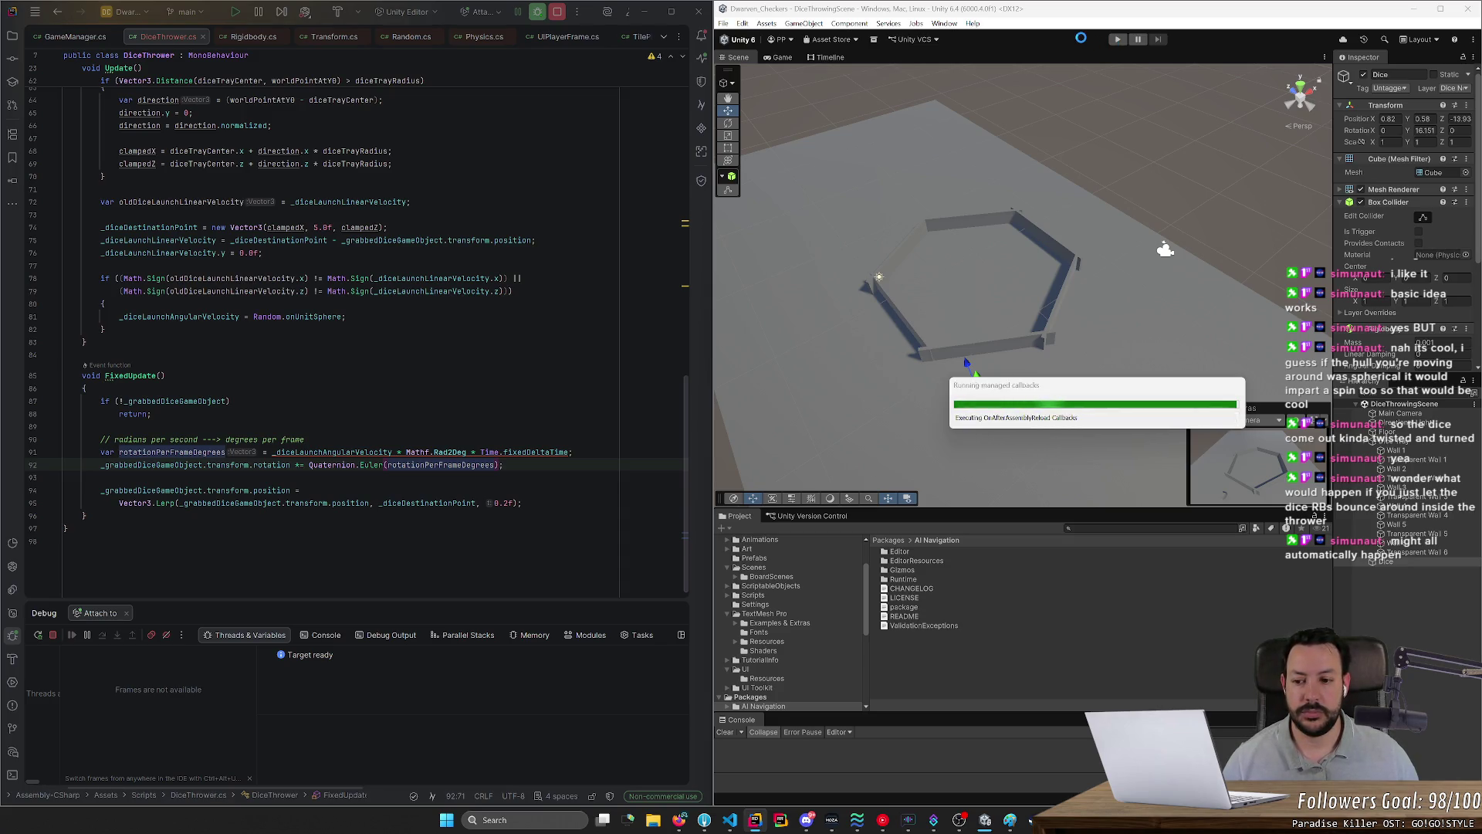
pyautogui.click(1117, 41)
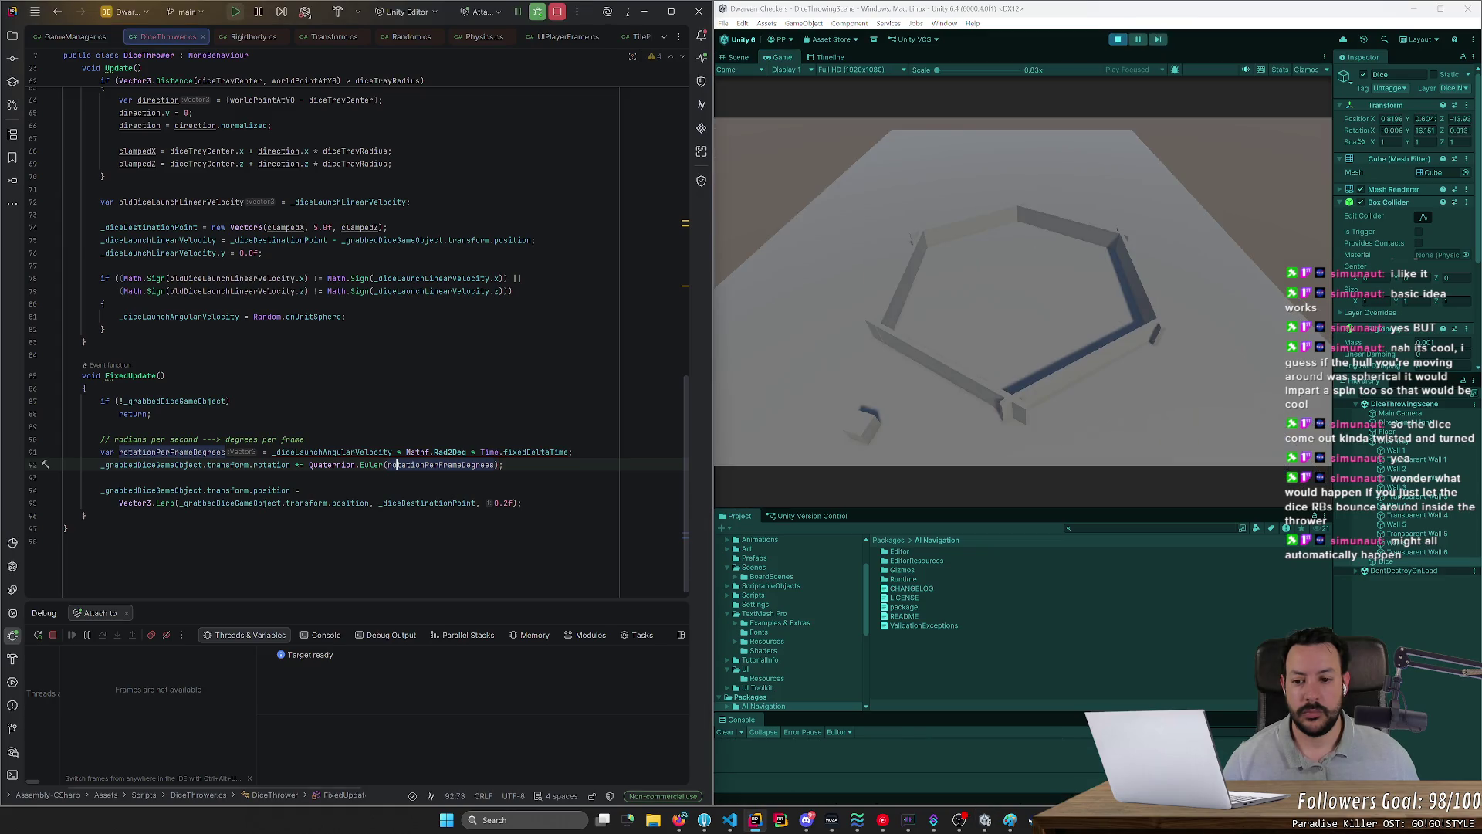
pyautogui.click(397, 465)
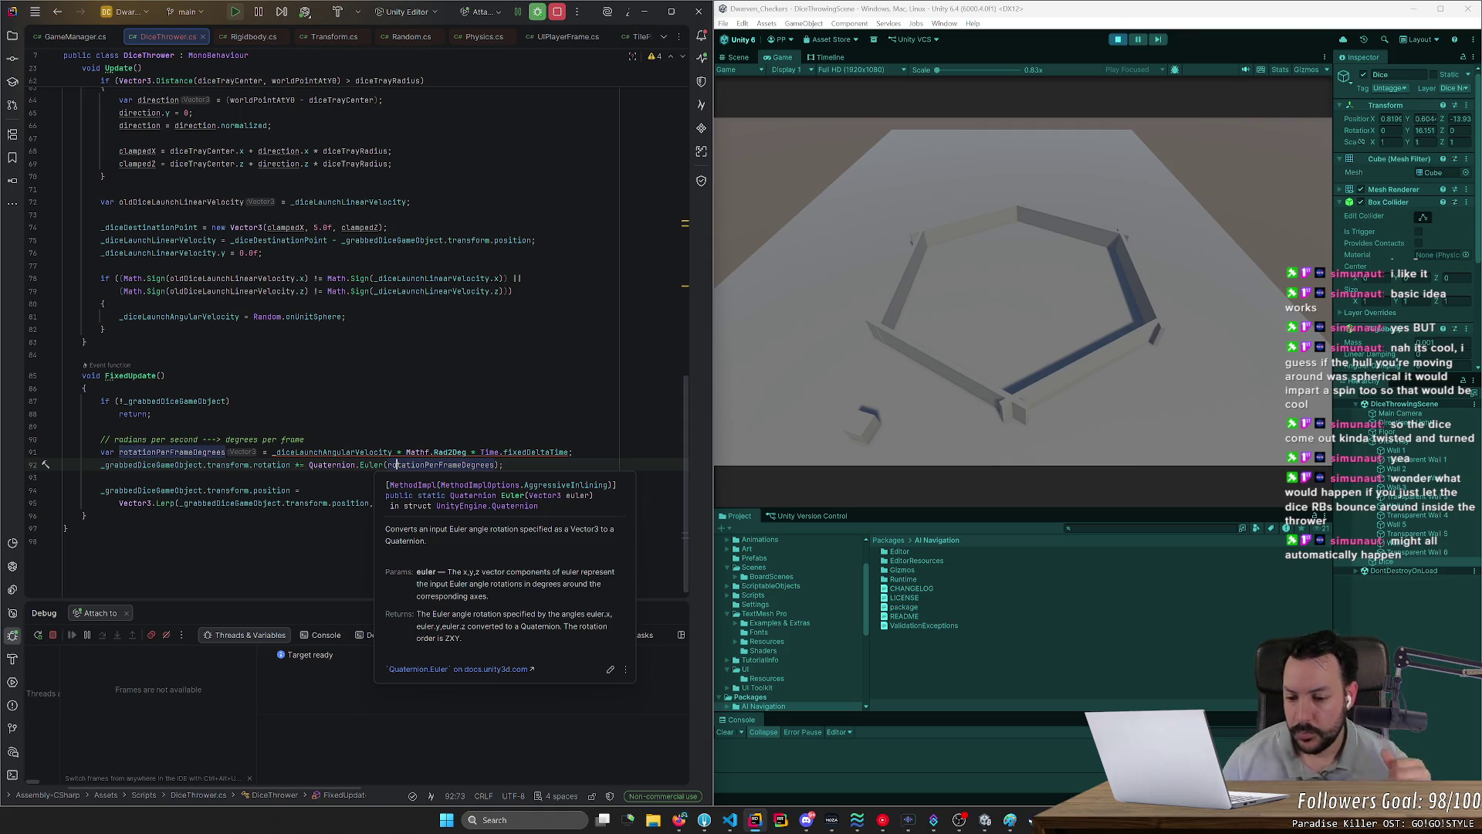
# Step: Throw the die into the tray several times, then click with no die held, hitting the line 43 exception
pyautogui.moveTo(853, 390); pyautogui.dragTo(977, 305)
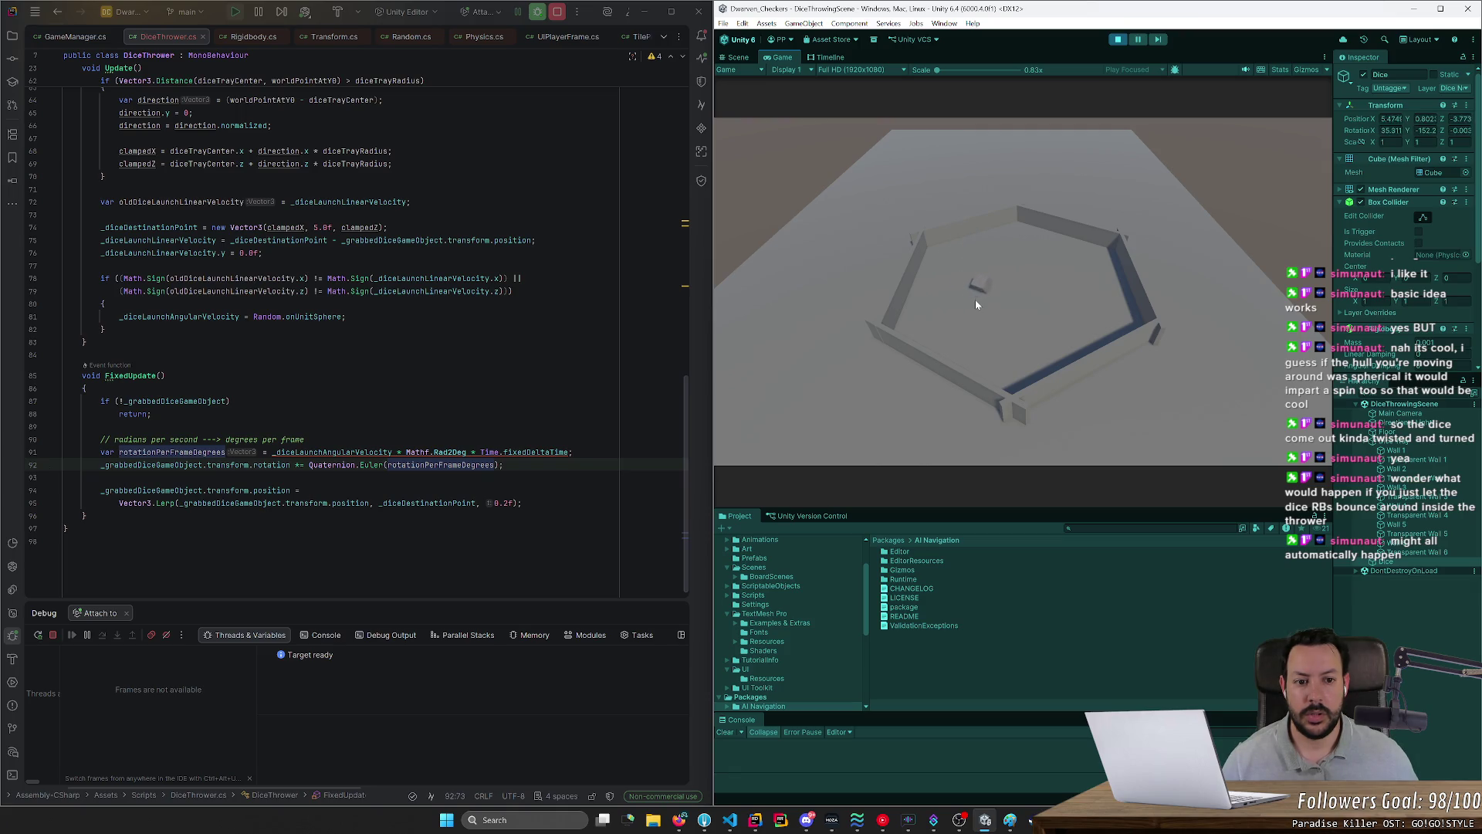
pyautogui.moveTo(990, 287); pyautogui.dragTo(1069, 319)
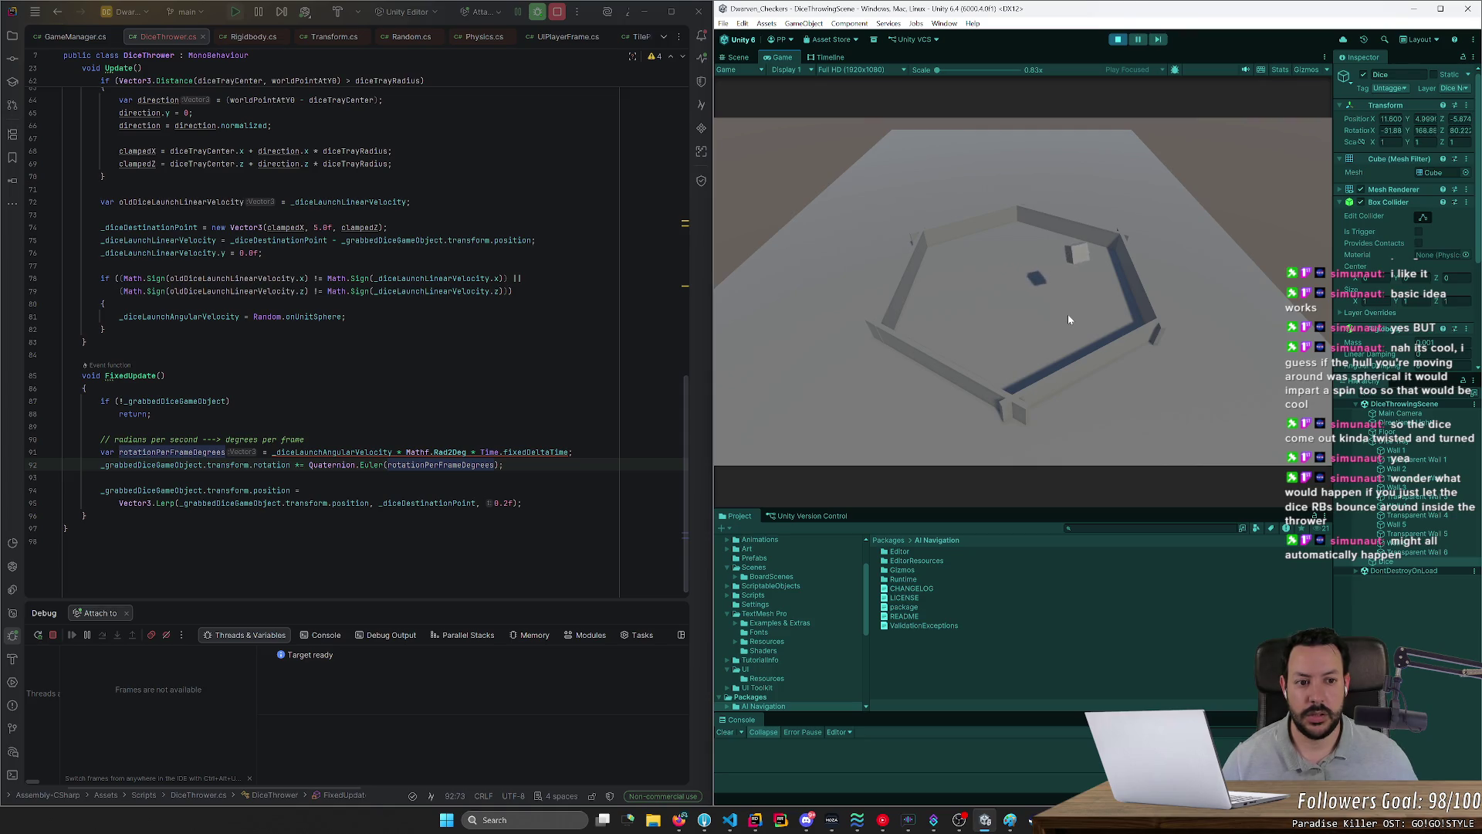
pyautogui.moveTo(1069, 319); pyautogui.dragTo(951, 320)
pyautogui.moveTo(1060, 318); pyautogui.dragTo(1001, 303)
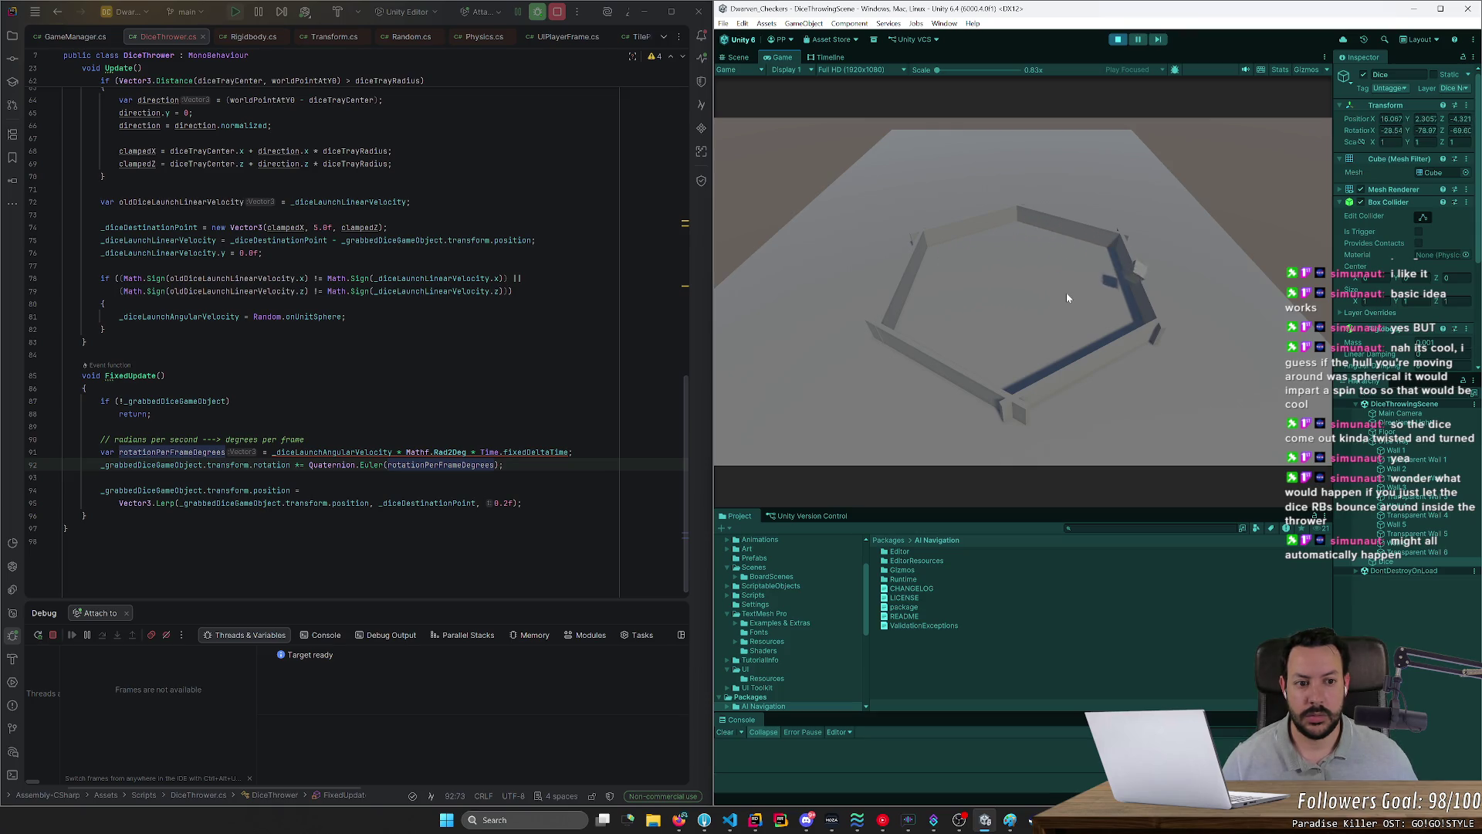
pyautogui.moveTo(1117, 296)
pyautogui.mouseDown()
pyautogui.moveTo(1019, 291)
pyautogui.moveTo(997, 340)
pyautogui.moveTo(1016, 354)
pyautogui.mouseUp()
pyautogui.click(1011, 375)
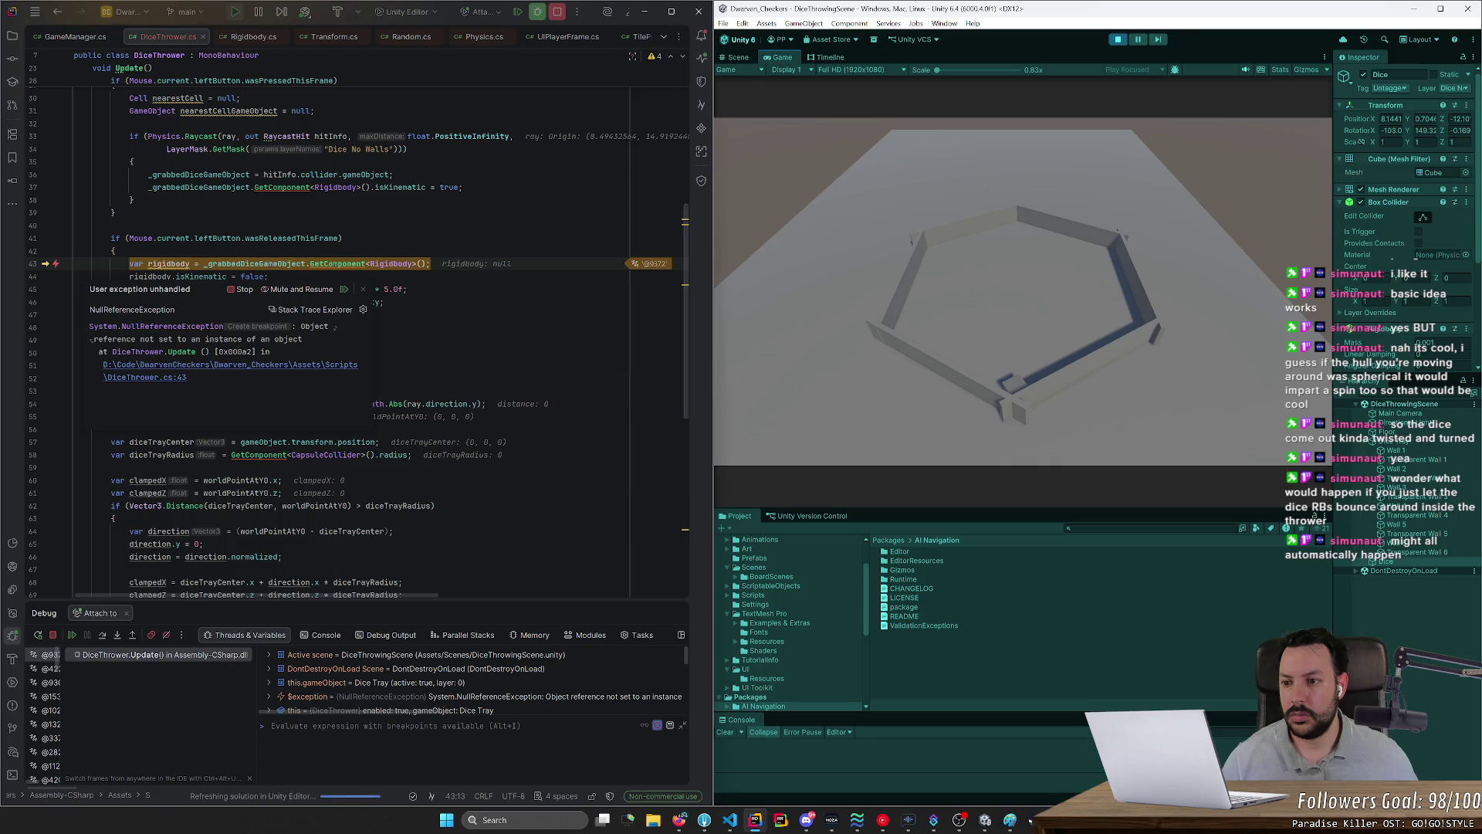
# Step: Inspect the null _grabbedDiceGameObject value and stop the debugger
pyautogui.doubleClick(254, 264)
pyautogui.moveTo(261, 268)
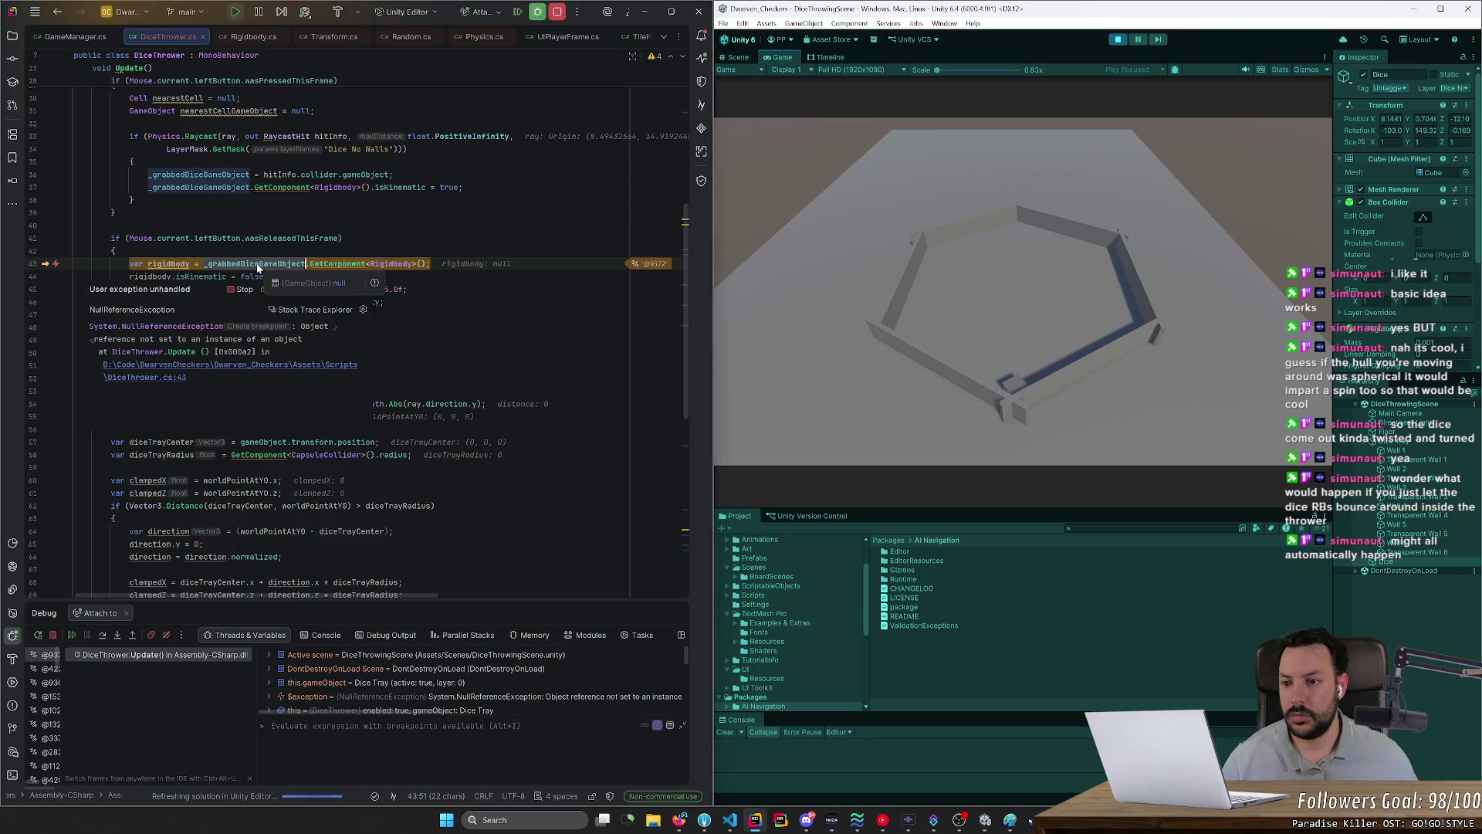
pyautogui.moveTo(323, 241)
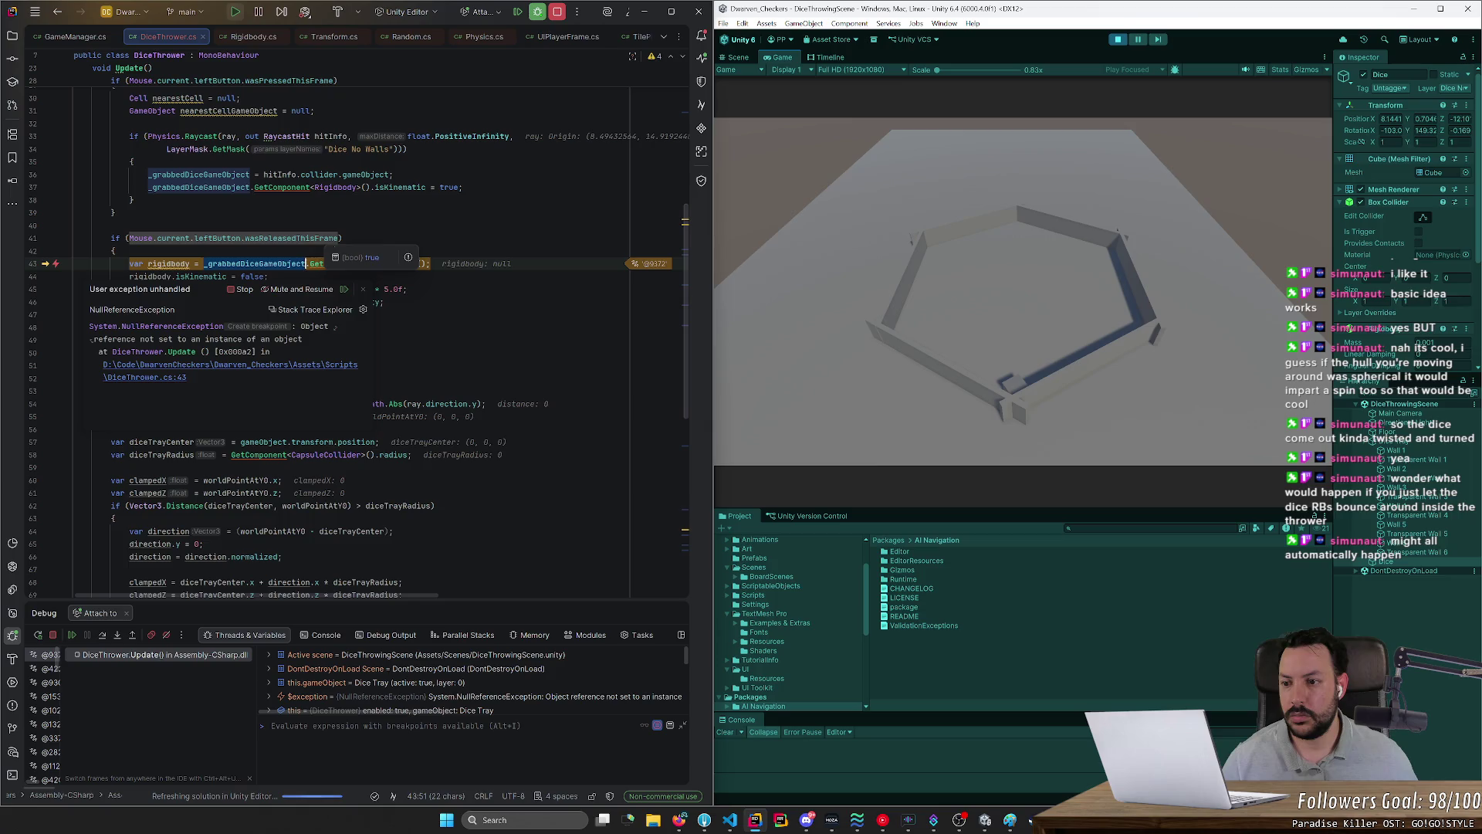
pyautogui.moveTo(309, 267)
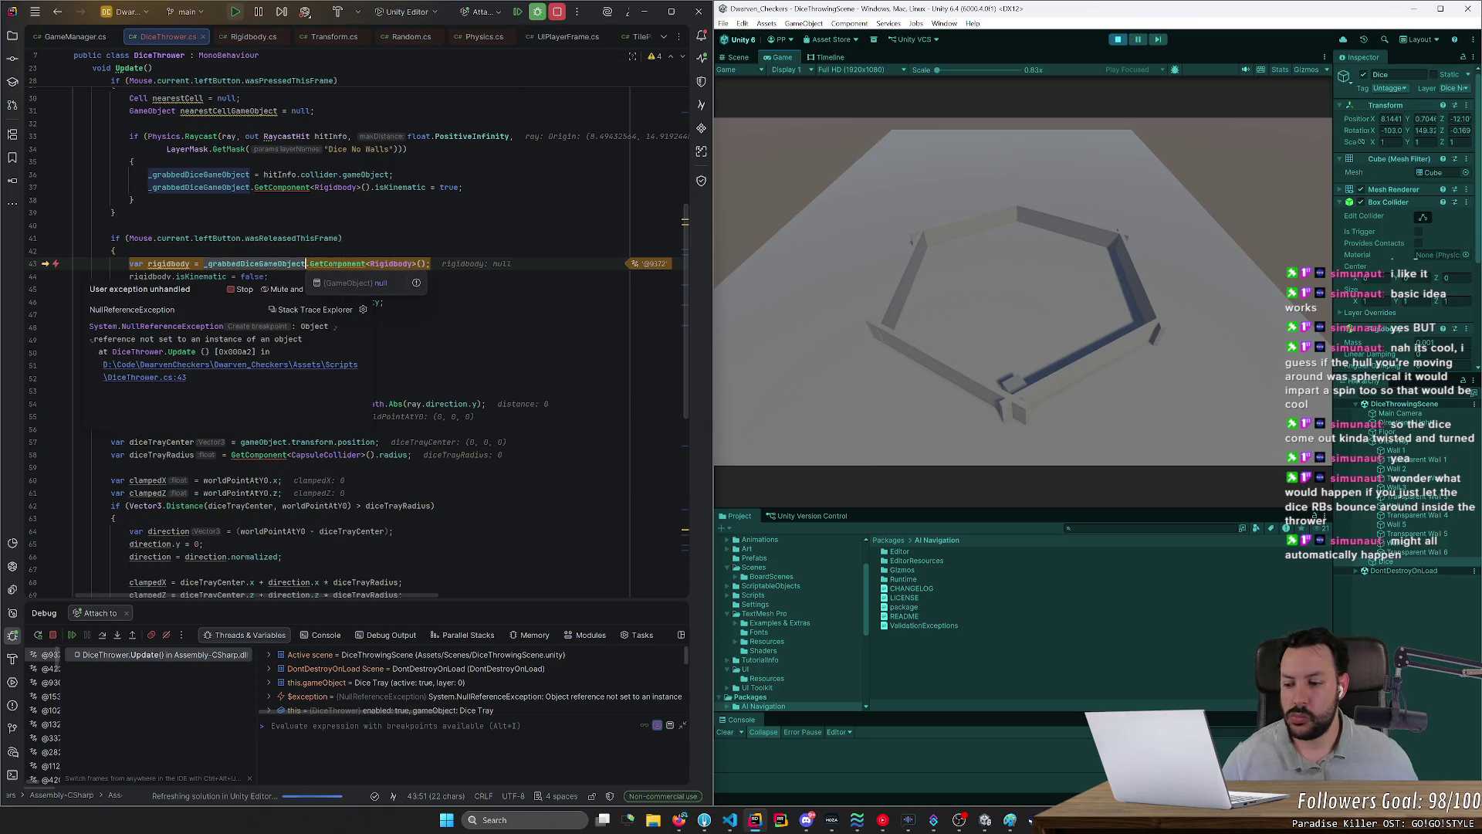
pyautogui.click(52, 633)
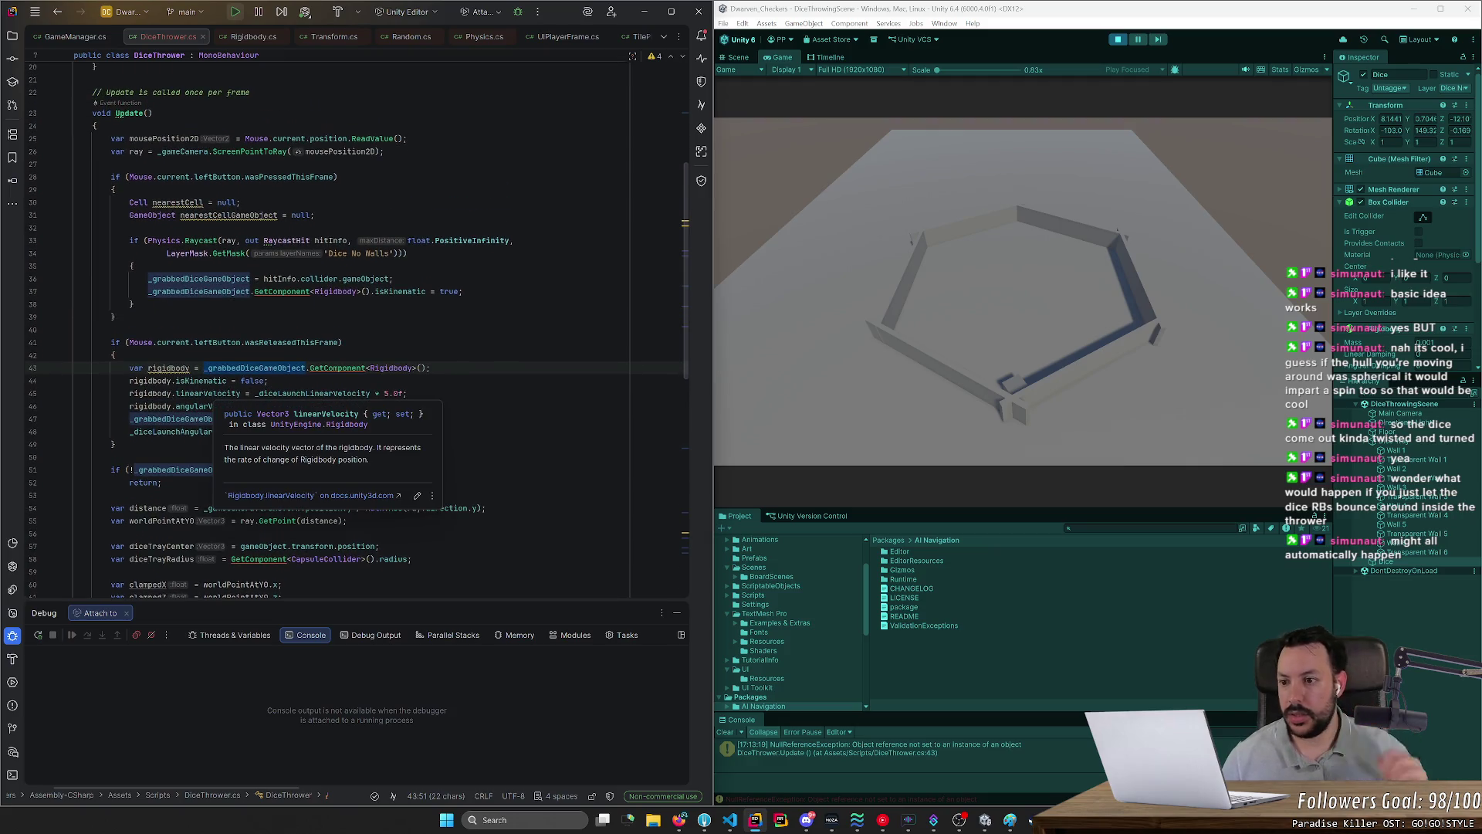
# Step: Prefix line 41's release check with '_grabbedDiceGameObject &&' before Mouse.current.leftButton.wasReleasedThisFrame
pyautogui.click(340, 342)
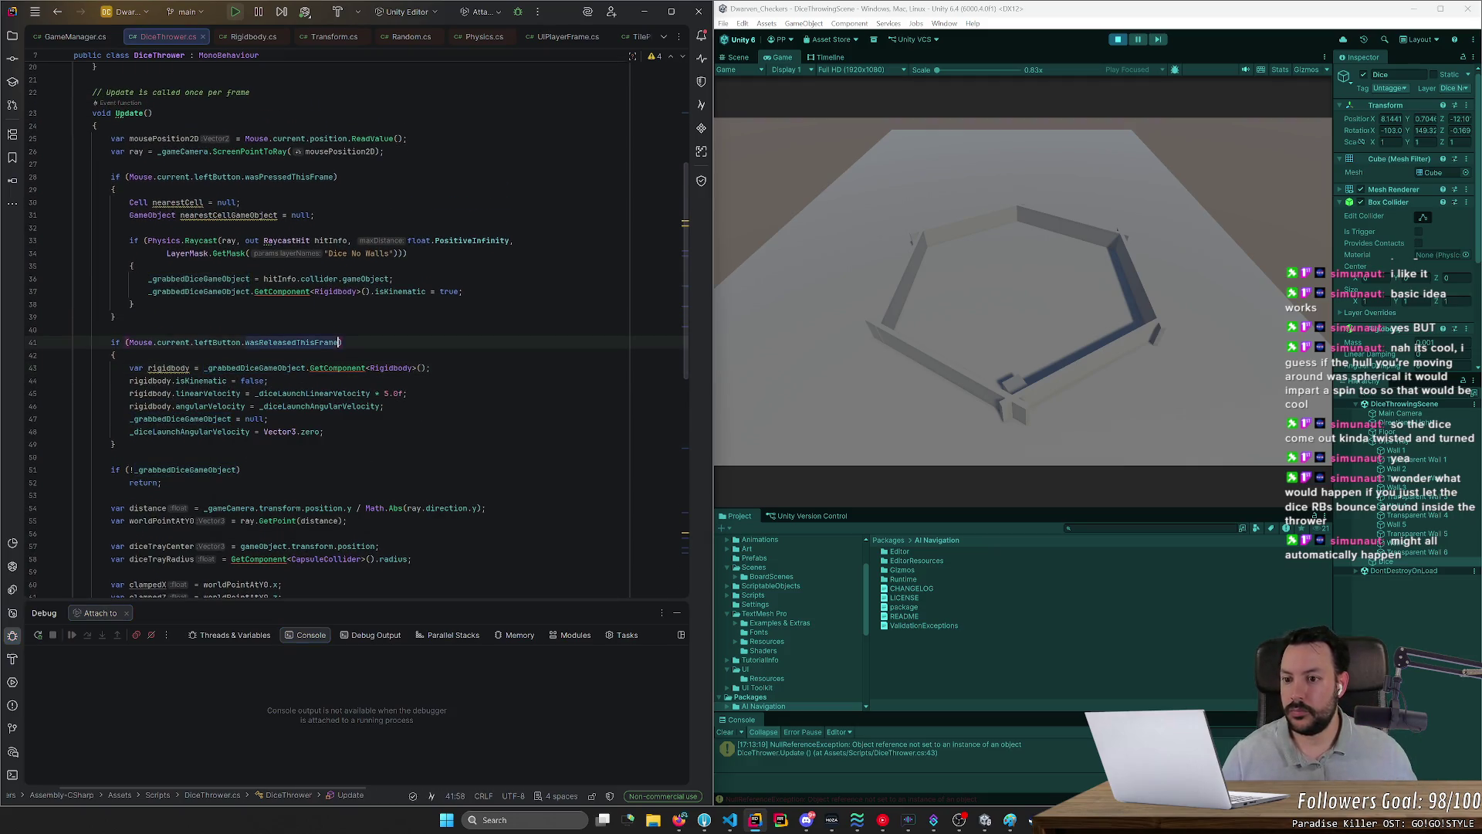
pyautogui.press('BackSpace')
pyautogui.hotkey('ctrl', 'Left')
pyautogui.hotkey('ctrl', 'Left')
pyautogui.hotkey('ctrl', 'Left')
pyautogui.write('game')
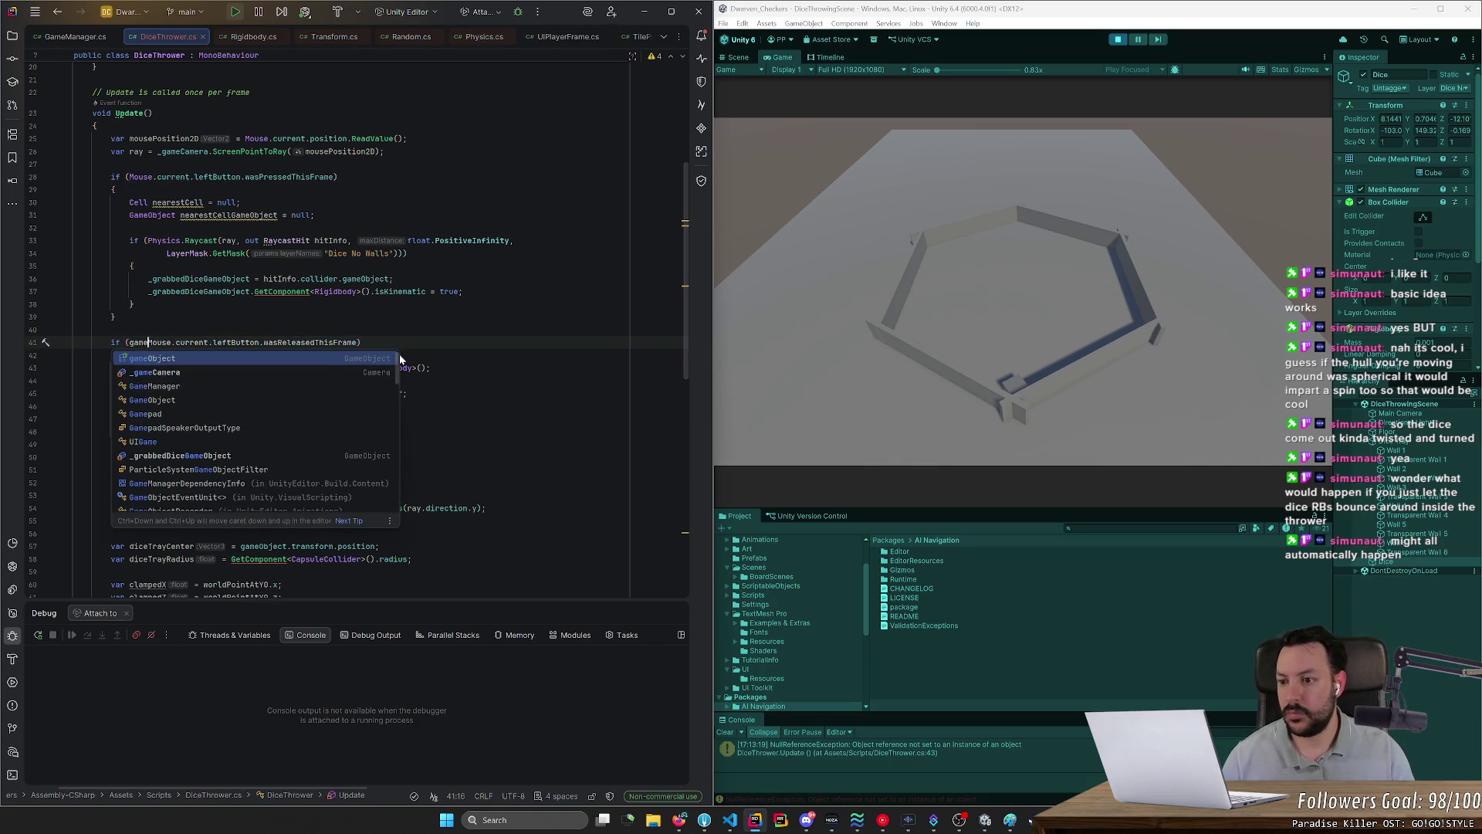
pyautogui.press('Down')
pyautogui.press('Down')
pyautogui.press('Down')
pyautogui.press('Return')
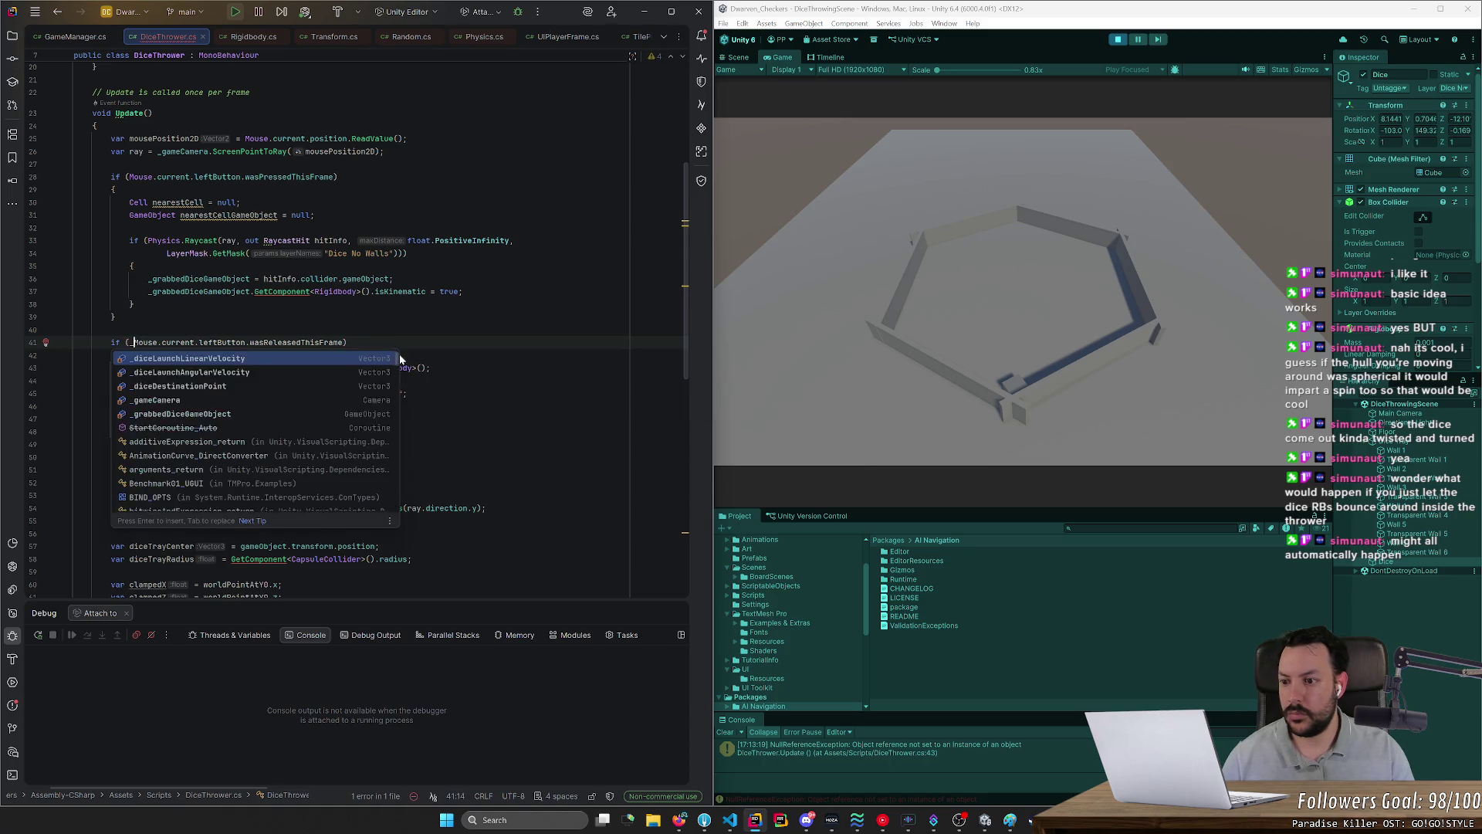
pyautogui.press('Escape')
pyautogui.write('&&')
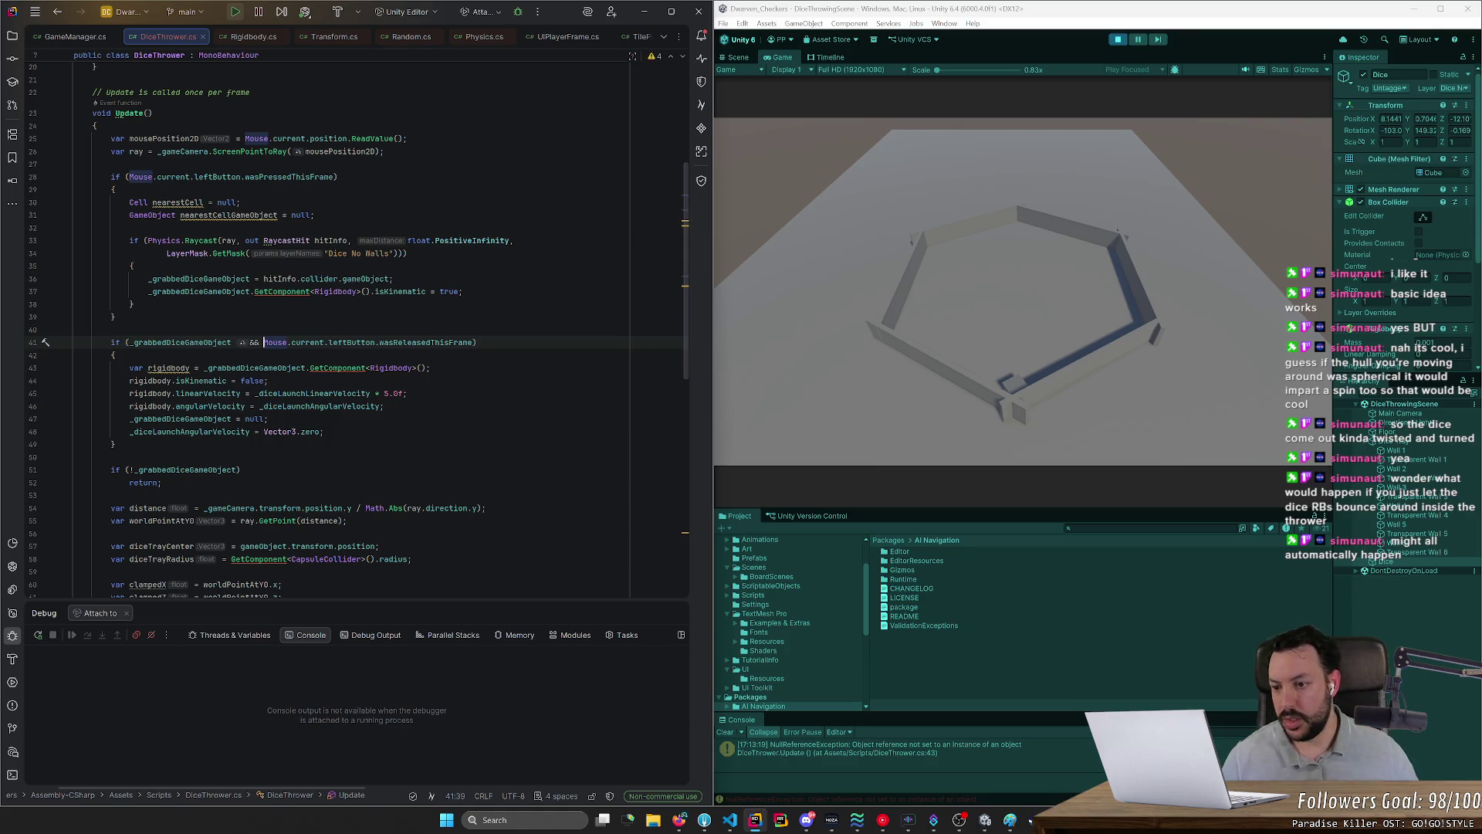
pyautogui.scroll(-3, 358, 330)
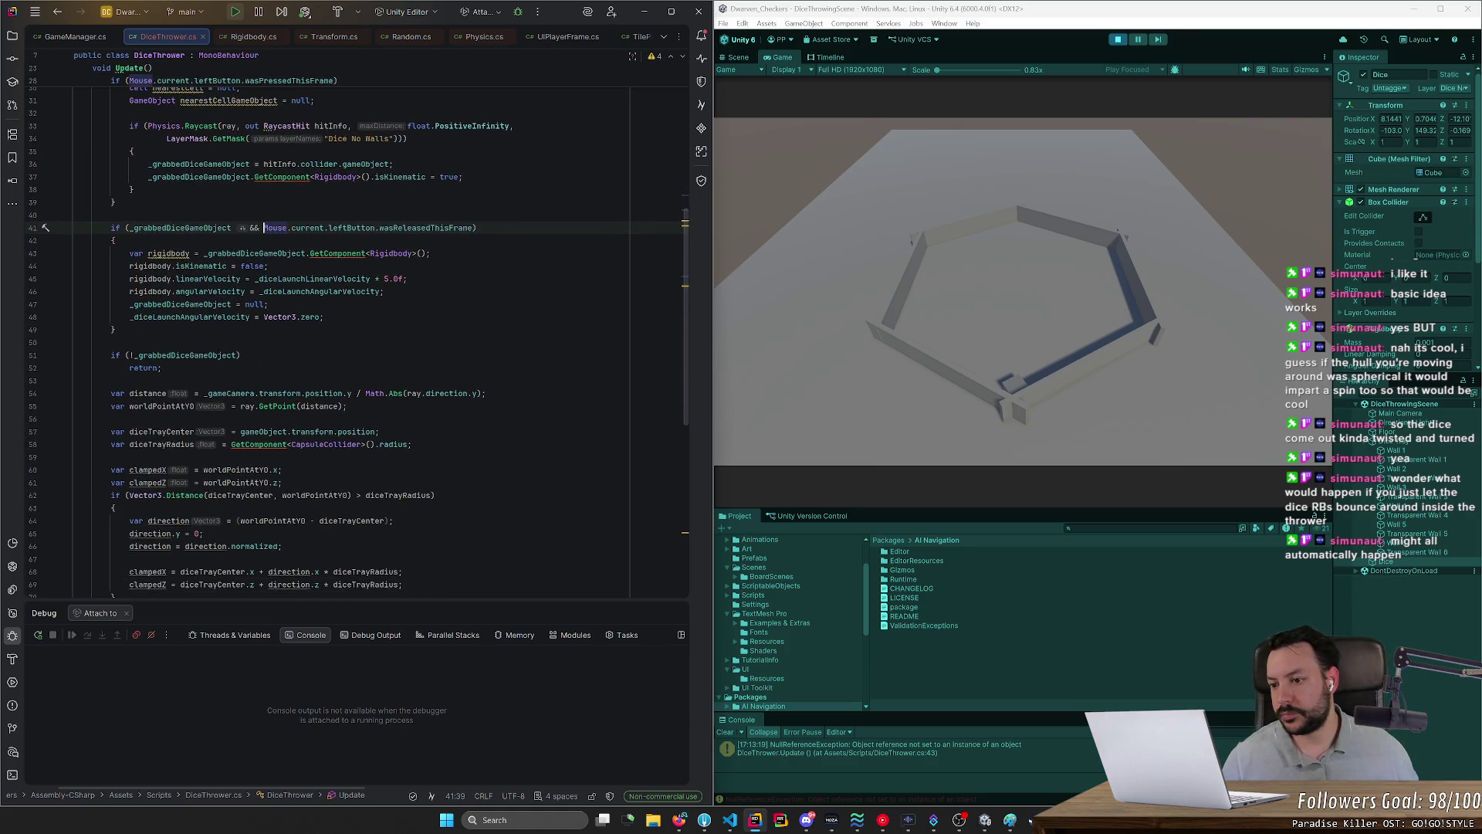
pyautogui.scroll(-3, 358, 330)
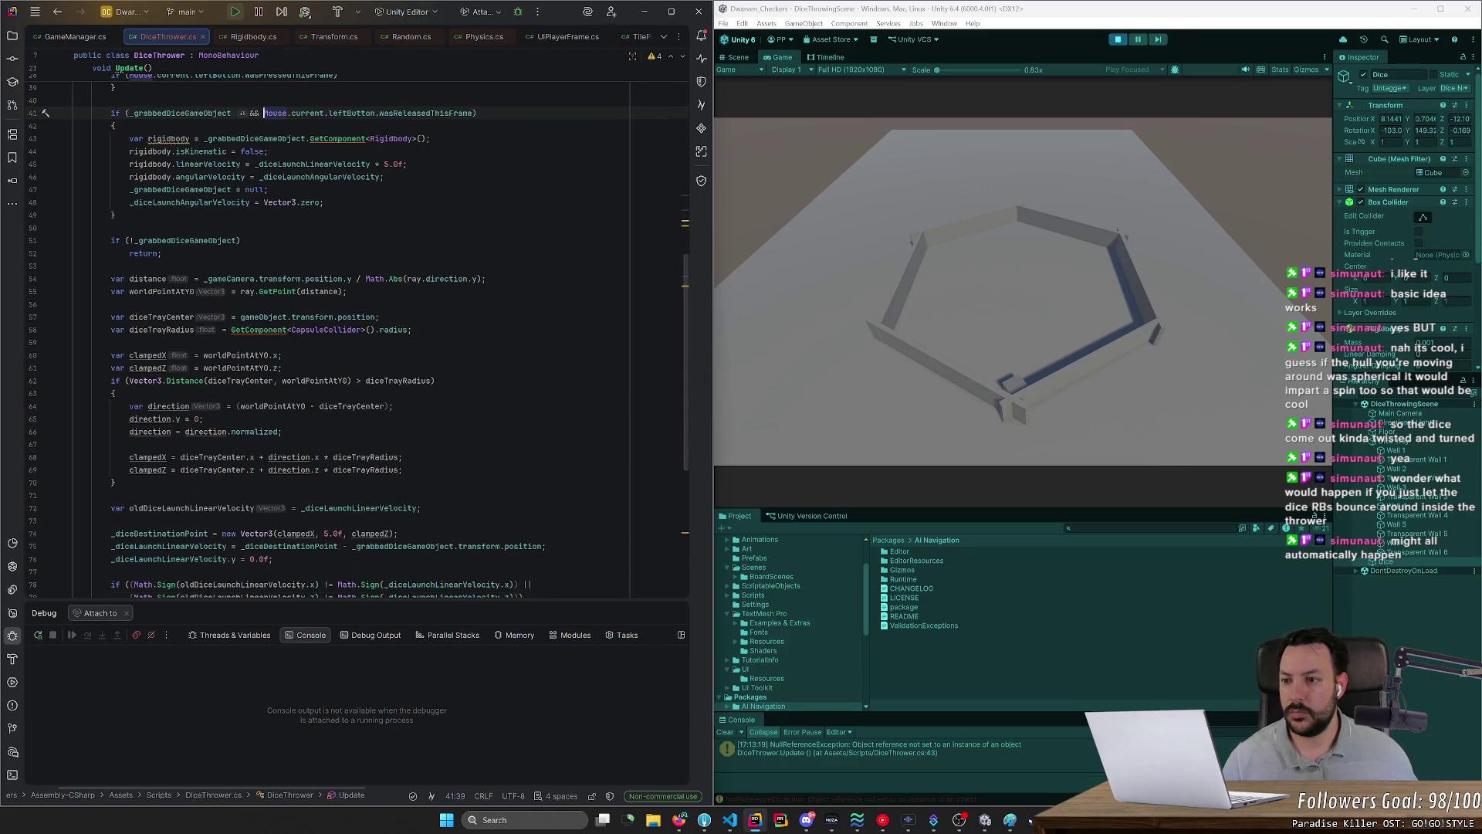
pyautogui.scroll(-9, 357, 341)
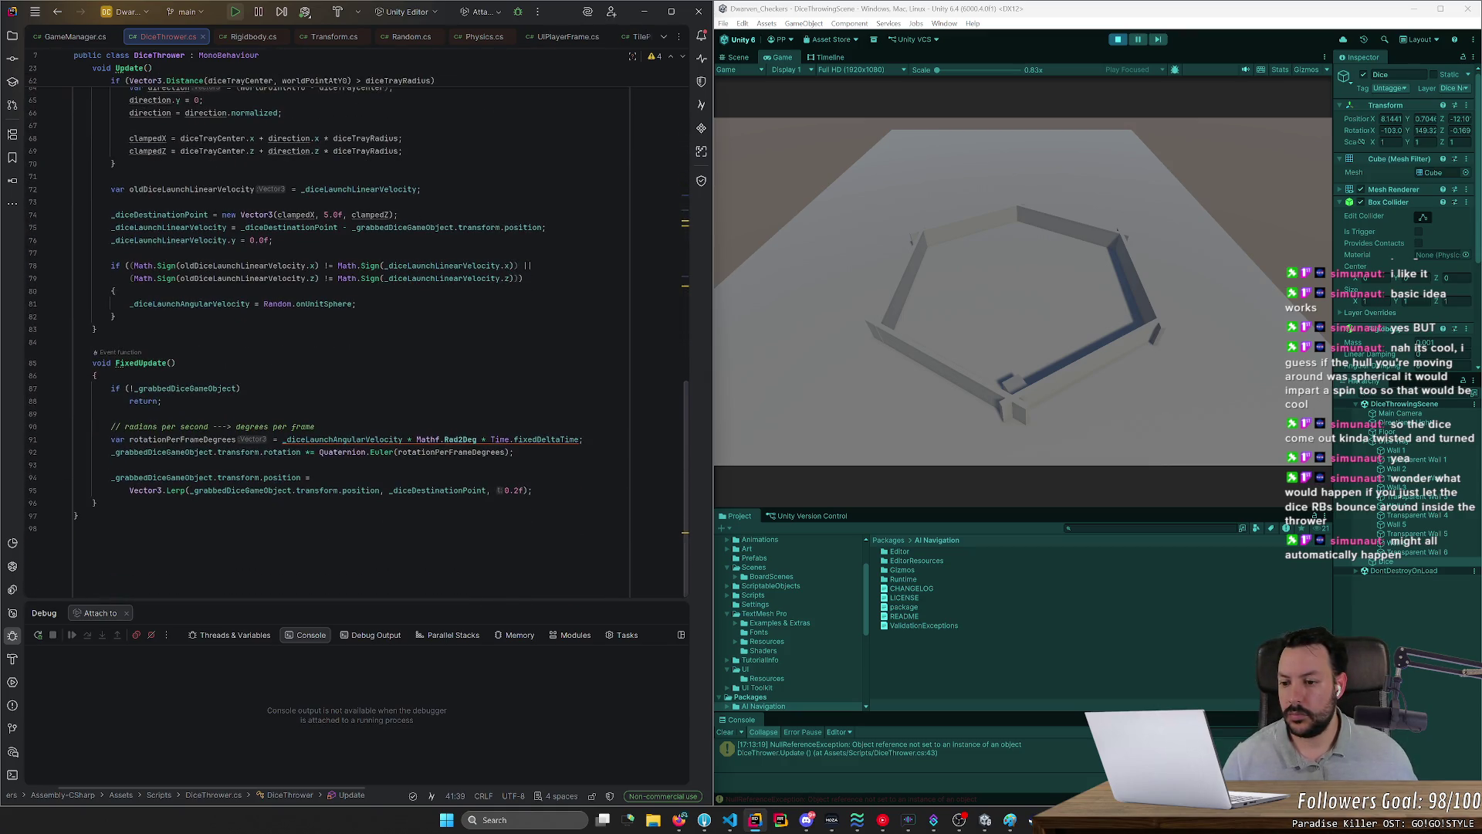
pyautogui.moveTo(381, 453)
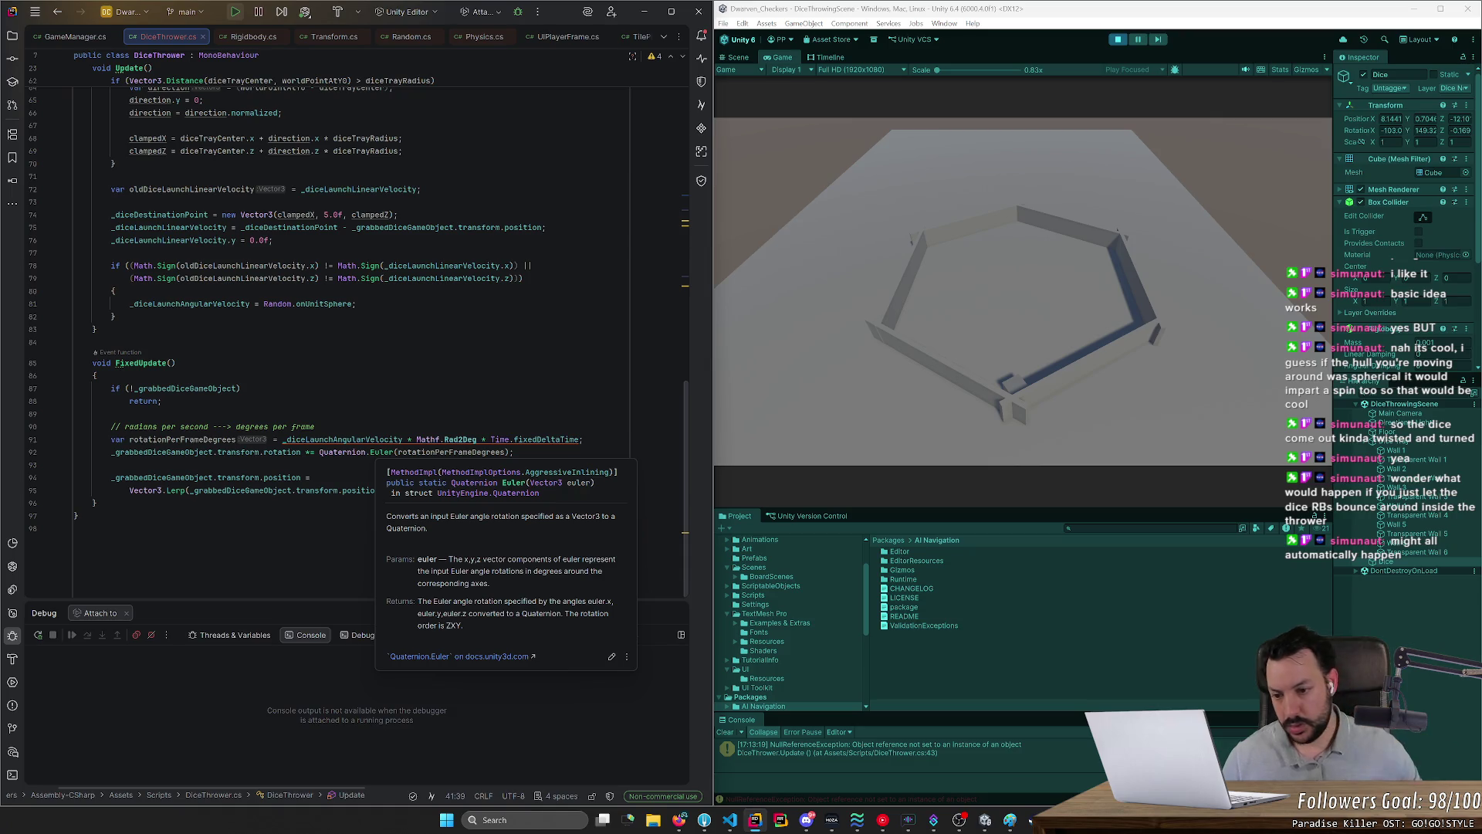
# Step: Replace Quaternion.Euler with Quaternion.AngleAxis in the FixedUpdate rotation line
pyautogui.click(366, 452)
pyautogui.write('.')
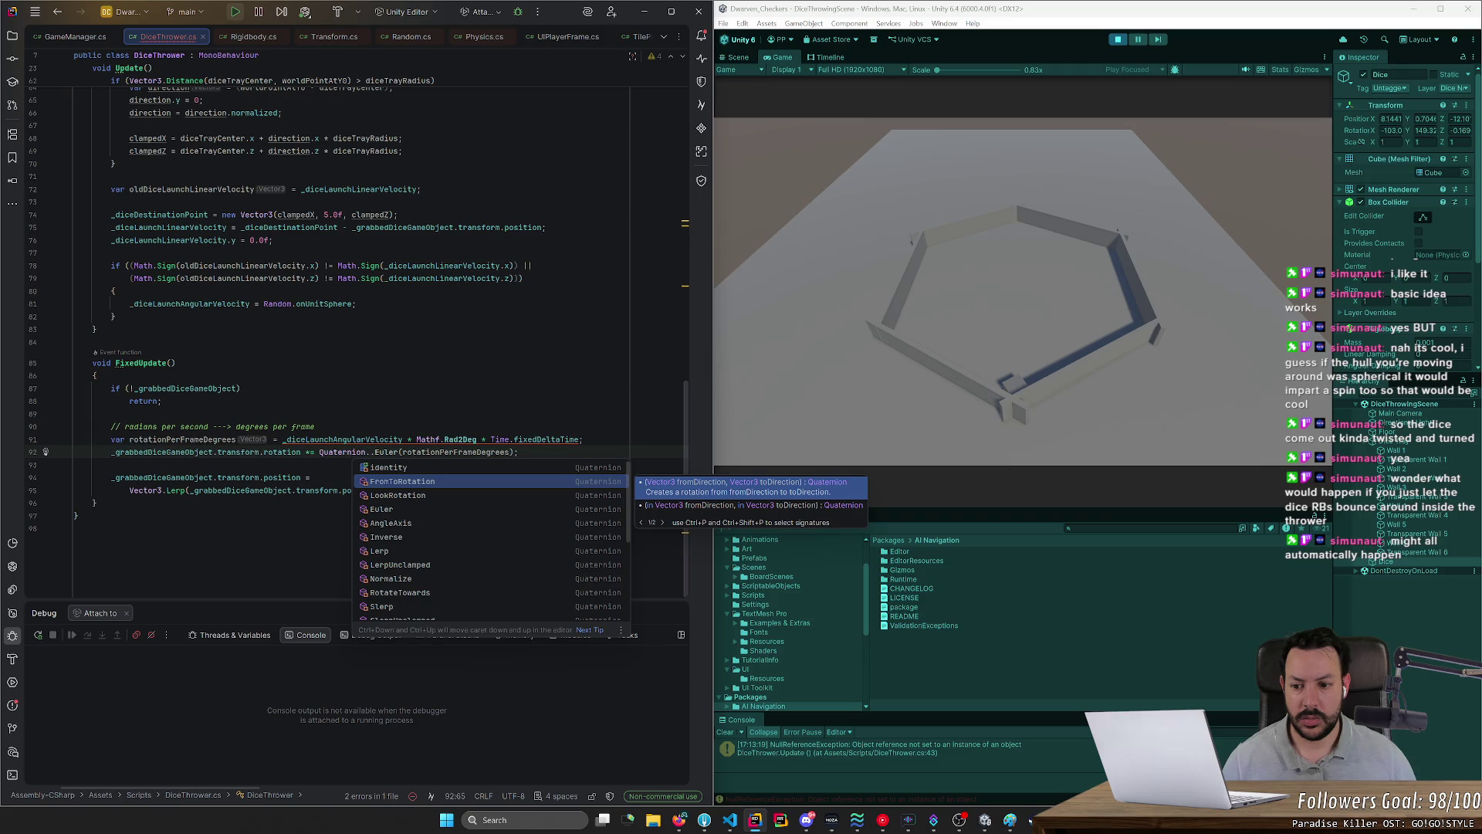
pyautogui.press('Down')
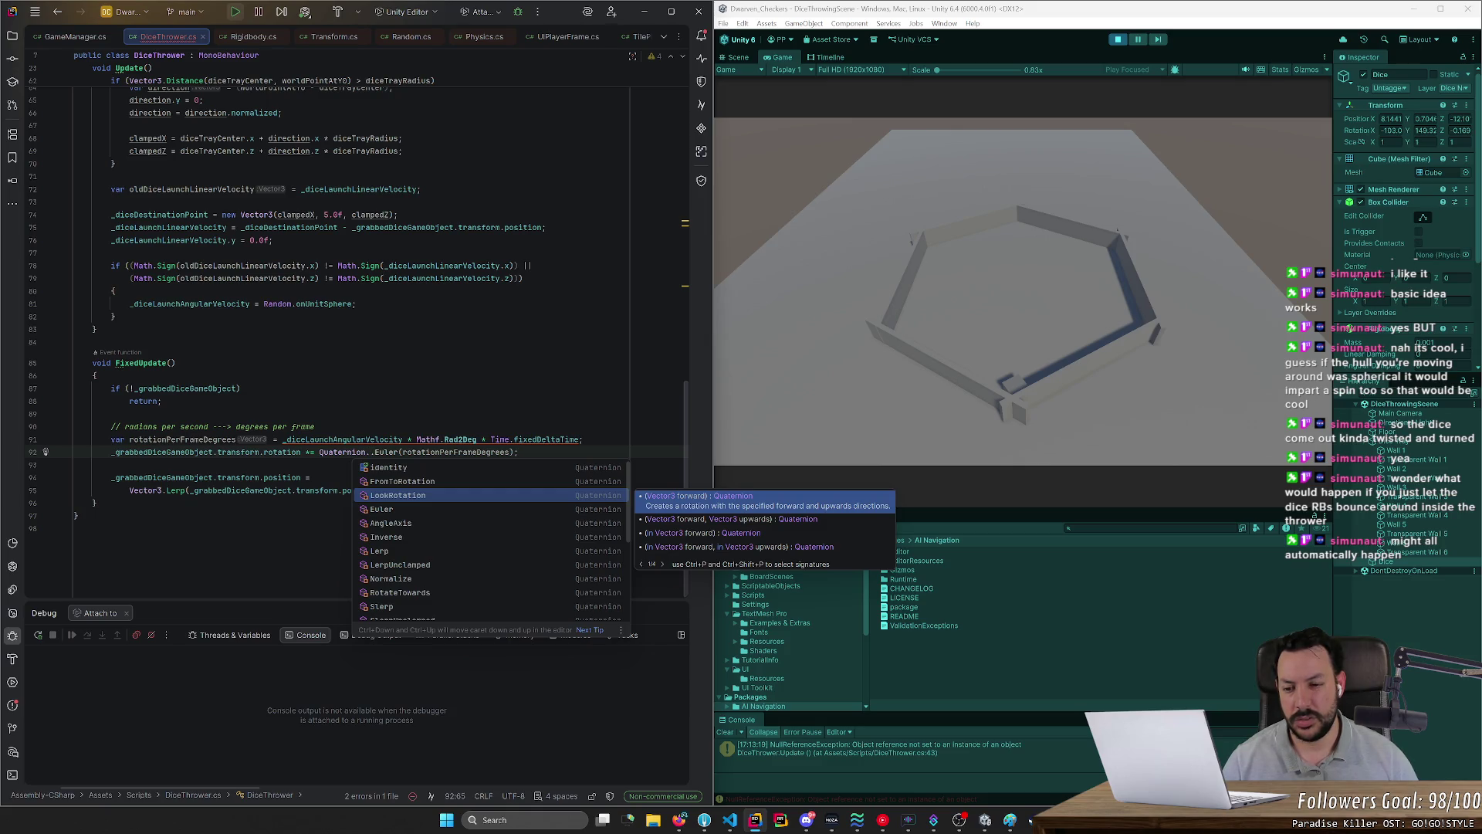
pyautogui.press('Down')
pyautogui.press('Down')
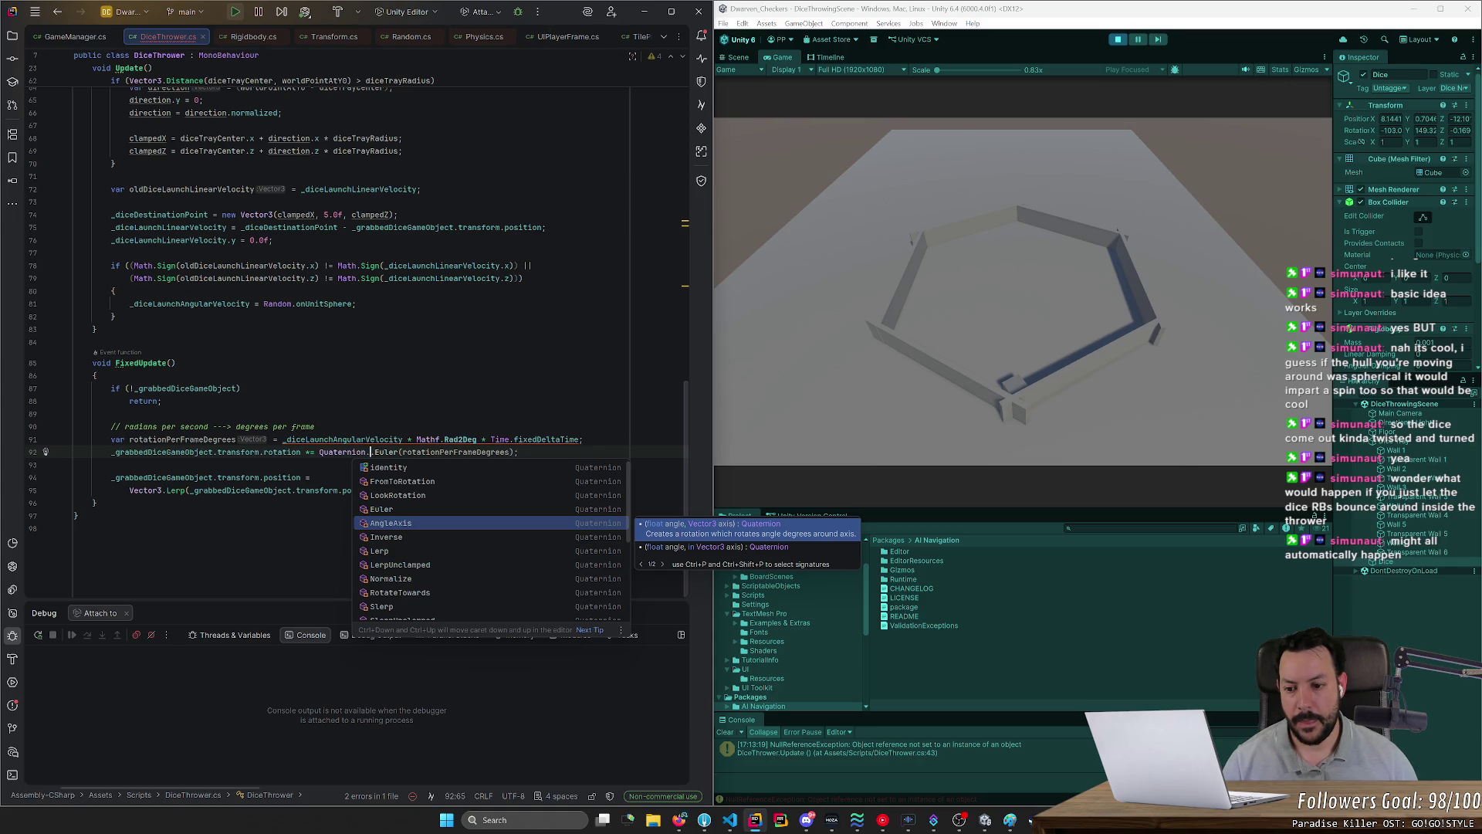
pyautogui.press('Return')
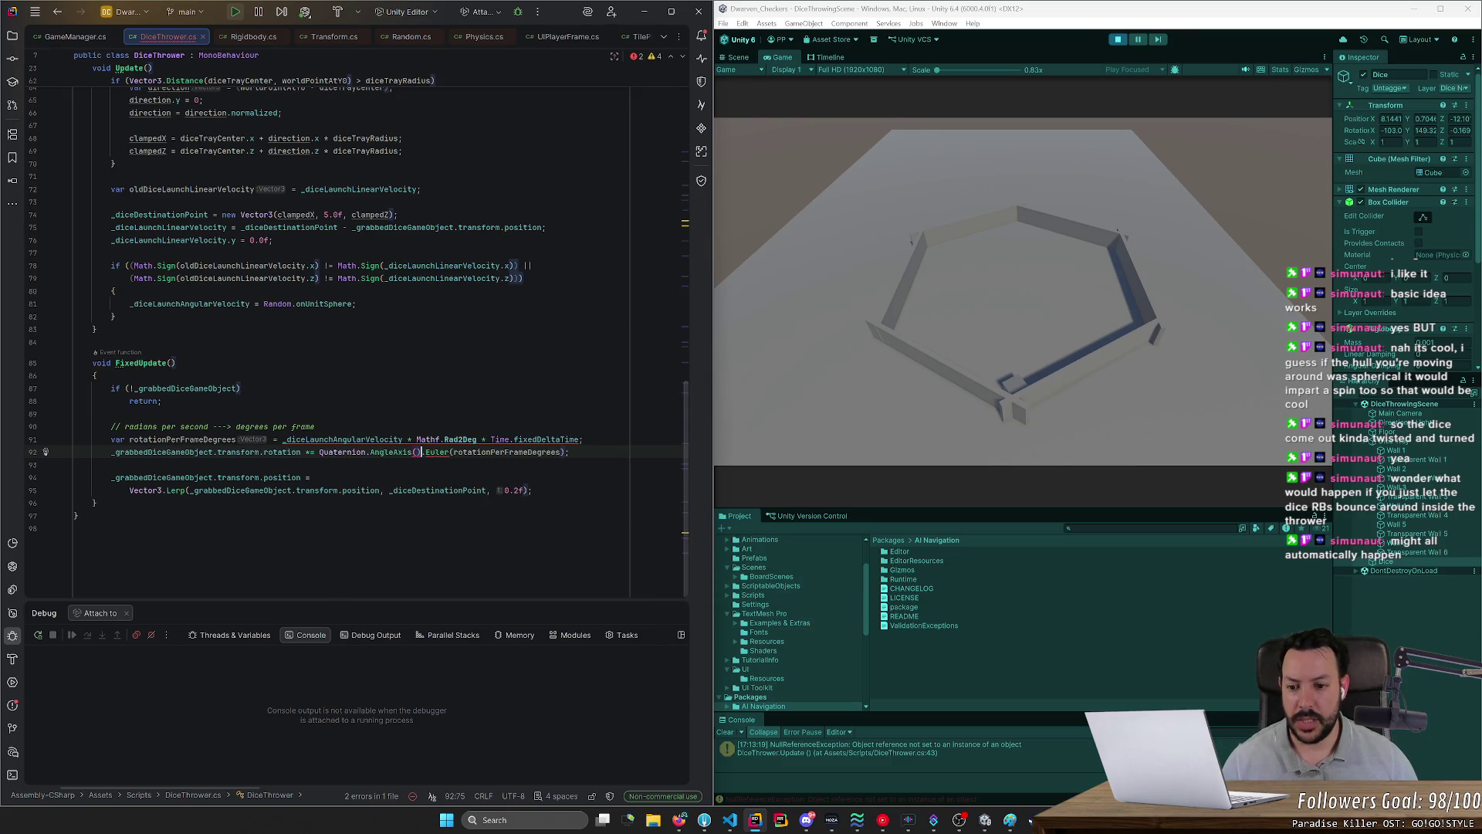
pyautogui.press('BackSpace')
pyautogui.press('BackSpace')
pyautogui.press('BackSpace')
pyautogui.press('Delete')
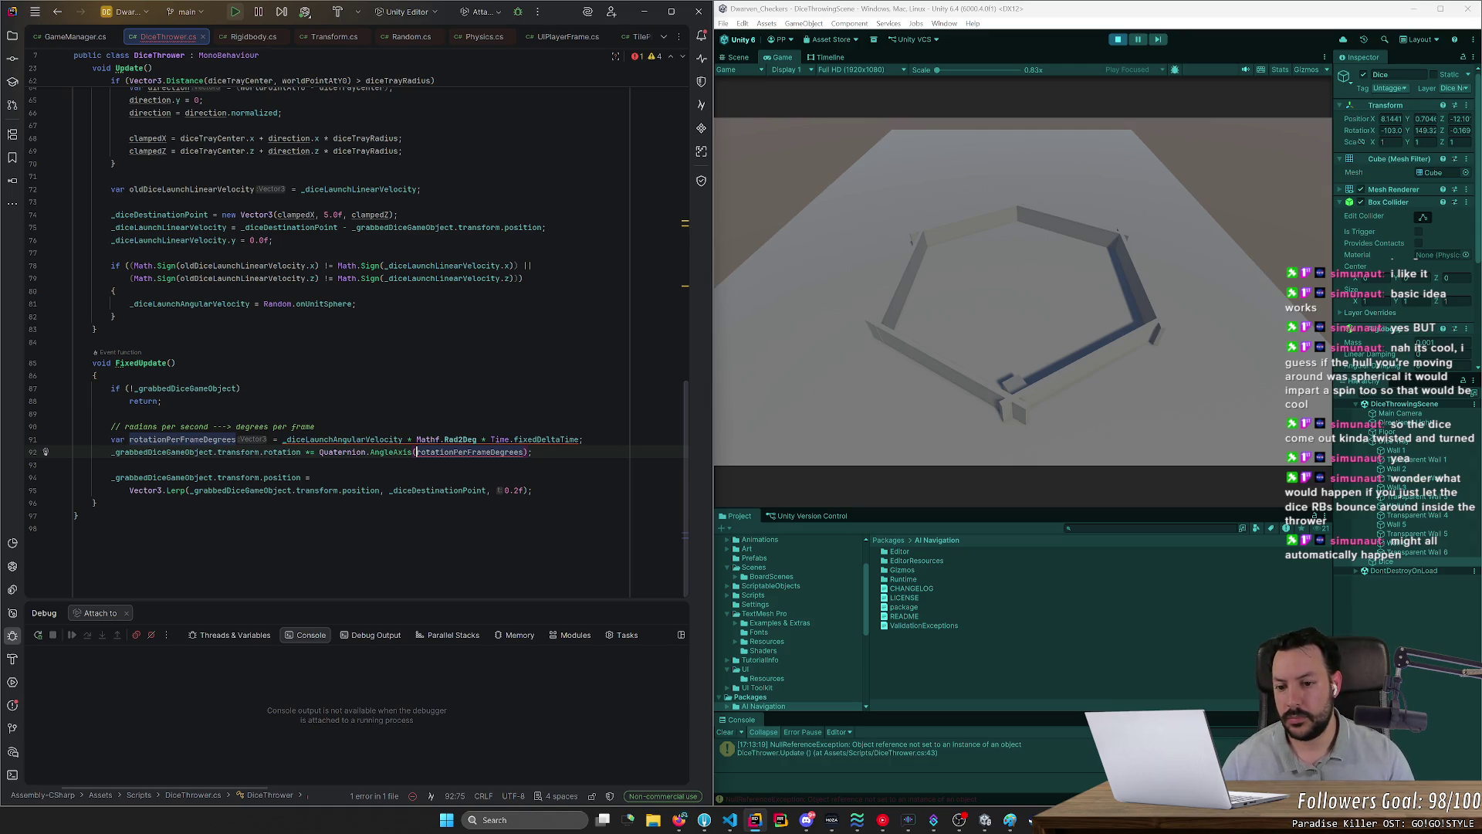
# Step: Pass Time.fixedDeltaTime and _diceLaunchAngularVelocity as the AngleAxis arguments and reformat the statement
pyautogui.write('Time.')
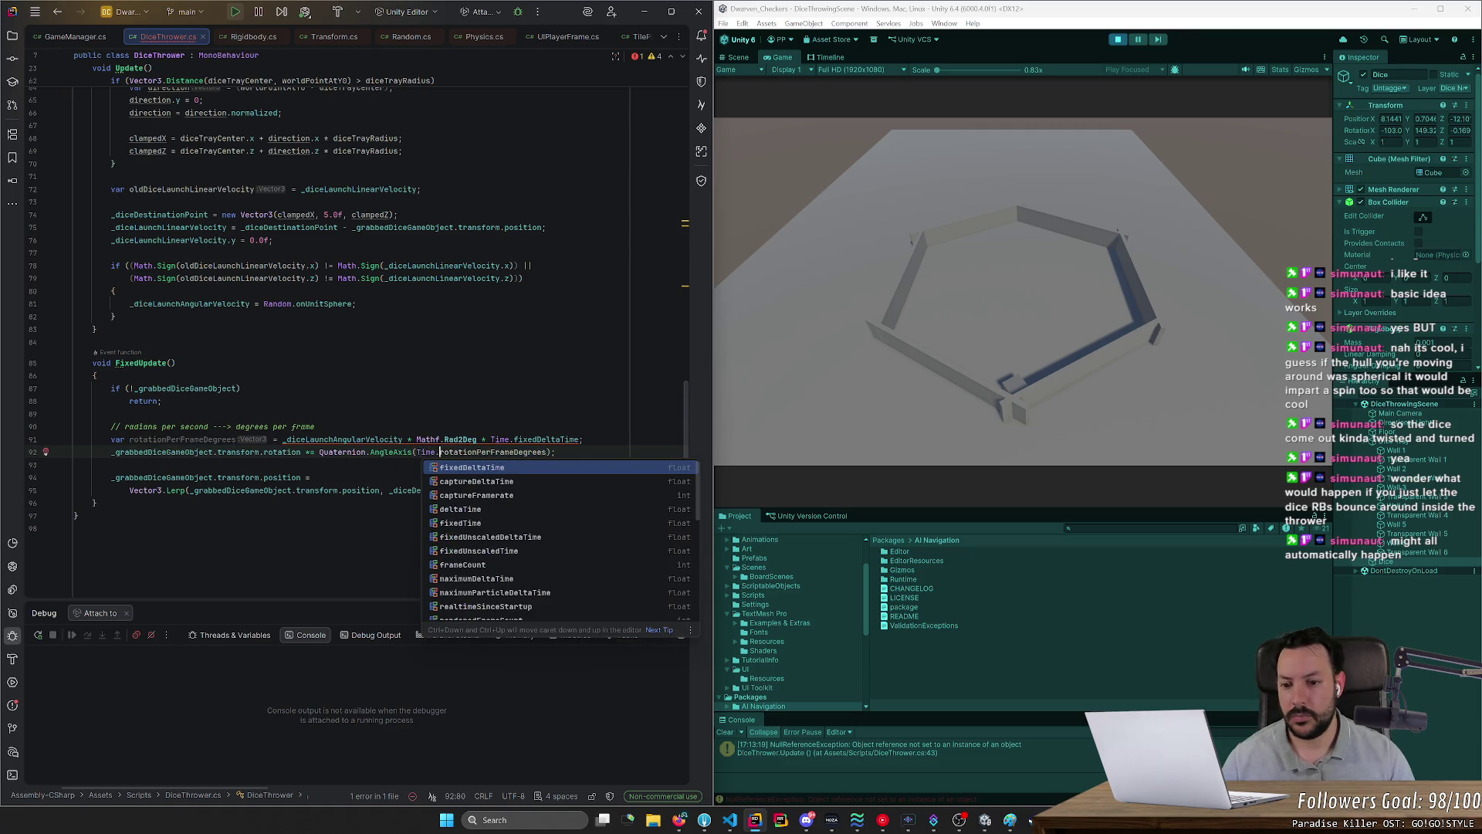
pyautogui.write('fixe')
pyautogui.press('Tab')
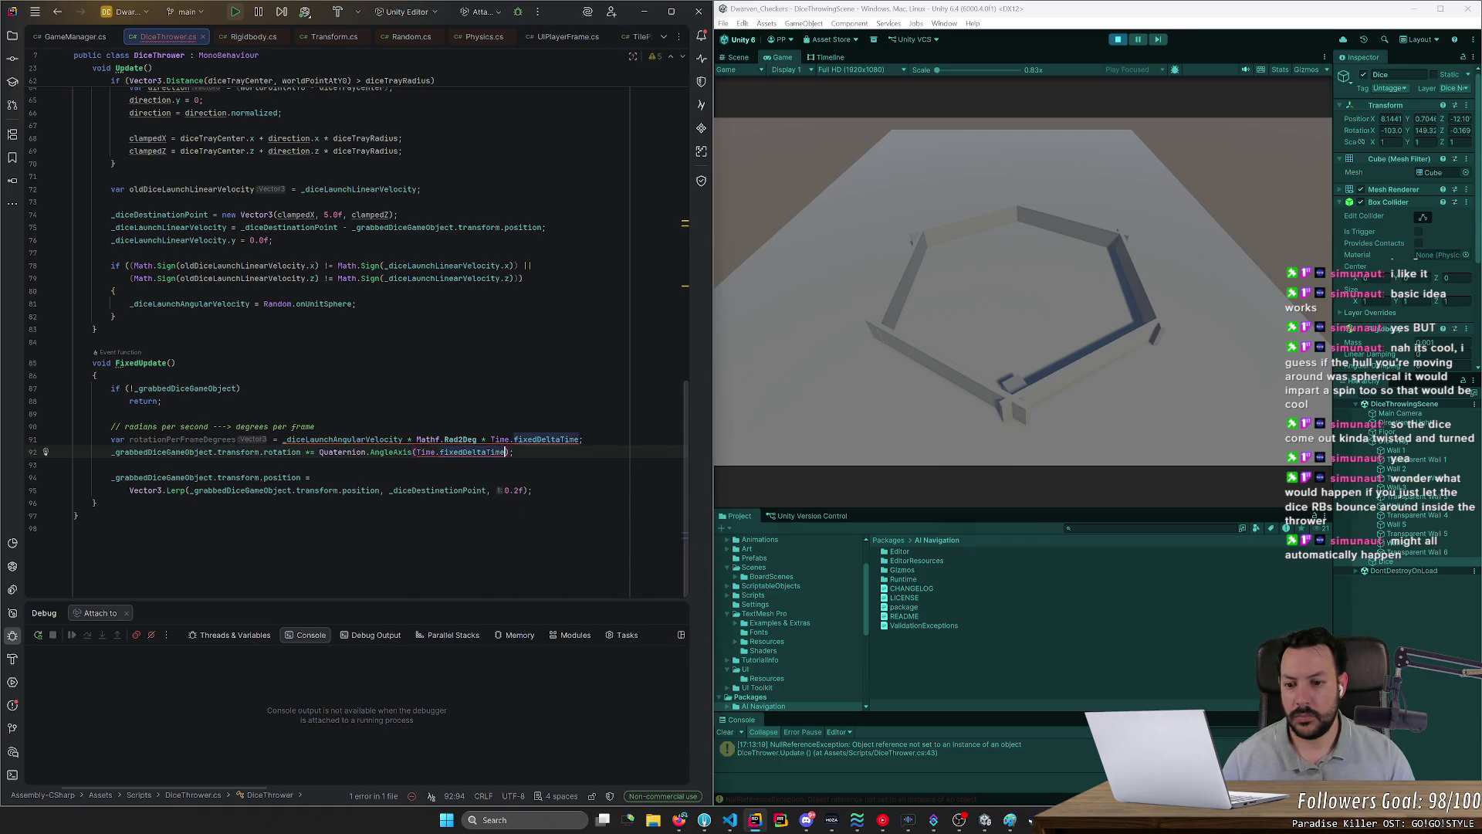
pyautogui.write(', ro')
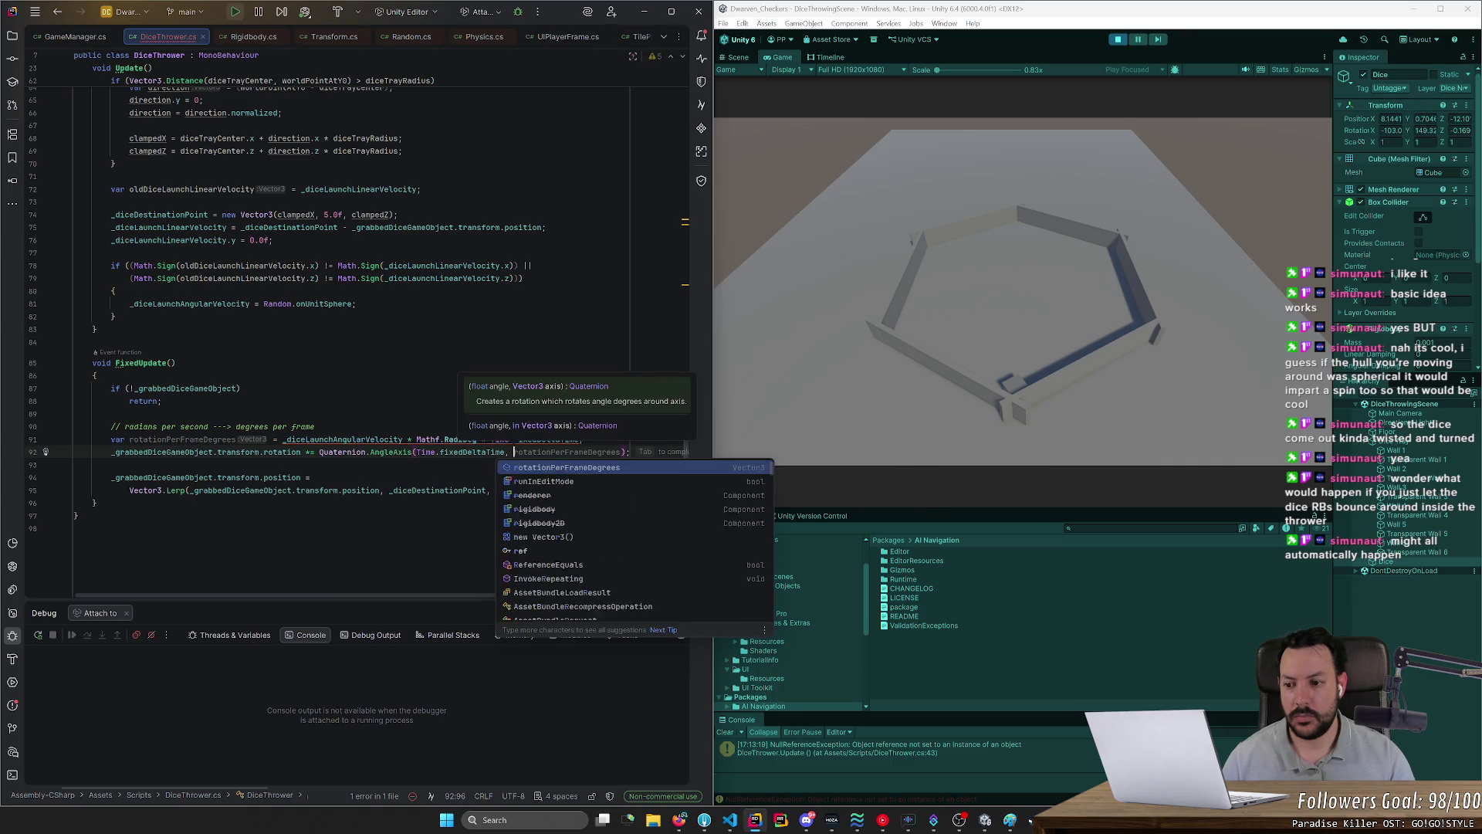
pyautogui.press('BackSpace')
pyautogui.write('_d')
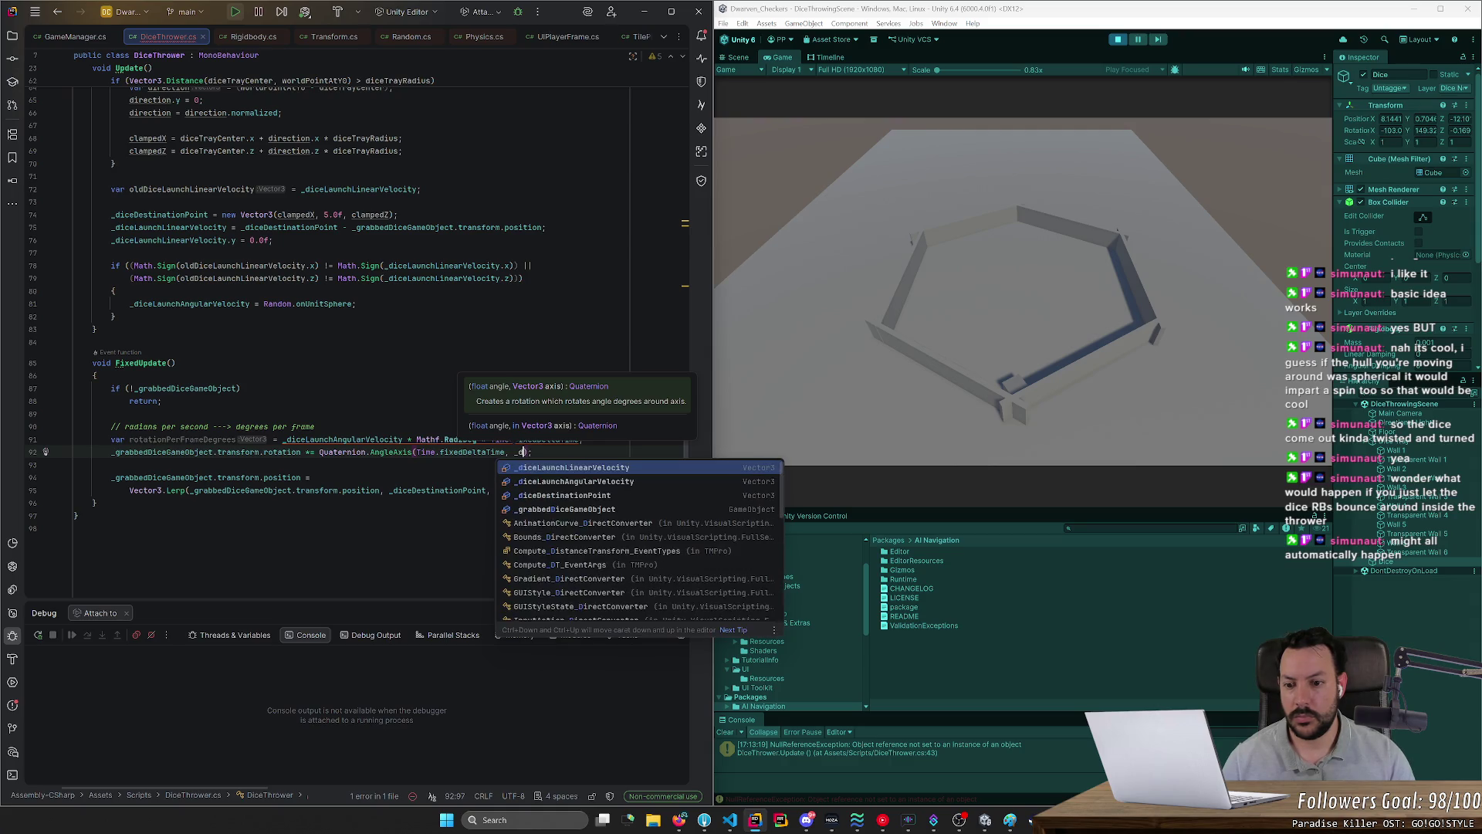
pyautogui.write('i')
pyautogui.press('Tab')
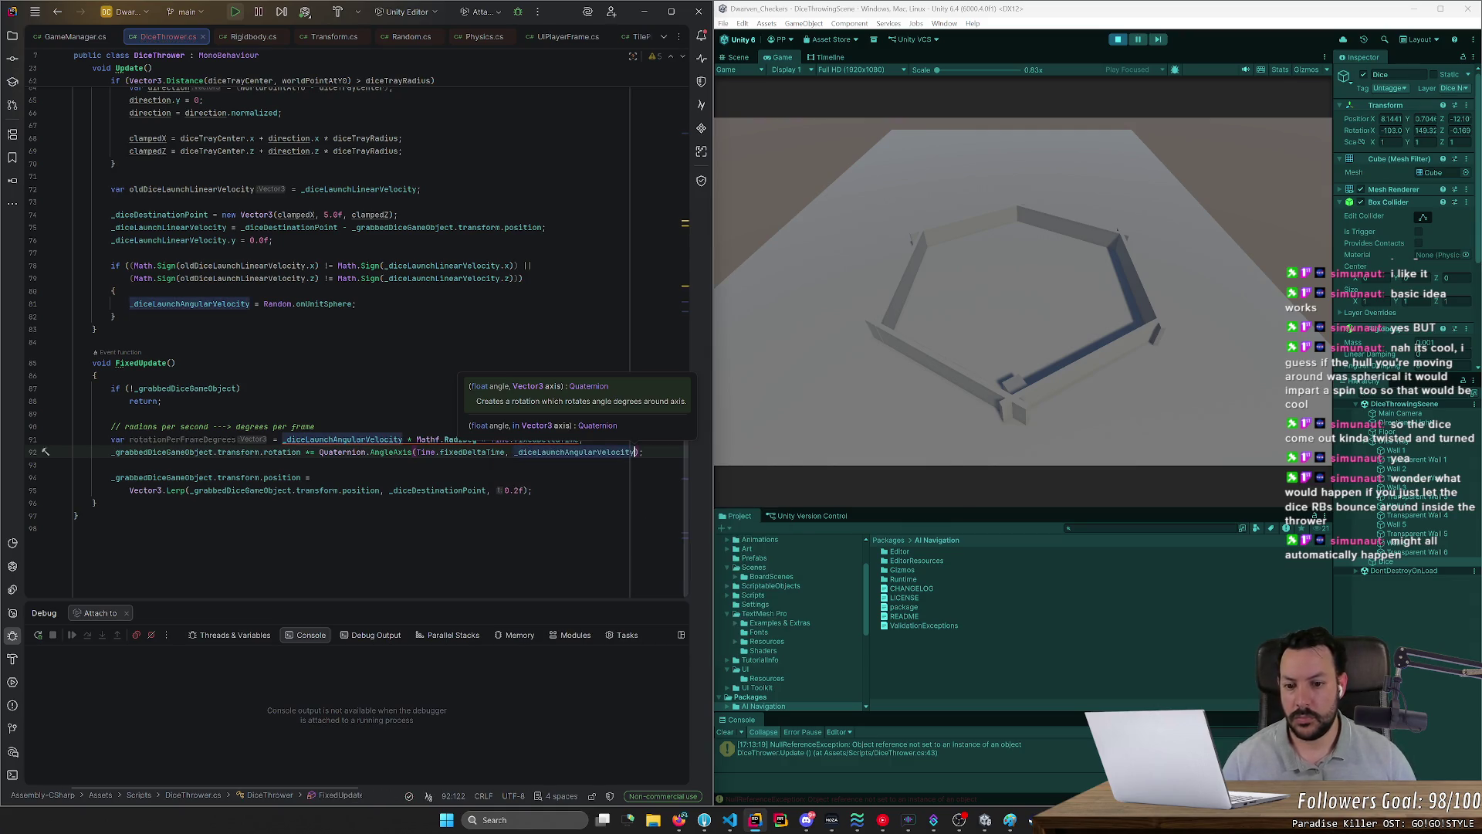
pyautogui.click(75, 464)
pyautogui.hotkey('ctrl', 'alt', 'l')
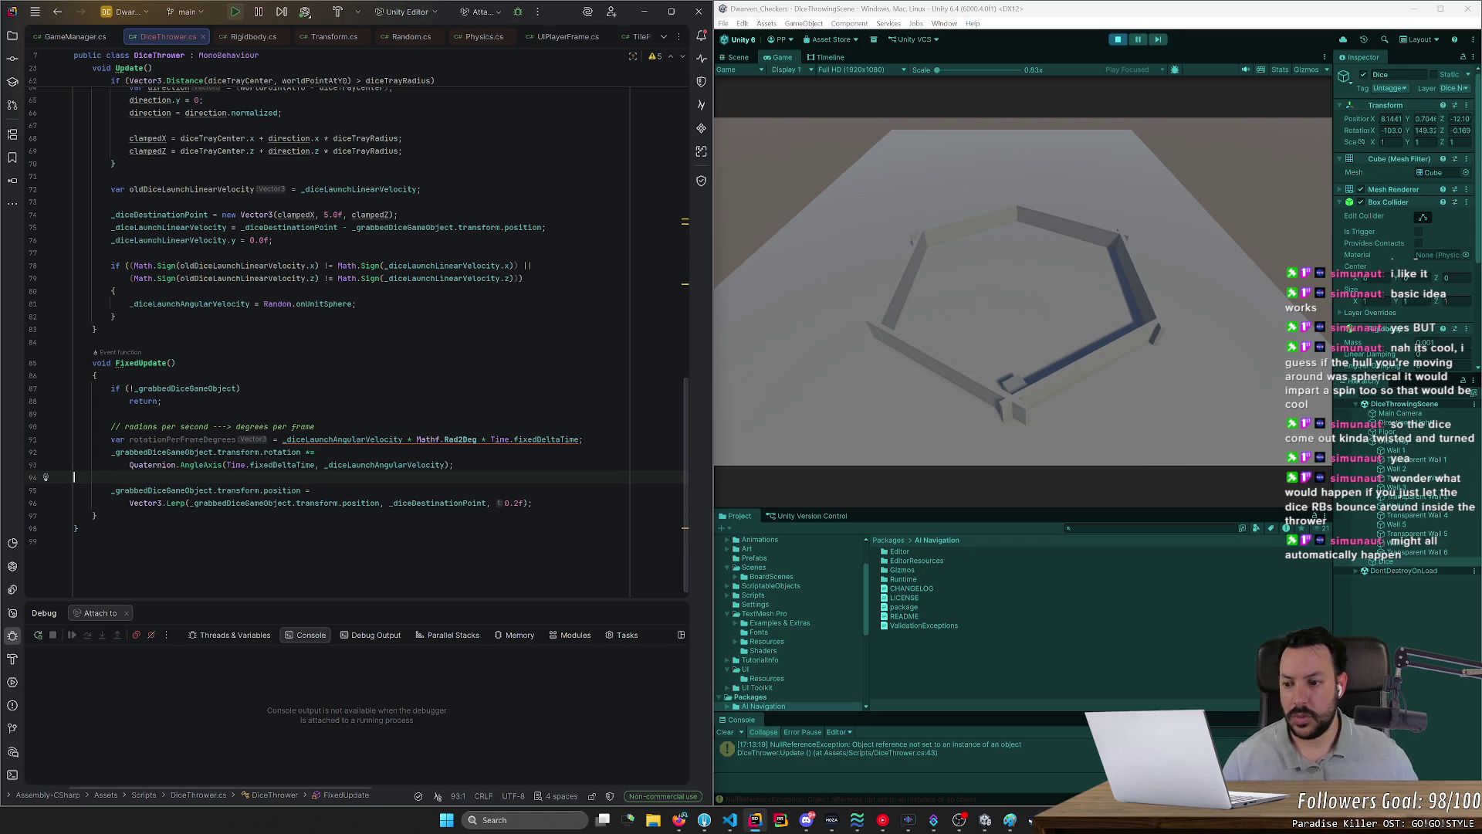
# Step: Test the AngleAxis rotation in play mode by throwing and holding the die above the tray
pyautogui.click(1119, 38)
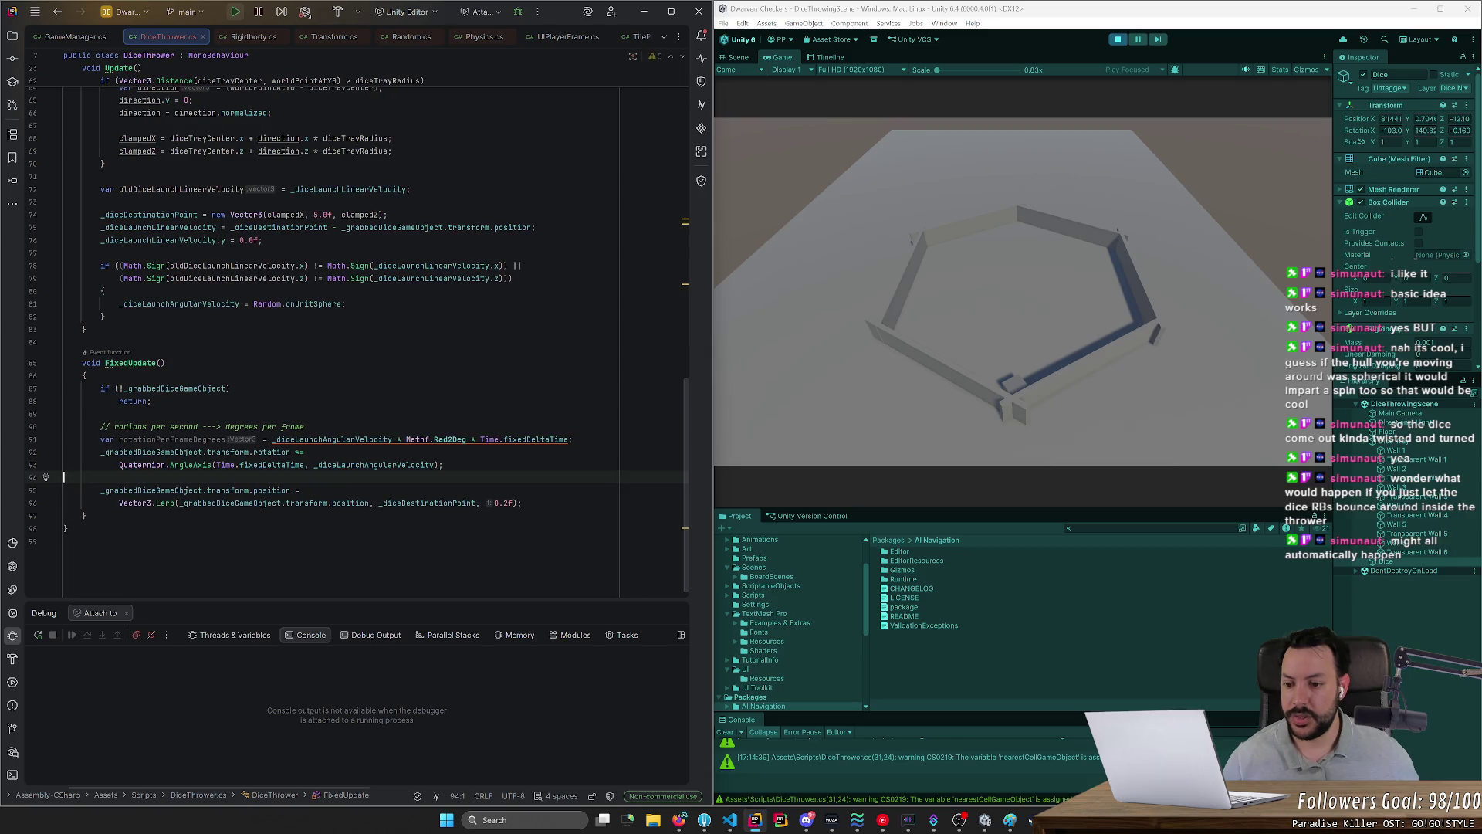
pyautogui.moveTo(166, 465)
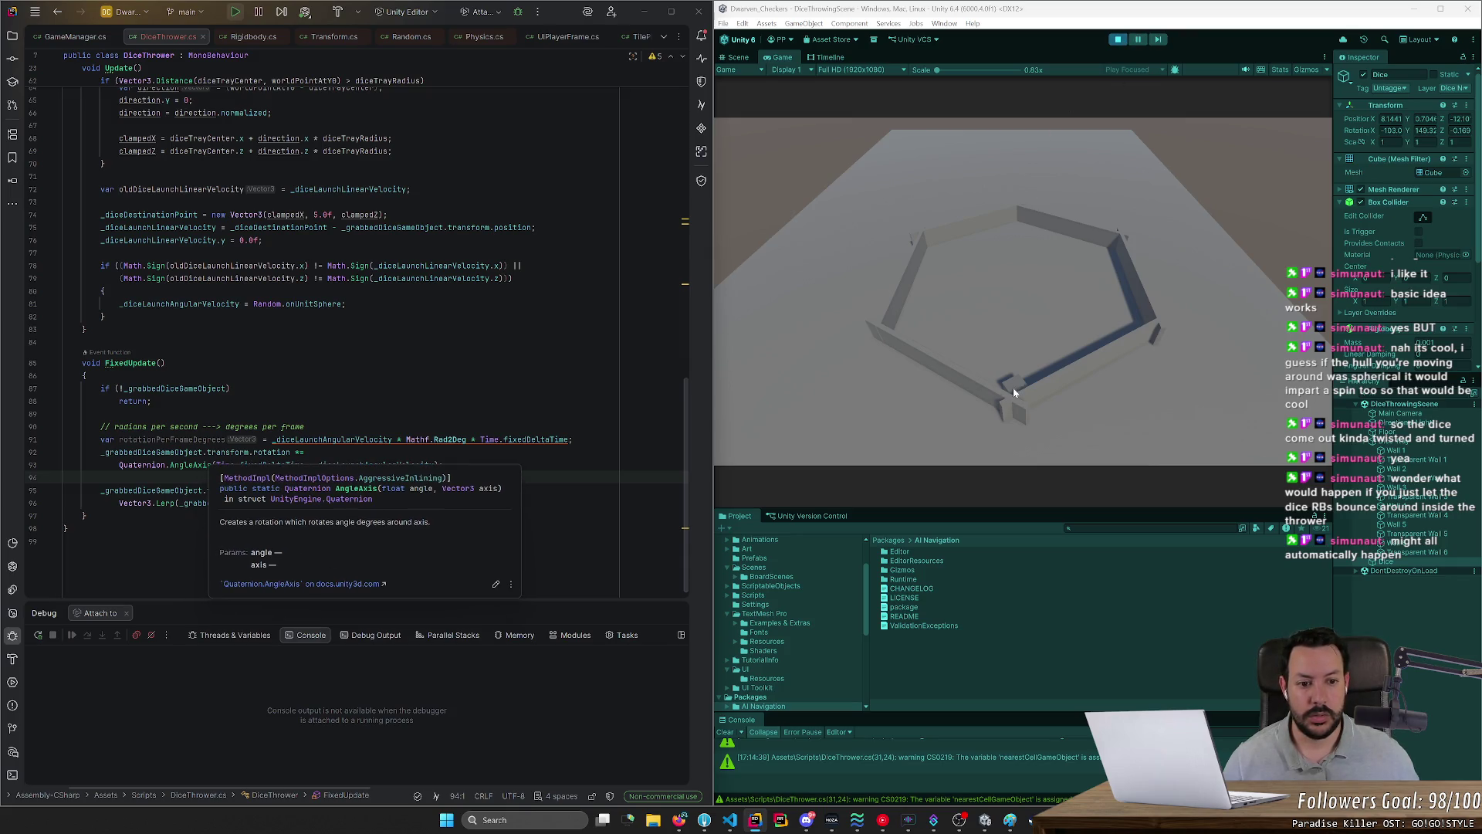
pyautogui.moveTo(1014, 393); pyautogui.dragTo(1024, 317)
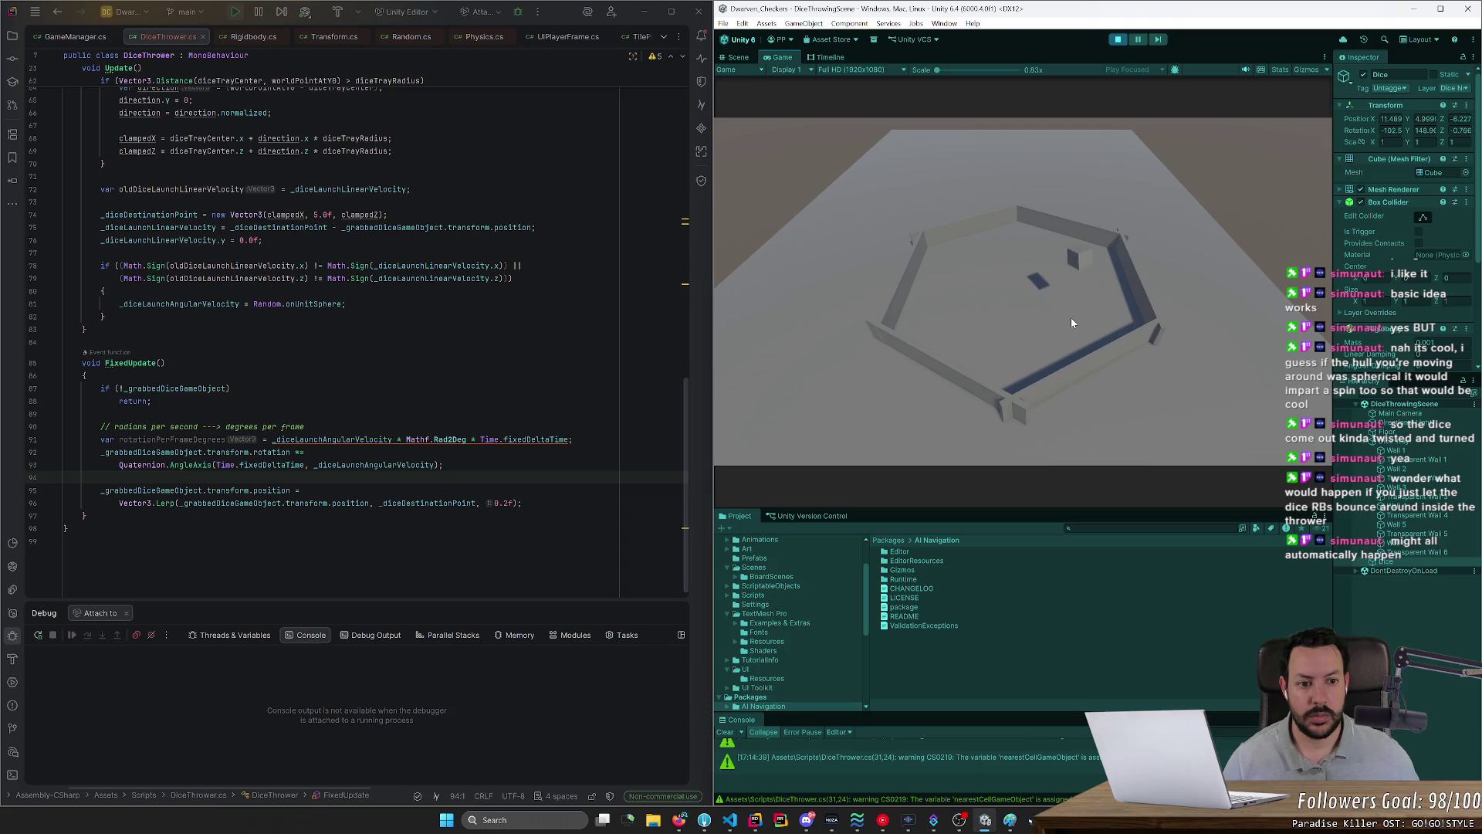
pyautogui.click(1118, 39)
pyautogui.click(1119, 39)
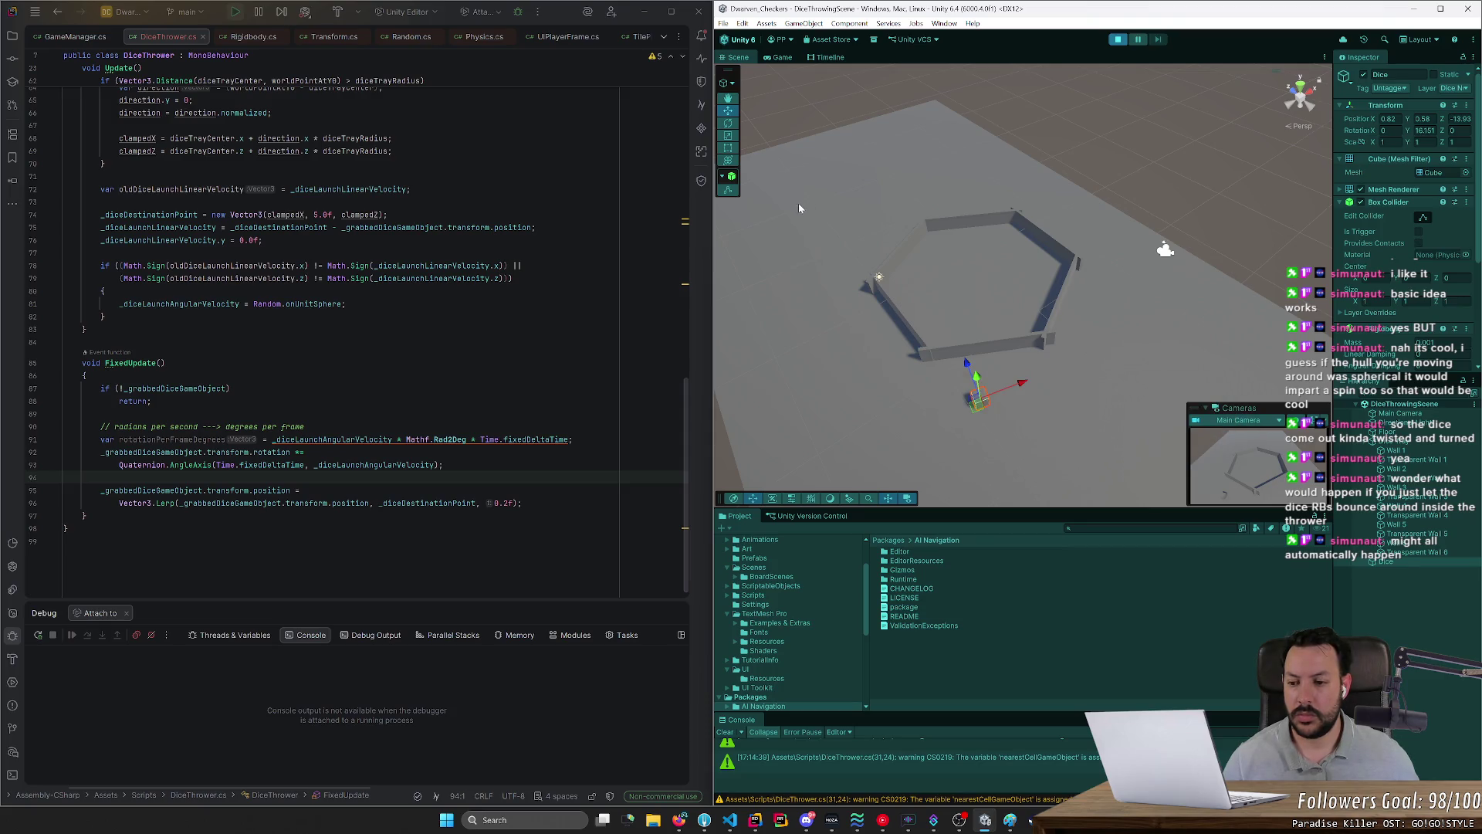
pyautogui.moveTo(871, 407)
pyautogui.mouseDown()
pyautogui.moveTo(966, 317)
pyautogui.moveTo(1089, 314)
pyautogui.moveTo(946, 316)
pyautogui.moveTo(1069, 309)
pyautogui.moveTo(1016, 308)
pyautogui.mouseUp()
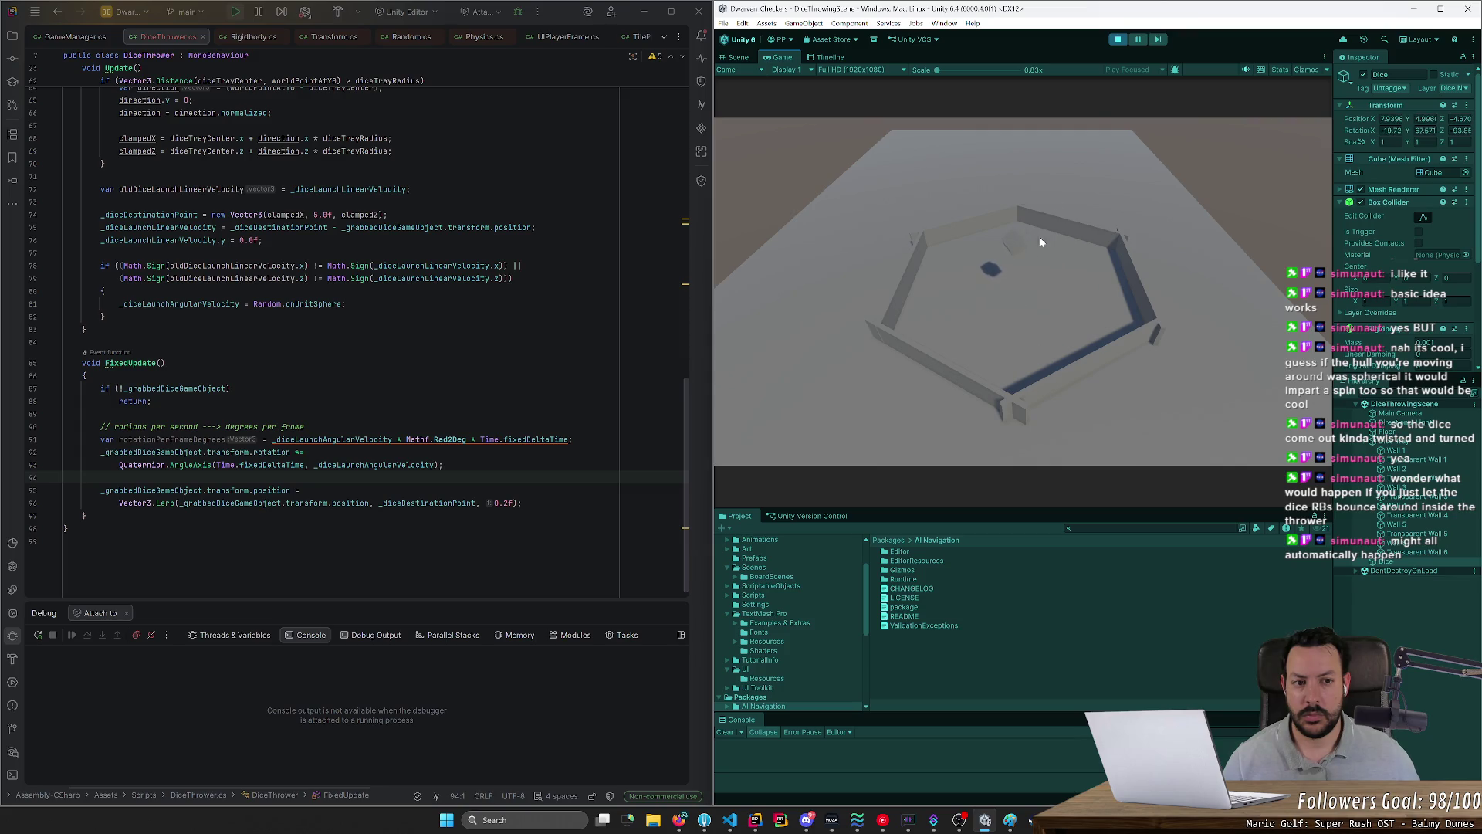
pyautogui.click(1120, 40)
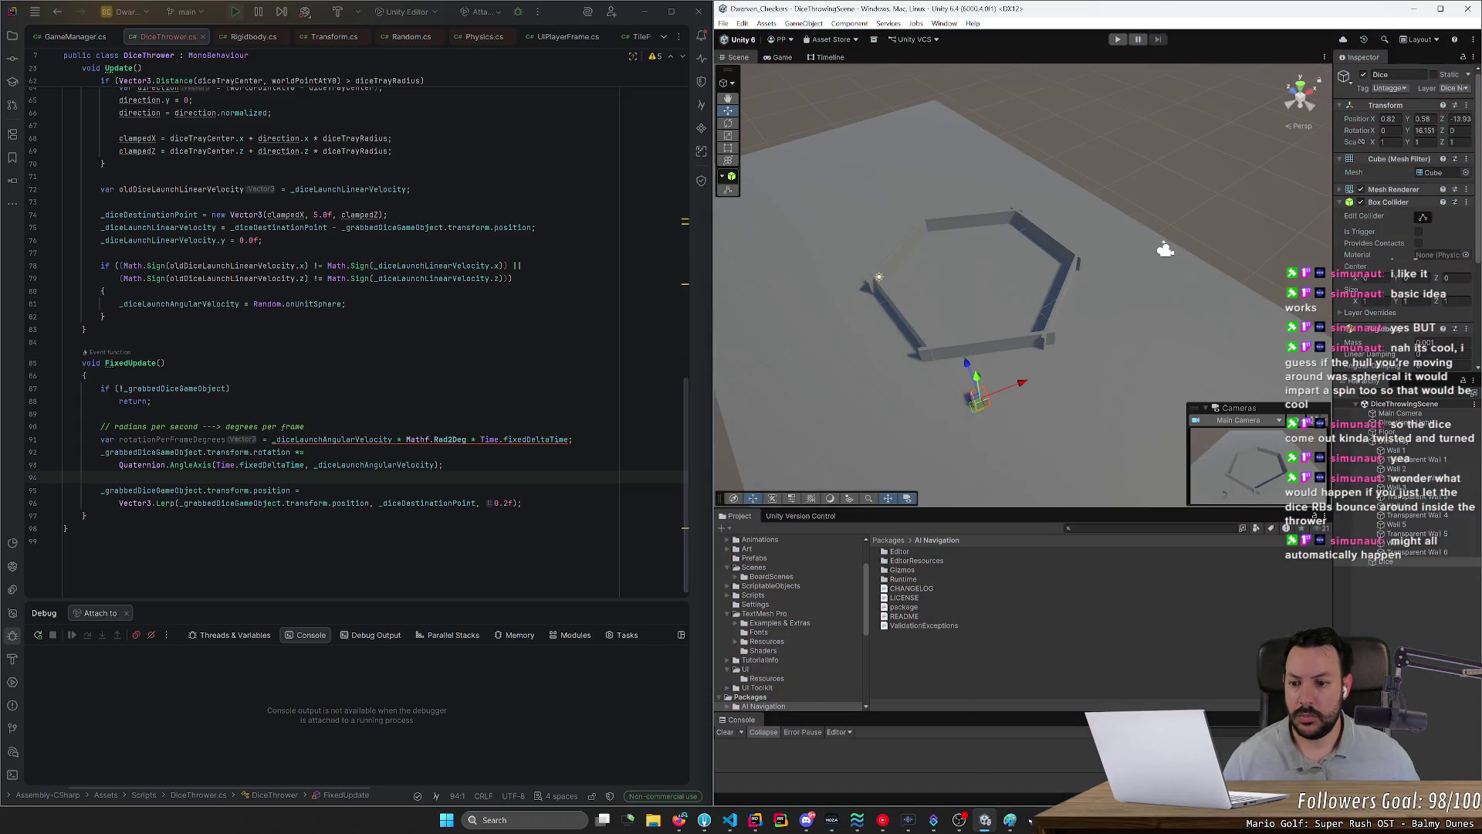
pyautogui.doubleClick(375, 465)
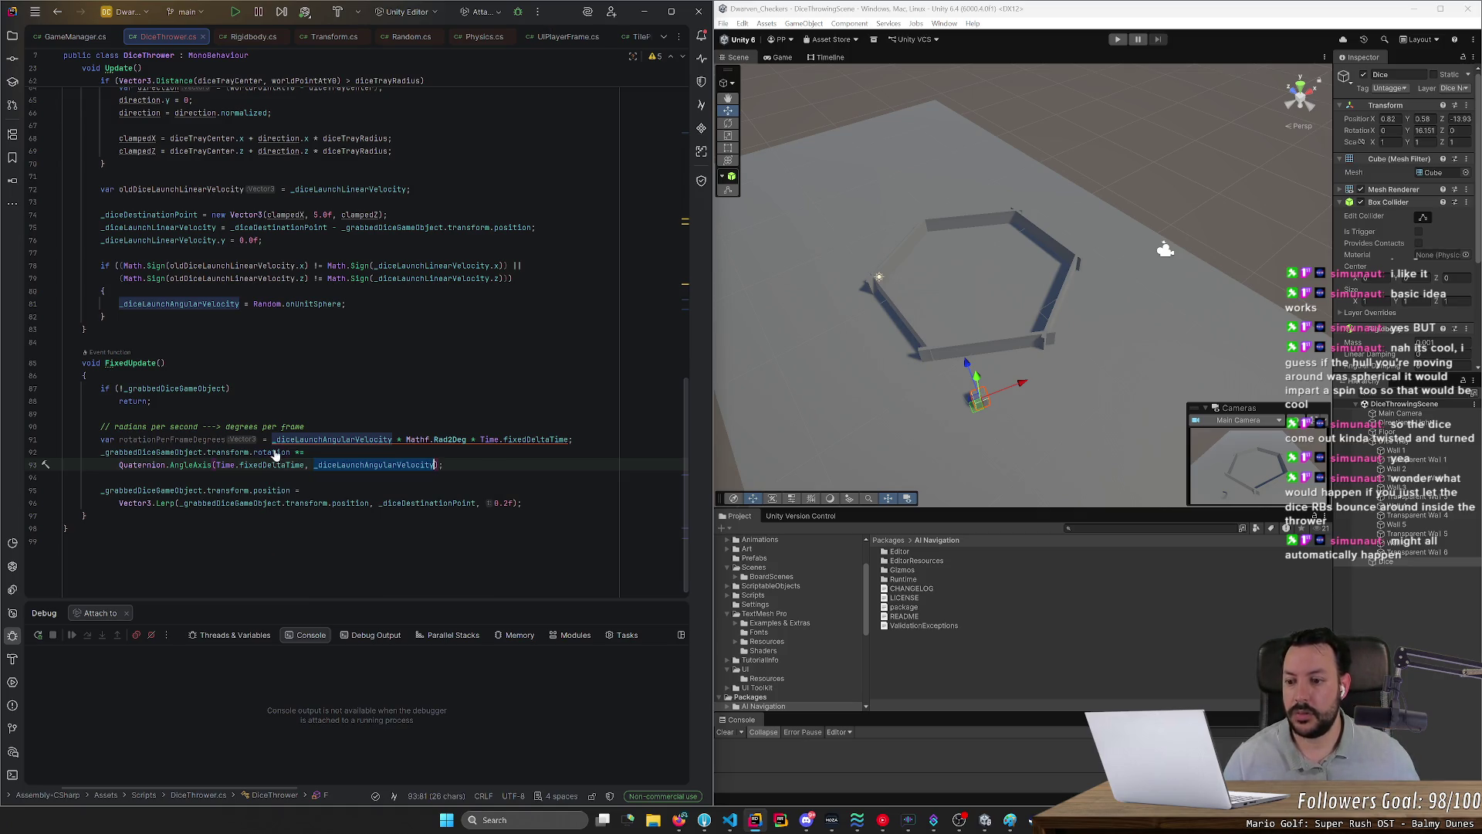
# Step: Copy '* Mathf.Rad2Deg' from line 91 onto the _diceLaunchAngularVelocity axis argument
pyautogui.keyDown('ctrl'); pyautogui.click(274, 453); pyautogui.keyUp('ctrl')
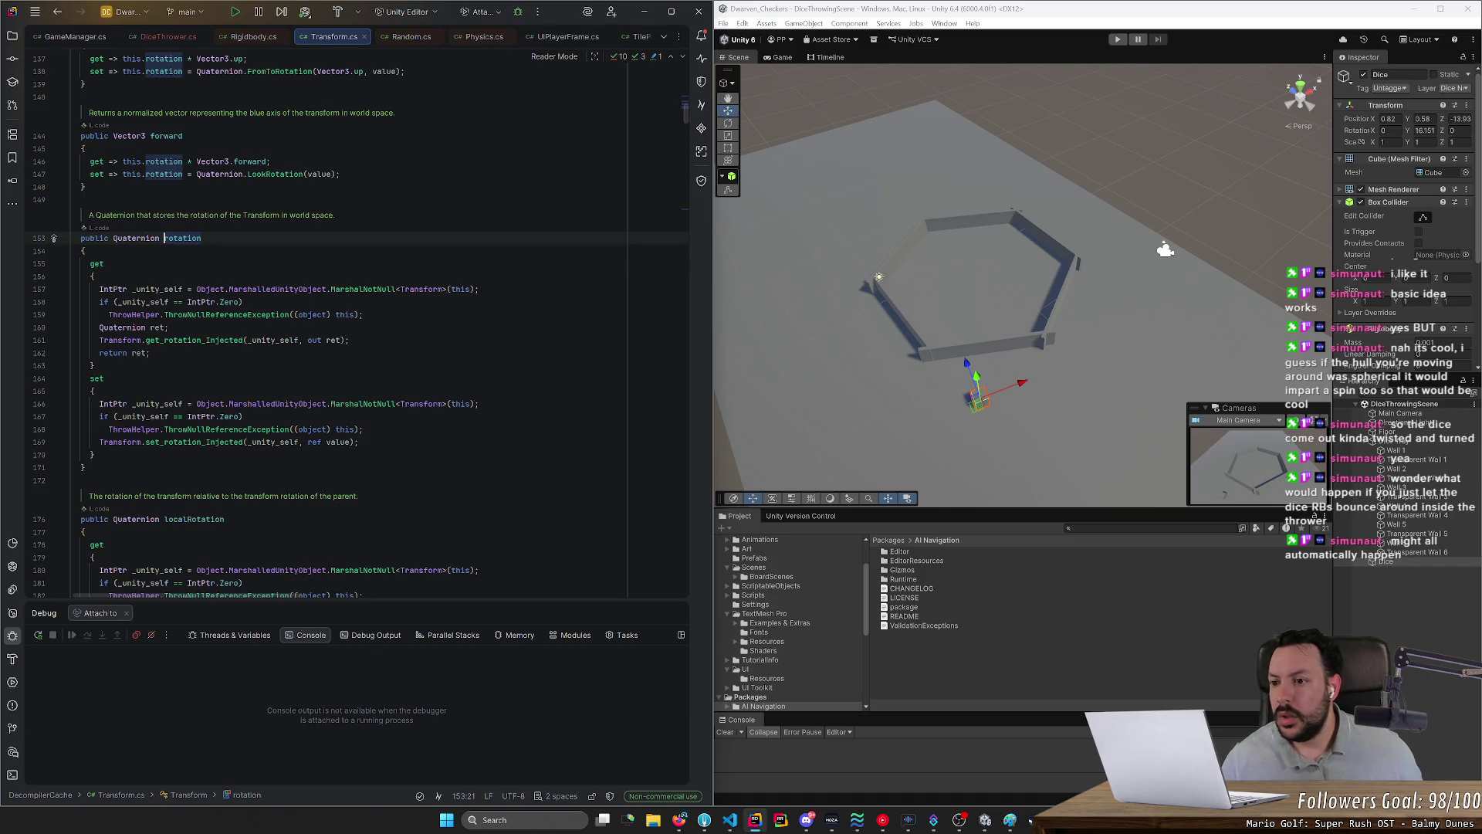
pyautogui.hotkey('ctrl', '-')
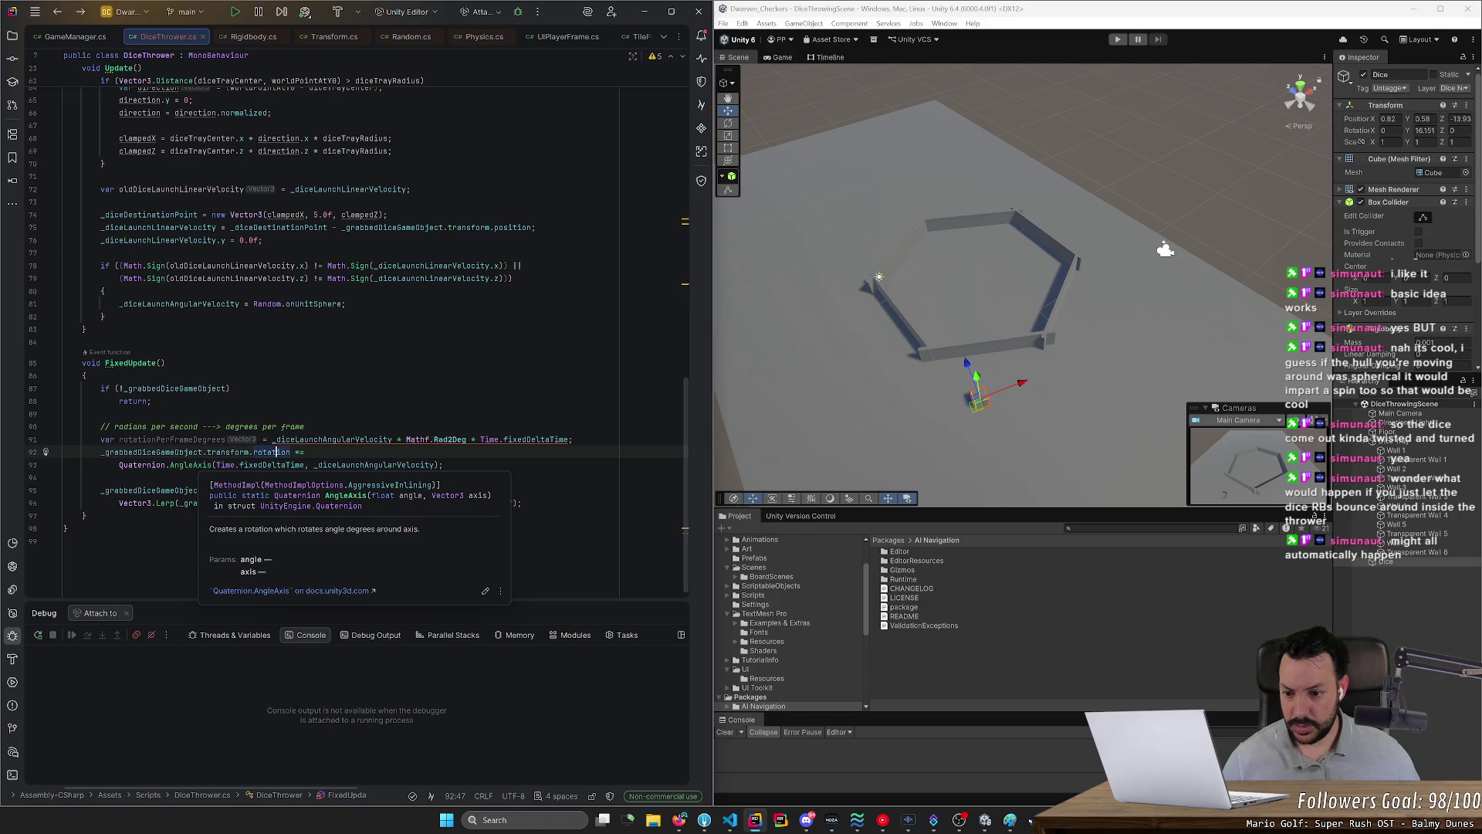
pyautogui.moveTo(396, 439); pyautogui.dragTo(467, 439)
pyautogui.hotkey('ctrl', 'c')
pyautogui.click(434, 465)
pyautogui.hotkey('ctrl', 'v')
pyautogui.click(299, 490)
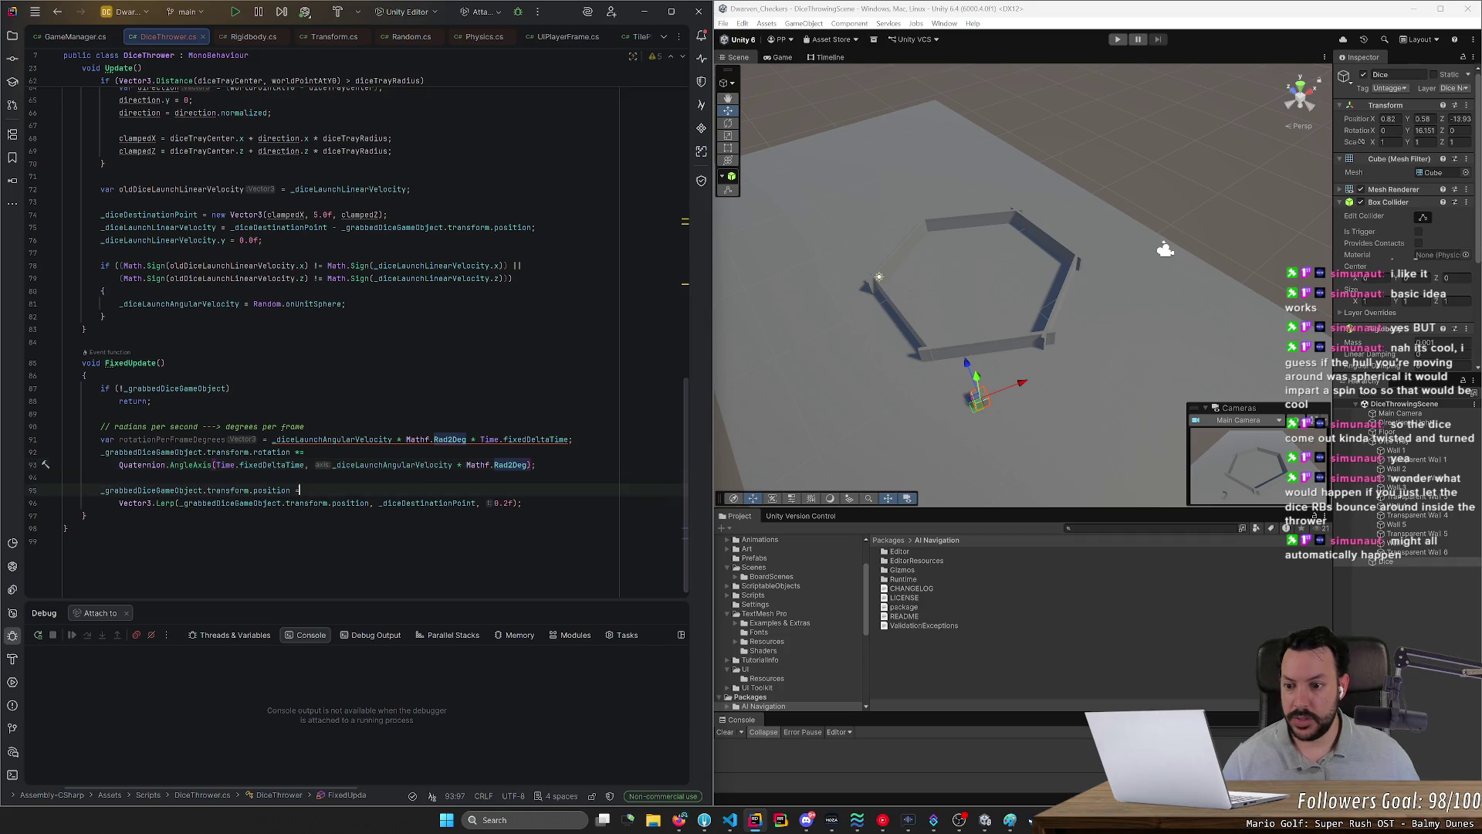
# Step: Run play mode, drop the die onto the tray floor and pick it back up
pyautogui.click(1117, 39)
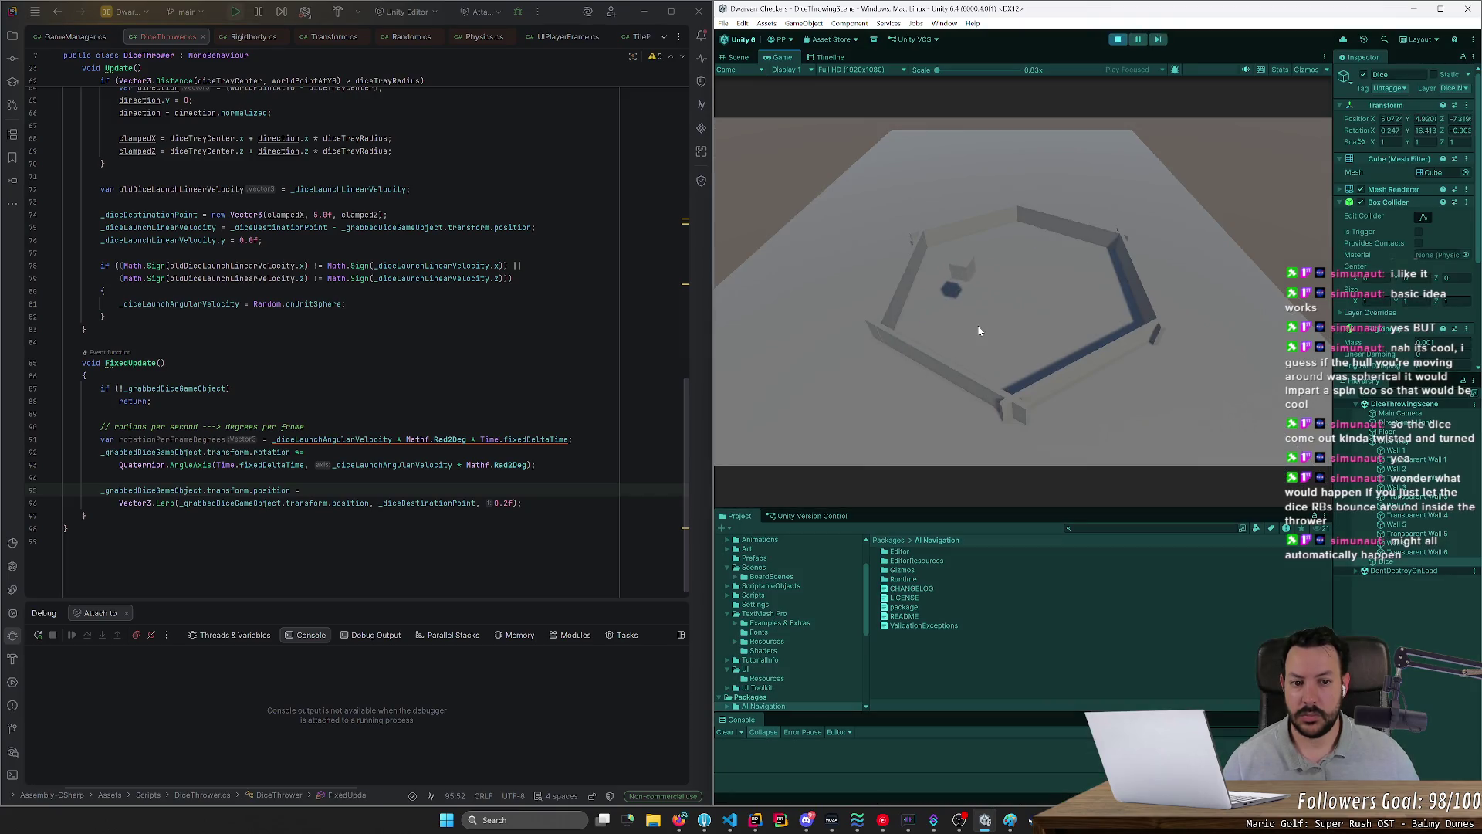
pyautogui.moveTo(983, 330)
pyautogui.mouseDown()
pyautogui.moveTo(1090, 324)
pyautogui.moveTo(962, 317)
pyautogui.mouseUp()
pyautogui.moveTo(1050, 298)
pyautogui.mouseDown()
pyautogui.moveTo(1076, 298)
pyautogui.moveTo(1005, 326)
pyautogui.mouseUp()
# Step: Stop play and replace the Time.fixedDeltaTime angle with a constant 1.0f
pyautogui.click(1118, 39)
pyautogui.moveTo(216, 465); pyautogui.dragTo(306, 464)
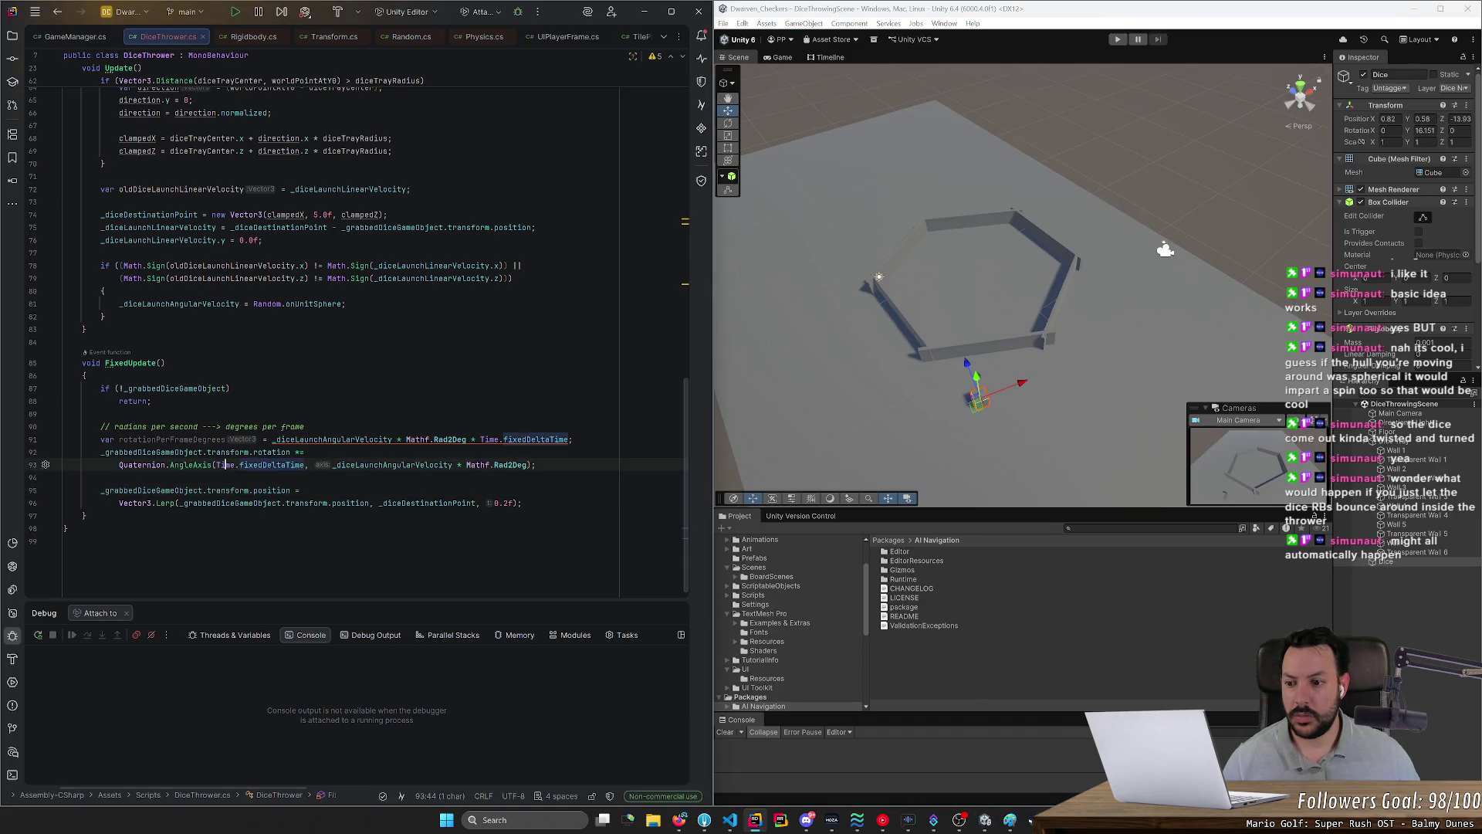
pyautogui.write('1.0')
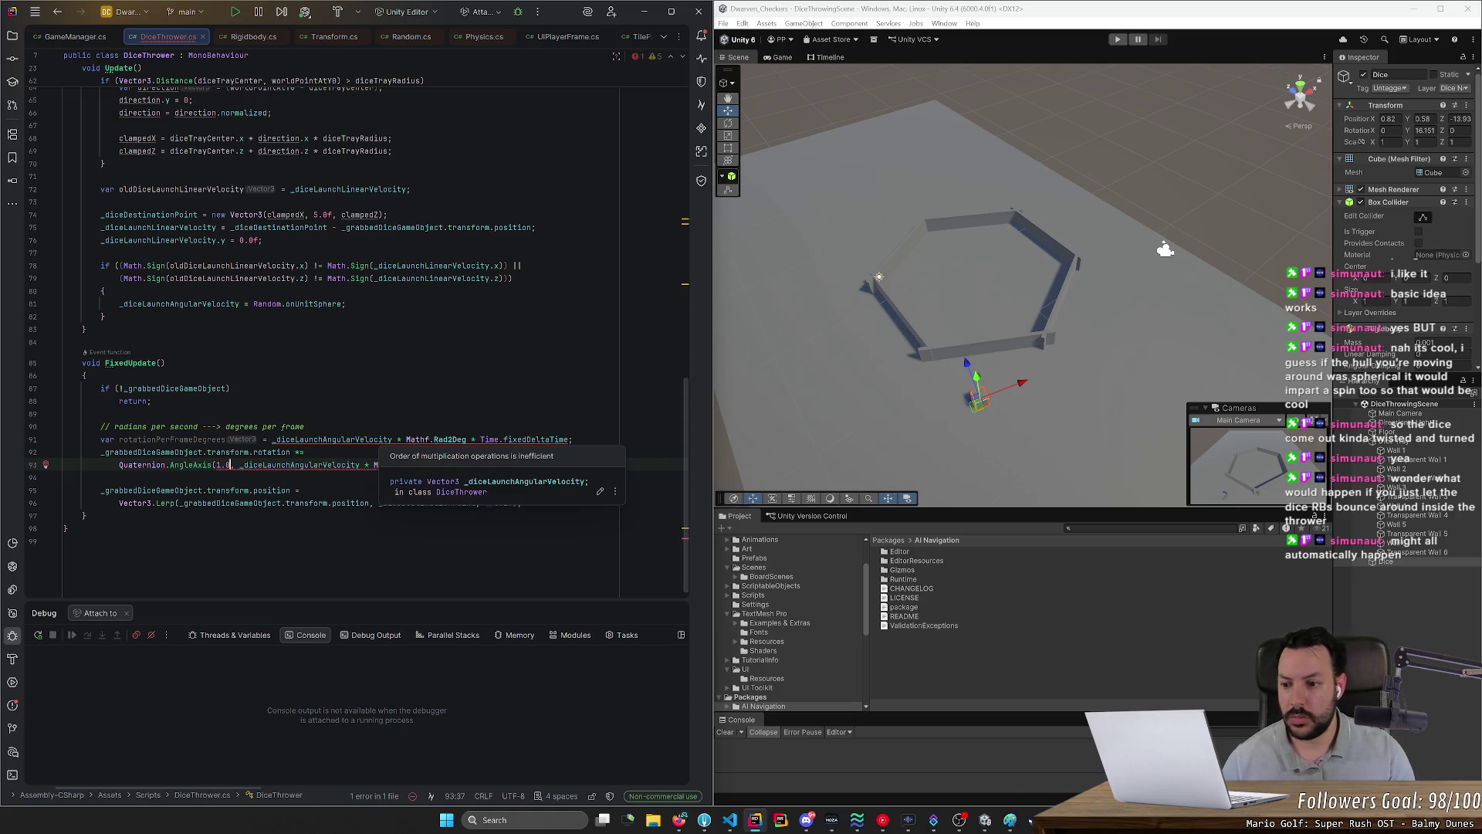
pyautogui.write('f')
pyautogui.press('BackSpace')
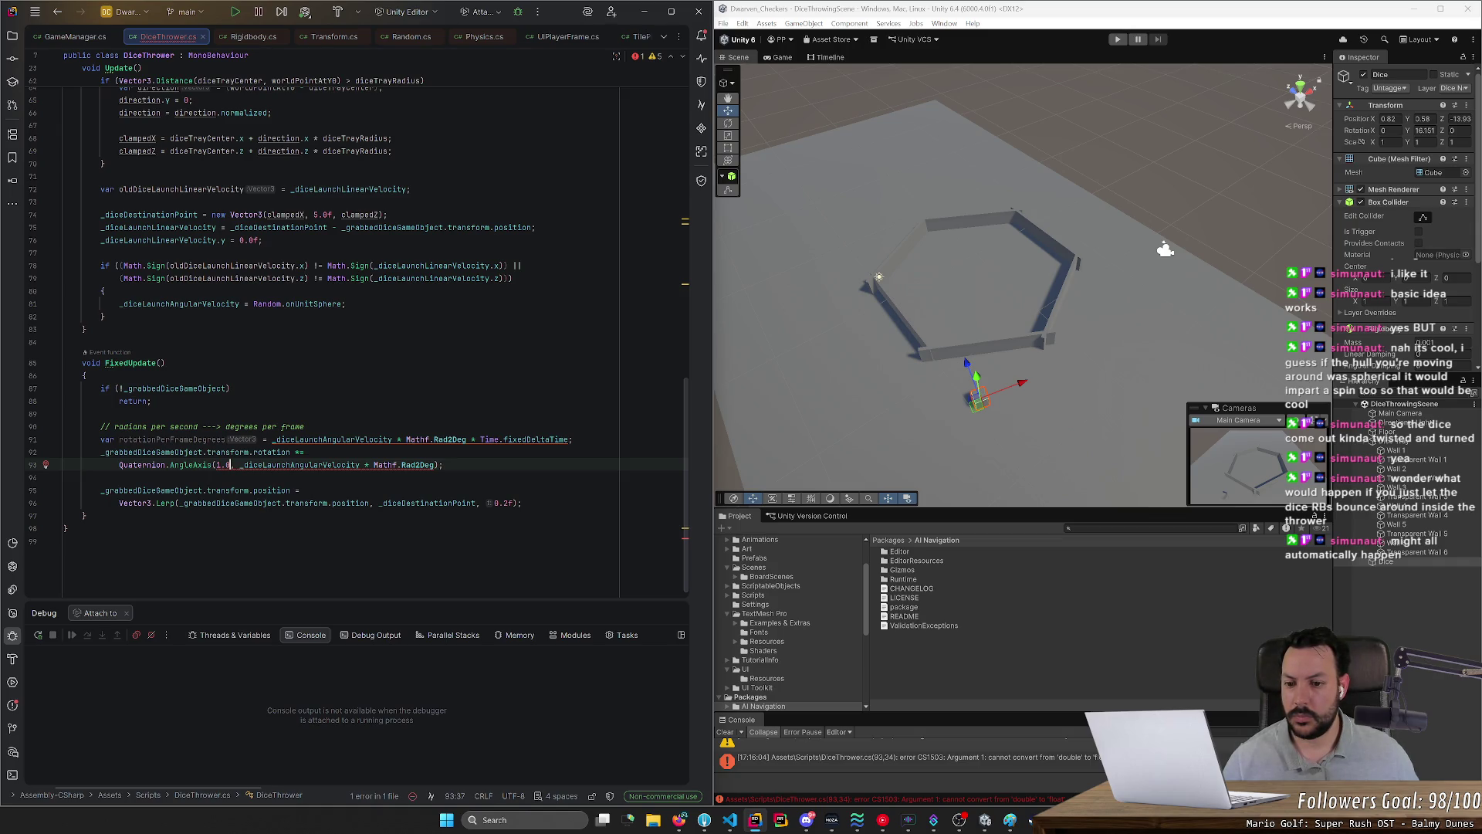
pyautogui.keyDown('ctrl'); pyautogui.click(195, 465); pyautogui.keyUp('ctrl')
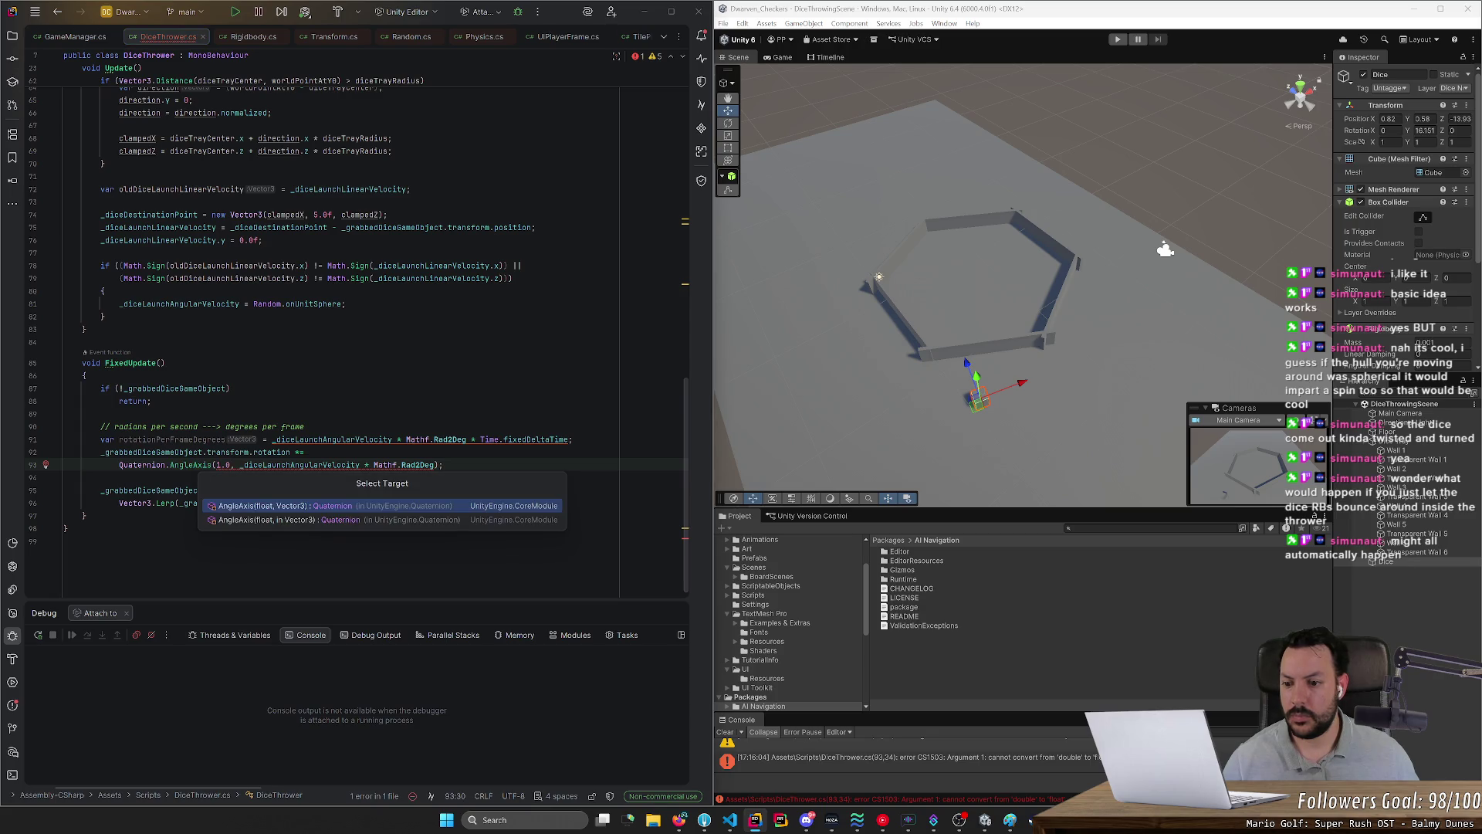
pyautogui.press('Escape')
pyautogui.click(230, 465)
pyautogui.write('f')
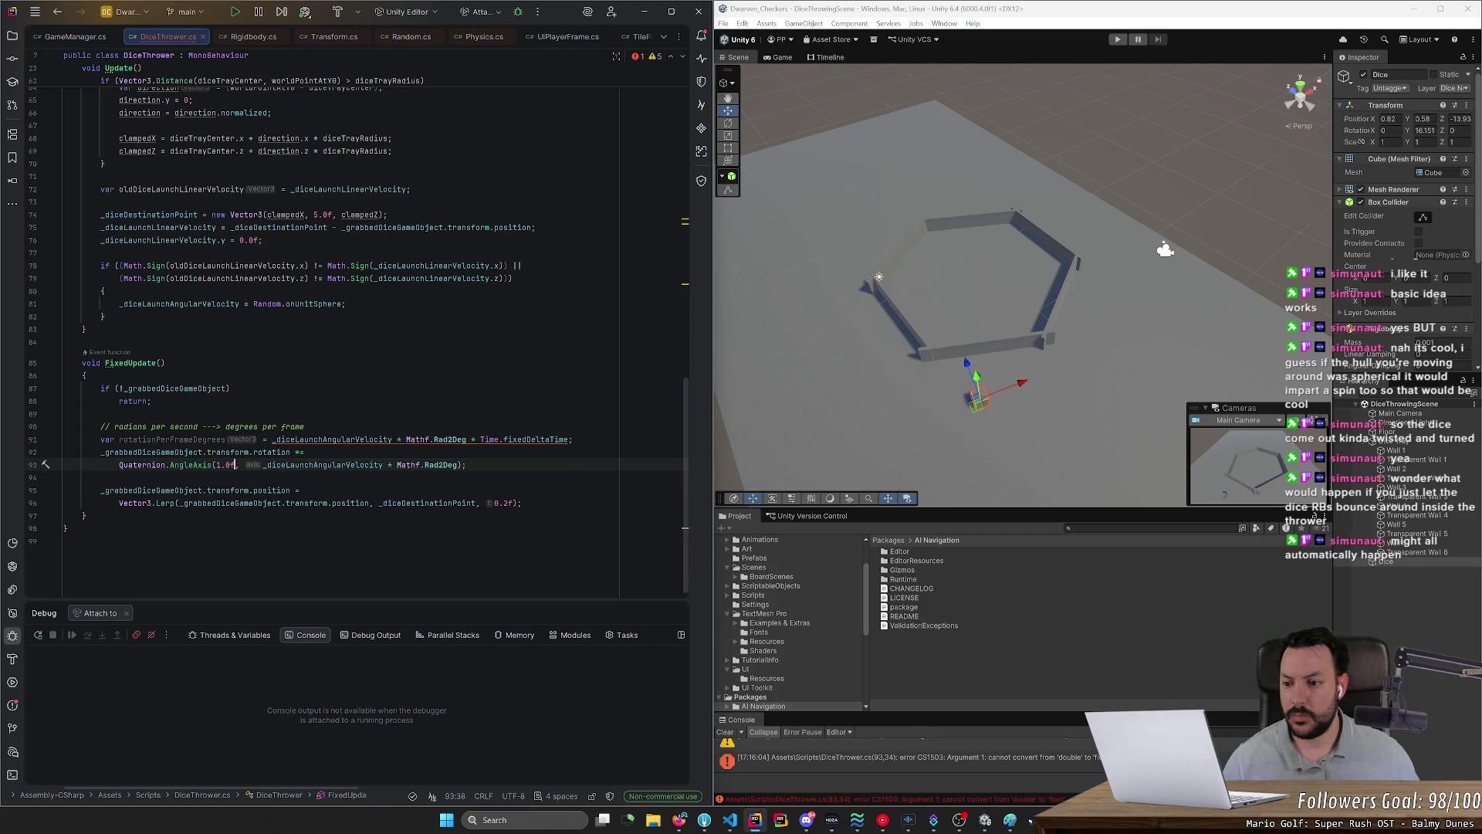
# Step: Restart play mode and carry the die into the tray centre, dropping it on the floor
pyautogui.click(1119, 41)
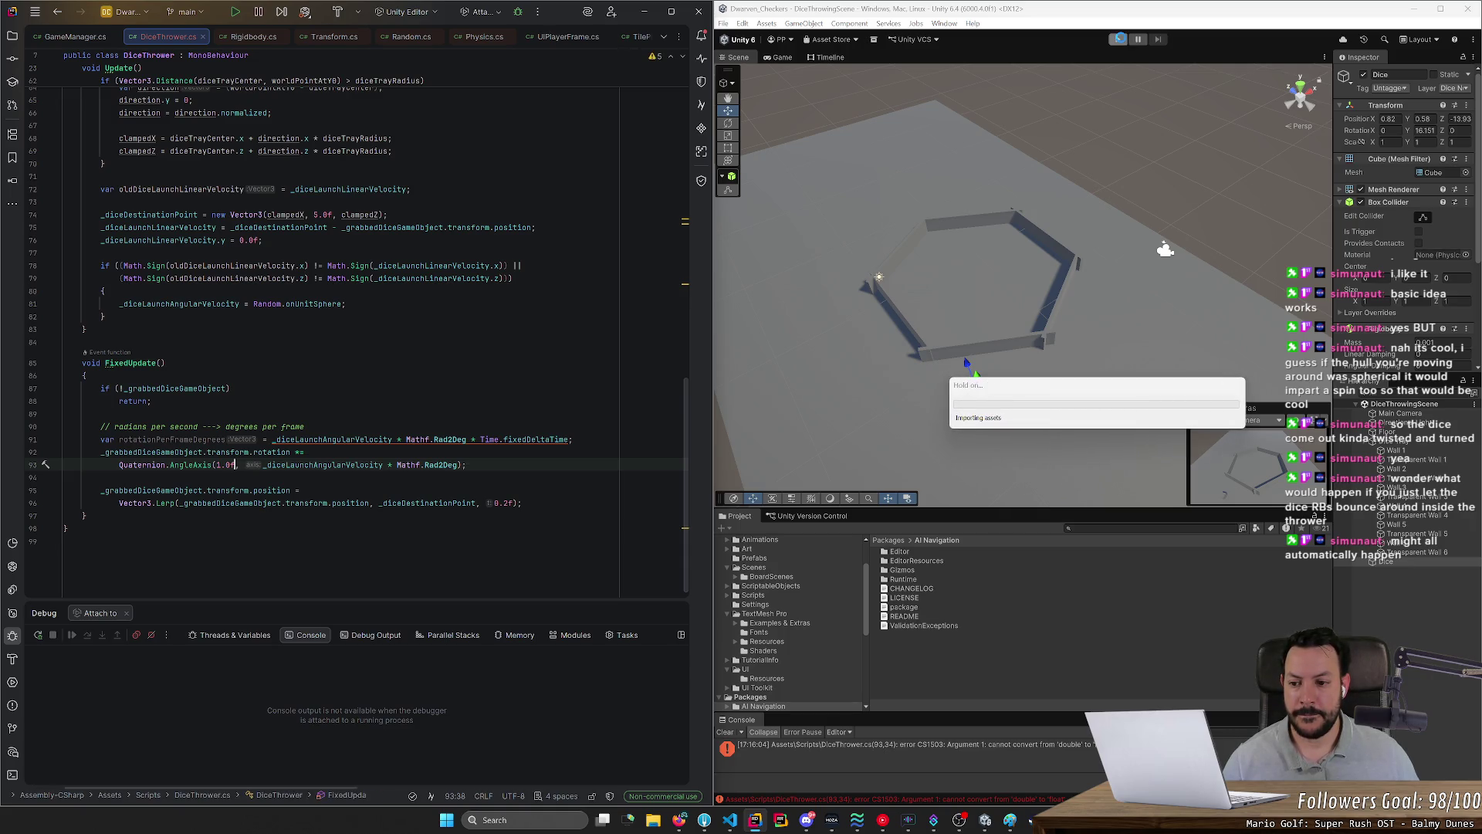
pyautogui.click(1119, 40)
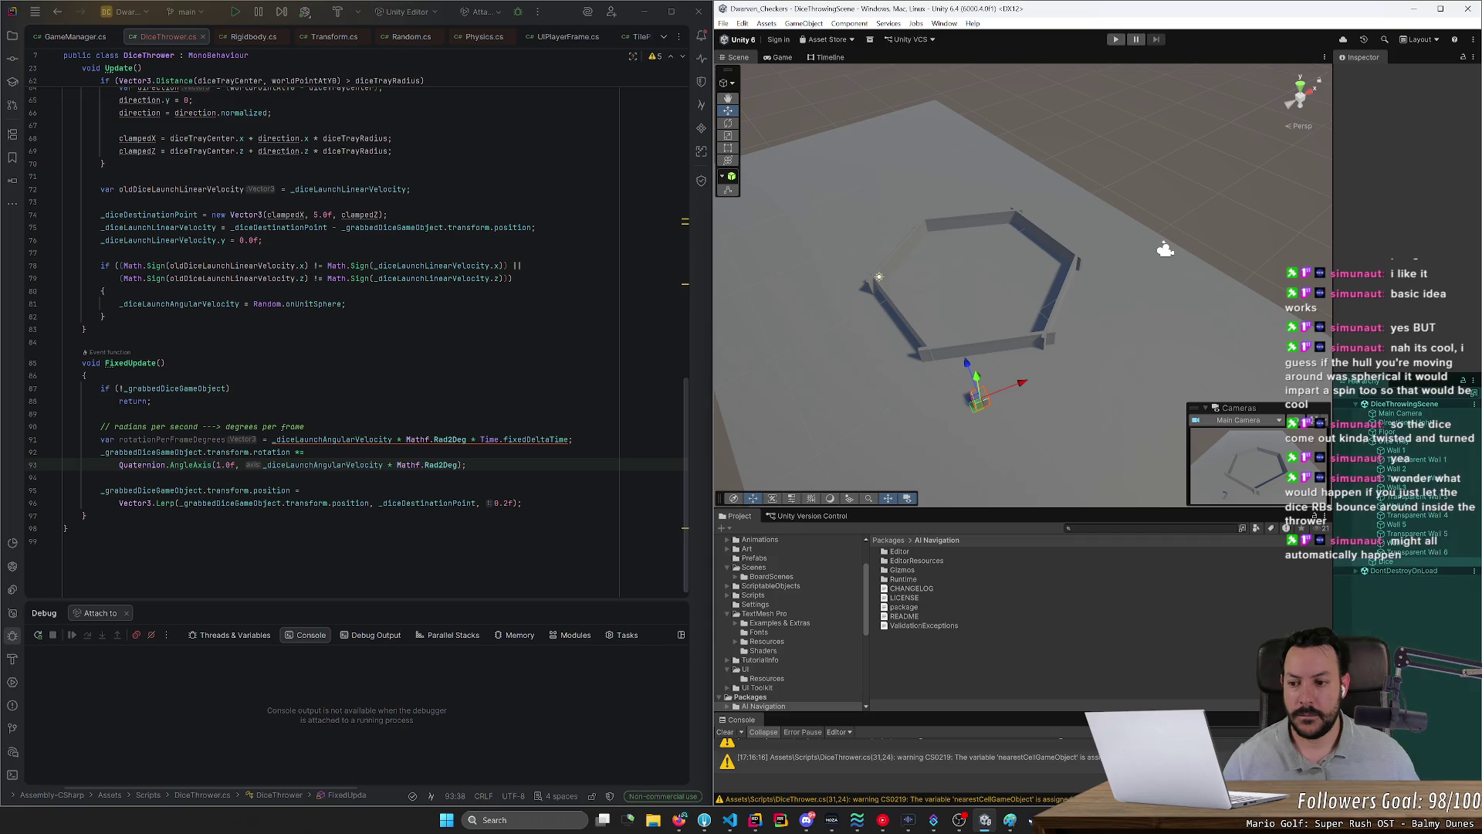
pyautogui.moveTo(868, 417)
pyautogui.mouseDown()
pyautogui.moveTo(997, 305)
pyautogui.moveTo(1011, 378)
pyautogui.moveTo(1067, 301)
pyautogui.moveTo(936, 330)
pyautogui.moveTo(970, 363)
pyautogui.moveTo(957, 272)
pyautogui.moveTo(1061, 257)
pyautogui.mouseUp()
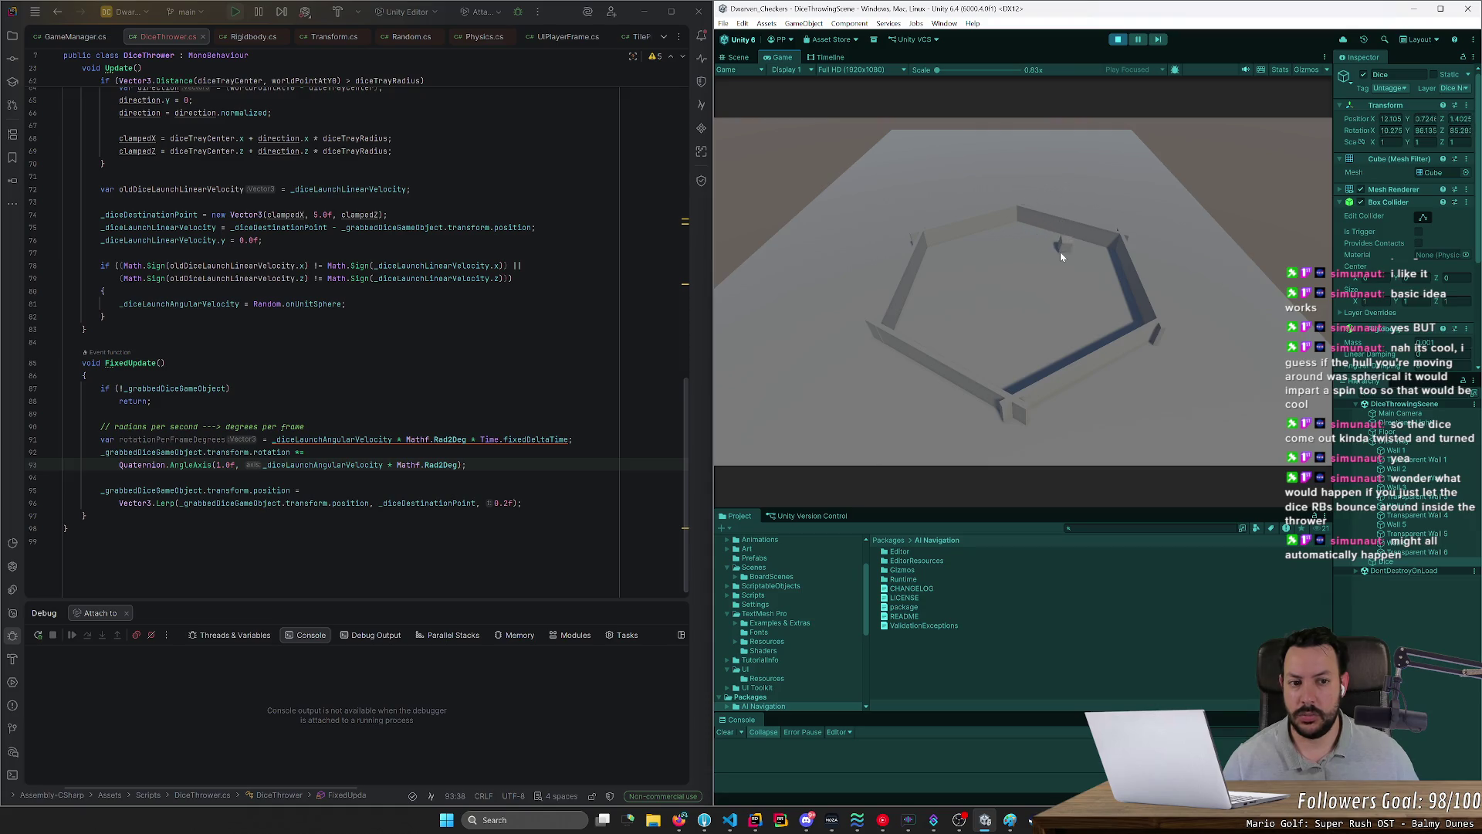
pyautogui.moveTo(1076, 320); pyautogui.dragTo(1076, 319)
pyautogui.hotkey('alt', 'Tab')
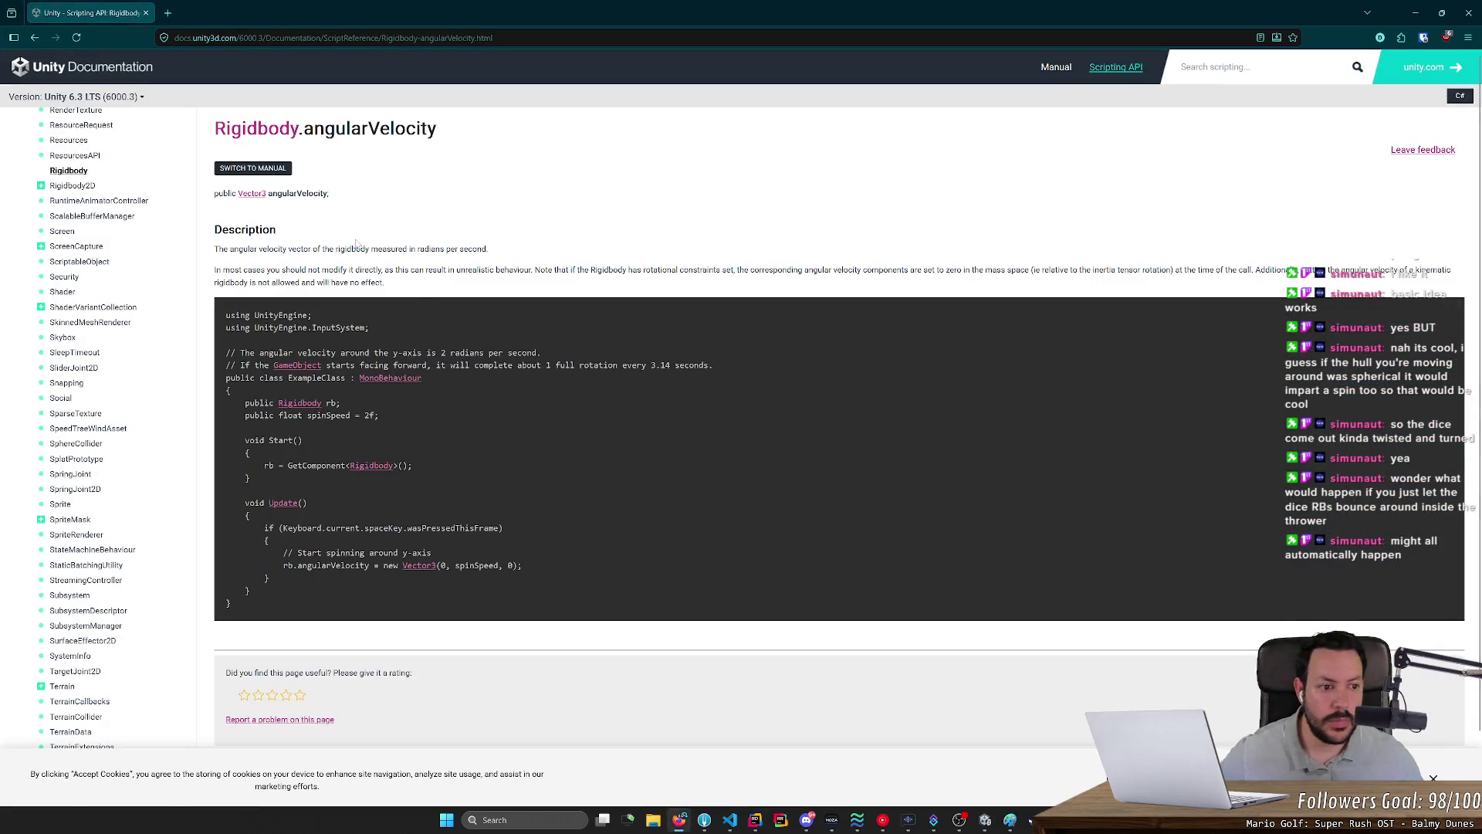
pyautogui.scroll(-1, 356, 243)
pyautogui.scroll(1, 356, 242)
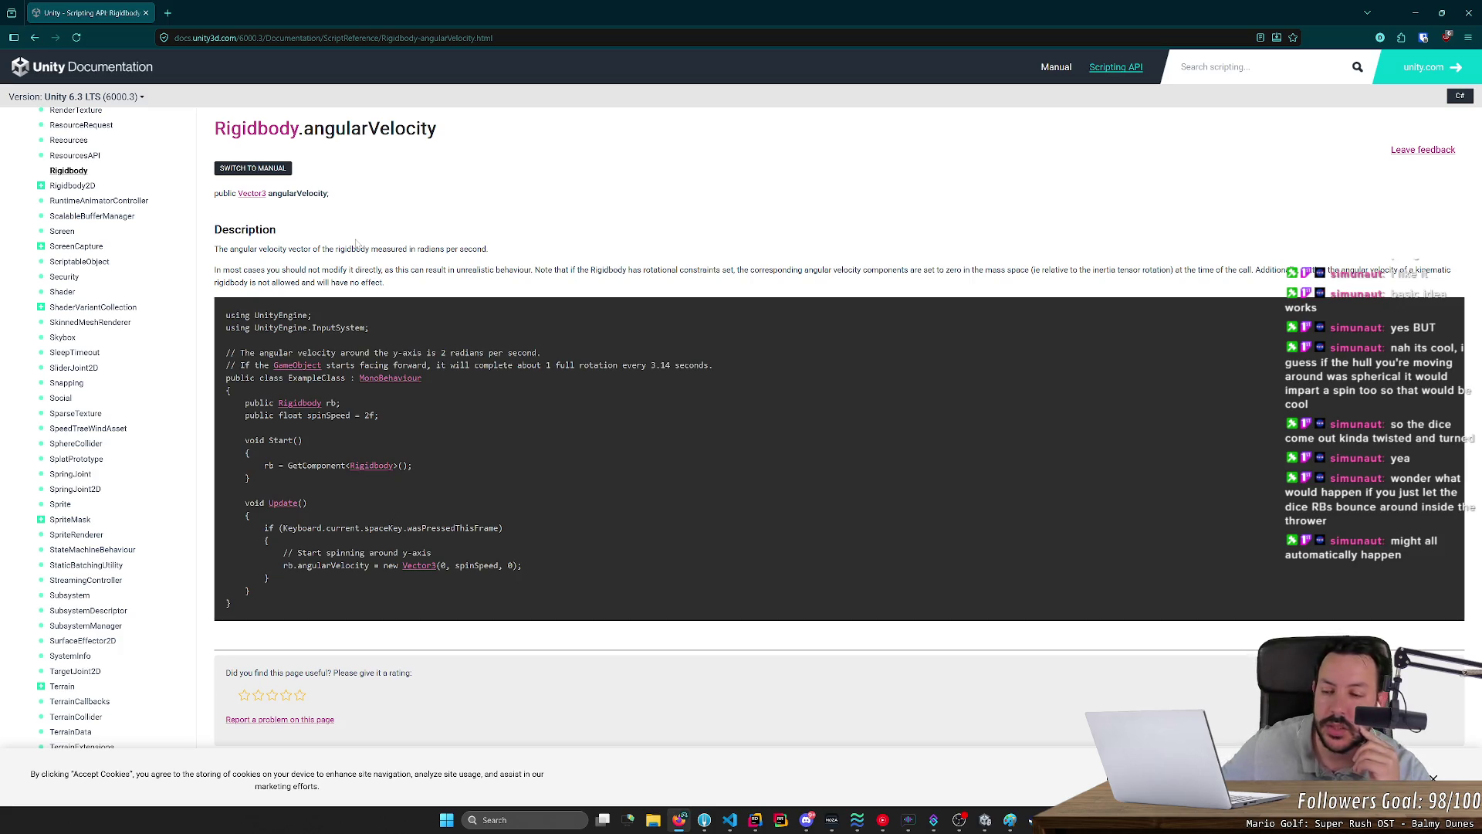
pyautogui.hotkey('alt', 'Tab')
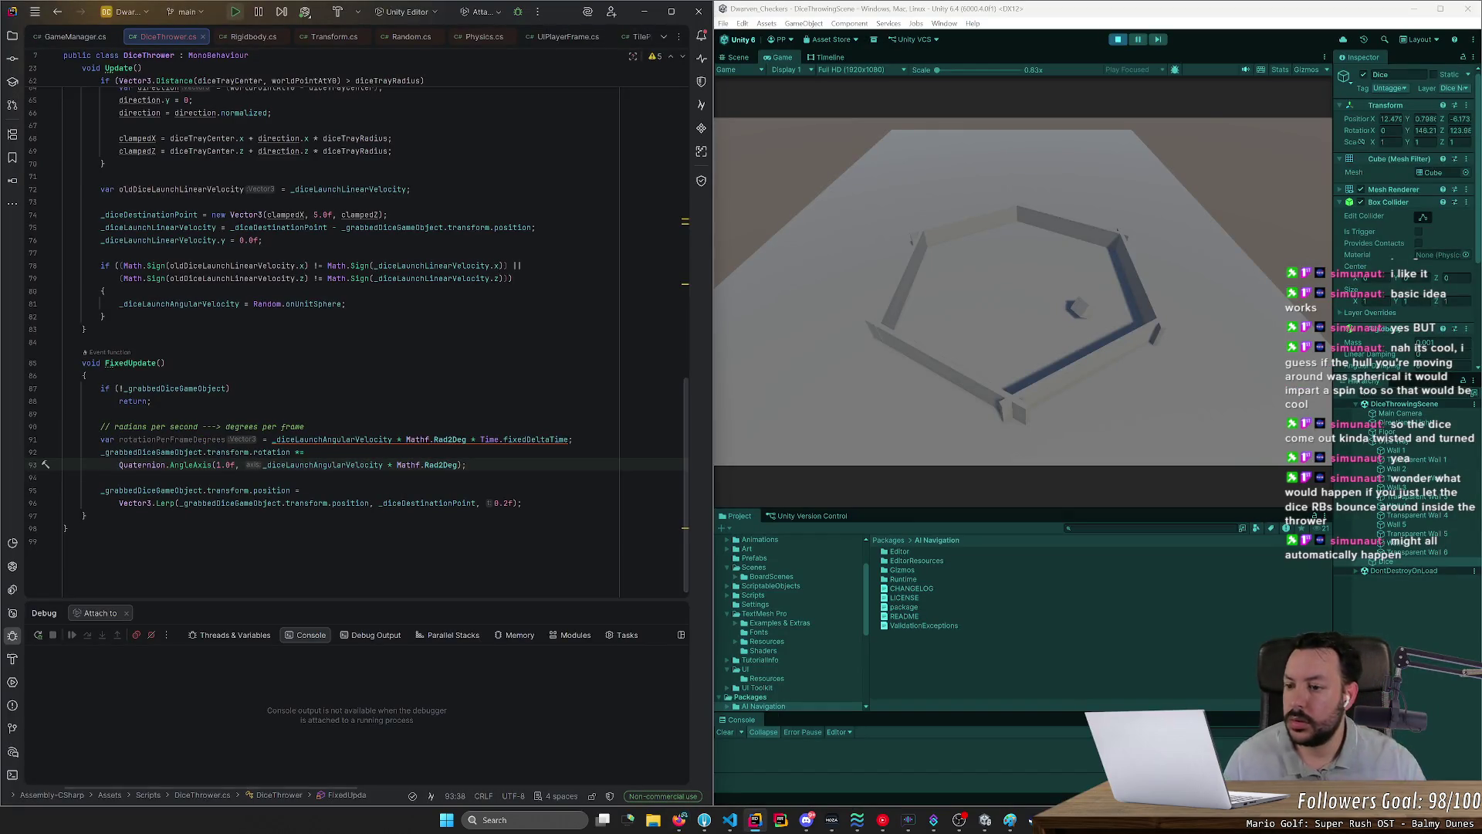
# Step: Comment out the random Random.onUnitSphere launch spin assignment
pyautogui.doubleClick(324, 464)
pyautogui.scroll(4, 348, 339)
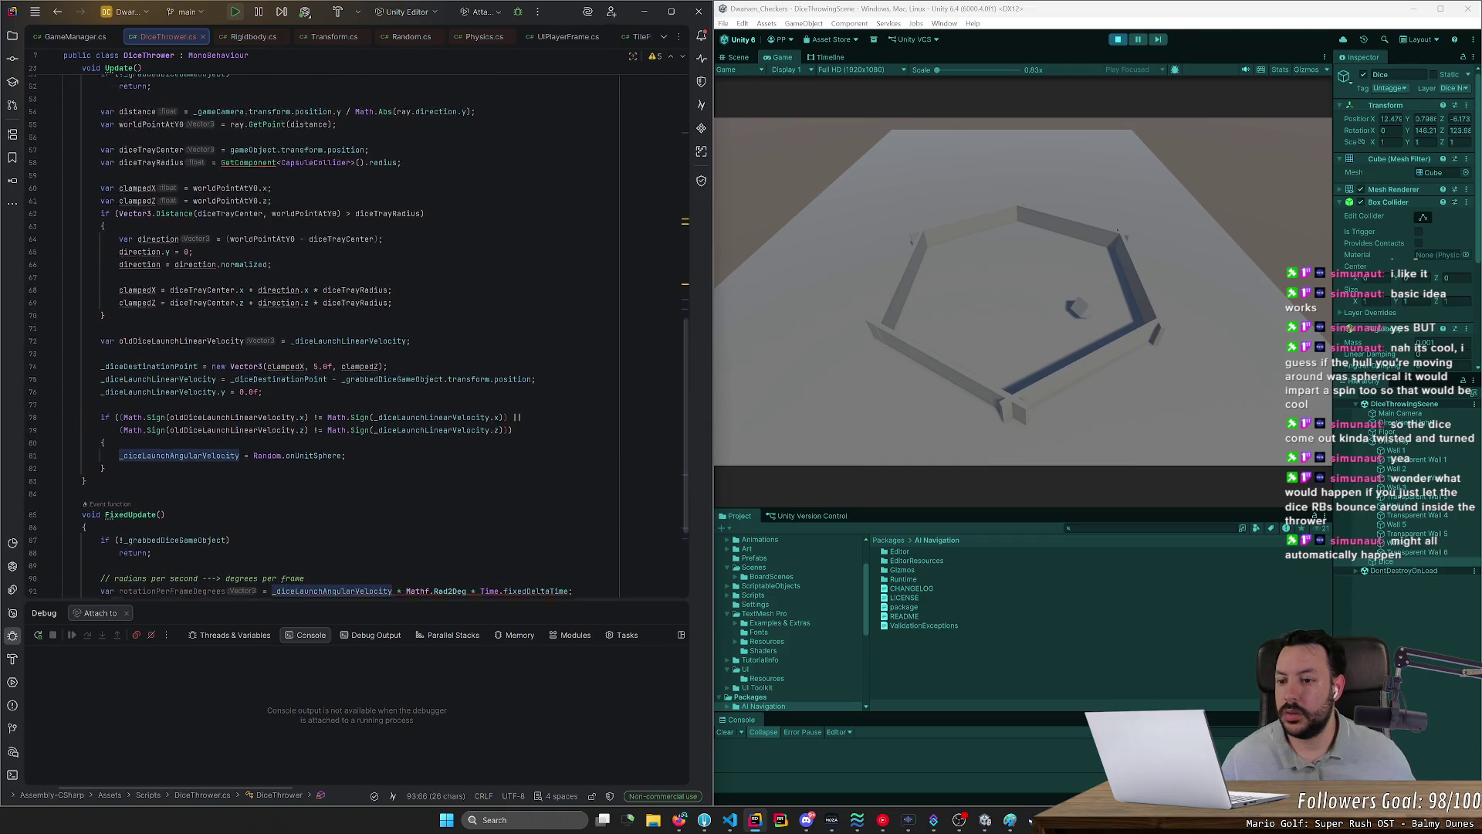
pyautogui.click(346, 457)
pyautogui.hotkey('ctrl', '/')
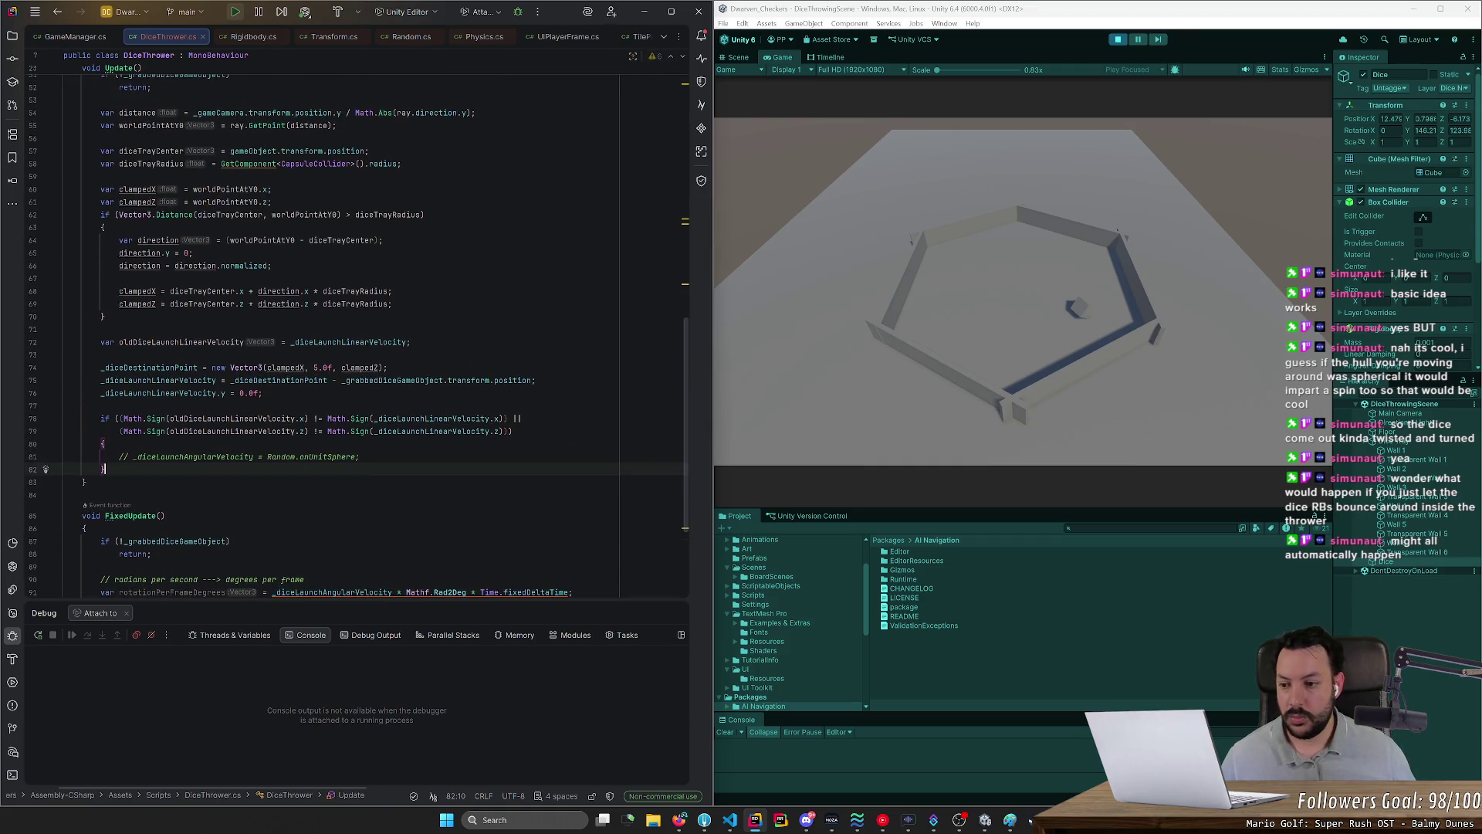
# Step: Add _diceLaunchAngularVelocity = new Vector3(1.0f, 0.0f, 0.0f) below it and stop play in Unity
pyautogui.press('Return')
pyautogui.write('_diceLaunchAngularVelocity ')
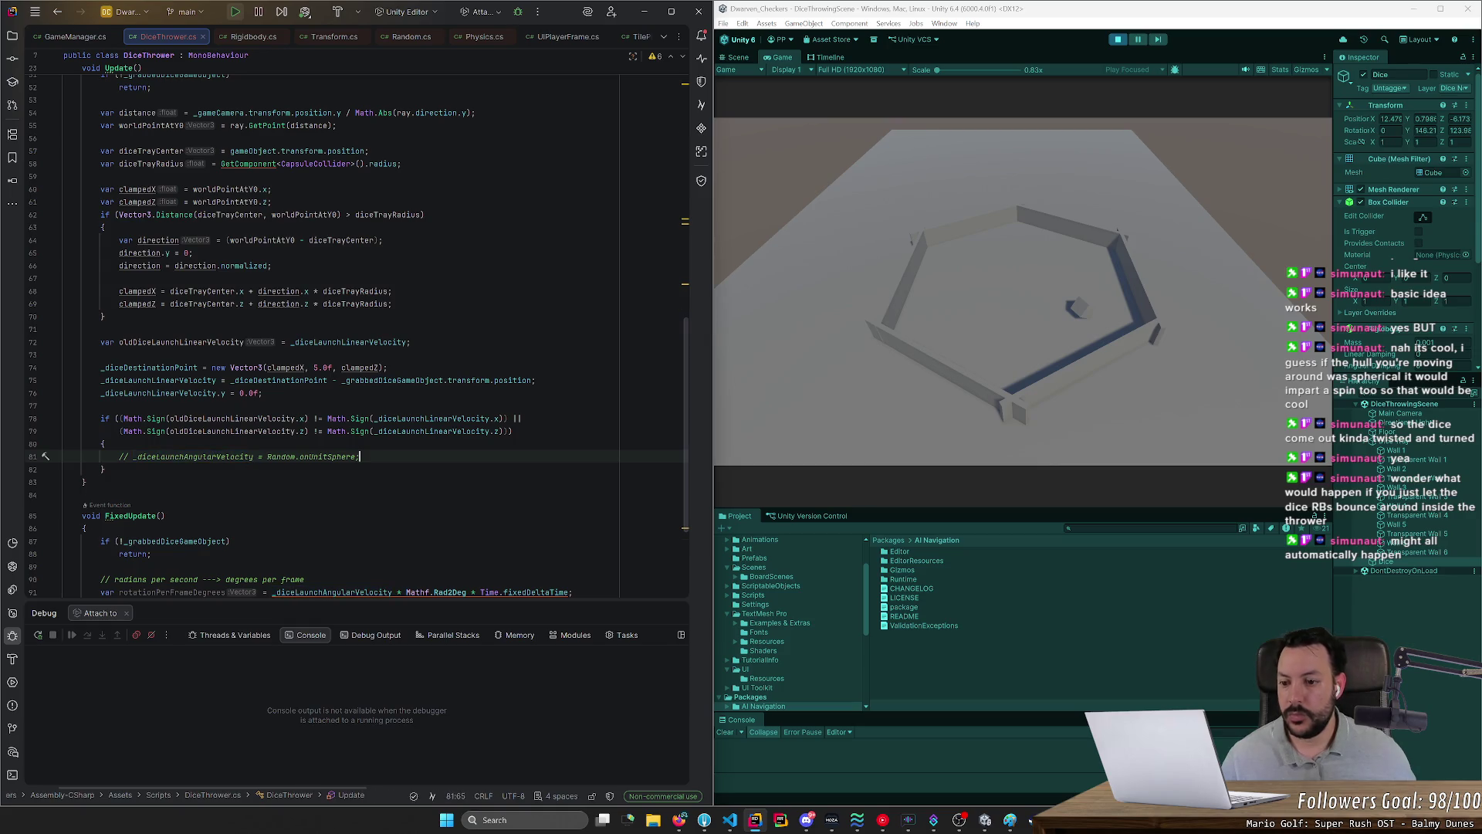
pyautogui.write('= Vector3.ze')
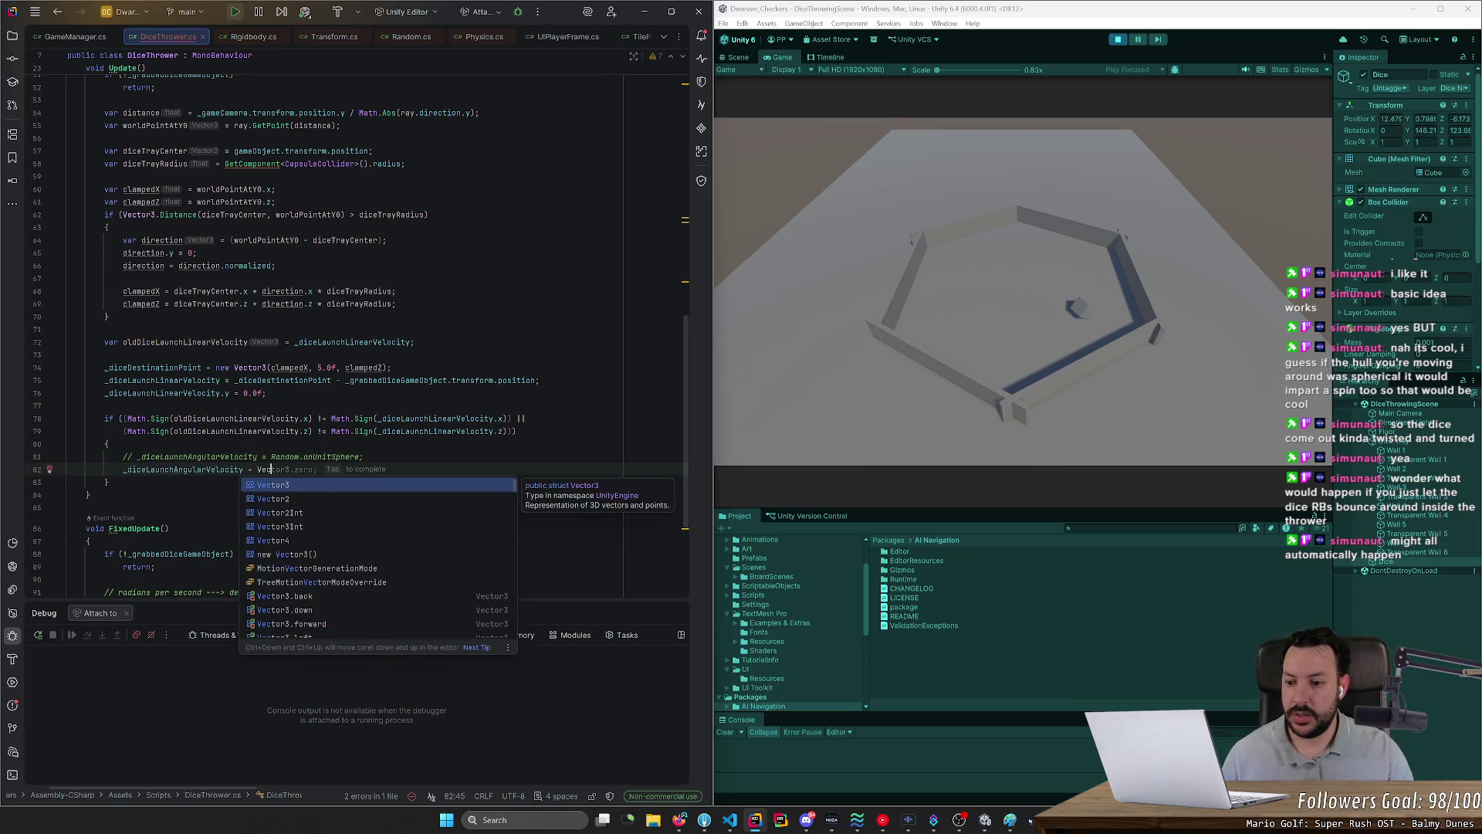
pyautogui.press('BackSpace')
pyautogui.press('BackSpace')
pyautogui.press('BackSpace')
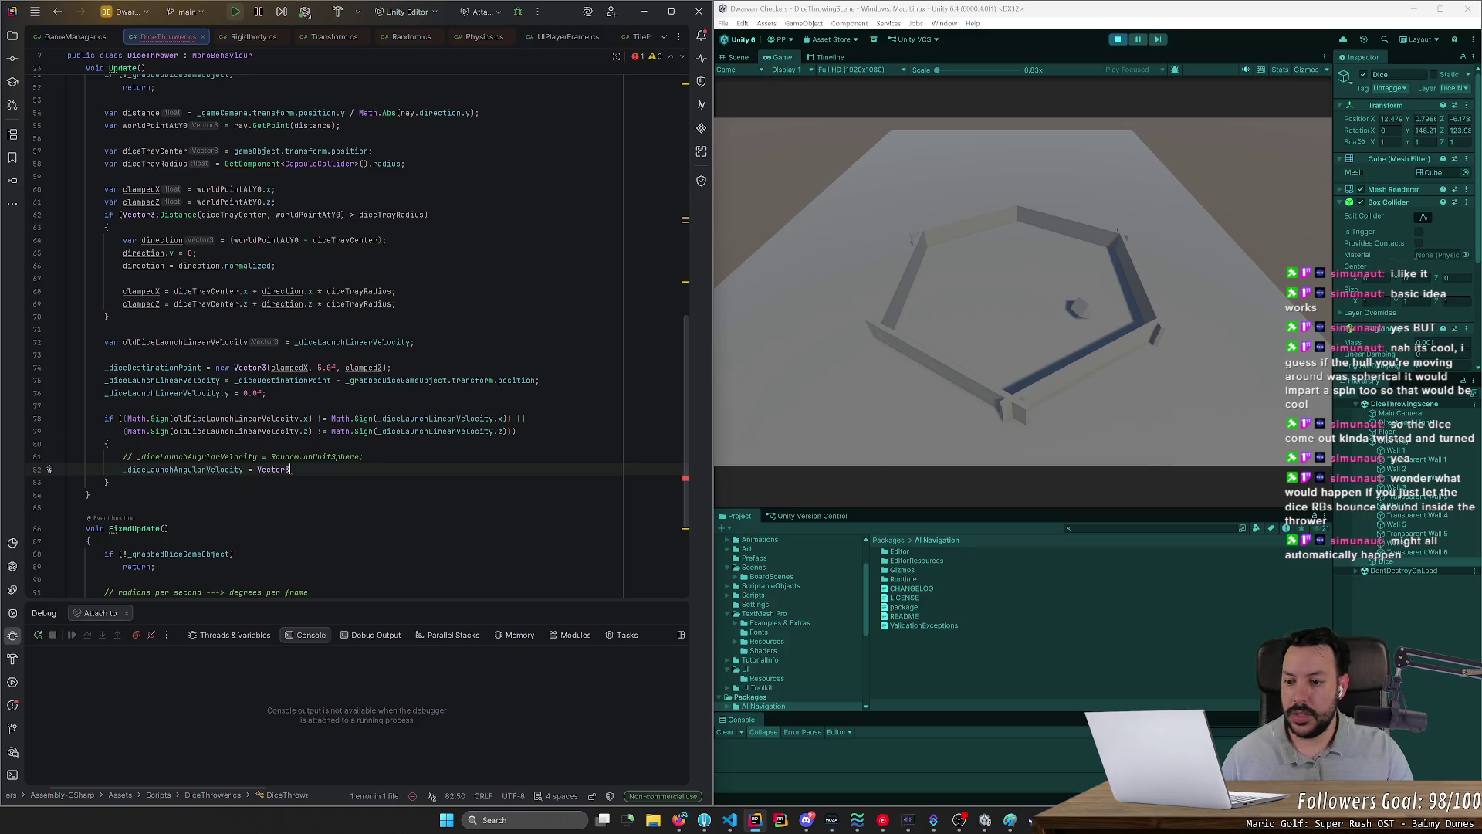
pyautogui.write('new')
pyautogui.press('Return')
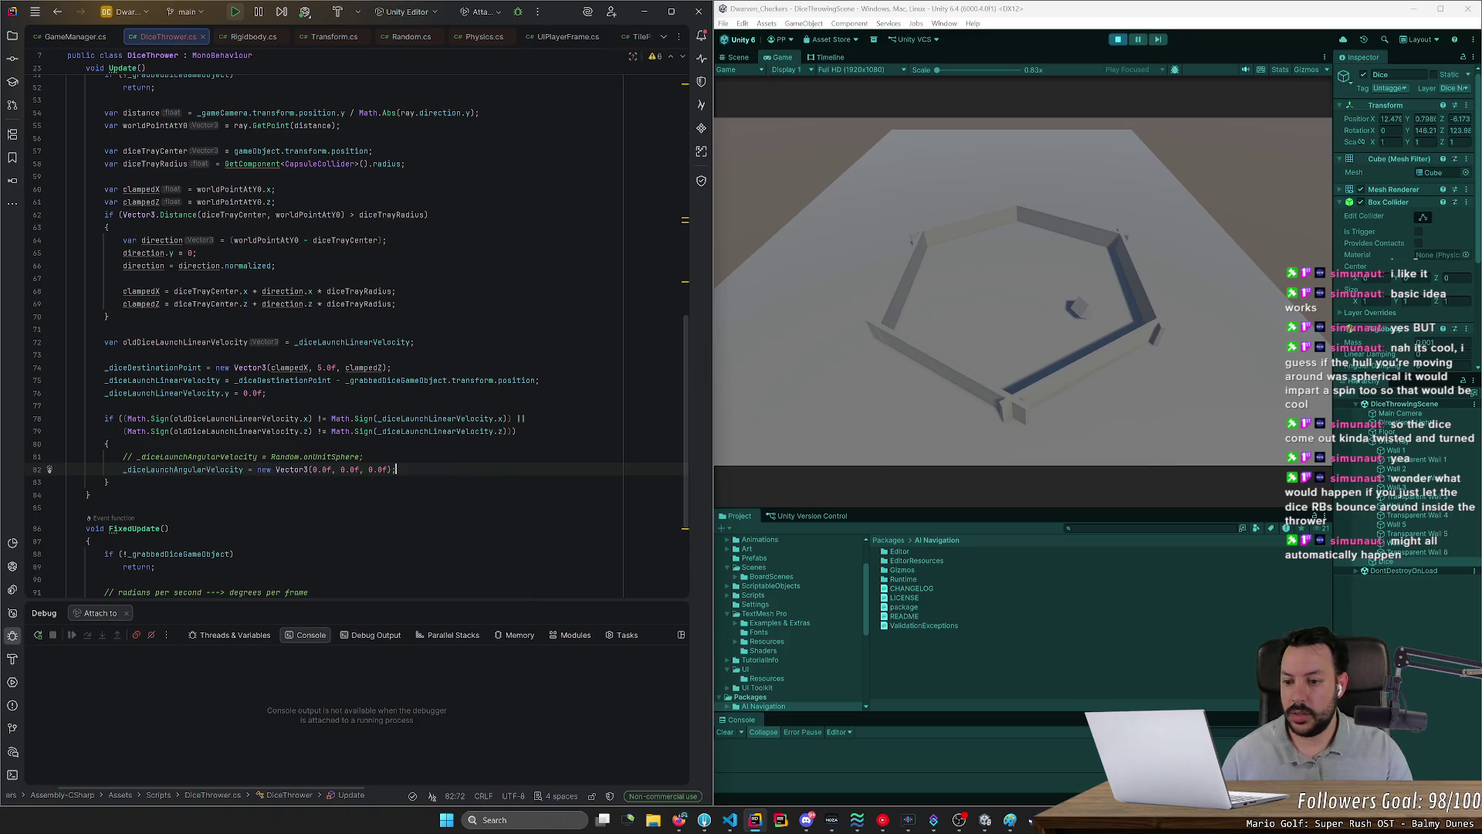
pyautogui.click(378, 470)
pyautogui.click(343, 470)
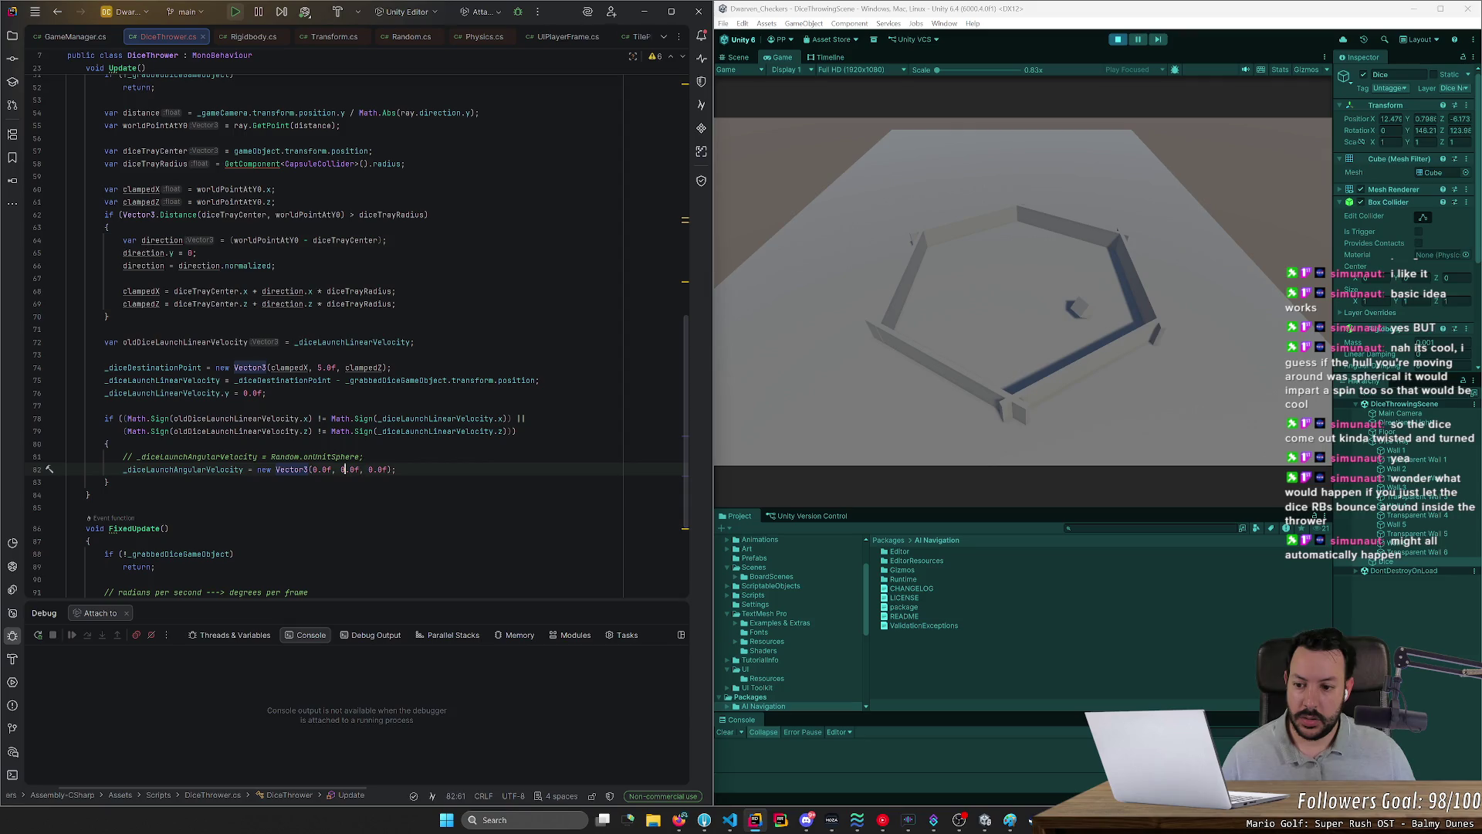
pyautogui.press('BackSpace')
pyautogui.write('1')
pyautogui.press('Left')
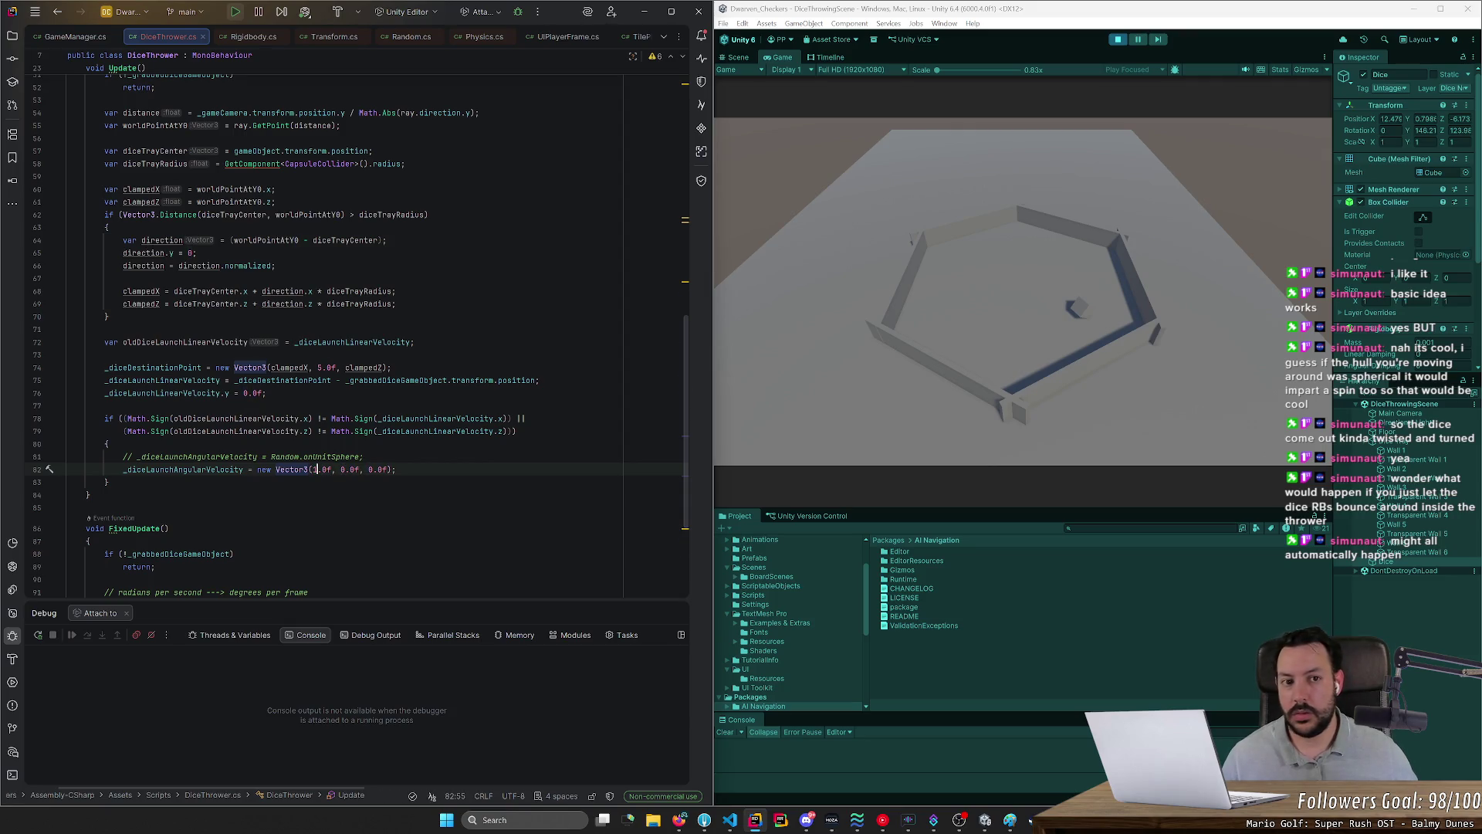
pyautogui.click(387, 240)
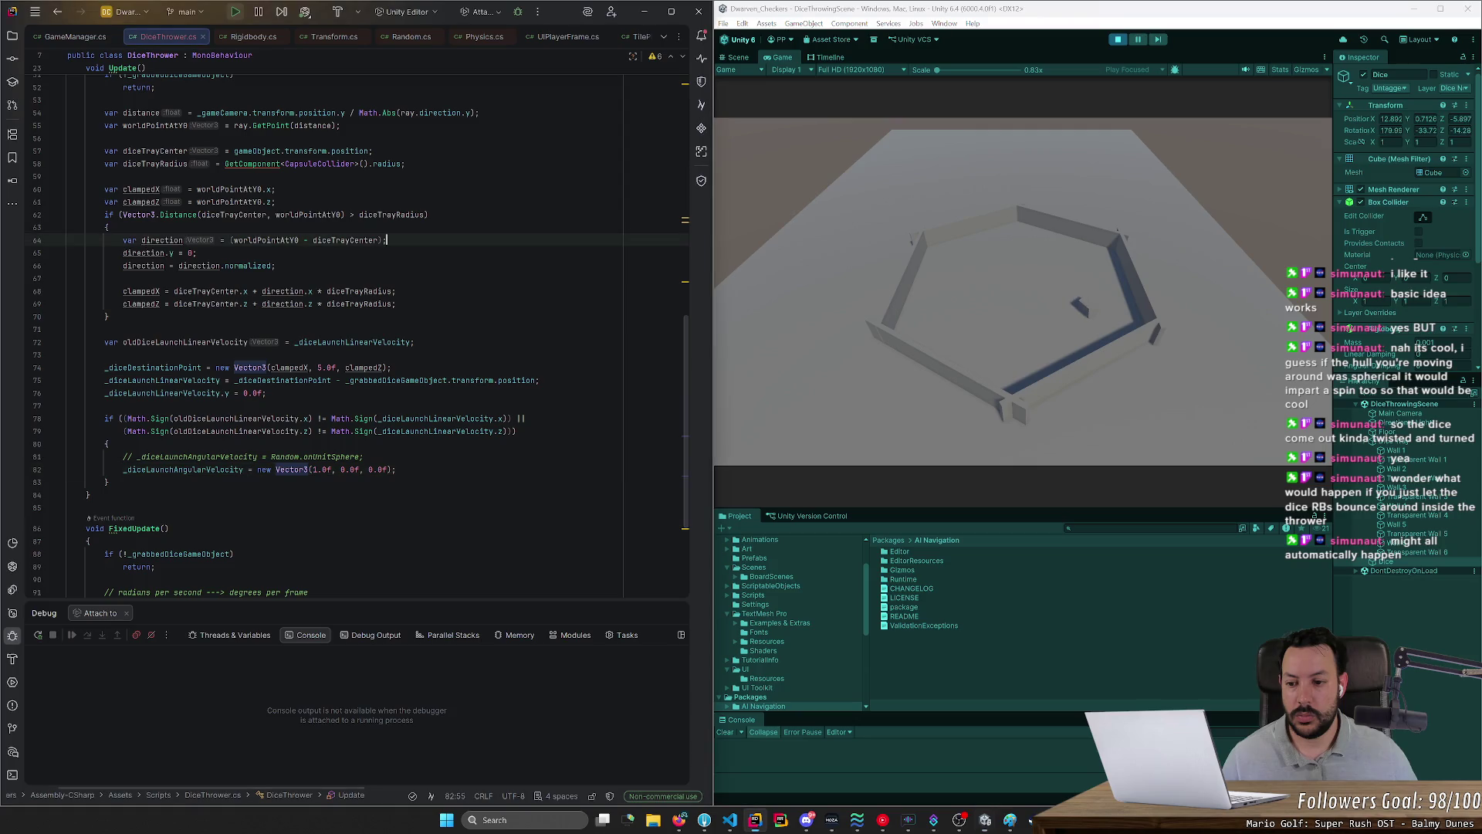
pyautogui.click(1119, 39)
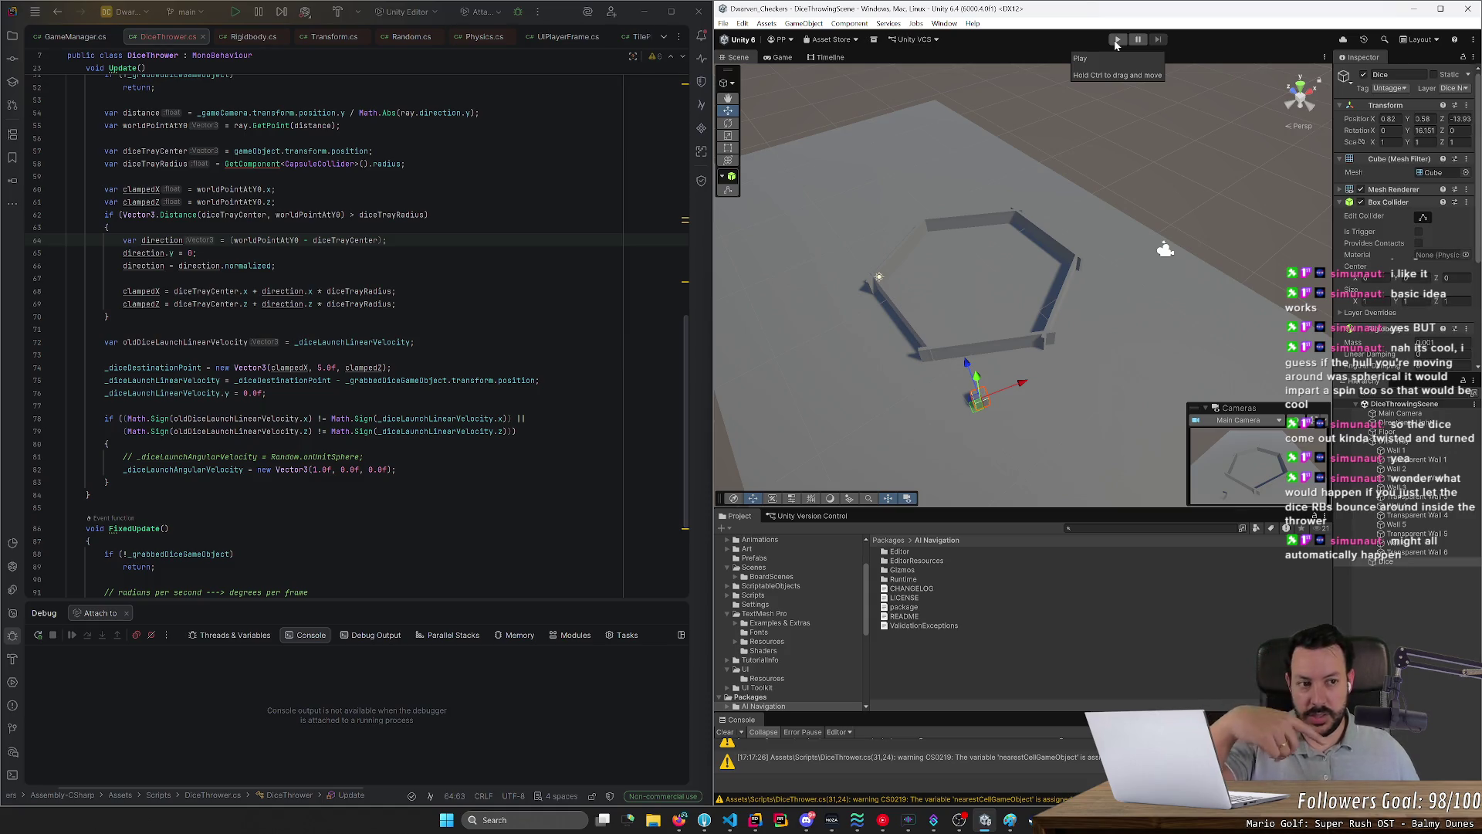
# Step: Start play, throw the die into the hexagonal tray, then hold it up to watch its X-axis spin
pyautogui.click(1116, 40)
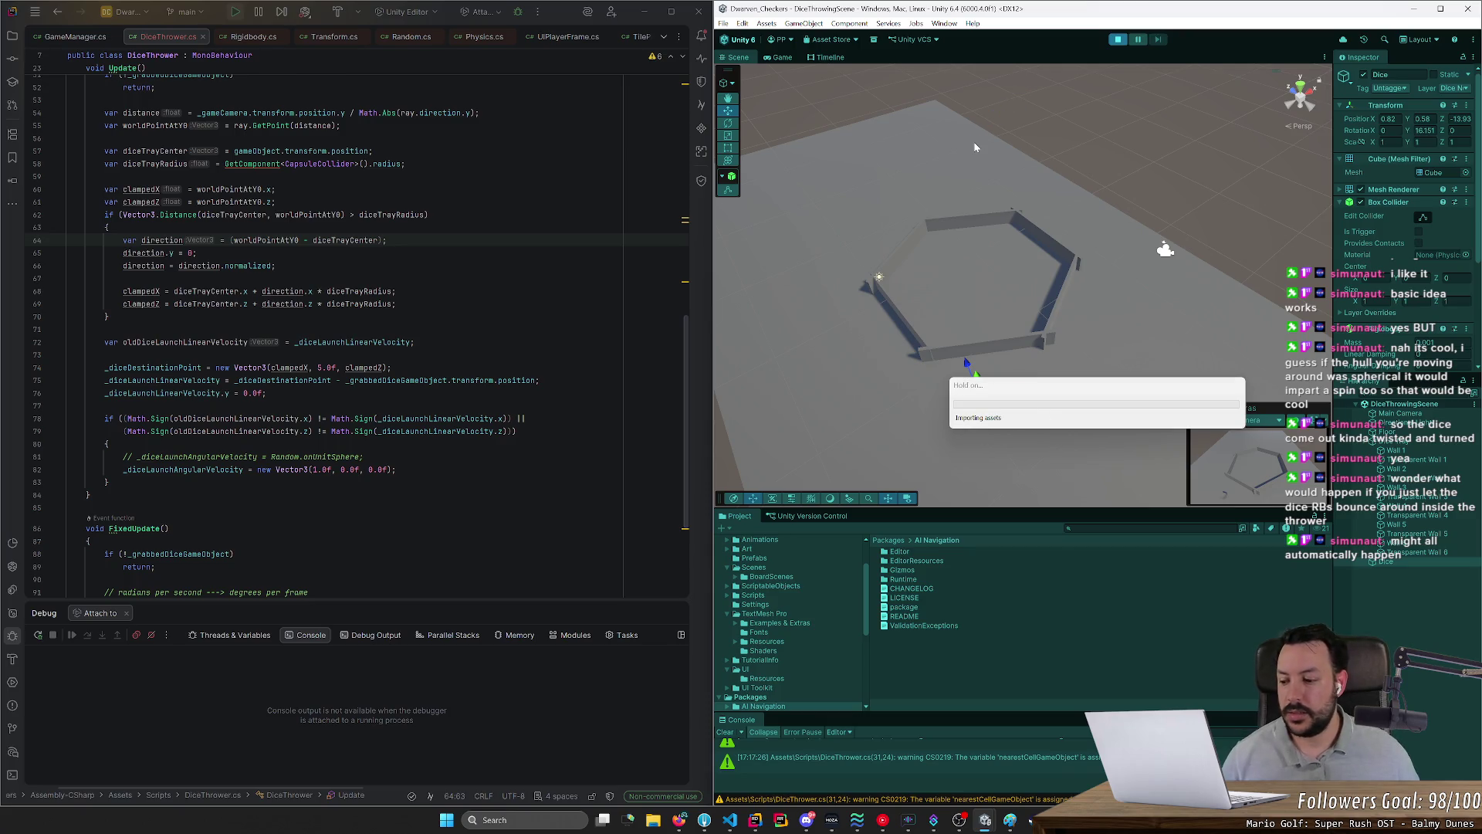
pyautogui.moveTo(884, 407); pyautogui.dragTo(896, 363)
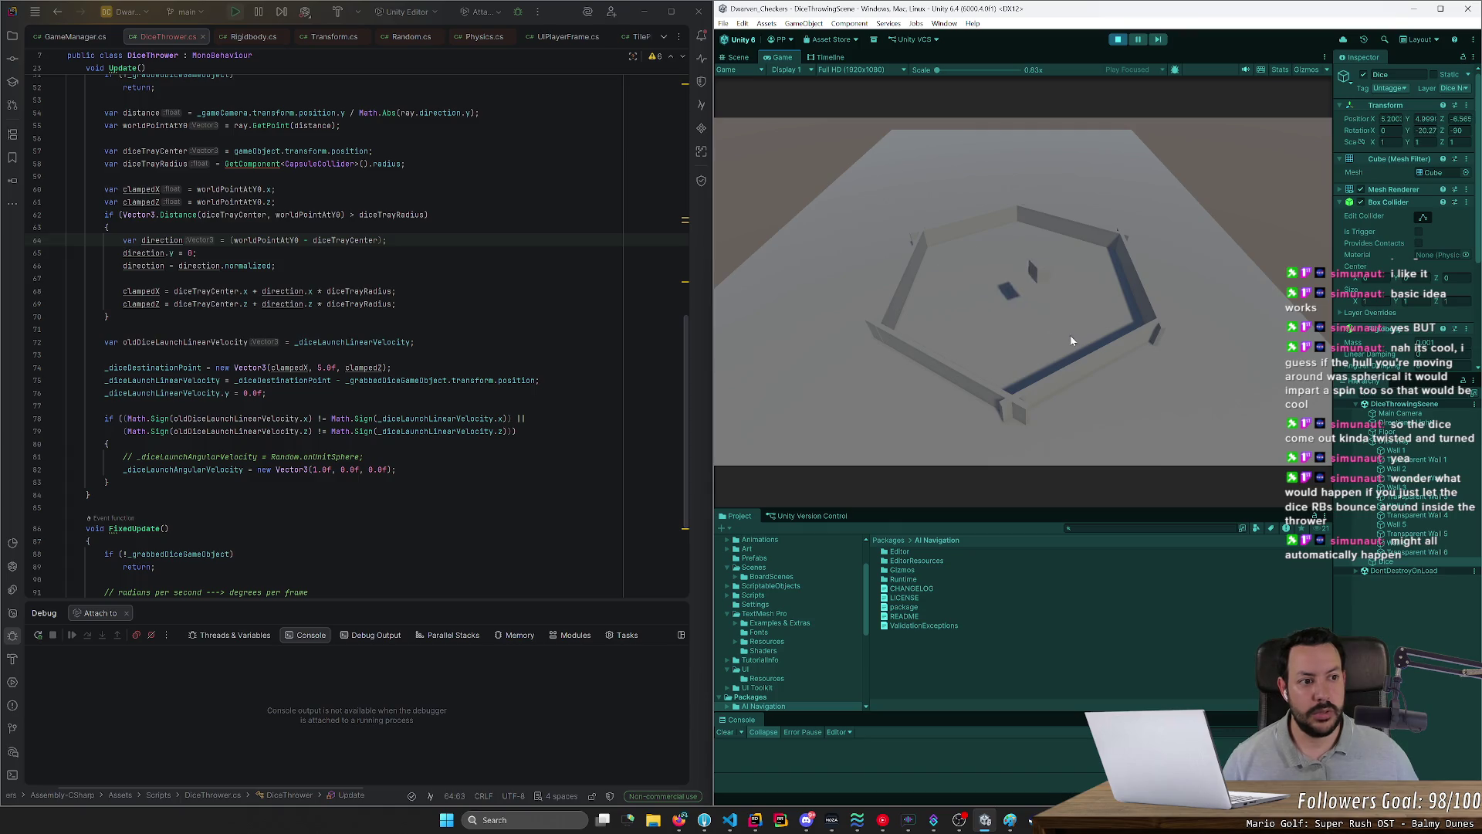
pyautogui.moveTo(1052, 322); pyautogui.dragTo(997, 313)
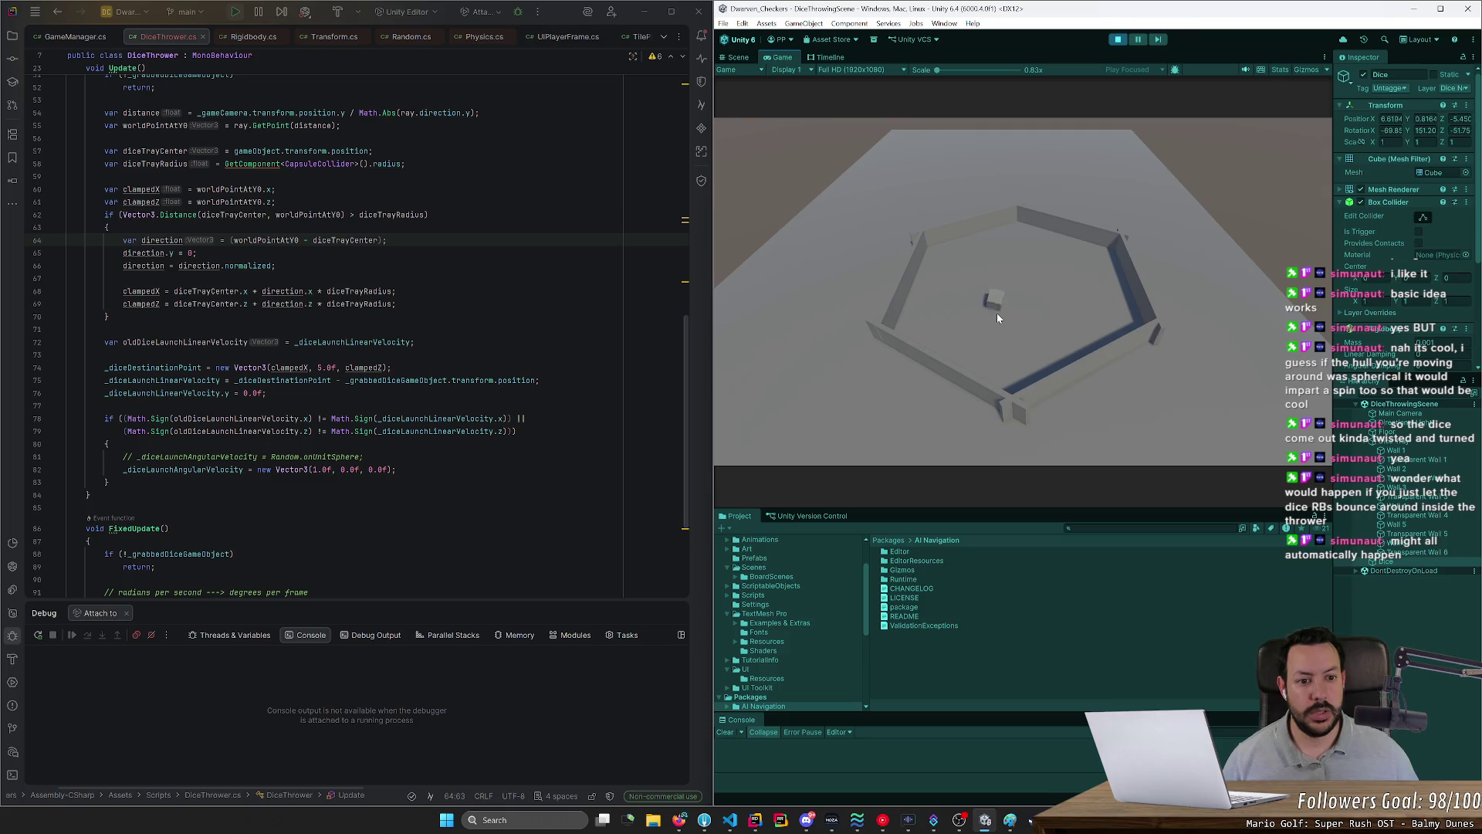
pyautogui.click(993, 300)
pyautogui.moveTo(994, 306); pyautogui.dragTo(1006, 308)
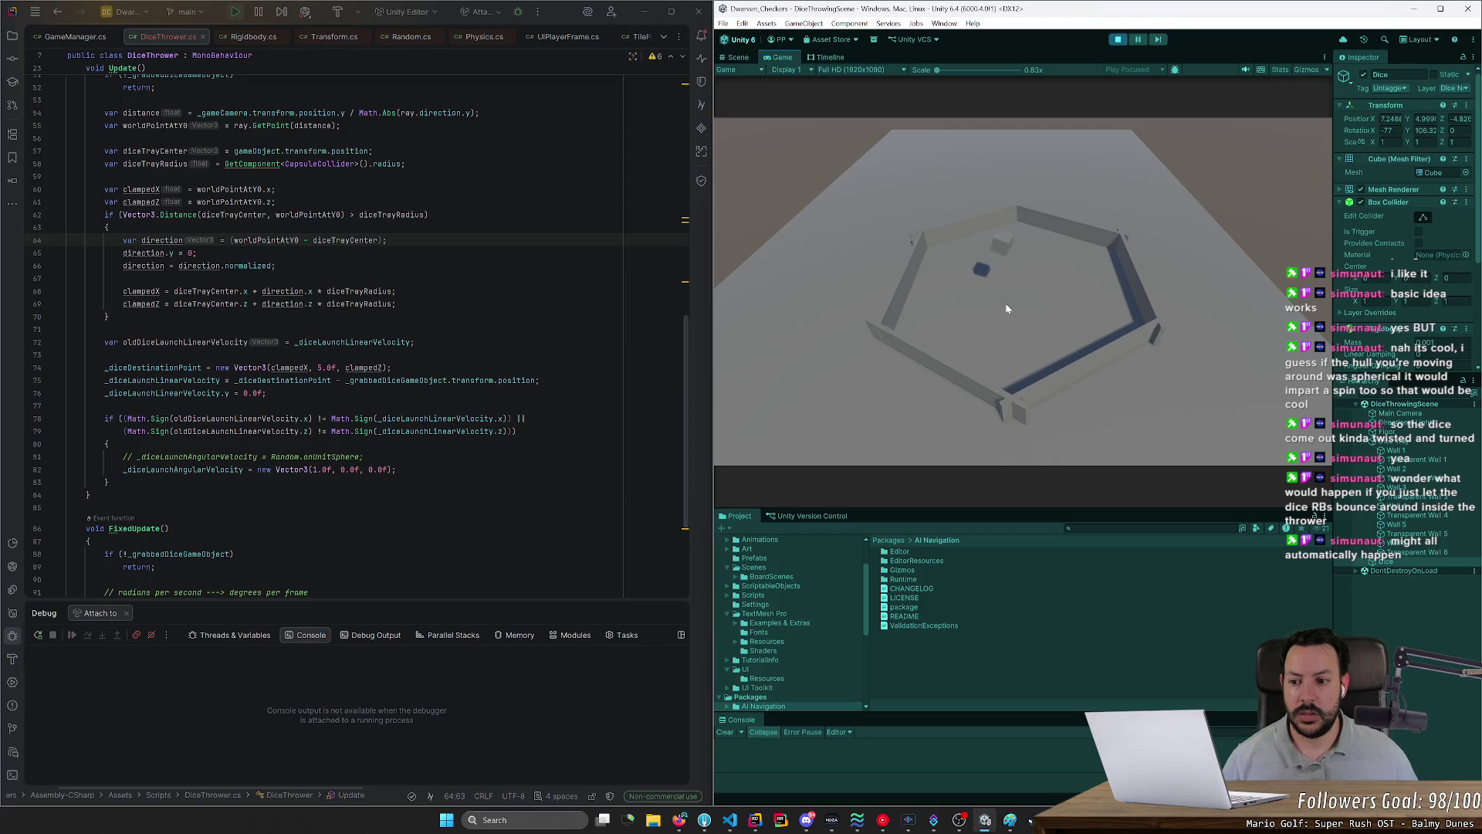
pyautogui.moveTo(1007, 308); pyautogui.dragTo(995, 312)
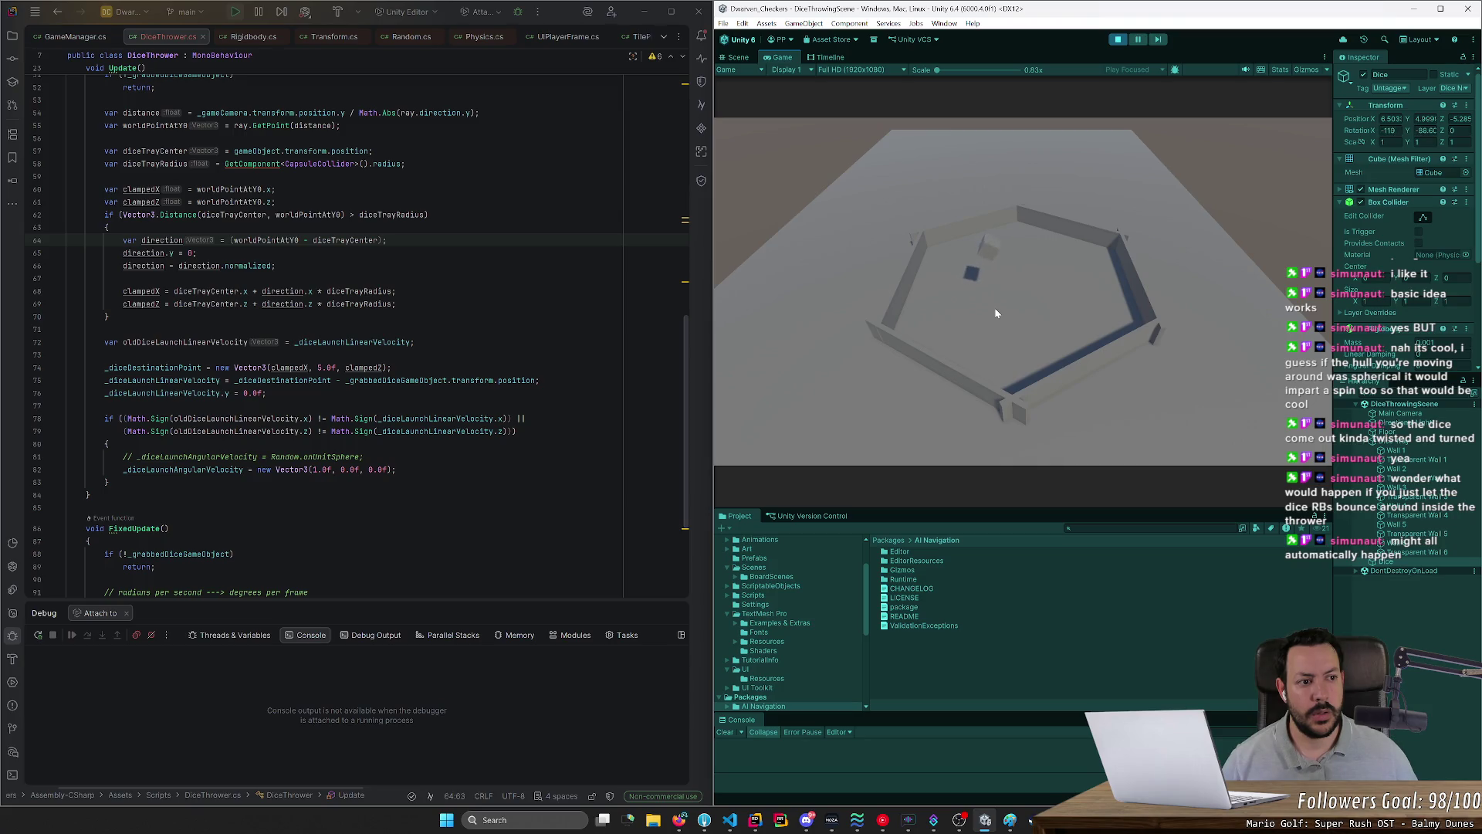
pyautogui.moveTo(996, 313); pyautogui.dragTo(996, 308)
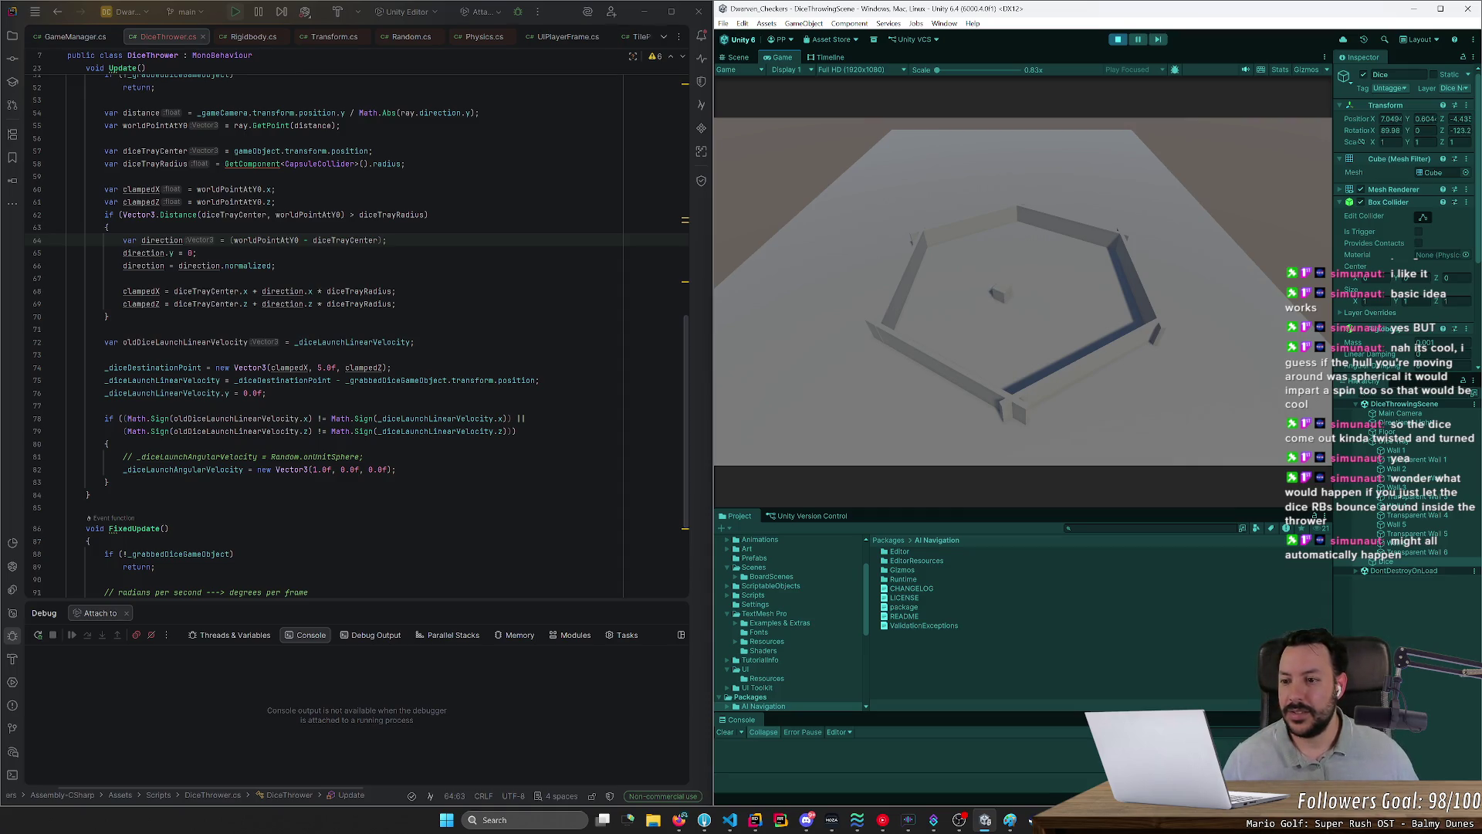
pyautogui.scroll(5, 347, 332)
pyautogui.scroll(1, 356, 339)
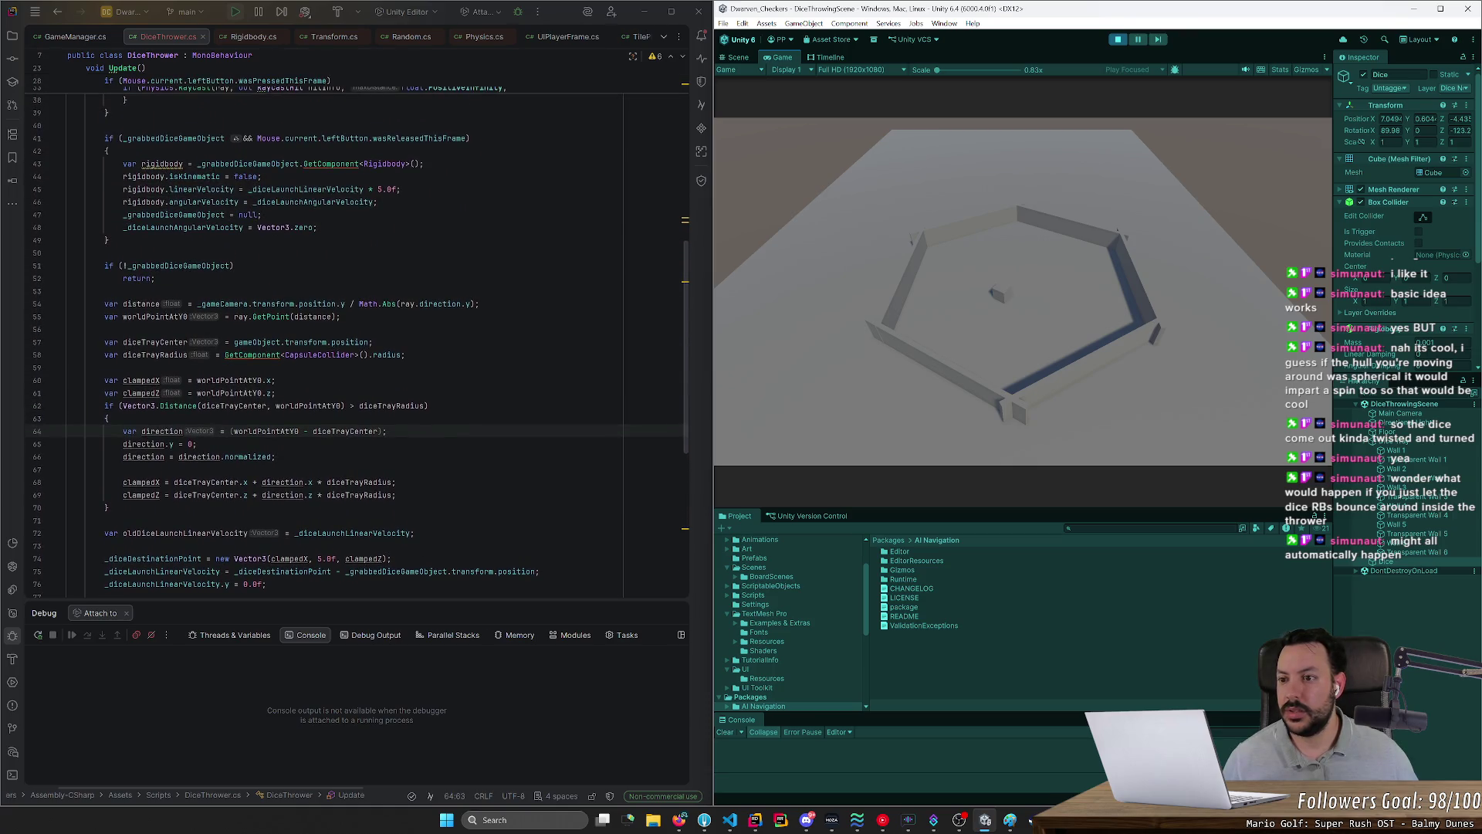
pyautogui.doubleClick(300, 203)
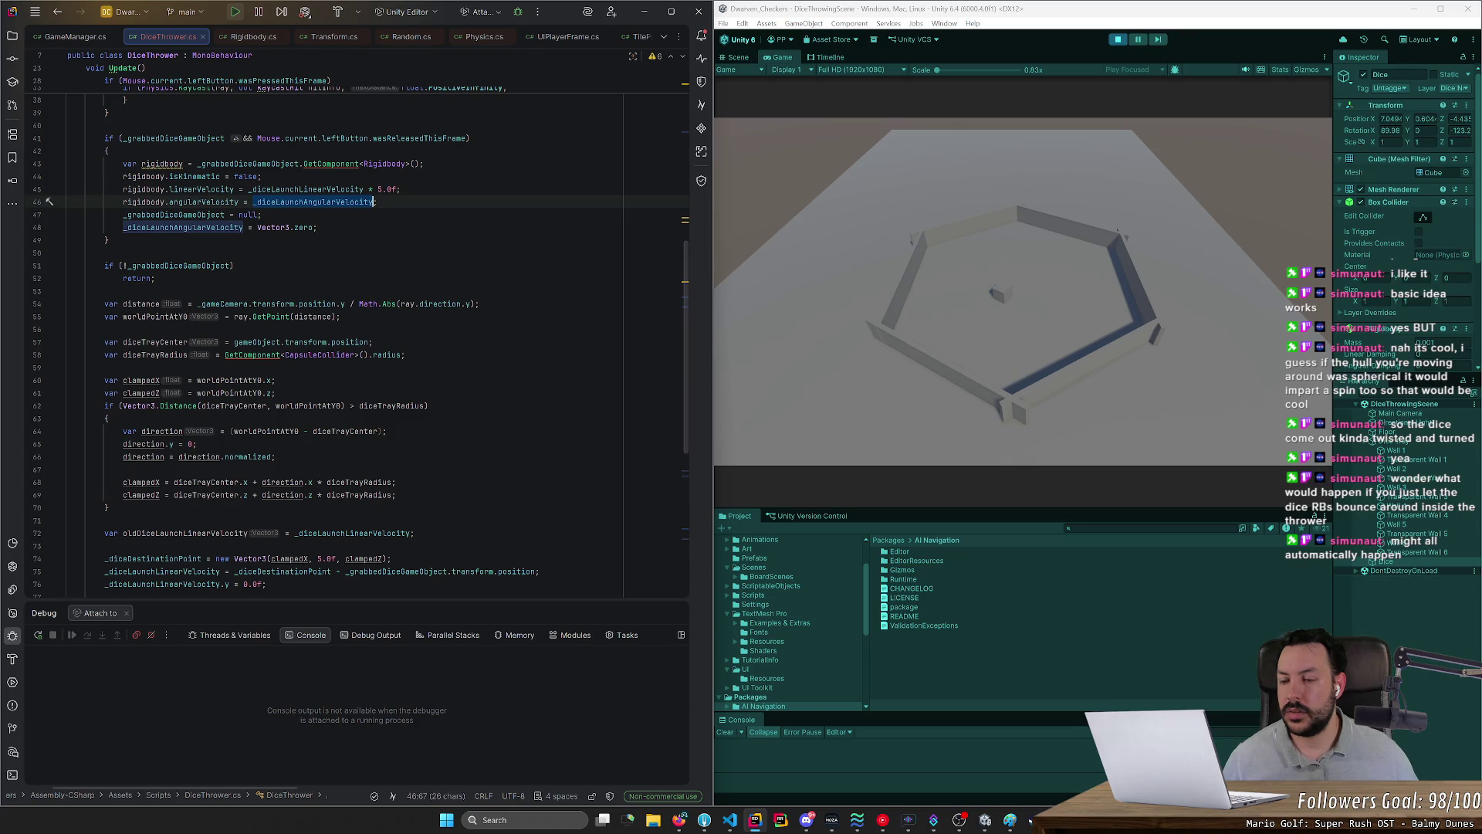
pyautogui.moveTo(169, 203); pyautogui.dragTo(253, 203)
pyautogui.press('Delete')
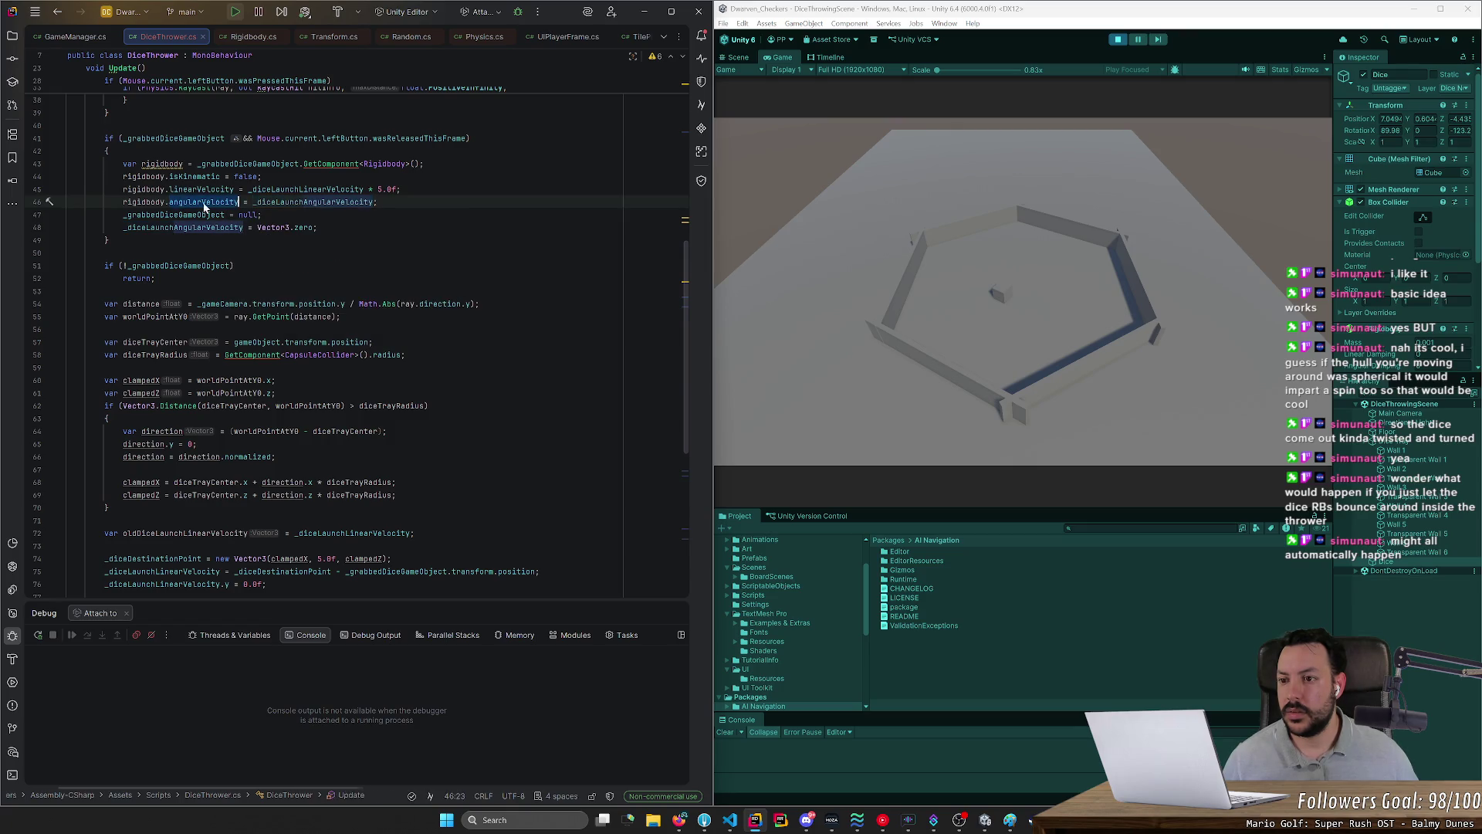
pyautogui.hotkey('ctrl', 'space')
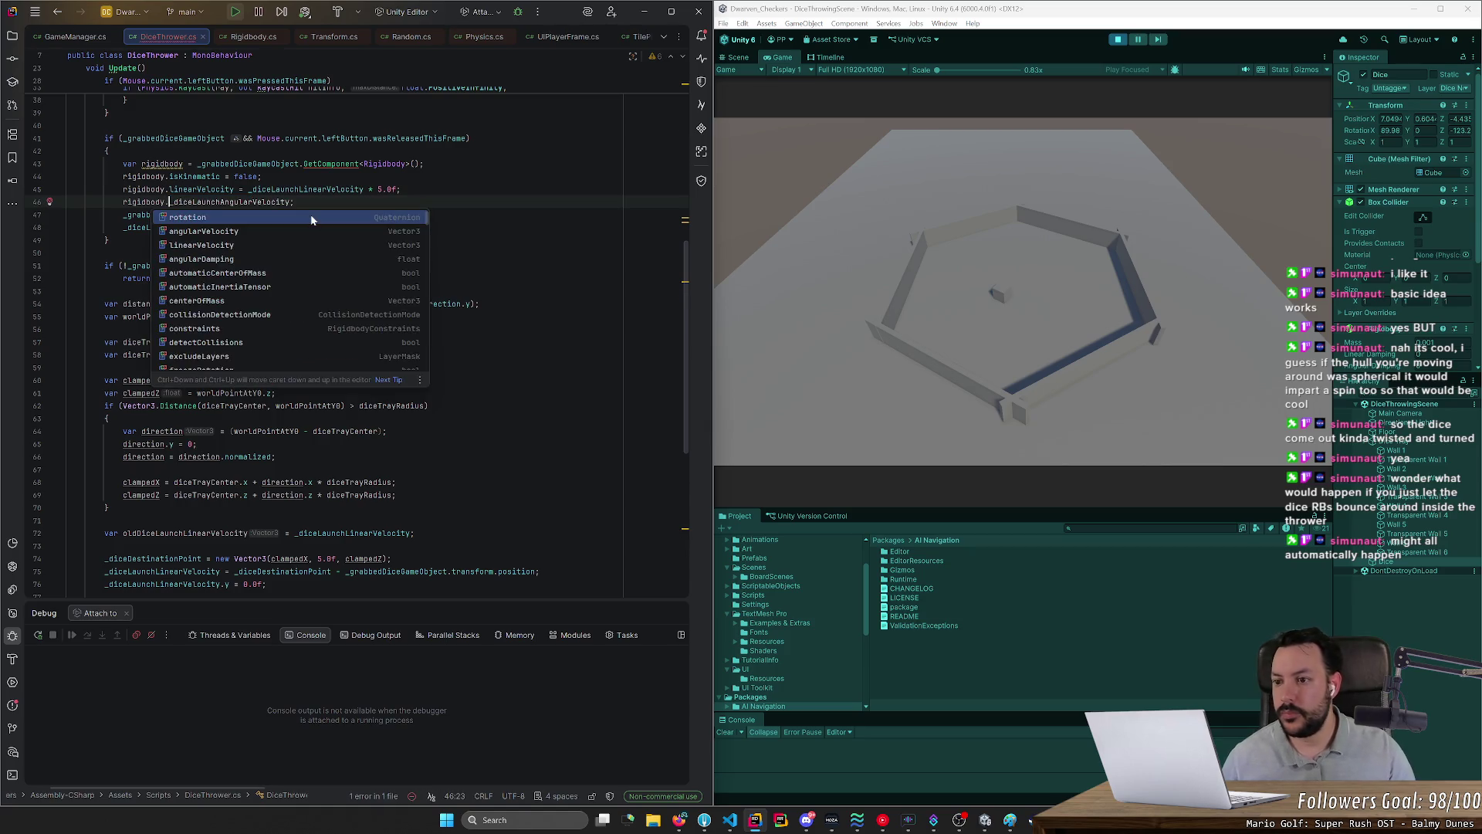
pyautogui.press('Down')
pyautogui.press('Down')
pyautogui.press('Down')
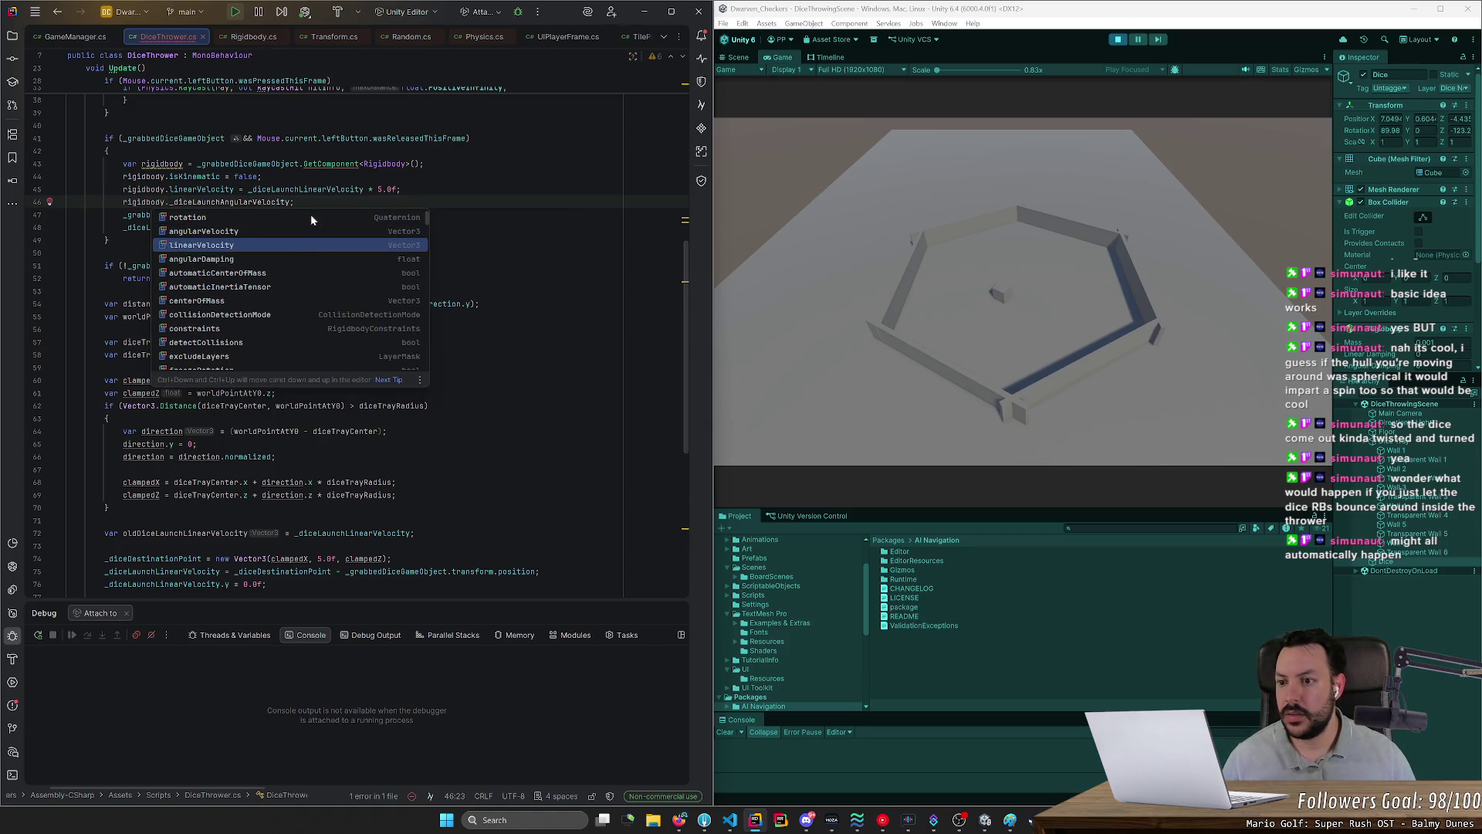
pyautogui.press('Down')
pyautogui.press('Down')
pyautogui.press('Down')
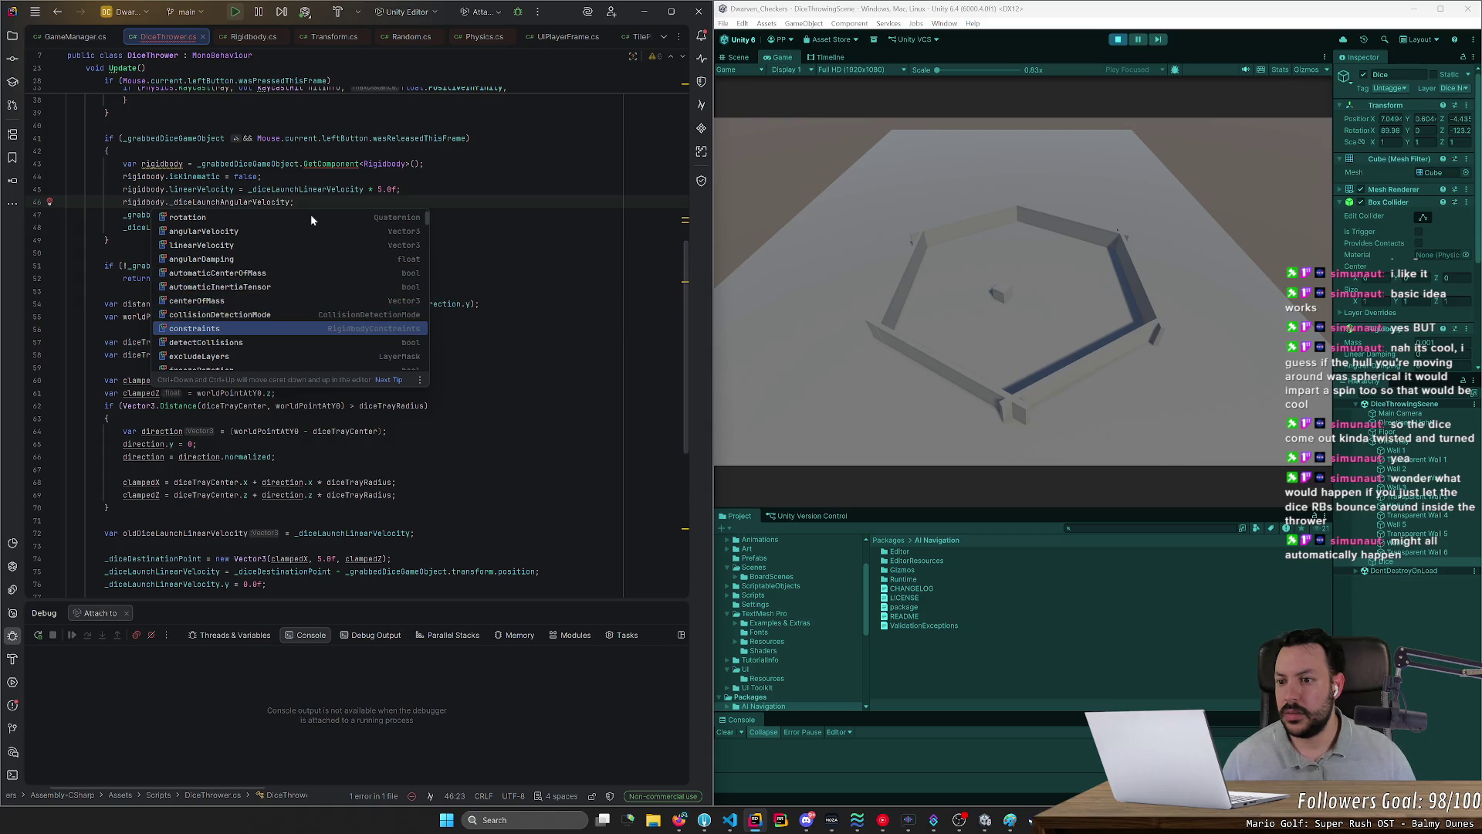
pyautogui.press('Down')
pyautogui.press('Down')
pyautogui.press('Down')
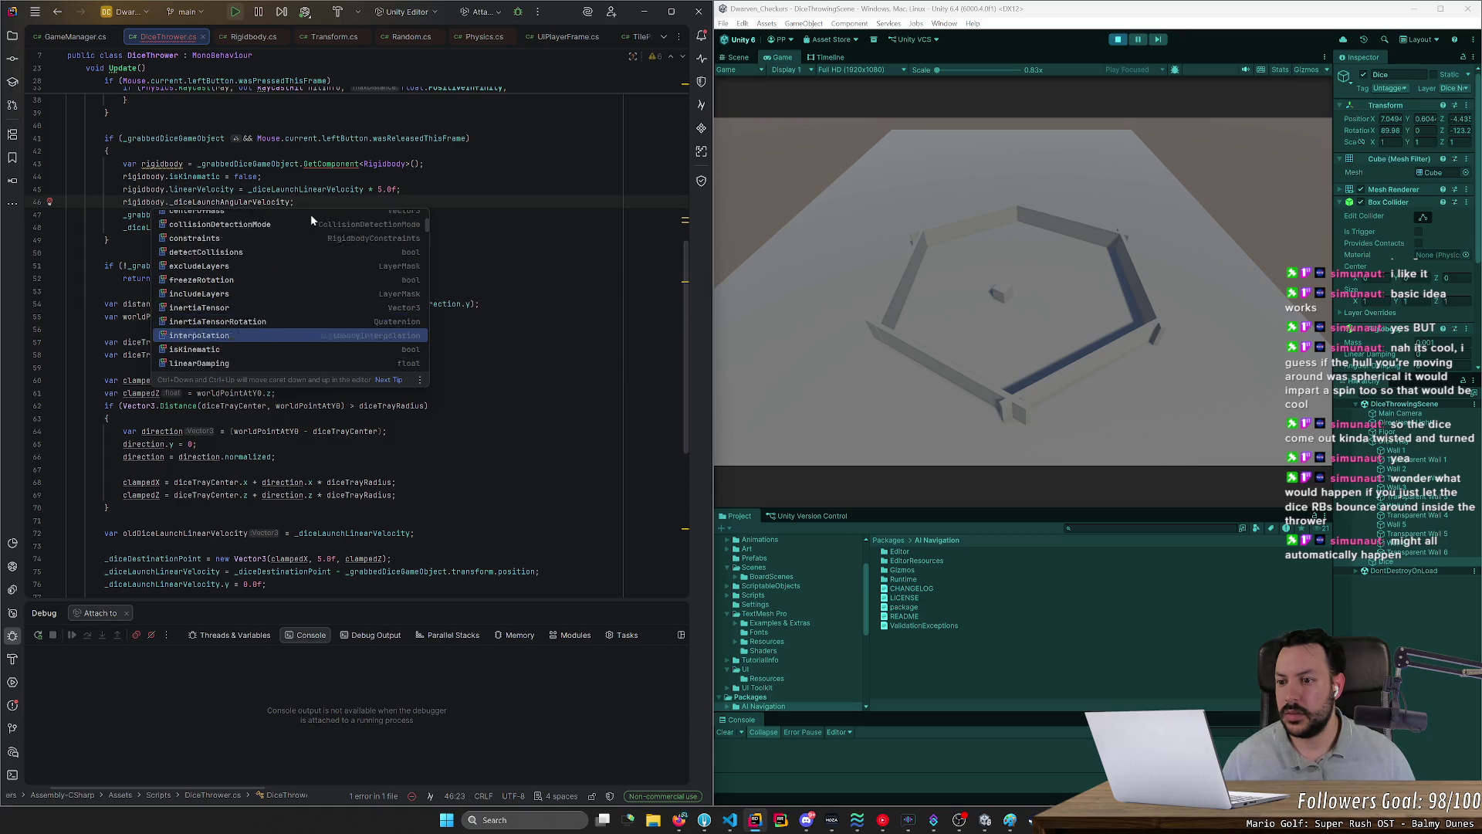
pyautogui.press('Down')
pyautogui.press('Down')
pyautogui.press('Down')
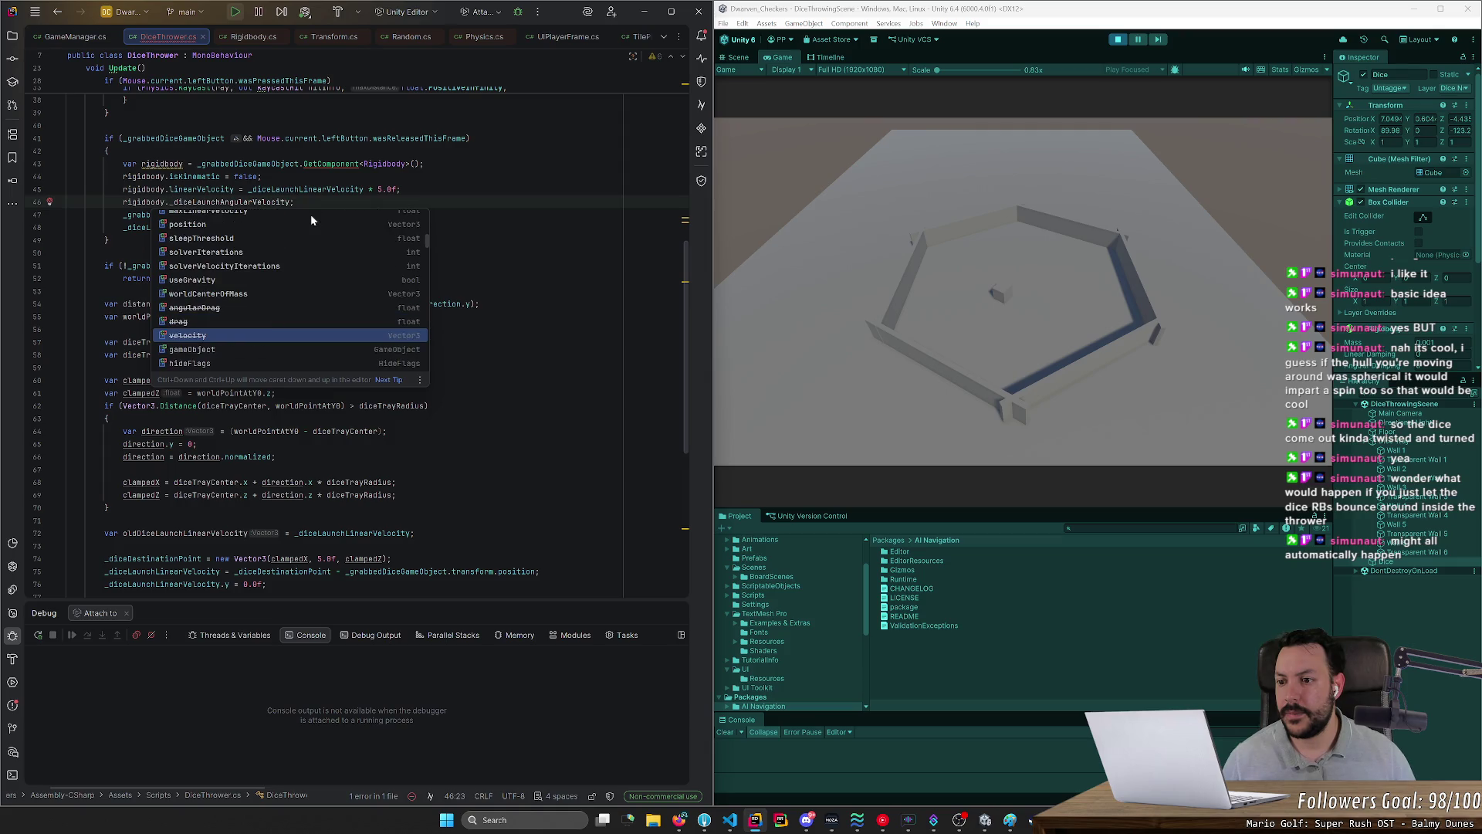
pyautogui.press('Down')
pyautogui.press('Down')
pyautogui.press('Down')
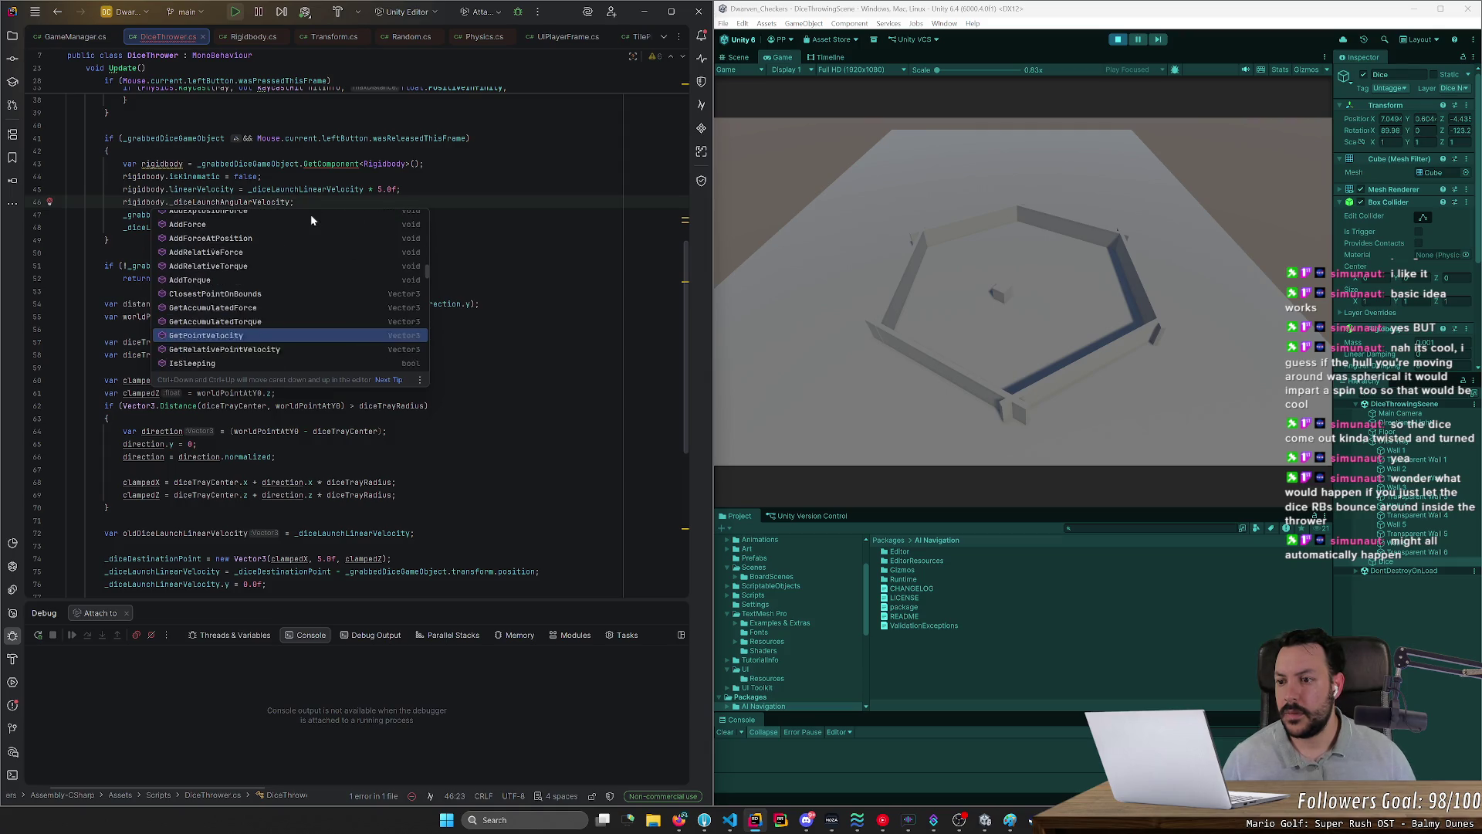
pyautogui.press('Down')
pyautogui.press('Down')
pyautogui.press('Down')
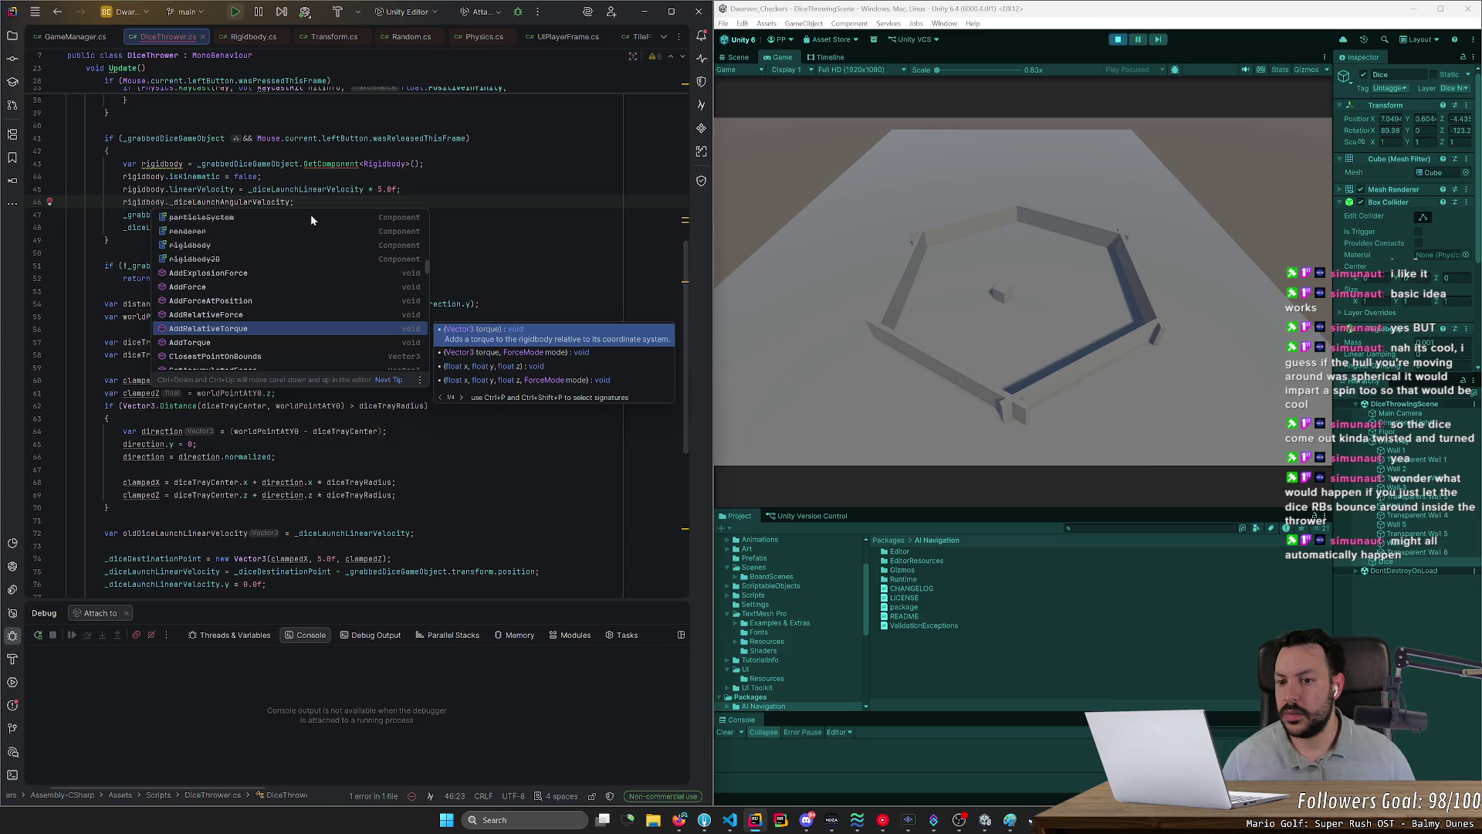
pyautogui.press('Down')
pyautogui.press('Down')
pyautogui.press('Down')
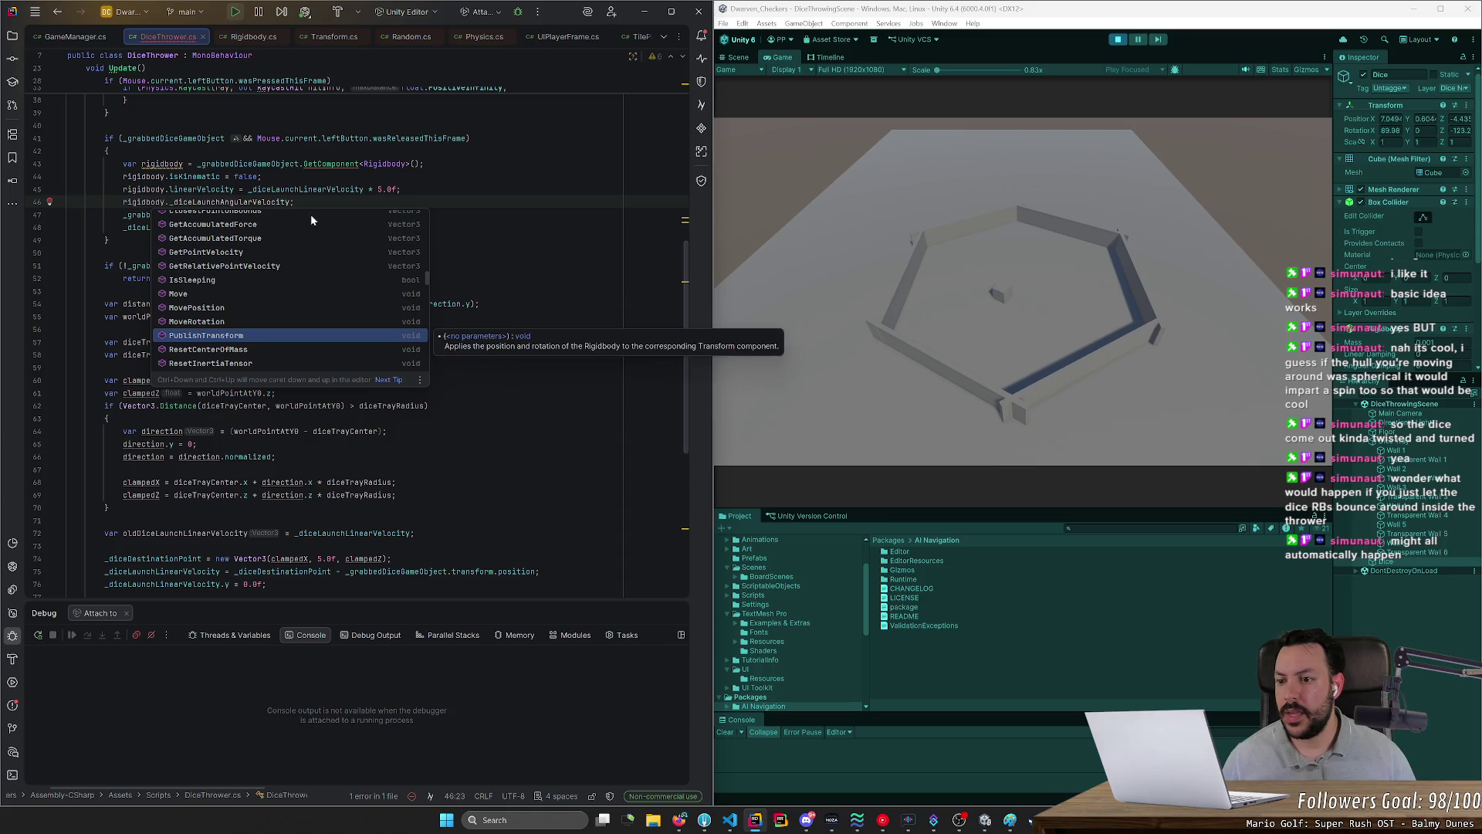
pyautogui.press('Down')
pyautogui.press('Down')
pyautogui.press('Down')
pyautogui.press('Down')
pyautogui.press('Down')
pyautogui.press('Down')
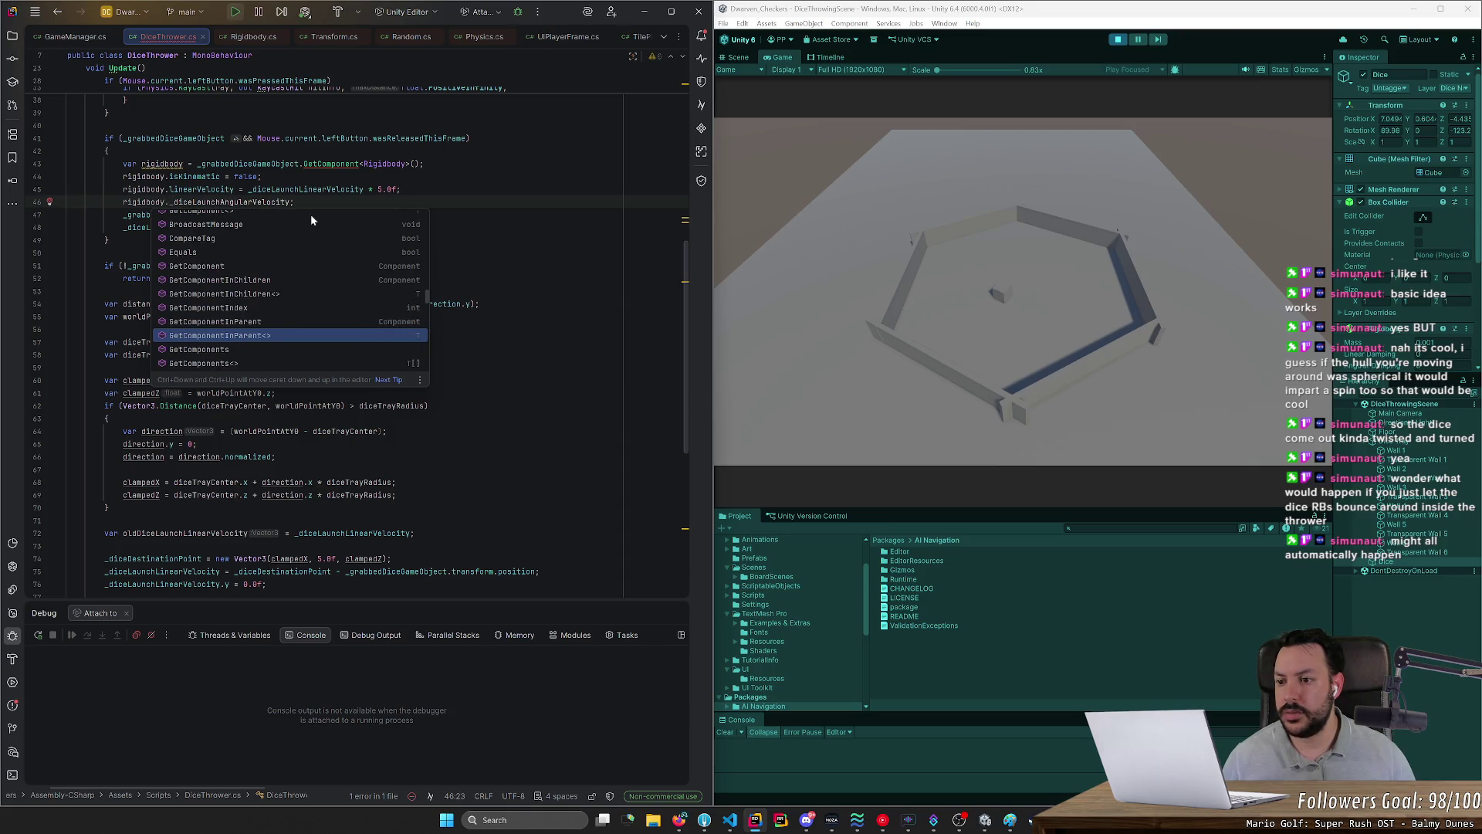
pyautogui.press('Down')
pyautogui.press('Down')
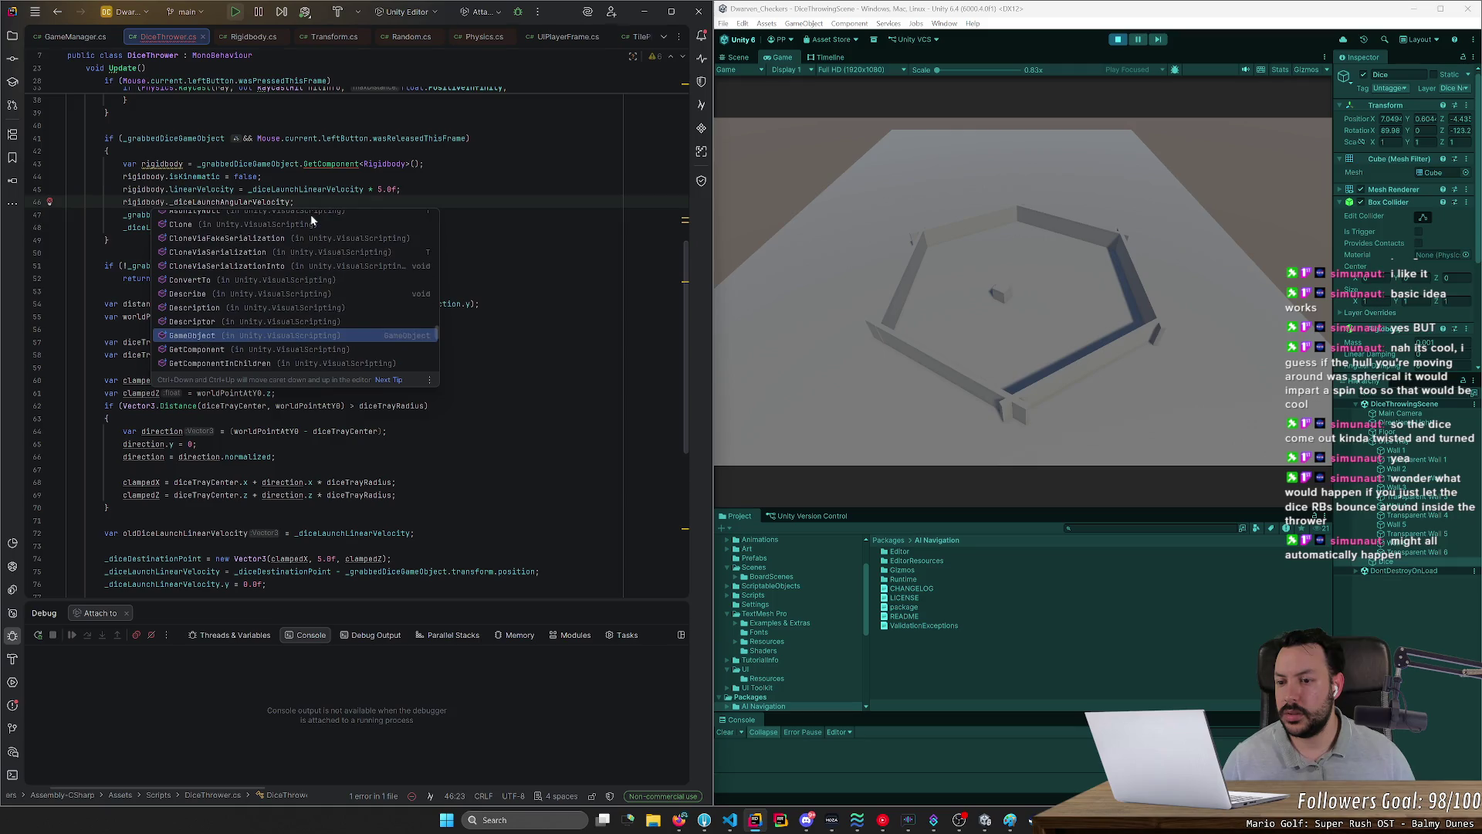
pyautogui.press('Up')
pyautogui.press('Up')
pyautogui.press('Up')
pyautogui.press('Up')
pyautogui.press('Up')
pyautogui.press('Up')
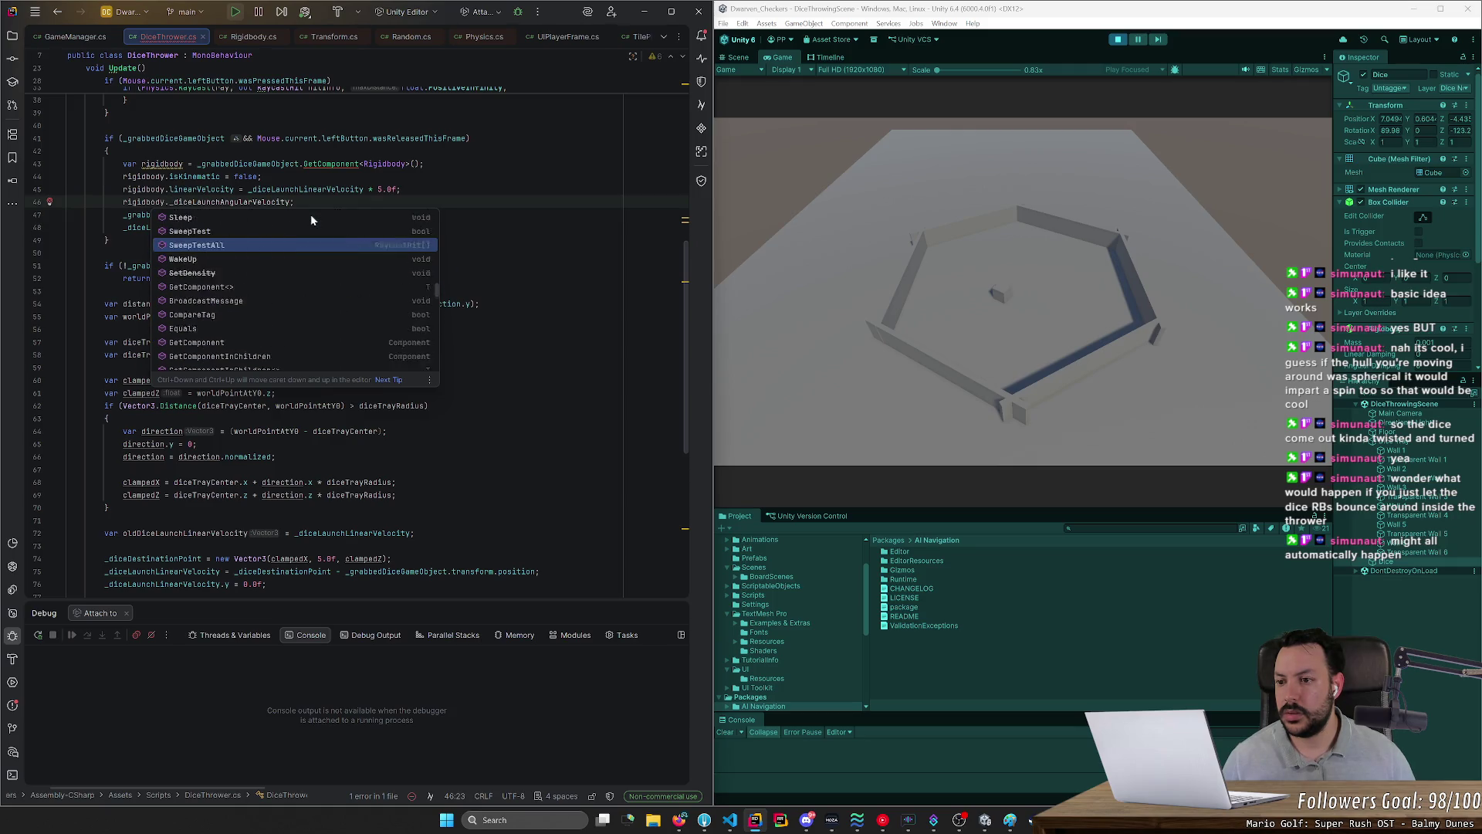
pyautogui.press('Escape')
pyautogui.write('angularVelocity =')
pyautogui.click(386, 431)
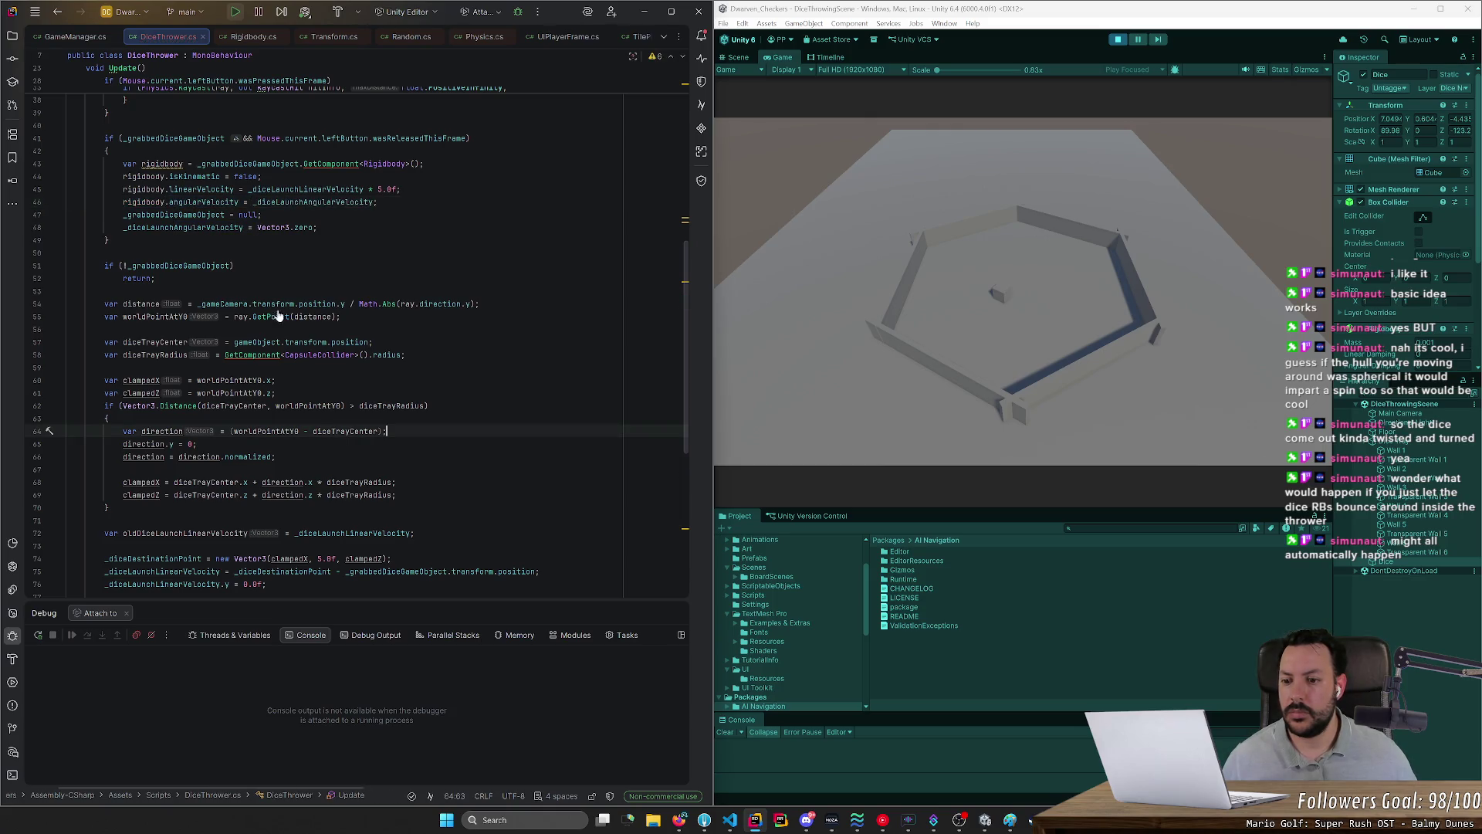
pyautogui.click(679, 819)
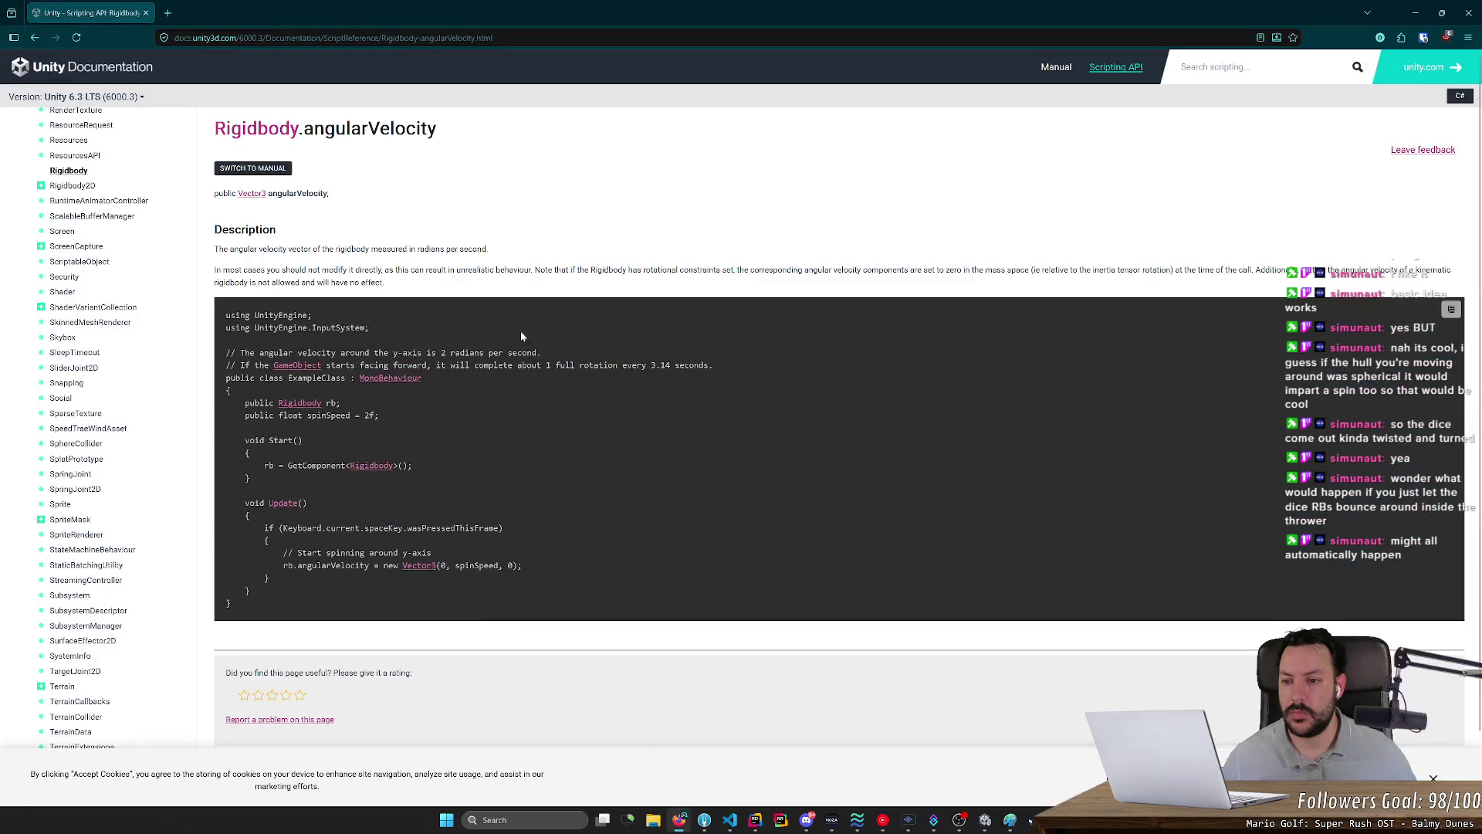
# Step: Search the web for 'unity transform rotation physics angularvelocity'
pyautogui.hotkey('ctrl', 'l')
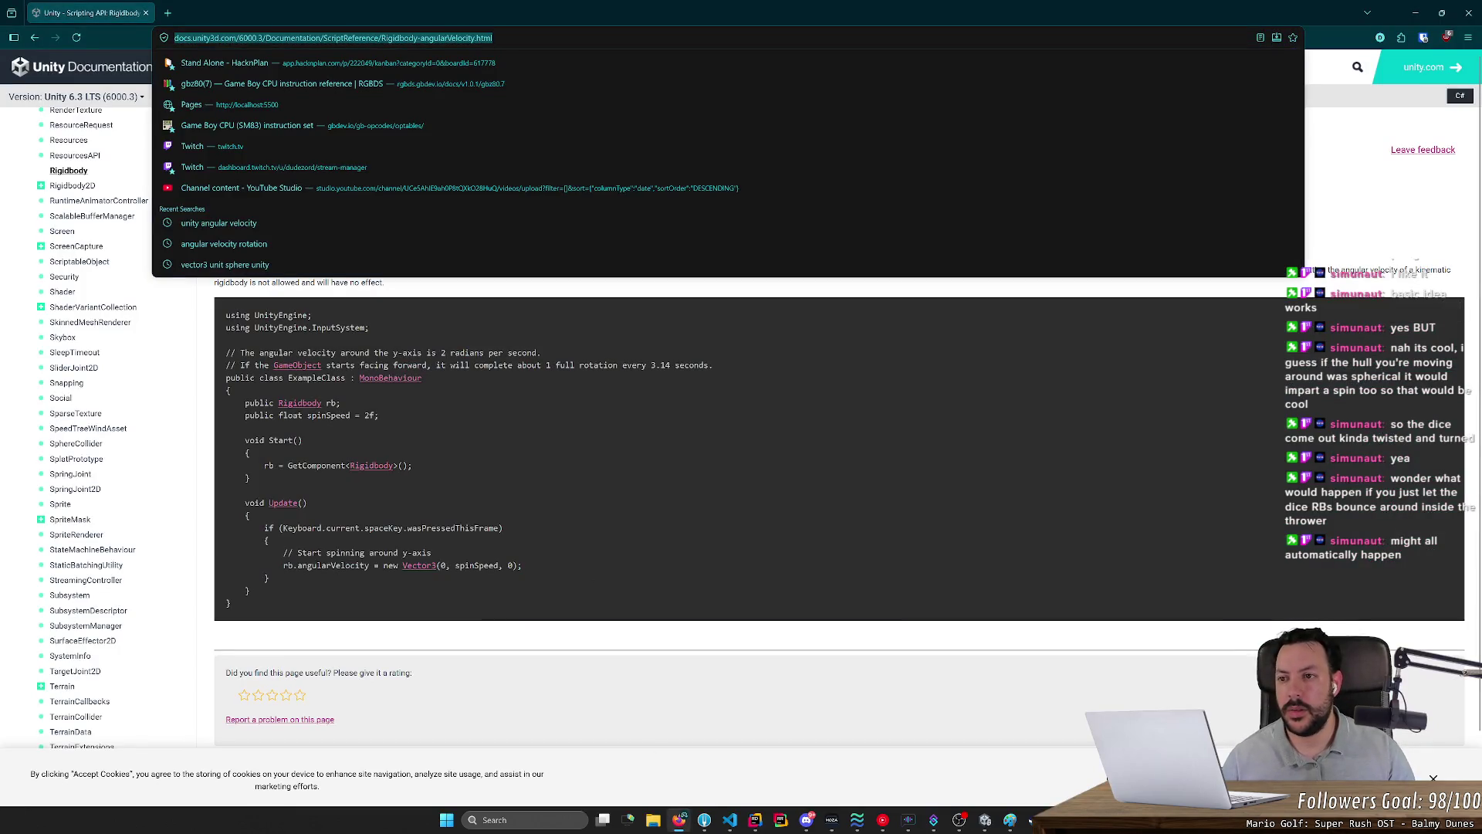
pyautogui.write('unity transform rotation physics angularveloci')
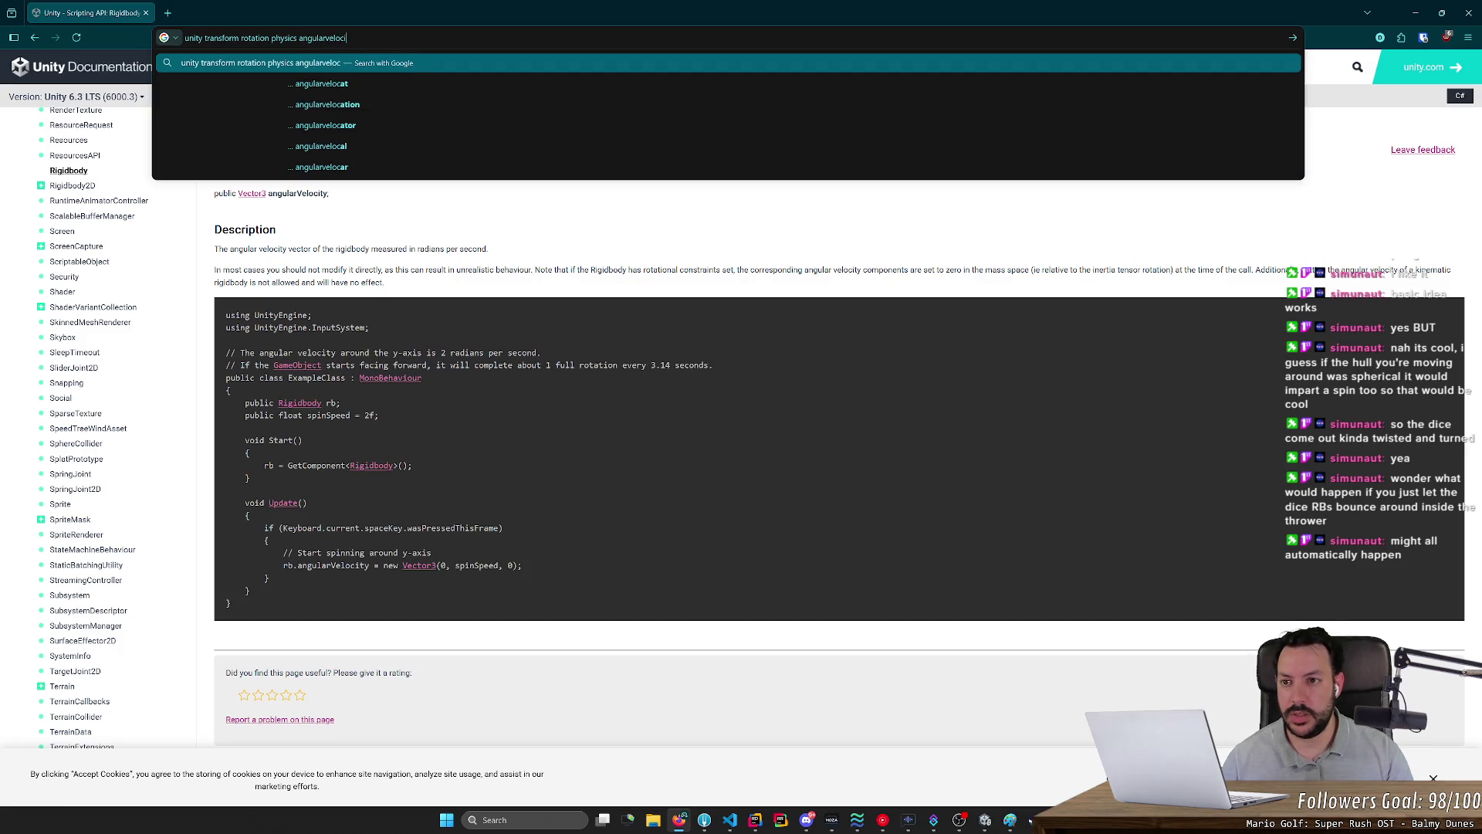
pyautogui.write('ty')
pyautogui.press('Return')
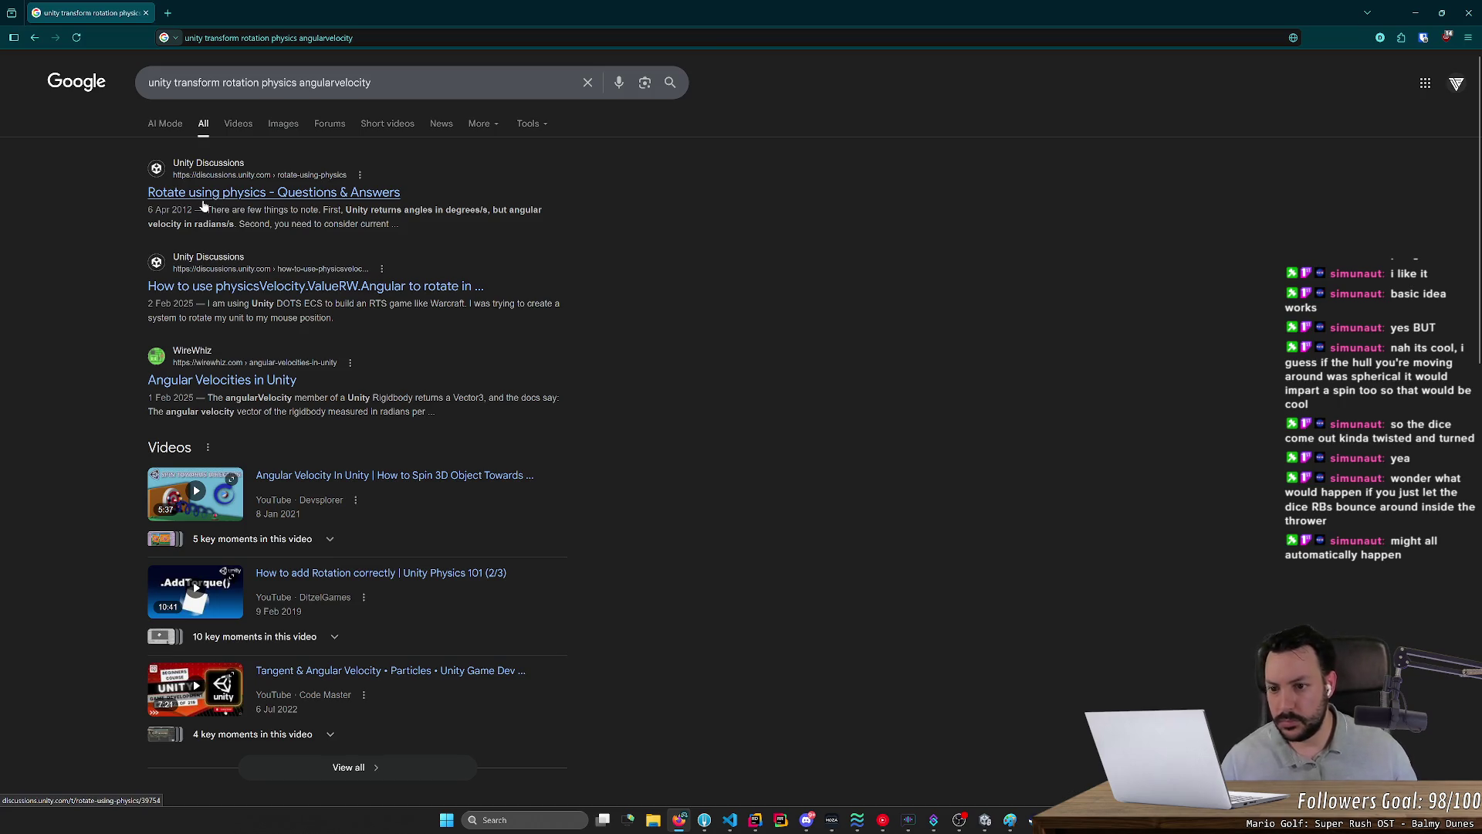
# Step: Open the WireWhiz 'Angular Velocities in Unity' result, scroll through the article, then return to its top
pyautogui.click(197, 381)
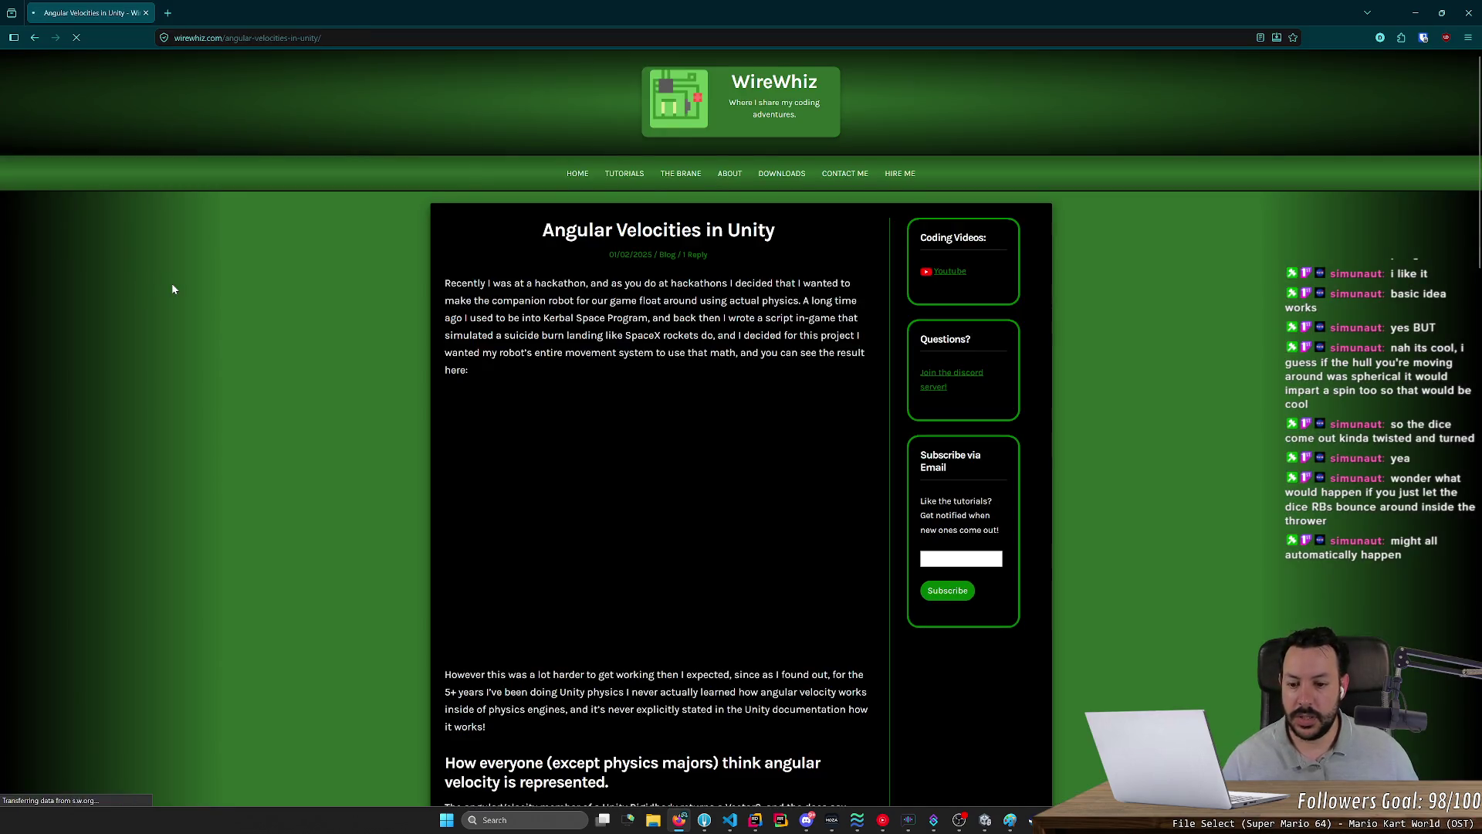
pyautogui.scroll(-5, 173, 288)
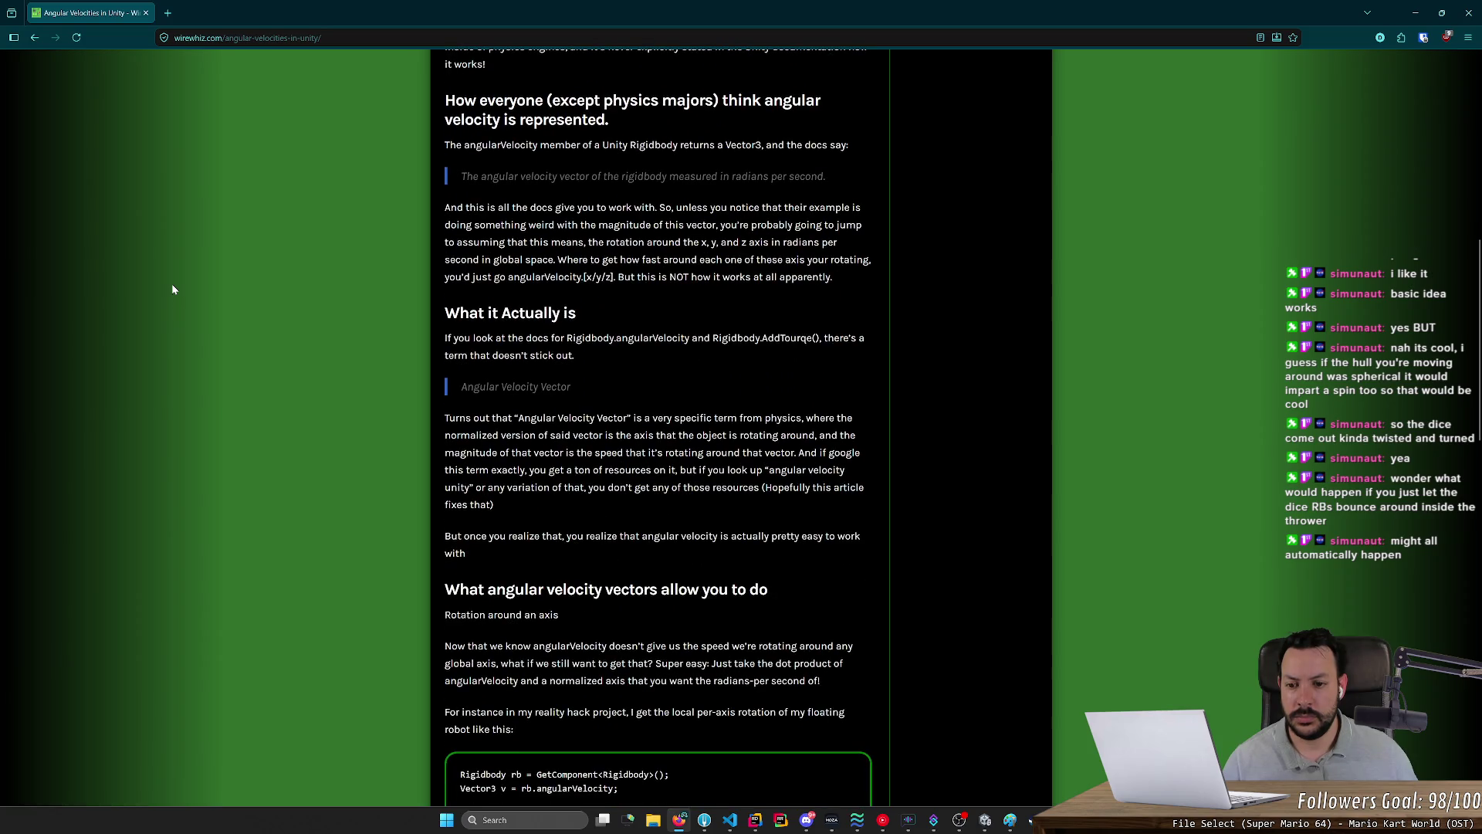
pyautogui.scroll(-5, 173, 289)
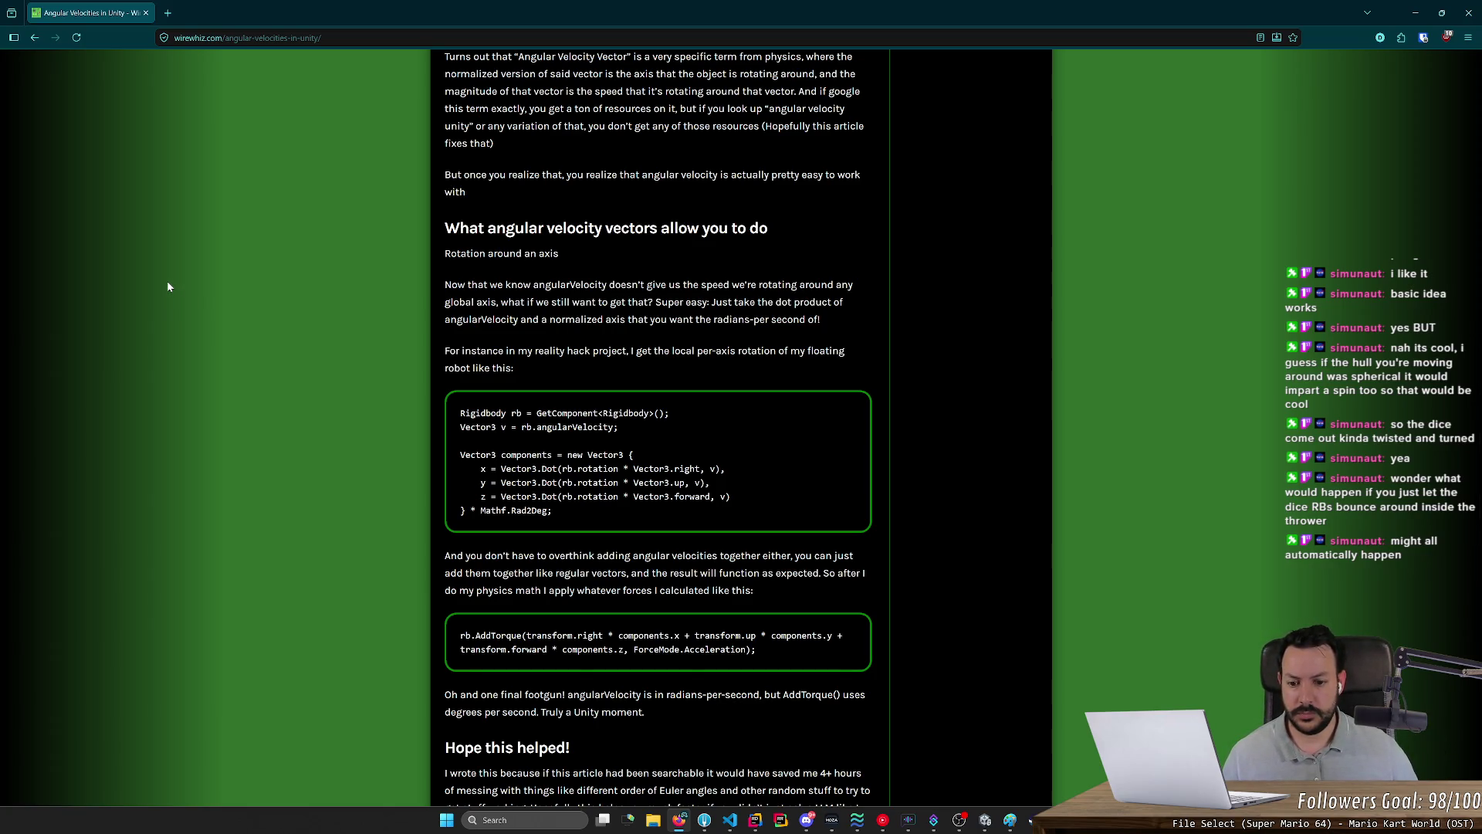
pyautogui.scroll(-5, 168, 282)
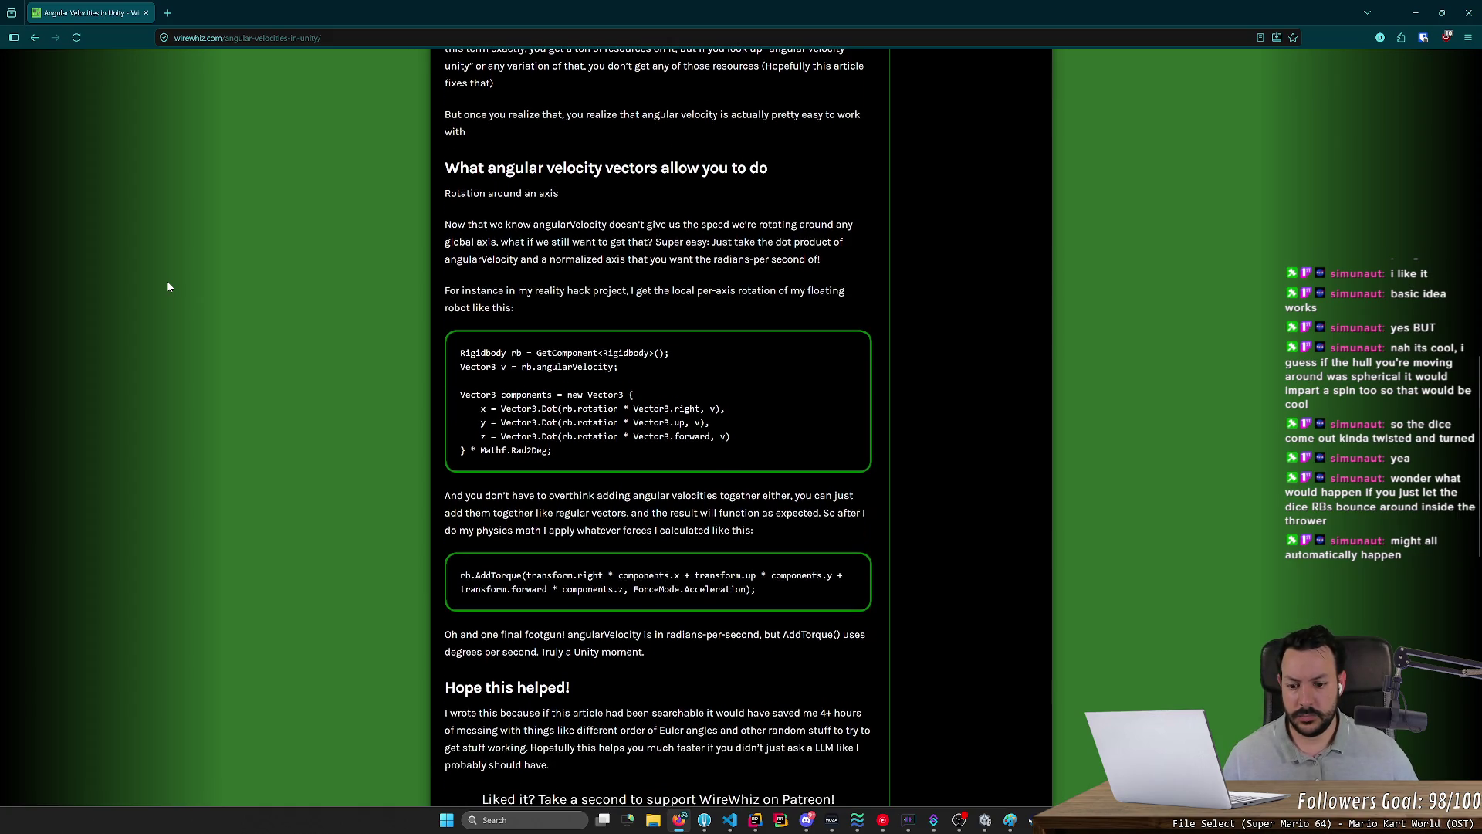
pyautogui.scroll(6, 168, 286)
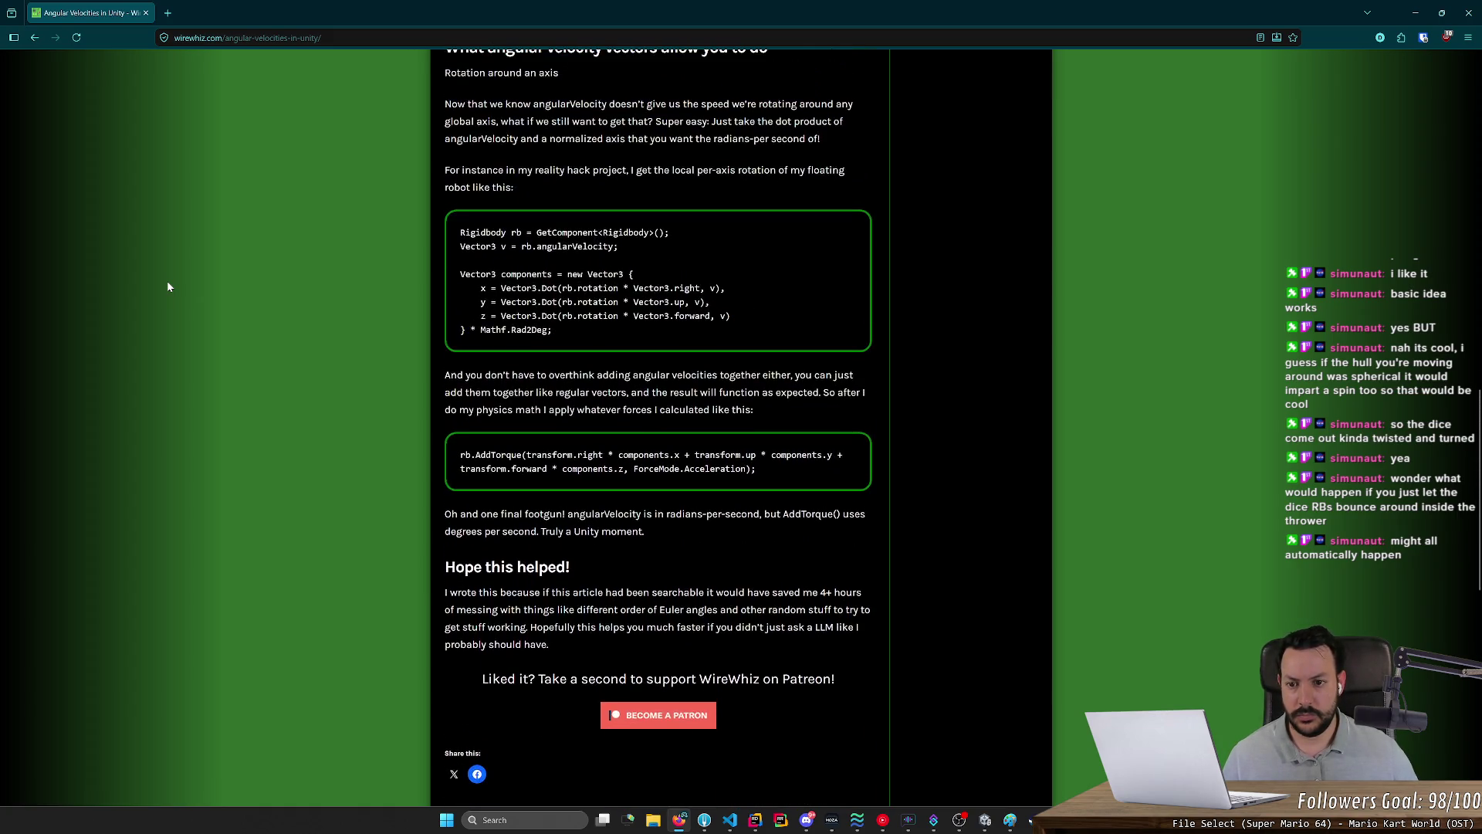
pyautogui.middleClick(178, 285)
pyautogui.scroll(3, 199, 202)
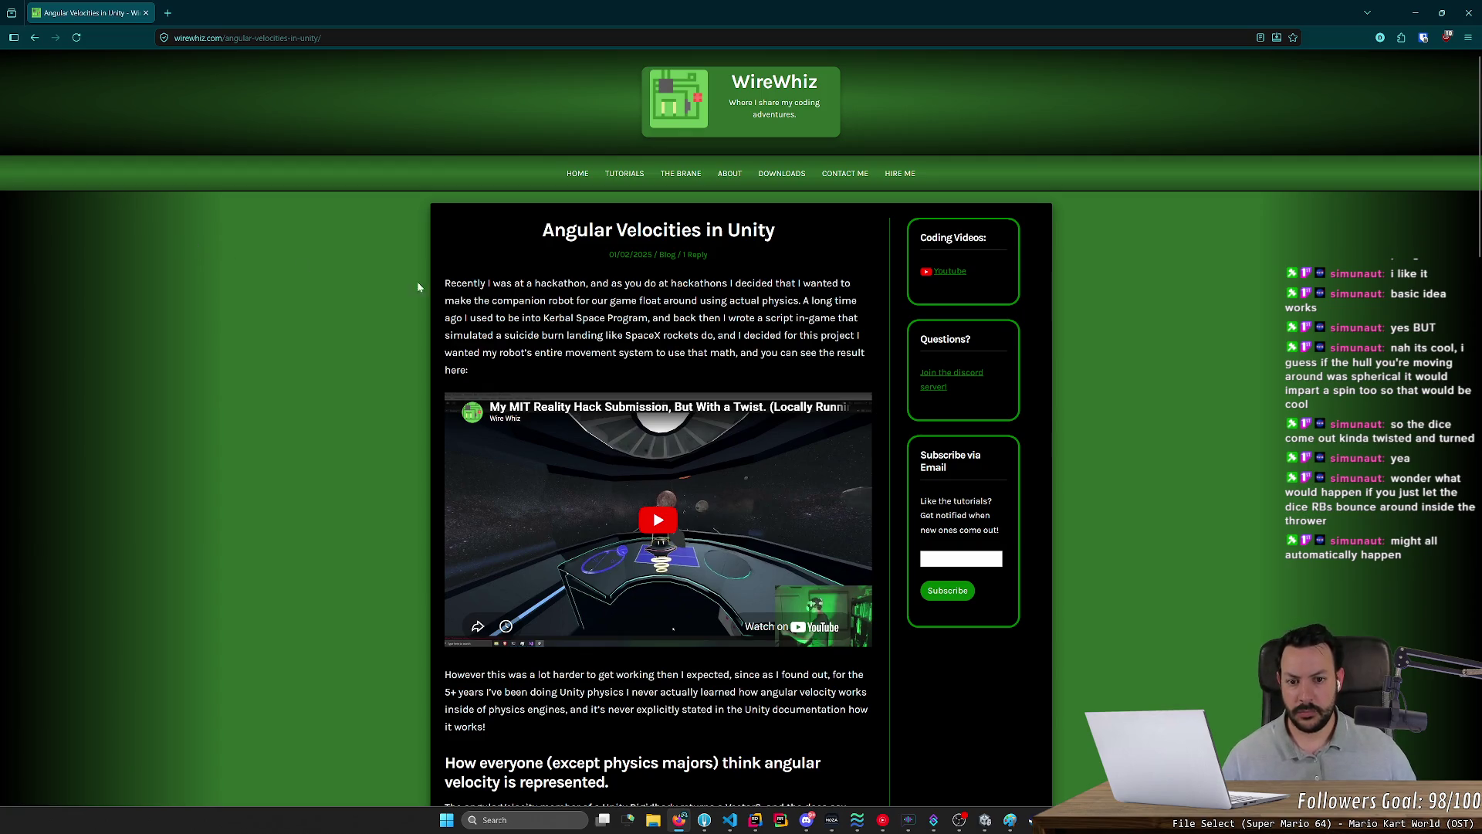
pyautogui.middleClick(324, 294)
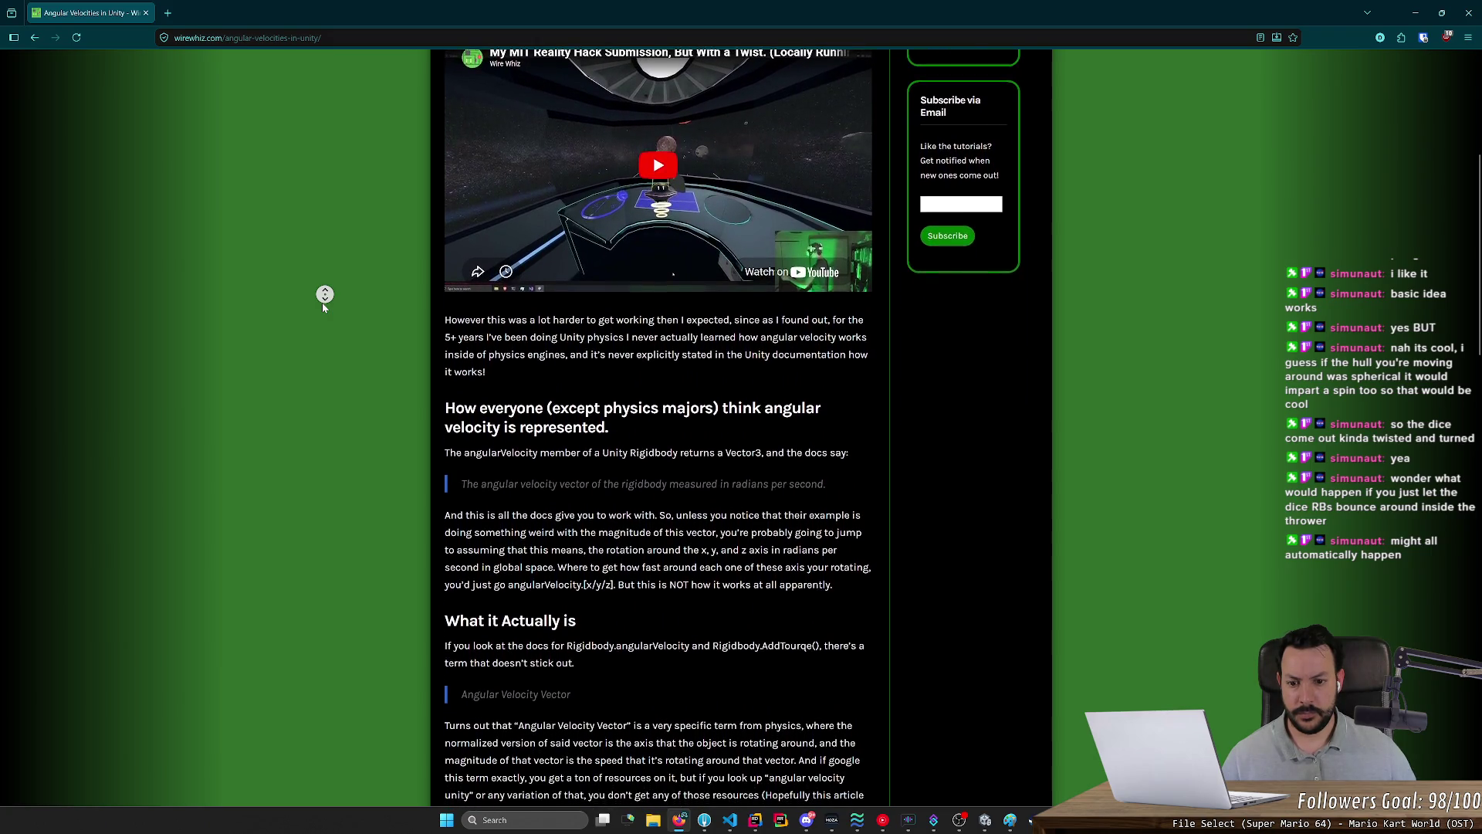
# Step: Highlight passages of the article's angular velocity definition, including magnitude and x, y, z rotation
pyautogui.click(383, 330)
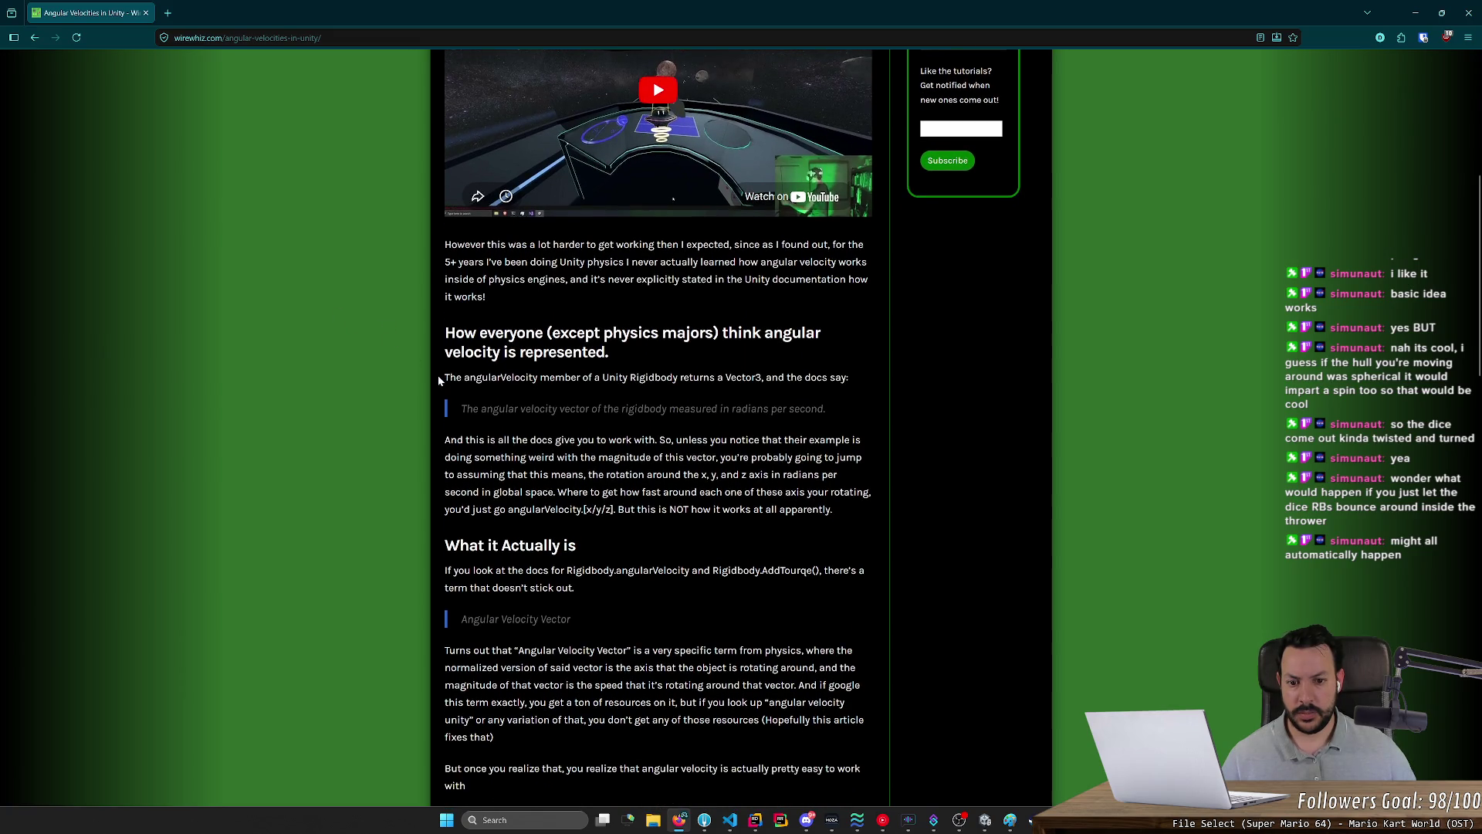
pyautogui.moveTo(492, 408); pyautogui.dragTo(644, 409)
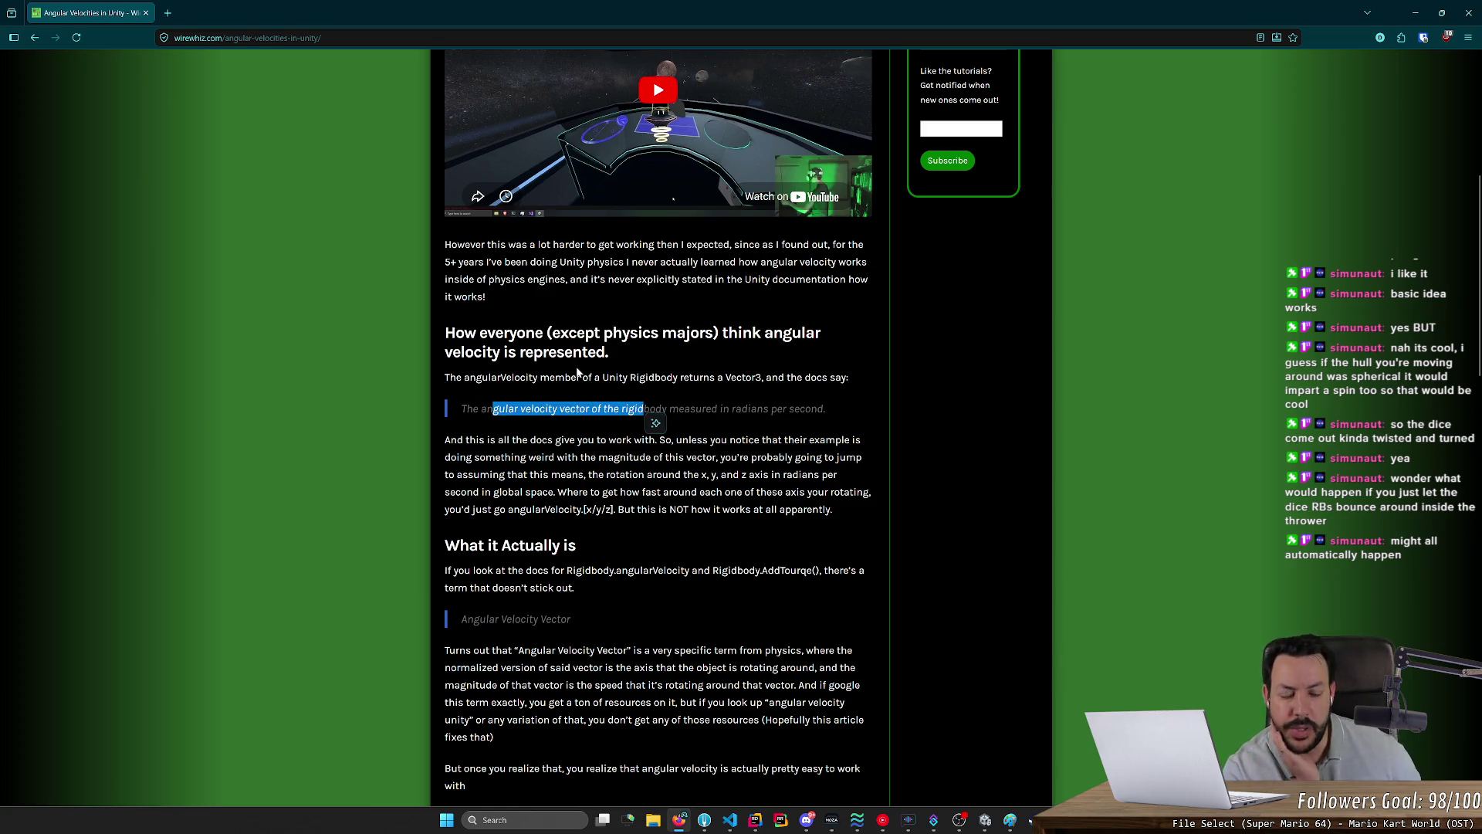
pyautogui.click(655, 423)
pyautogui.moveTo(553, 436); pyautogui.dragTo(721, 439)
pyautogui.moveTo(467, 456); pyautogui.dragTo(665, 456)
pyautogui.click(664, 456)
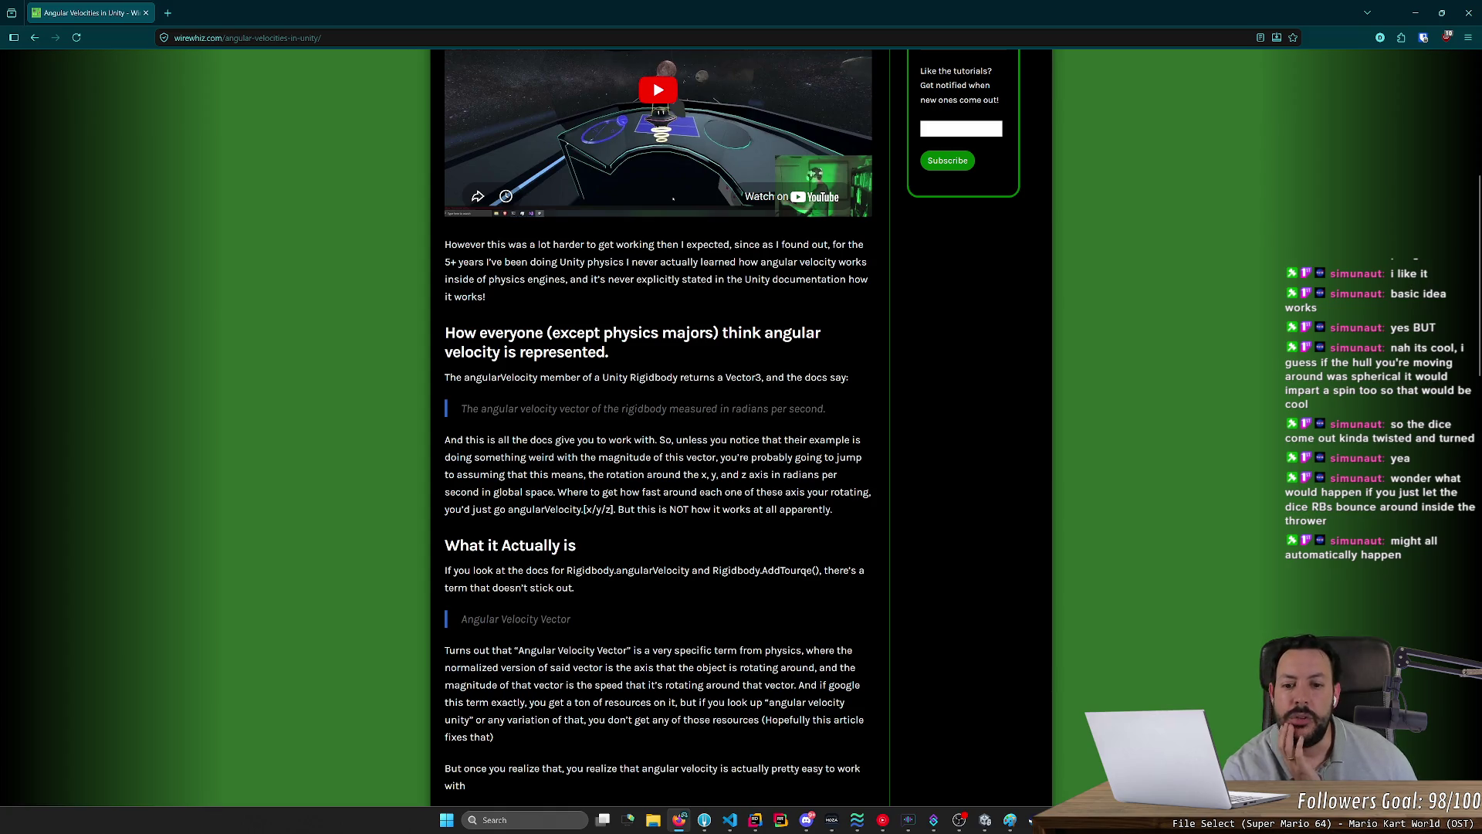
pyautogui.moveTo(625, 474)
pyautogui.mouseDown()
pyautogui.moveTo(803, 474)
pyautogui.moveTo(555, 491)
pyautogui.moveTo(713, 508)
pyautogui.moveTo(790, 498)
pyautogui.moveTo(764, 509)
pyautogui.mouseUp()
pyautogui.click(567, 491)
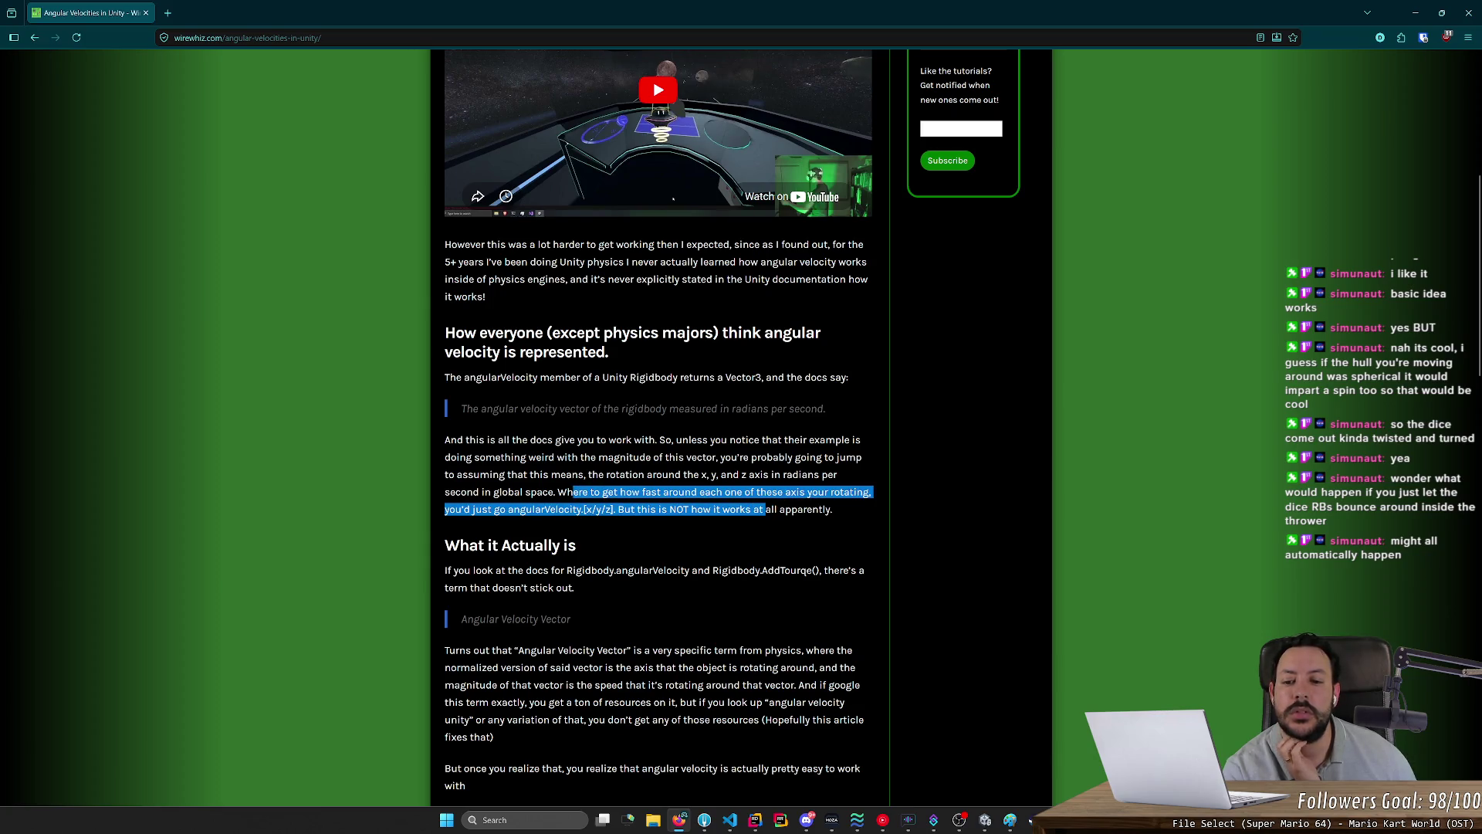
pyautogui.click(766, 509)
pyautogui.middleClick(711, 483)
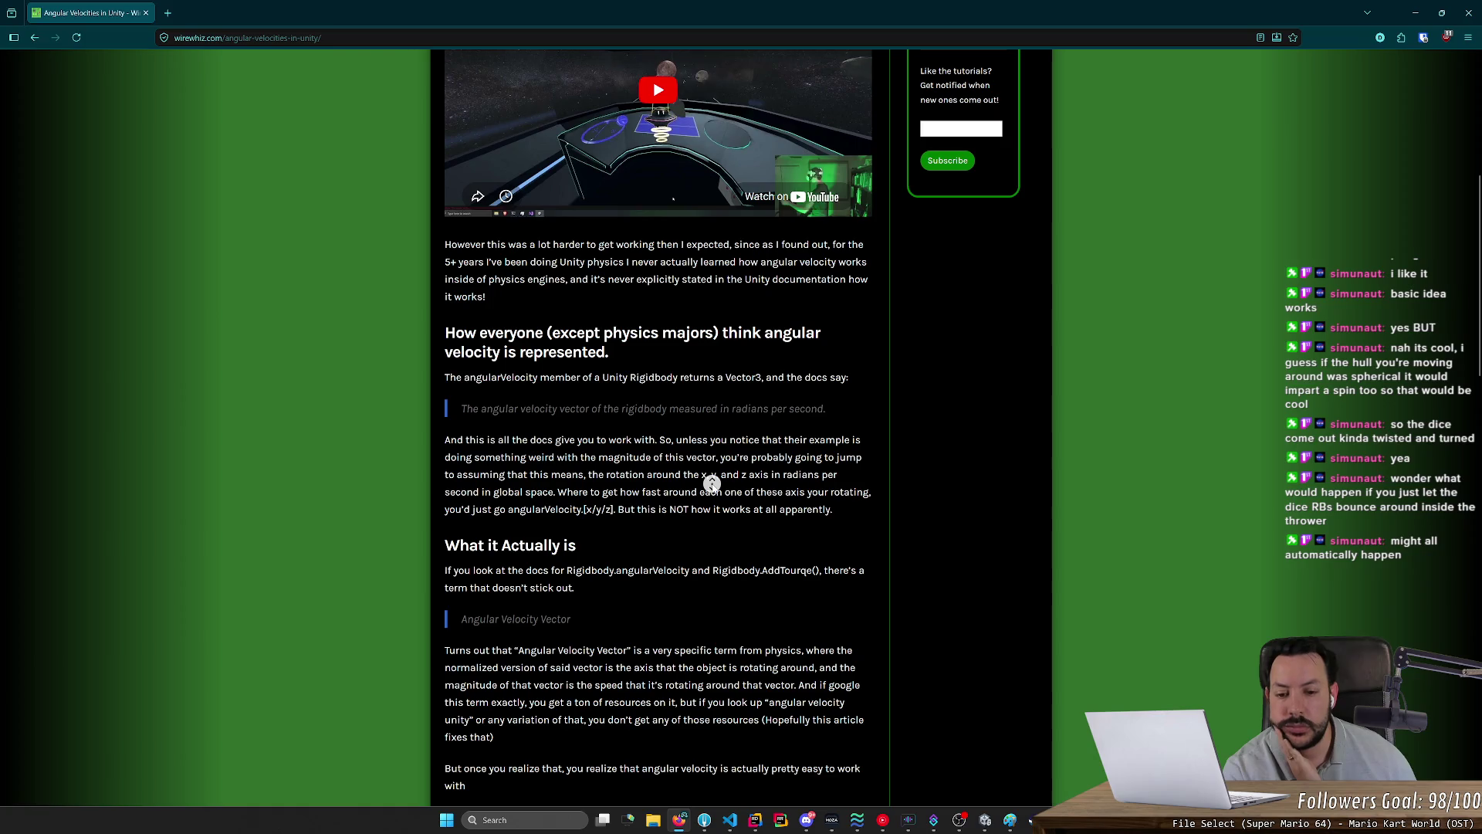
pyautogui.middleClick(710, 499)
pyautogui.click(766, 492)
# Step: Select the Vector3 components code in the first snippet and minimise the browser
pyautogui.scroll(-3, 655, 514)
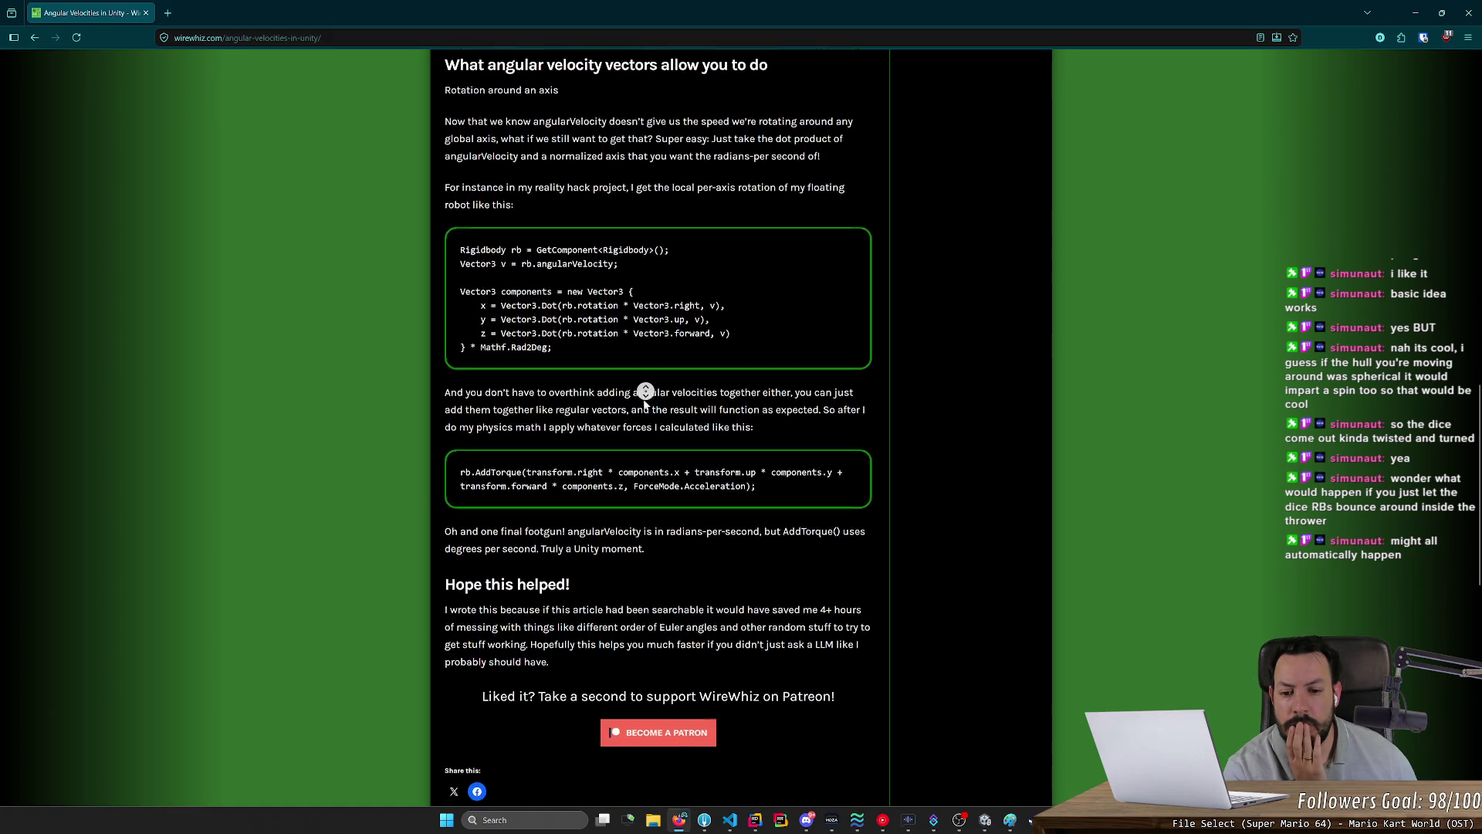
pyautogui.middleClick(645, 404)
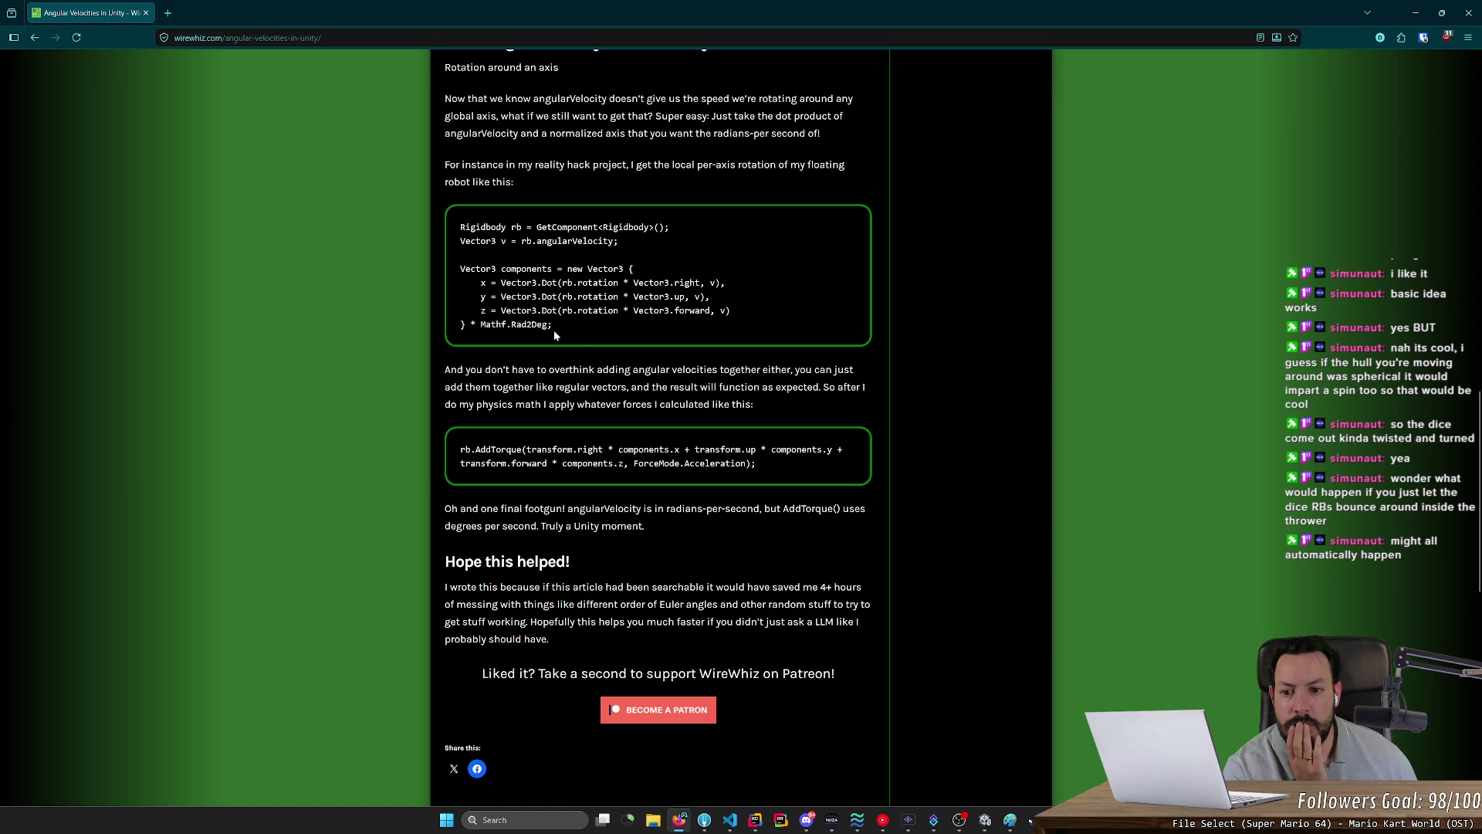
pyautogui.moveTo(569, 321)
pyautogui.mouseDown()
pyautogui.moveTo(484, 324)
pyautogui.moveTo(461, 268)
pyautogui.mouseUp()
pyautogui.hotkey('ctrl', 'c')
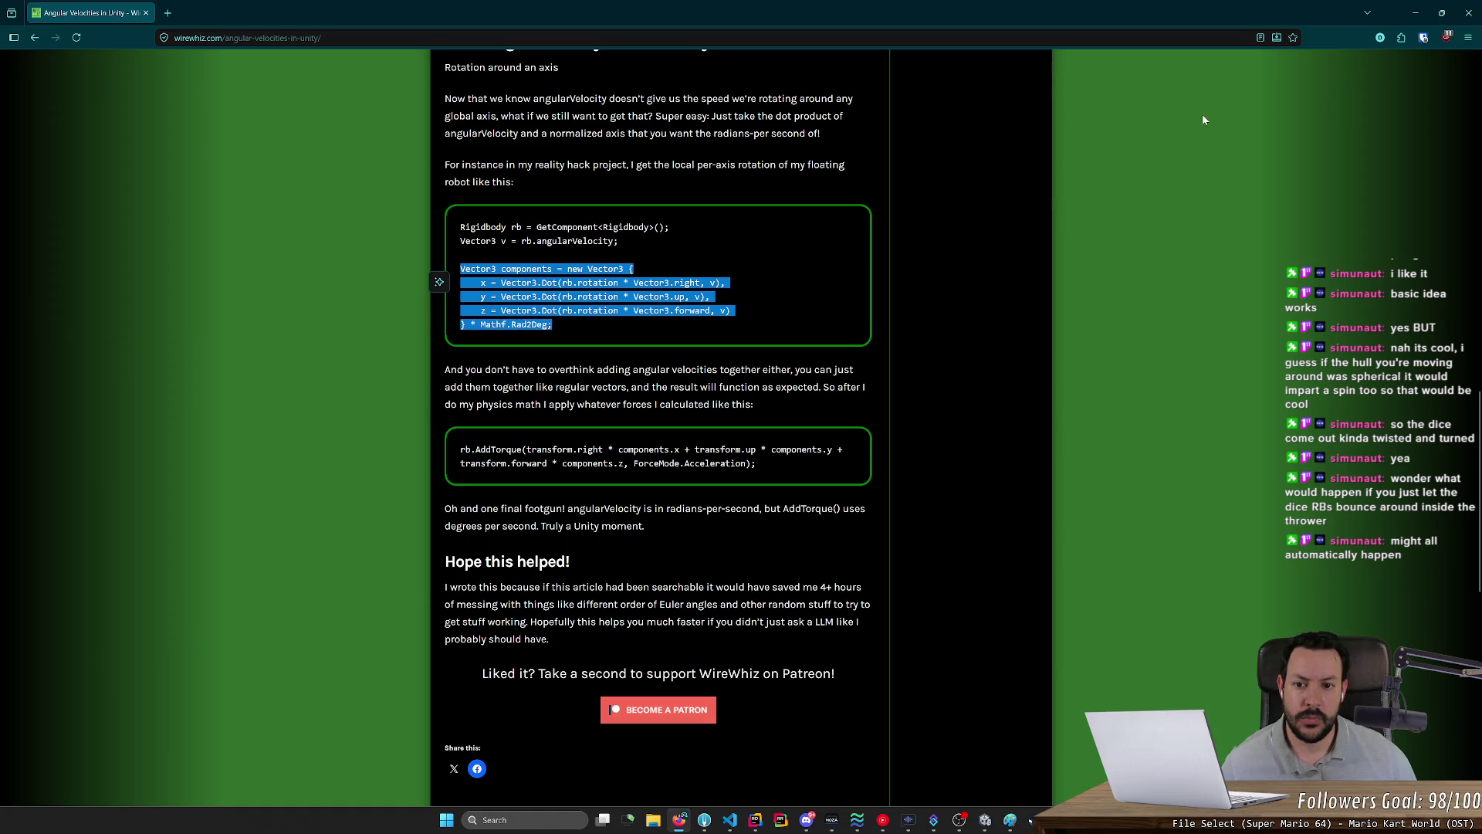
pyautogui.click(1415, 13)
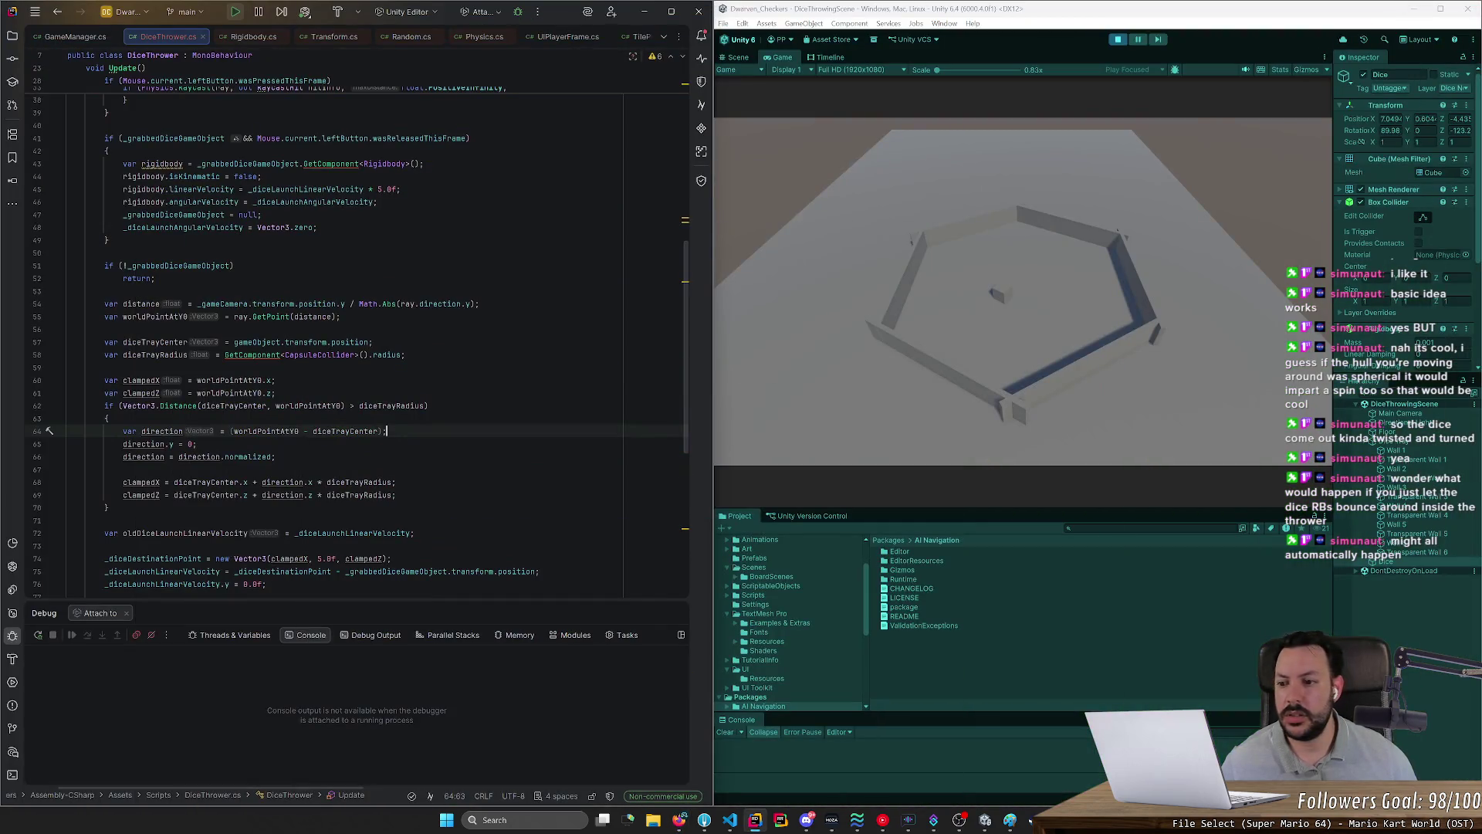
# Step: Paste the Vector3 components block at the end of line 92 in FixedUpdate
pyautogui.scroll(-10, 355, 336)
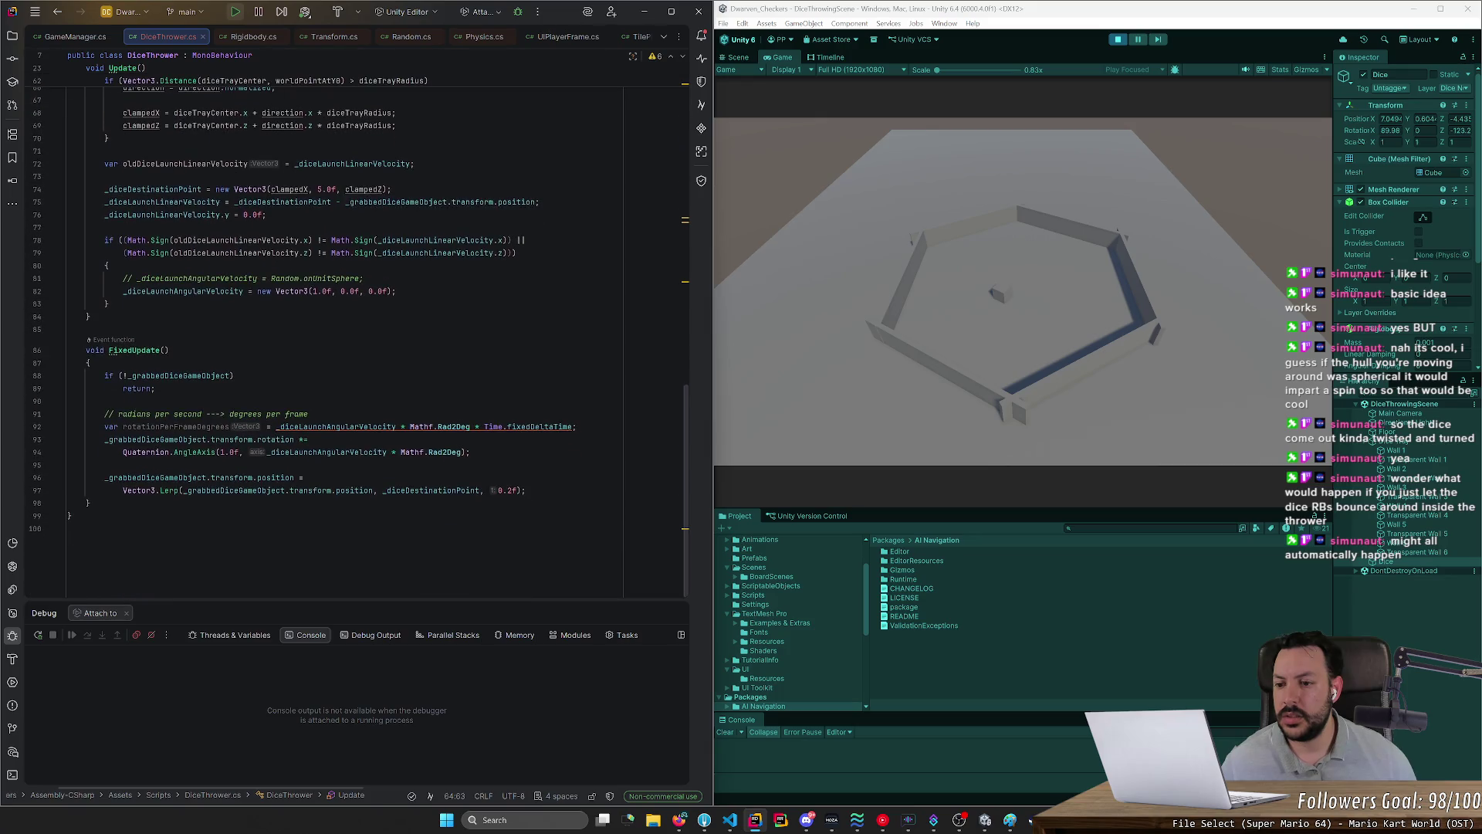
pyautogui.click(576, 426)
pyautogui.hotkey('ctrl', 'v')
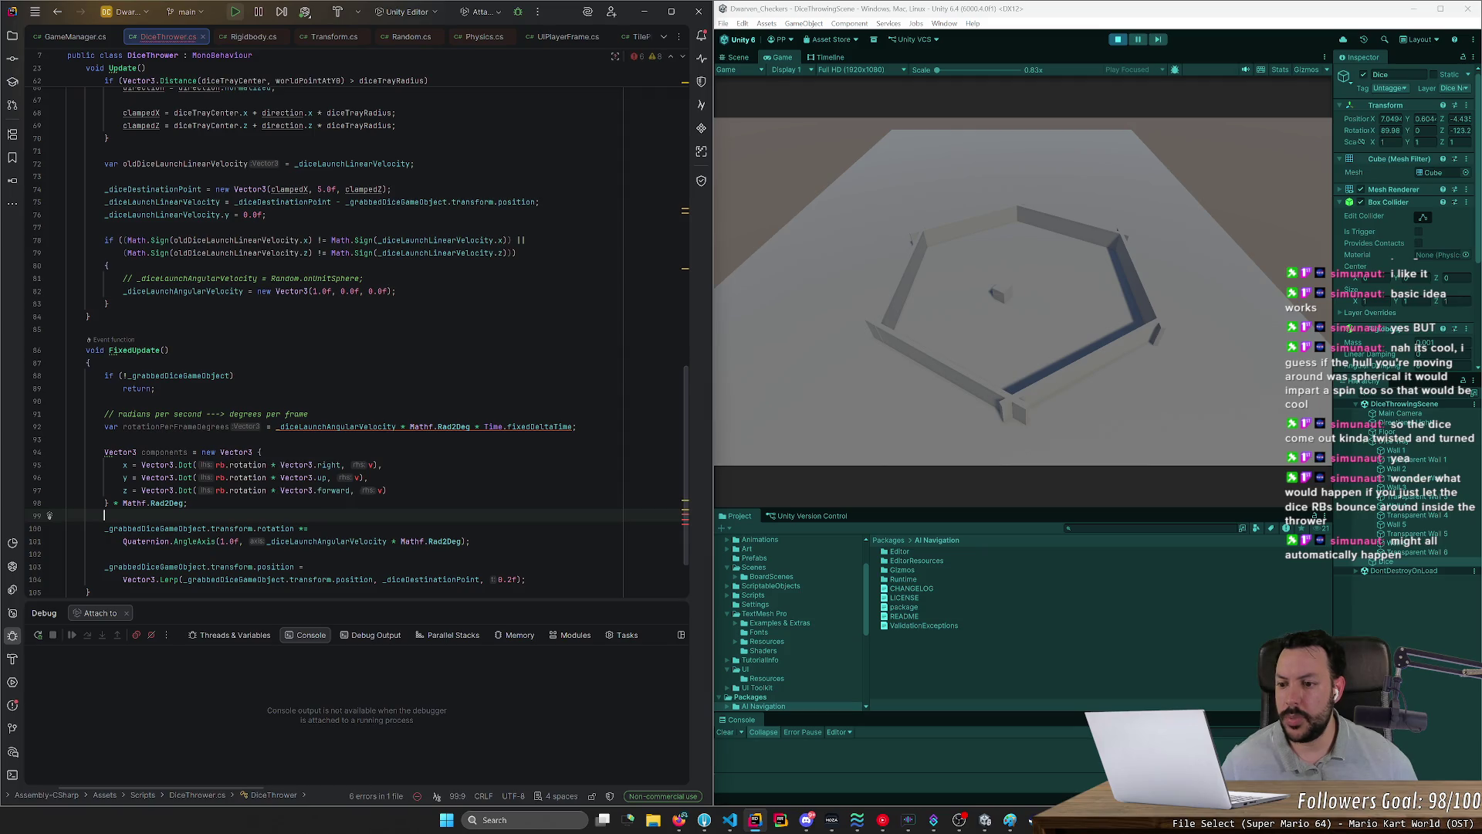
pyautogui.click(68, 528)
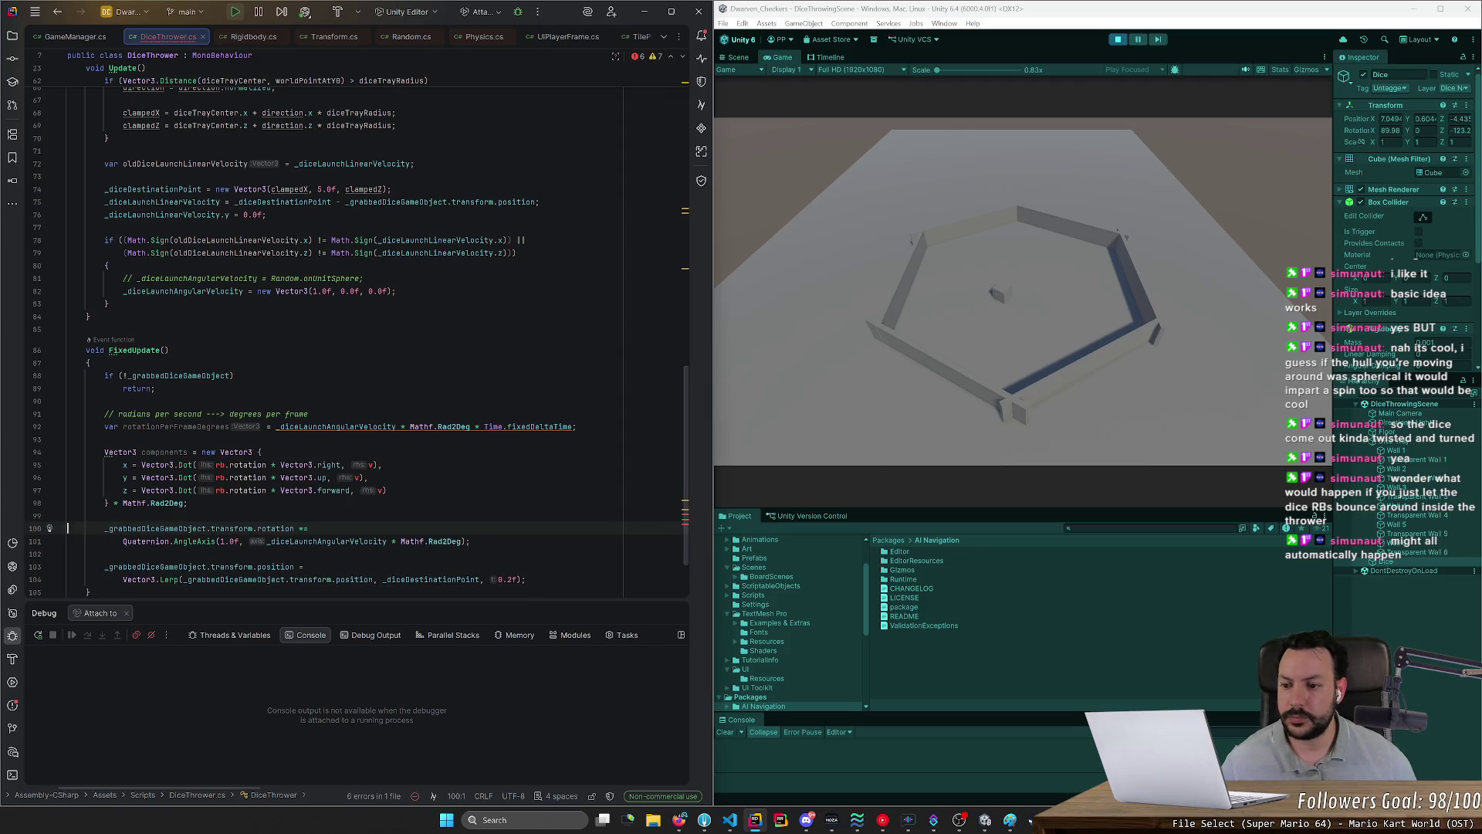
# Step: Replace rb on line 95 with _grabbedDiceGameObject.transform and peek at Vector3.Dot
pyautogui.doubleClick(179, 375)
pyautogui.hotkey('ctrl', 'c')
pyautogui.doubleClick(221, 465)
pyautogui.hotkey('ctrl', 'v')
pyautogui.doubleClick(221, 478)
pyautogui.hotkey('ctrl', 'z')
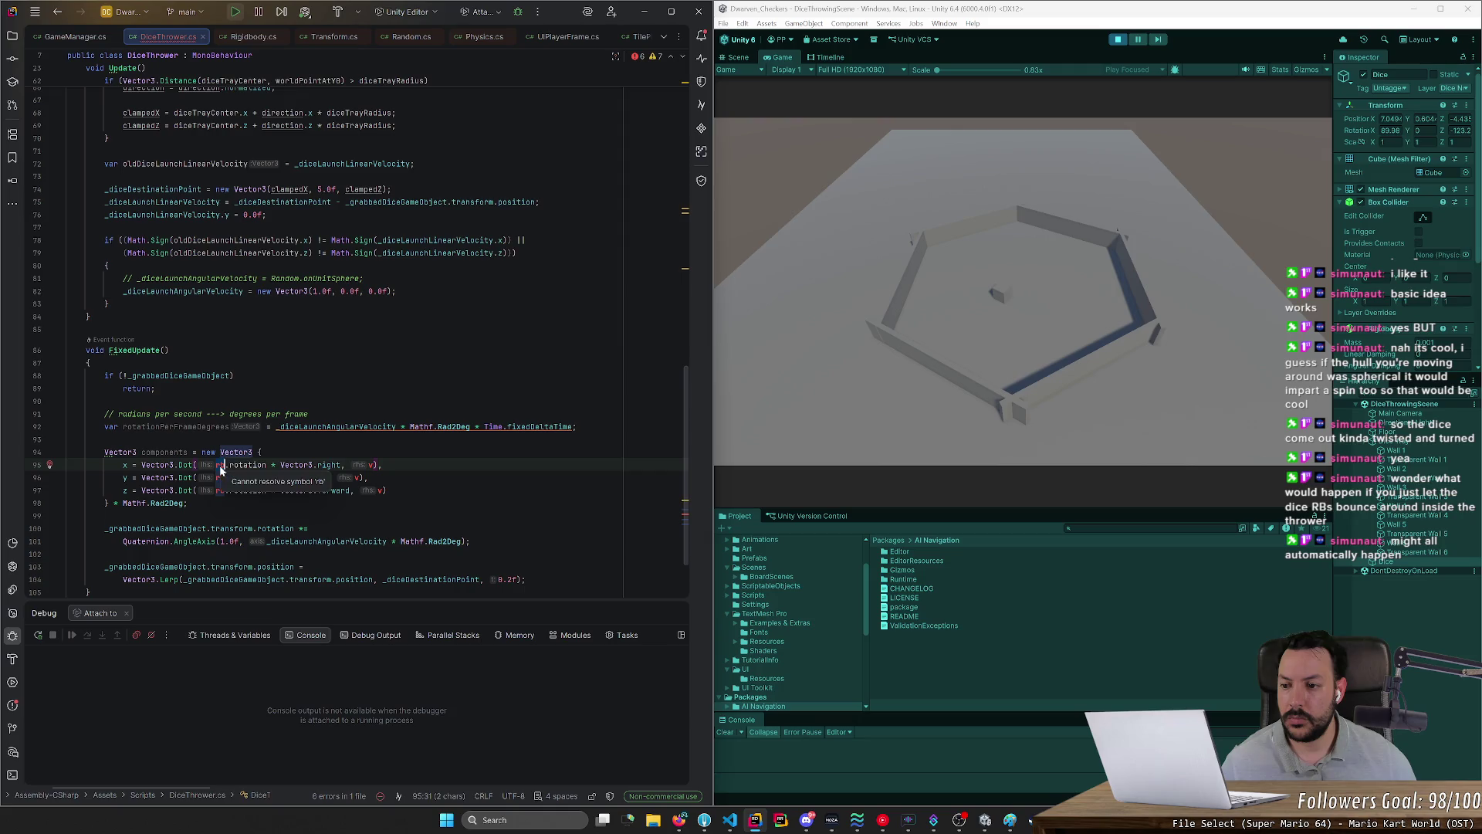
pyautogui.hotkey('ctrl', 'v')
pyautogui.write('.trans')
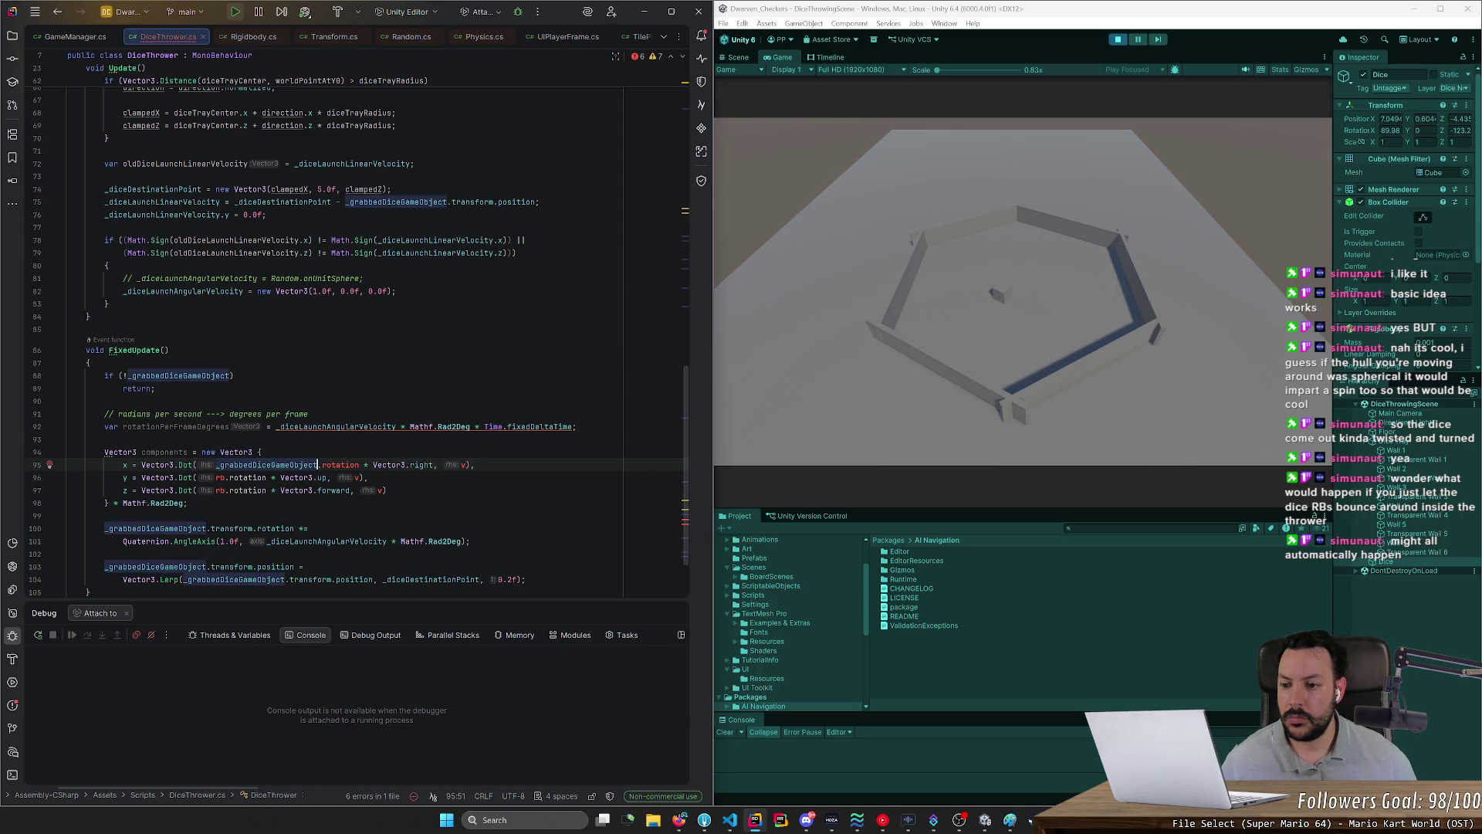
pyautogui.write('form')
pyautogui.press('Return')
pyautogui.hotkey('ctrl', 'shift', 'Left')
pyautogui.hotkey('ctrl', 'shift', 'Left')
pyautogui.hotkey('ctrl', 'shift', 'Left')
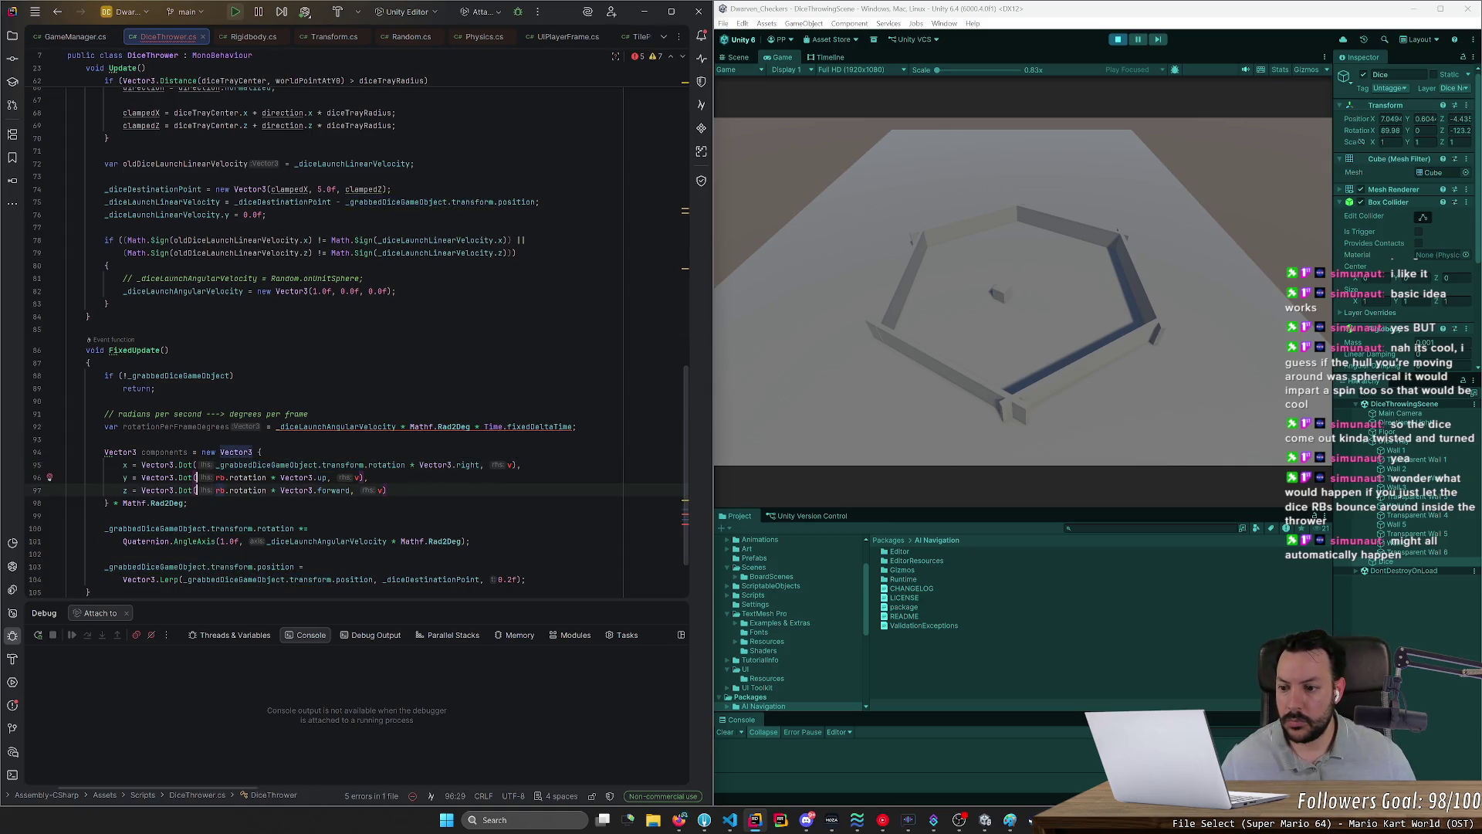
pyautogui.hotkey('ctrl', 'b')
pyautogui.hotkey('ctrl', 'alt', 'Left')
pyautogui.hotkey('ctrl', 'alt', 'Left')
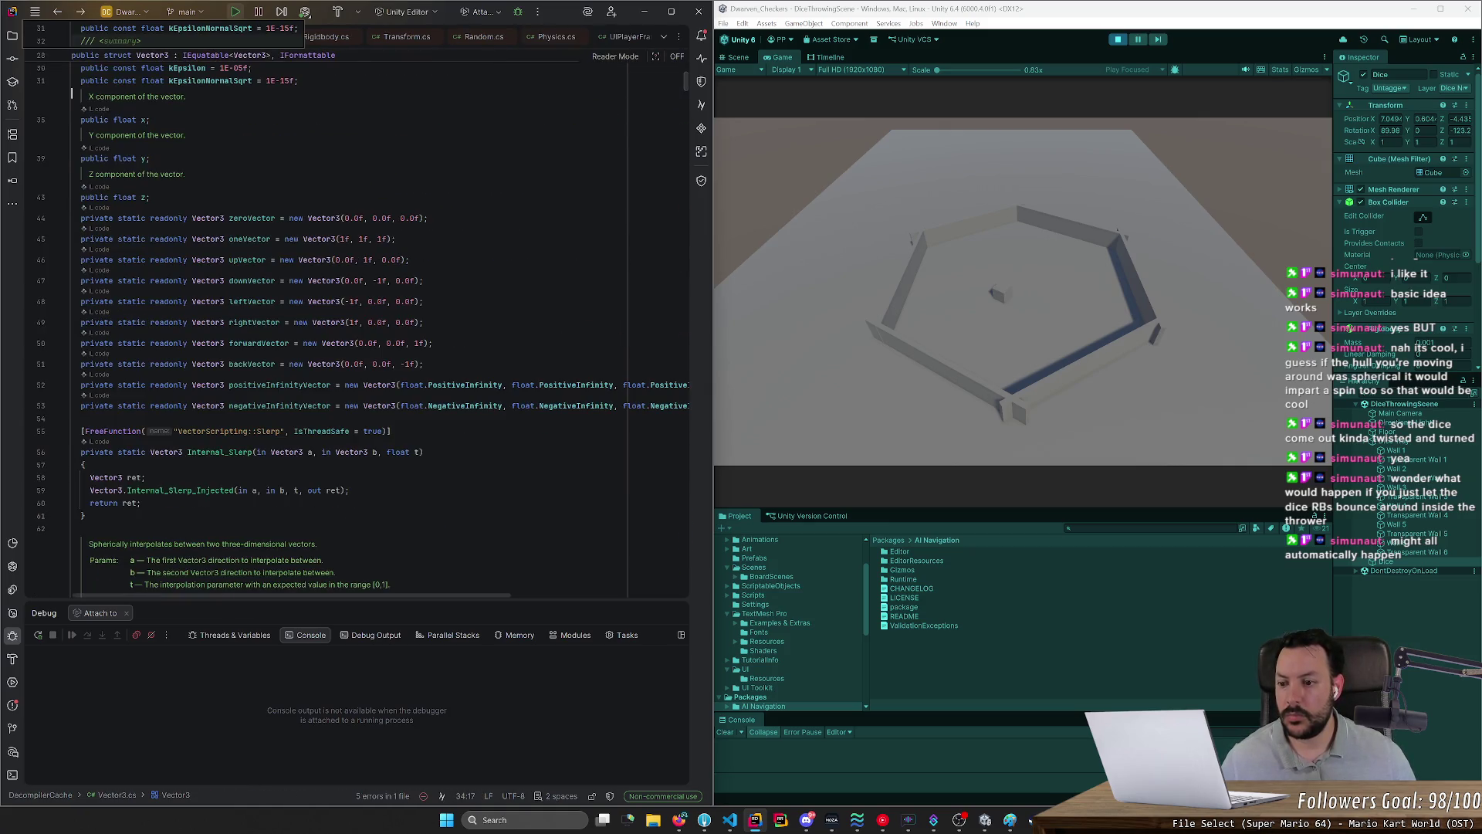
# Step: Use the die's transform on lines 96–97 and pass _diceLaunchAngularVelocity instead of v
pyautogui.hotkey('ctrl', 'shift', 'Right')
pyautogui.hotkey('ctrl', 'v')
pyautogui.press('Escape')
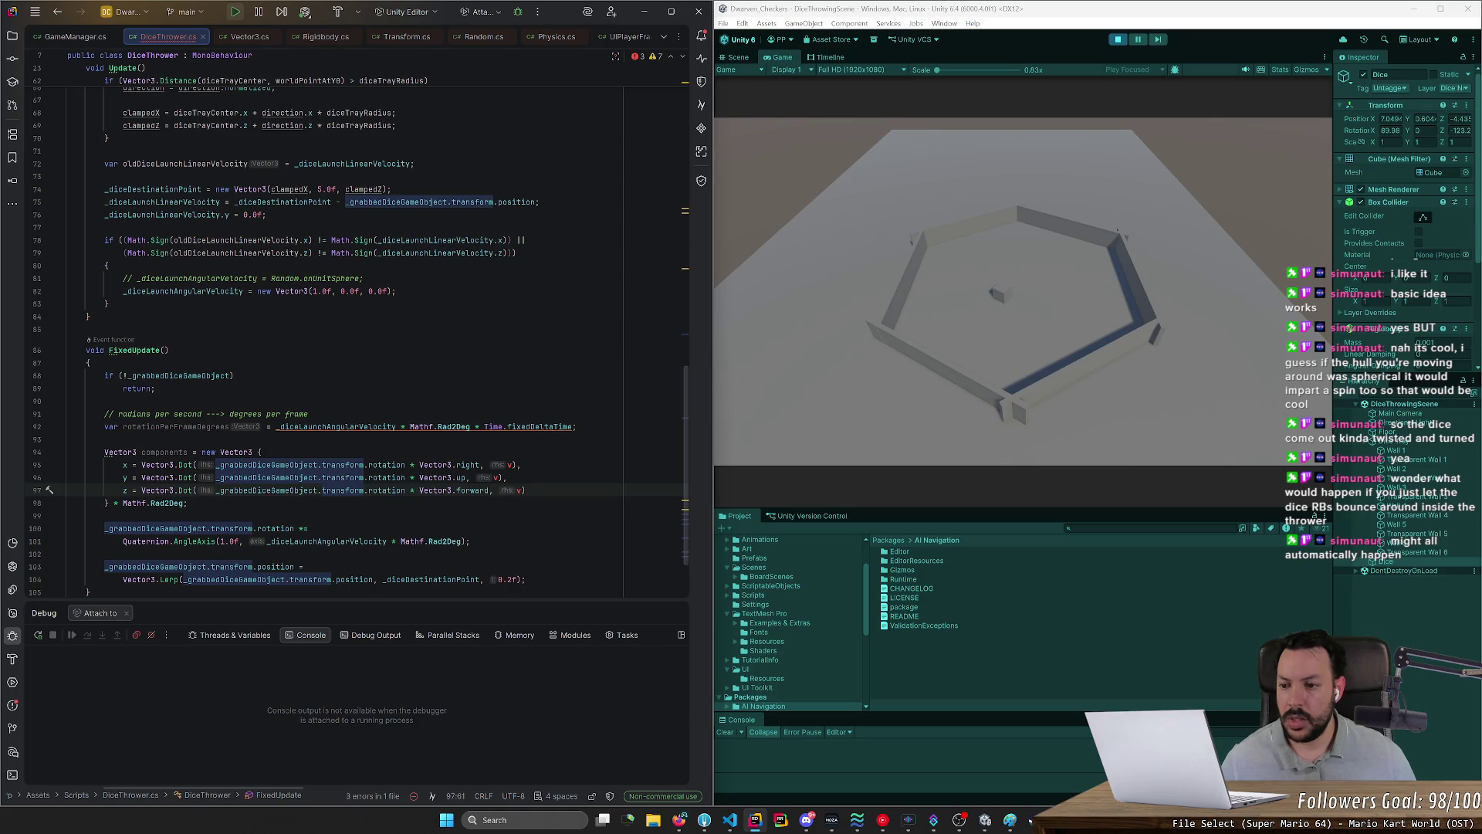
pyautogui.hotkey('alt', 'Tab')
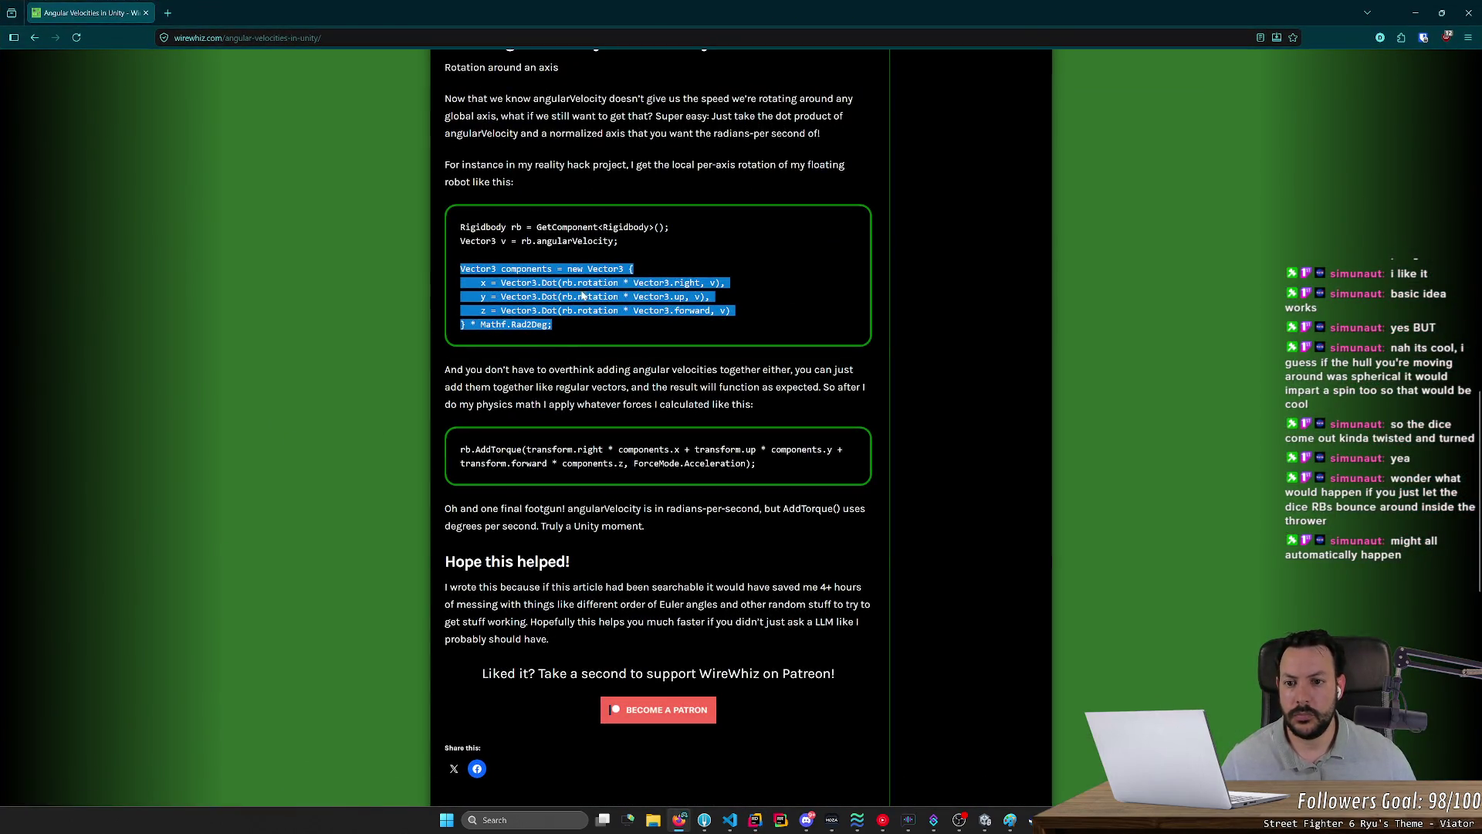
pyautogui.hotkey('alt', 'Tab')
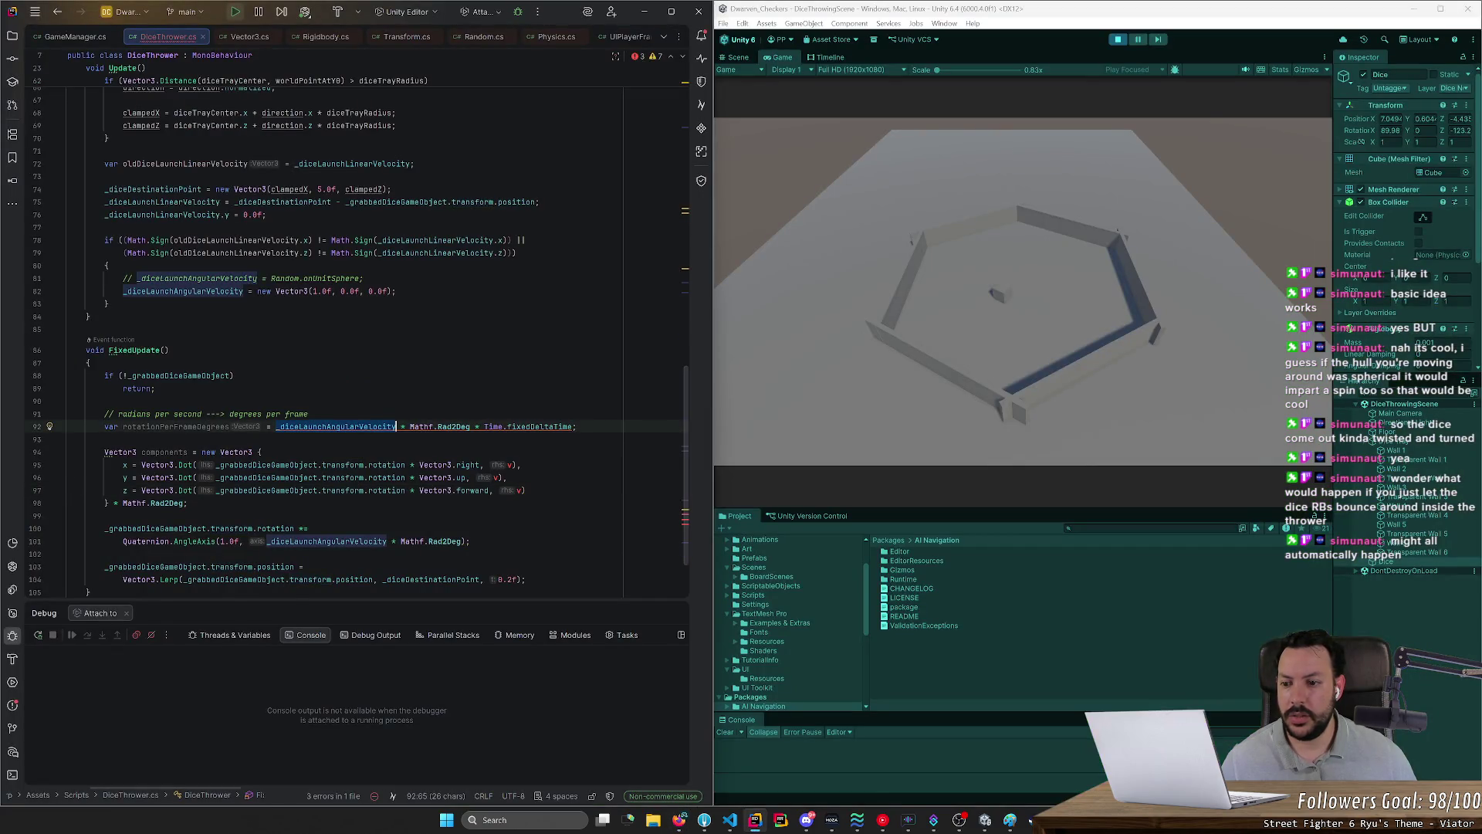
pyautogui.doubleClick(510, 465)
pyautogui.hotkey('ctrl', 'v')
pyautogui.doubleClick(498, 477)
pyautogui.hotkey('ctrl', 'v')
pyautogui.hotkey('ctrl', 'v')
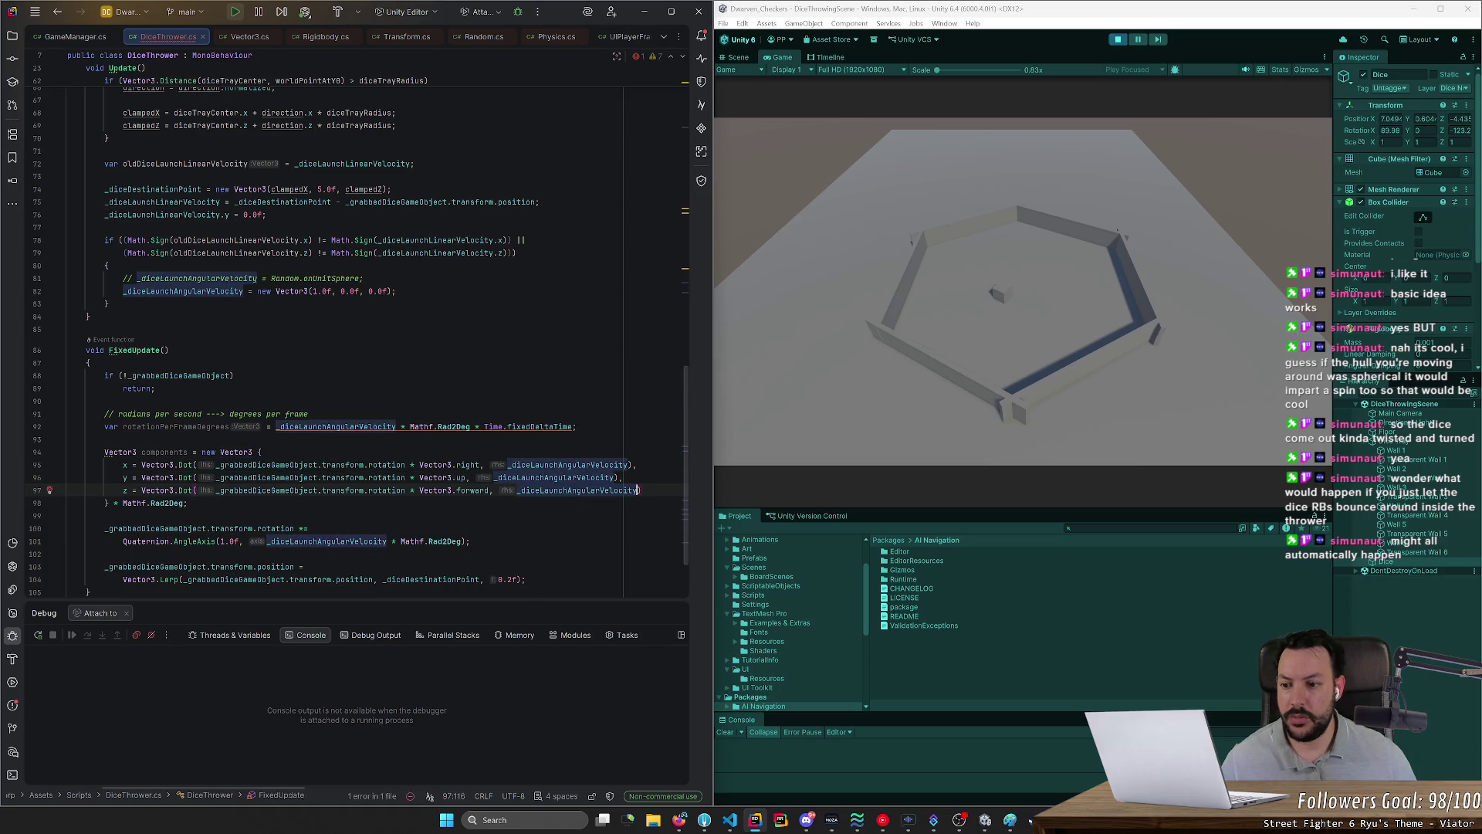
# Step: Change the rotation line to *= and pass components as the AngleAxis argument
pyautogui.doubleClick(163, 451)
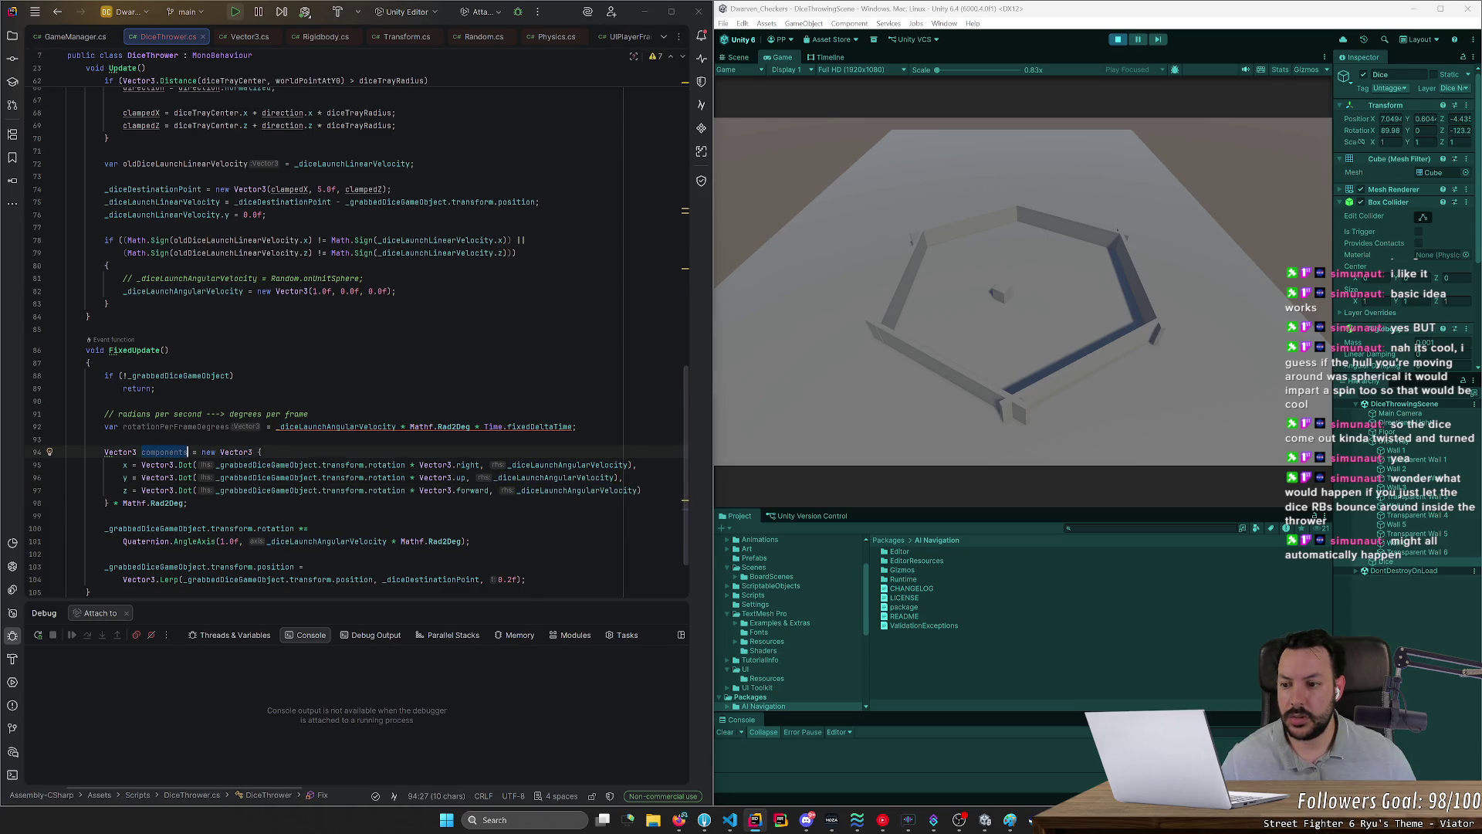
pyautogui.hotkey('alt', 'Tab')
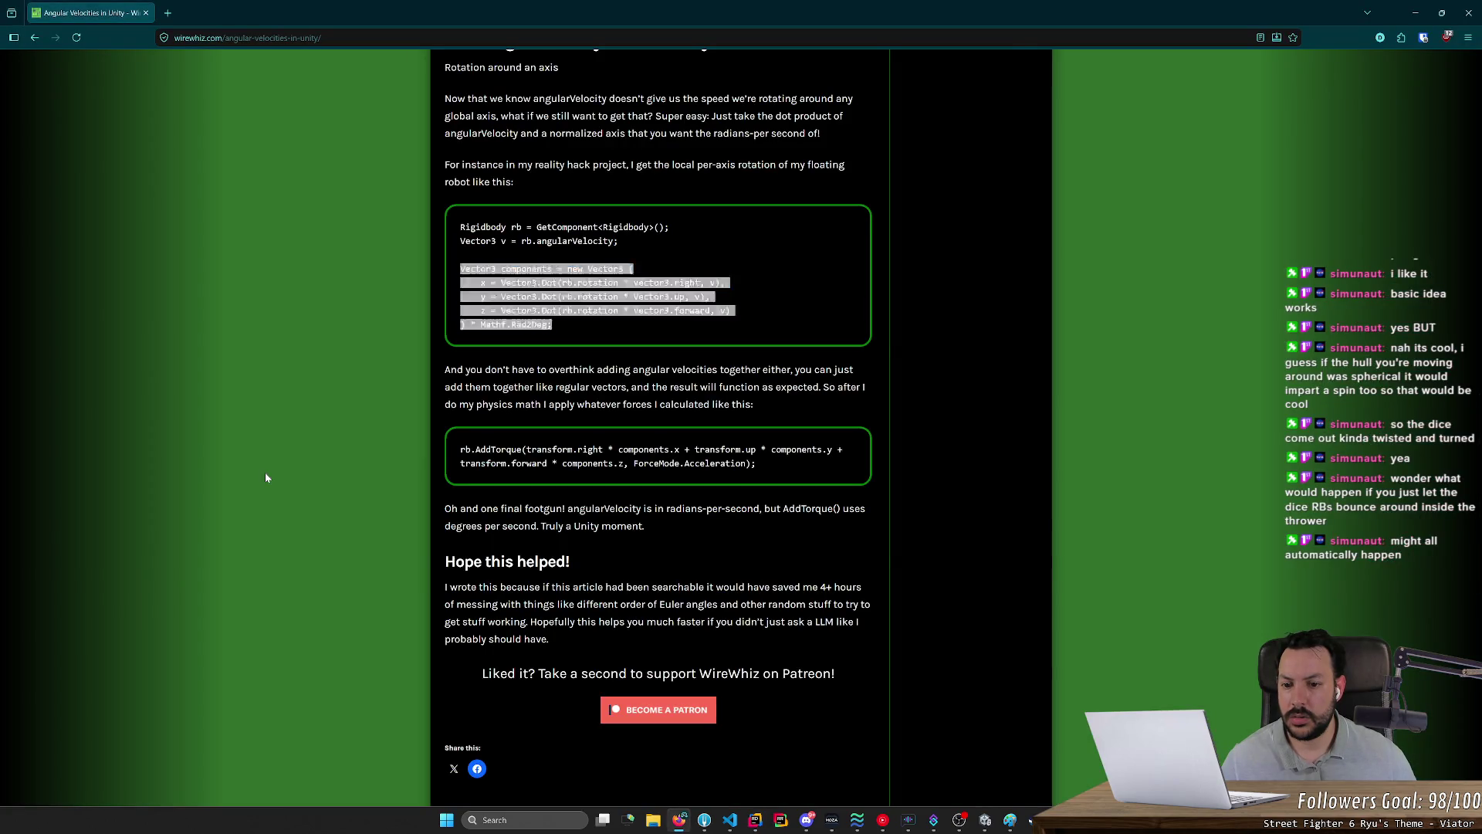
pyautogui.hotkey('alt', 'Tab')
pyautogui.scroll(-2, 266, 477)
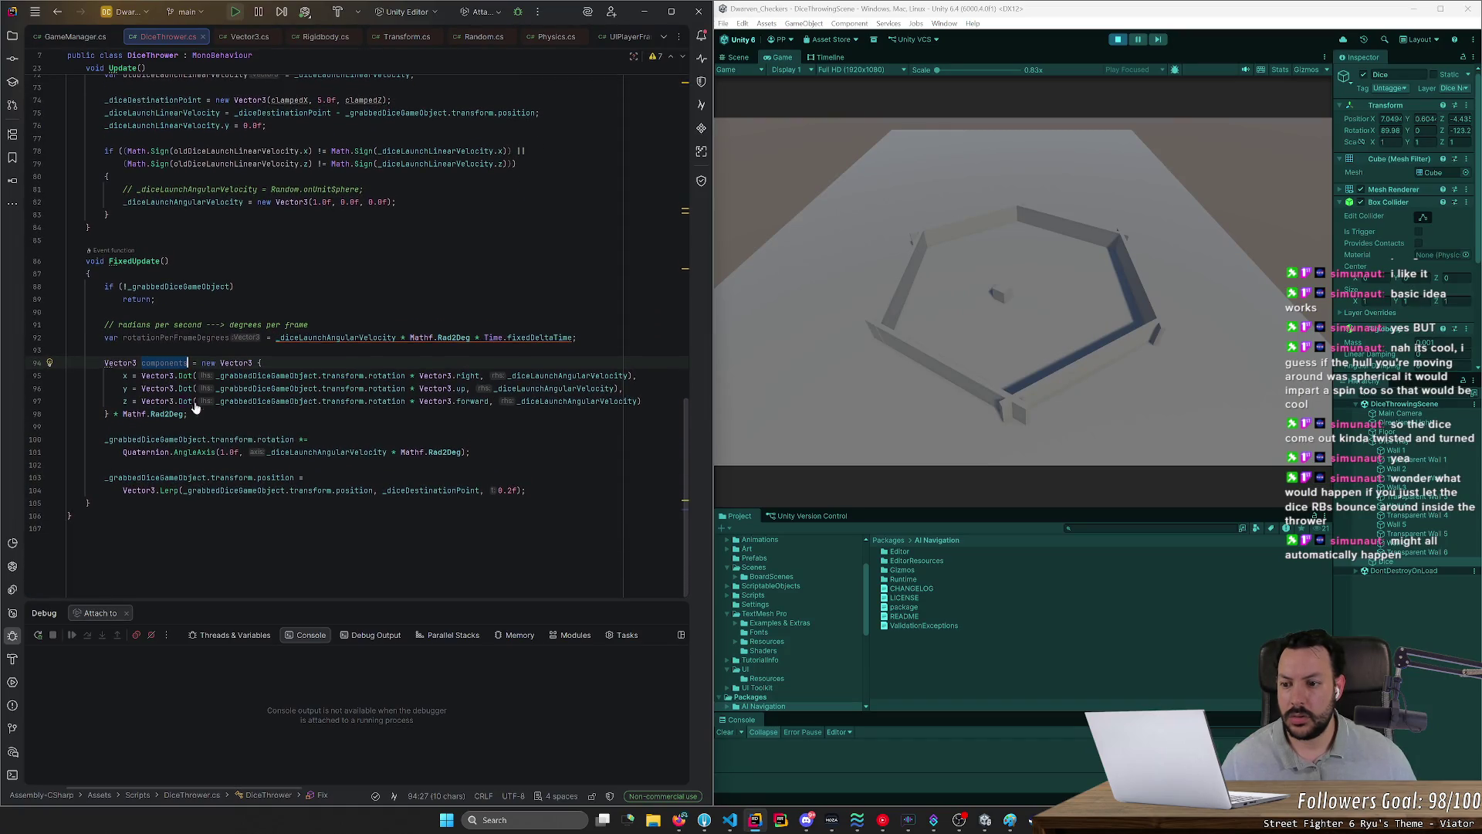
pyautogui.click(307, 439)
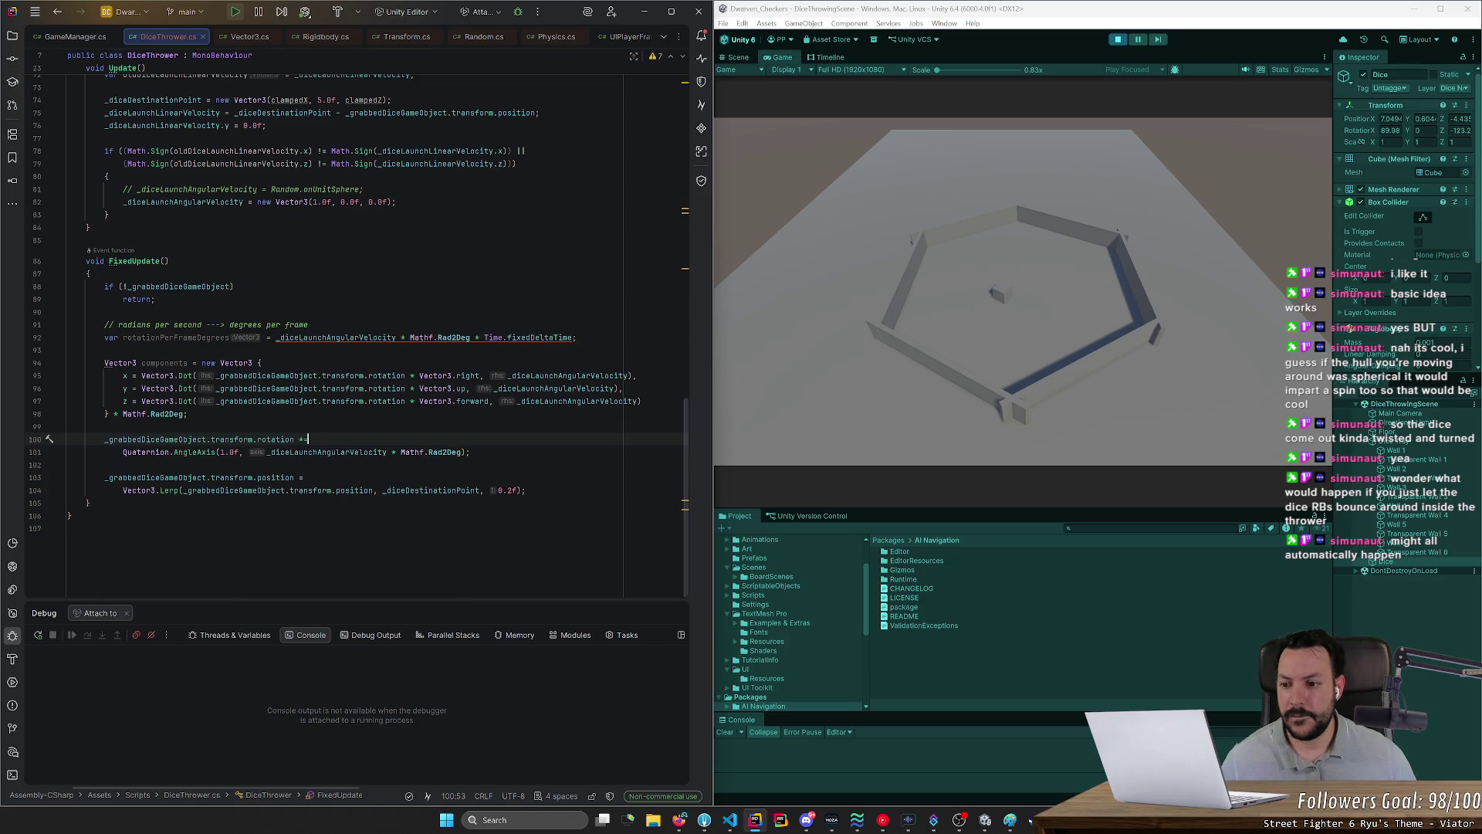
pyautogui.write('=')
pyautogui.moveTo(266, 452); pyautogui.dragTo(461, 452)
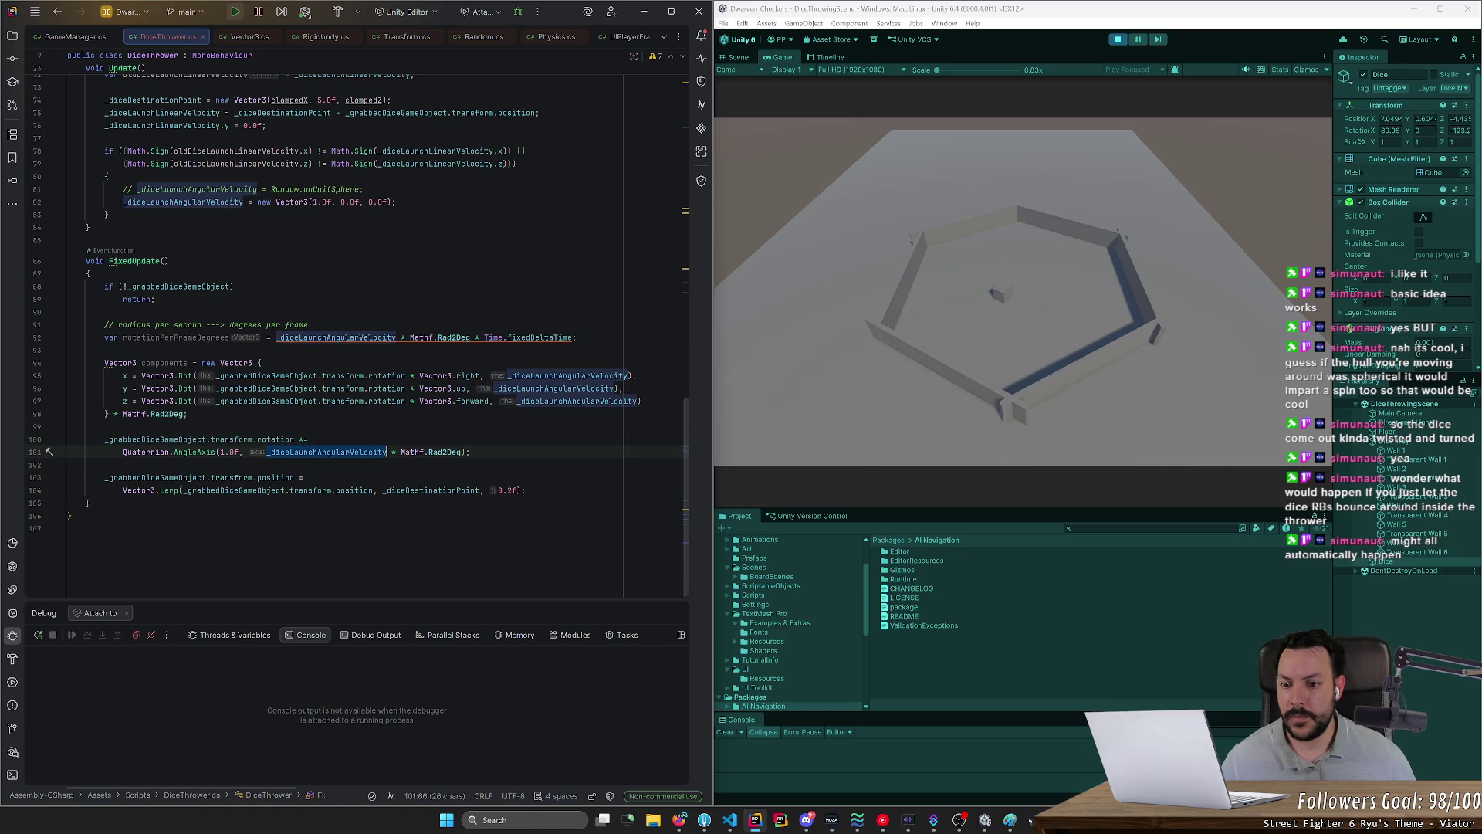
pyautogui.write('components')
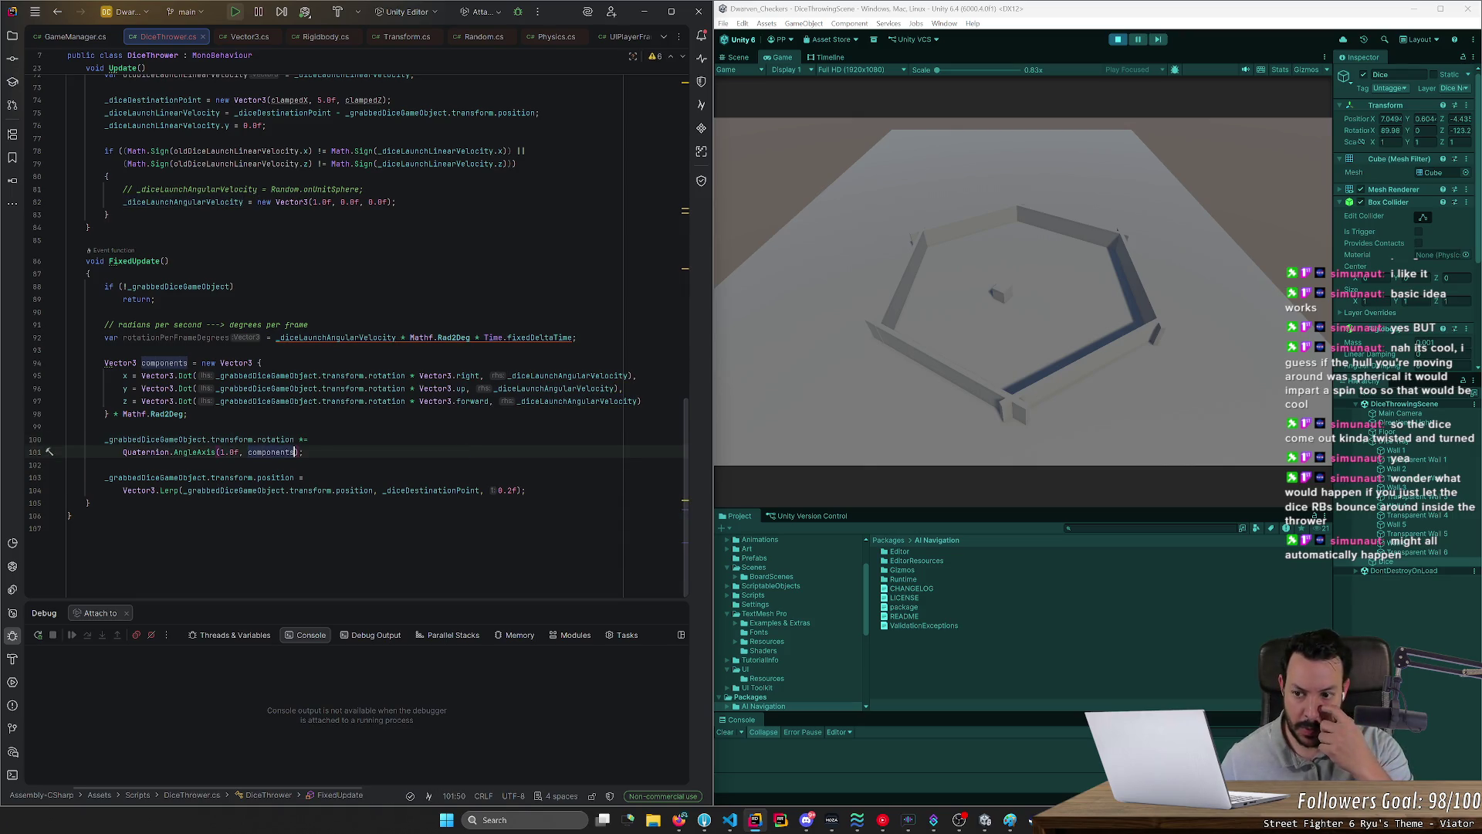
pyautogui.hotkey('ctrl', 'z')
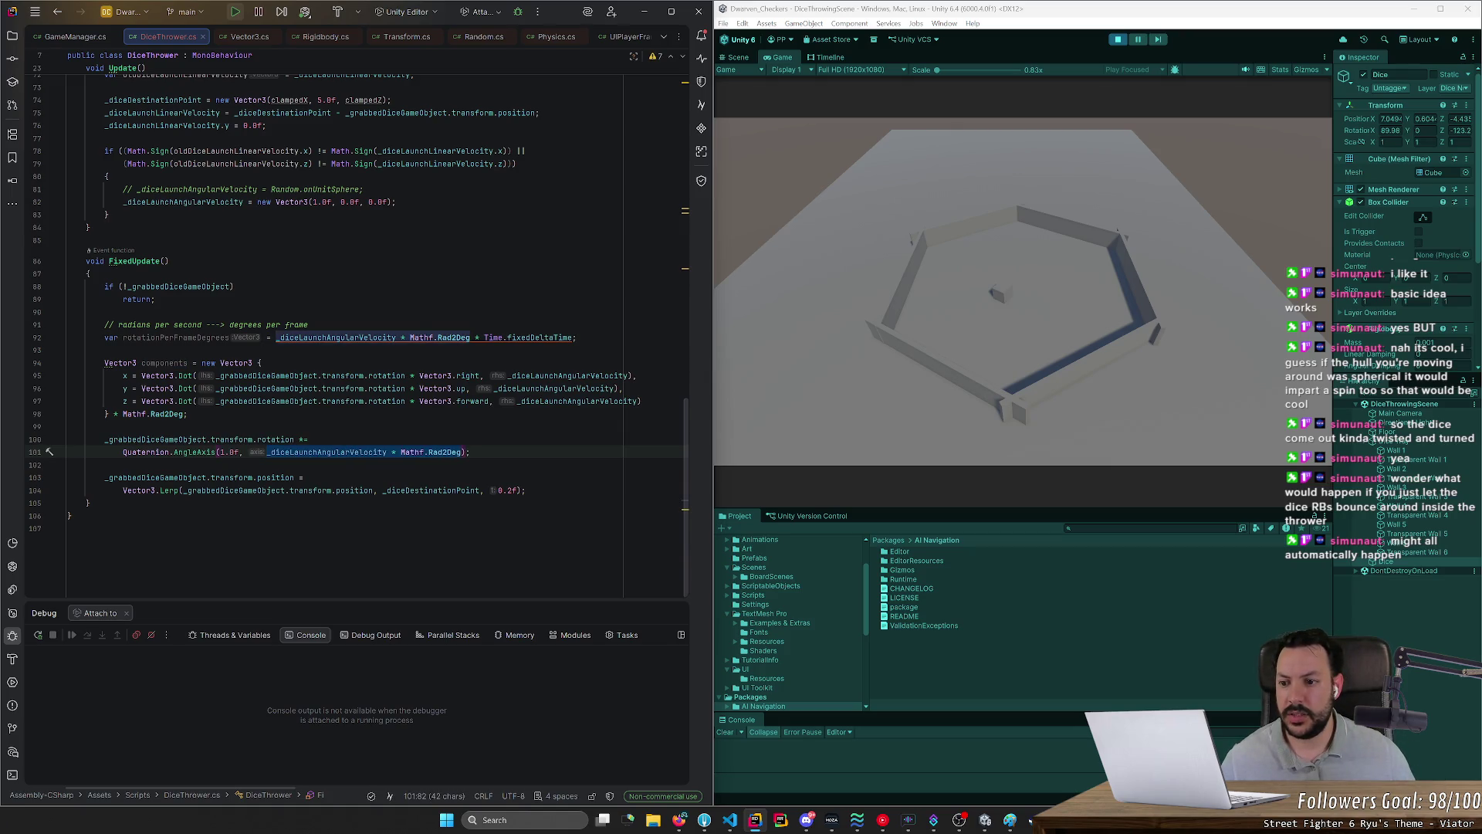
pyautogui.hotkey('ctrl', 'shift', 'z')
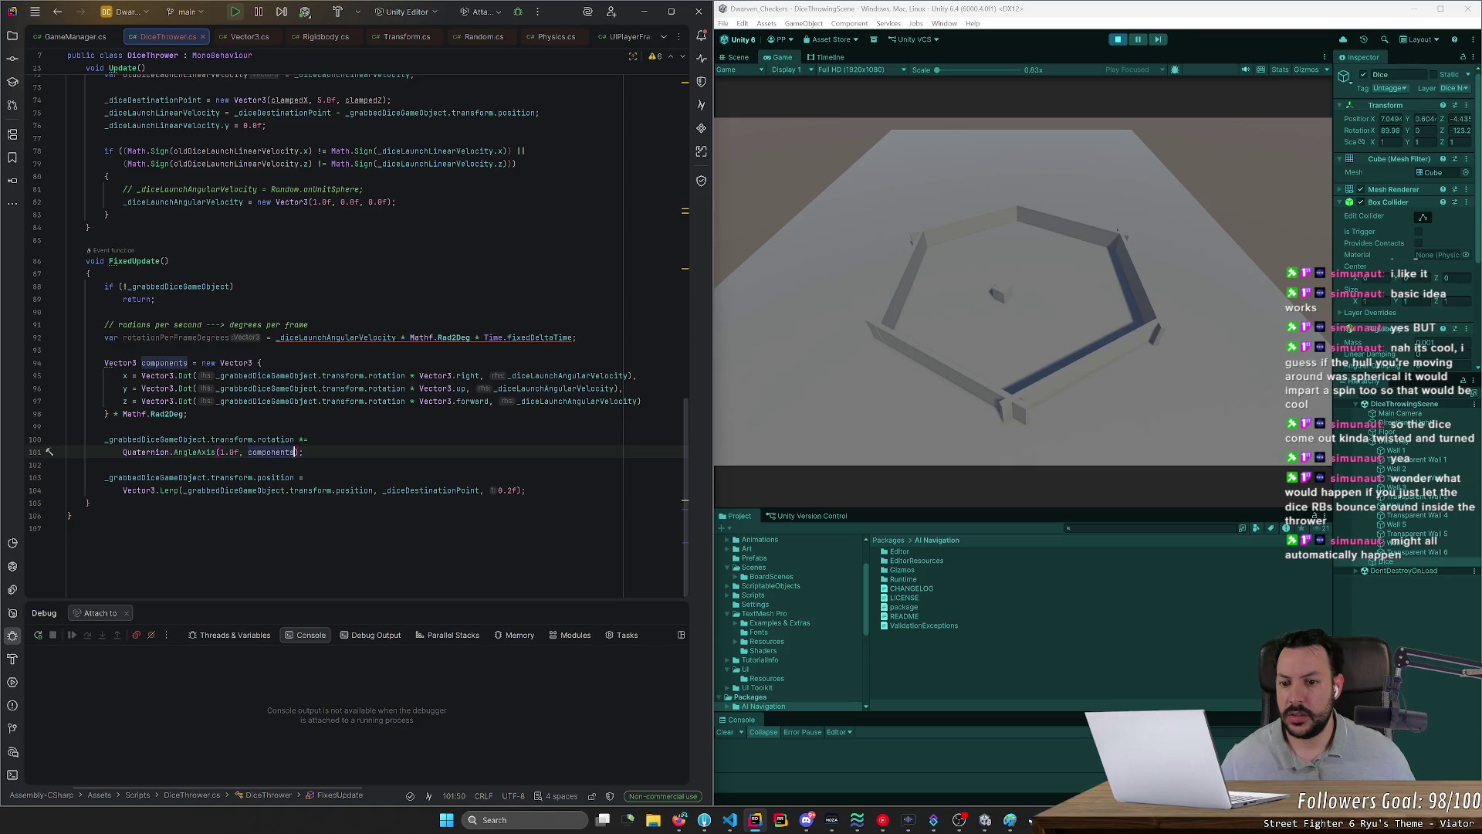
pyautogui.hotkey('ctrl', 'shift', 'z')
# Step: Delete the unused rotationPerFrameDegrees line and stop Play in Unity
pyautogui.click(577, 338)
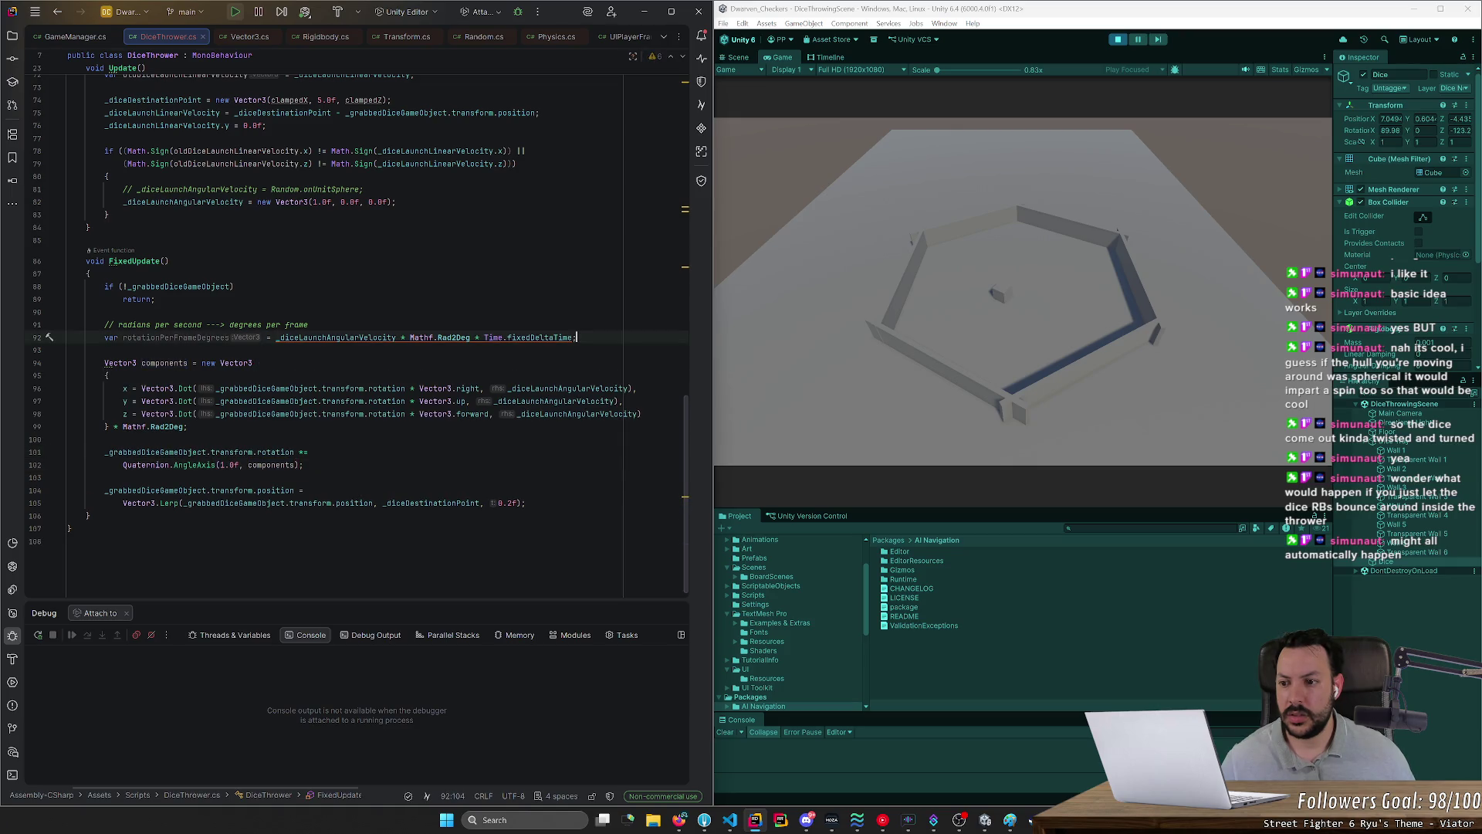
pyautogui.hotkey('ctrl', 'y')
pyautogui.hotkey('ctrl', 'y')
pyautogui.hotkey('ctrl', 'y')
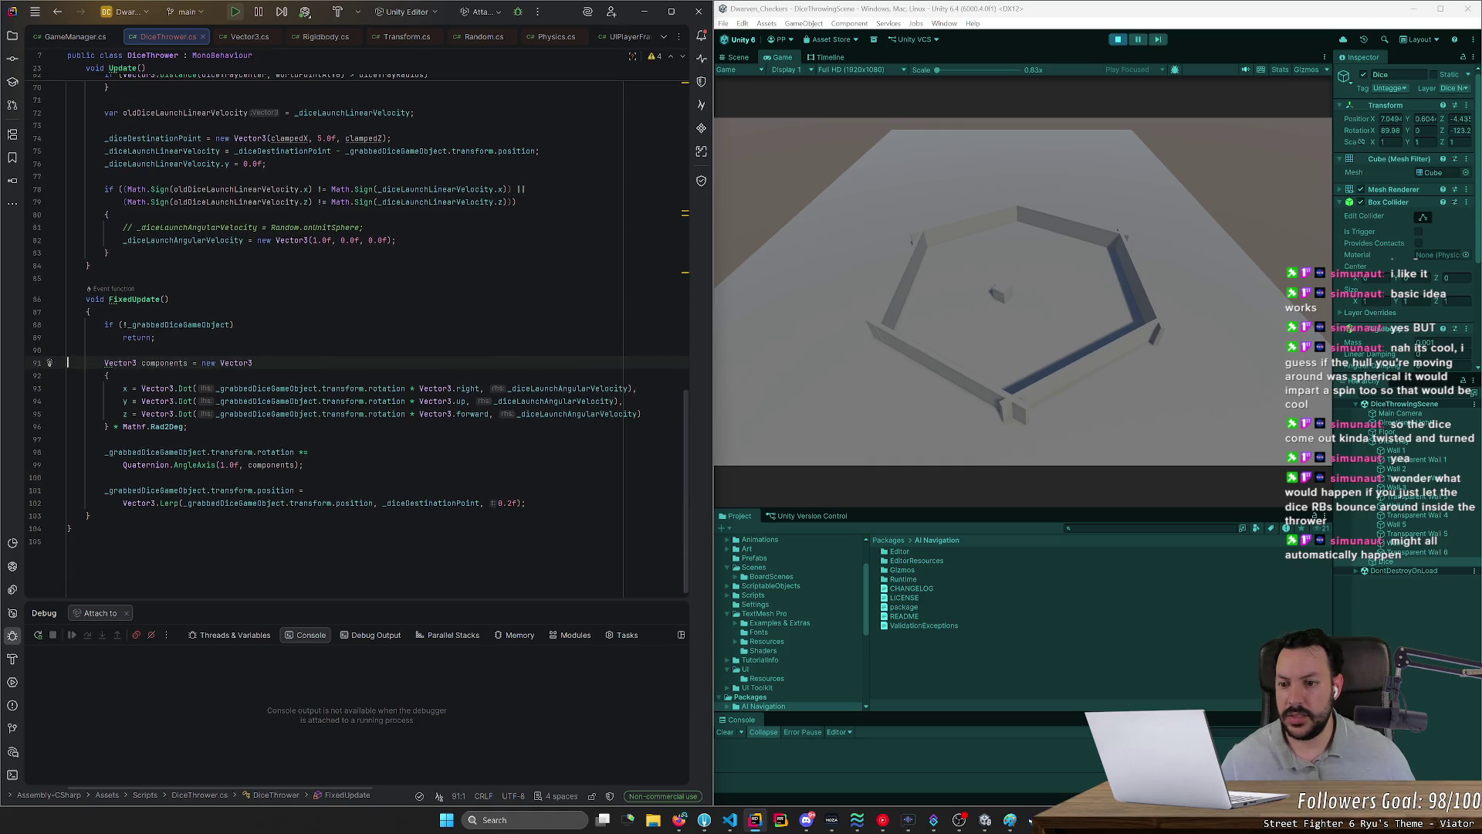
pyautogui.click(1117, 38)
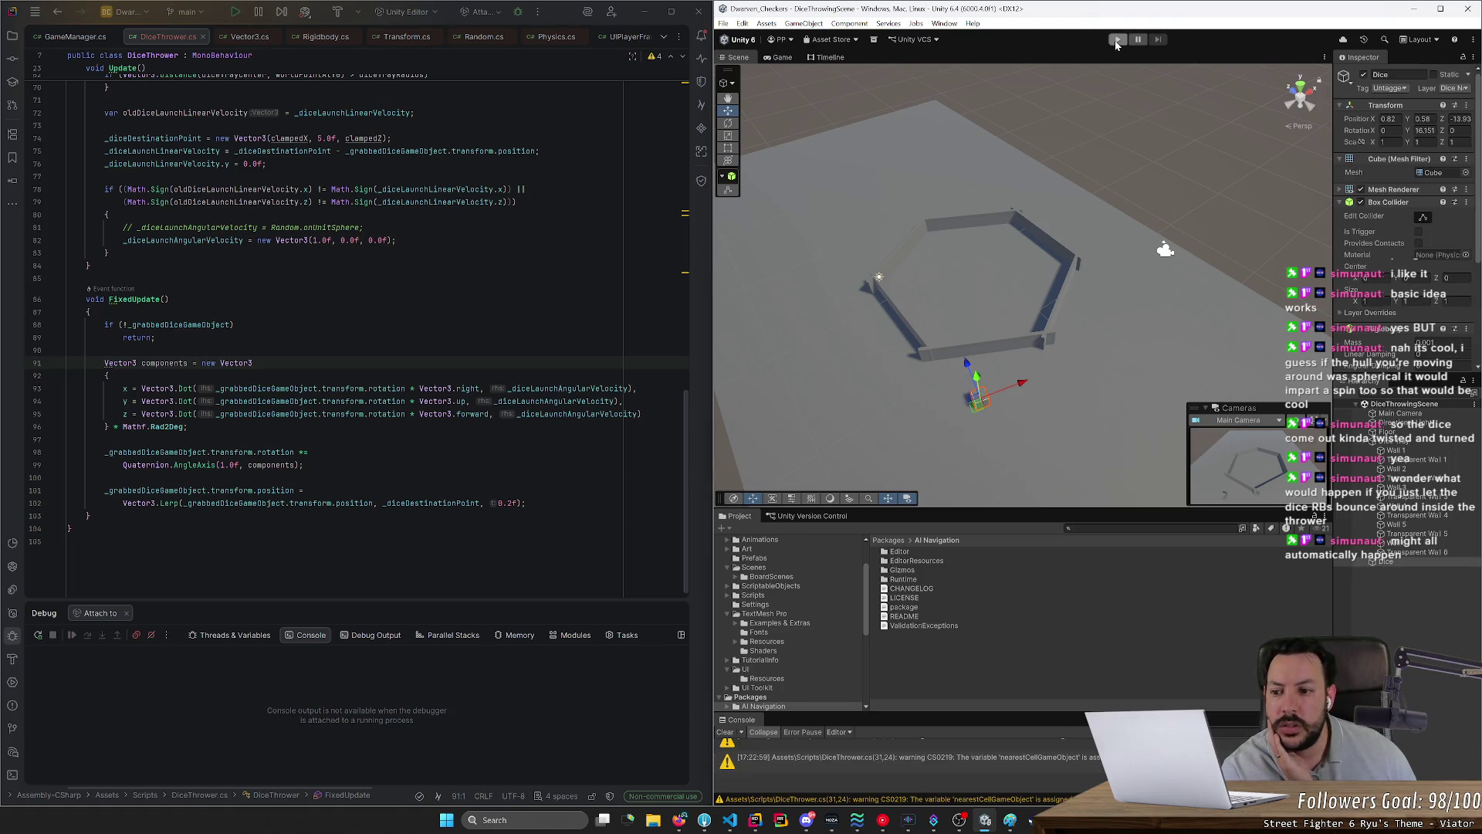
# Step: Test-throw the die into the tray, then switch to Random.onUnitSphere instead of the fixed Vector3 and stop Play
pyautogui.click(1117, 40)
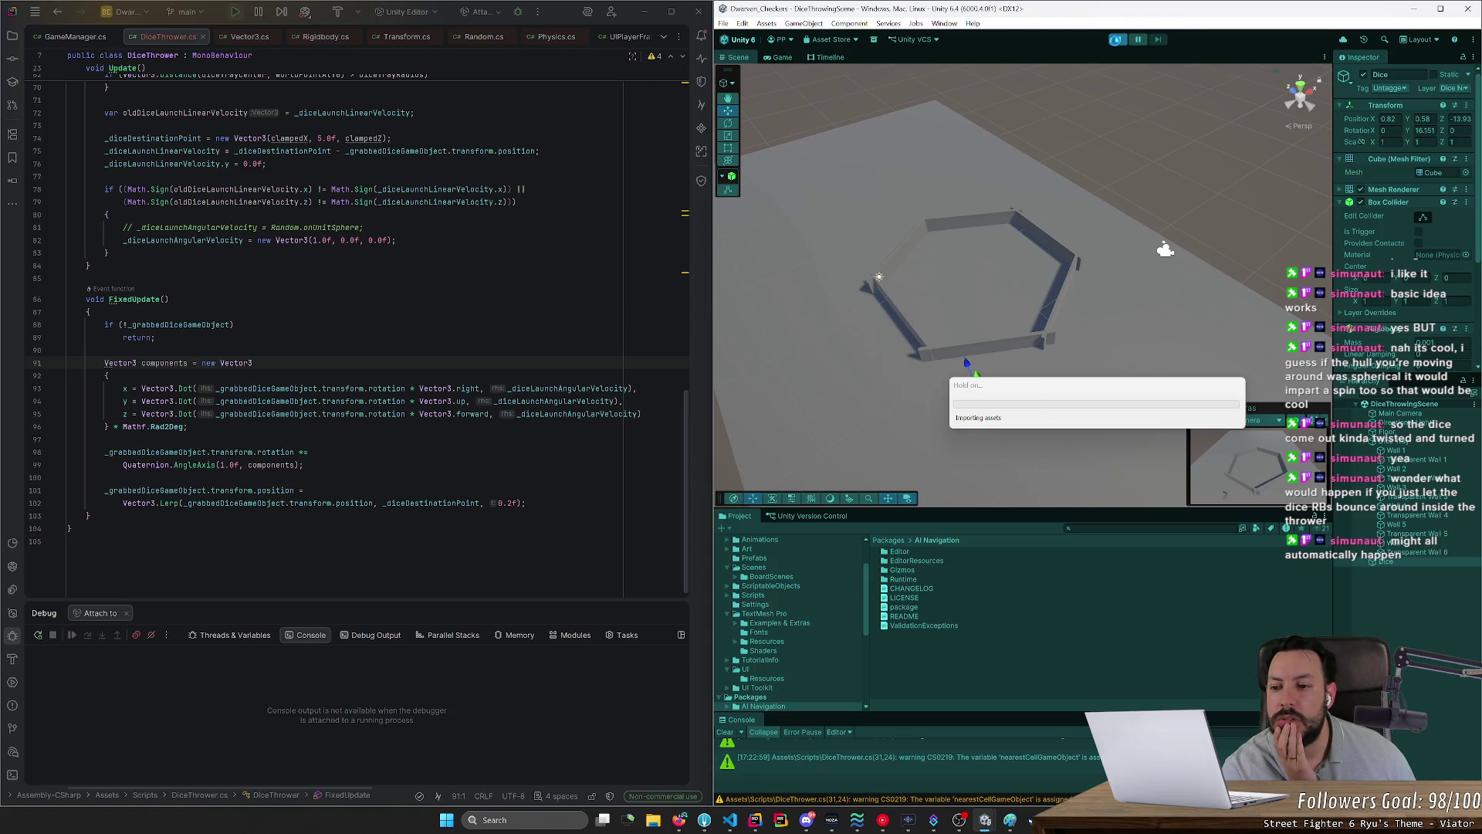
pyautogui.moveTo(868, 415)
pyautogui.mouseDown()
pyautogui.moveTo(957, 305)
pyautogui.moveTo(1068, 312)
pyautogui.moveTo(1035, 356)
pyautogui.moveTo(964, 328)
pyautogui.moveTo(1045, 319)
pyautogui.moveTo(1042, 307)
pyautogui.moveTo(959, 335)
pyautogui.moveTo(982, 342)
pyautogui.mouseUp()
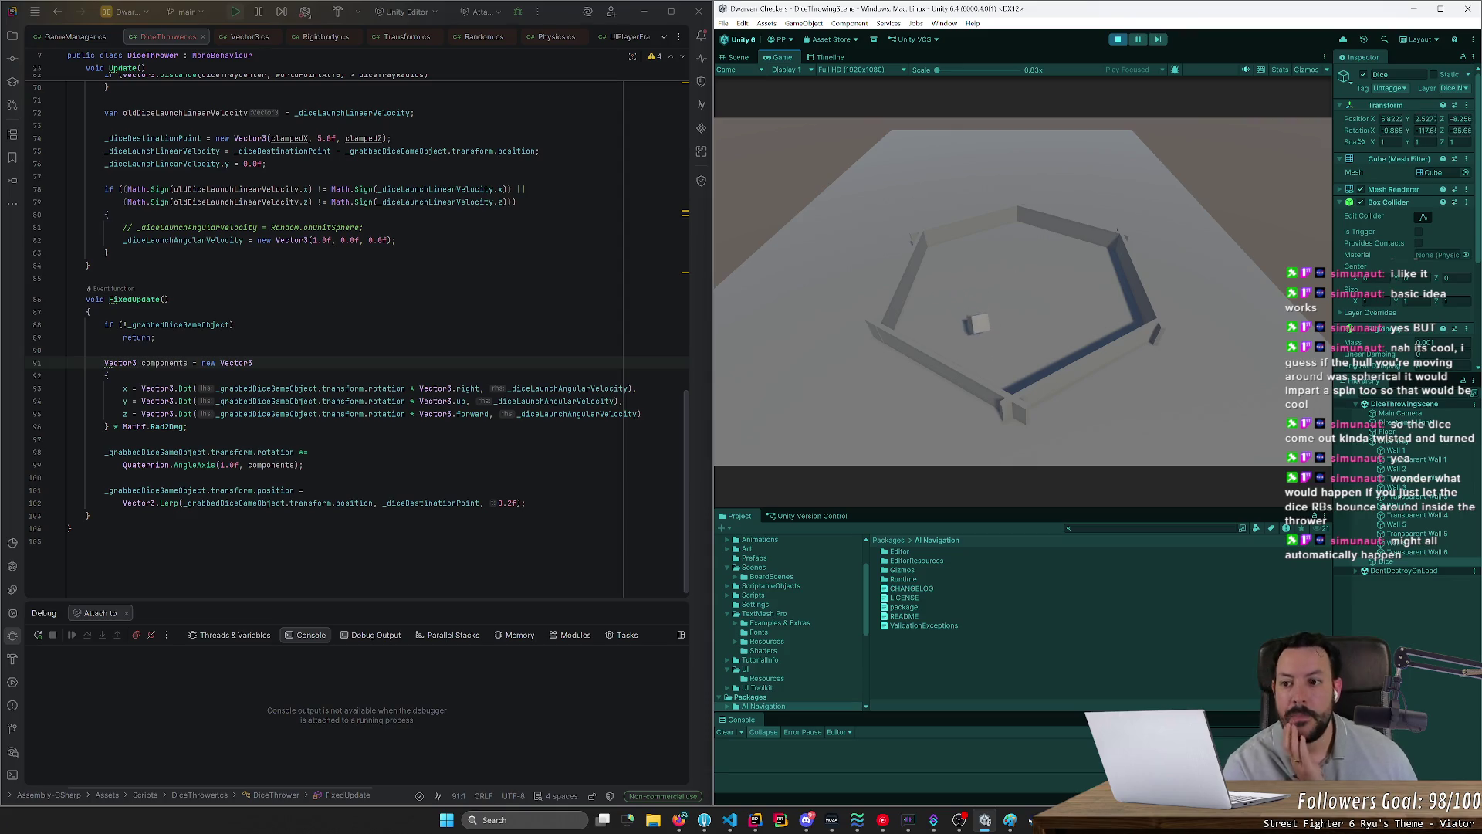
pyautogui.scroll(3, 234, 342)
pyautogui.click(234, 342)
pyautogui.hotkey('ctrl', '/')
pyautogui.hotkey('ctrl', '/')
pyautogui.click(108, 113)
pyautogui.click(850, 76)
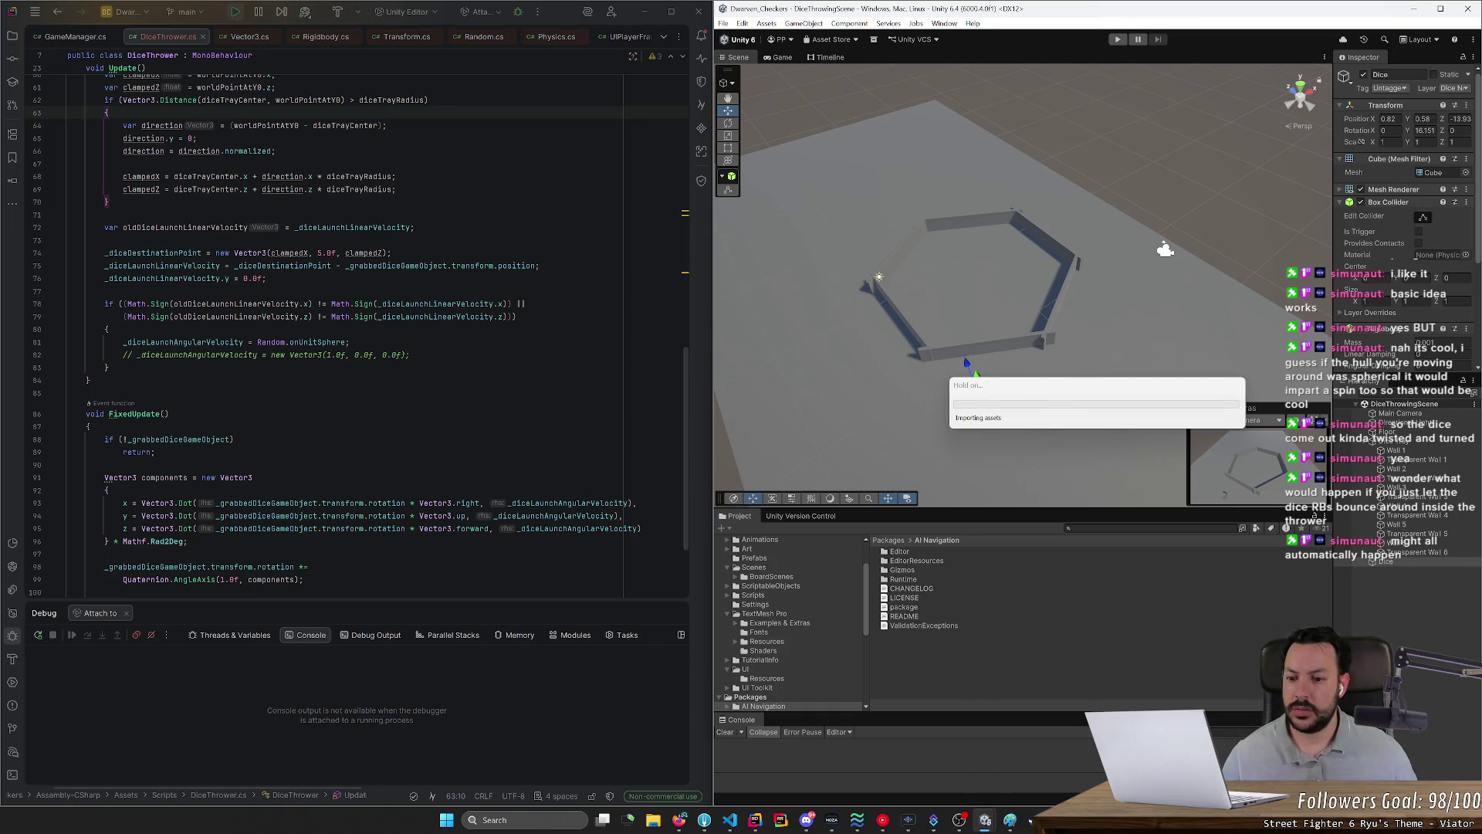
pyautogui.scroll(-2, 355, 332)
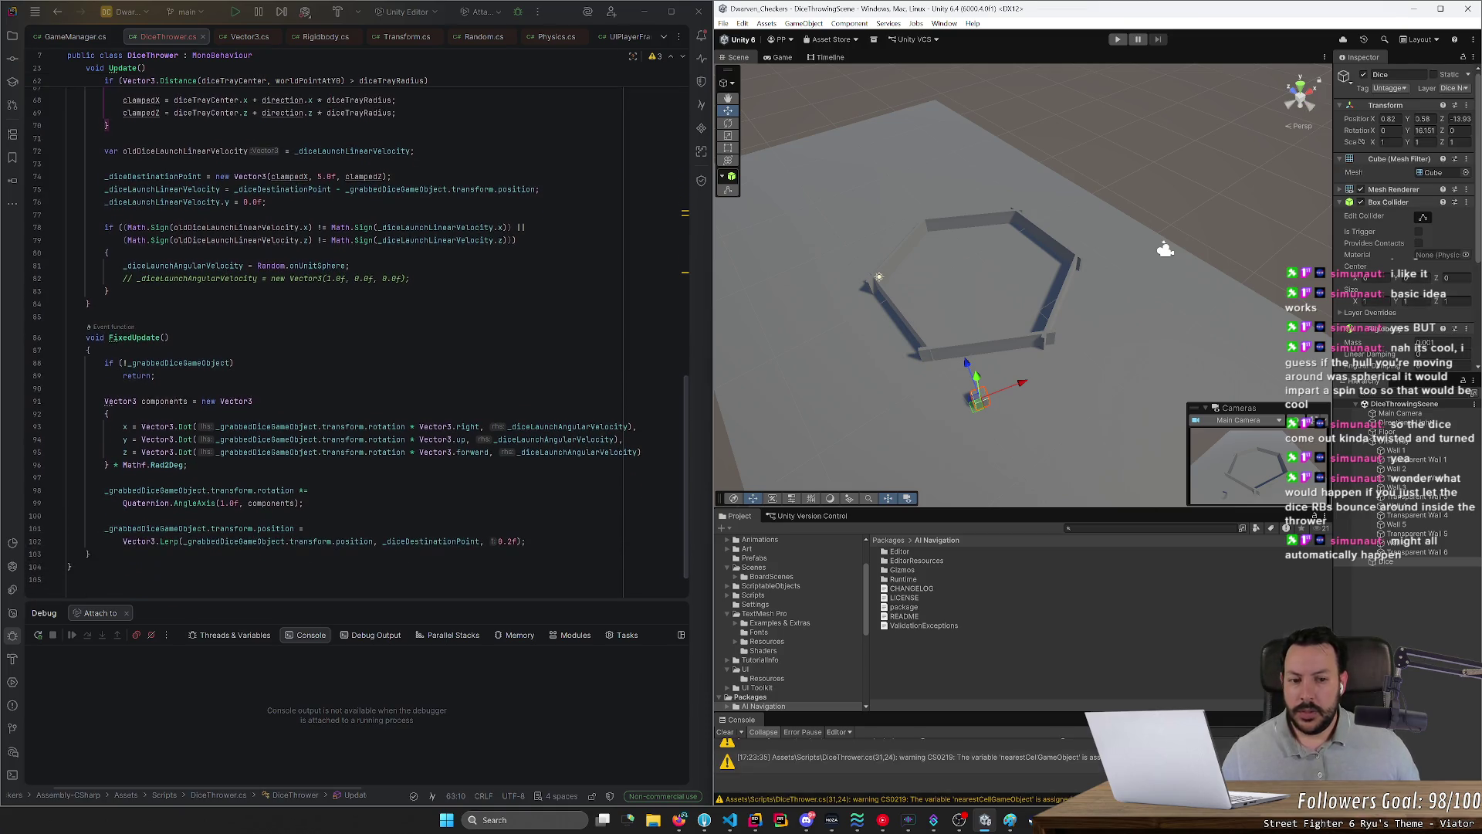
pyautogui.click(1119, 40)
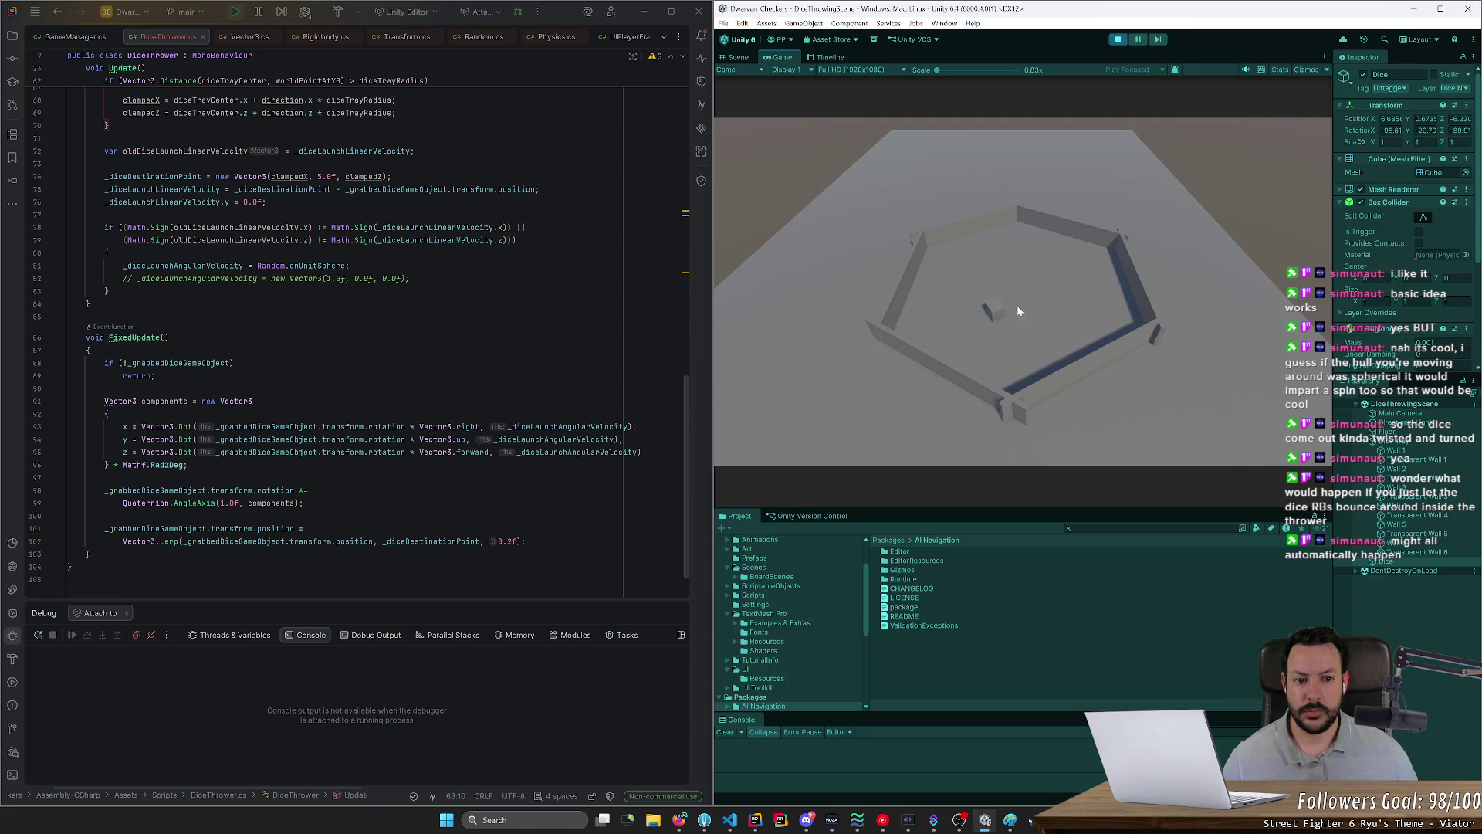
pyautogui.moveTo(1012, 307)
pyautogui.mouseDown()
pyautogui.moveTo(1121, 299)
pyautogui.moveTo(1015, 307)
pyautogui.moveTo(1050, 279)
pyautogui.moveTo(1055, 322)
pyautogui.moveTo(982, 331)
pyautogui.moveTo(950, 318)
pyautogui.moveTo(1058, 352)
pyautogui.moveTo(1076, 317)
pyautogui.mouseUp()
pyautogui.click(1118, 38)
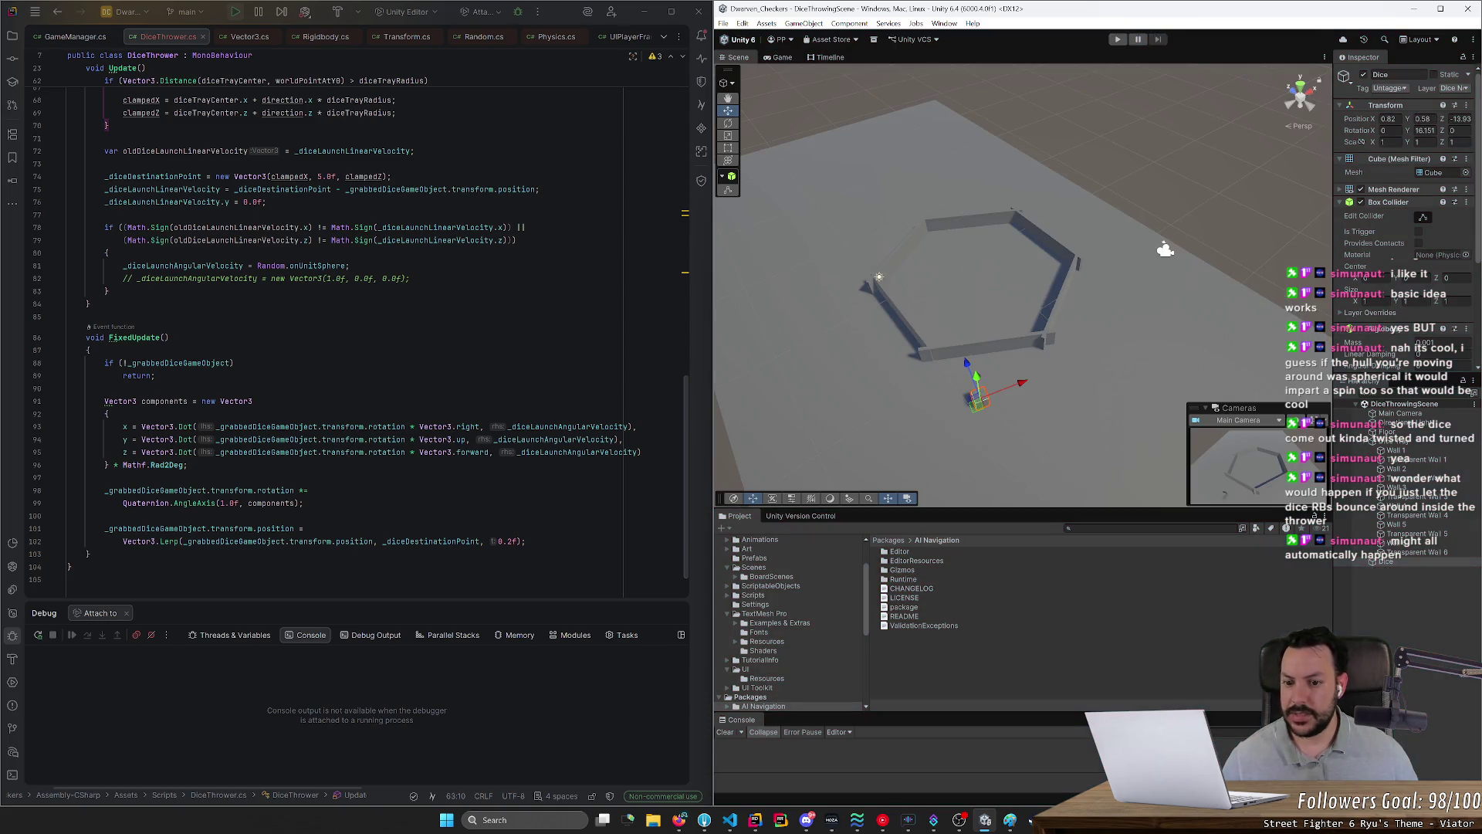
# Step: Join the Quaternion rotation line and rename components to angleAxis across all usages
pyautogui.moveTo(309, 490)
pyautogui.mouseDown()
pyautogui.moveTo(92, 503)
pyautogui.moveTo(123, 503)
pyautogui.mouseUp()
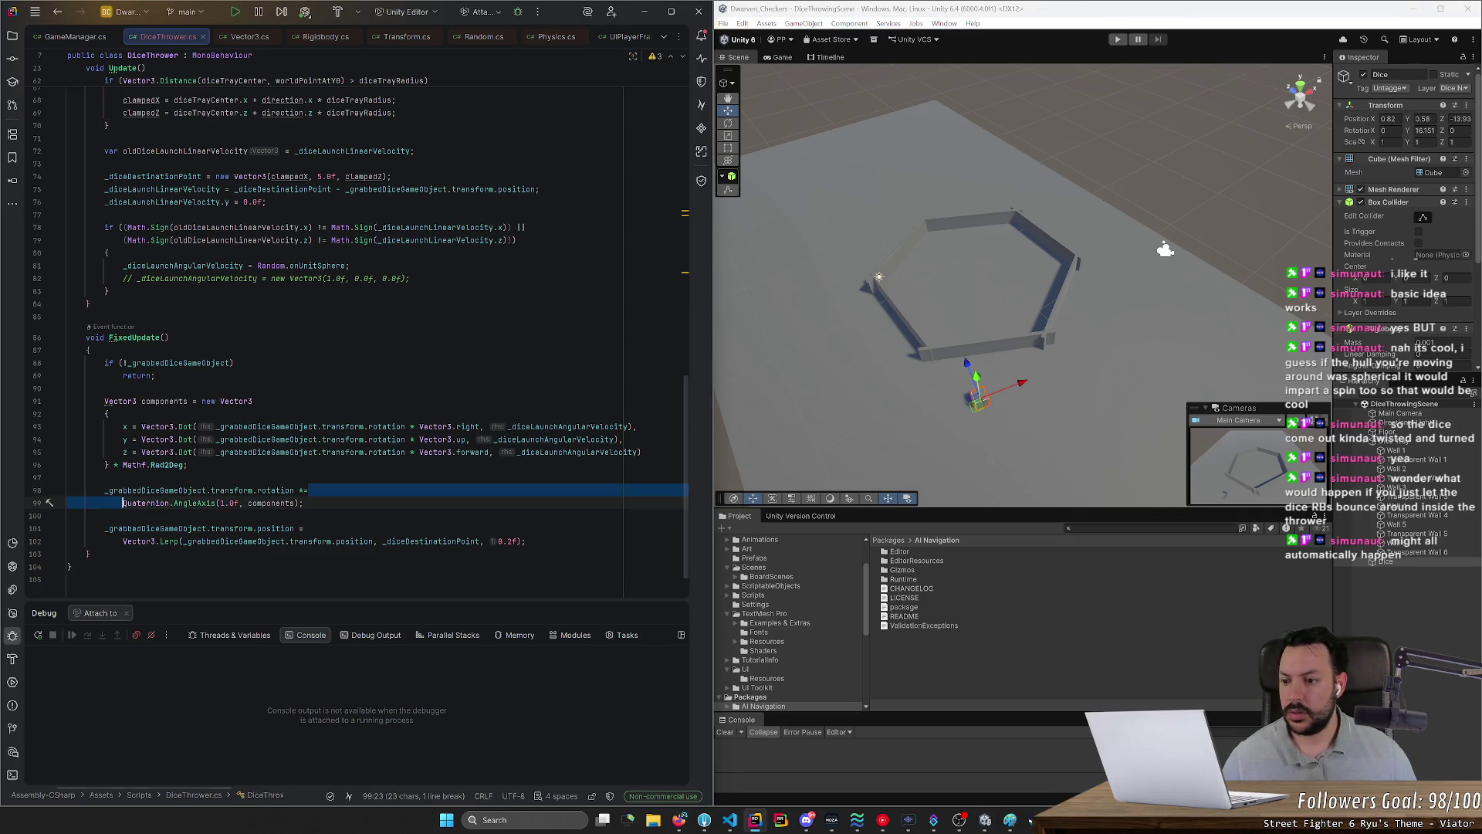
pyautogui.click(188, 465)
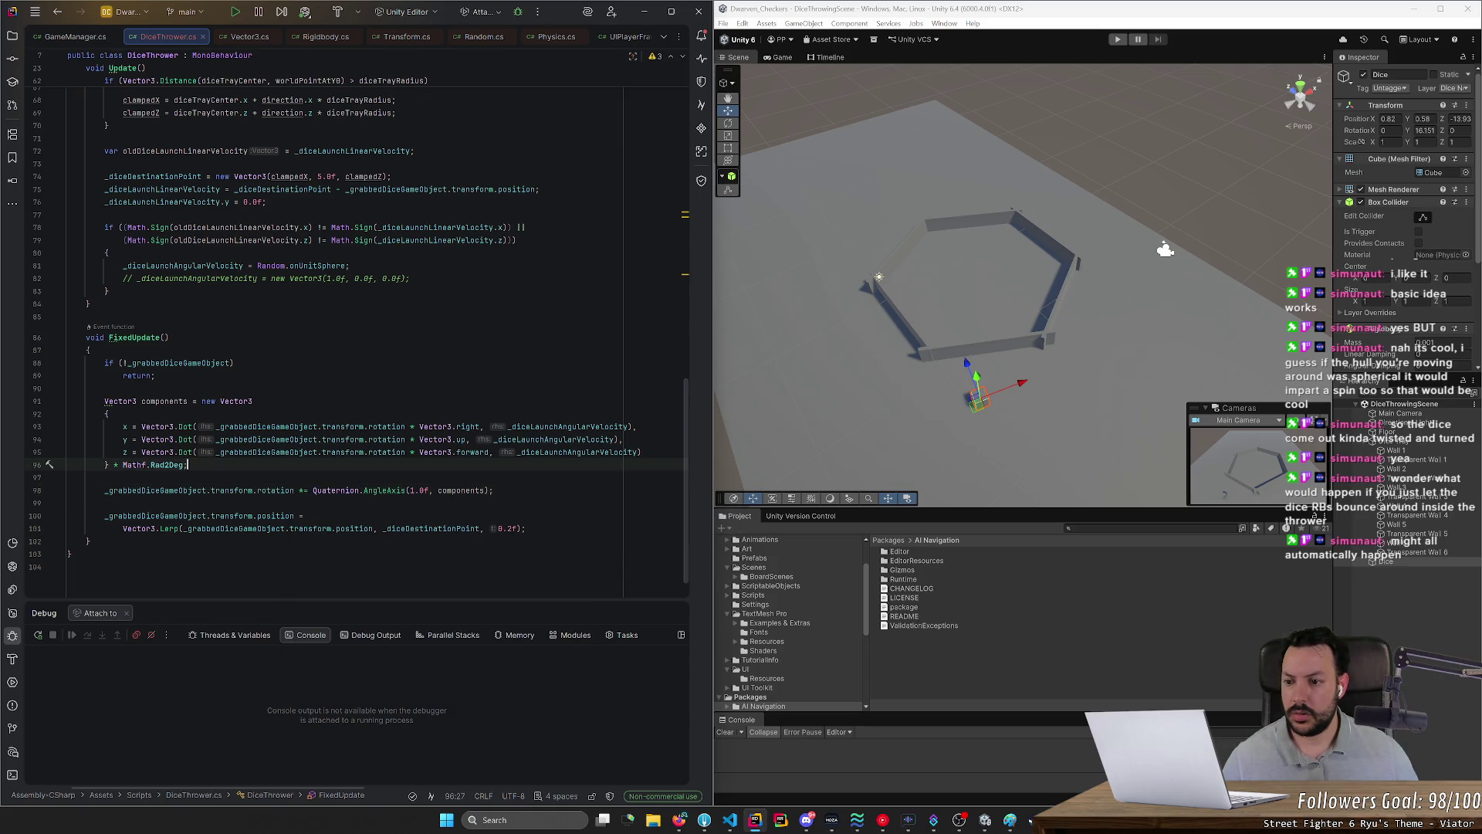
pyautogui.doubleClick(188, 400)
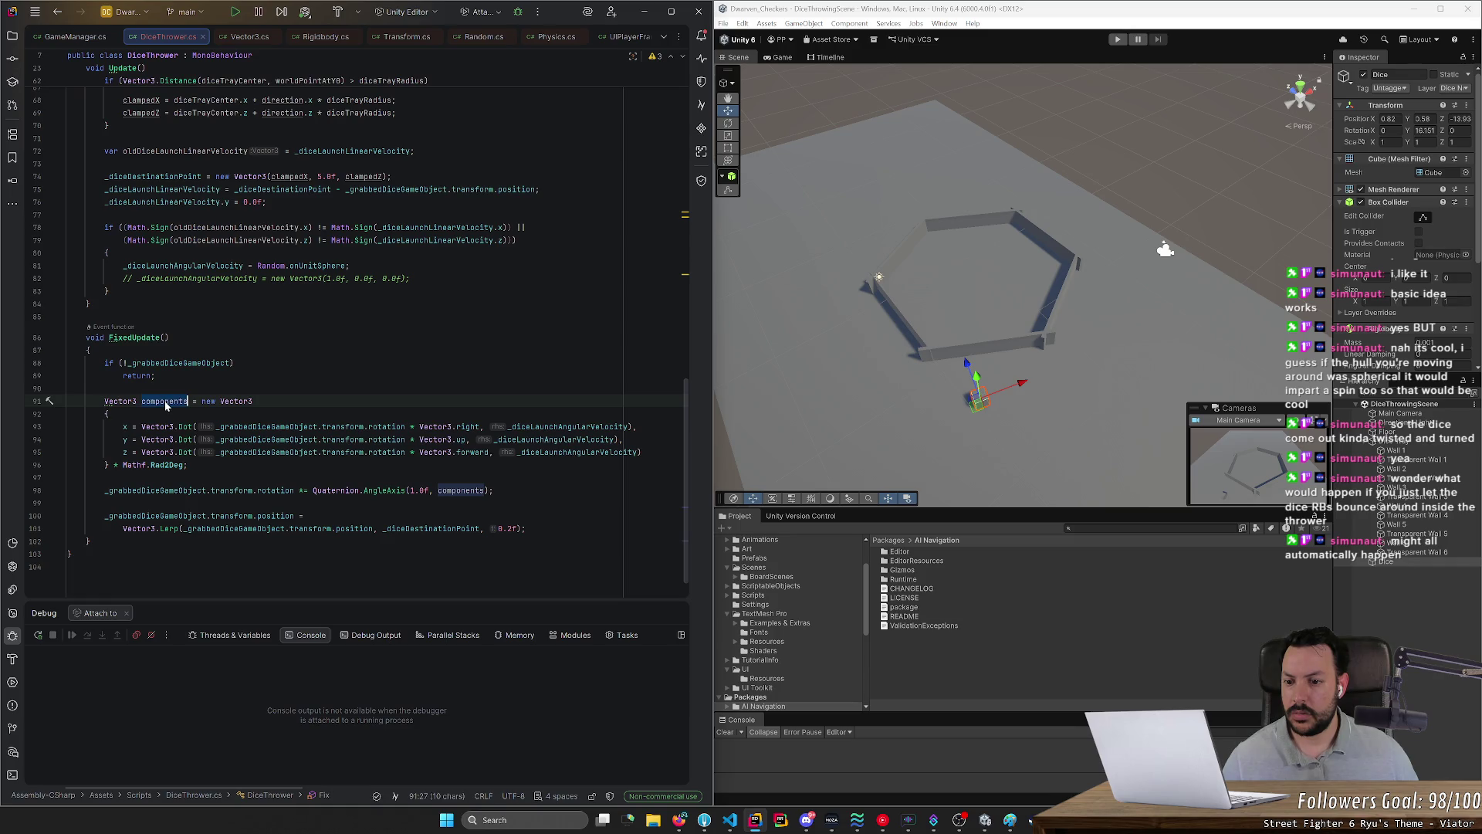
pyautogui.write('angleAx')
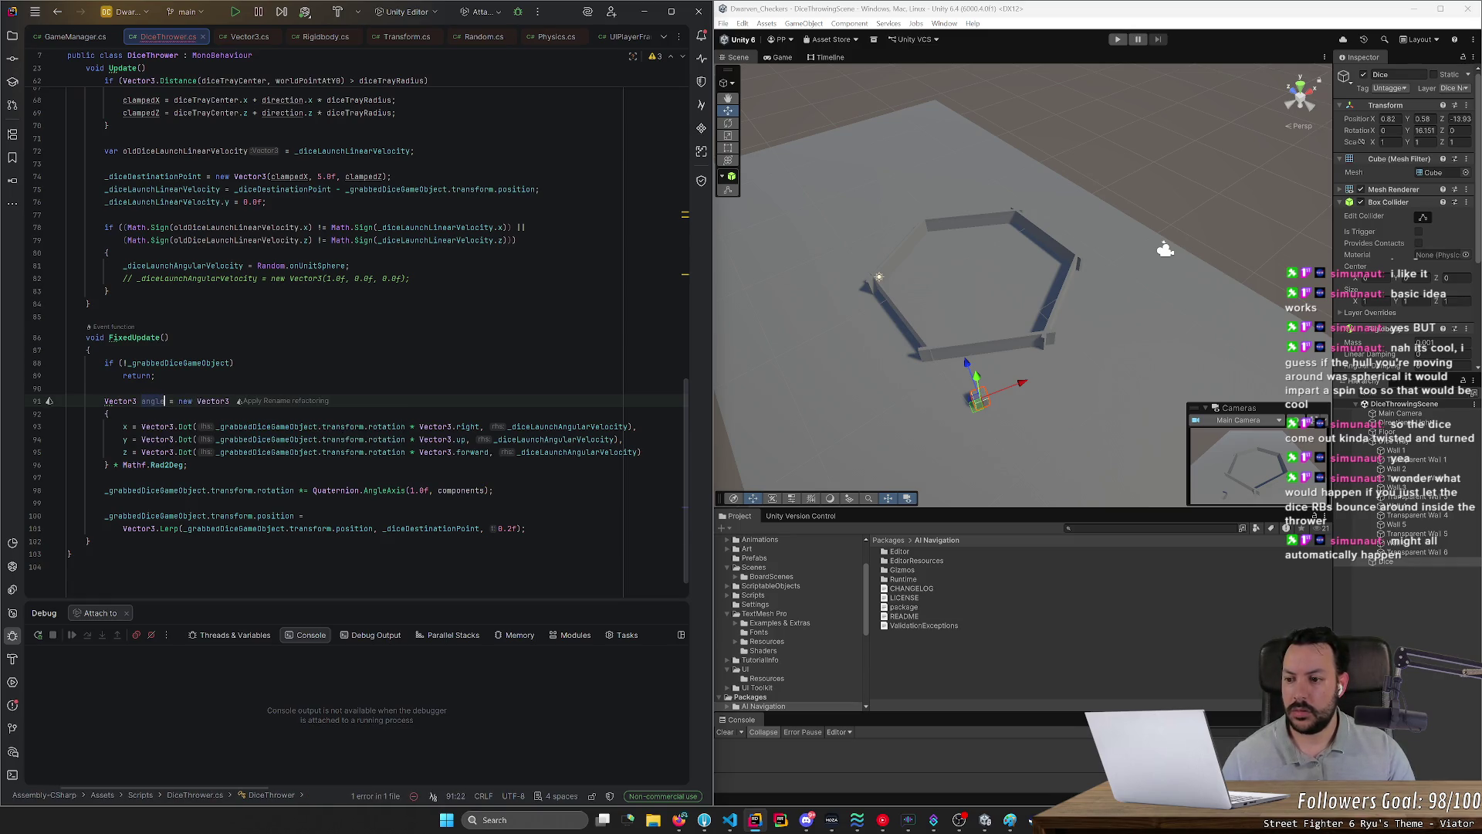
pyautogui.write('is')
pyautogui.hotkey('ctrl', 'w')
pyautogui.hotkey('alt', 'Return')
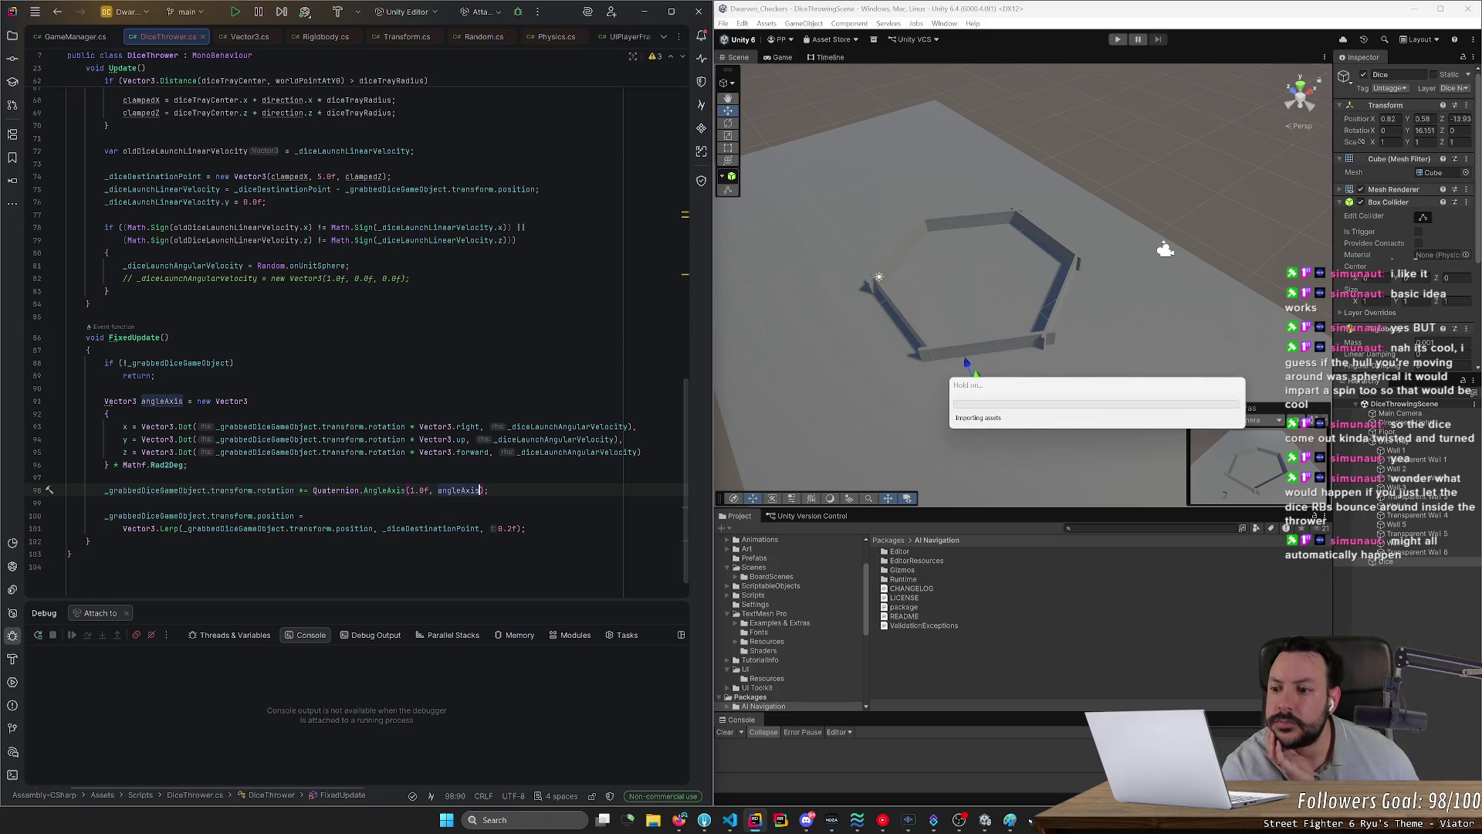
# Step: Rewrite the angleAxis initializer as a new Vector3(...) constructor call with a closing parenthesis
pyautogui.moveTo(232, 401)
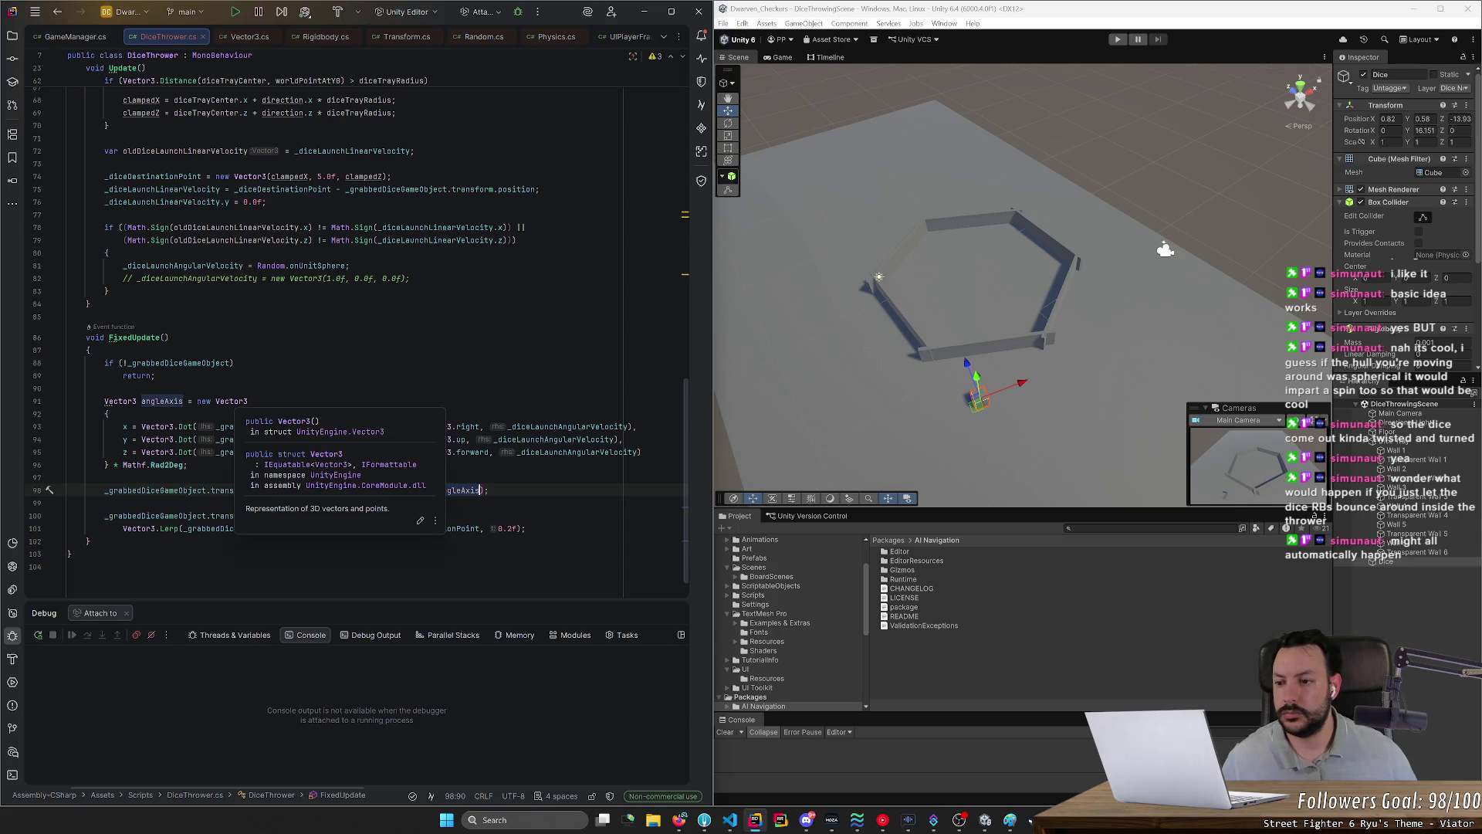
pyautogui.click(248, 401)
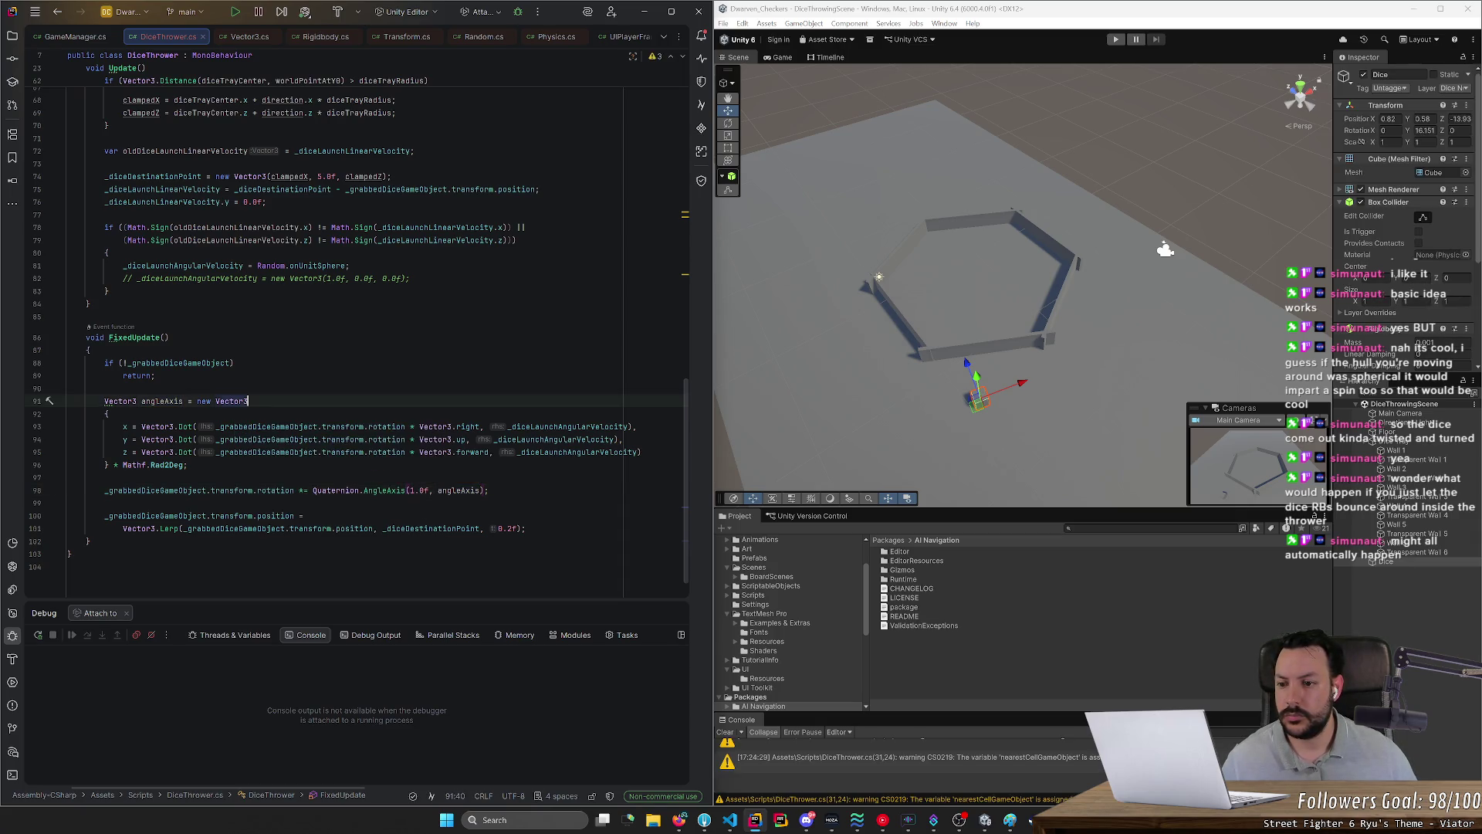
pyautogui.write('(_d')
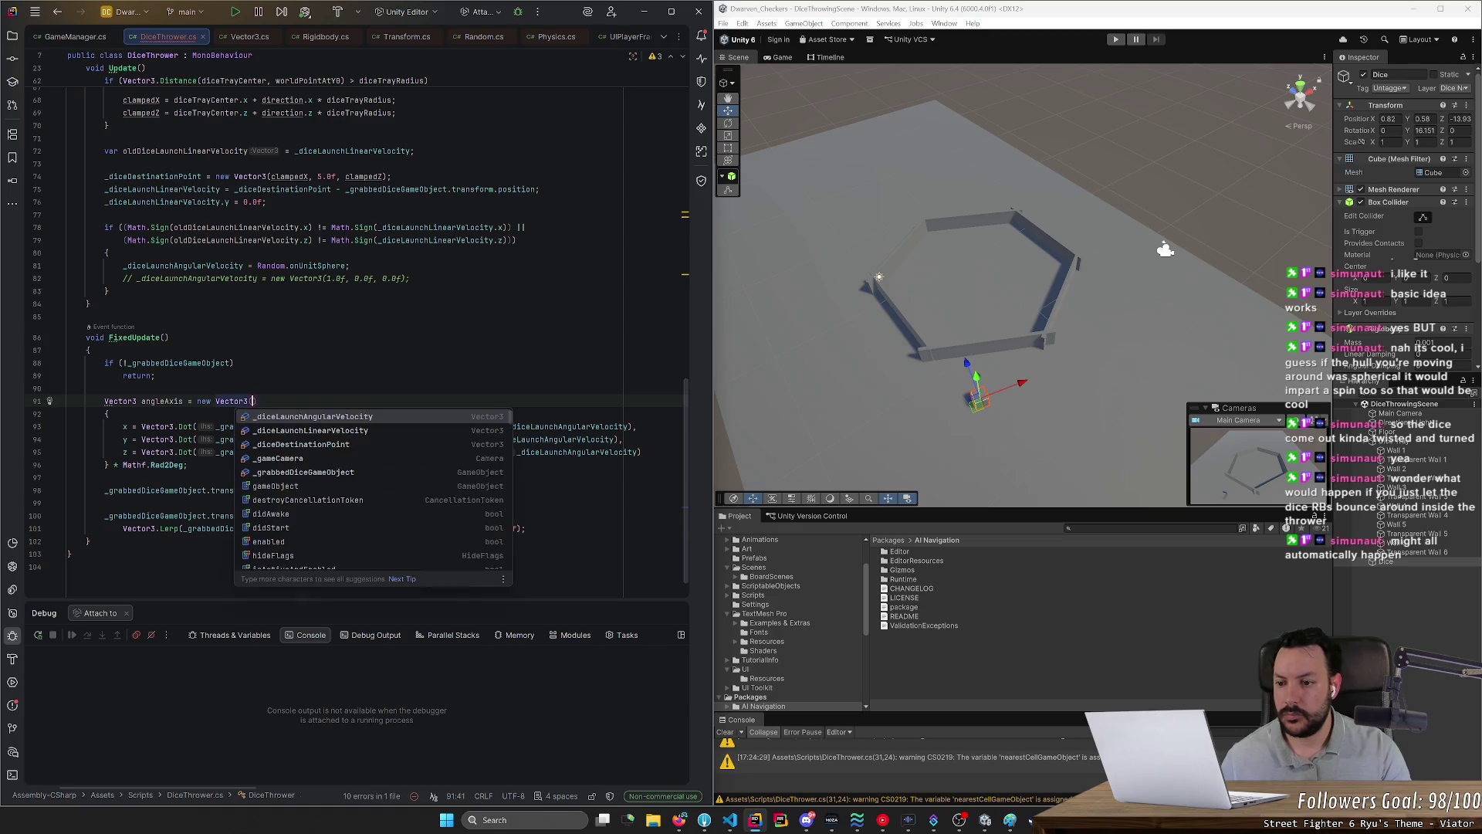
pyautogui.press('Return')
pyautogui.hotkey('ctrl', 'BackSpace')
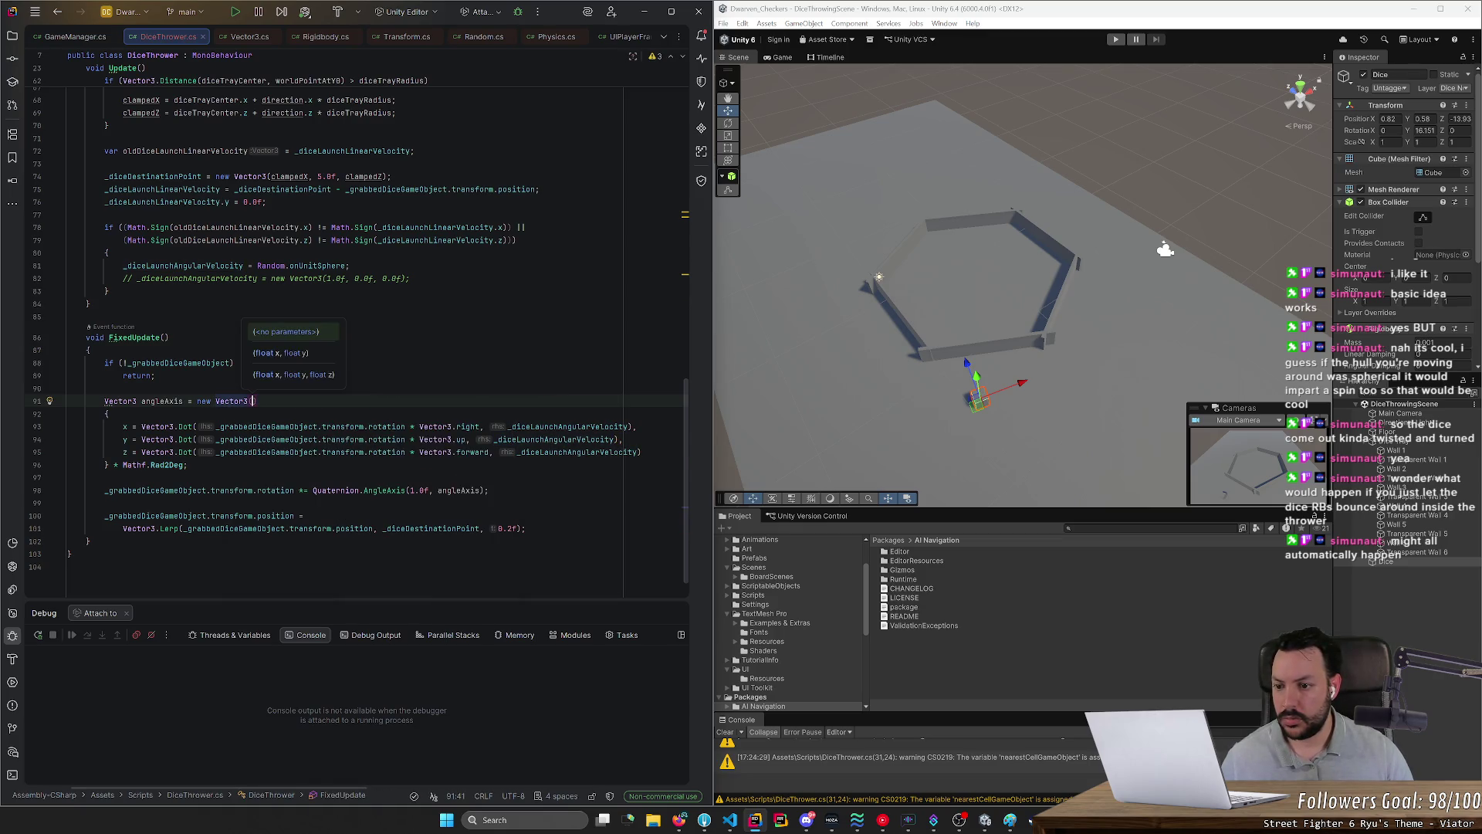
pyautogui.press('Return')
pyautogui.press('Escape')
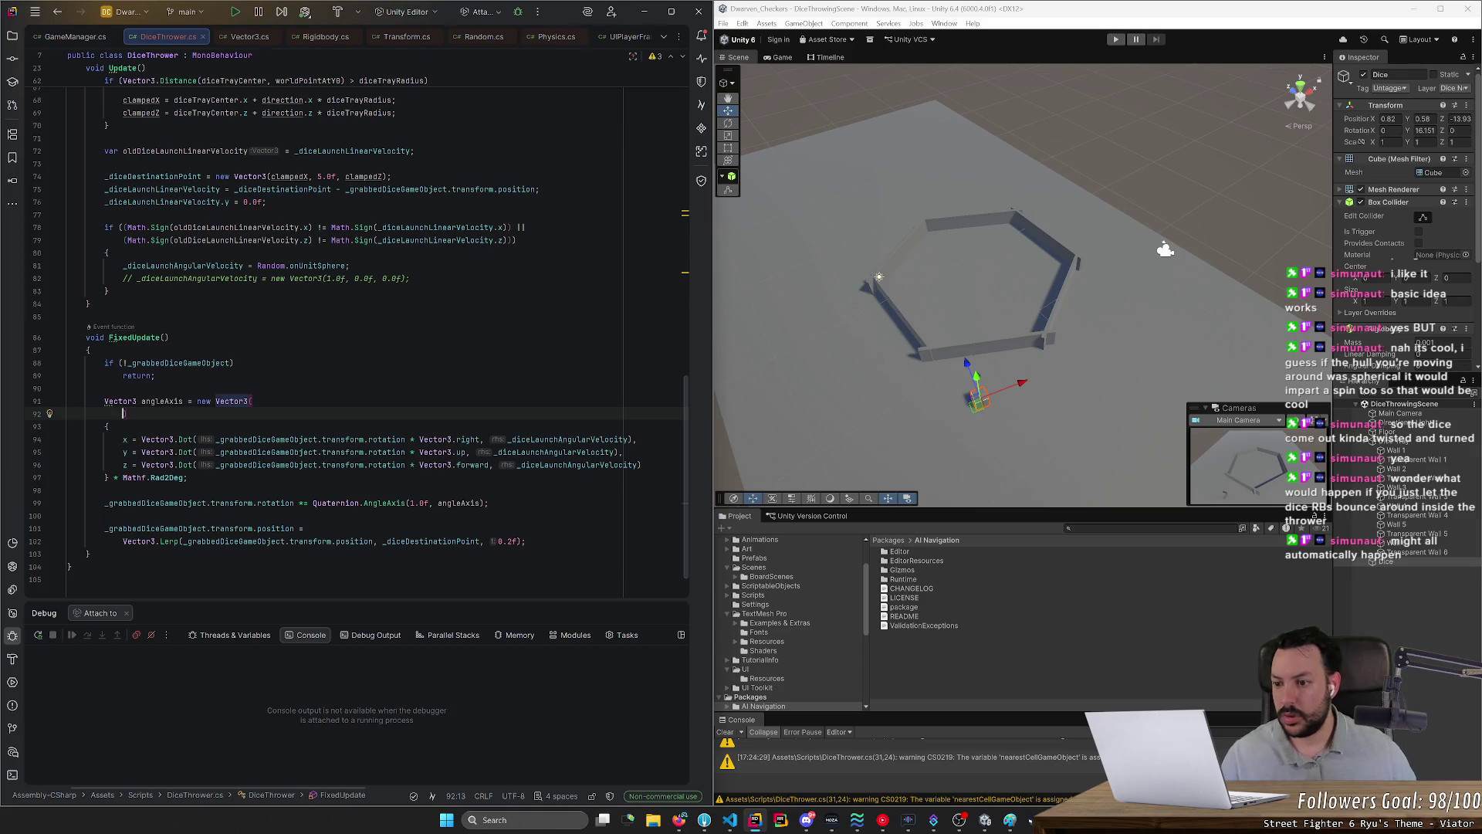
pyautogui.press('BackSpace')
pyautogui.press('Down')
pyautogui.press('Down')
pyautogui.press('Down')
pyautogui.press('End')
pyautogui.press('Return')
pyautogui.write(')')
pyautogui.press('Delete')
pyautogui.press('Delete')
# Step: Remove the x, y, z prefixes and the lone brace line, then reformat the constructor
pyautogui.moveTo(123, 426); pyautogui.dragTo(141, 453)
pyautogui.press('Delete')
pyautogui.click(624, 453)
pyautogui.press('Delete')
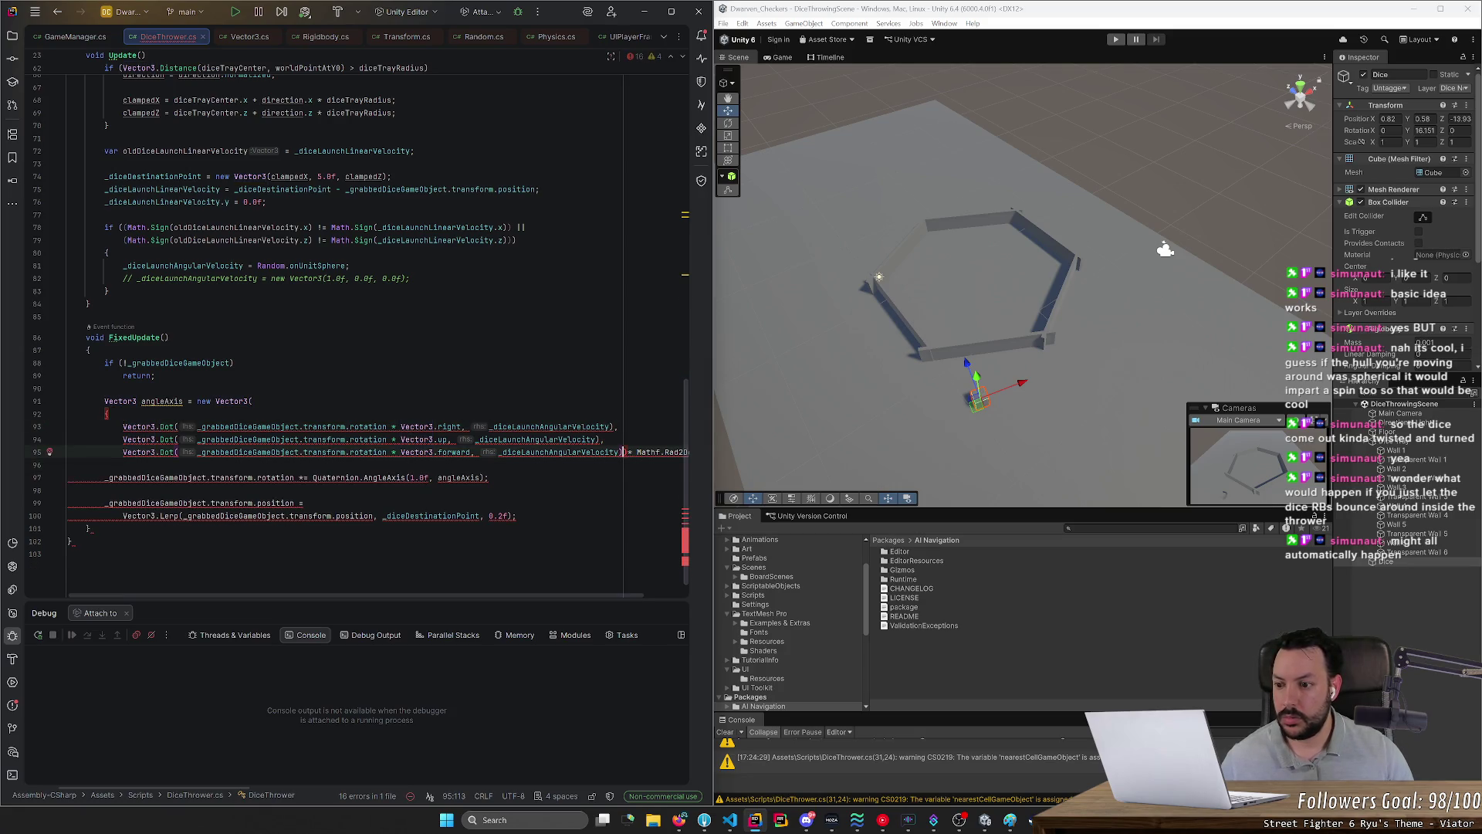
pyautogui.press('Delete')
pyautogui.write(')')
pyautogui.press('Left')
pyautogui.press('Left')
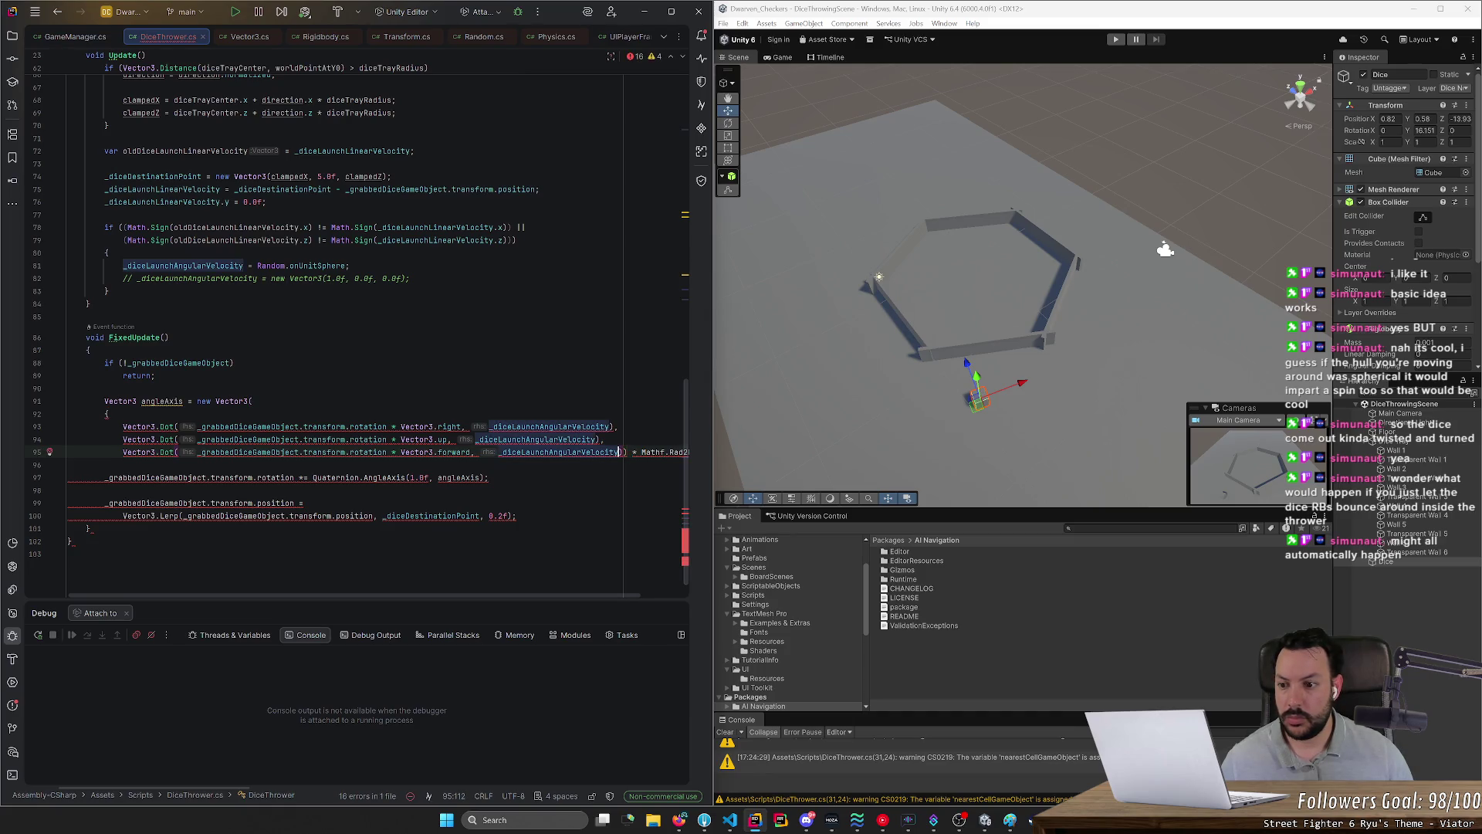
pyautogui.press('Up')
pyautogui.press('Up')
pyautogui.press('Up')
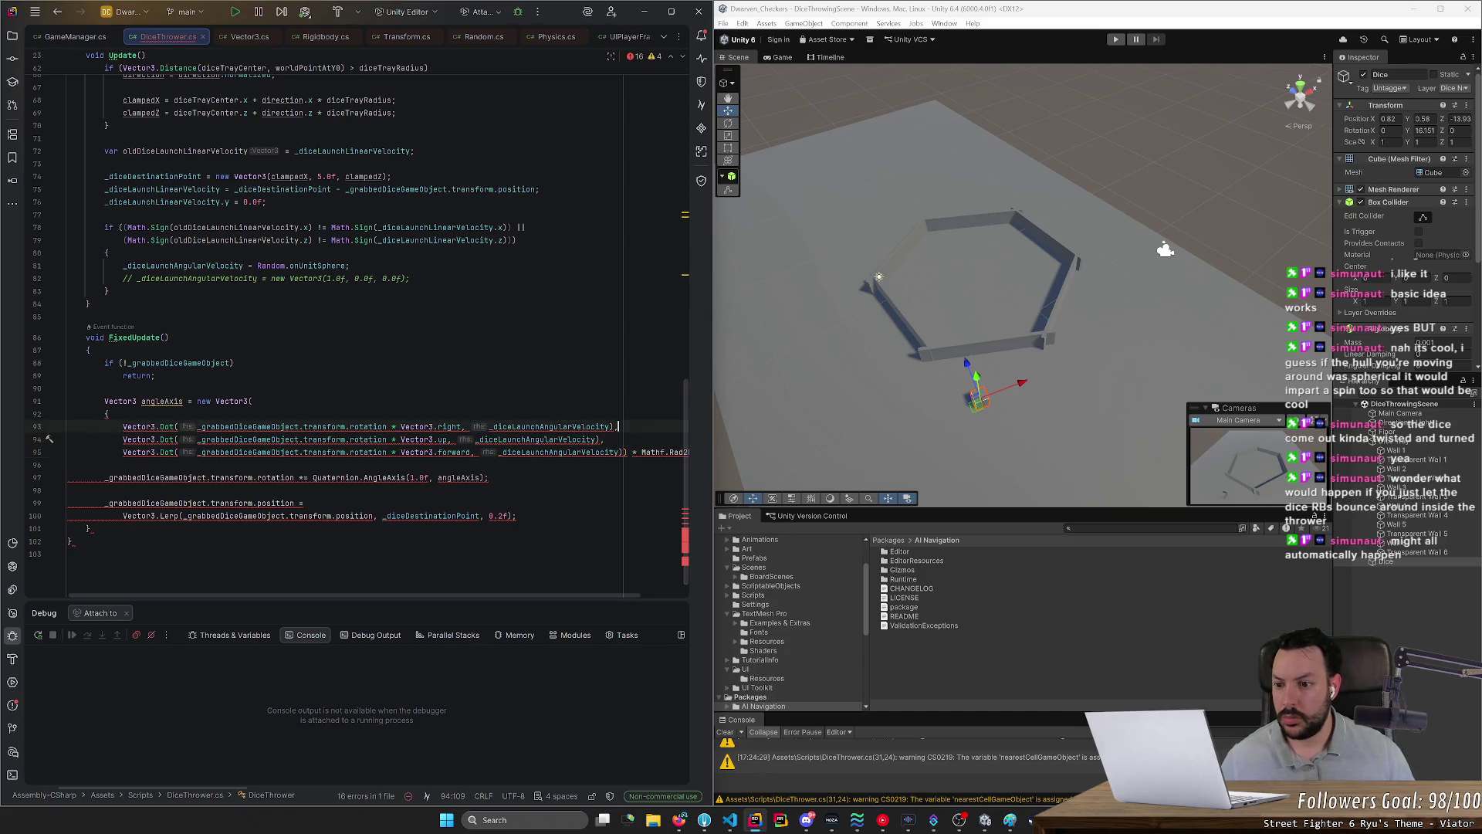
pyautogui.hotkey('ctrl', 'y')
pyautogui.hotkey('ctrl', 'alt', 'l')
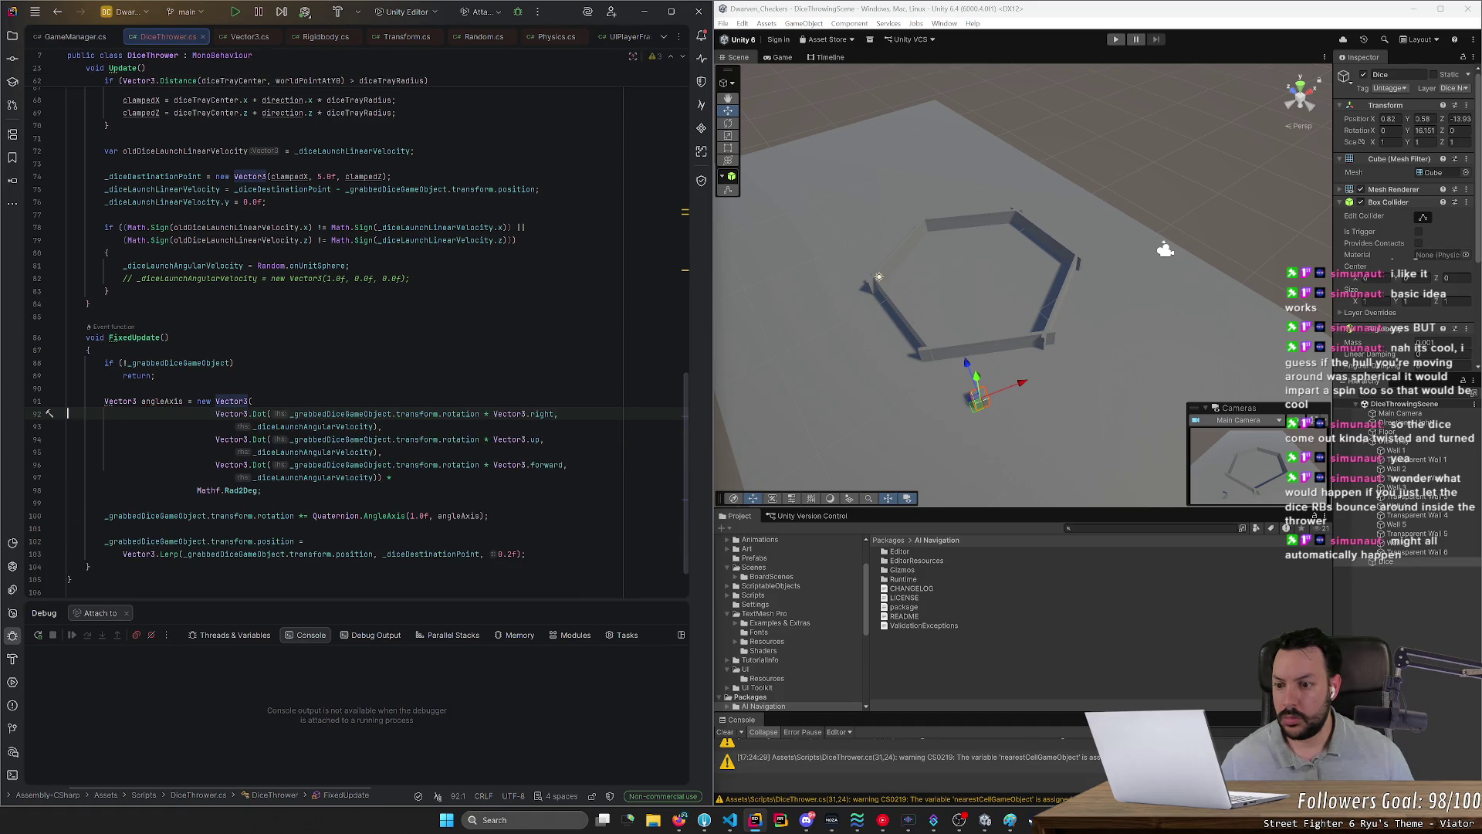
# Step: Align the Vector3.Dot arguments and replace the trailing Mathf.Rad2Deg multiply with a semicolon
pyautogui.click(286, 516)
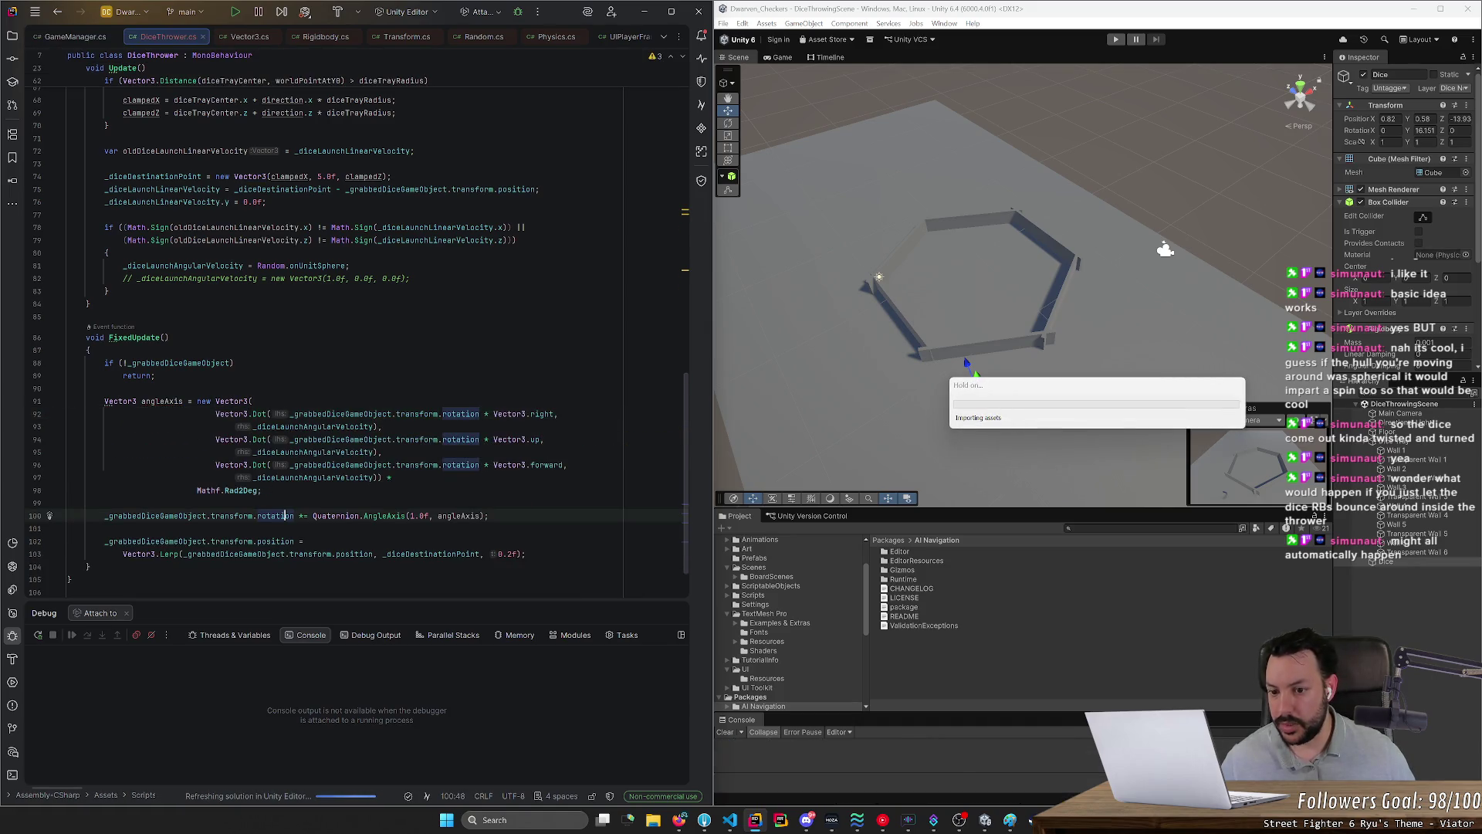
pyautogui.click(67, 503)
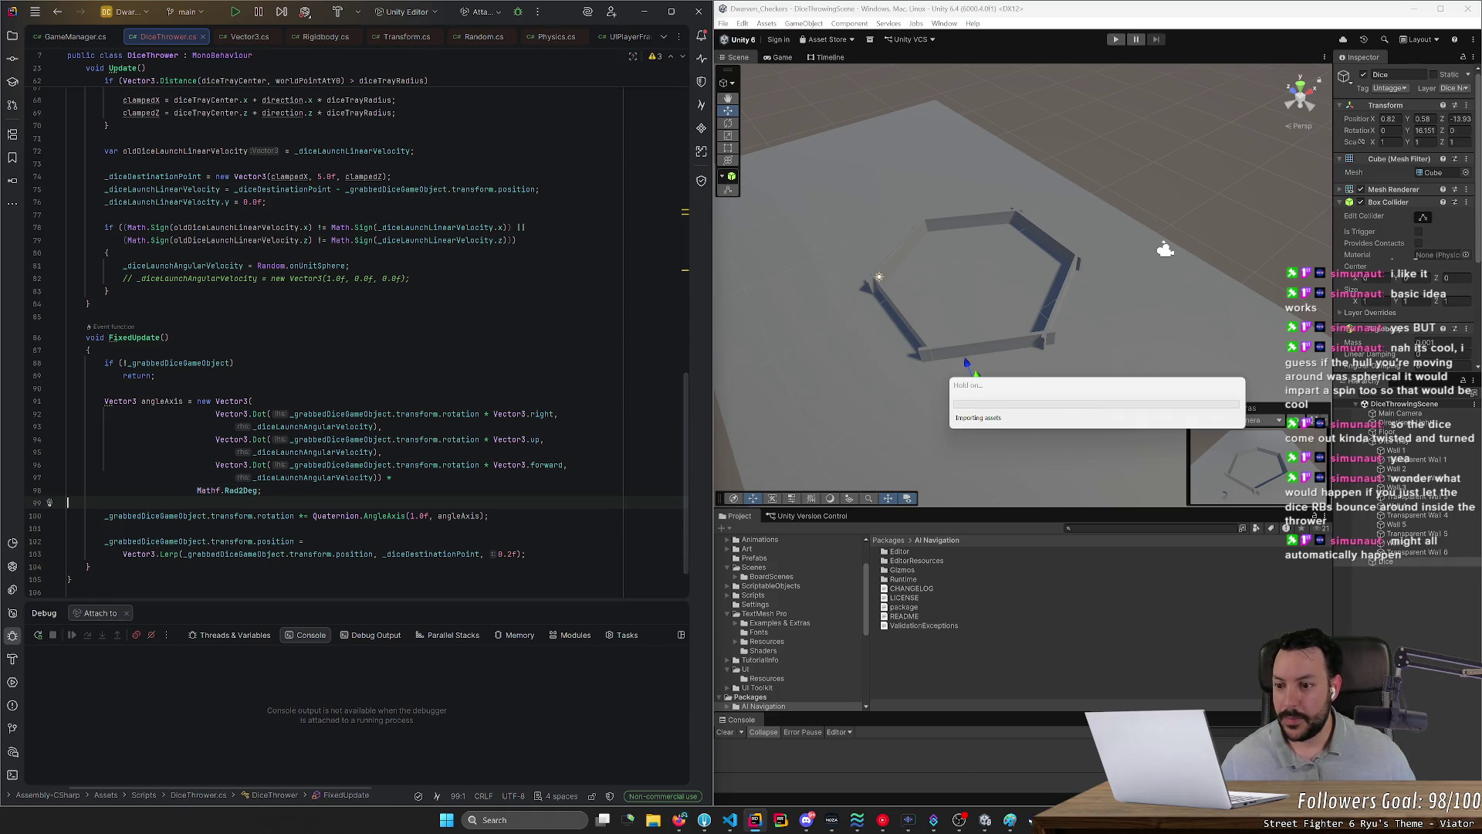
pyautogui.moveTo(216, 477); pyautogui.dragTo(215, 414)
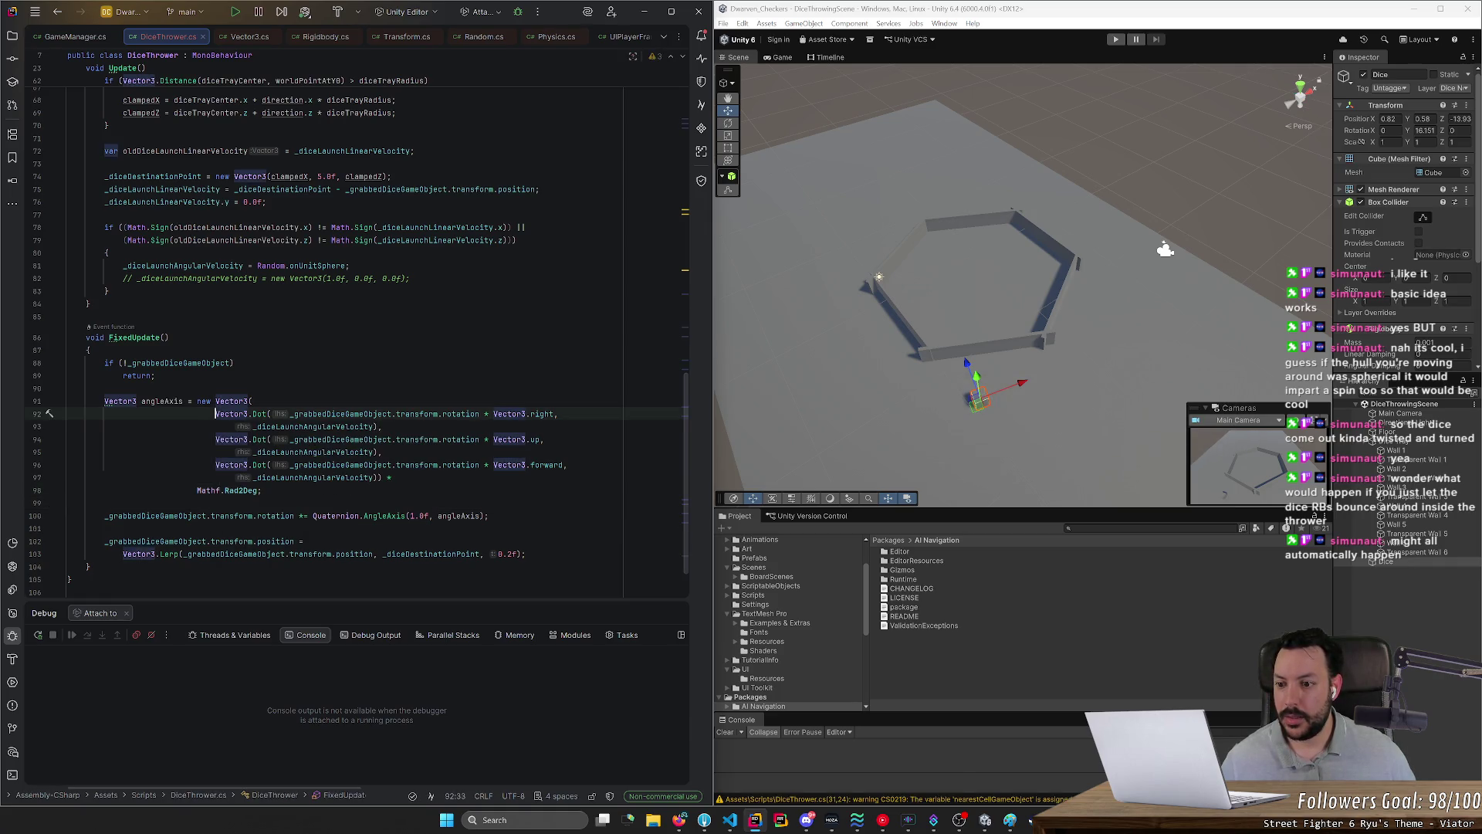
pyautogui.press('Delete')
pyautogui.press('Delete')
pyautogui.press('Delete')
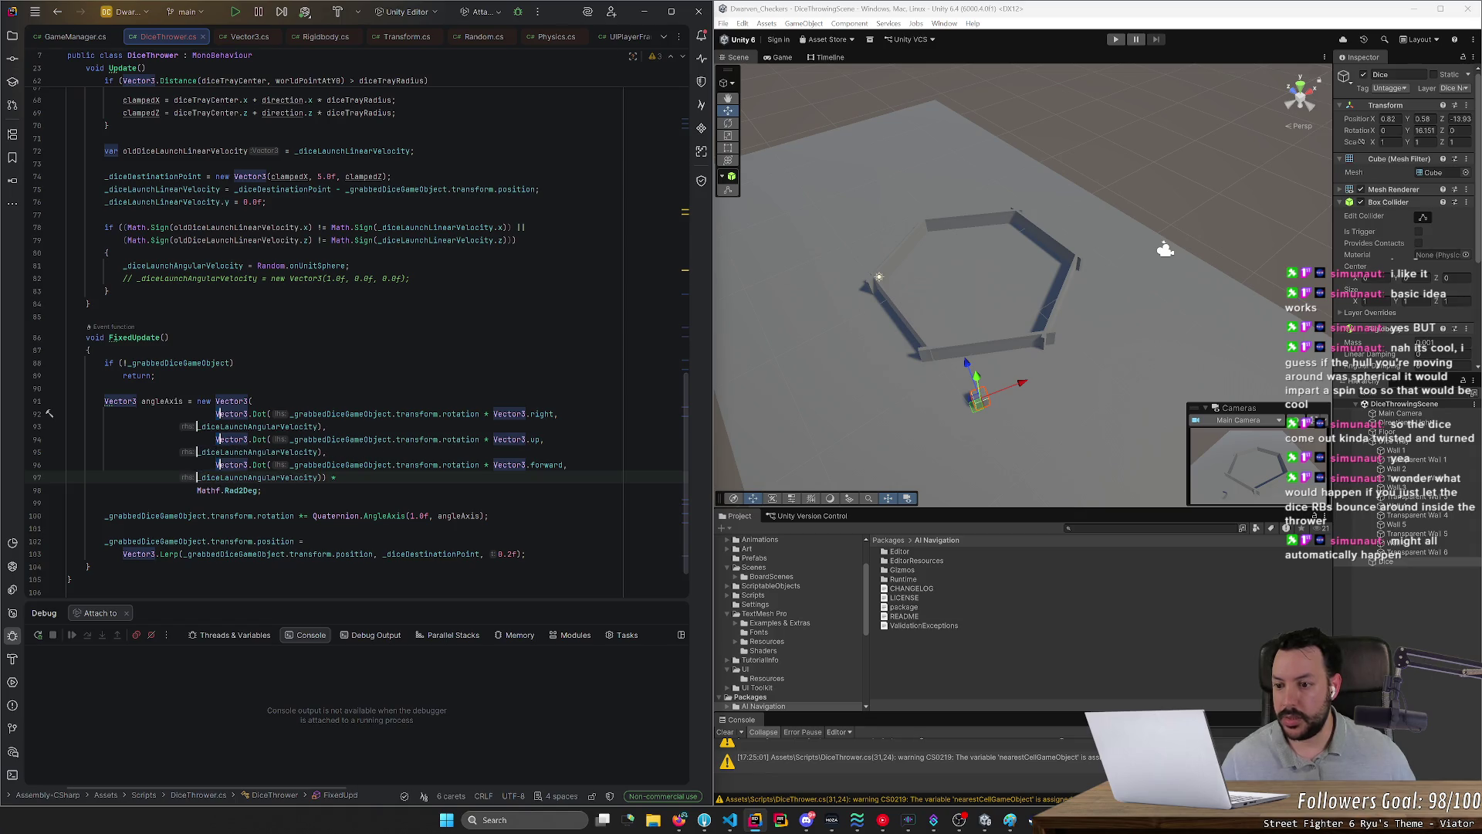
pyautogui.press('Tab')
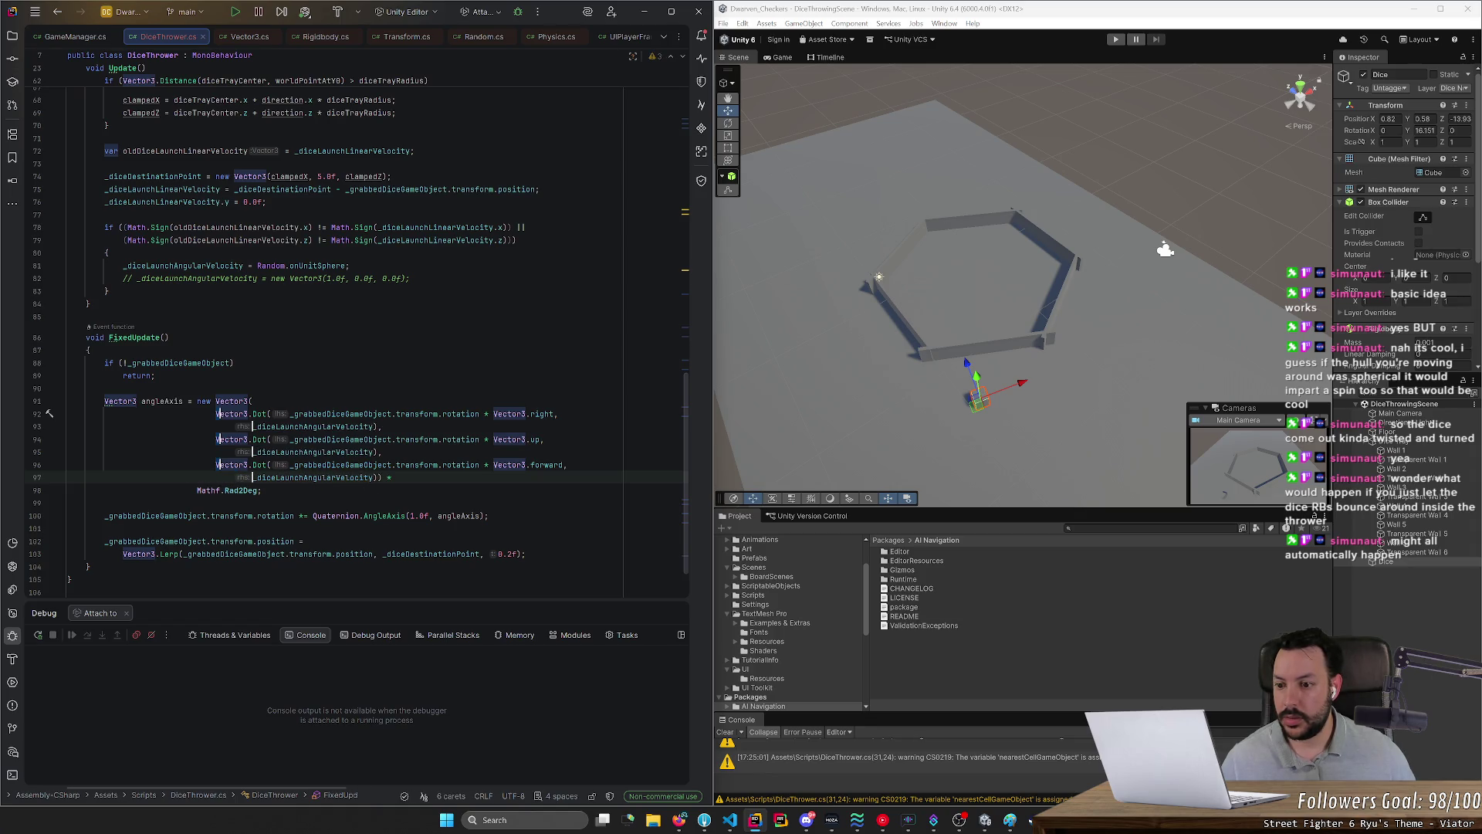
pyautogui.click(263, 490)
pyautogui.hotkey('ctrl', 'BackSpace')
pyautogui.hotkey('ctrl', 'BackSpace')
pyautogui.hotkey('ctrl', 'BackSpace')
pyautogui.write(';')
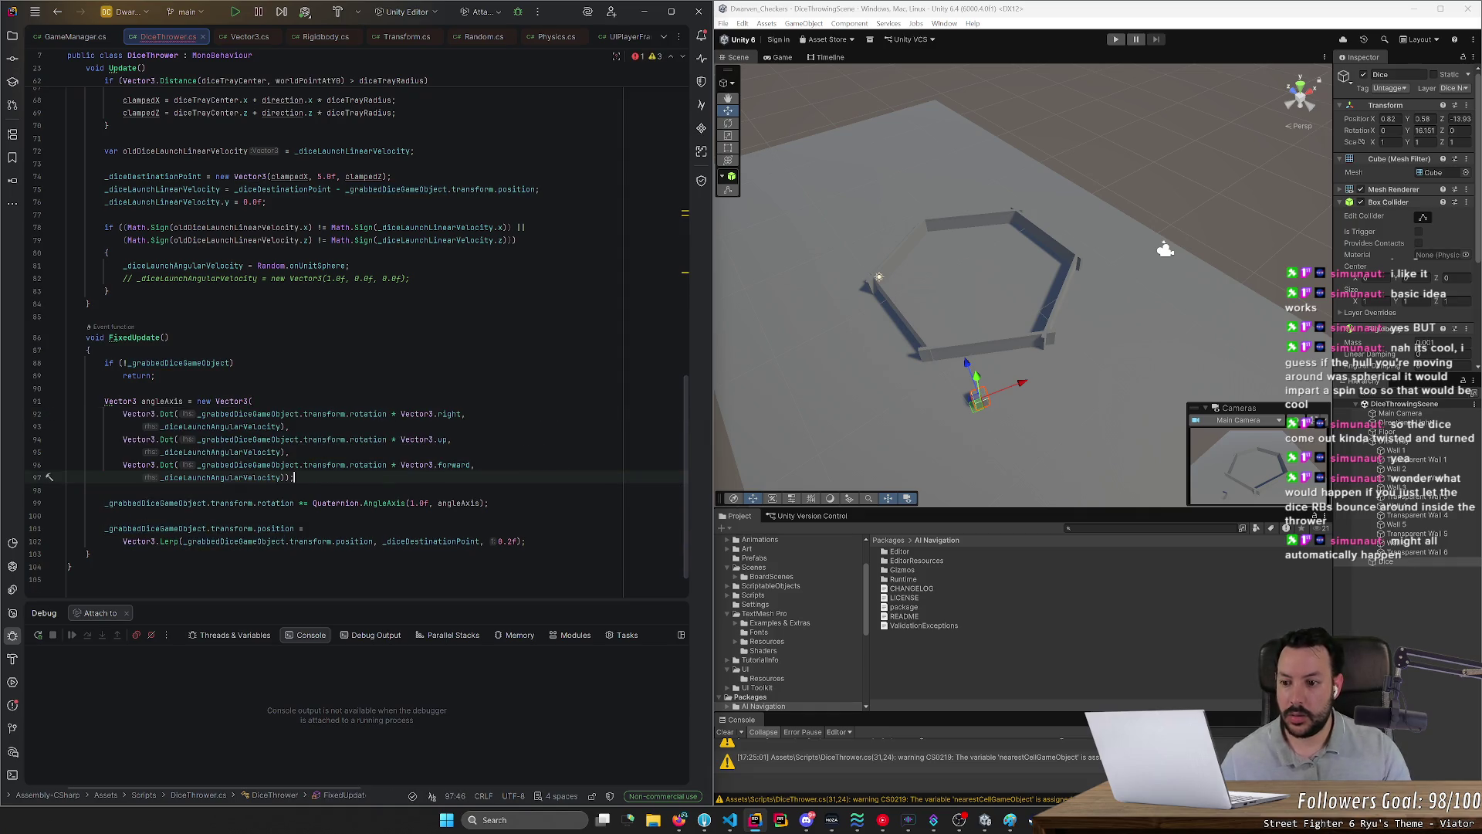
pyautogui.click(481, 503)
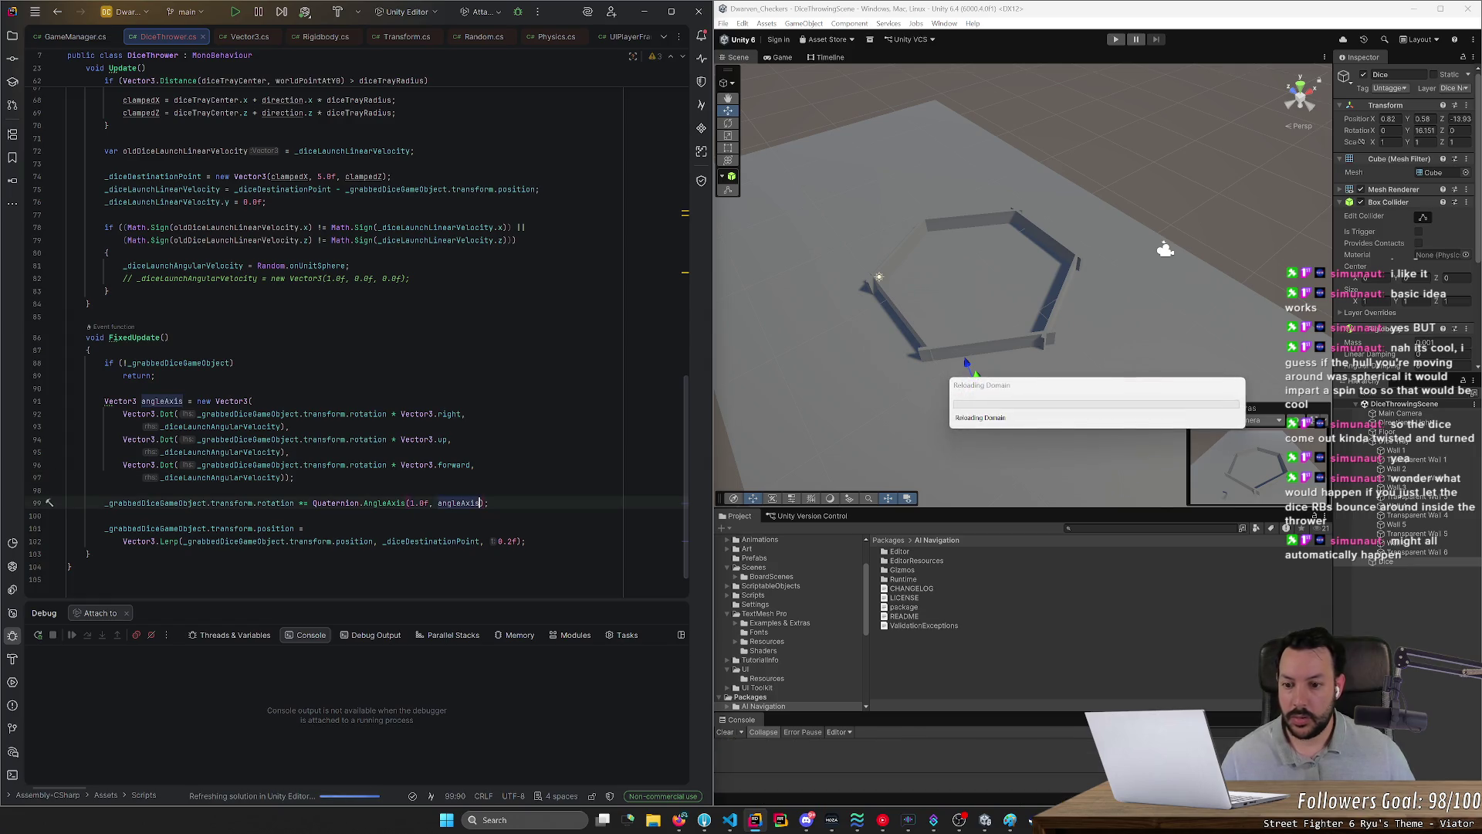
# Step: Append ' * Mathf.Deg2Rad' to angleAxis in the AngleAxis call and save DiceThrower.cs
pyautogui.write('*')
pyautogui.press('Escape')
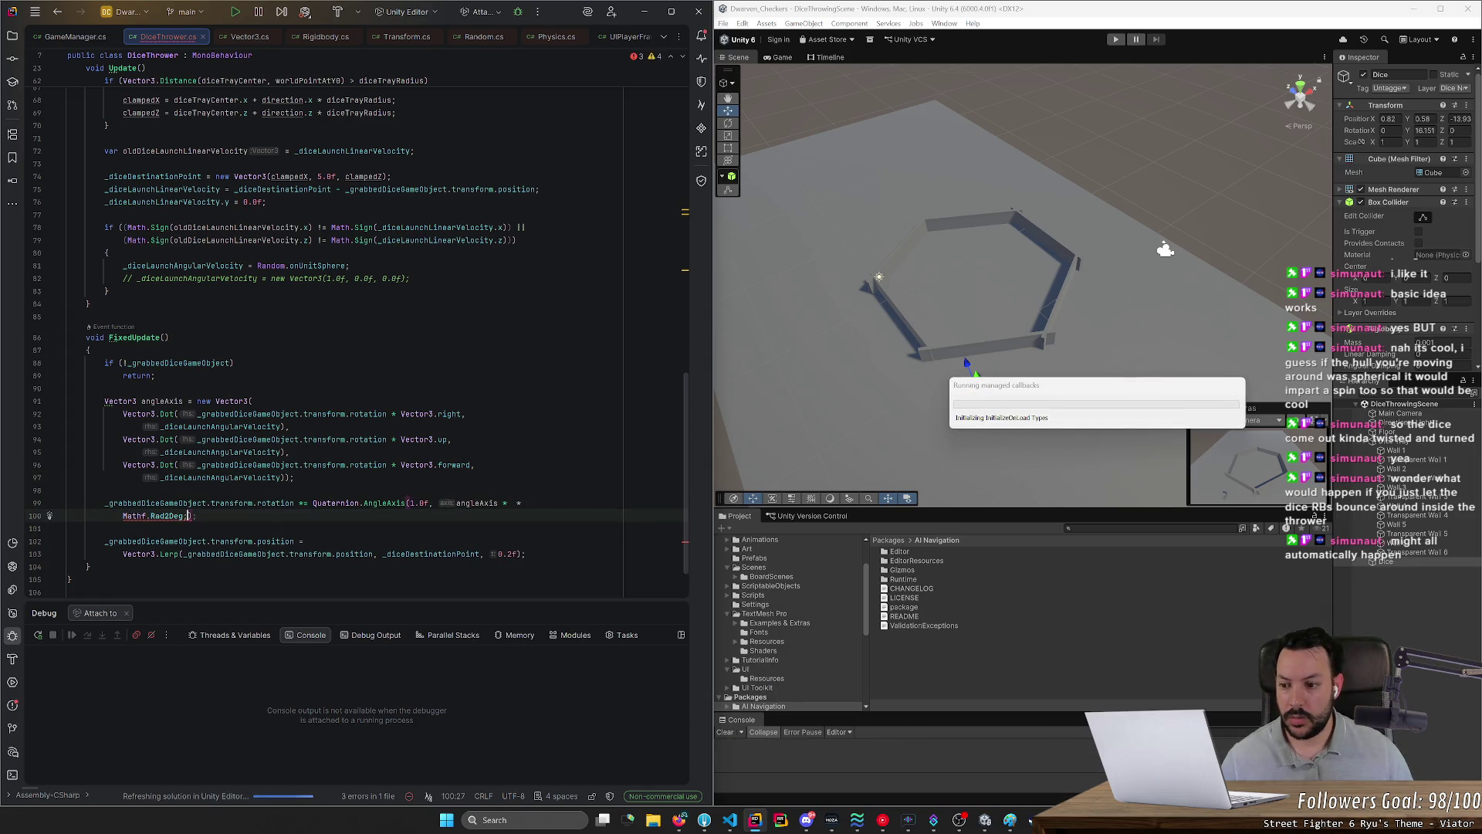
pyautogui.write('Mathf')
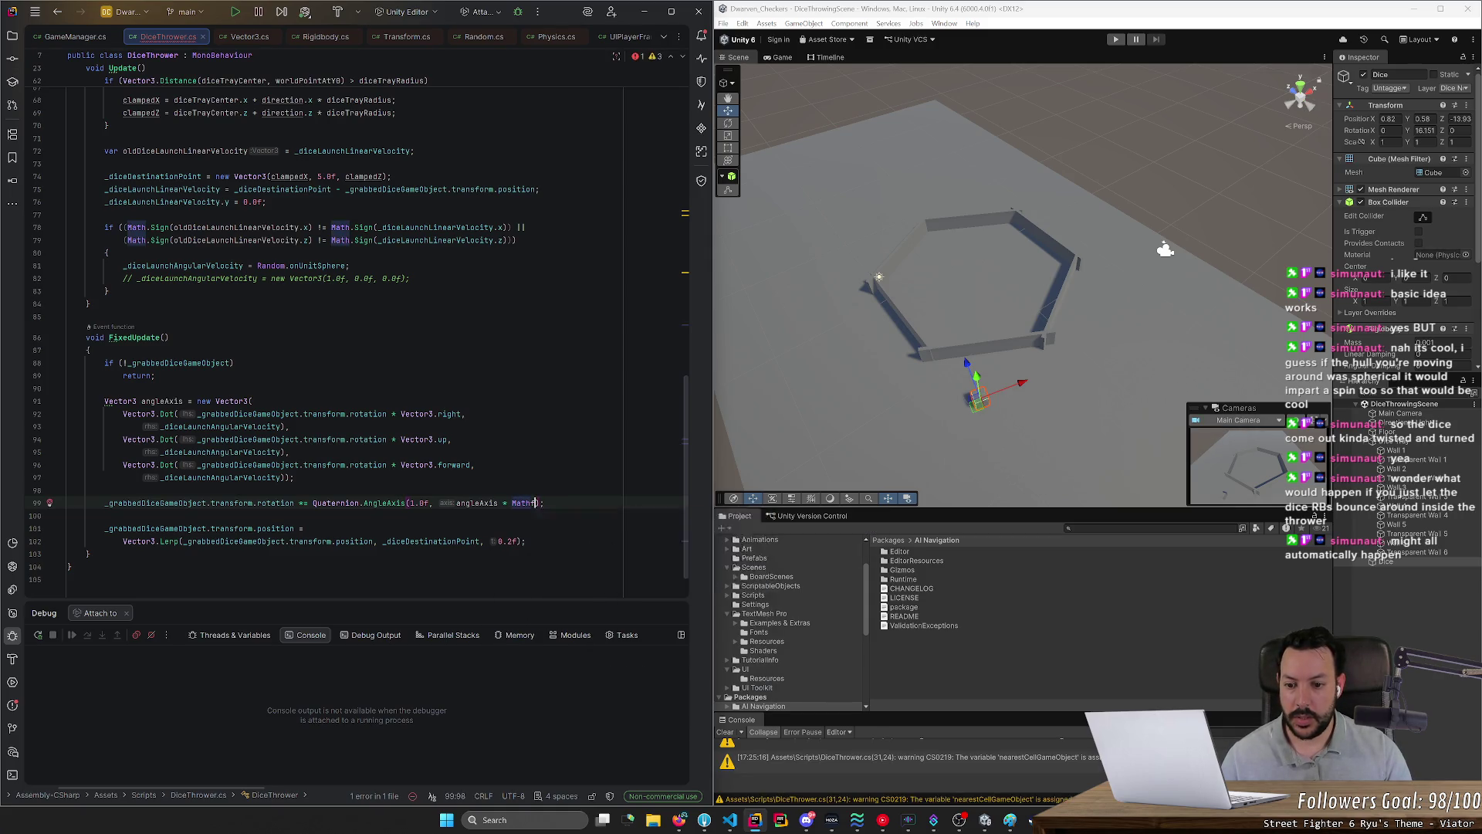
pyautogui.write('.')
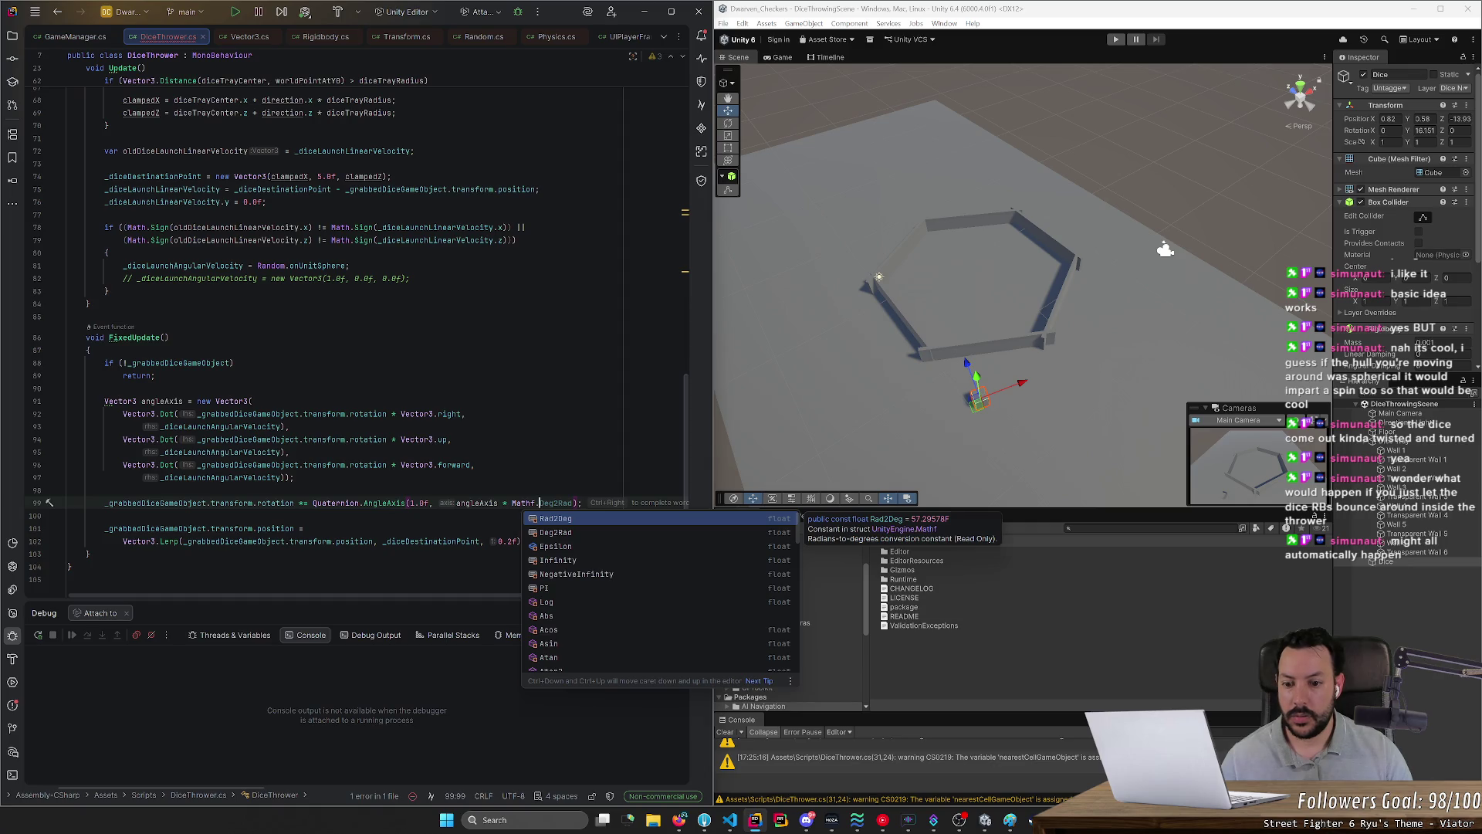
pyautogui.hotkey('ctrl', 'Right')
pyautogui.hotkey('ctrl', 's')
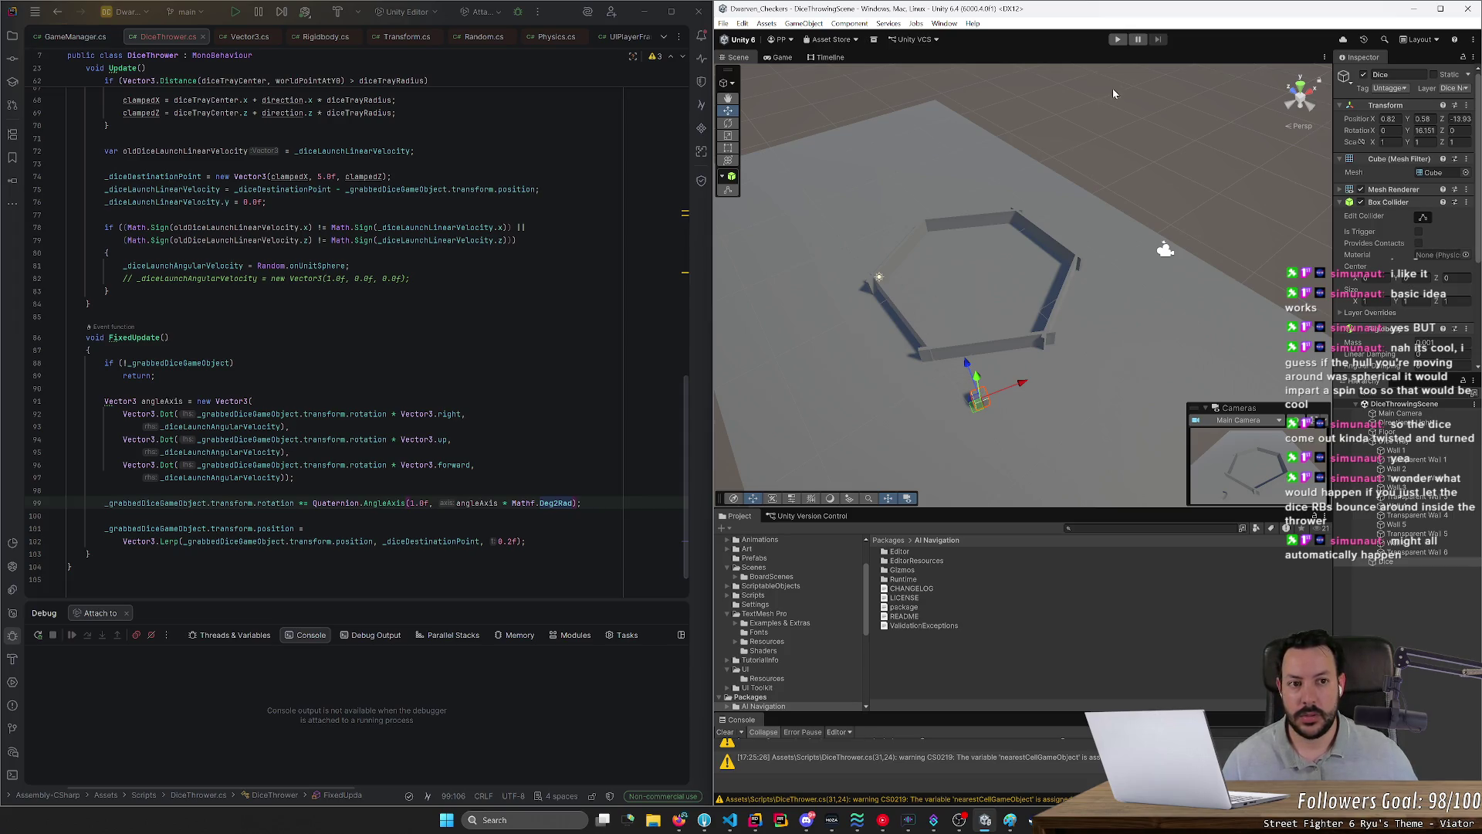
# Step: Play-test throwing the die into the hexagonal tray, then stop the game
pyautogui.click(1117, 43)
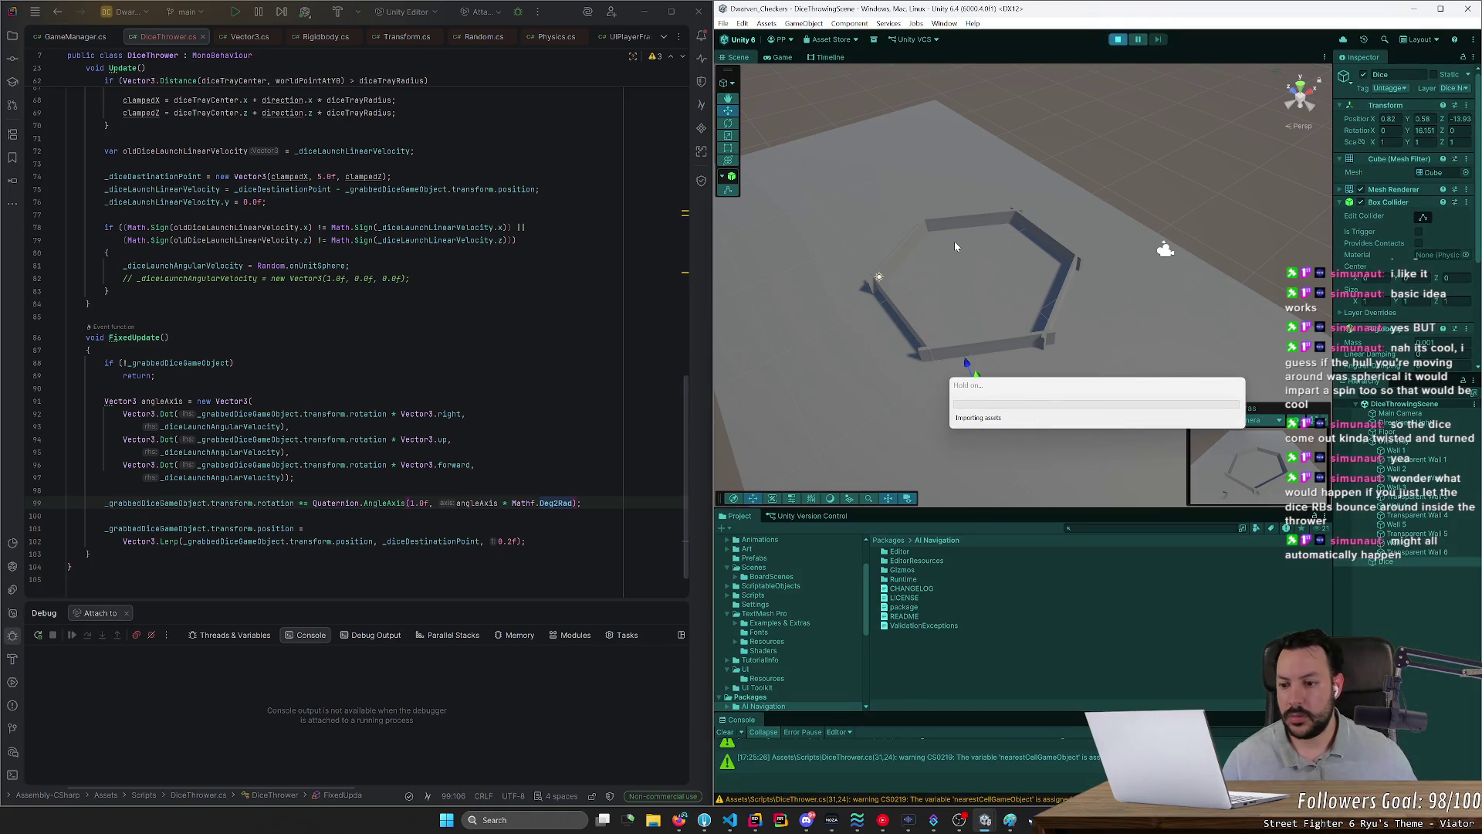
pyautogui.moveTo(873, 426)
pyautogui.mouseDown()
pyautogui.moveTo(976, 321)
pyautogui.moveTo(1046, 316)
pyautogui.moveTo(1018, 244)
pyautogui.mouseUp()
pyautogui.hotkey('ctrl', 'p')
# Step: Replace Quaternion.AngleAxis with Quaternion.Euler, drop the 1.0f argument, and save
pyautogui.doubleClick(395, 502)
pyautogui.write('Eyl')
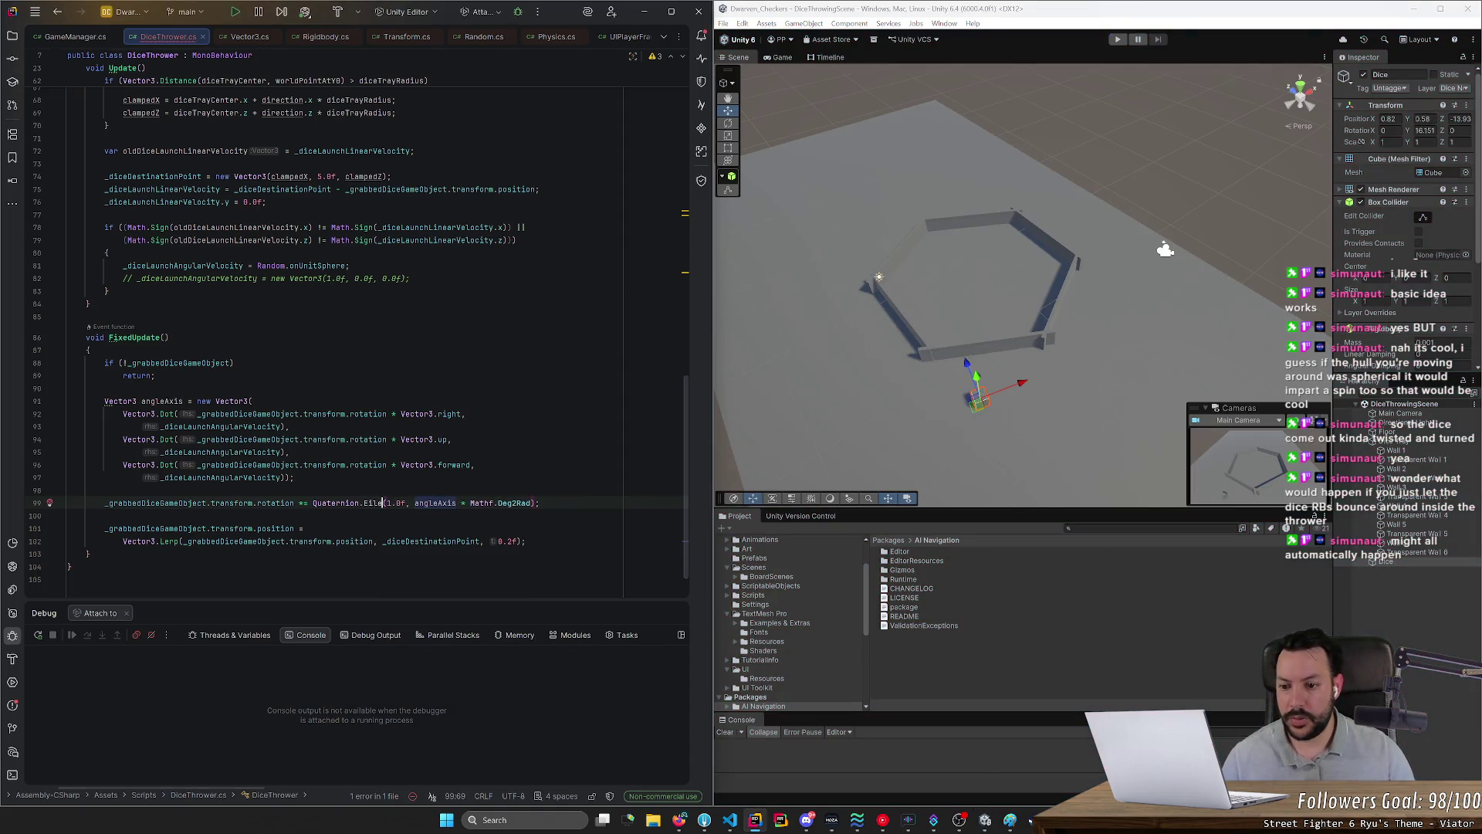
pyautogui.press('BackSpace')
pyautogui.press('BackSpace')
pyautogui.write('u')
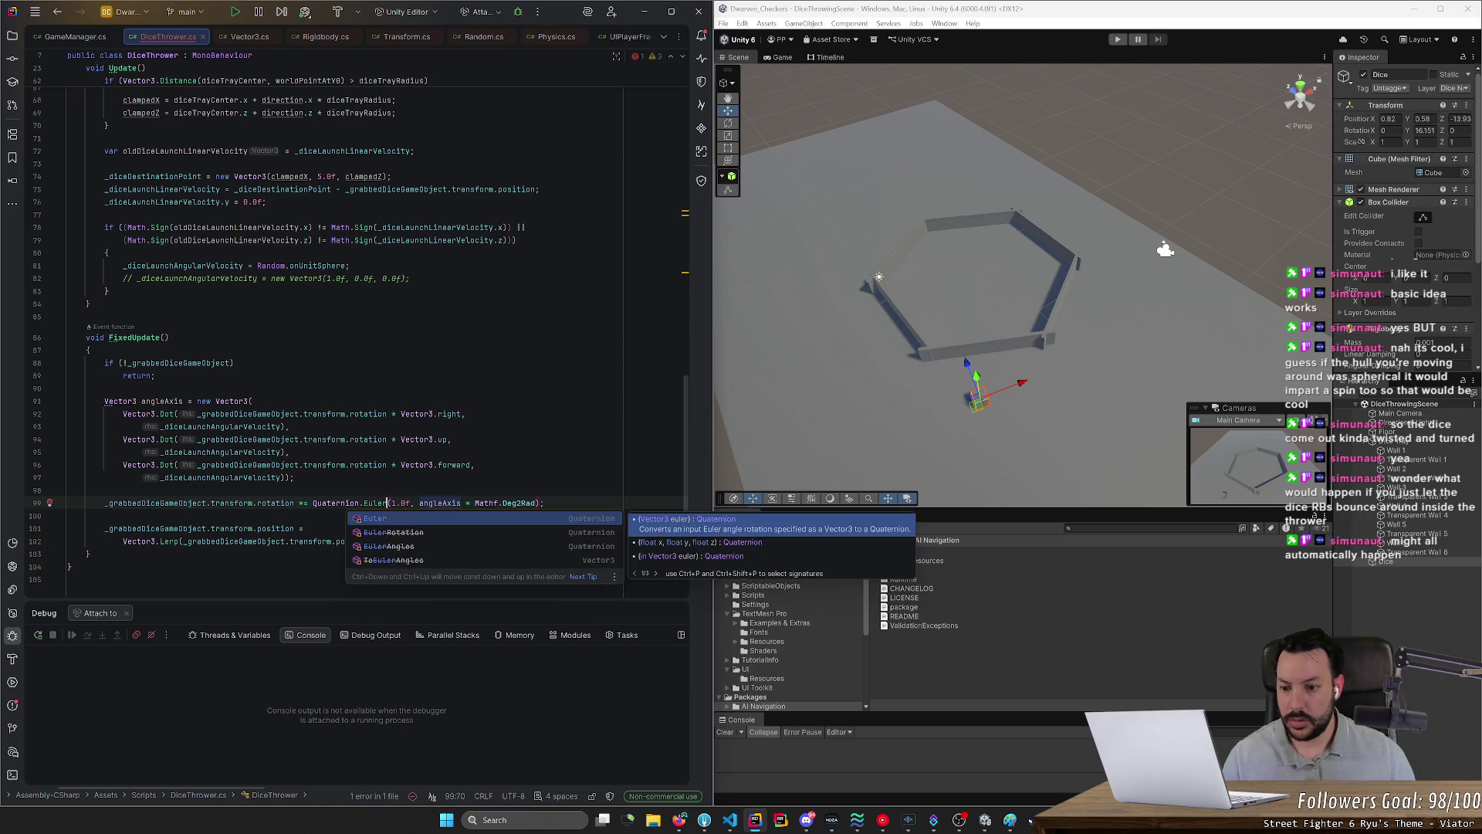
pyautogui.press('Return')
pyautogui.hotkey('shift', 'Right')
pyautogui.hotkey('shift', 'Right')
pyautogui.hotkey('shift', 'Right')
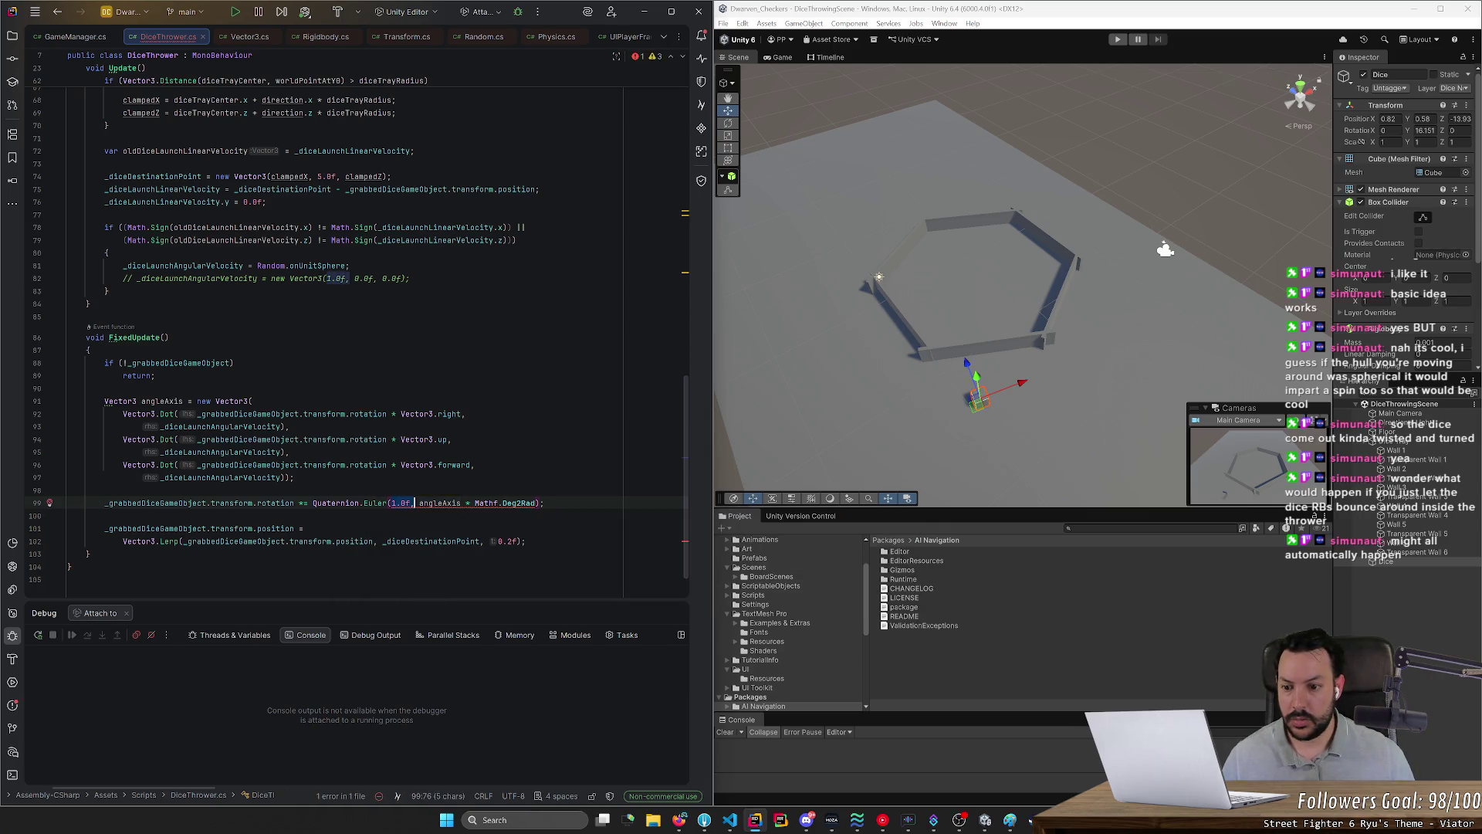
pyautogui.press('BackSpace')
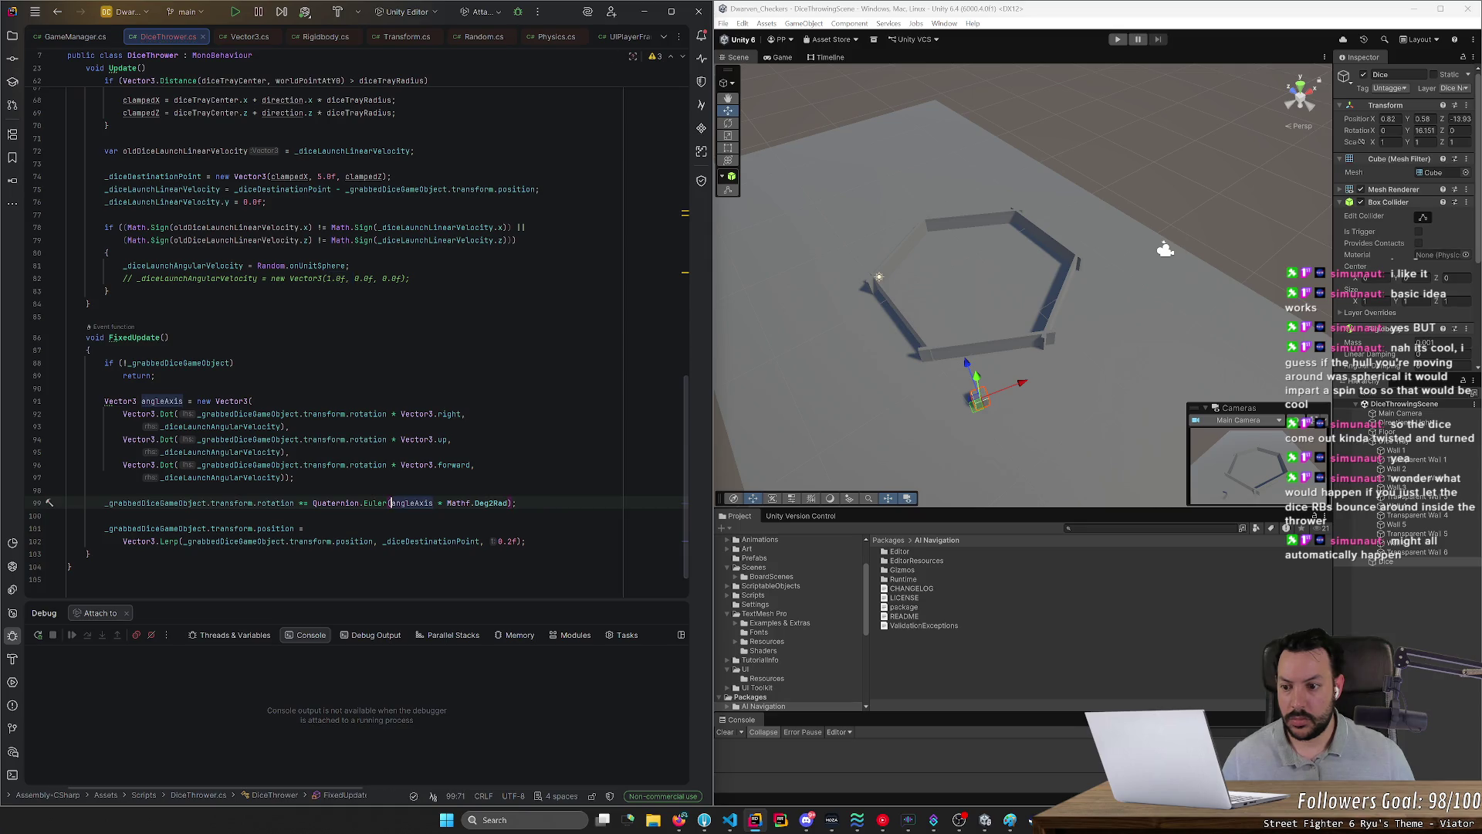
pyautogui.hotkey('ctrl', 's')
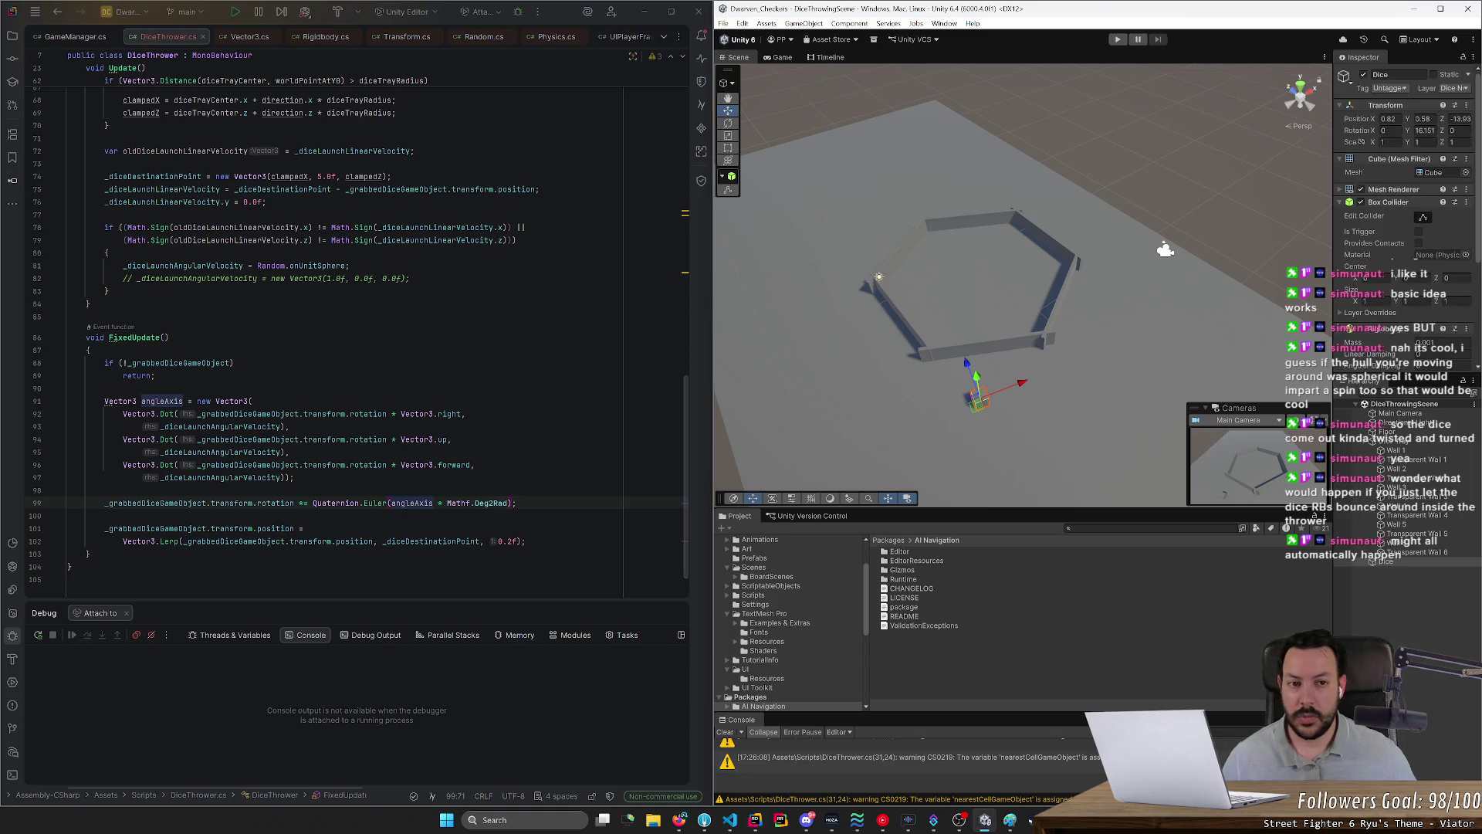
# Step: Test-throw the die across the tray in play mode, then start replacing Mathf.Deg2Rad in the rotation line
pyautogui.click(1116, 40)
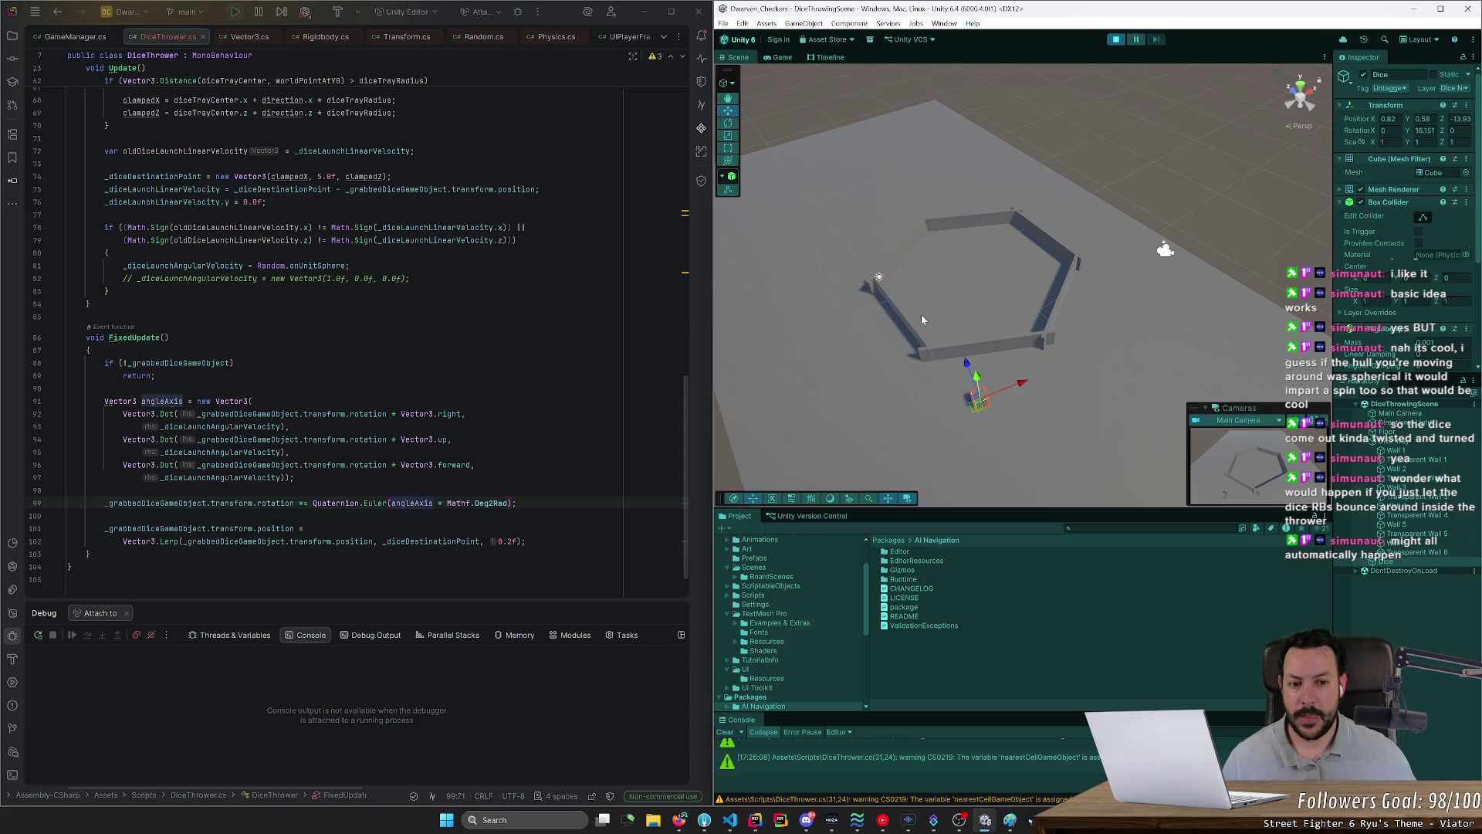
pyautogui.moveTo(882, 405)
pyautogui.mouseDown()
pyautogui.moveTo(949, 357)
pyautogui.moveTo(1058, 332)
pyautogui.moveTo(1038, 328)
pyautogui.moveTo(1066, 314)
pyautogui.moveTo(922, 310)
pyautogui.moveTo(1013, 317)
pyautogui.mouseUp()
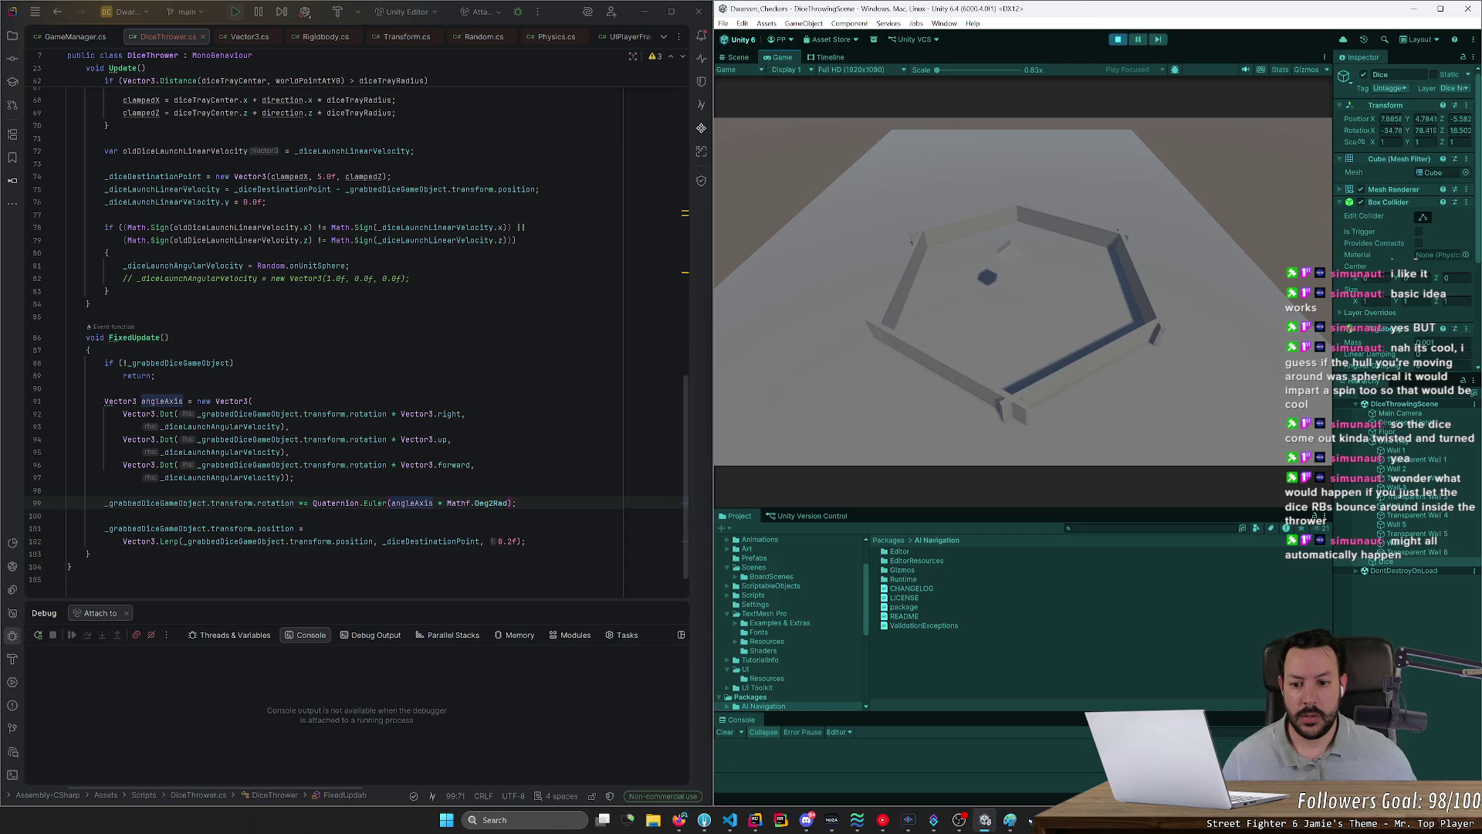
pyautogui.doubleClick(493, 502)
pyautogui.write('Re')
pyautogui.press('BackSpace')
# Step: Complete the rotation multiplier as Mathf.Rad2Deg and stop the running game so it reloads
pyautogui.write('ad2')
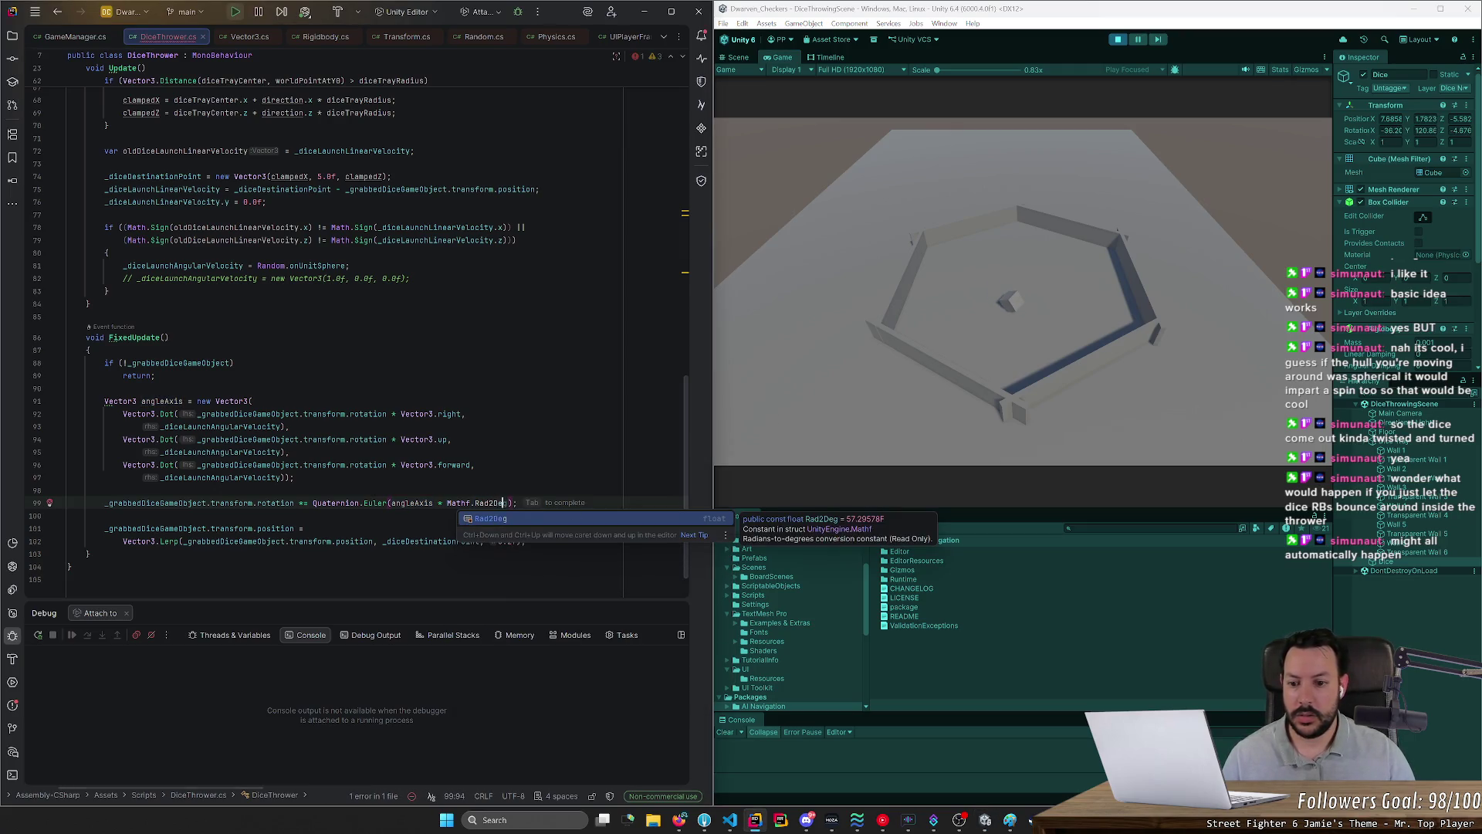
pyautogui.press('Tab')
pyautogui.click(1117, 39)
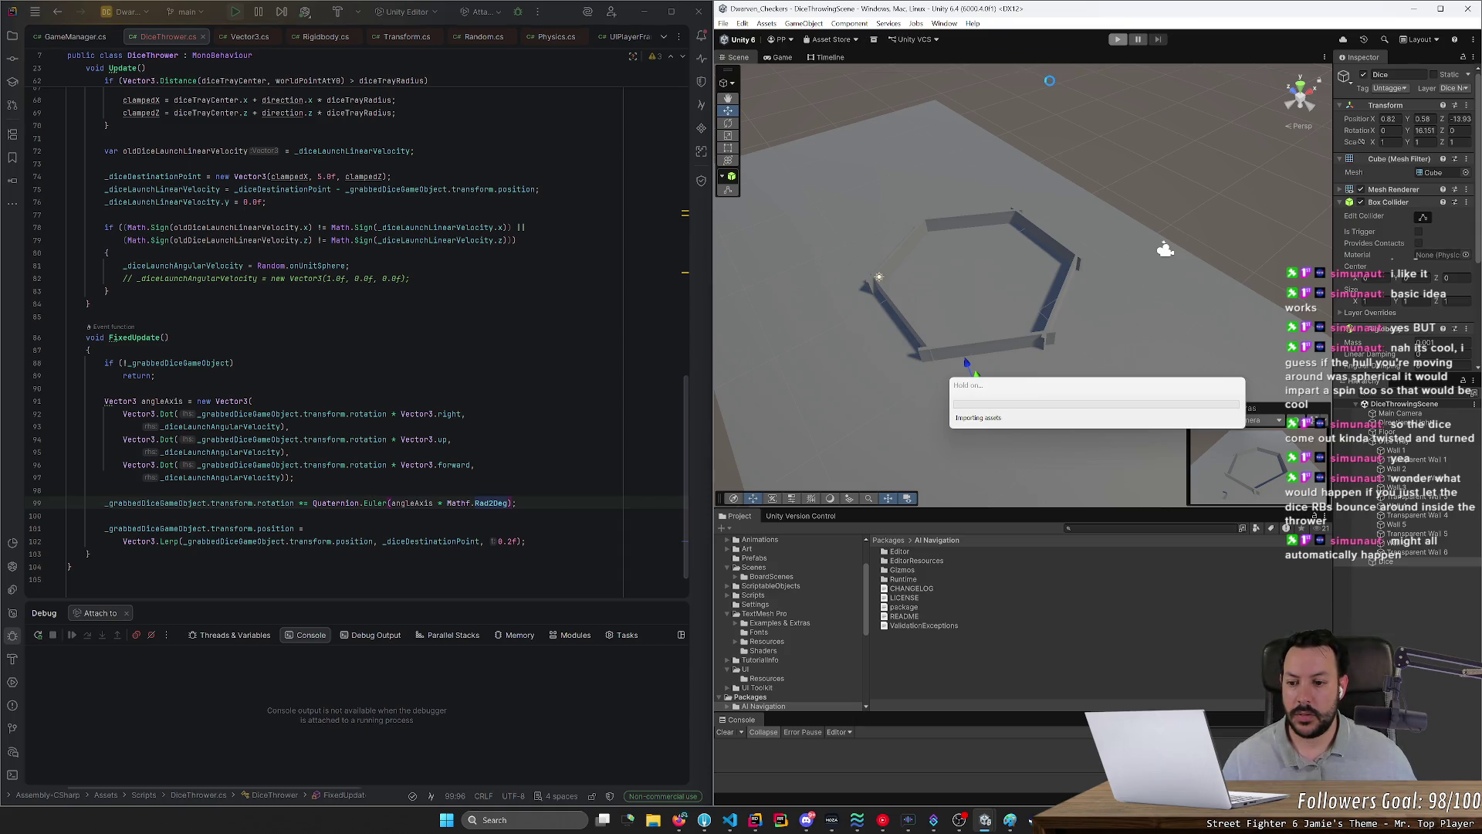
# Step: Rerun the game, lift the die into the tray, then begin appending '* Time.fi' to the rotation
pyautogui.click(1117, 39)
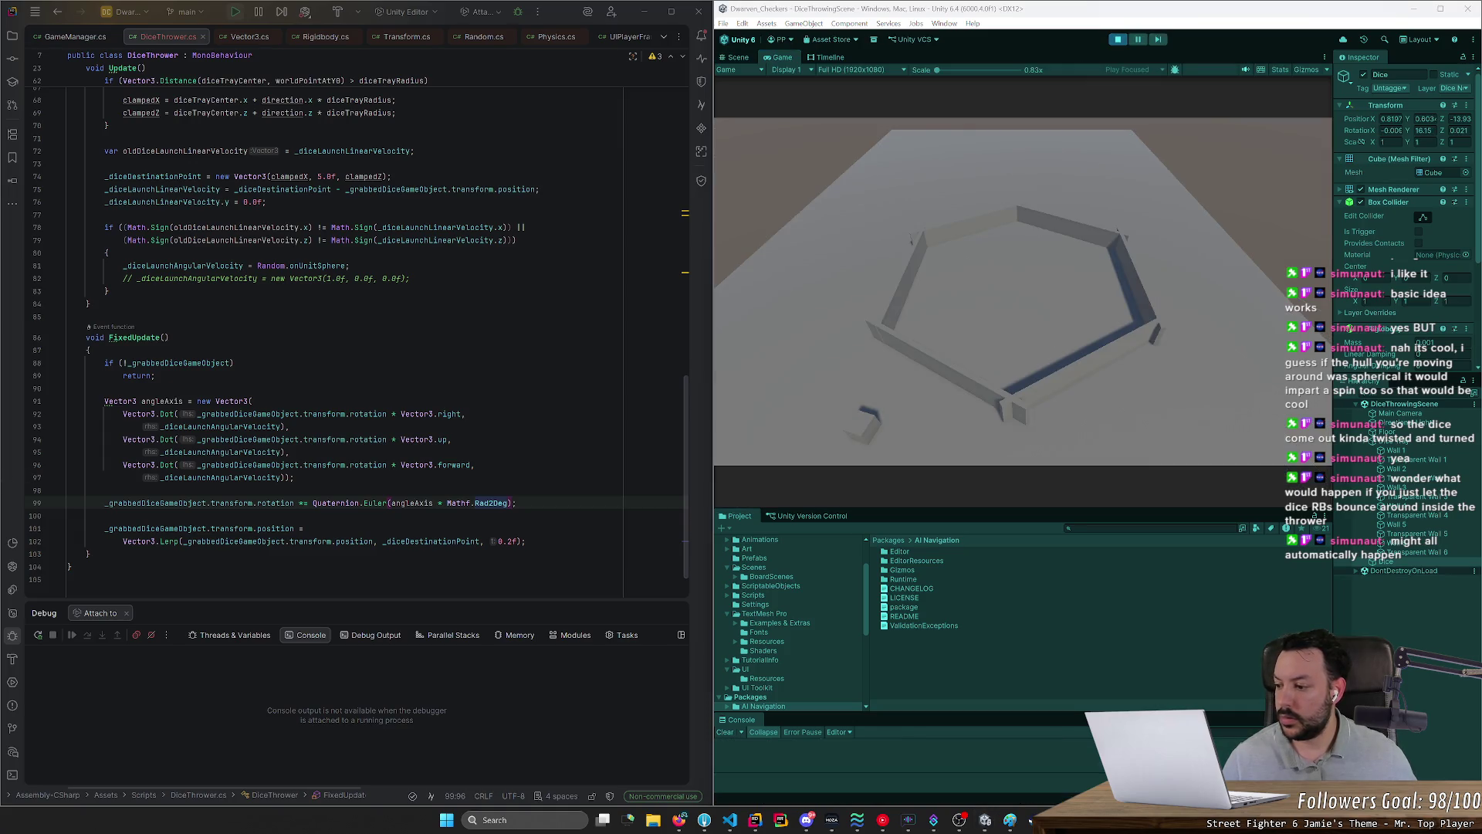
pyautogui.moveTo(868, 421)
pyautogui.mouseDown()
pyautogui.moveTo(940, 433)
pyautogui.moveTo(970, 331)
pyautogui.moveTo(1040, 294)
pyautogui.moveTo(997, 321)
pyautogui.mouseUp()
pyautogui.hotkey('alt', 'Tab')
pyautogui.write('* T')
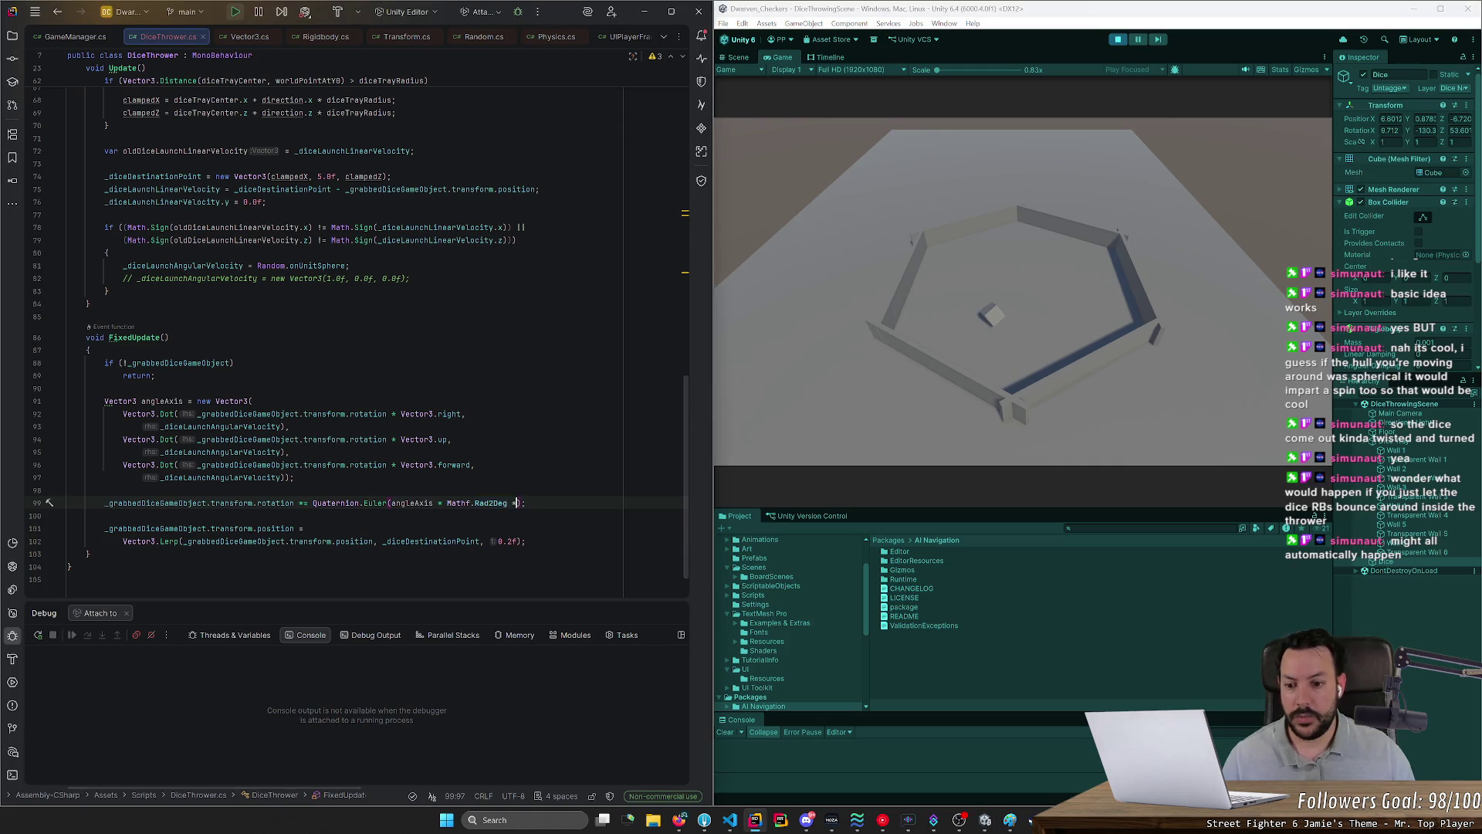
pyautogui.write('ime.fi')
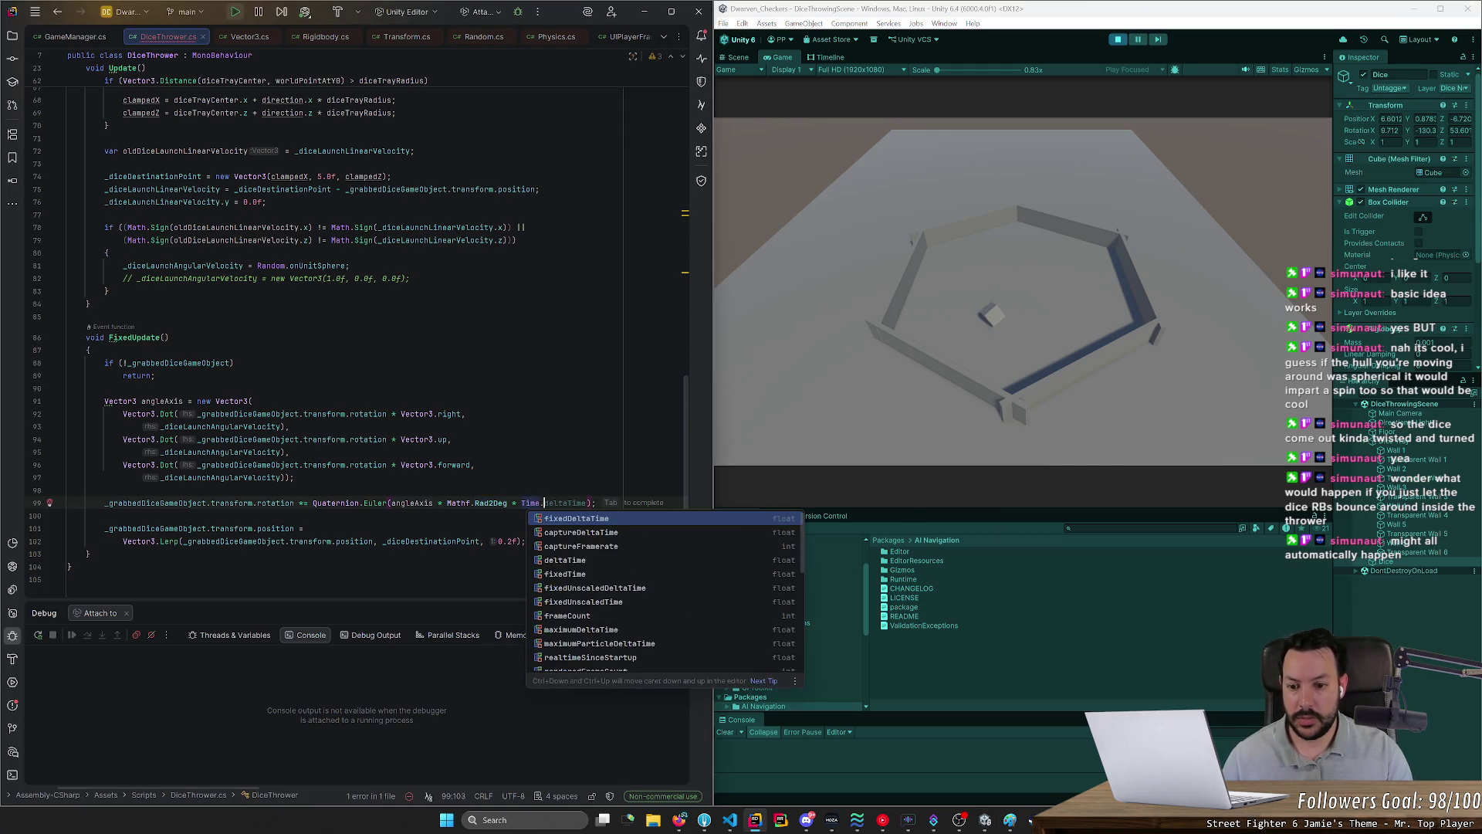
# Step: Finish the rotation with Time.fixedDeltaTime and stop Unity's play mode
pyautogui.press('Tab')
pyautogui.click(1118, 40)
pyautogui.click(1118, 39)
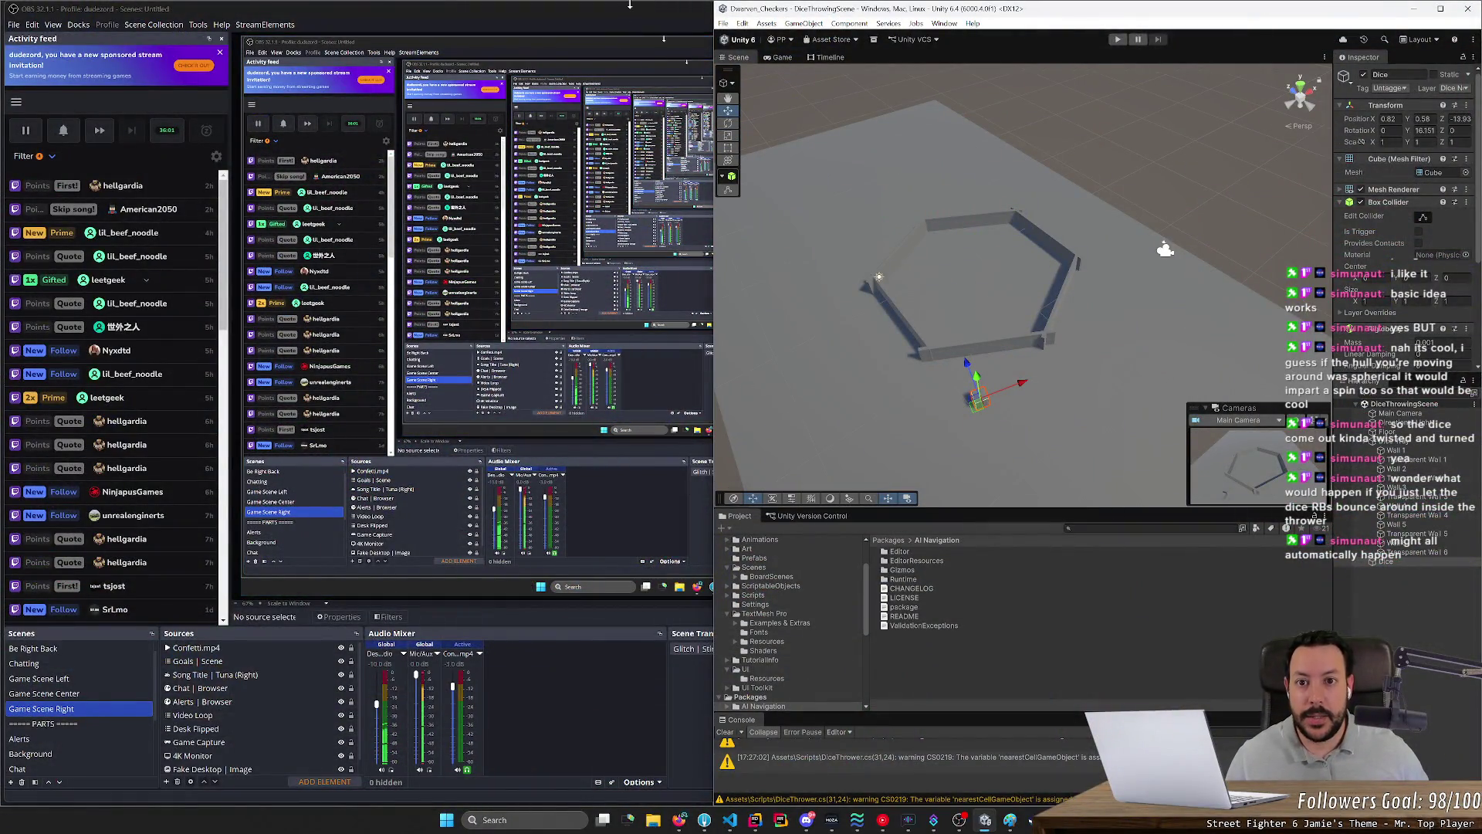
# Step: Glance at the streaming software, then return and place the caret on the line after the rotation
pyautogui.click(1414, 9)
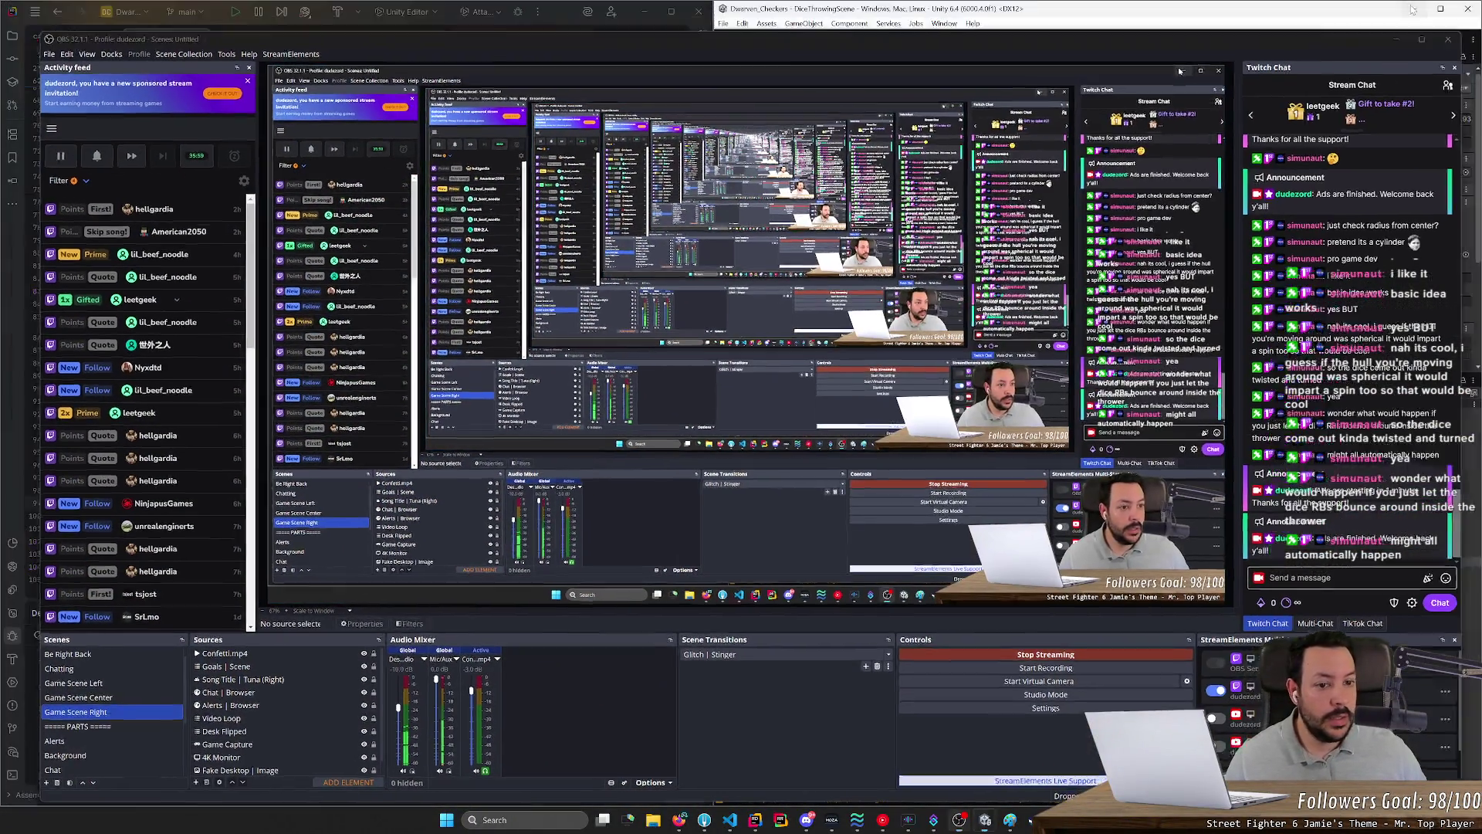
pyautogui.click(1419, 9)
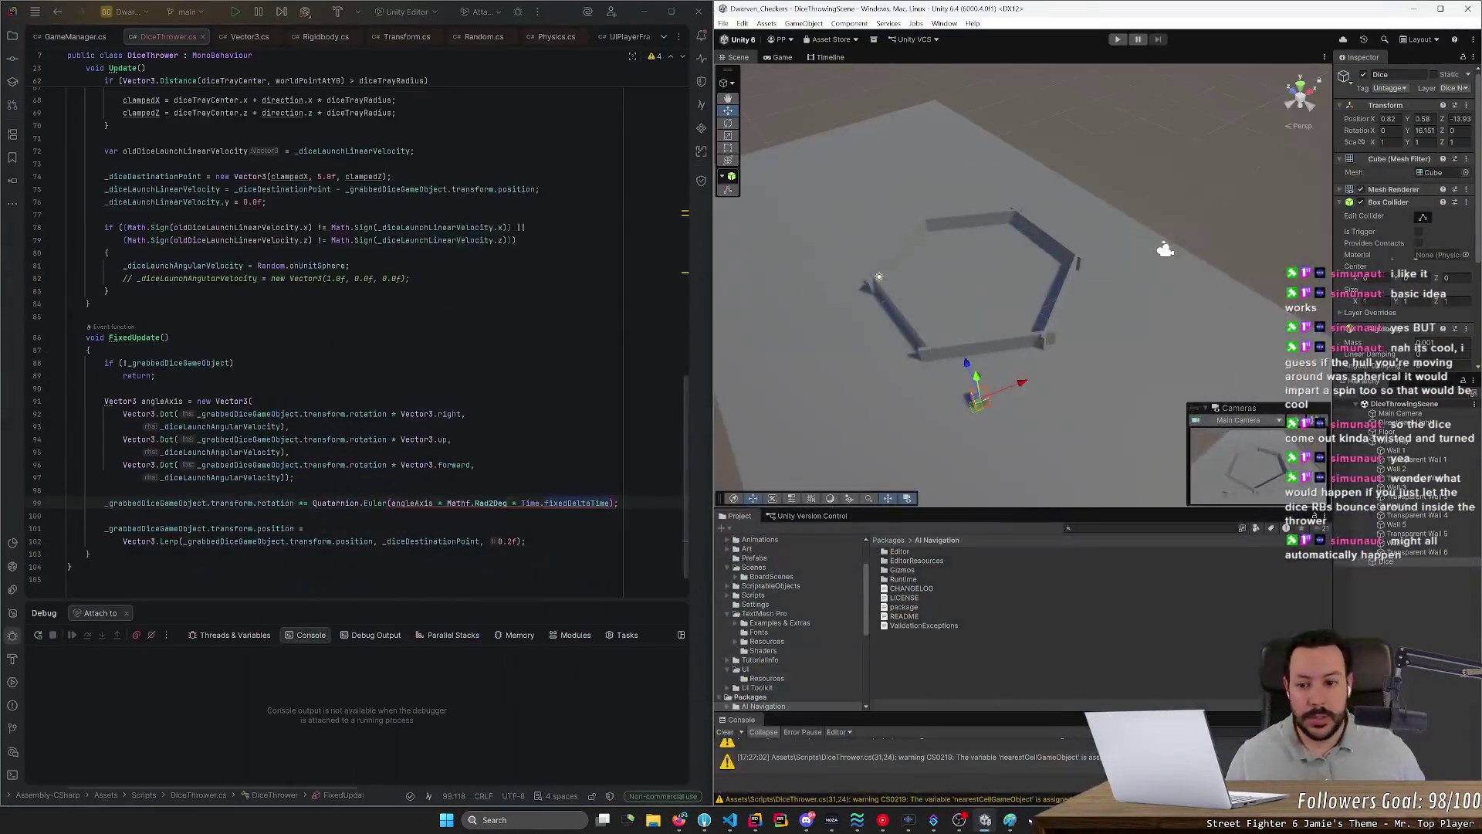
pyautogui.click(68, 516)
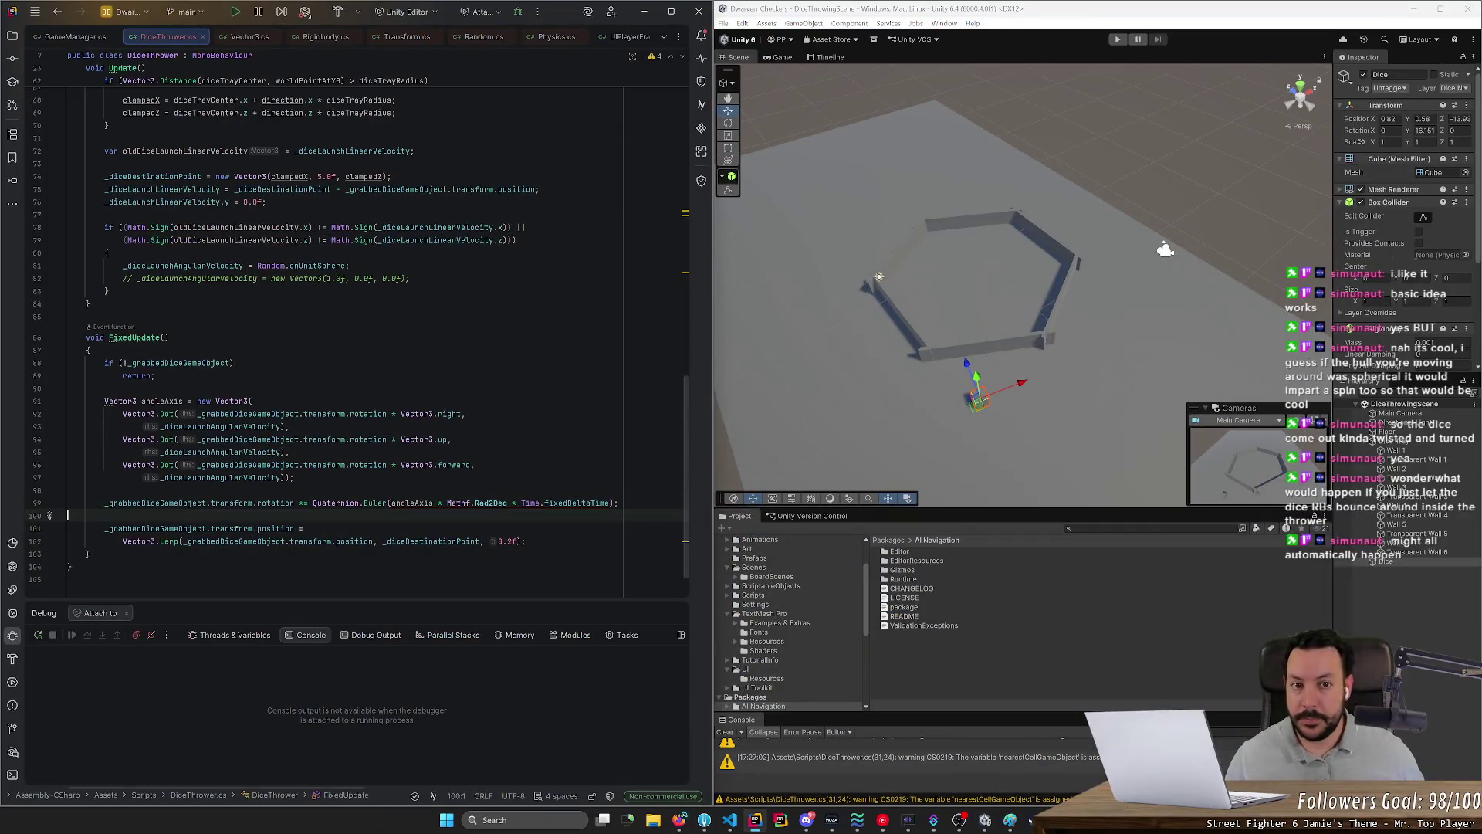
pyautogui.click(1117, 43)
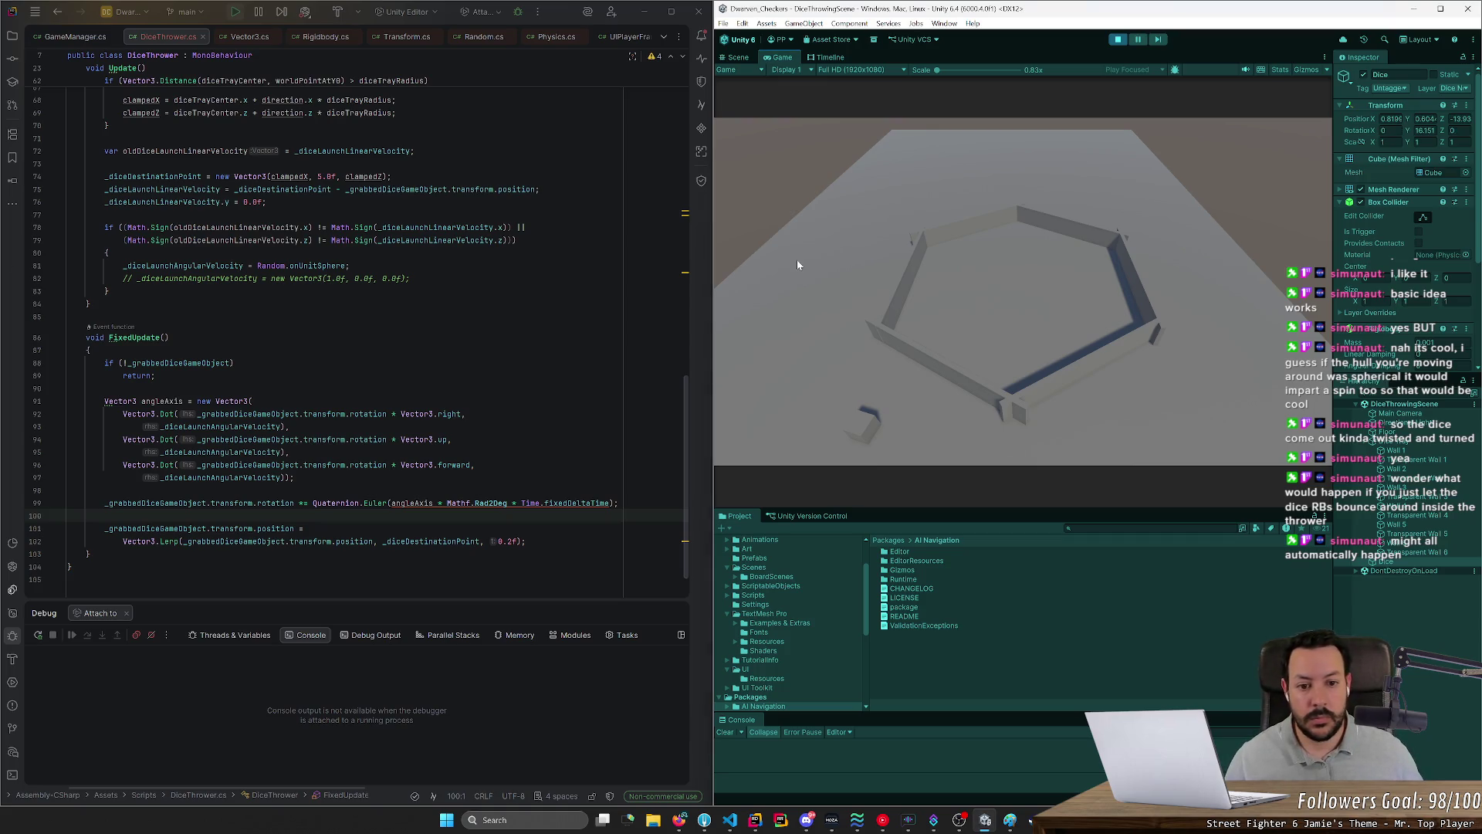
pyautogui.moveTo(928, 361)
pyautogui.mouseDown()
pyautogui.moveTo(1002, 318)
pyautogui.moveTo(999, 341)
pyautogui.moveTo(1085, 319)
pyautogui.moveTo(1076, 292)
pyautogui.mouseUp()
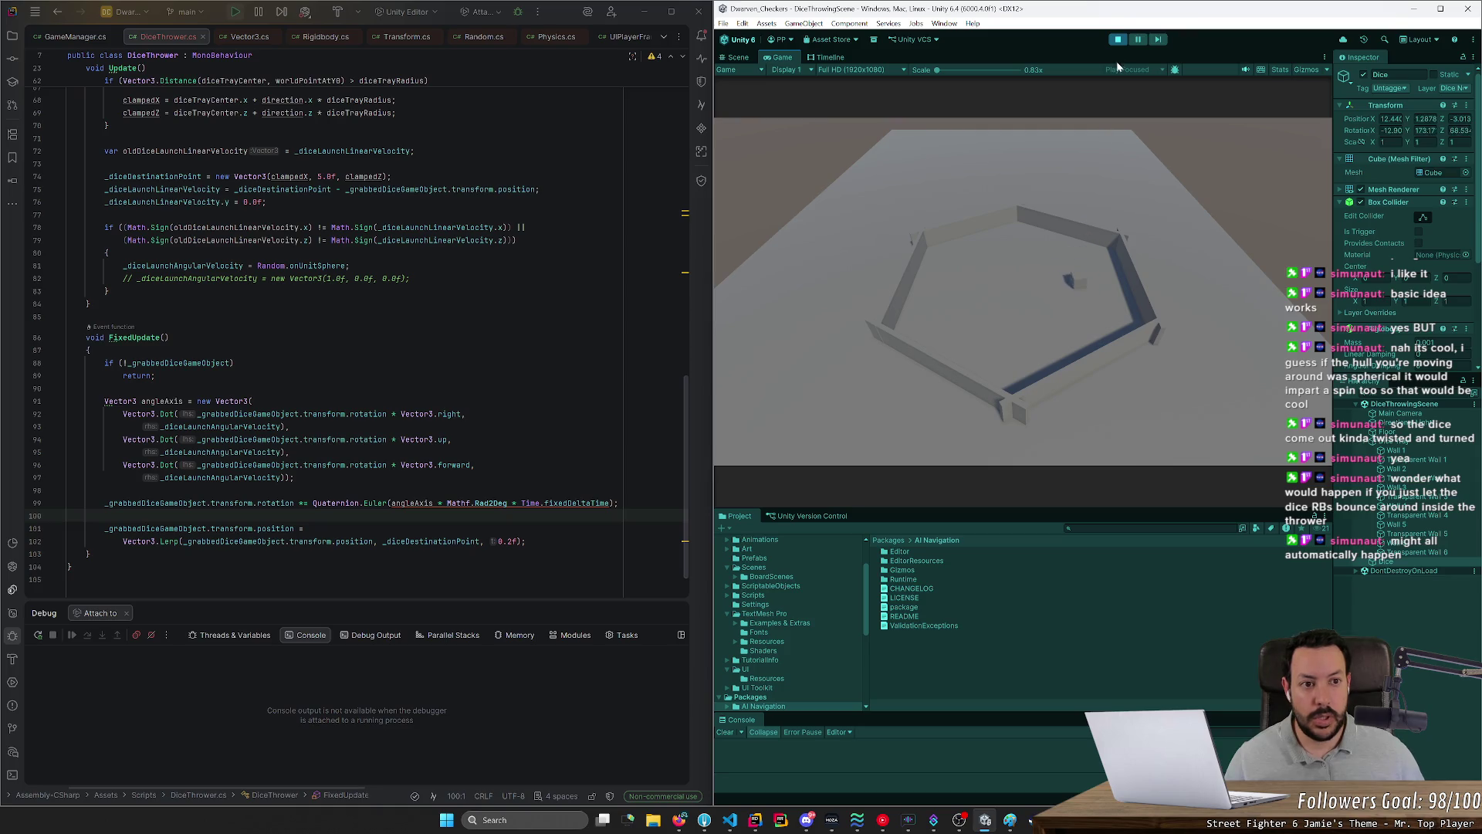
pyautogui.click(1118, 39)
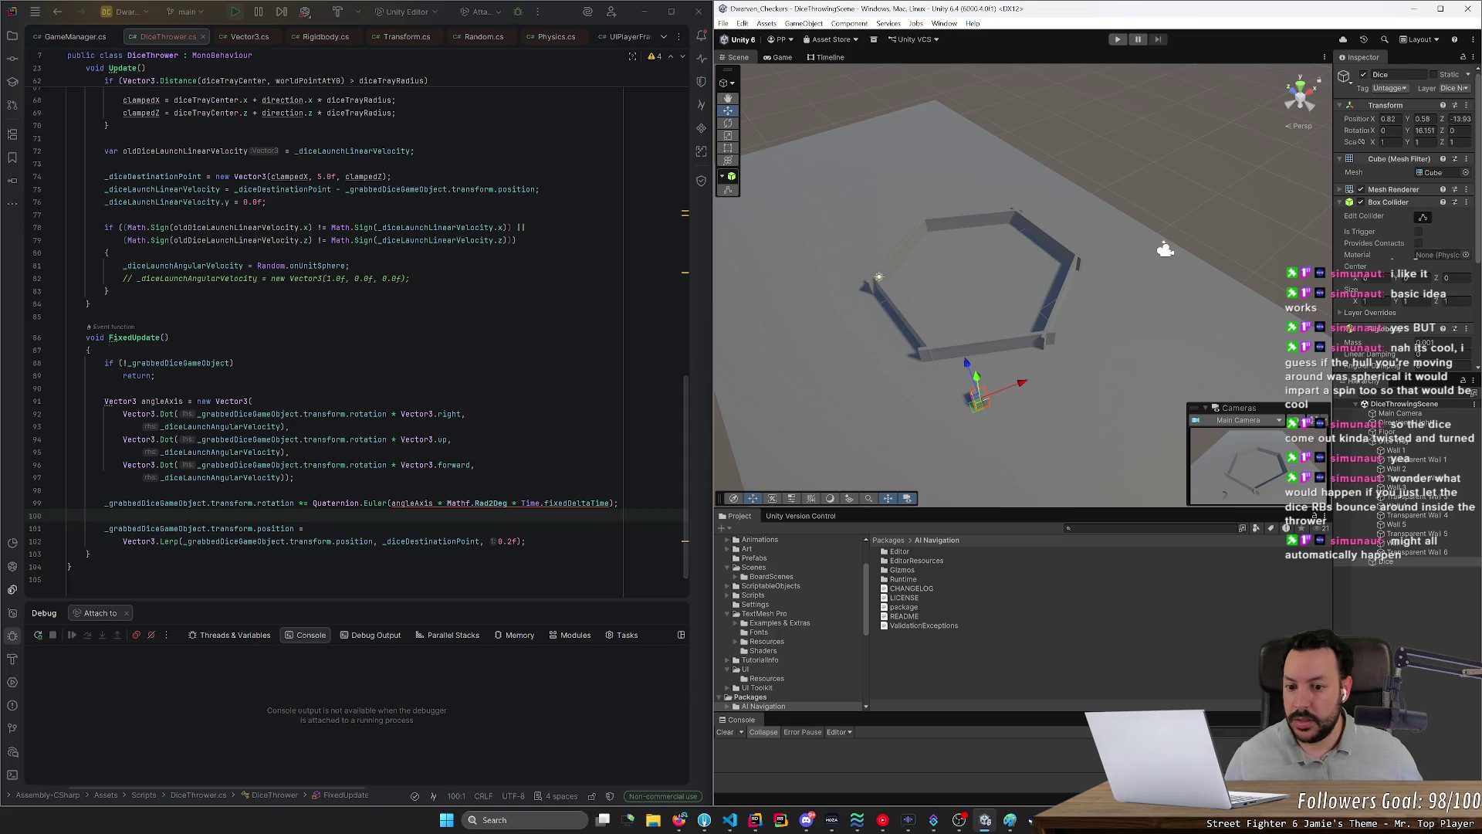
# Step: On line 81, multiply the random onUnitSphere spin by Math.PI
pyautogui.scroll(2, 357, 344)
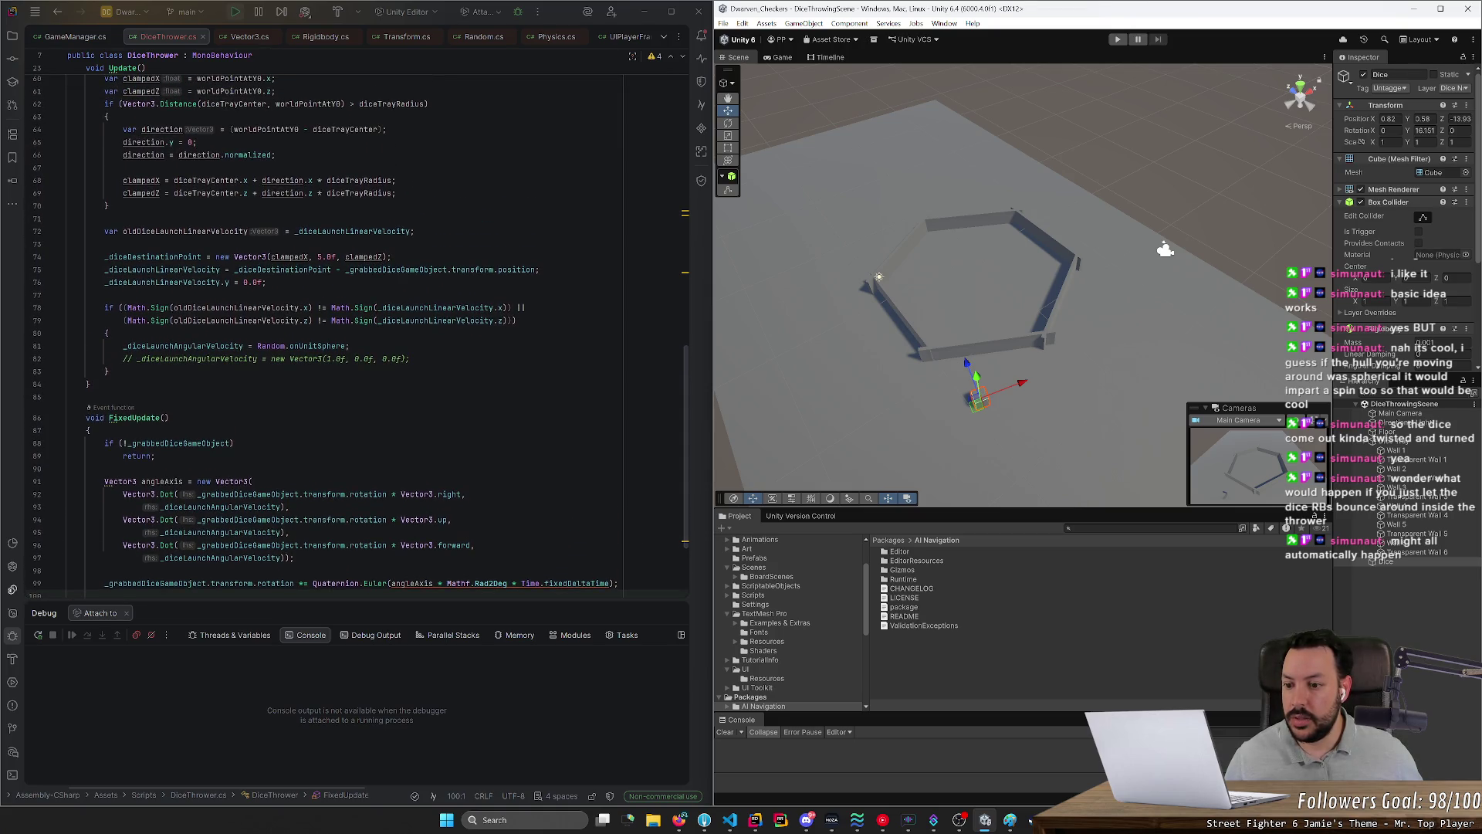
pyautogui.scroll(2, 358, 337)
pyautogui.click(347, 423)
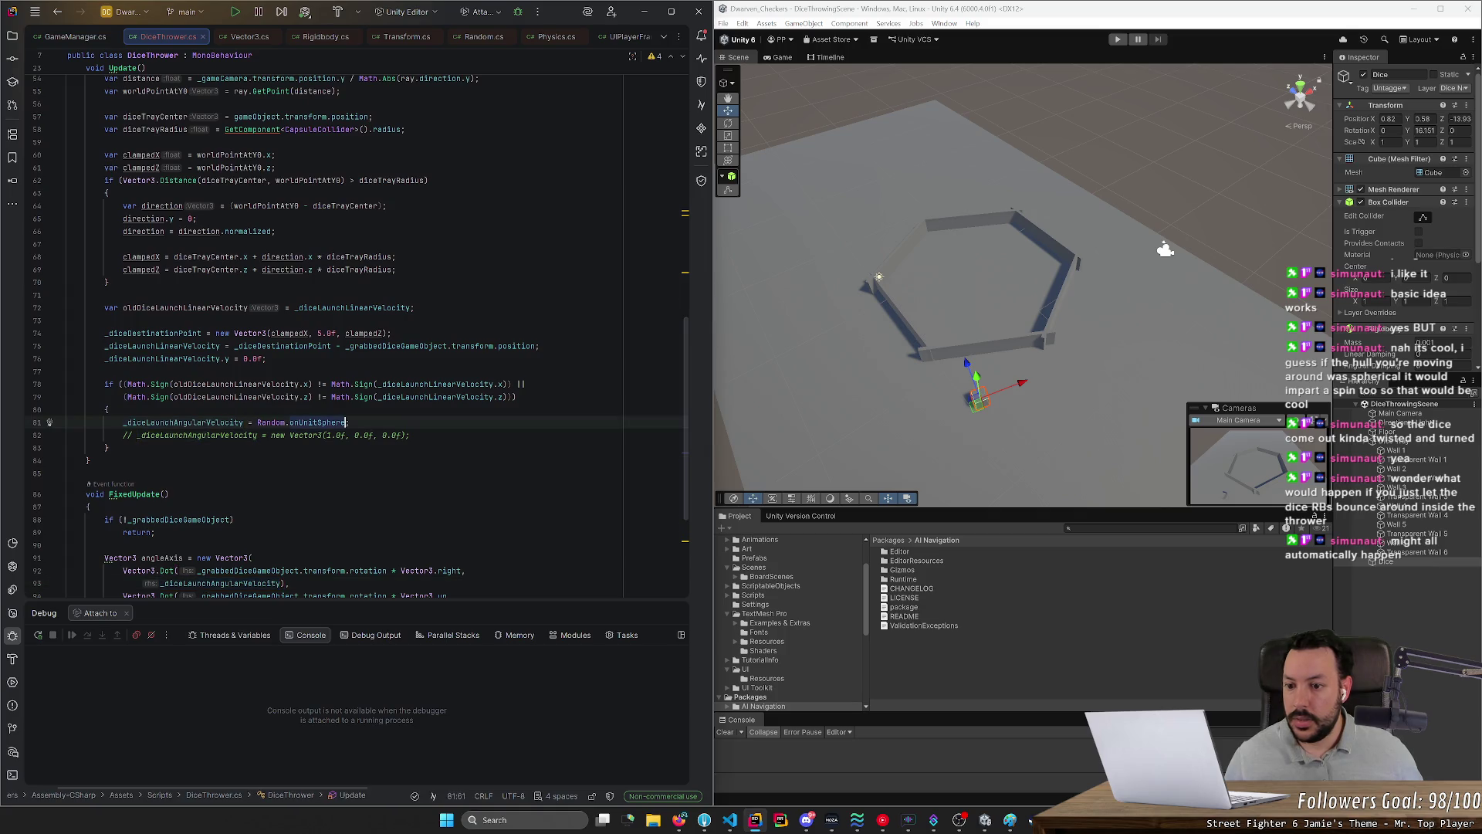
pyautogui.write('*')
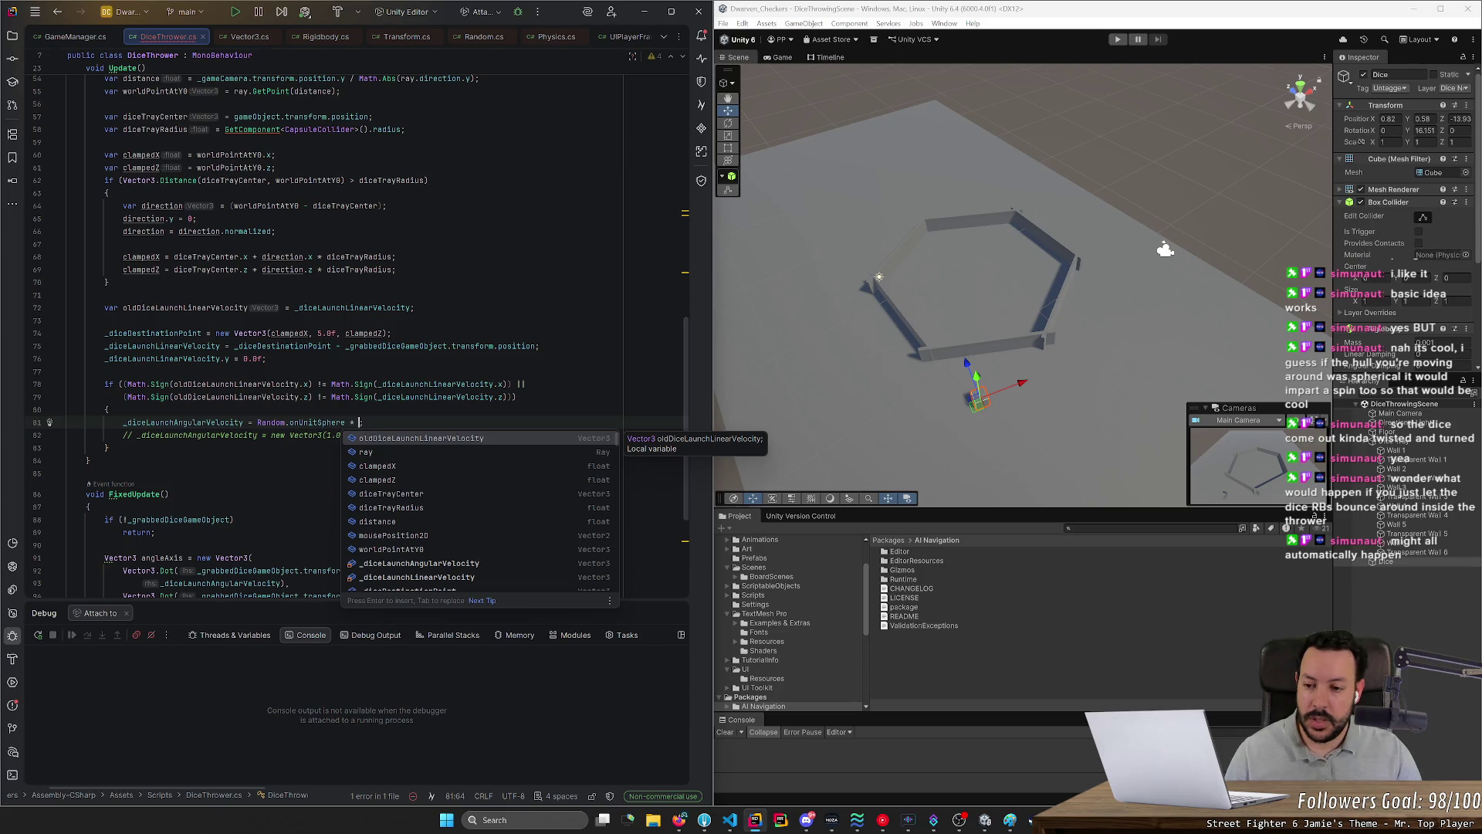
pyautogui.write('5')
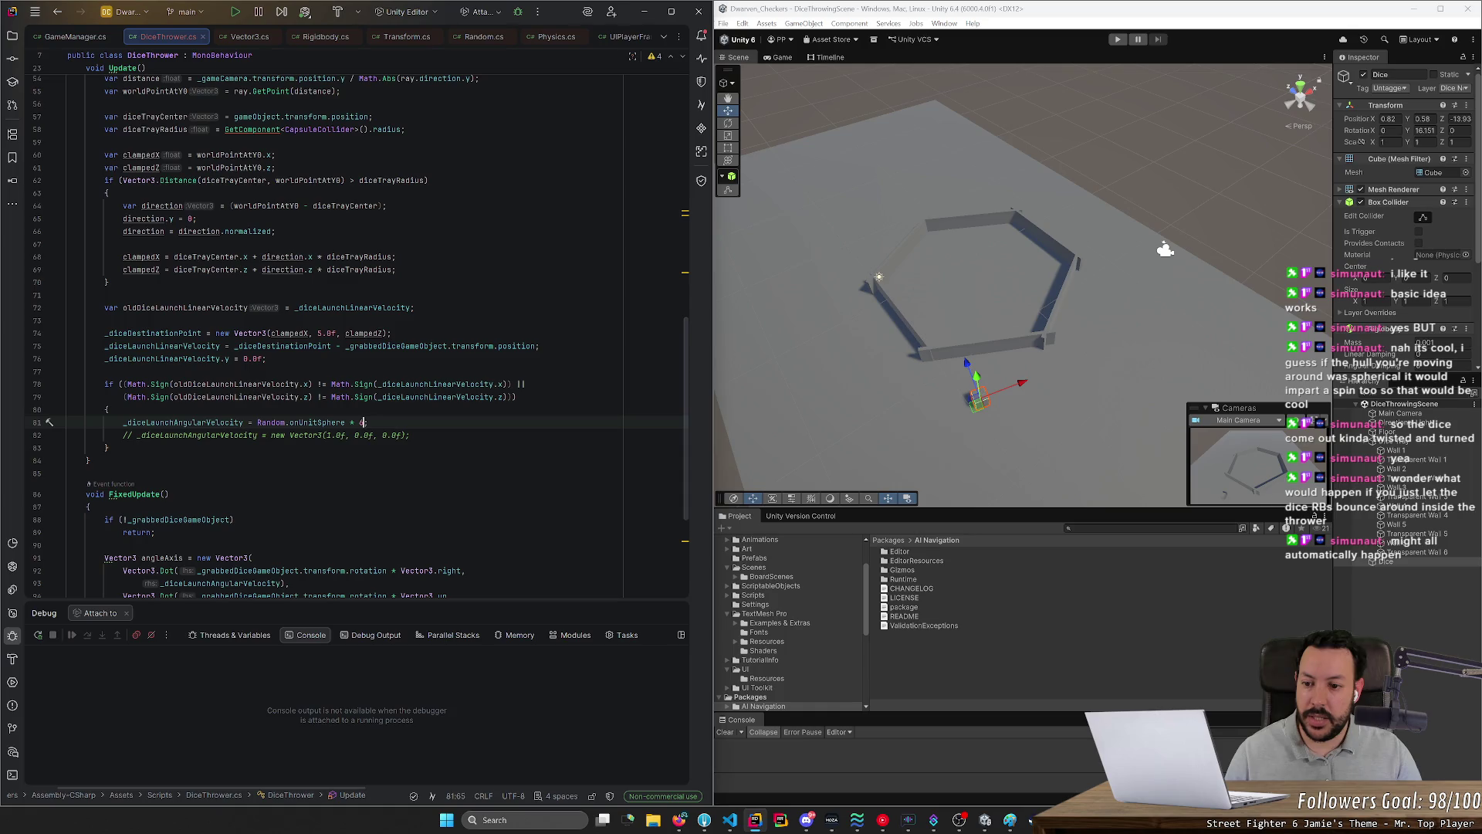
pyautogui.write('.0 ')
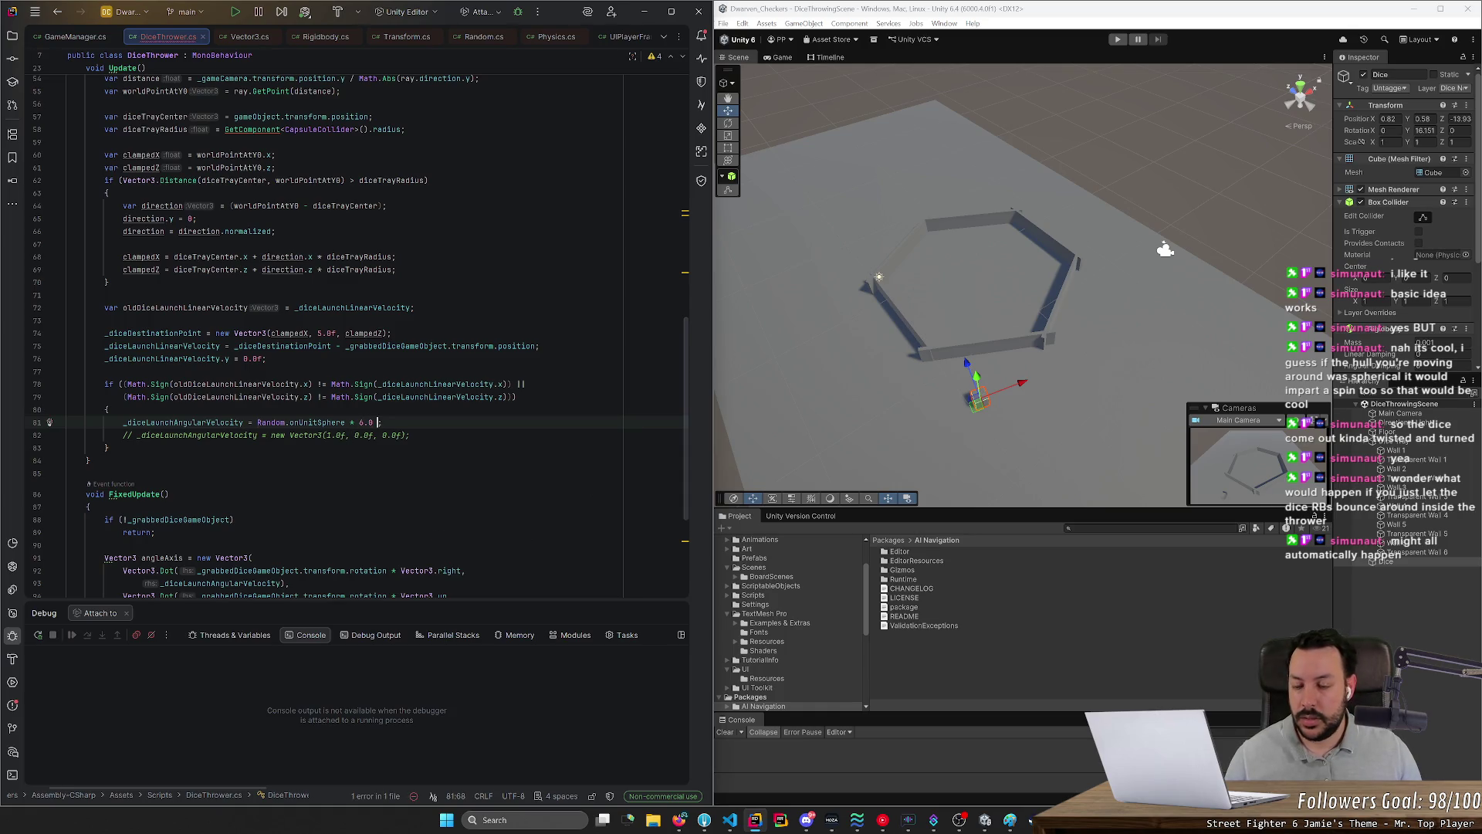
pyautogui.write('* PI')
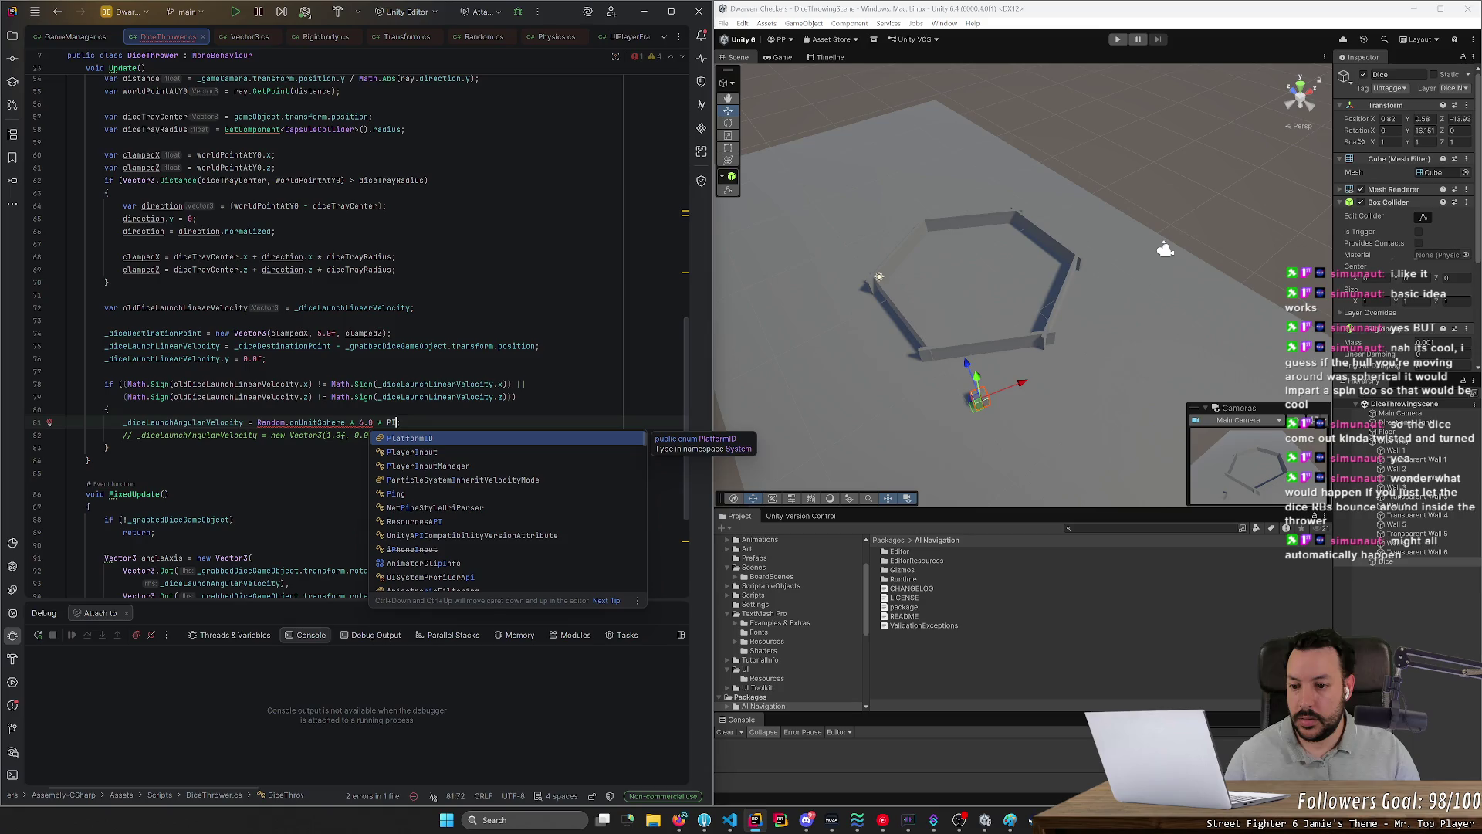
pyautogui.press('BackSpace')
pyautogui.press('BackSpace')
pyautogui.write('Math.PI')
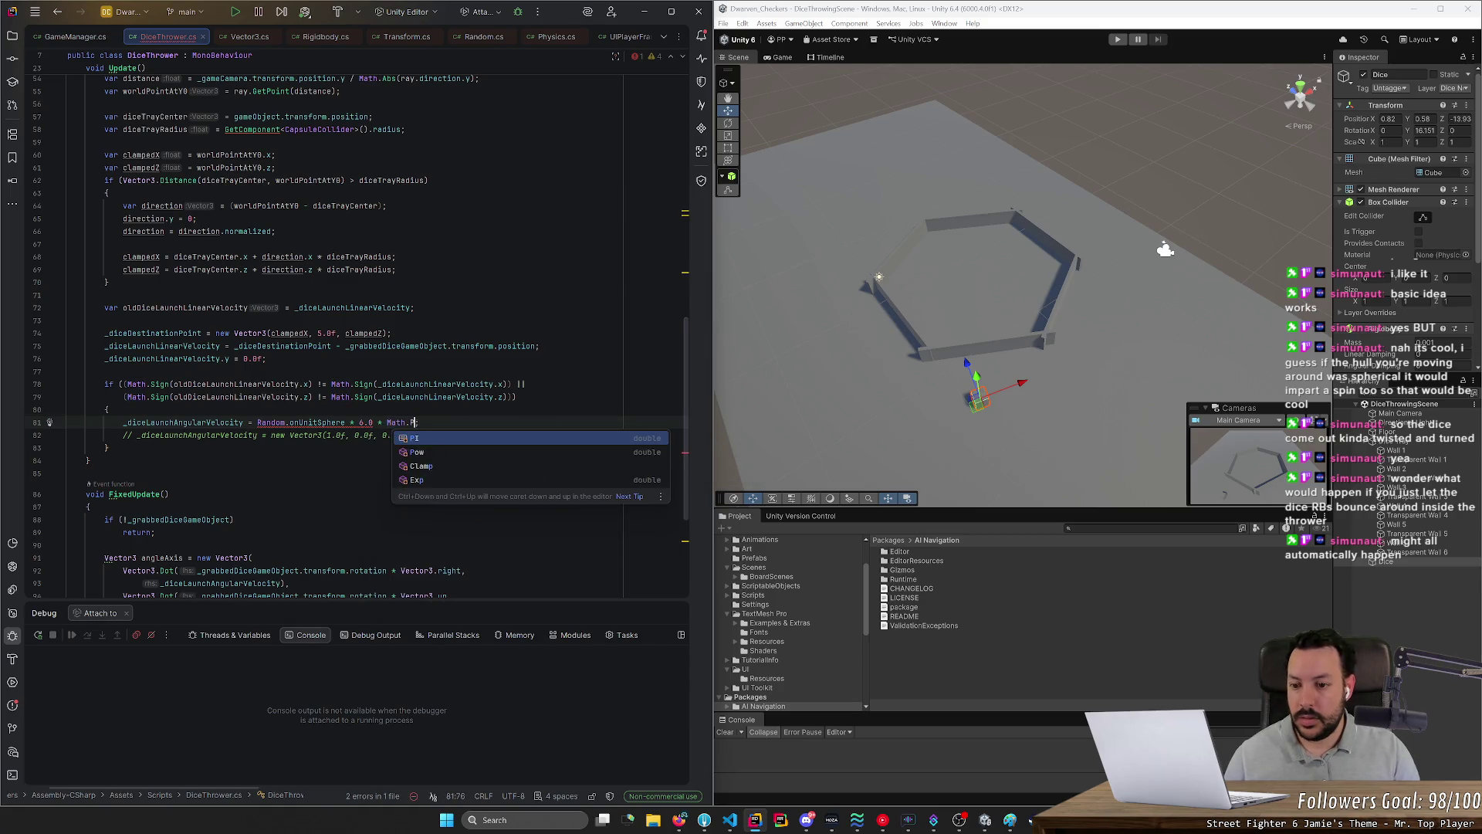
pyautogui.press('Escape')
pyautogui.click(410, 436)
# Step: Add the float suffixes so the line reads Random.onUnitSphere * 6.0f * Mathf.PI
pyautogui.click(373, 422)
pyautogui.write('f')
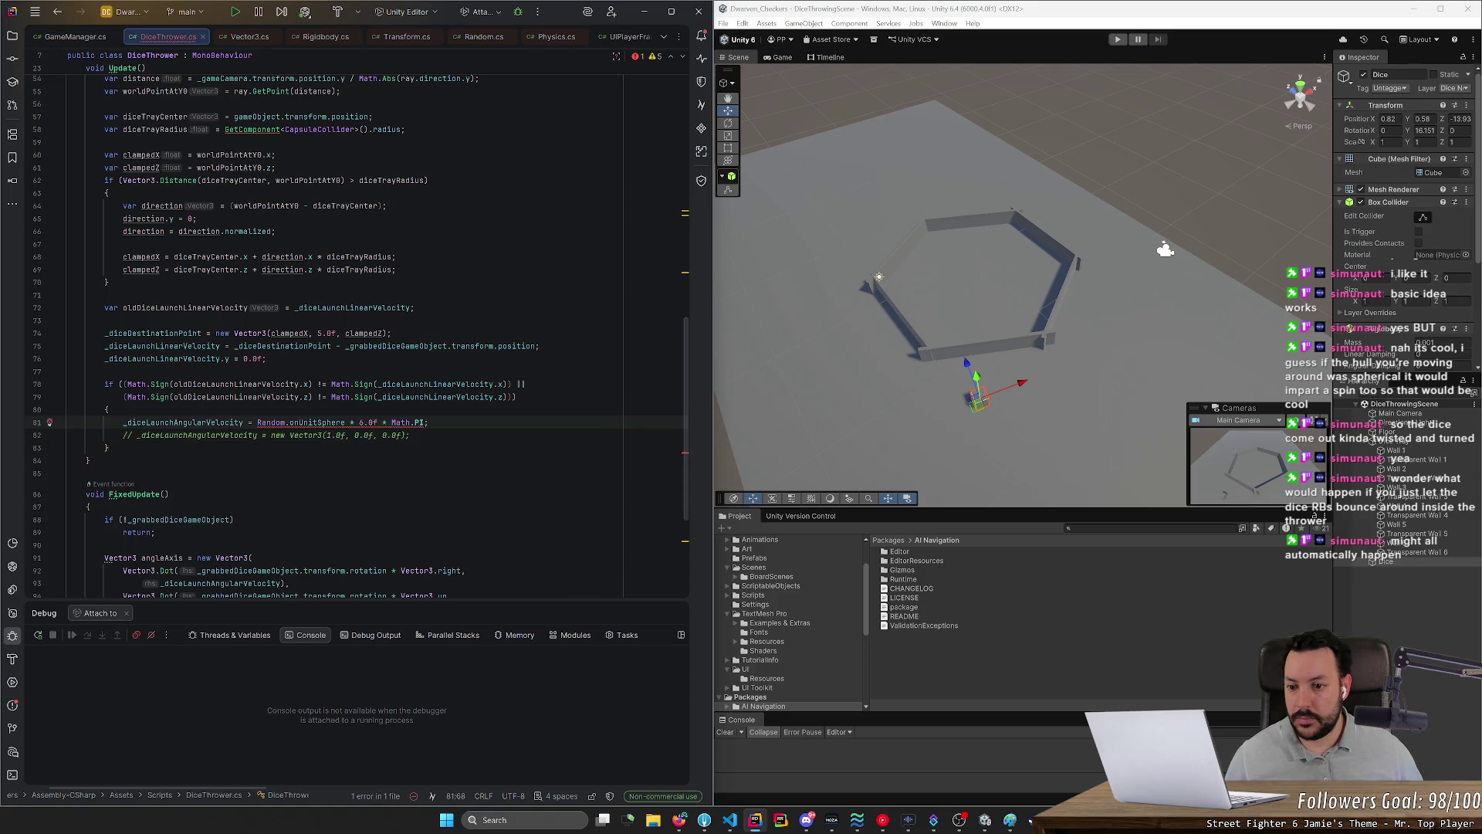
pyautogui.click(413, 422)
pyautogui.write('f')
pyautogui.click(108, 409)
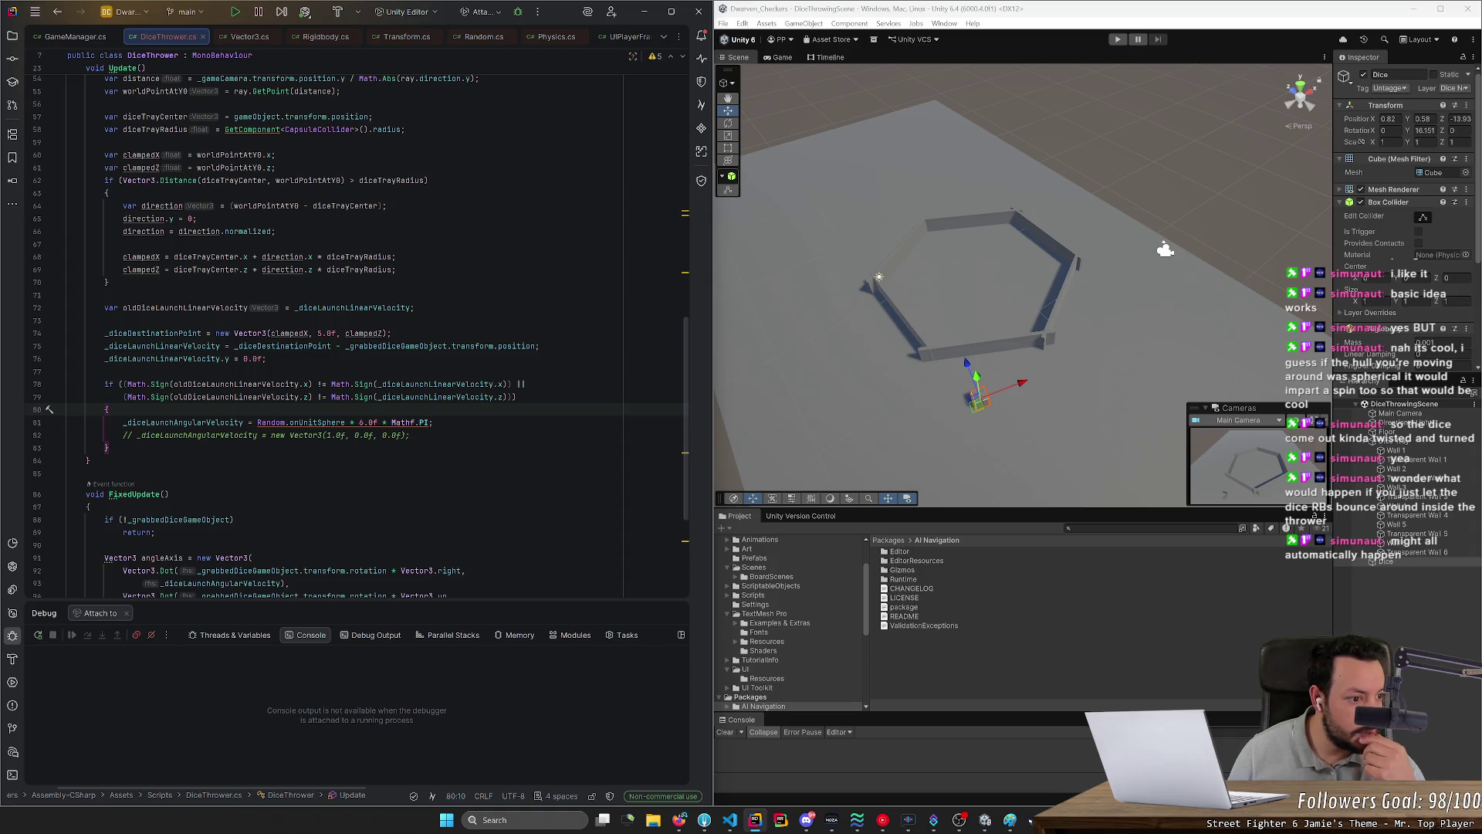
pyautogui.click(88, 460)
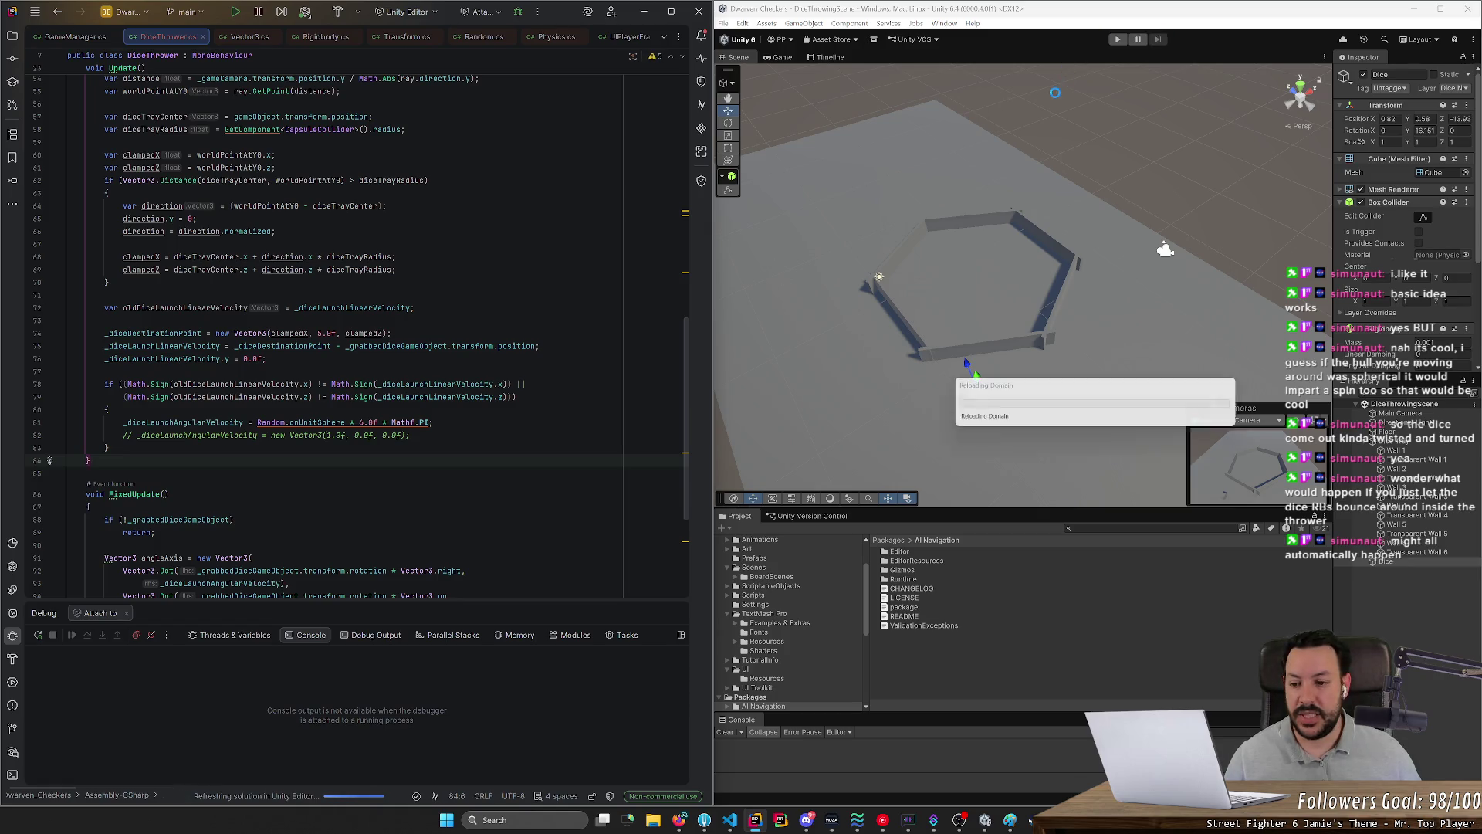
# Step: Play the game, throw the die into the tray, then lift and carry it around above the tray
pyautogui.click(1118, 39)
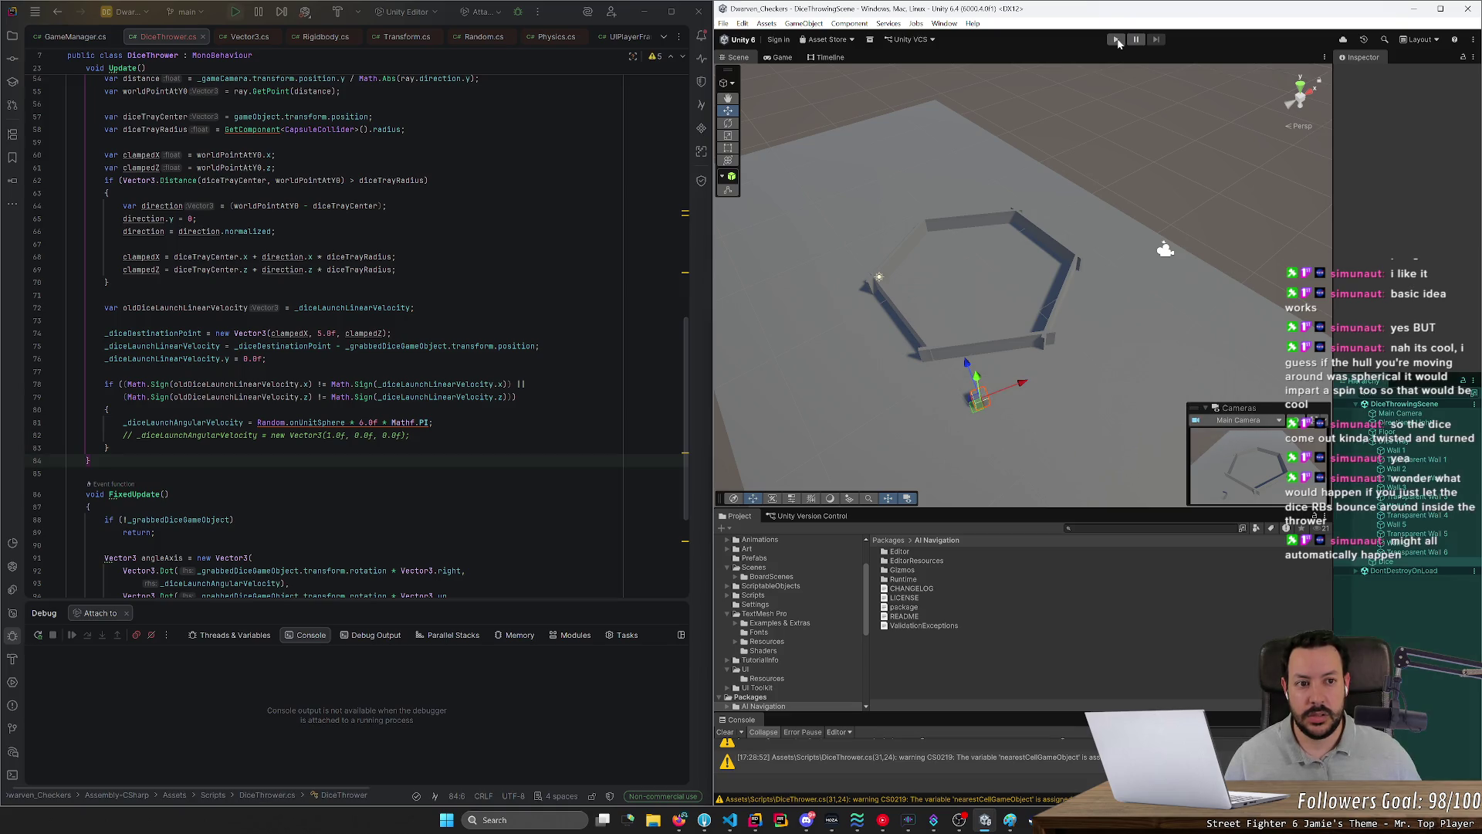
pyautogui.moveTo(909, 329)
pyautogui.mouseDown()
pyautogui.moveTo(1029, 318)
pyautogui.moveTo(979, 304)
pyautogui.moveTo(986, 327)
pyautogui.moveTo(1019, 332)
pyautogui.moveTo(1016, 296)
pyautogui.mouseUp()
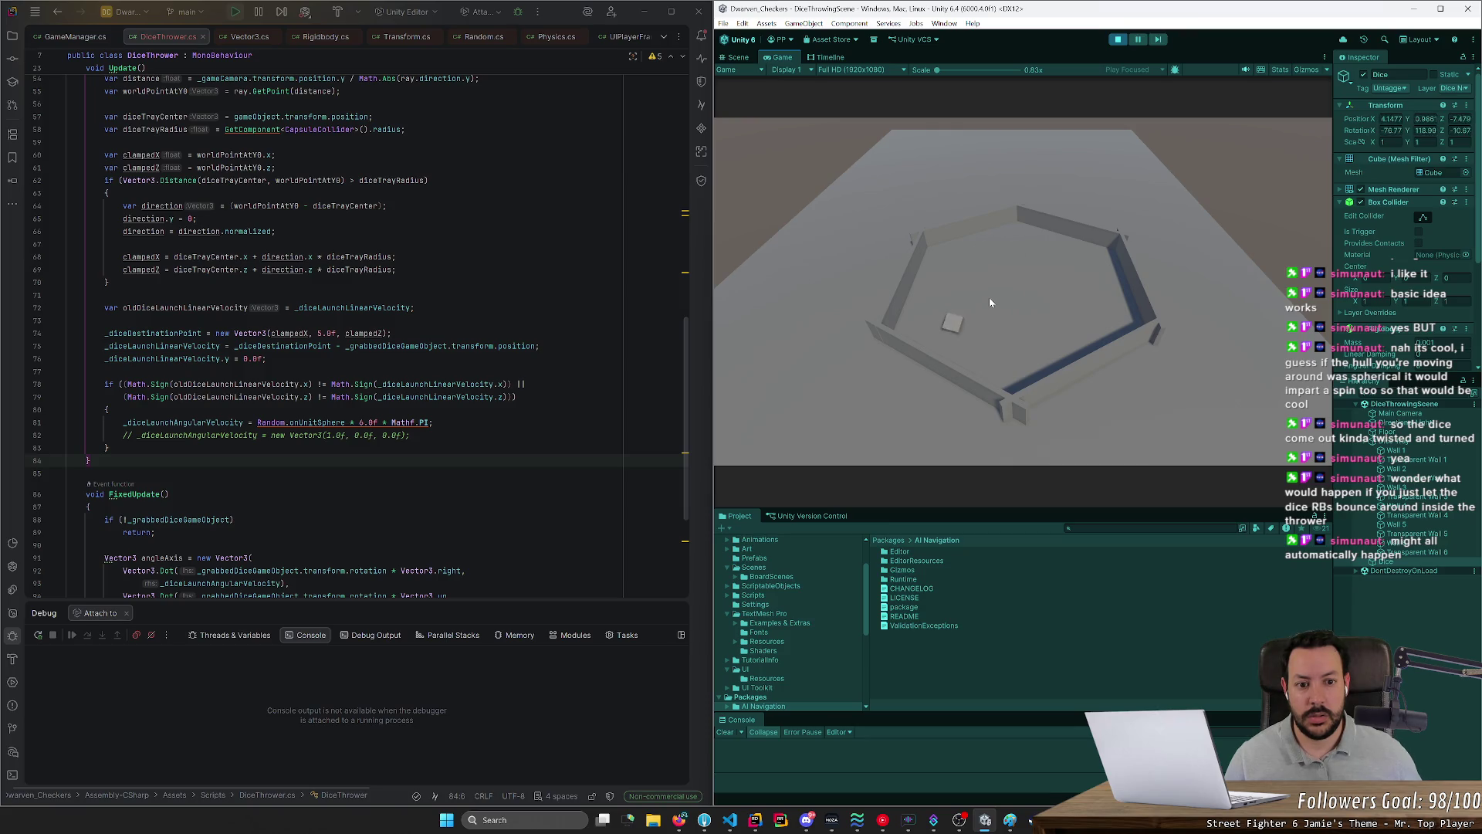
pyautogui.moveTo(950, 330); pyautogui.dragTo(998, 309)
pyautogui.moveTo(1036, 294)
pyautogui.mouseDown()
pyautogui.moveTo(980, 296)
pyautogui.moveTo(1030, 327)
pyautogui.mouseUp()
pyautogui.moveTo(1031, 327); pyautogui.dragTo(1013, 300)
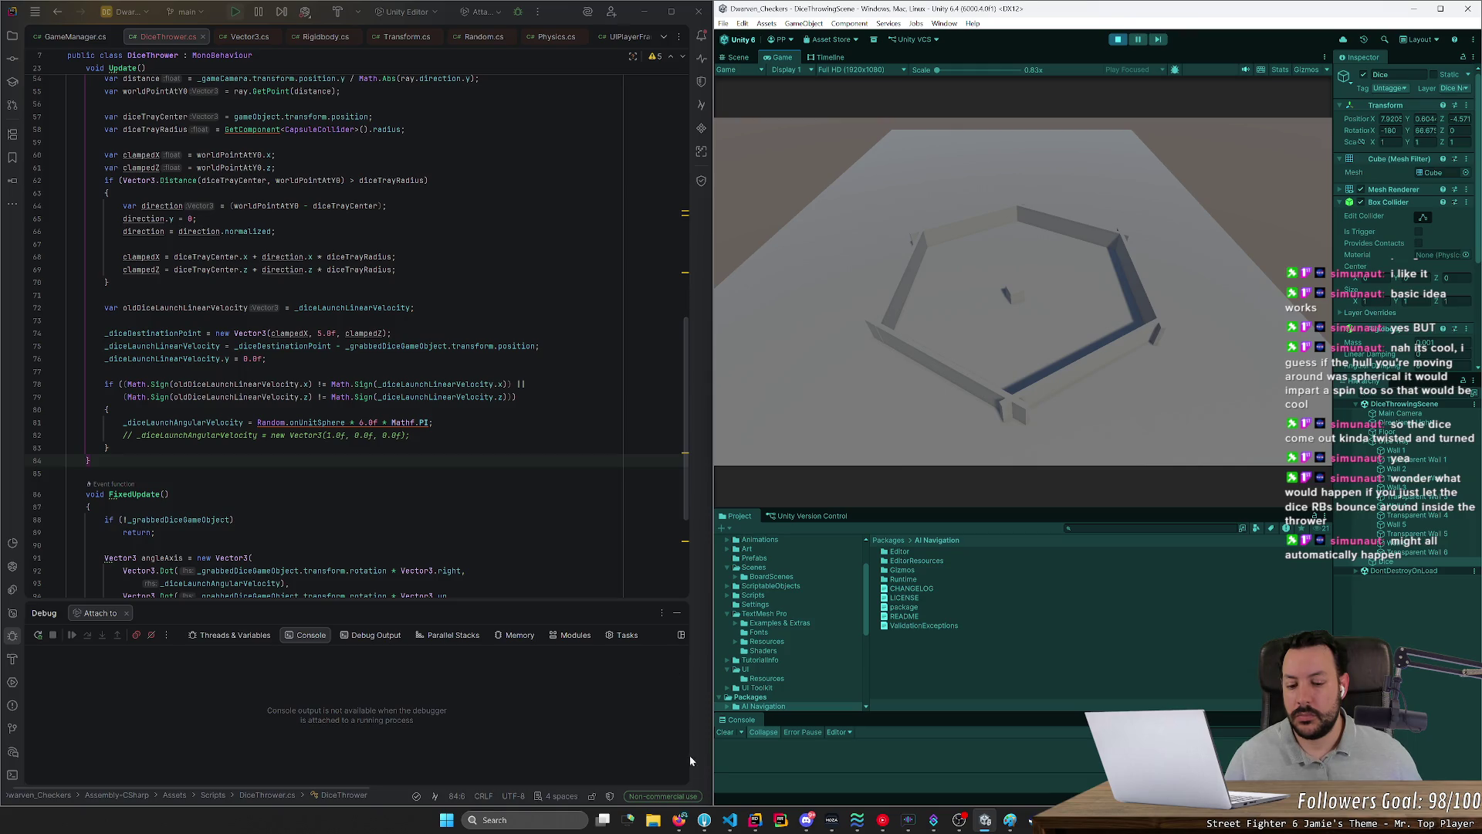
pyautogui.click(684, 827)
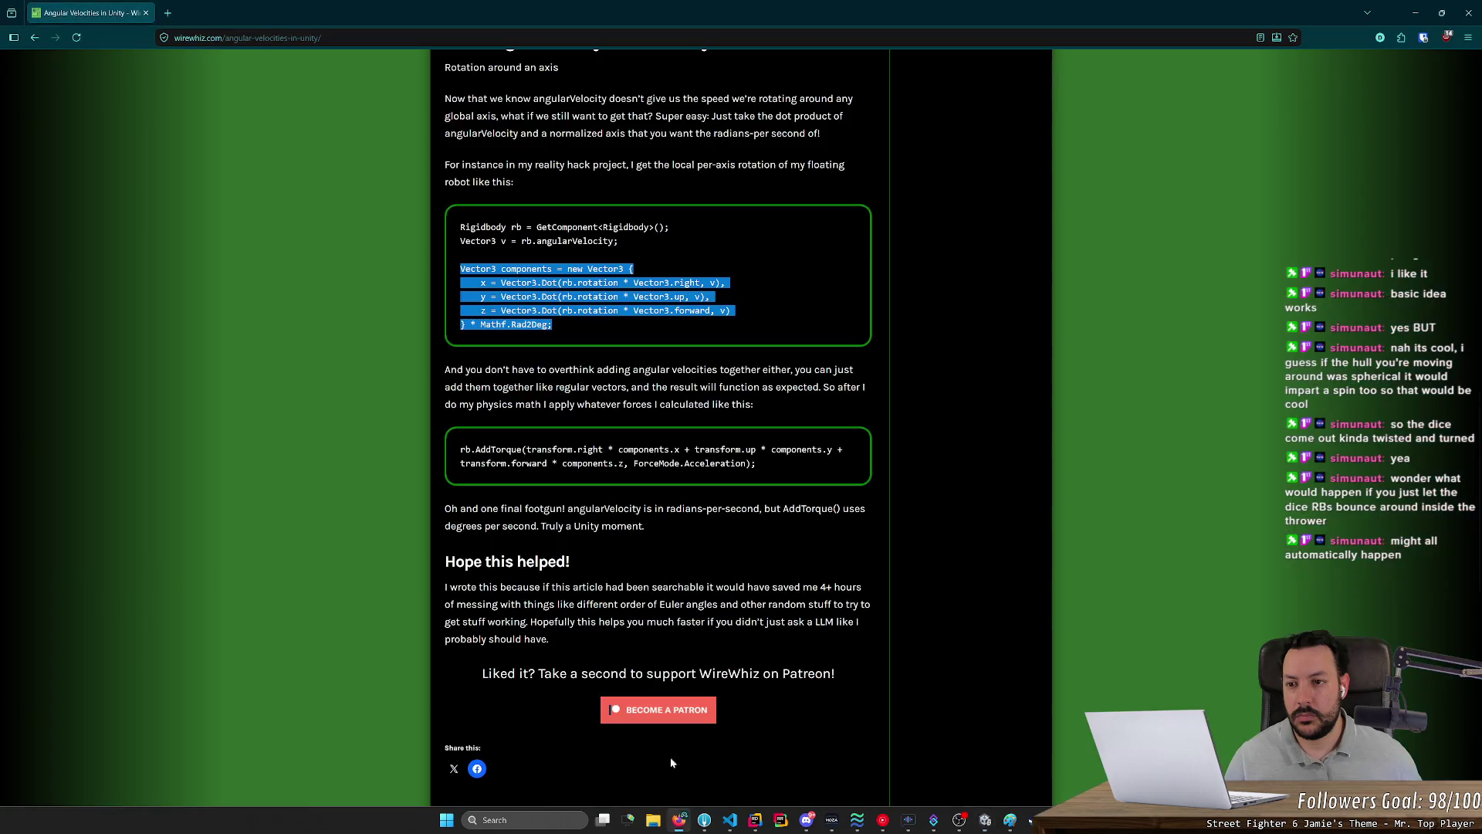
# Step: Close the old browser window and open a fresh Firefox window with the chosen profile
pyautogui.click(280, 43)
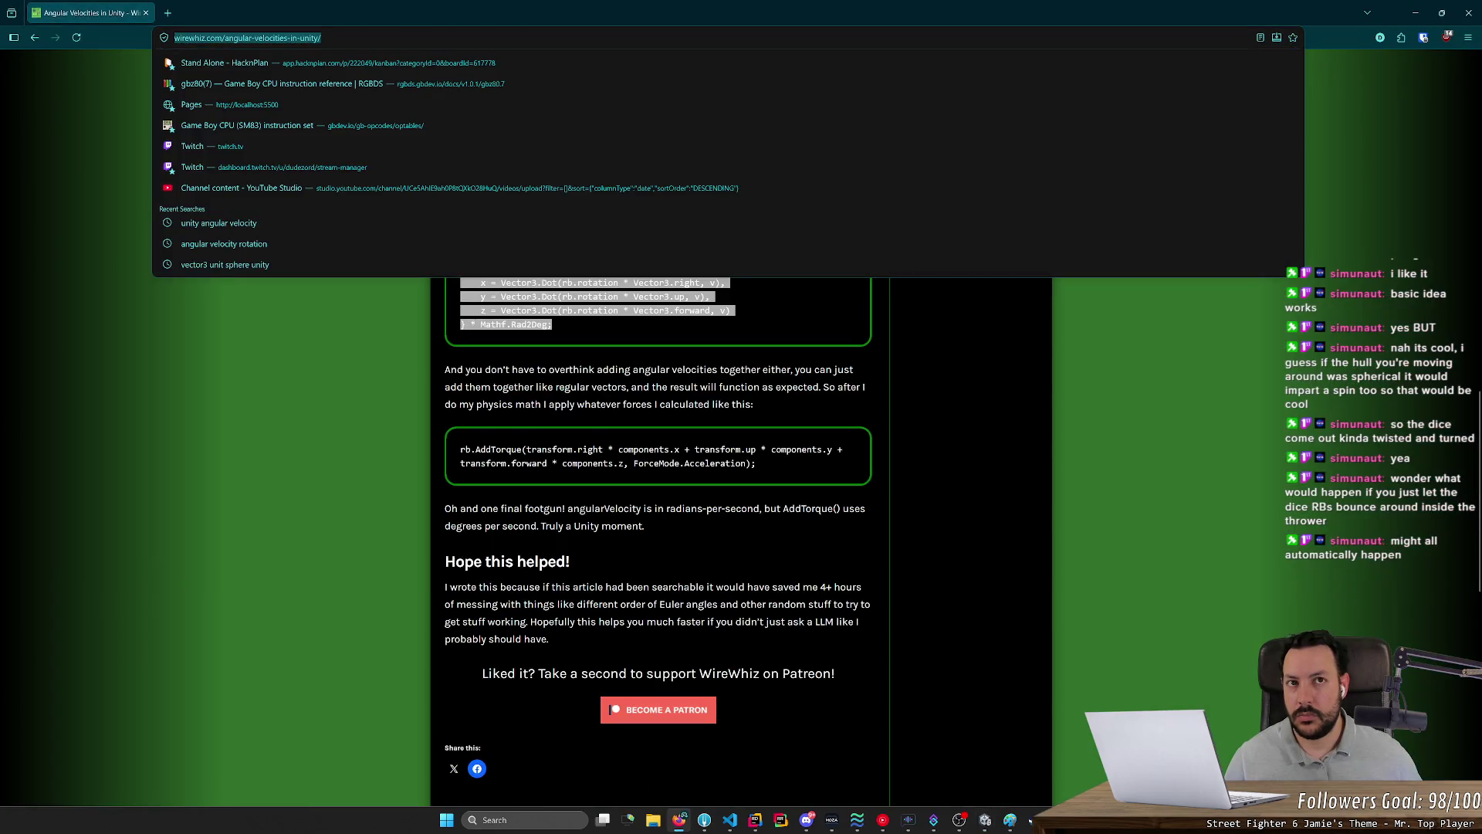
pyautogui.click(146, 10)
pyautogui.click(124, 11)
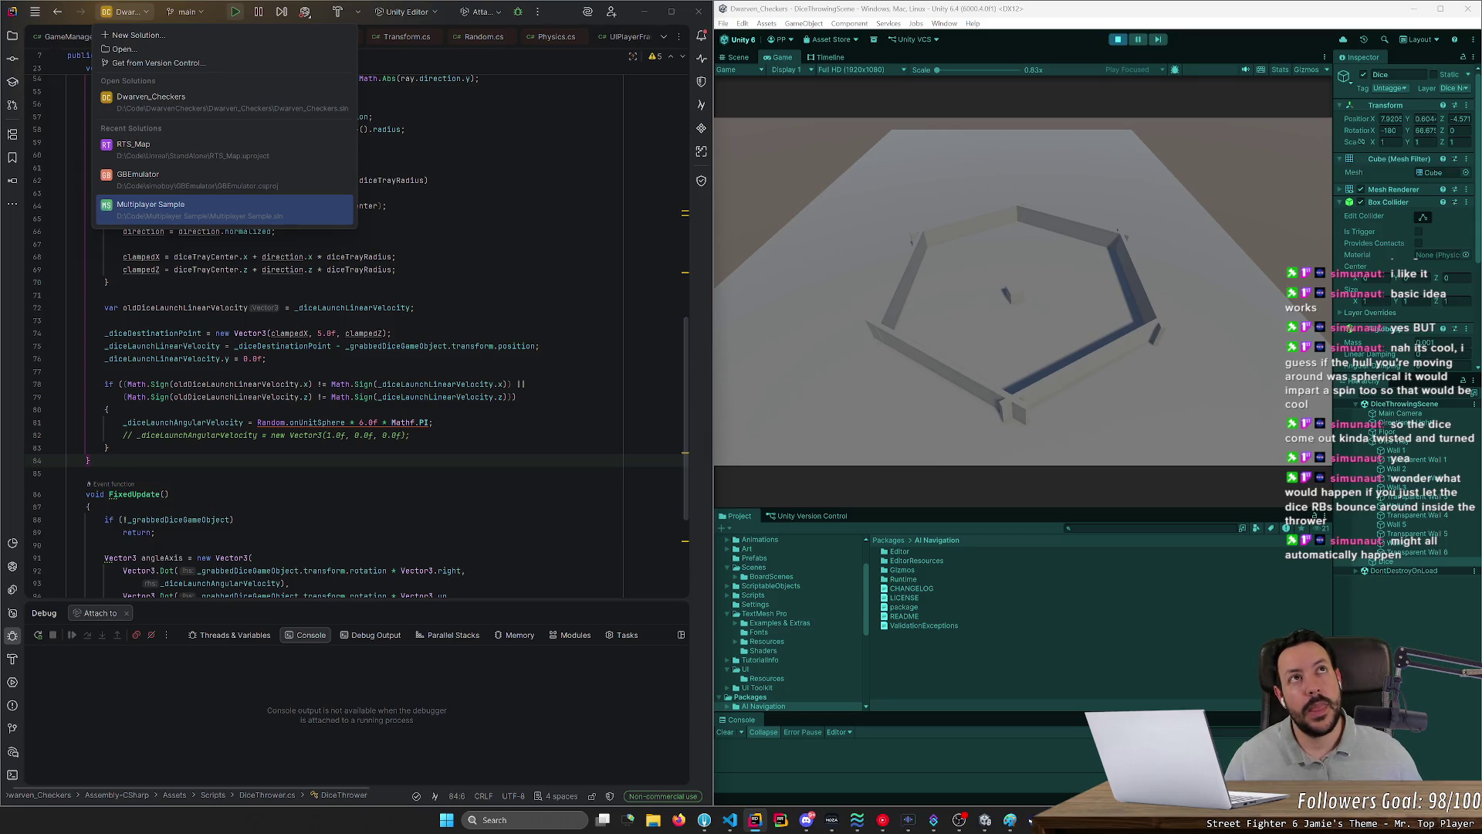
pyautogui.click(463, 307)
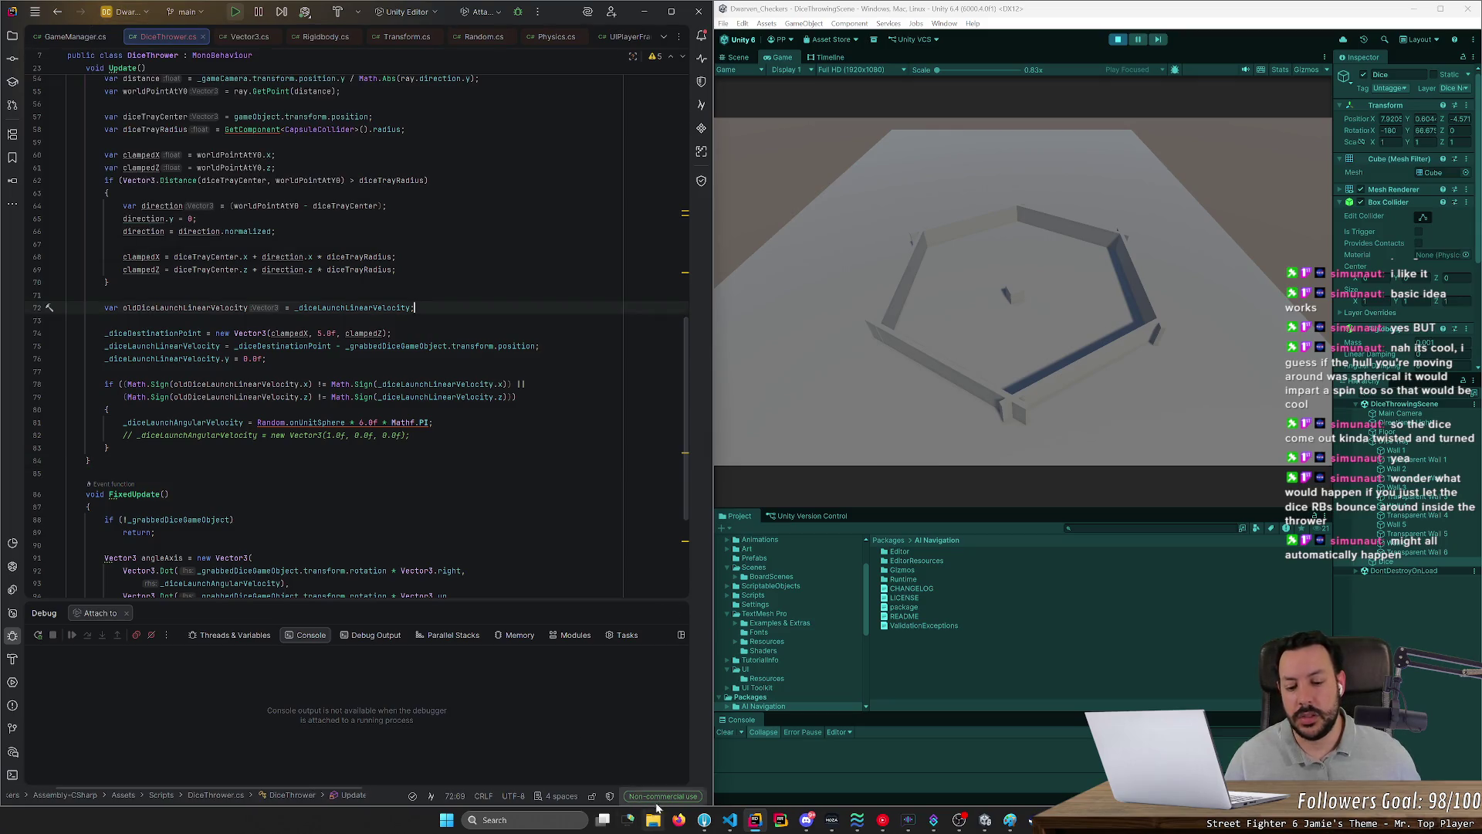
pyautogui.click(678, 820)
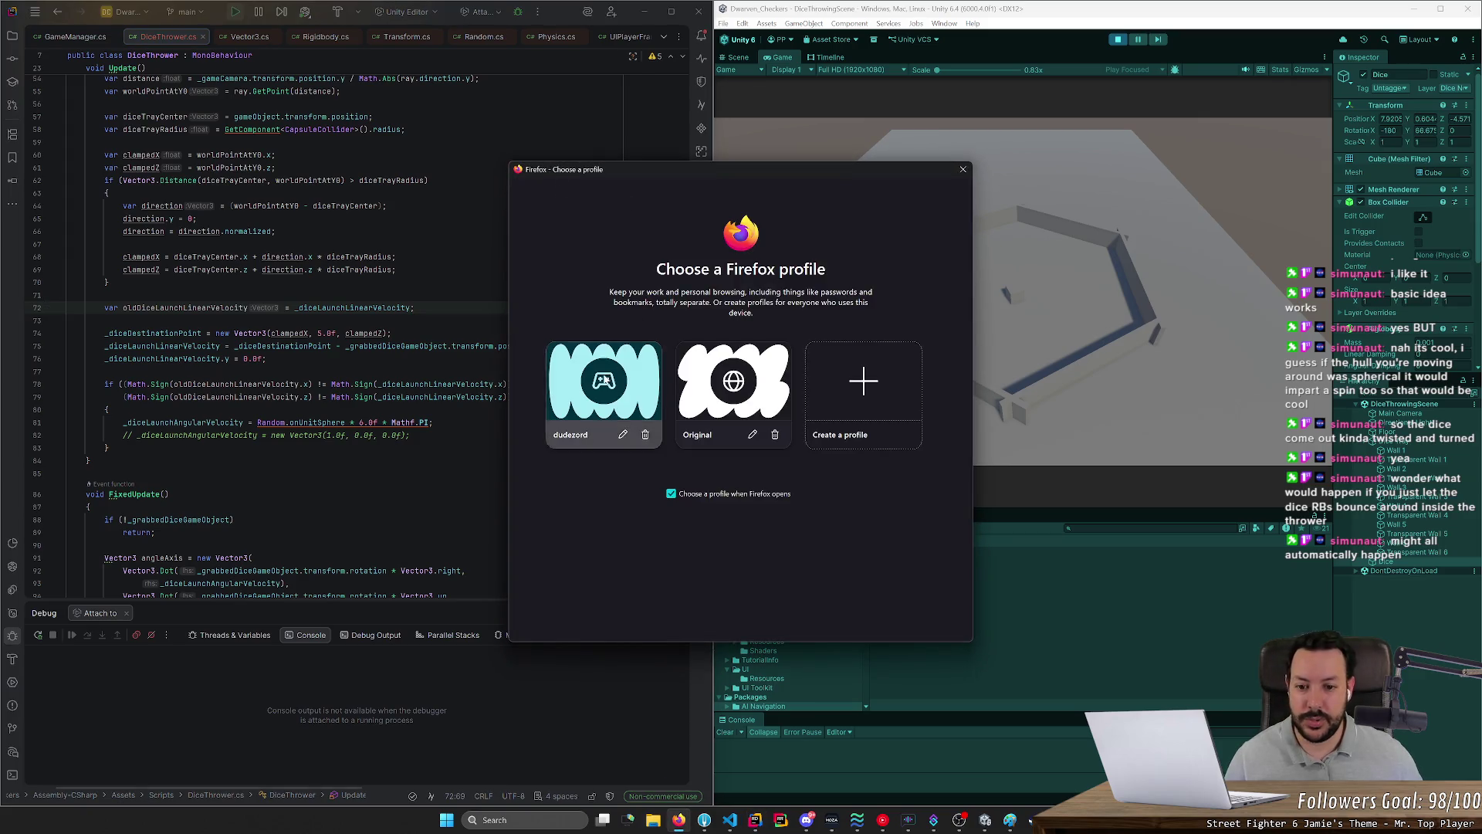
pyautogui.click(606, 379)
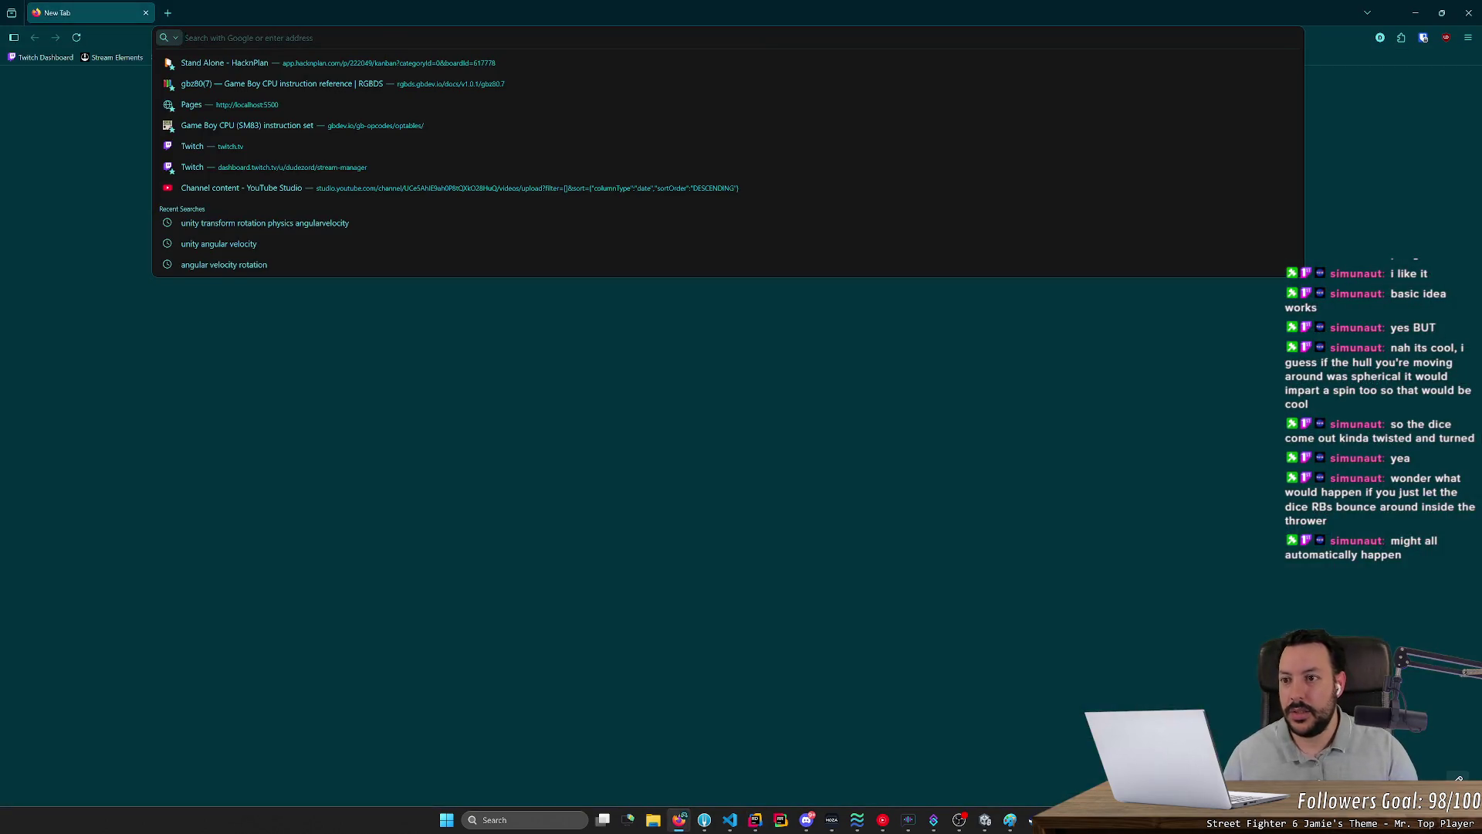
# Step: Search Google Images for 'unit circle radians' and enlarge the HowStuffWorks unit circle diagram
pyautogui.write('unit circle')
pyautogui.press('Return')
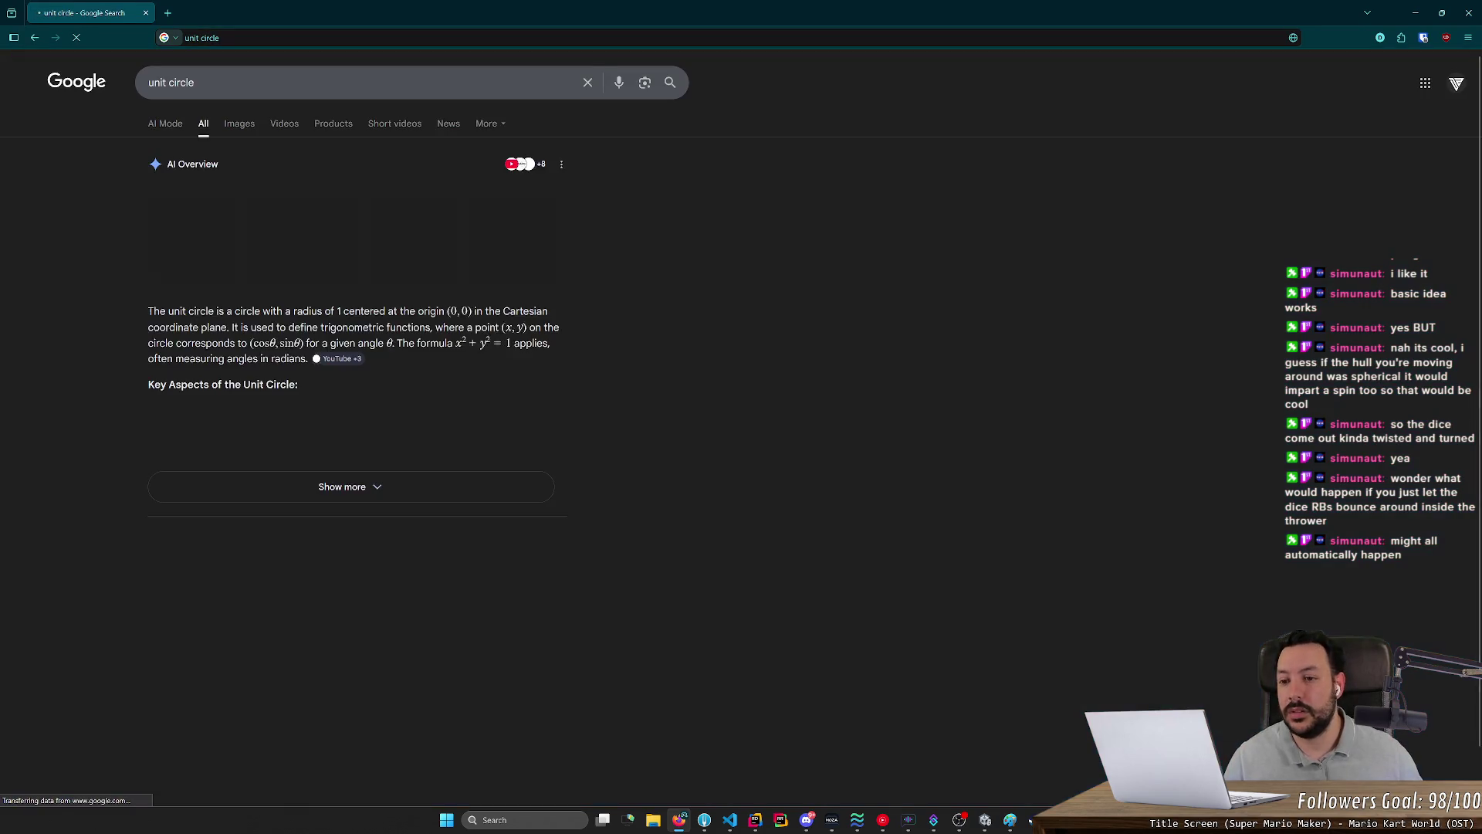
pyautogui.click(238, 123)
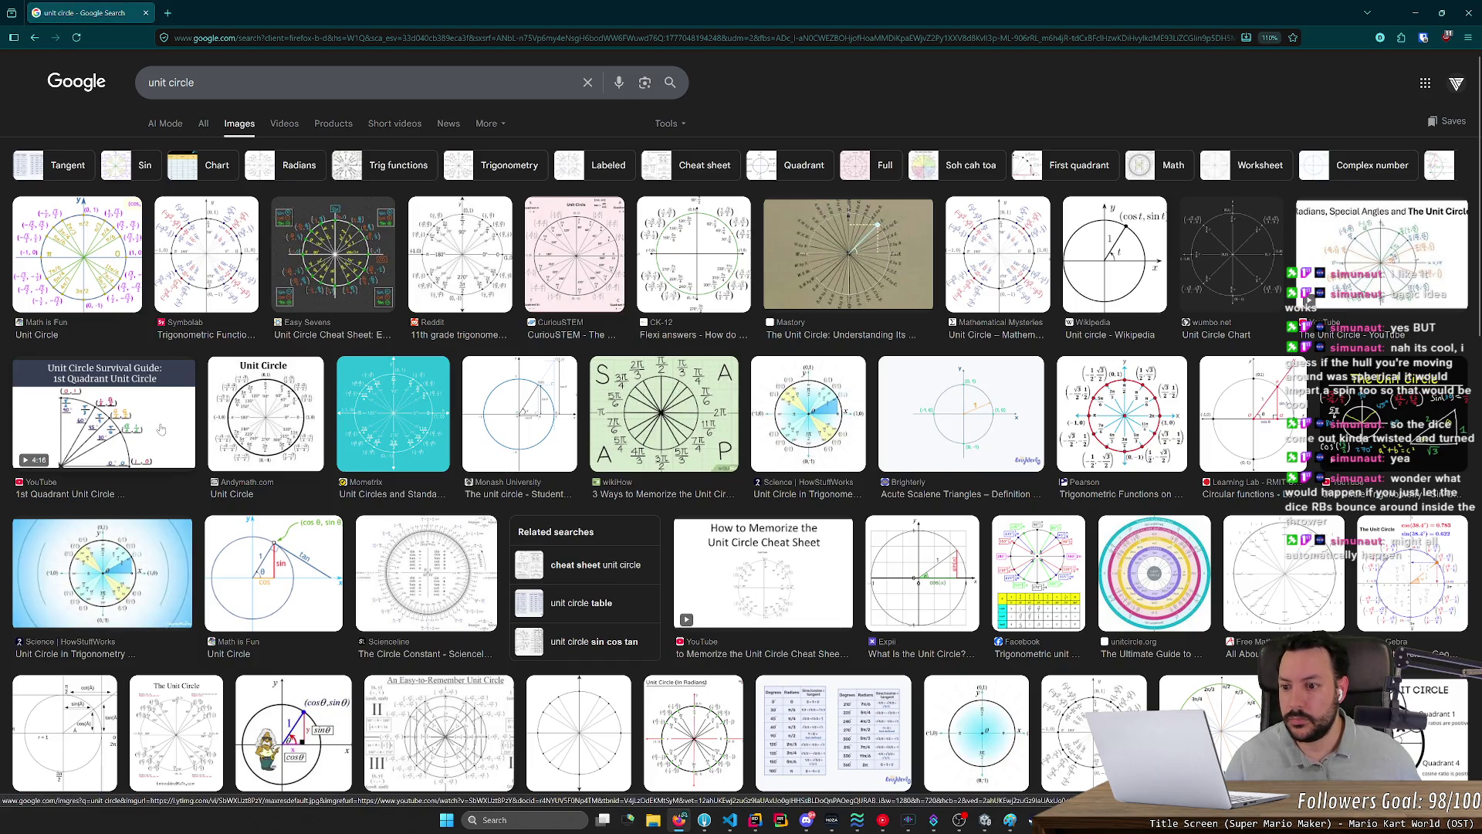
pyautogui.click(197, 82)
pyautogui.write('radia')
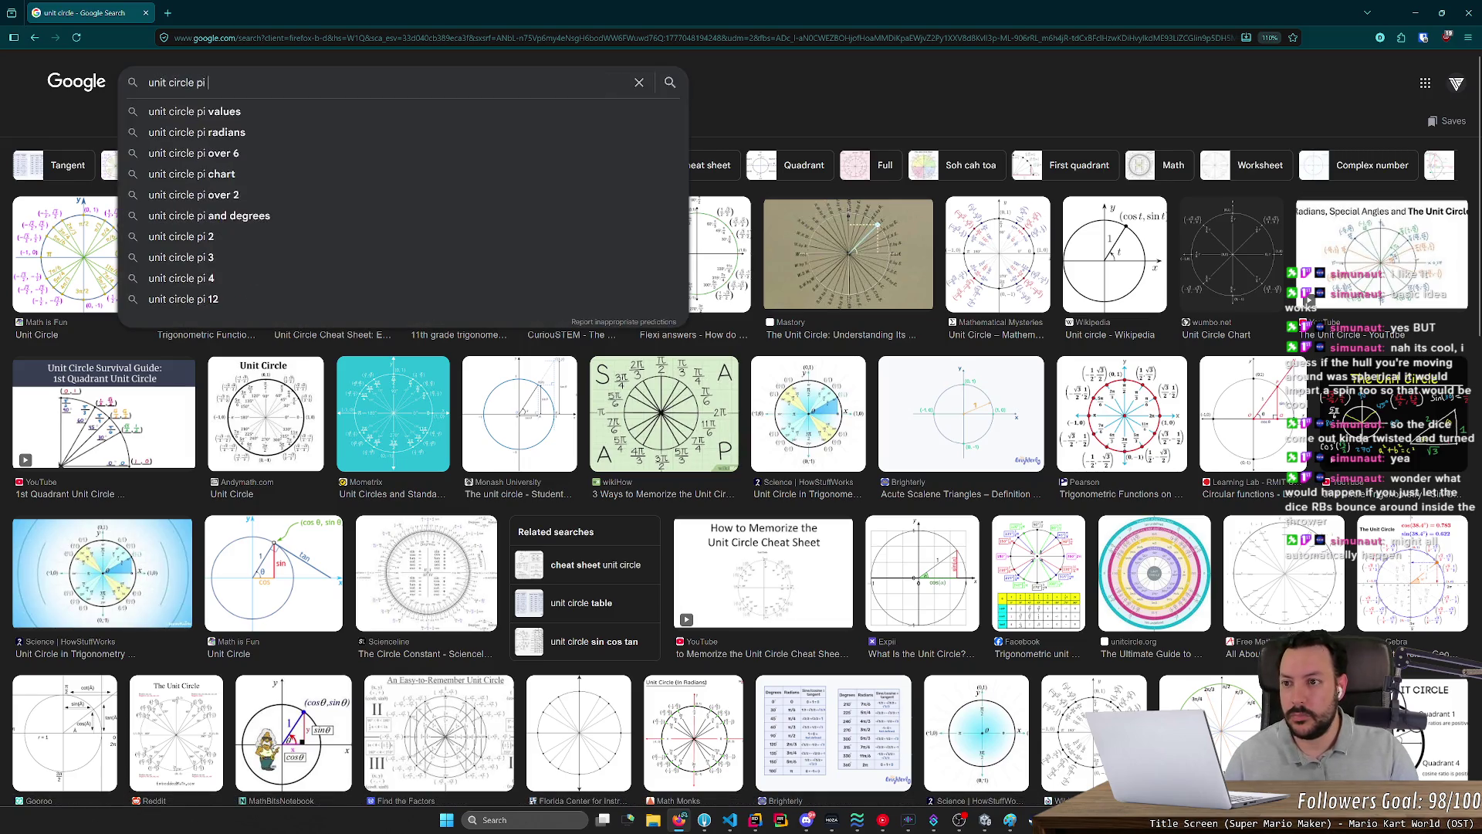
pyautogui.write('ns')
pyautogui.press('Return')
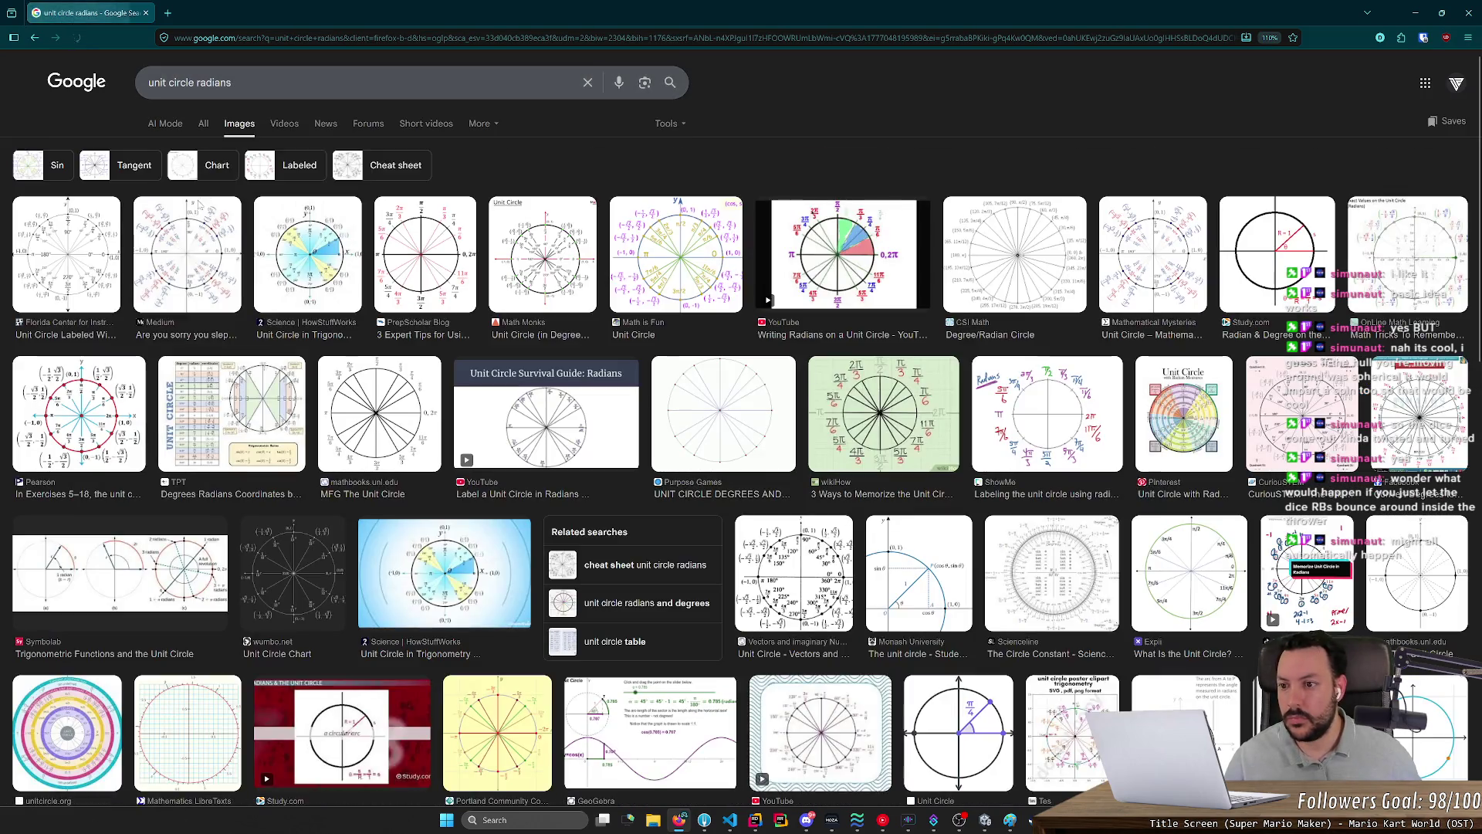
pyautogui.click(310, 263)
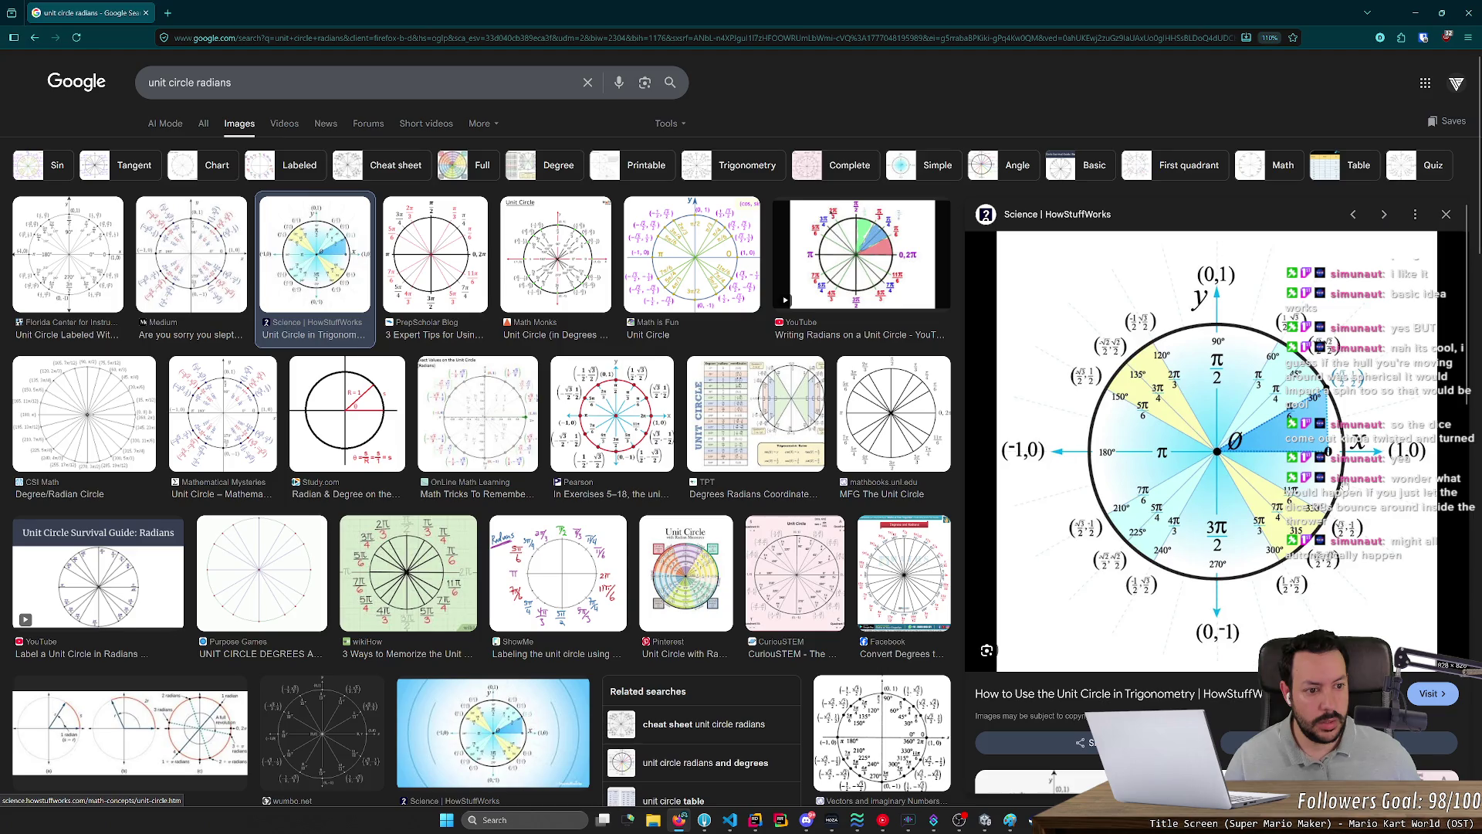
# Step: Lower the launch spin multiplier on line 81 from 6.0f to 2.0f and stop play mode
pyautogui.hotkey('alt', 'Tab')
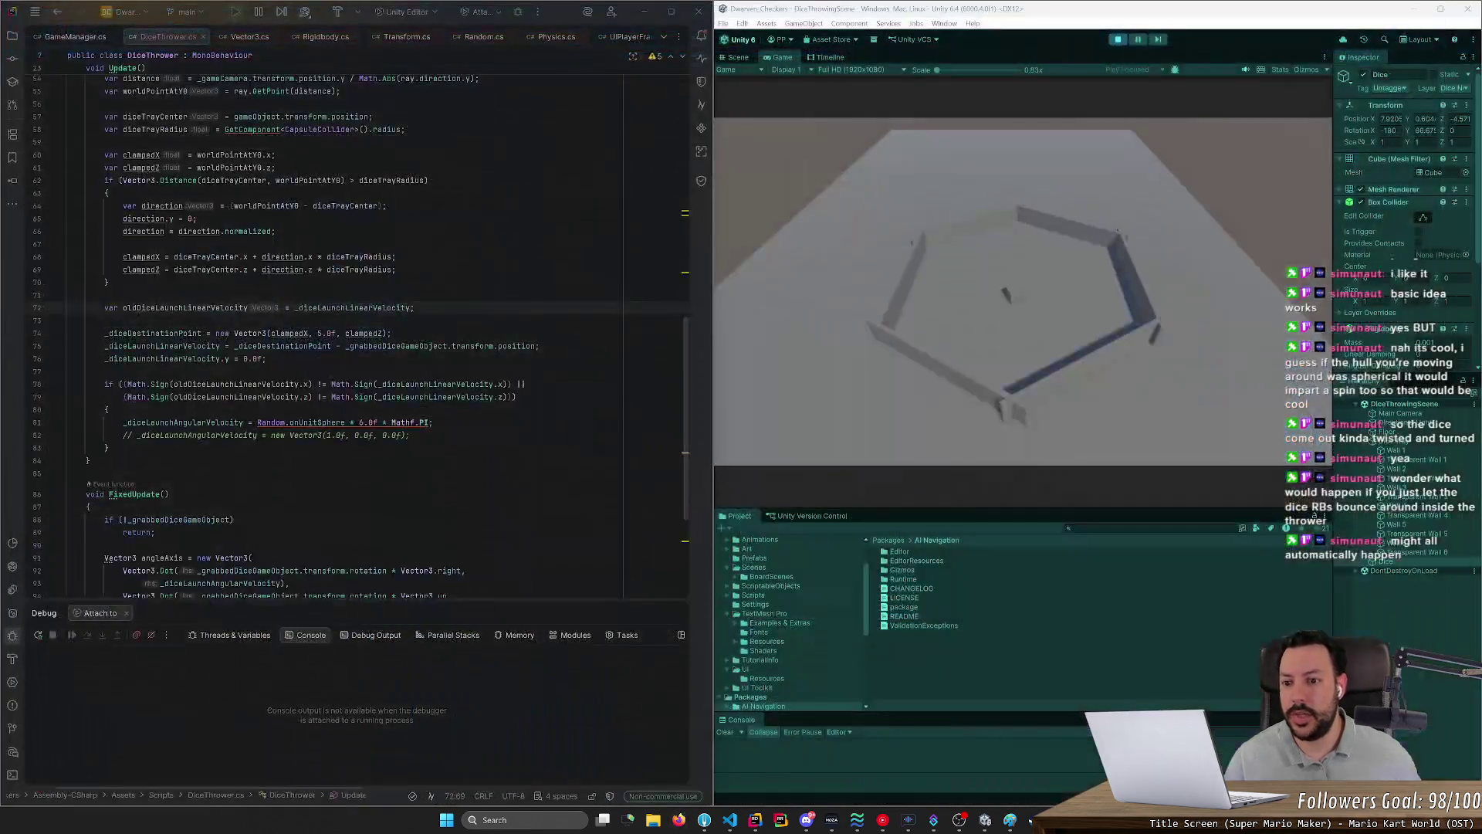
pyautogui.click(364, 423)
pyautogui.press('BackSpace')
pyautogui.write('2')
pyautogui.click(1117, 39)
# Step: Stop the game and delete the commented-out fixed angular velocity line with Ctrl+Y
pyautogui.click(391, 333)
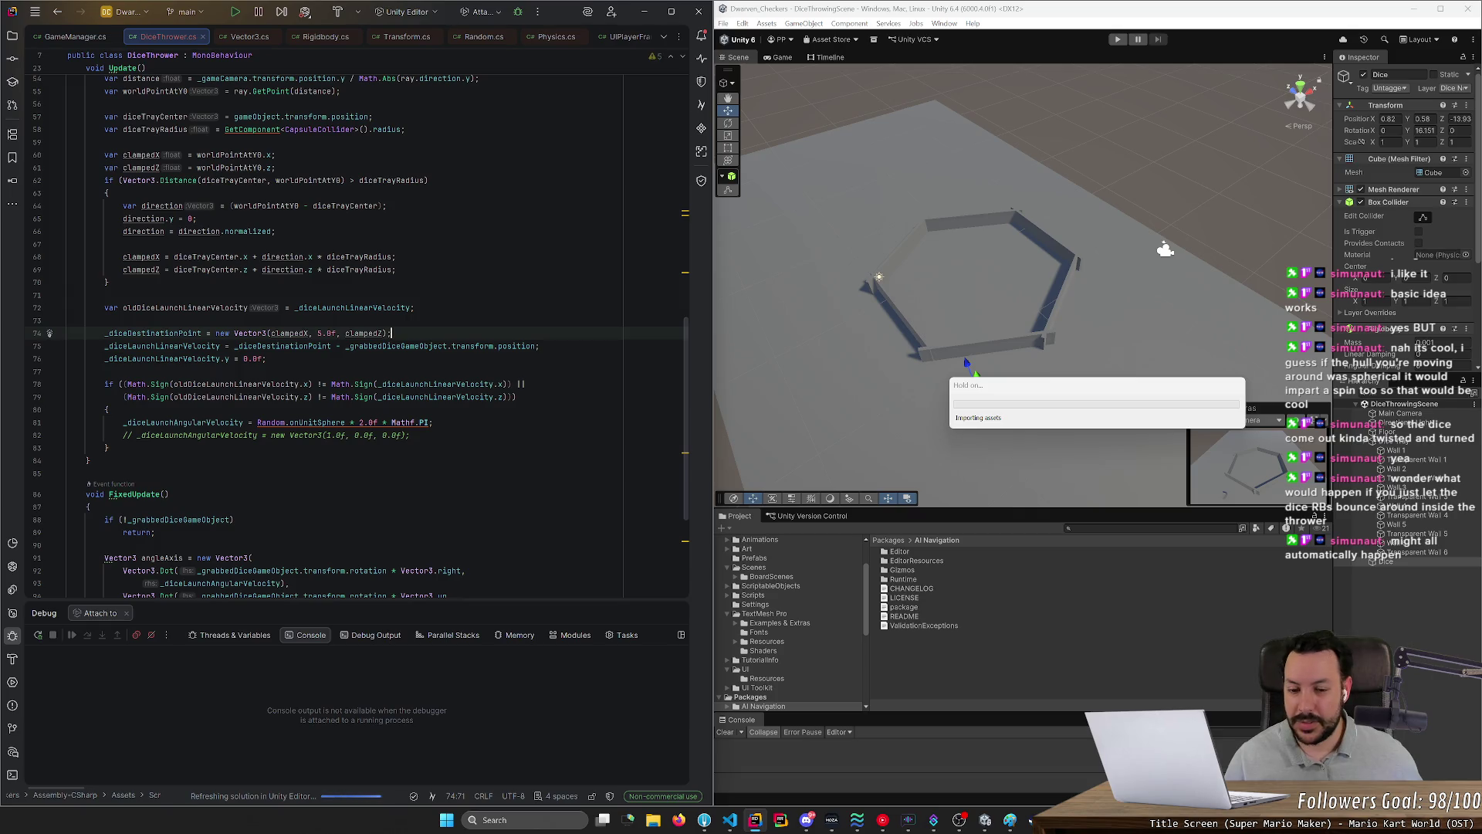
pyautogui.click(68, 434)
pyautogui.hotkey('ctrl', 'y')
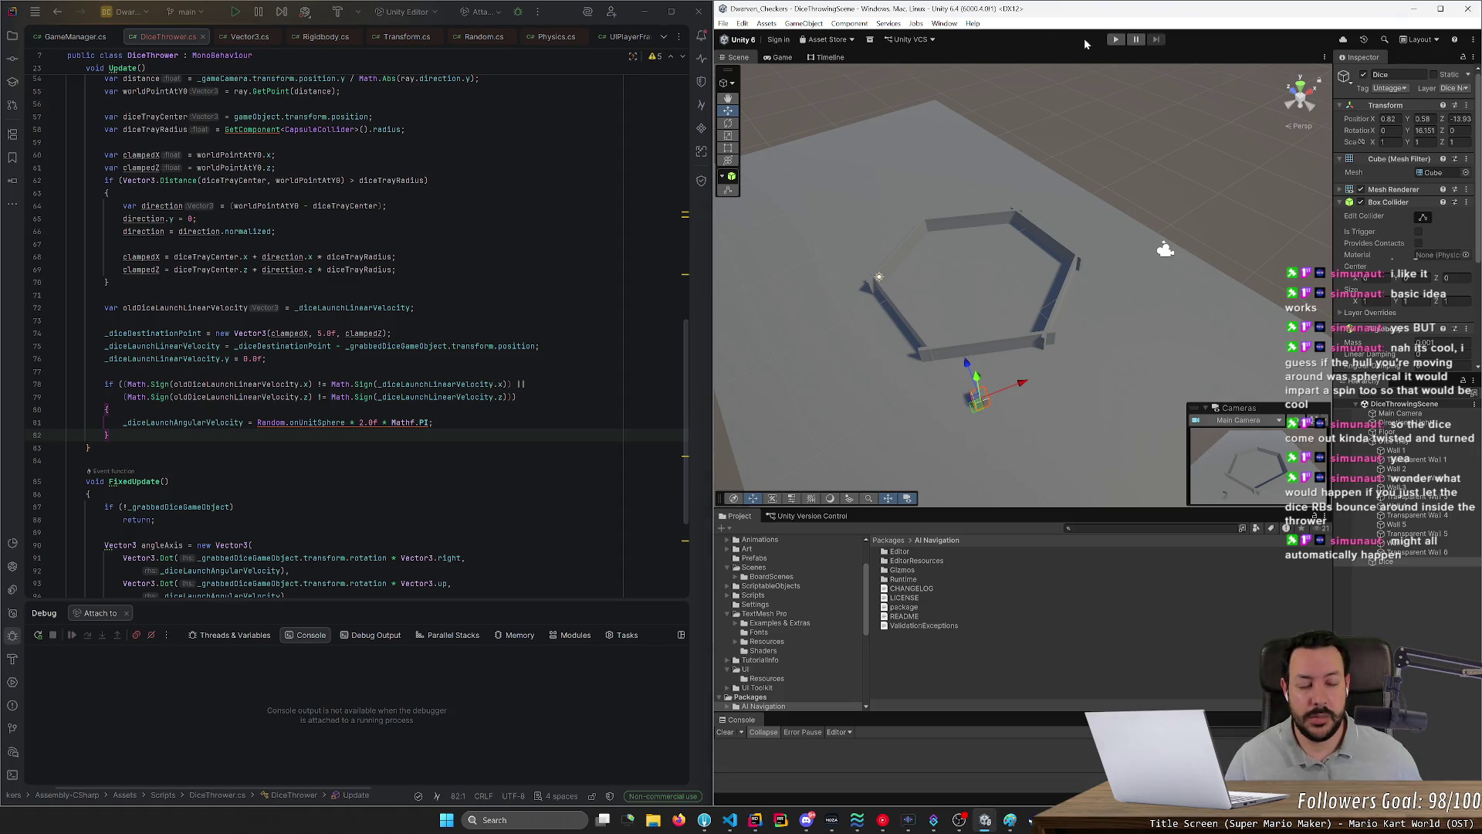
# Step: Play-test the 2.0f spin by throwing the die, check its Rigidbody mass, then stop
pyautogui.click(1117, 40)
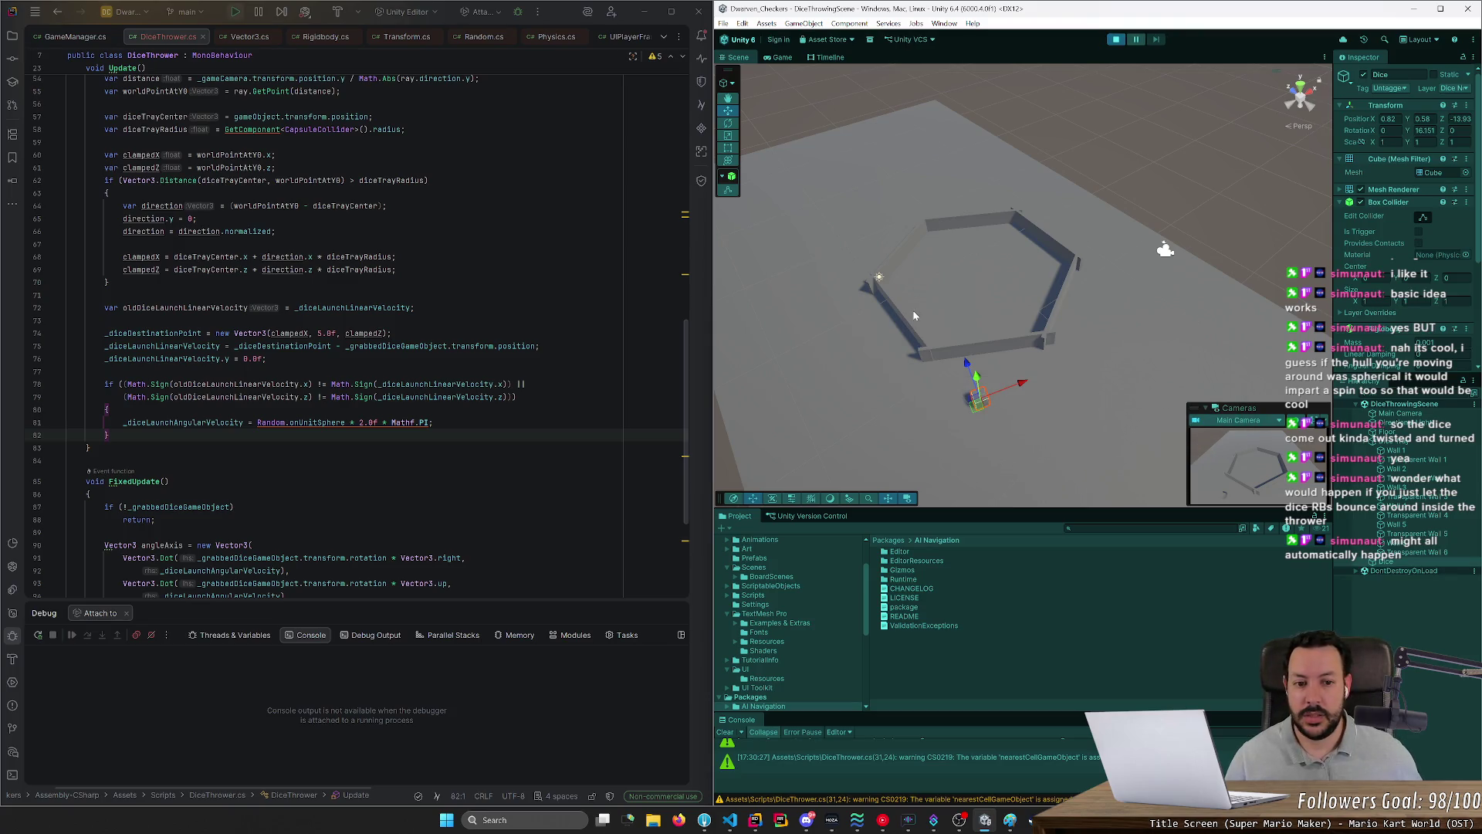
pyautogui.moveTo(910, 347)
pyautogui.mouseDown()
pyautogui.moveTo(1016, 282)
pyautogui.moveTo(986, 291)
pyautogui.mouseUp()
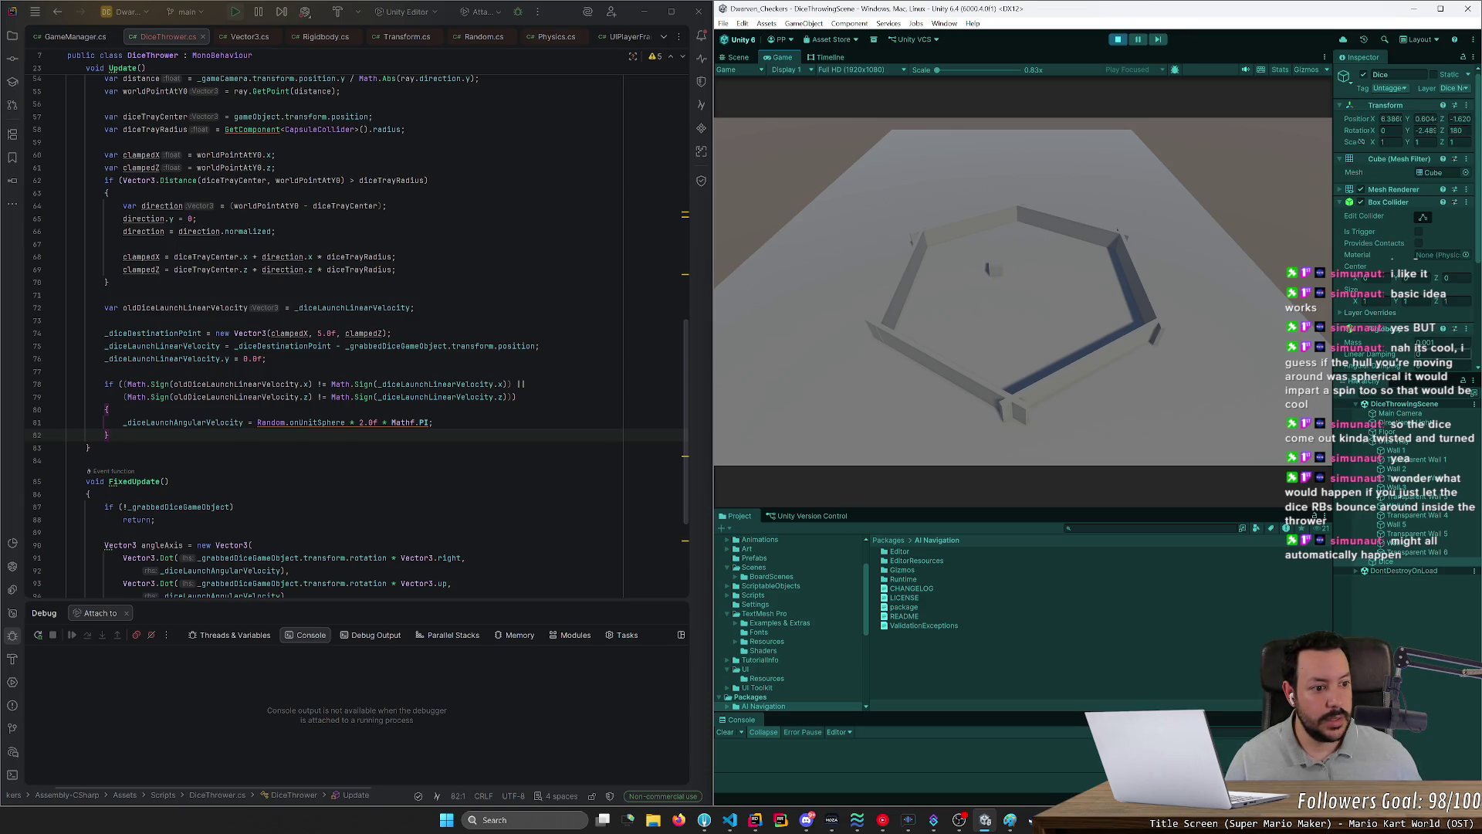
pyautogui.moveTo(1427, 372); pyautogui.dragTo(1419, 470)
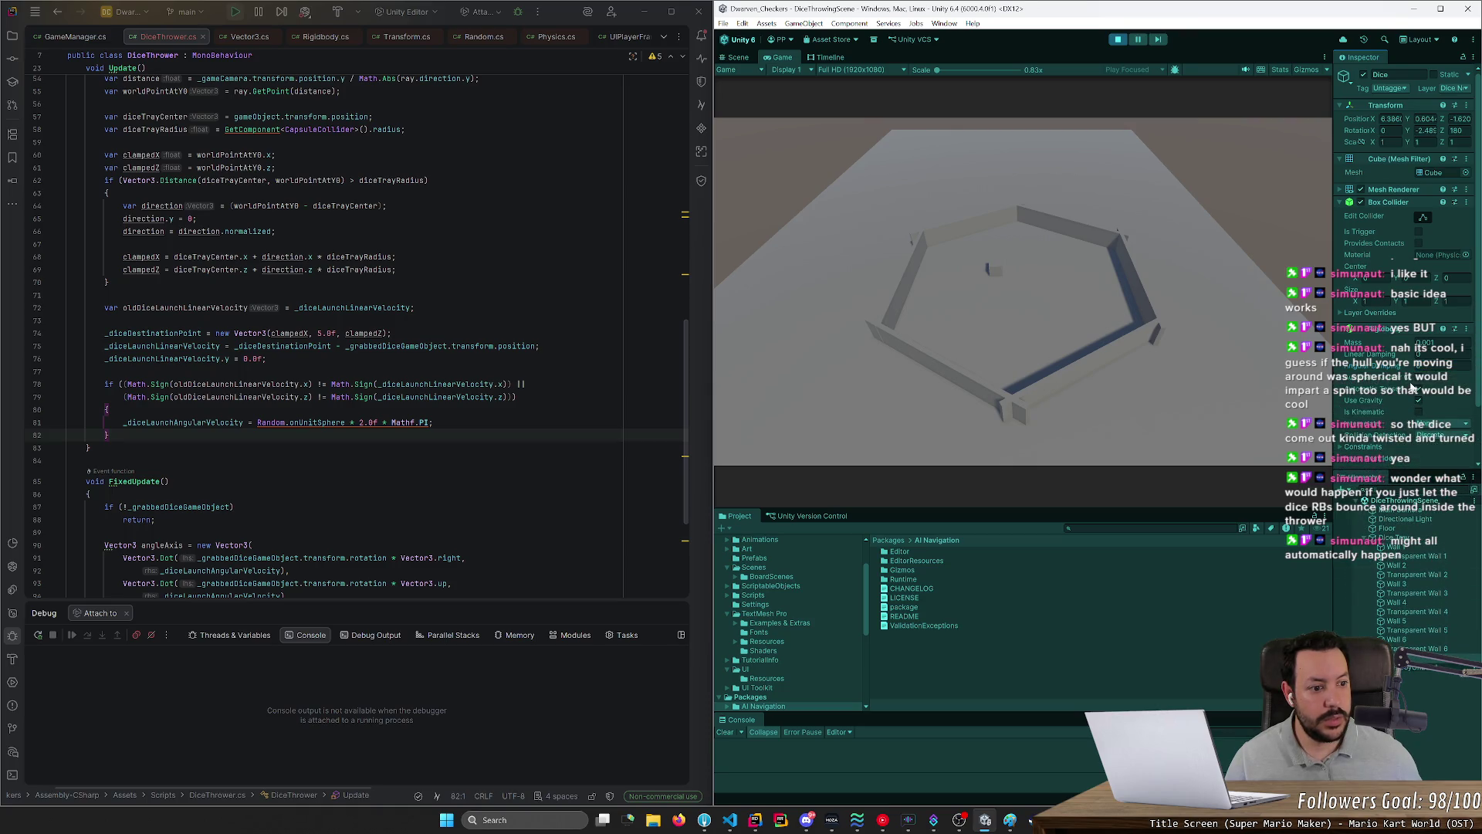
pyautogui.click(1444, 344)
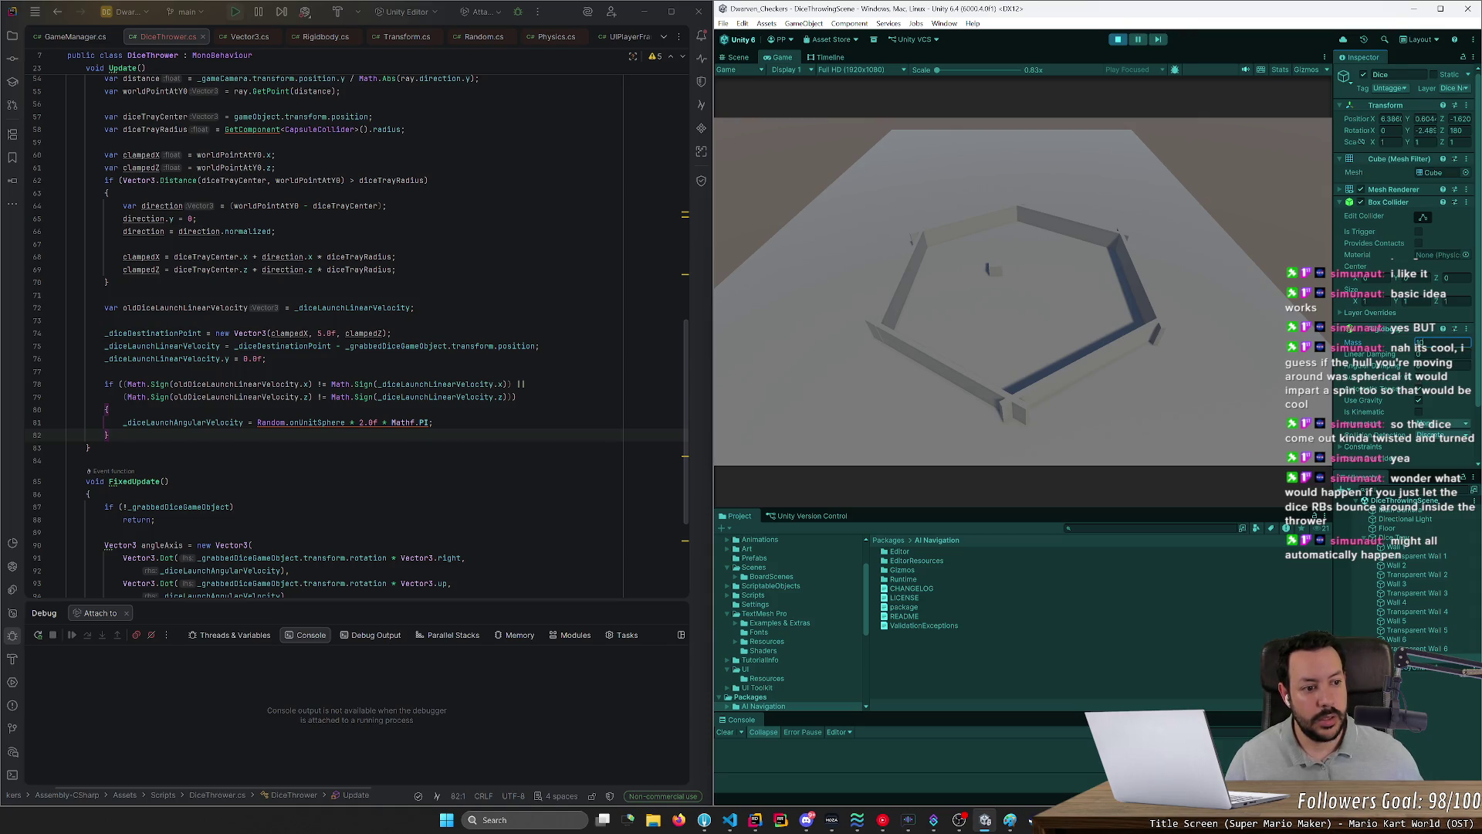
pyautogui.click(1119, 40)
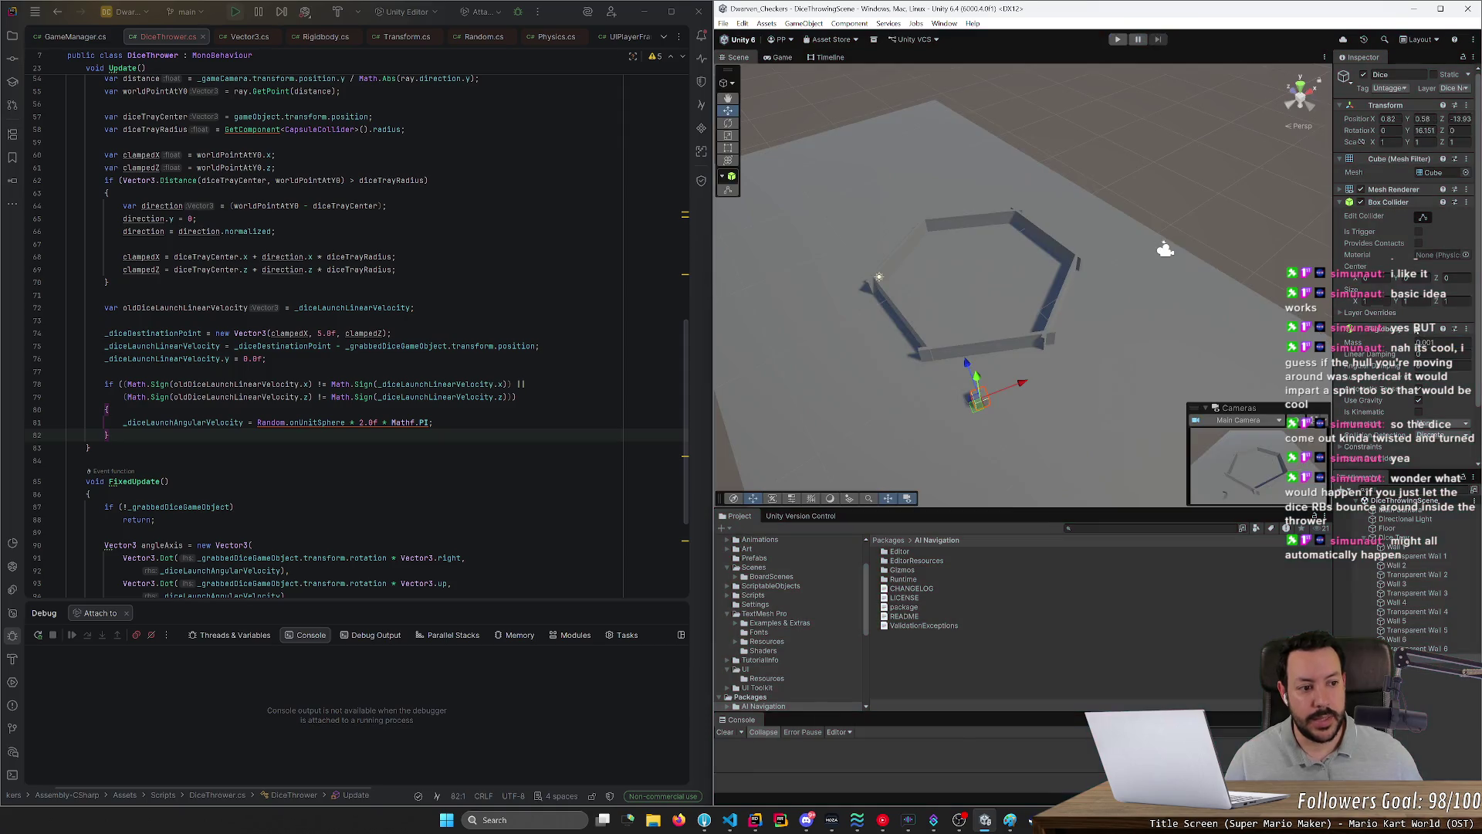
# Step: Save the dice scene, replay the game, and throw the die into the tray and pick it up
pyautogui.hotkey('ctrl', 's')
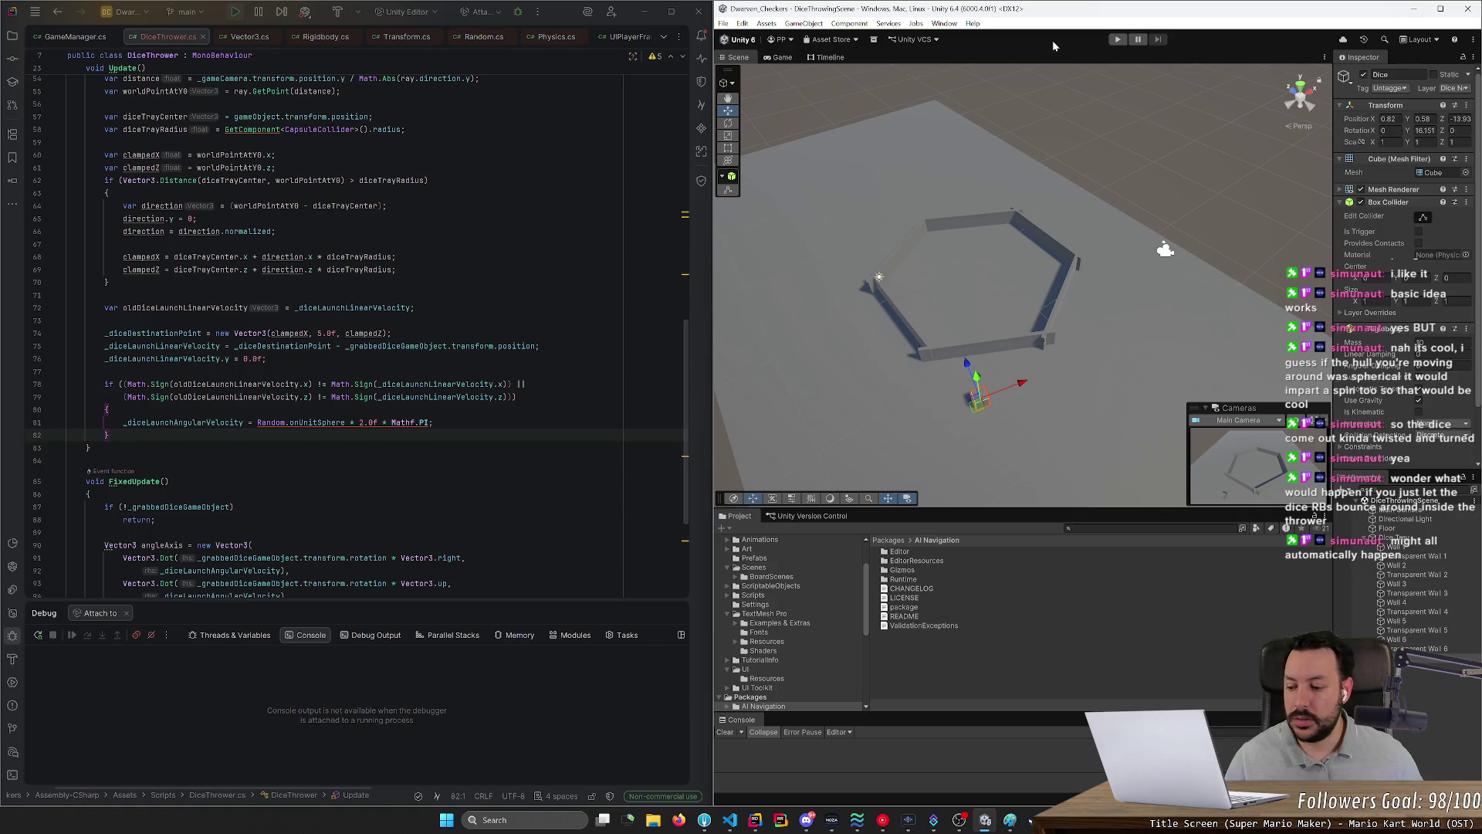
pyautogui.click(1118, 39)
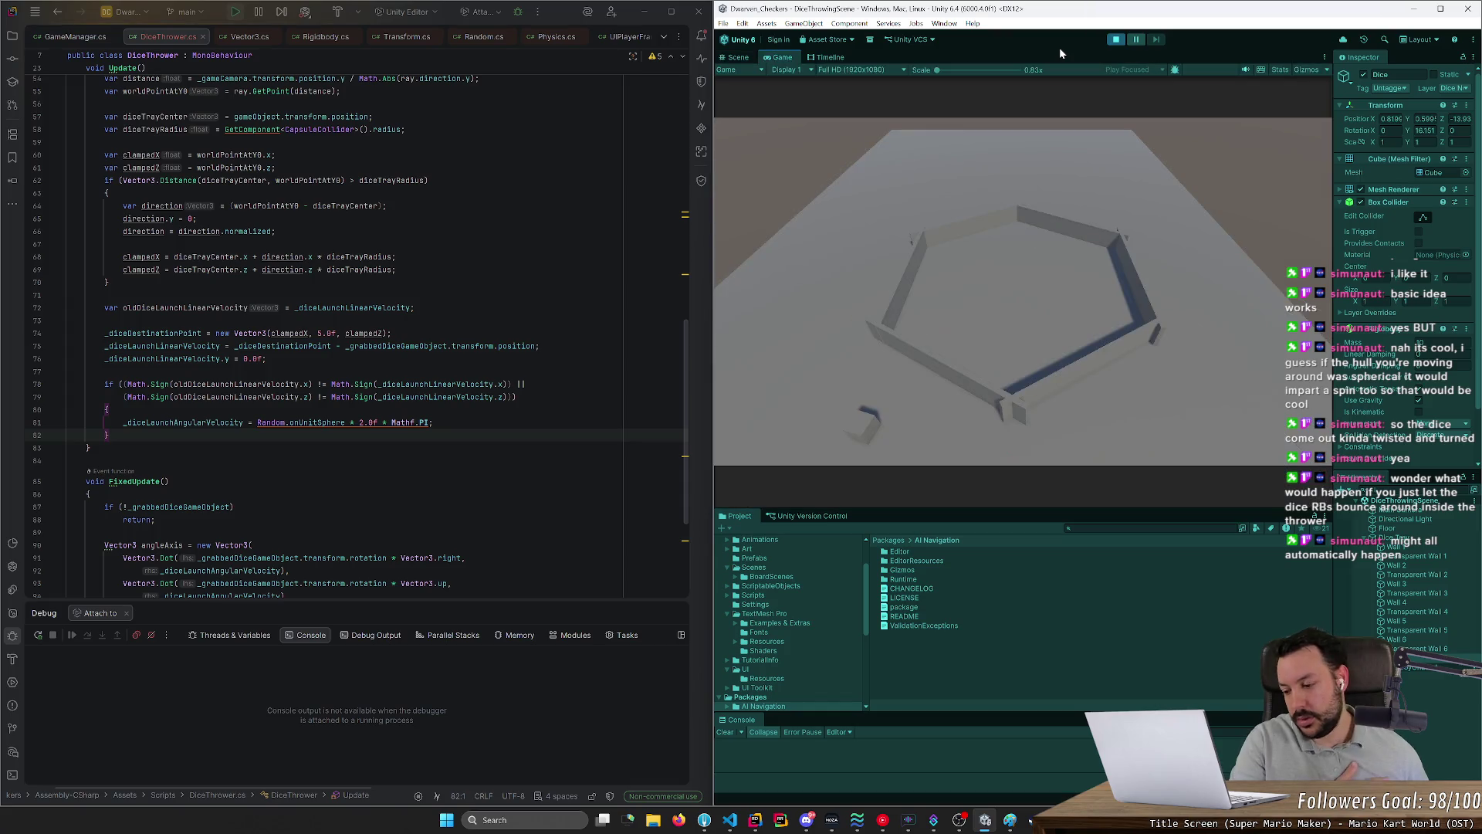
pyautogui.moveTo(868, 427)
pyautogui.mouseDown()
pyautogui.moveTo(1008, 292)
pyautogui.moveTo(1082, 360)
pyautogui.moveTo(1040, 325)
pyautogui.mouseUp()
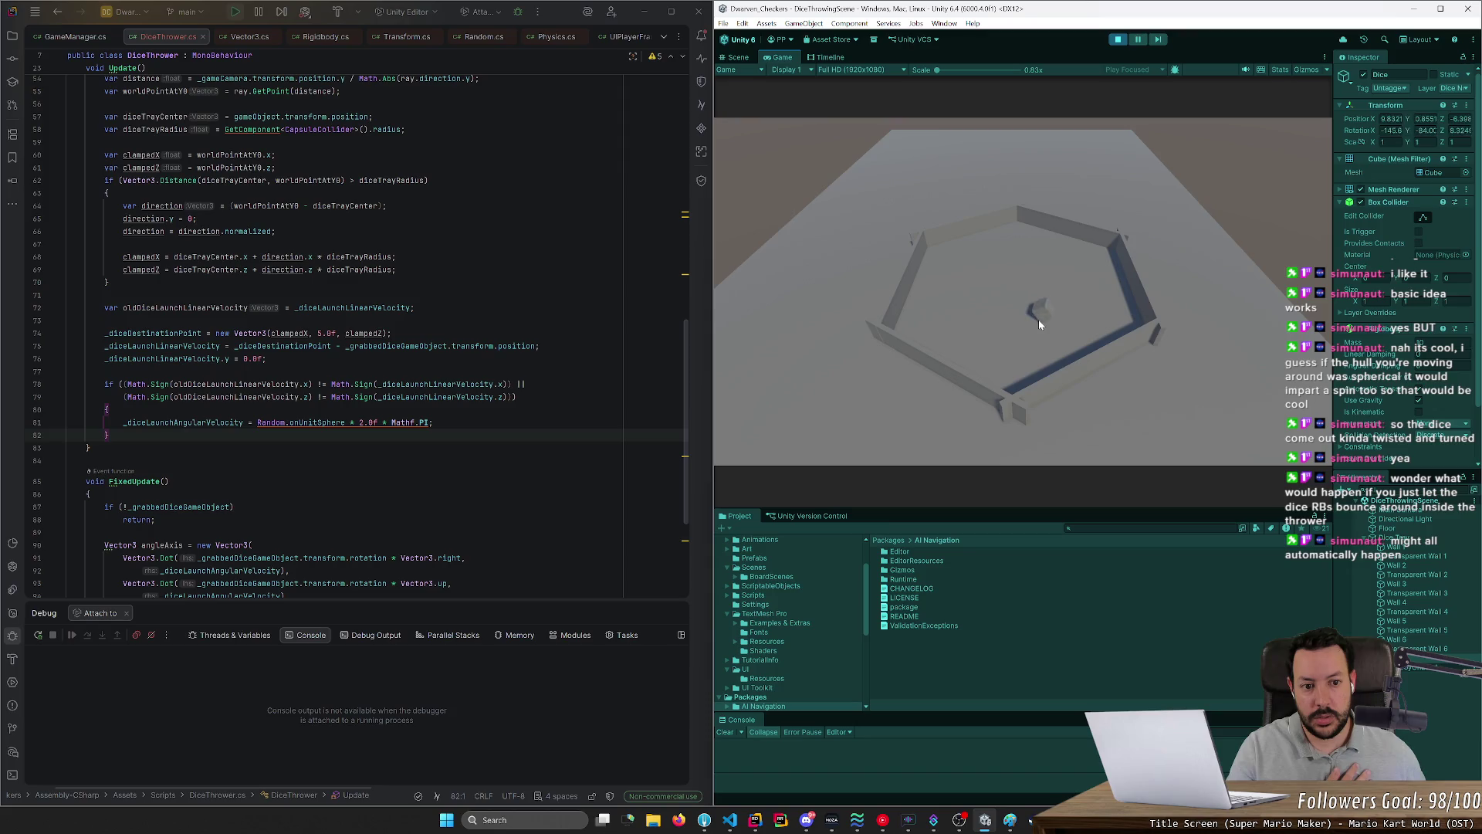
pyautogui.moveTo(1021, 303)
pyautogui.mouseDown()
pyautogui.moveTo(1044, 316)
pyautogui.moveTo(1000, 284)
pyautogui.moveTo(1087, 321)
pyautogui.moveTo(1026, 285)
pyautogui.moveTo(1073, 288)
pyautogui.moveTo(1021, 277)
pyautogui.moveTo(1000, 325)
pyautogui.moveTo(1038, 298)
pyautogui.moveTo(1010, 307)
pyautogui.mouseUp()
# Step: Select the random spin line in Rider and throw the die once more
pyautogui.click(433, 422)
pyautogui.hotkey('shift', 'Up')
pyautogui.hotkey('ctrl', 'c')
pyautogui.moveTo(993, 314); pyautogui.dragTo(991, 316)
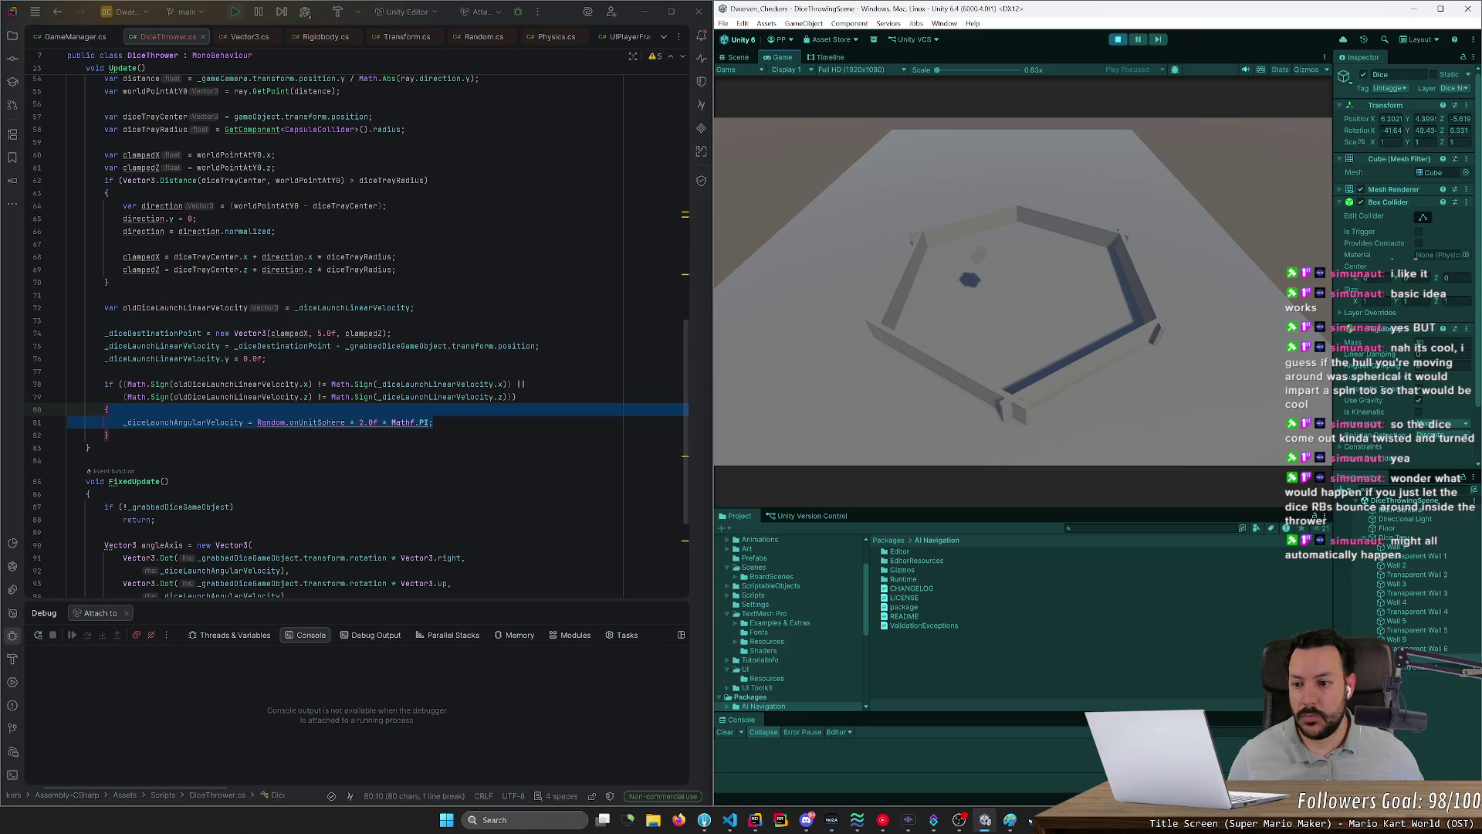
pyautogui.click(108, 409)
# Step: Paste the random launch spin assignment into the code where the die is grabbed
pyautogui.scroll(5, 108, 409)
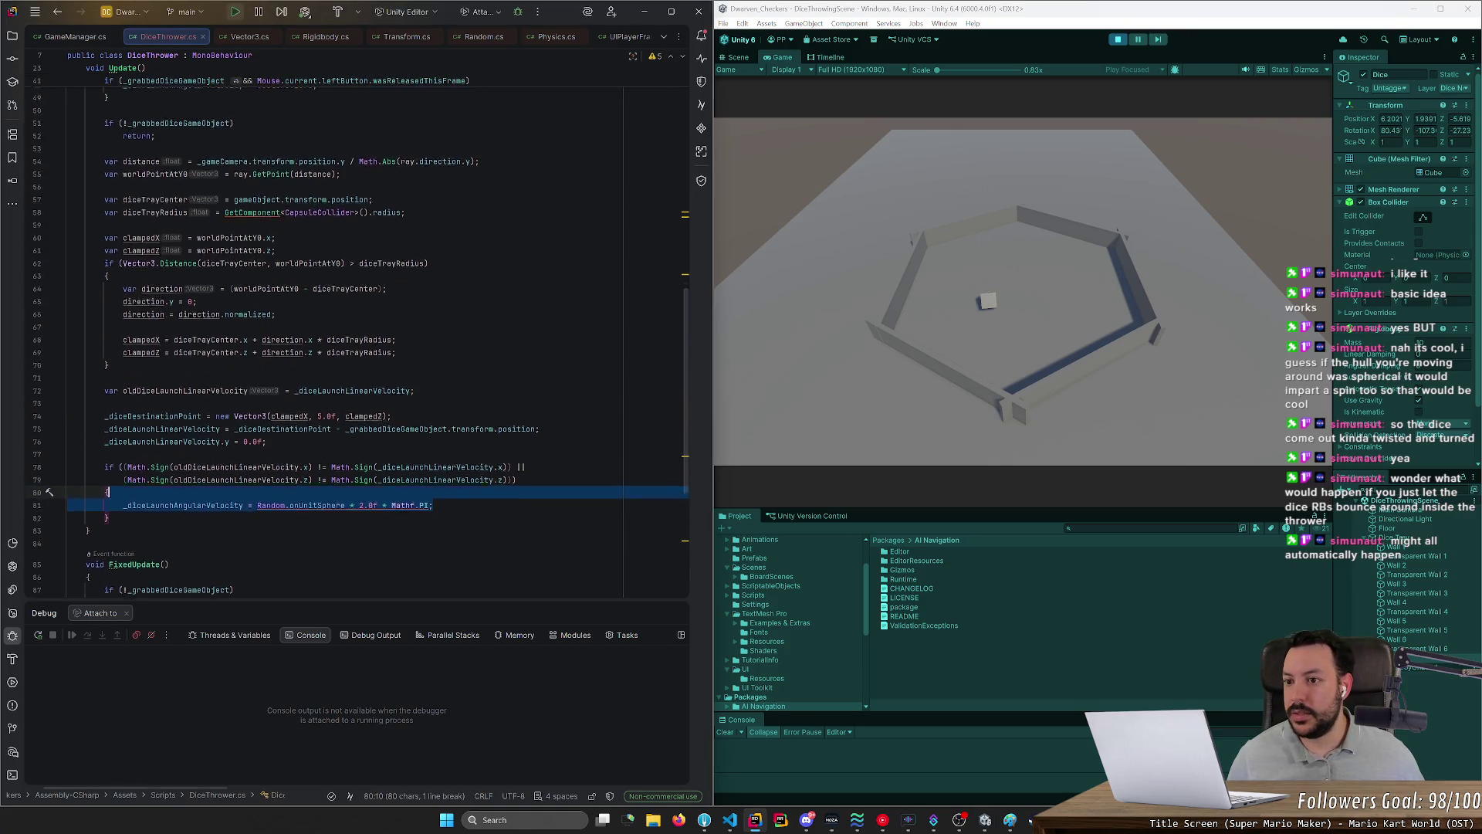
pyautogui.moveTo(332, 193); pyautogui.dragTo(263, 180)
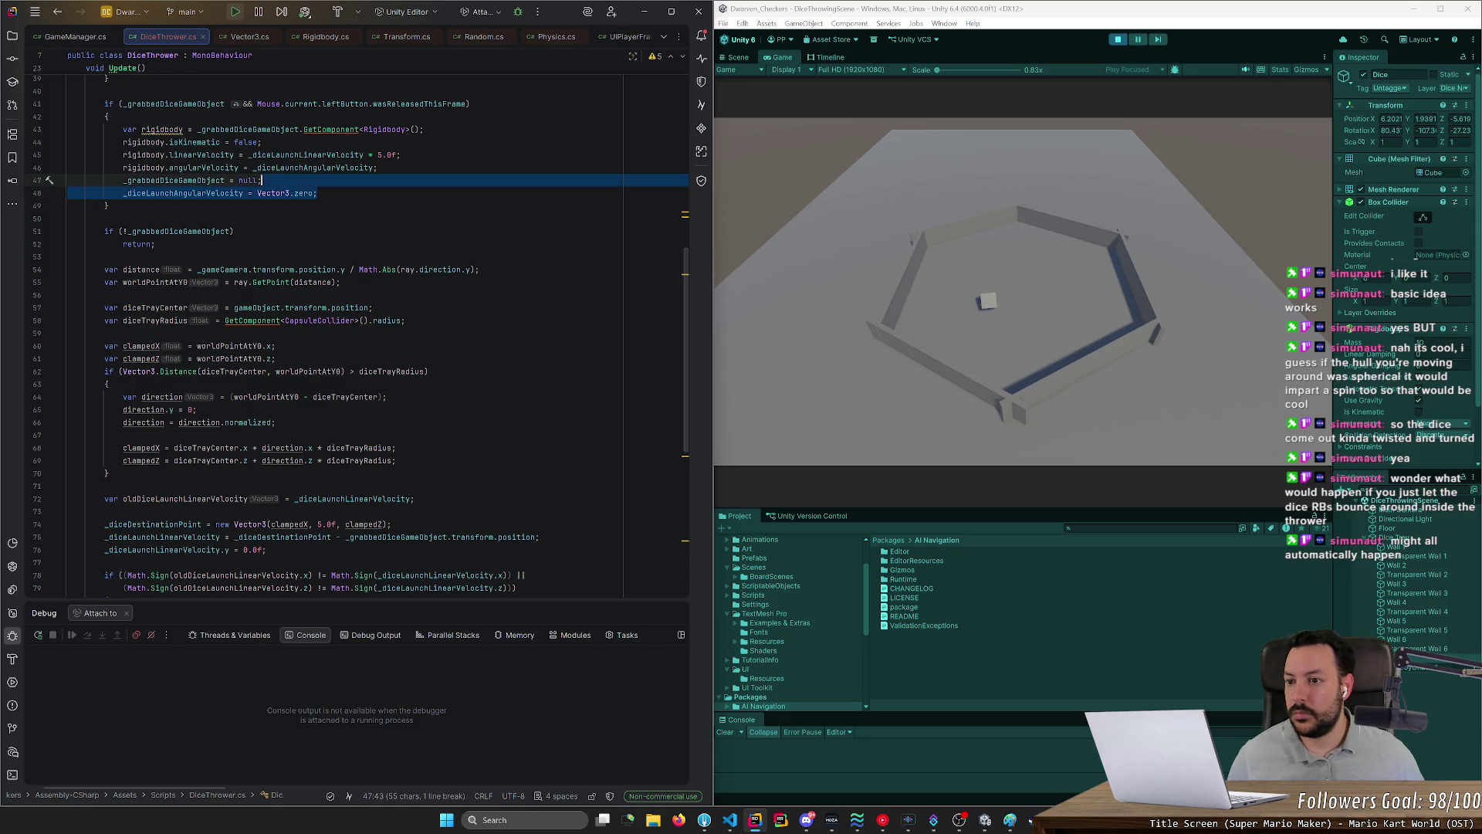
pyautogui.scroll(4, 355, 332)
pyautogui.scroll(2, 355, 332)
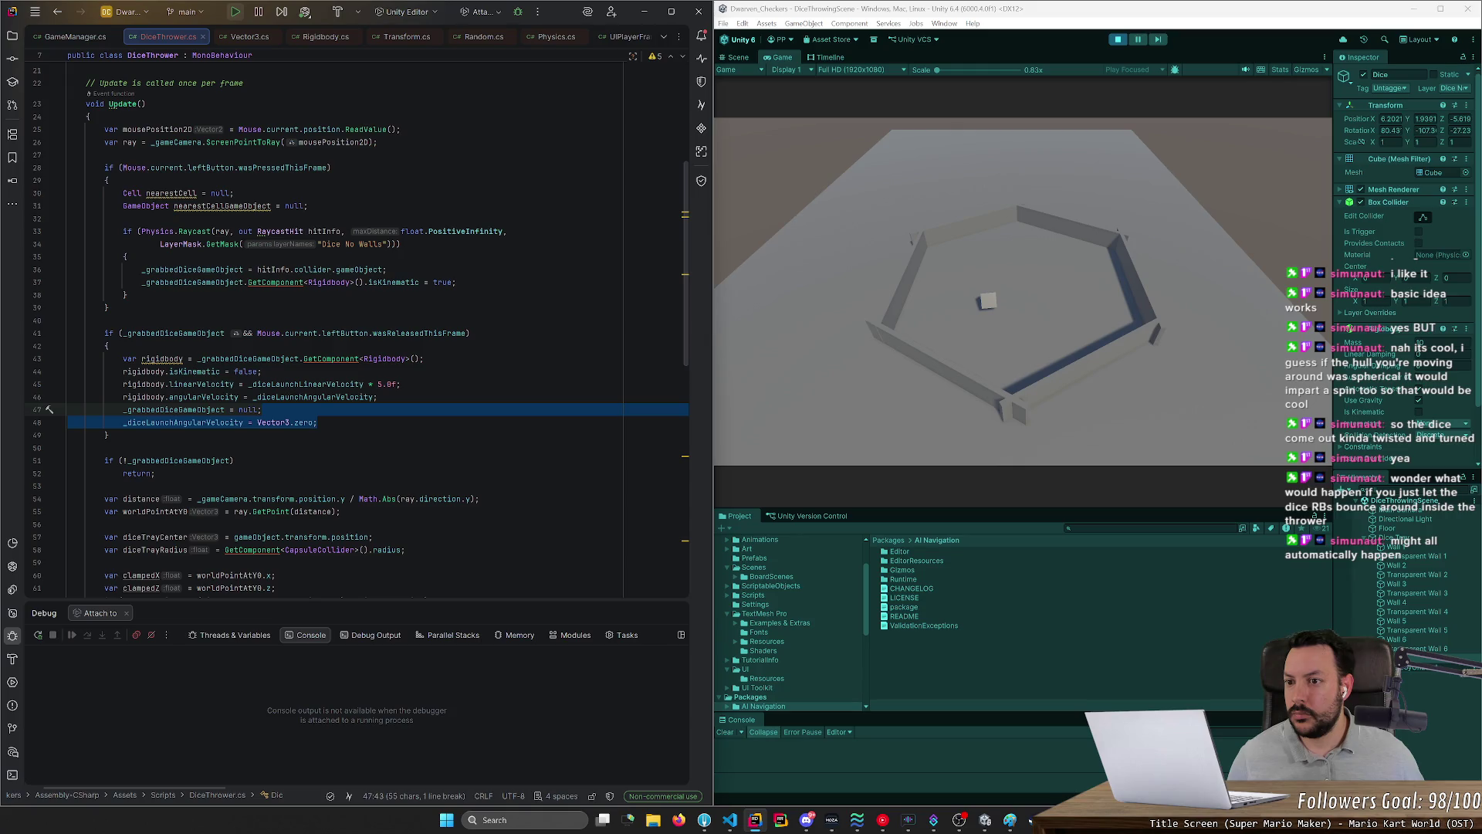
pyautogui.click(456, 282)
pyautogui.hotkey('ctrl', 'v')
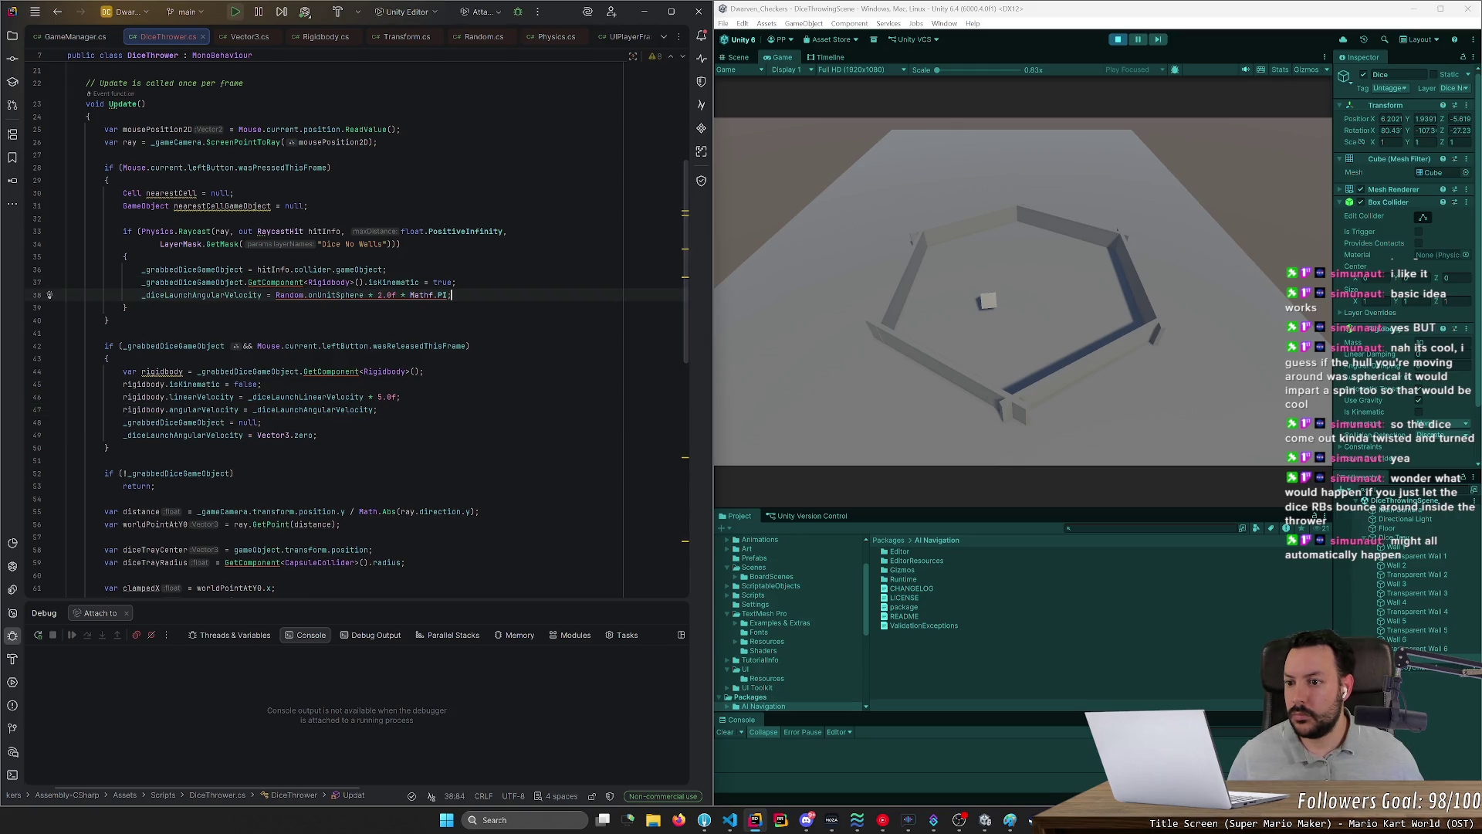
# Step: Delete the line resetting the launch spin to Vector3.zero, save the script, and stop the game
pyautogui.press('Home')
pyautogui.hotkey('ctrl', 'w')
pyautogui.scroll(-3, 355, 332)
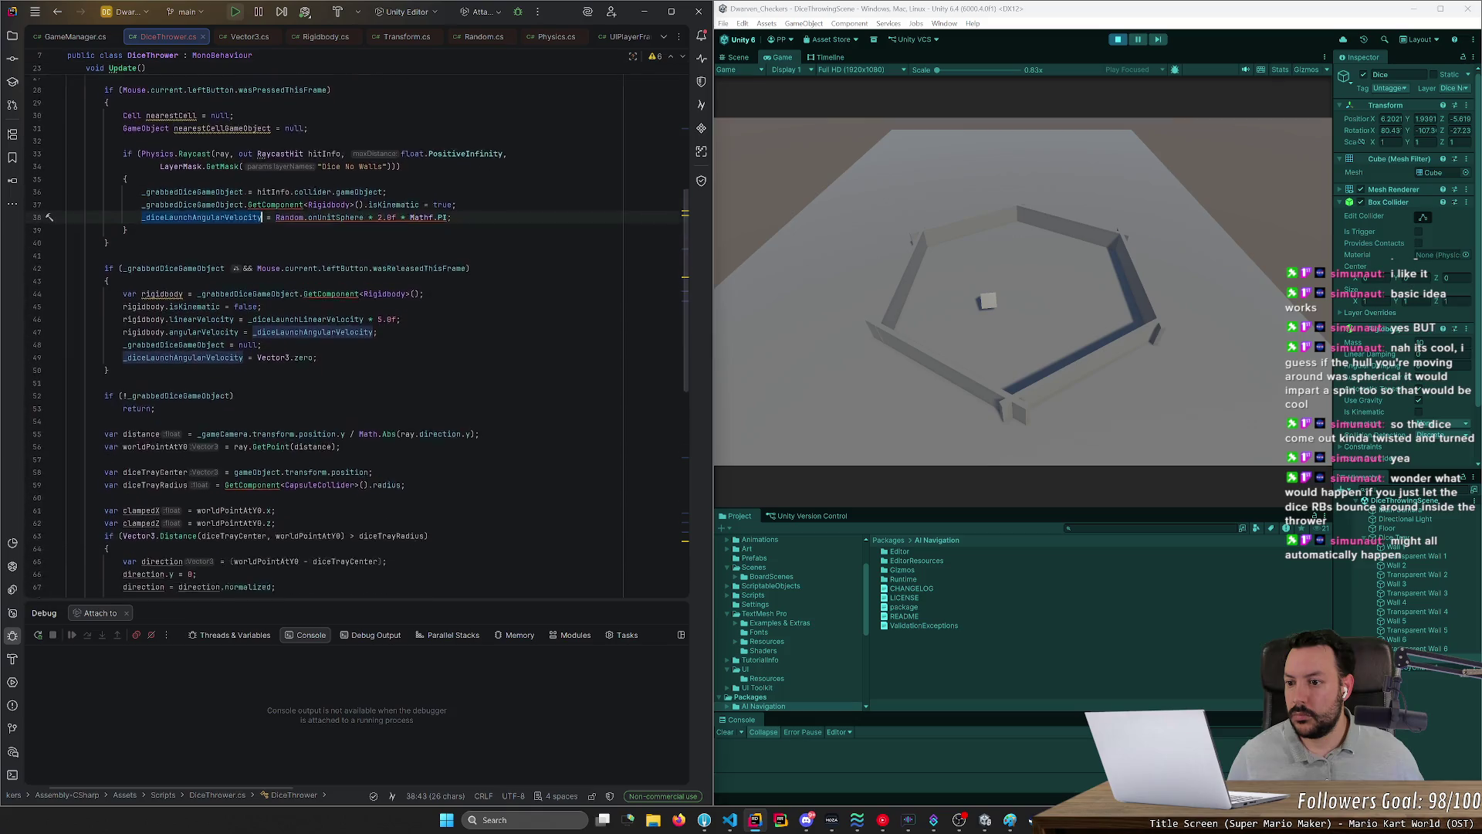
pyautogui.click(317, 320)
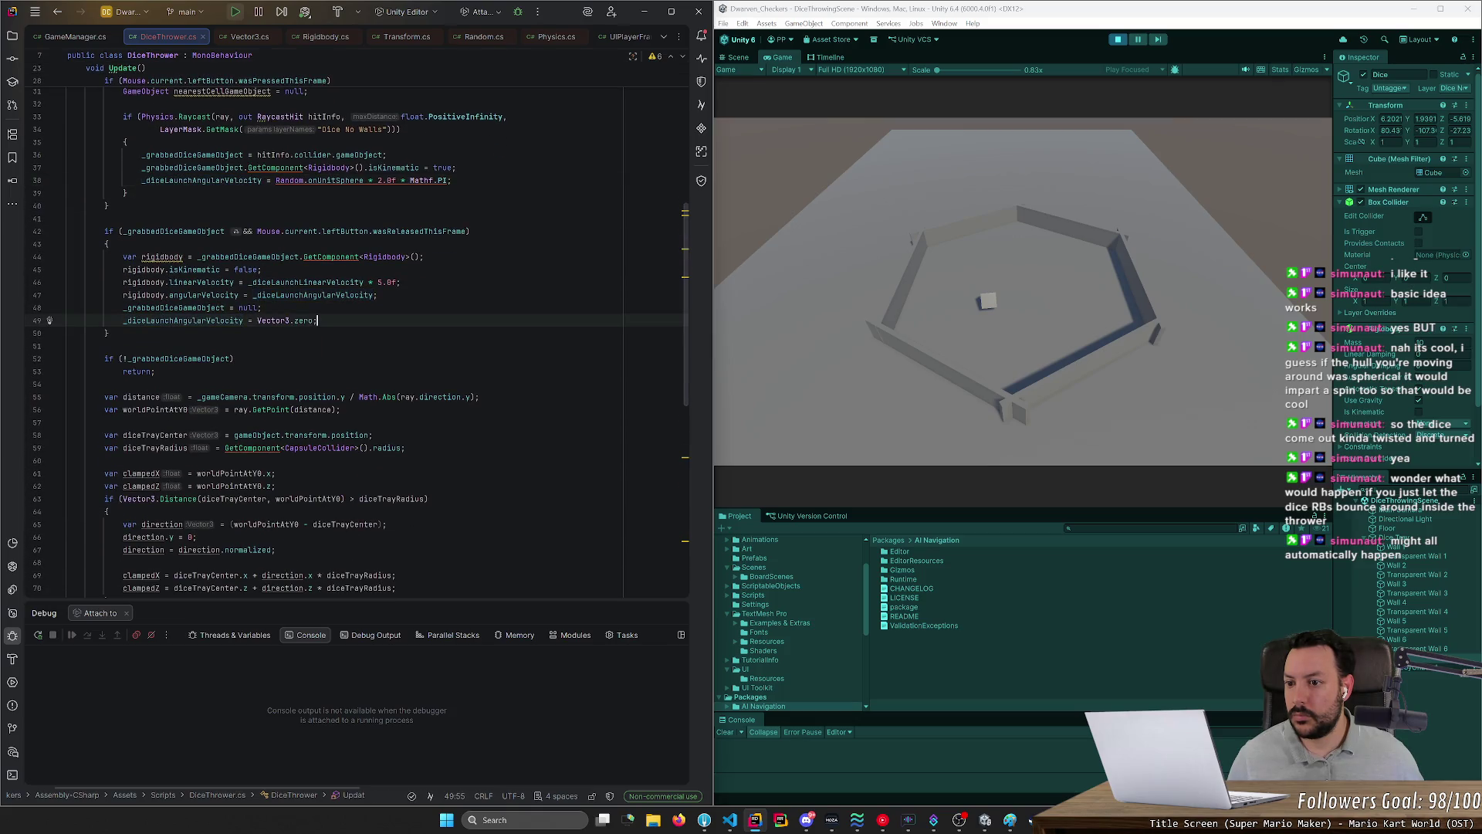
pyautogui.hotkey('shift', 'Up')
pyautogui.press('BackSpace')
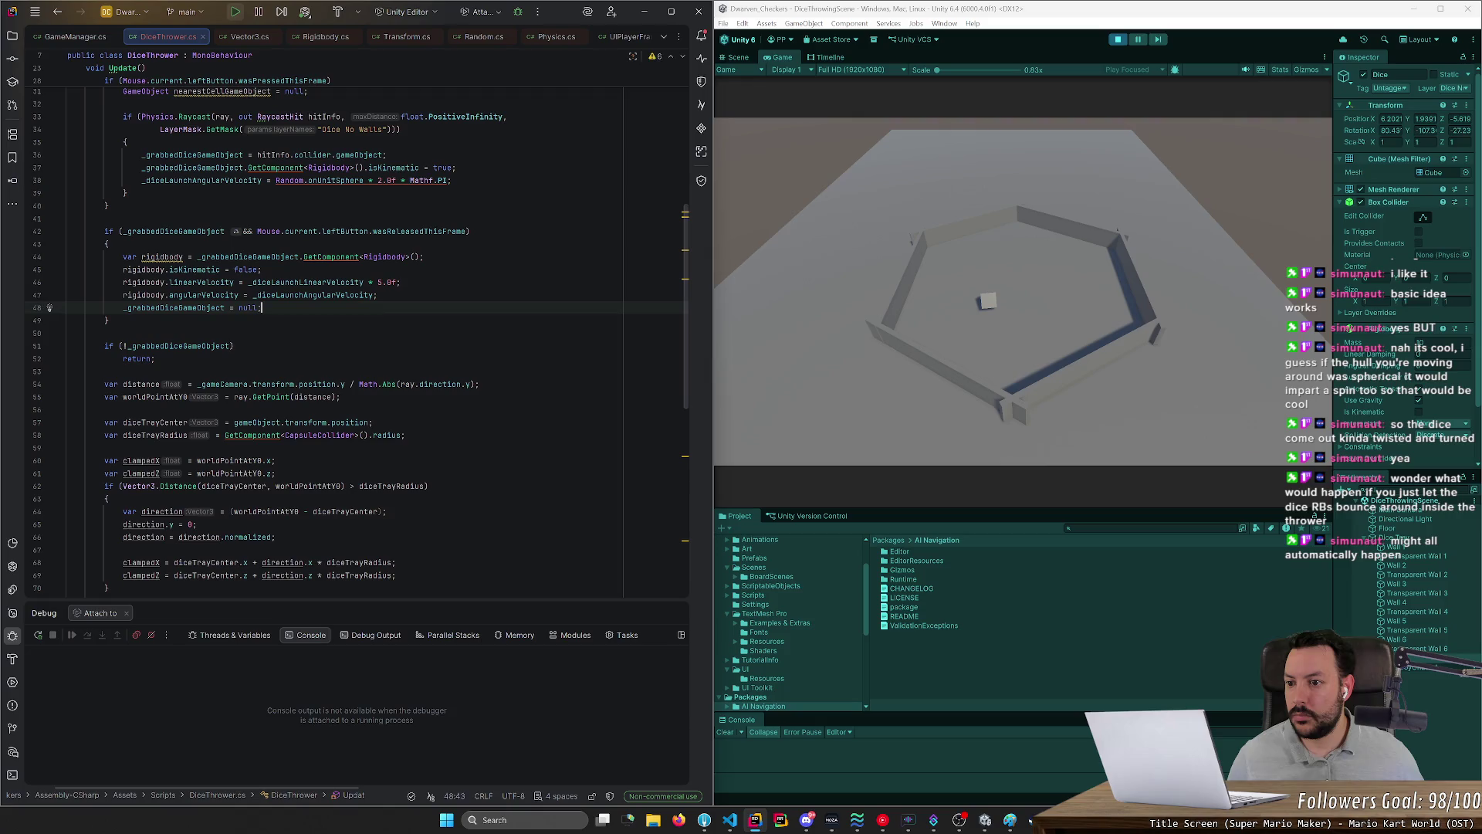
pyautogui.hotkey('ctrl', 's')
pyautogui.click(263, 269)
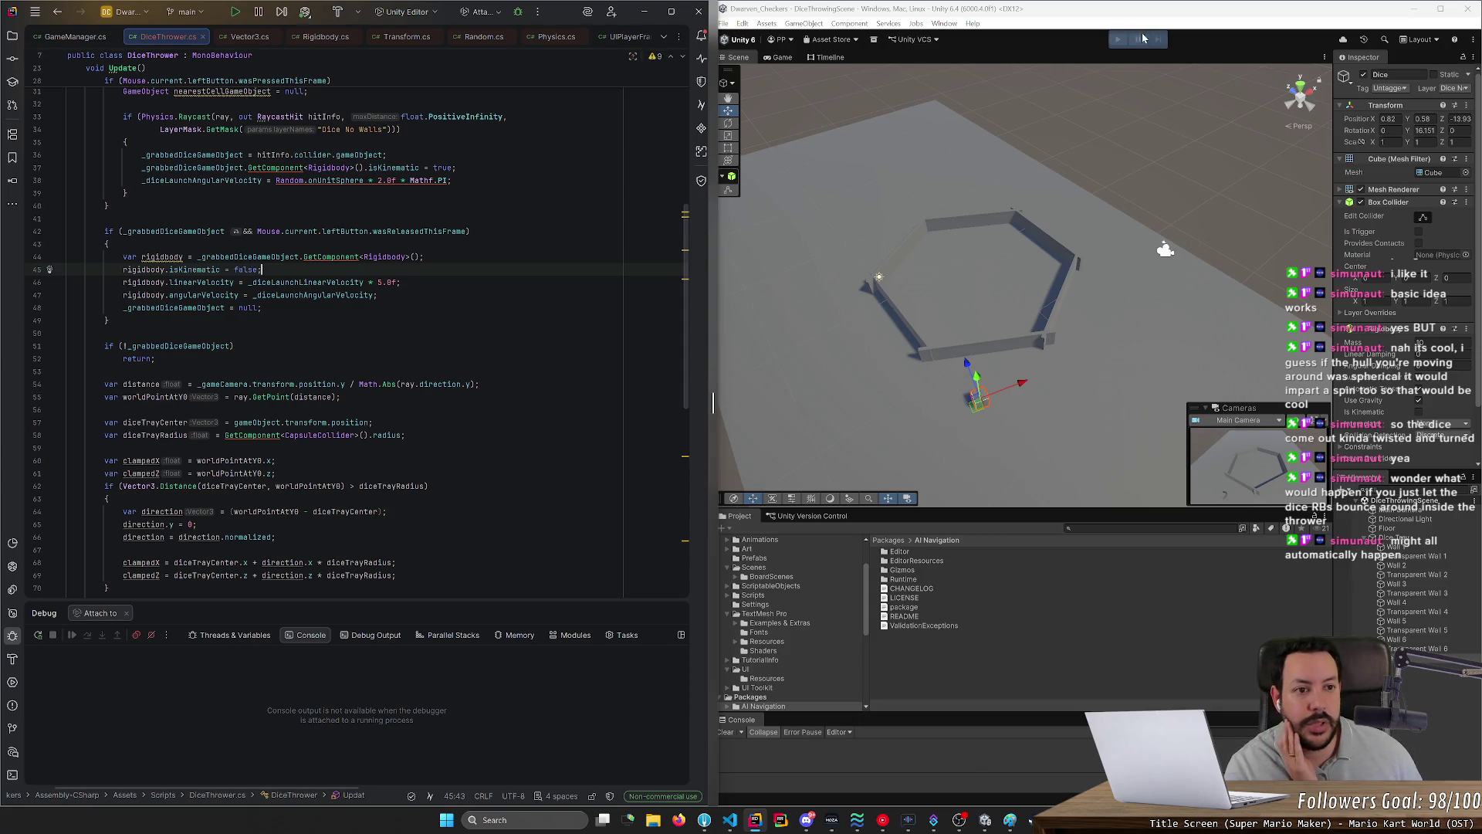
pyautogui.click(1117, 39)
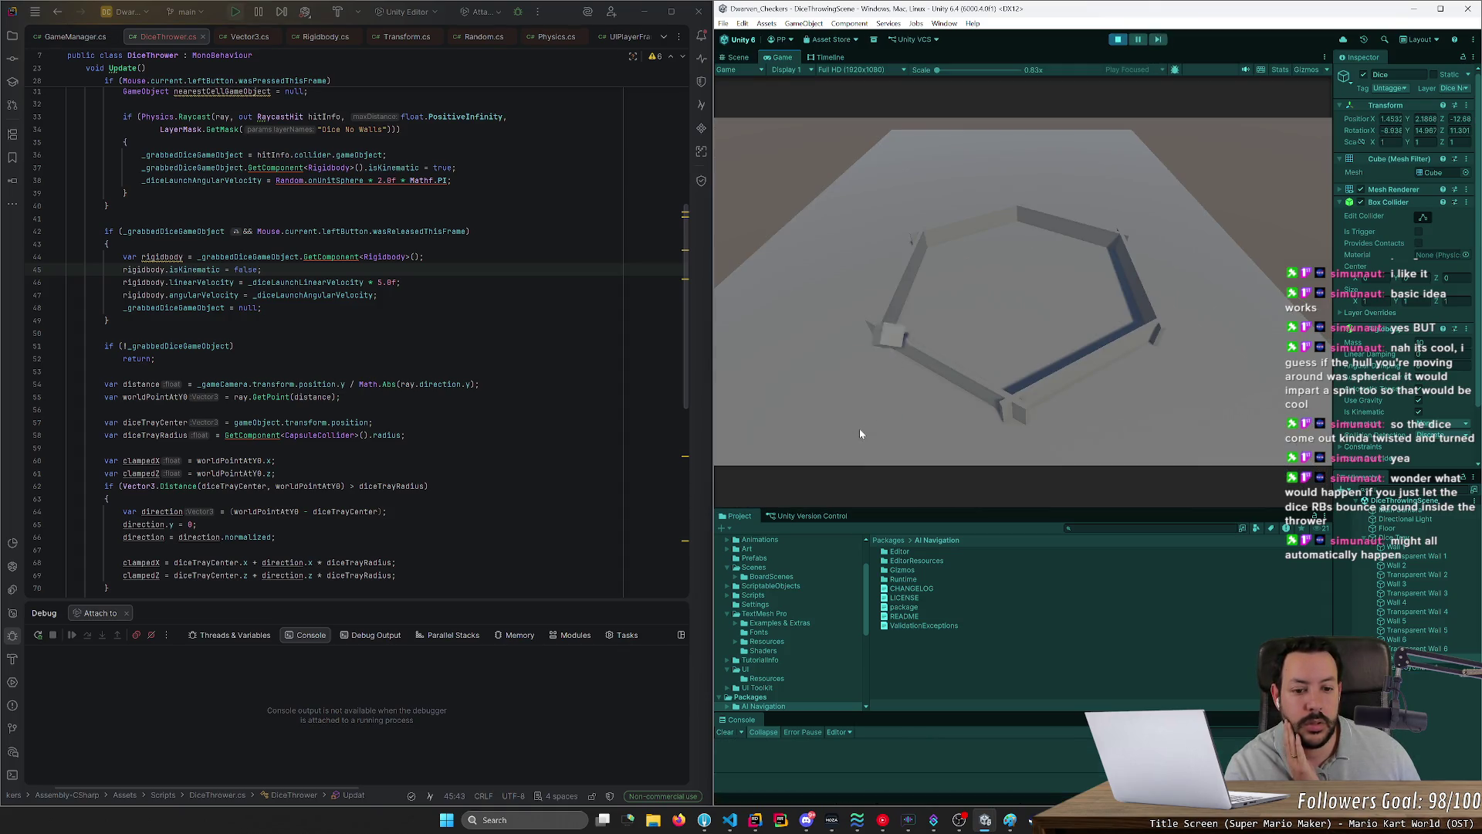
pyautogui.moveTo(861, 433)
pyautogui.mouseDown()
pyautogui.moveTo(964, 339)
pyautogui.moveTo(1044, 295)
pyautogui.moveTo(948, 347)
pyautogui.moveTo(1014, 328)
pyautogui.mouseUp()
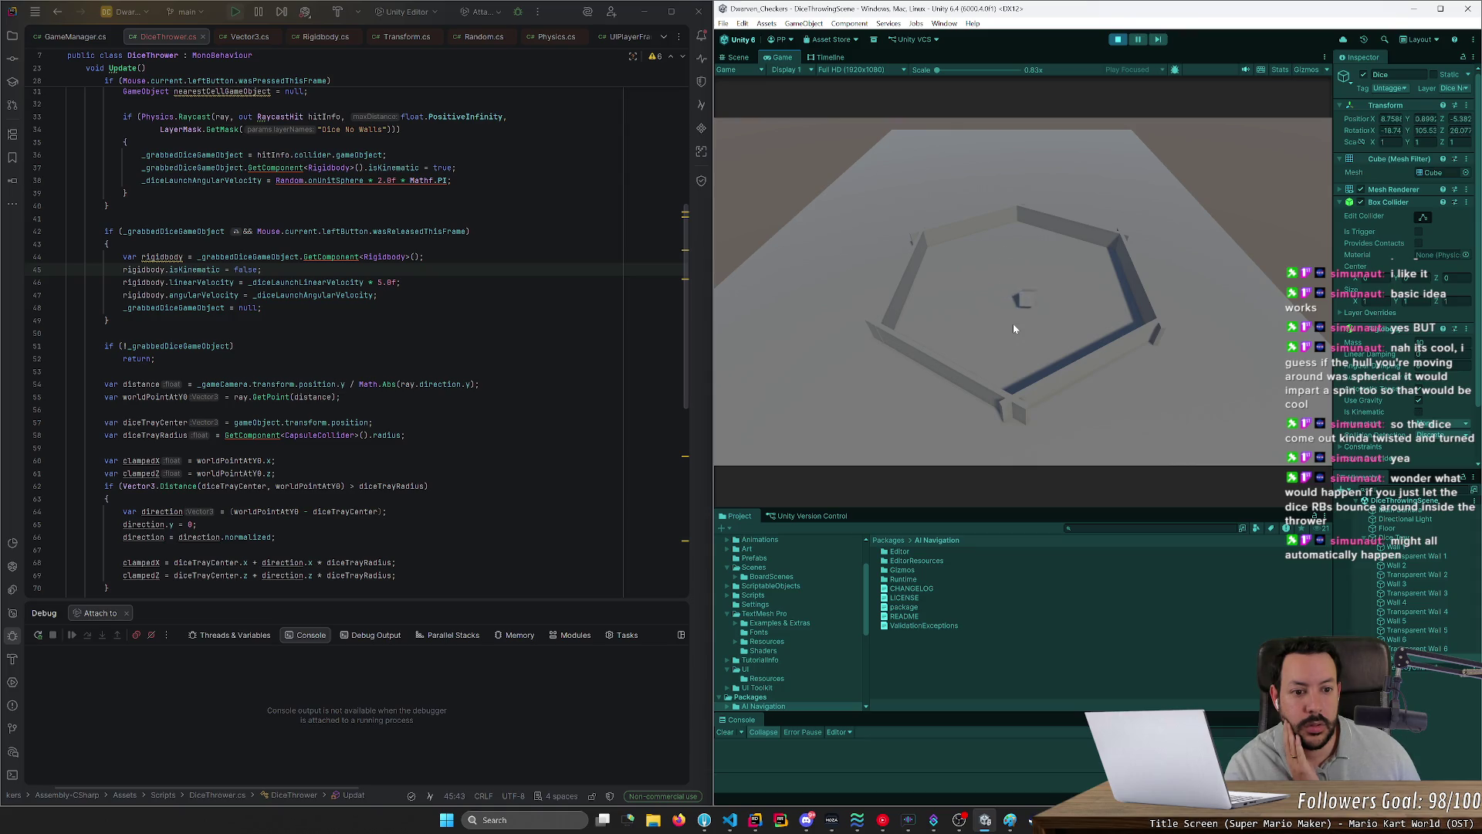
pyautogui.click(1118, 39)
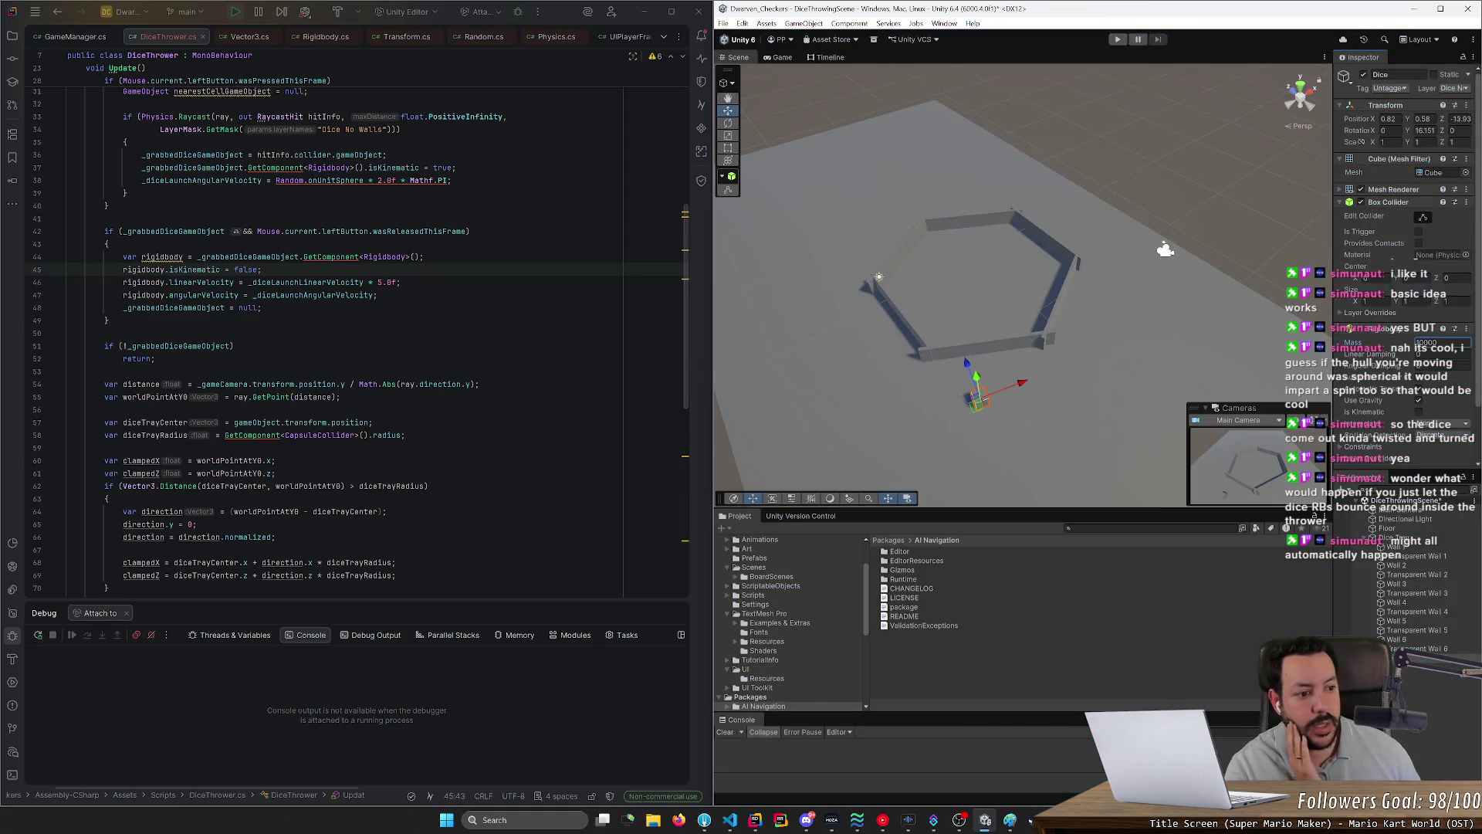
pyautogui.click(1118, 39)
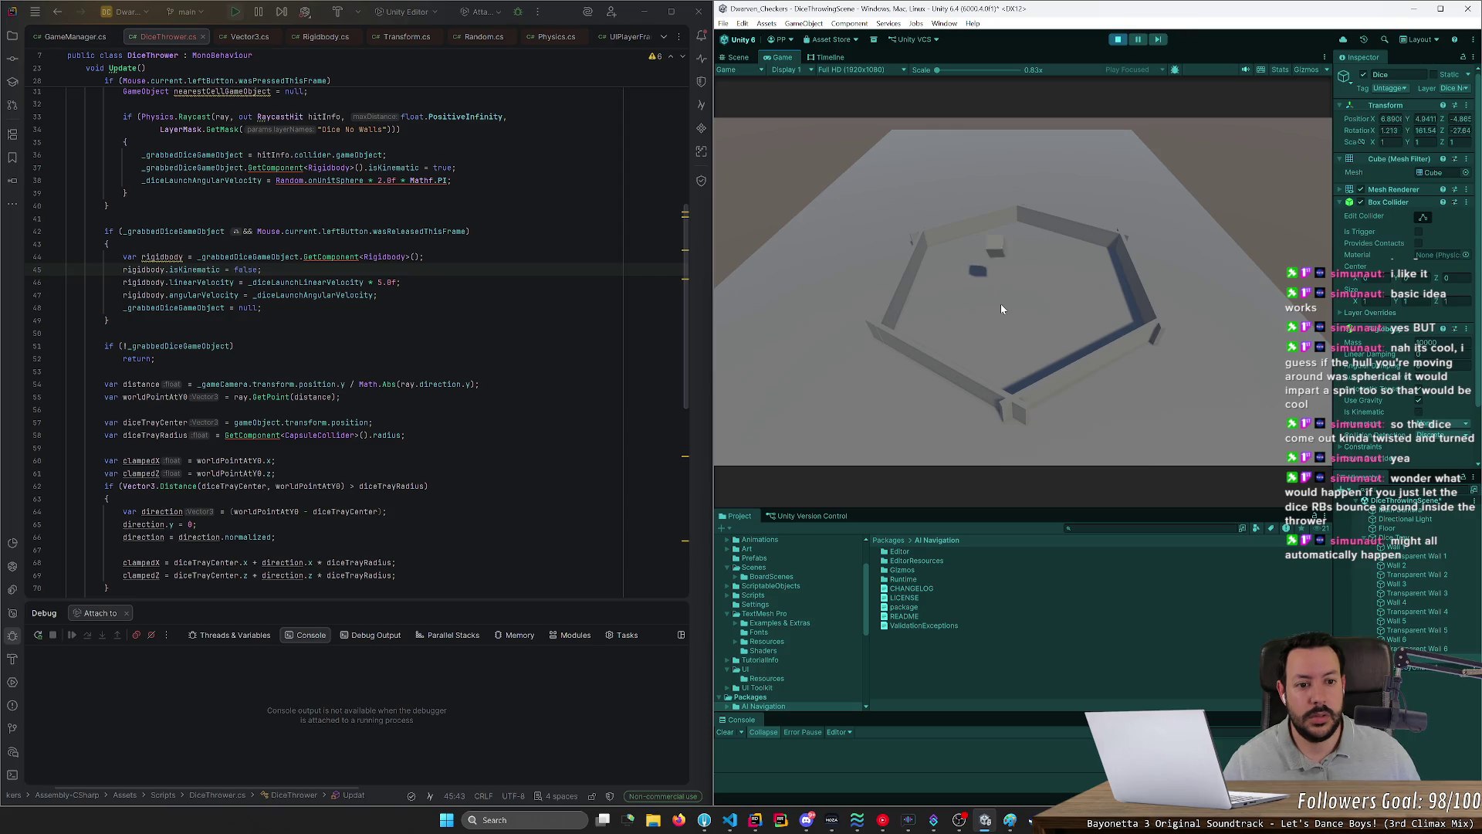
pyautogui.click(992, 296)
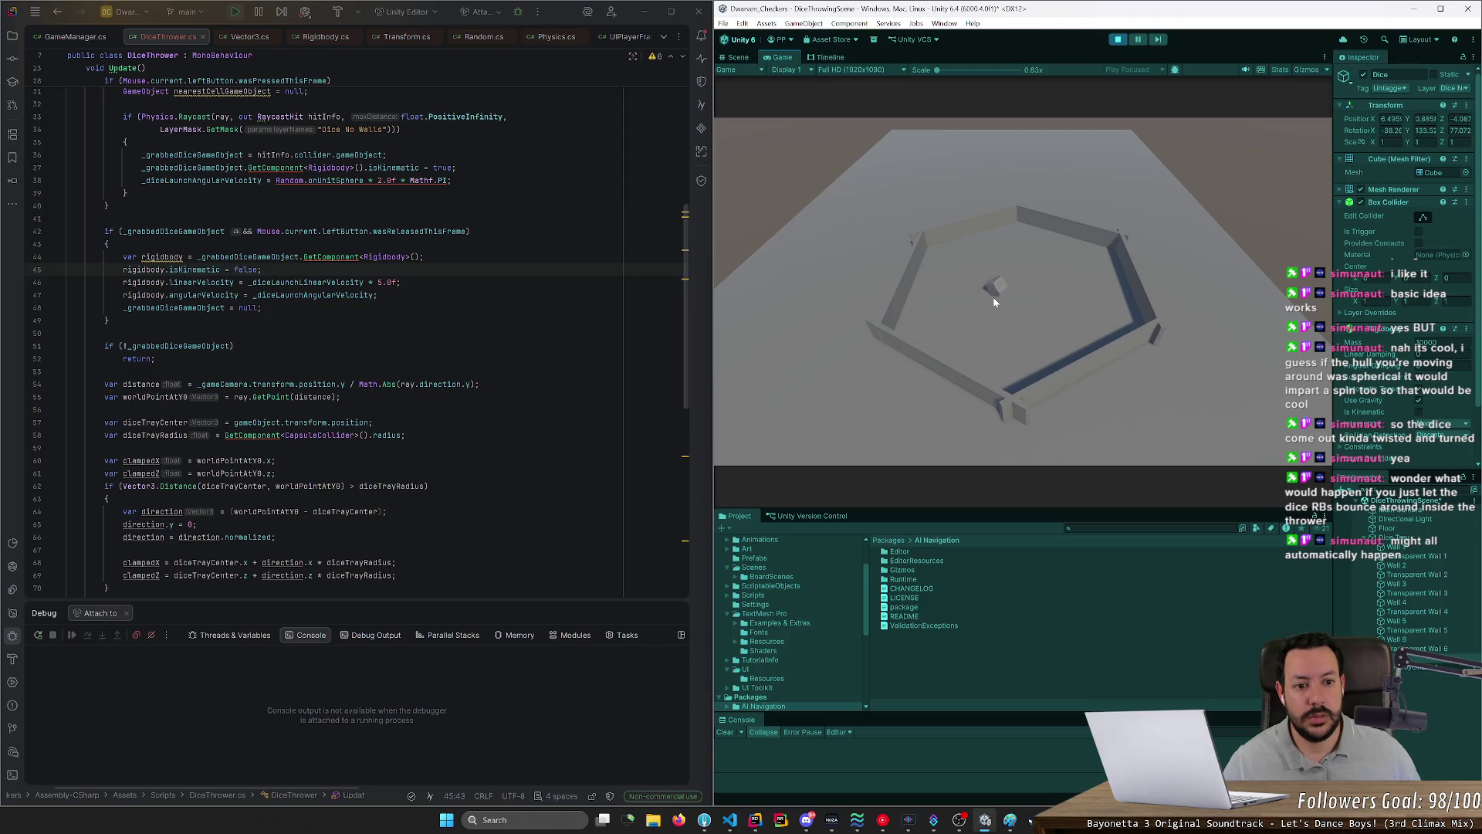
pyautogui.click(994, 301)
pyautogui.click(1013, 295)
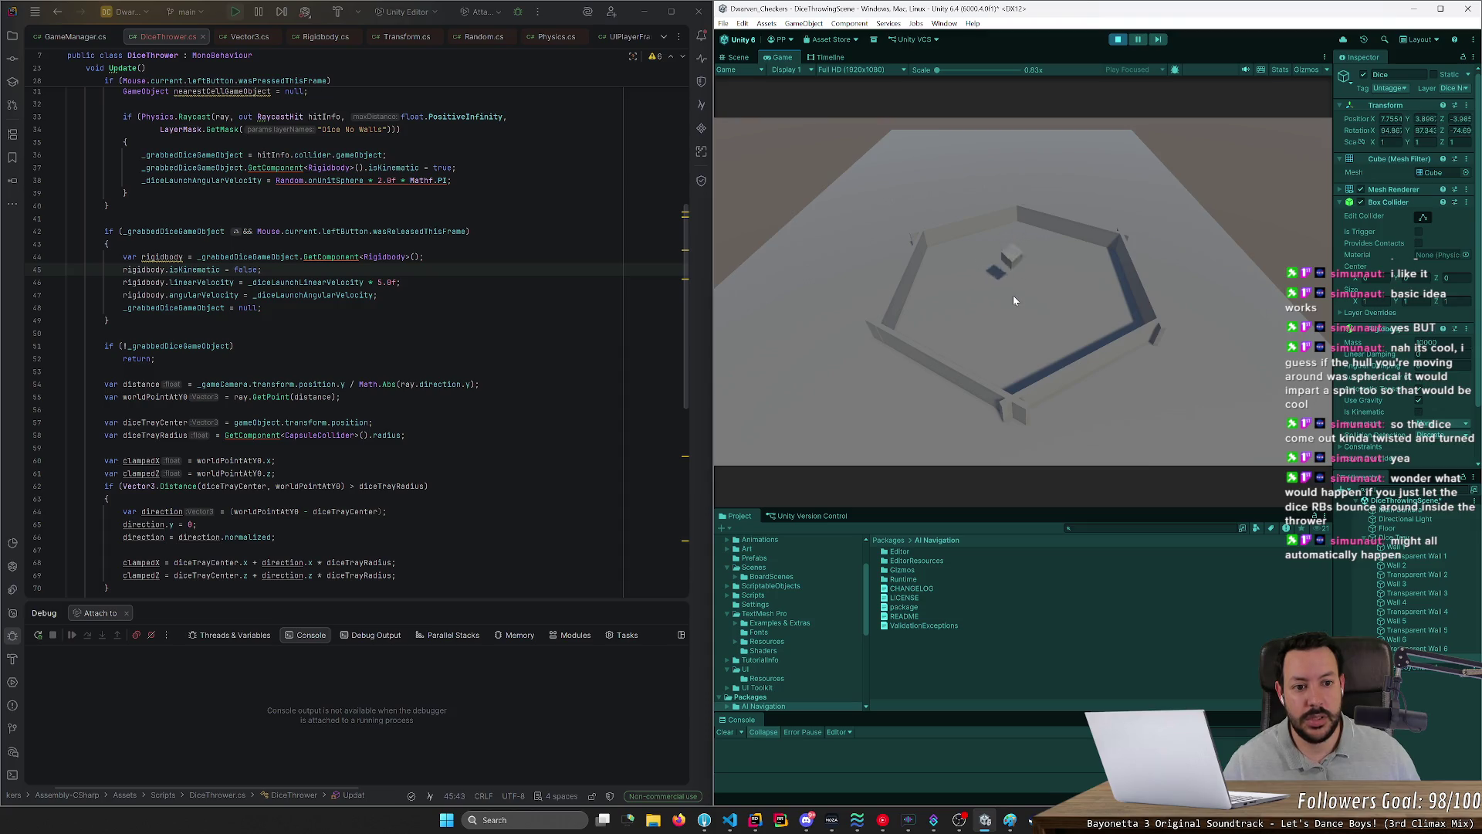
pyautogui.click(1014, 288)
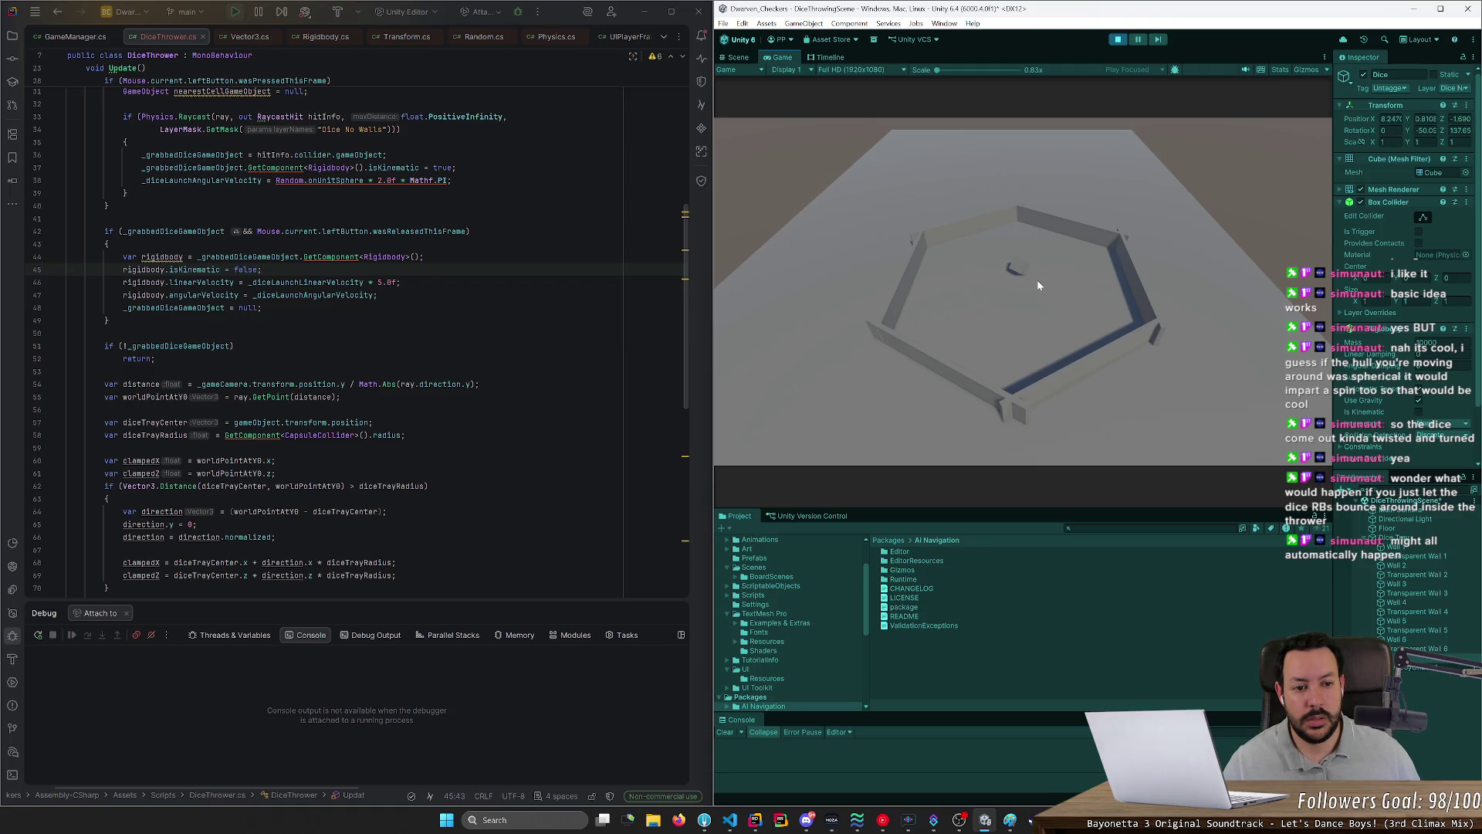
pyautogui.click(1026, 273)
pyautogui.click(1004, 272)
pyautogui.moveTo(1025, 273)
pyautogui.mouseDown()
pyautogui.moveTo(886, 320)
pyautogui.moveTo(1076, 313)
pyautogui.moveTo(925, 304)
pyautogui.mouseUp()
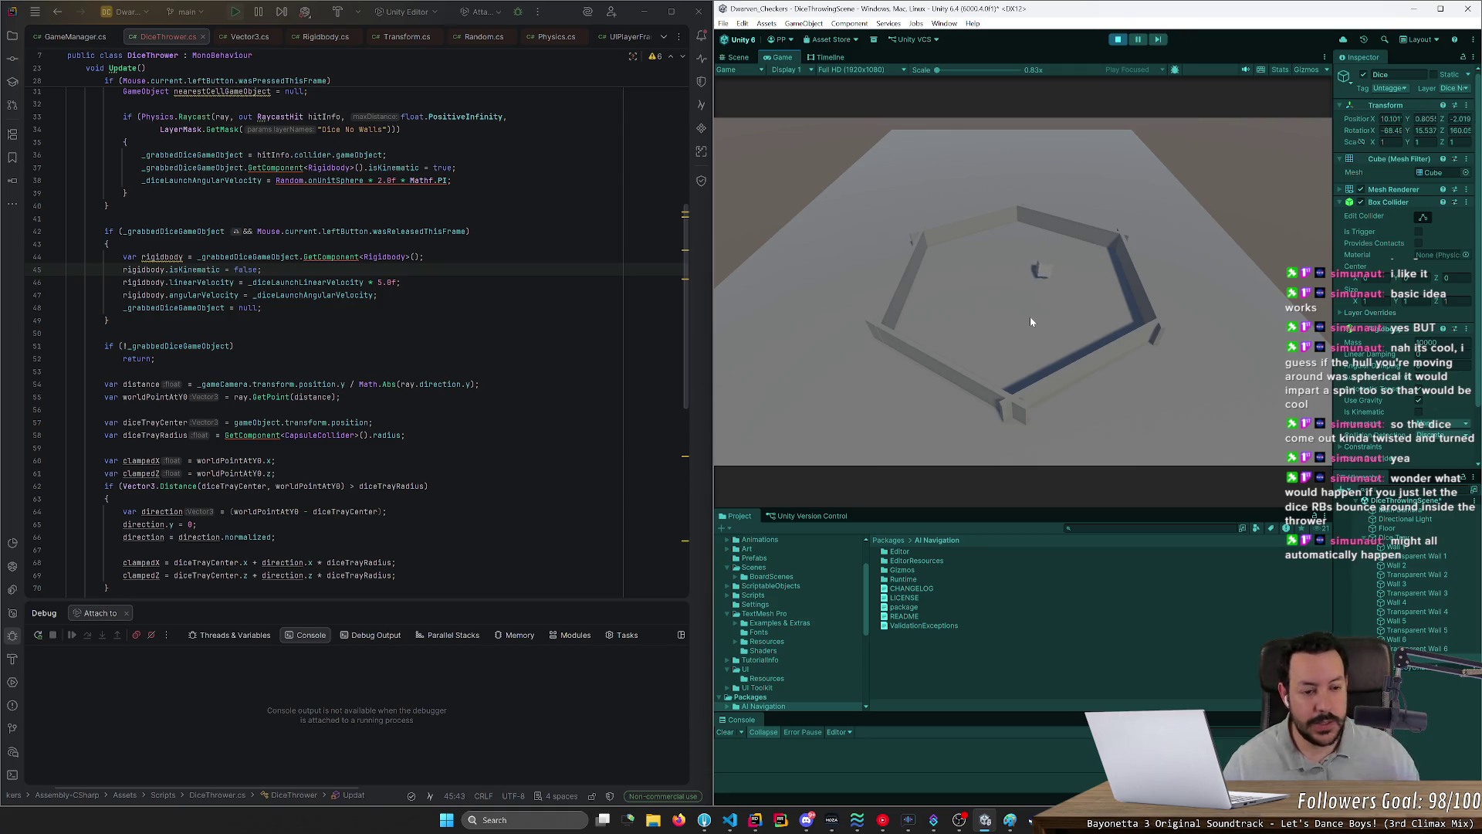
pyautogui.moveTo(1055, 284)
pyautogui.mouseDown()
pyautogui.moveTo(1003, 327)
pyautogui.moveTo(1050, 324)
pyautogui.moveTo(1110, 360)
pyautogui.moveTo(1178, 361)
pyautogui.moveTo(1008, 327)
pyautogui.mouseUp()
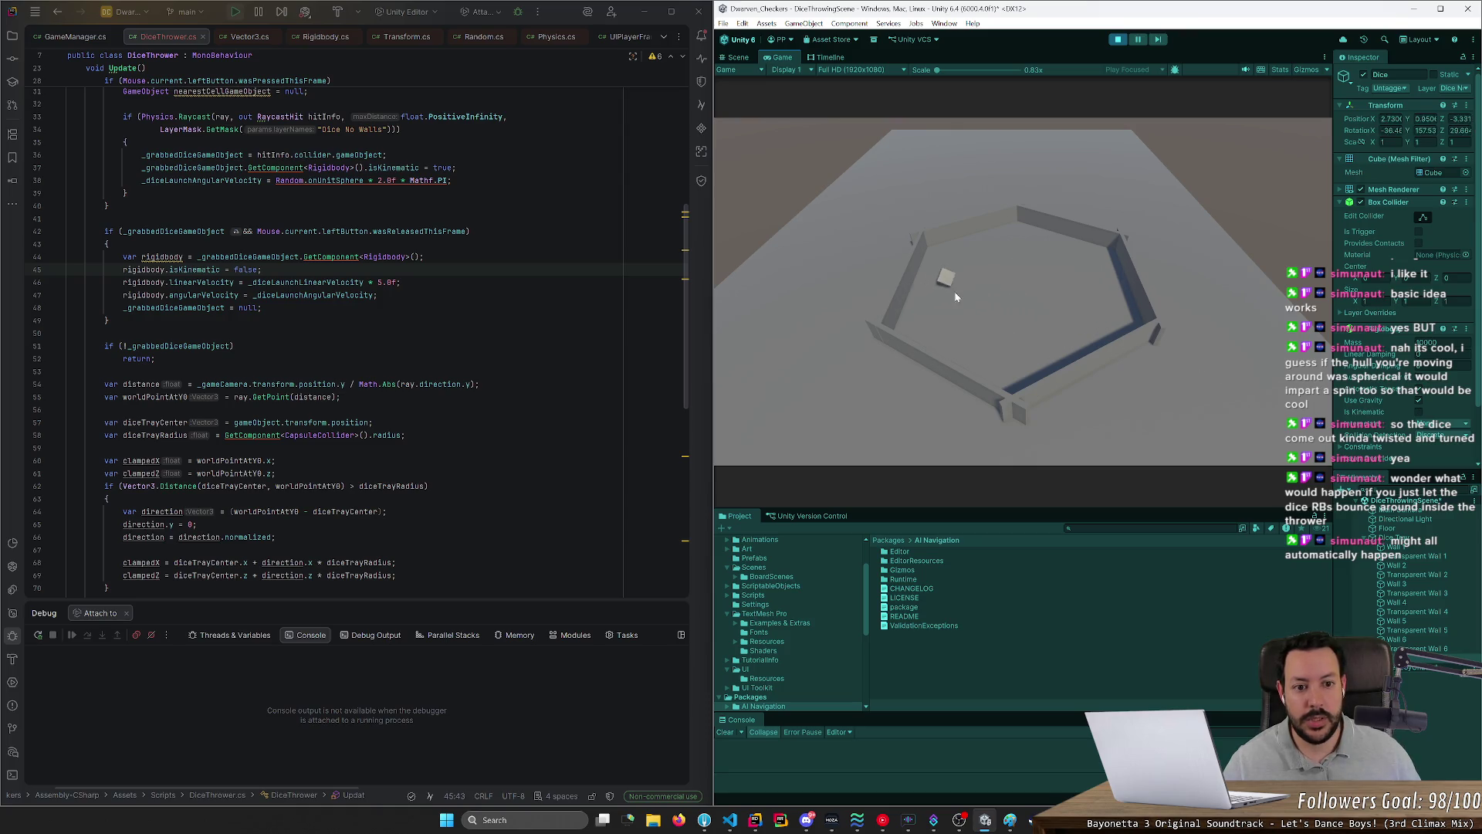
pyautogui.moveTo(954, 278)
pyautogui.mouseDown()
pyautogui.moveTo(997, 246)
pyautogui.moveTo(1035, 309)
pyautogui.moveTo(1145, 337)
pyautogui.moveTo(993, 288)
pyautogui.mouseUp()
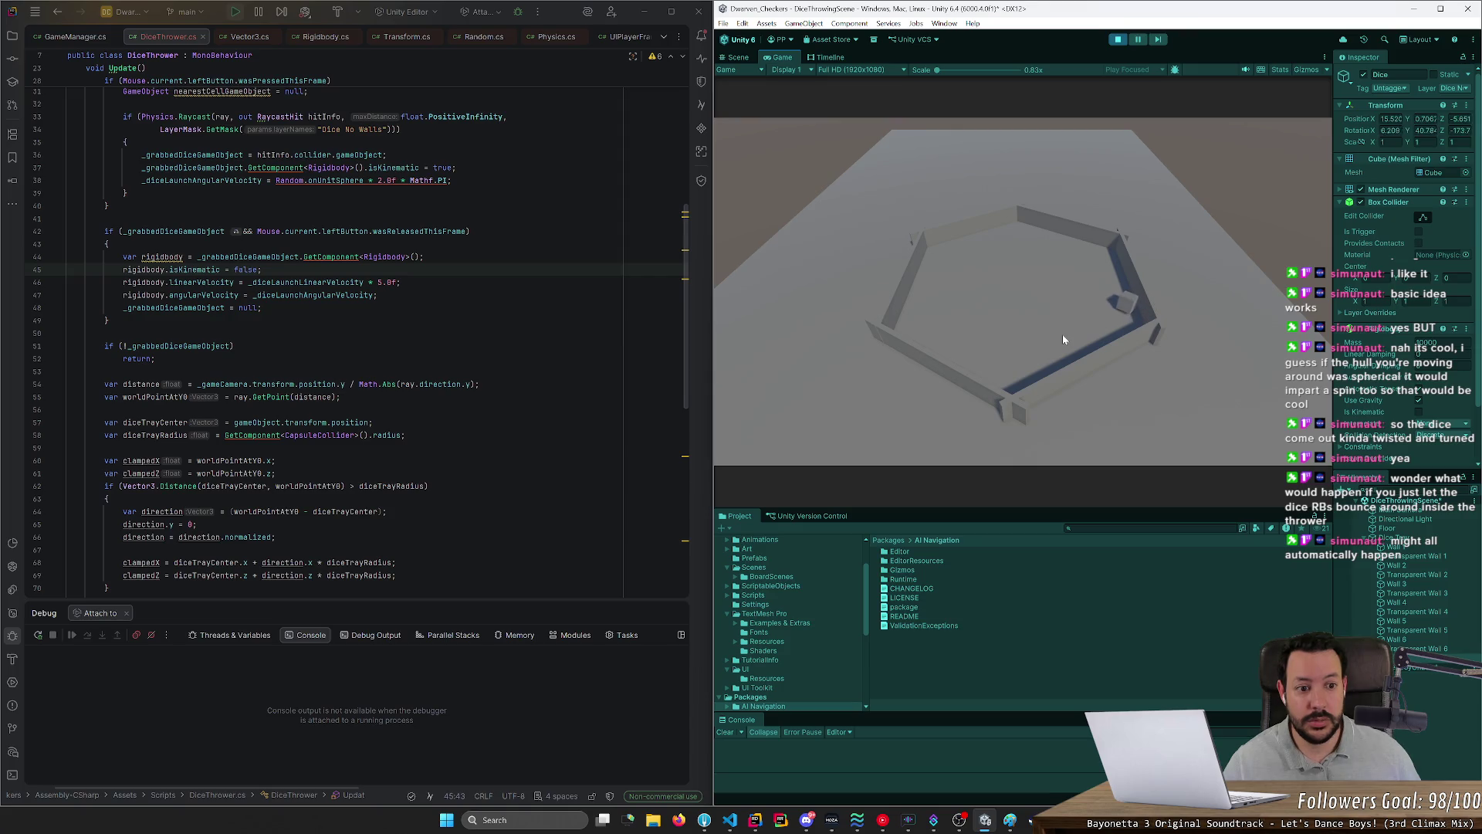
pyautogui.moveTo(1133, 309)
pyautogui.mouseDown()
pyautogui.moveTo(1119, 321)
pyautogui.moveTo(959, 301)
pyautogui.moveTo(977, 305)
pyautogui.mouseUp()
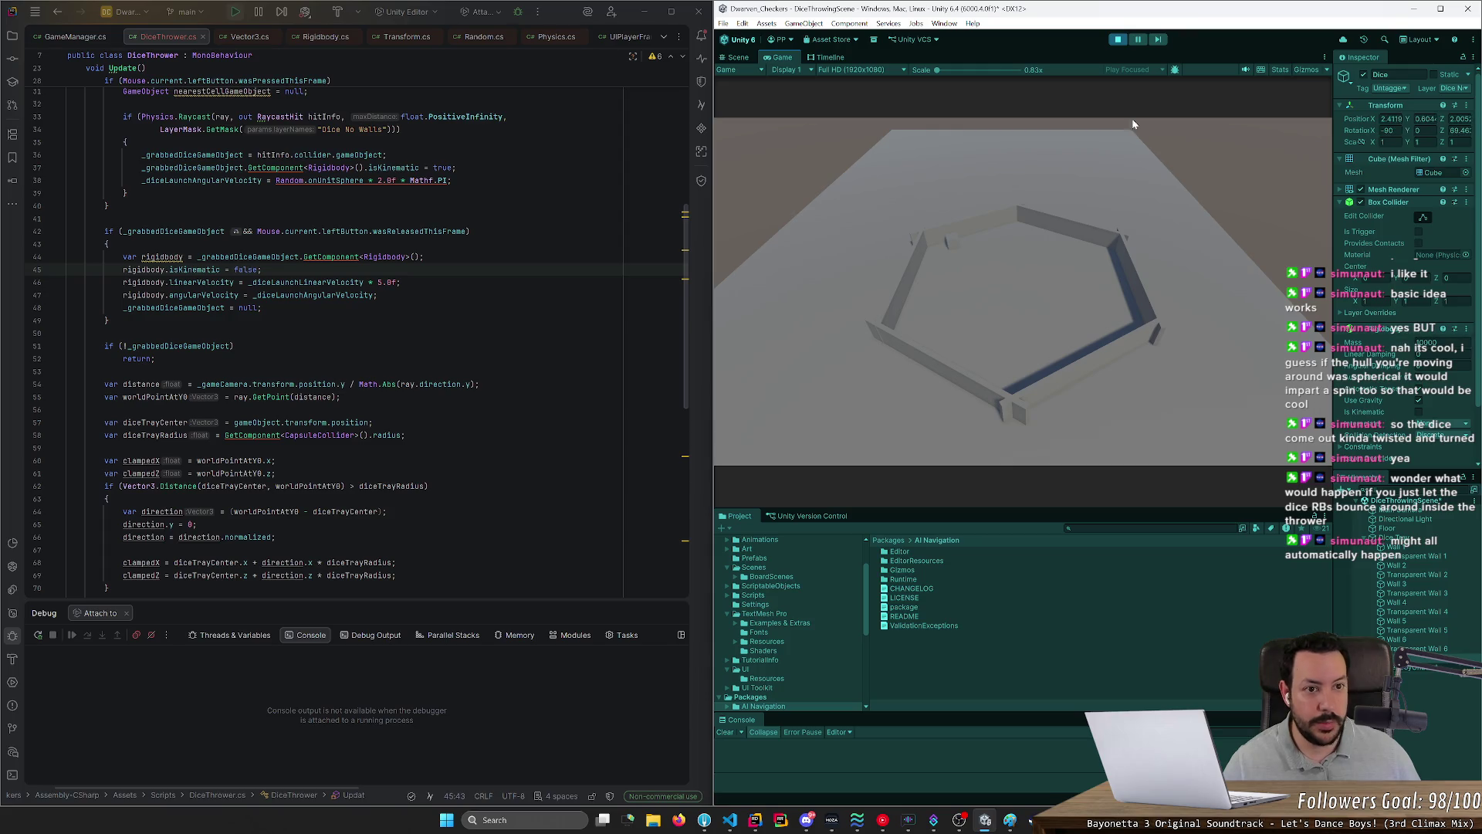
pyautogui.click(1121, 42)
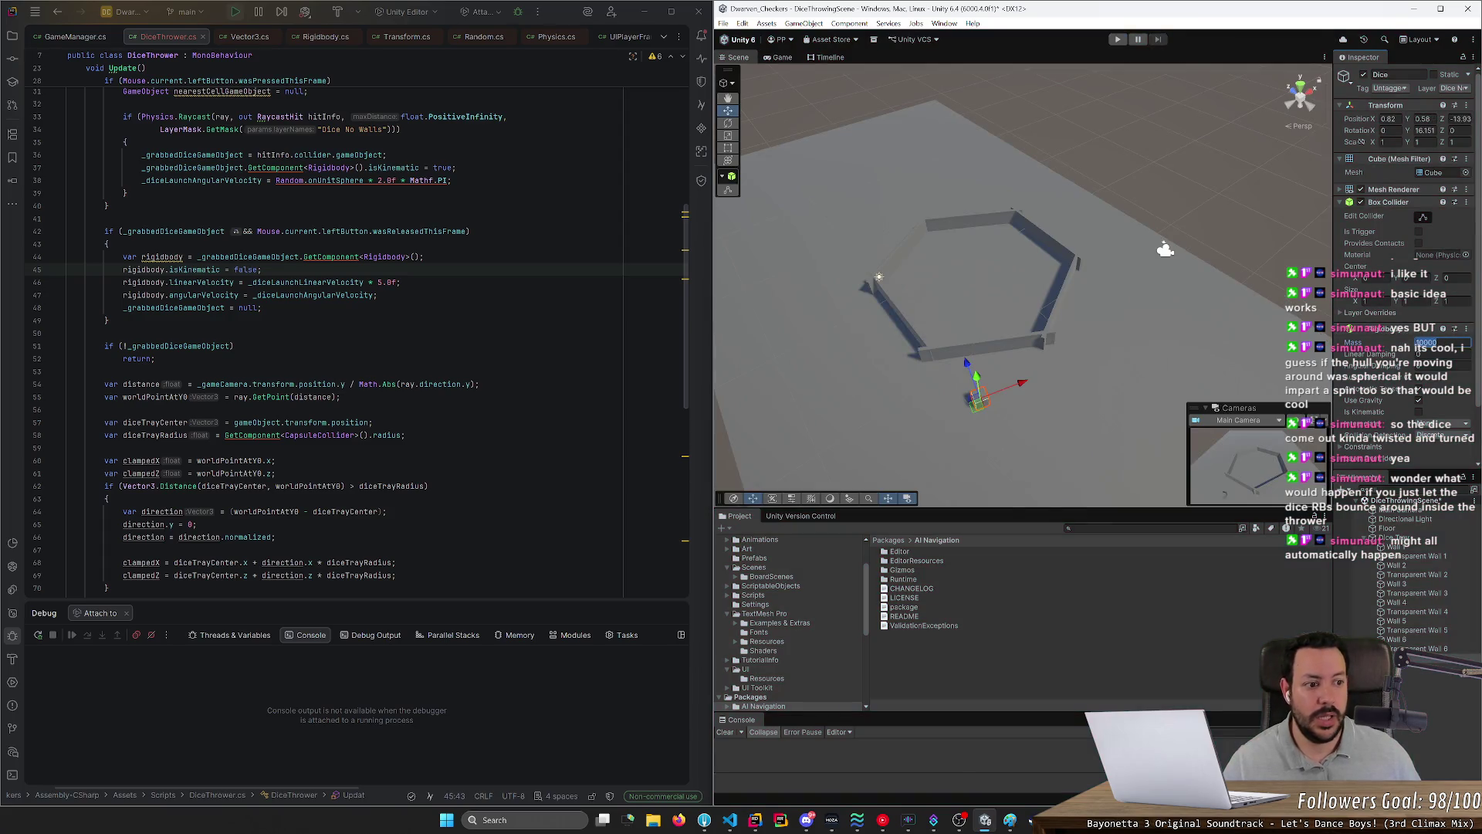
# Step: Start play mode and repeatedly throw, lift and carry the die around the tray to watch its spin
pyautogui.click(1118, 39)
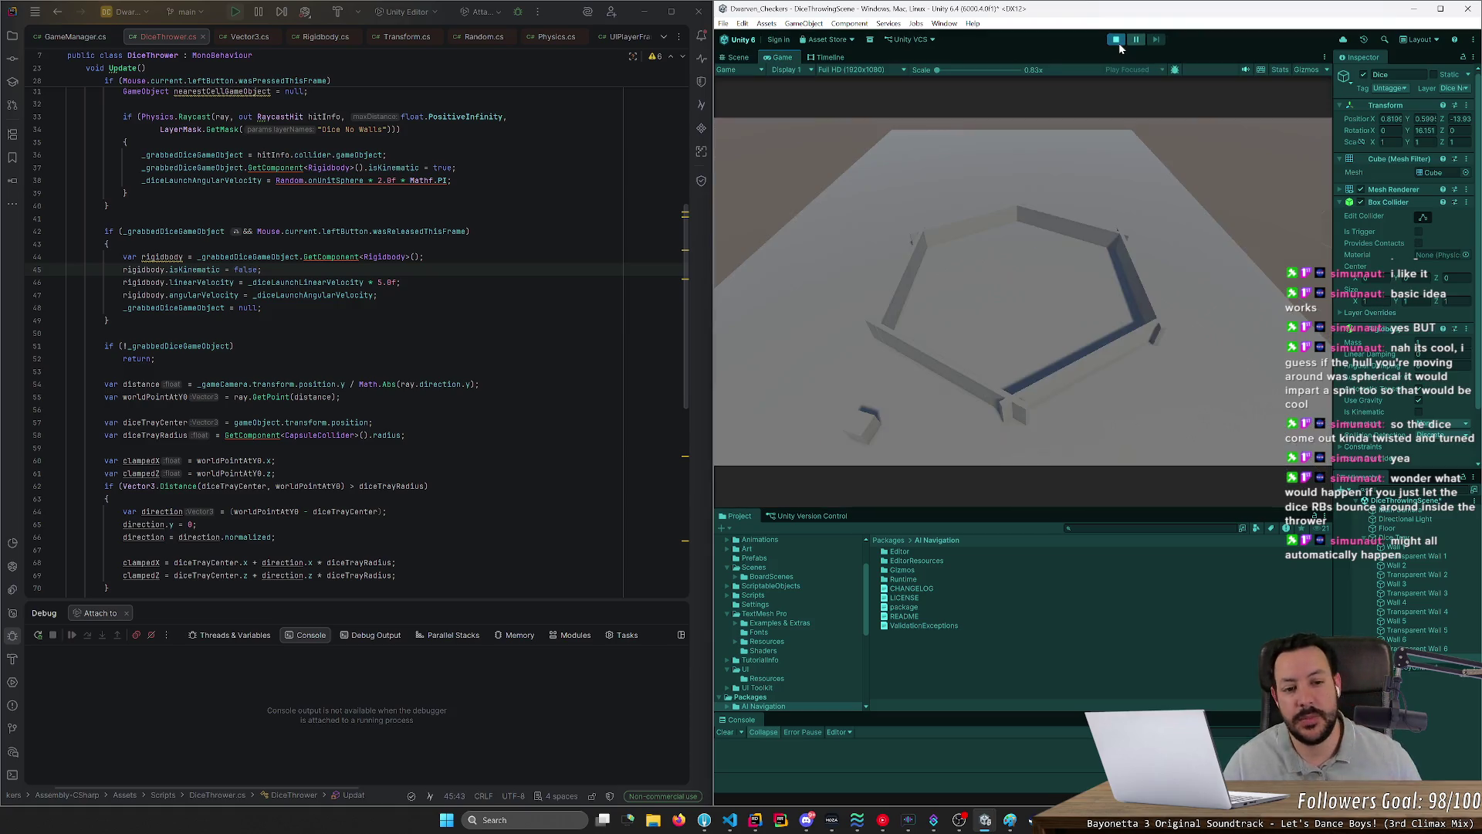
pyautogui.moveTo(854, 420)
pyautogui.mouseDown()
pyautogui.moveTo(923, 334)
pyautogui.moveTo(965, 231)
pyautogui.moveTo(992, 242)
pyautogui.moveTo(988, 258)
pyautogui.mouseUp()
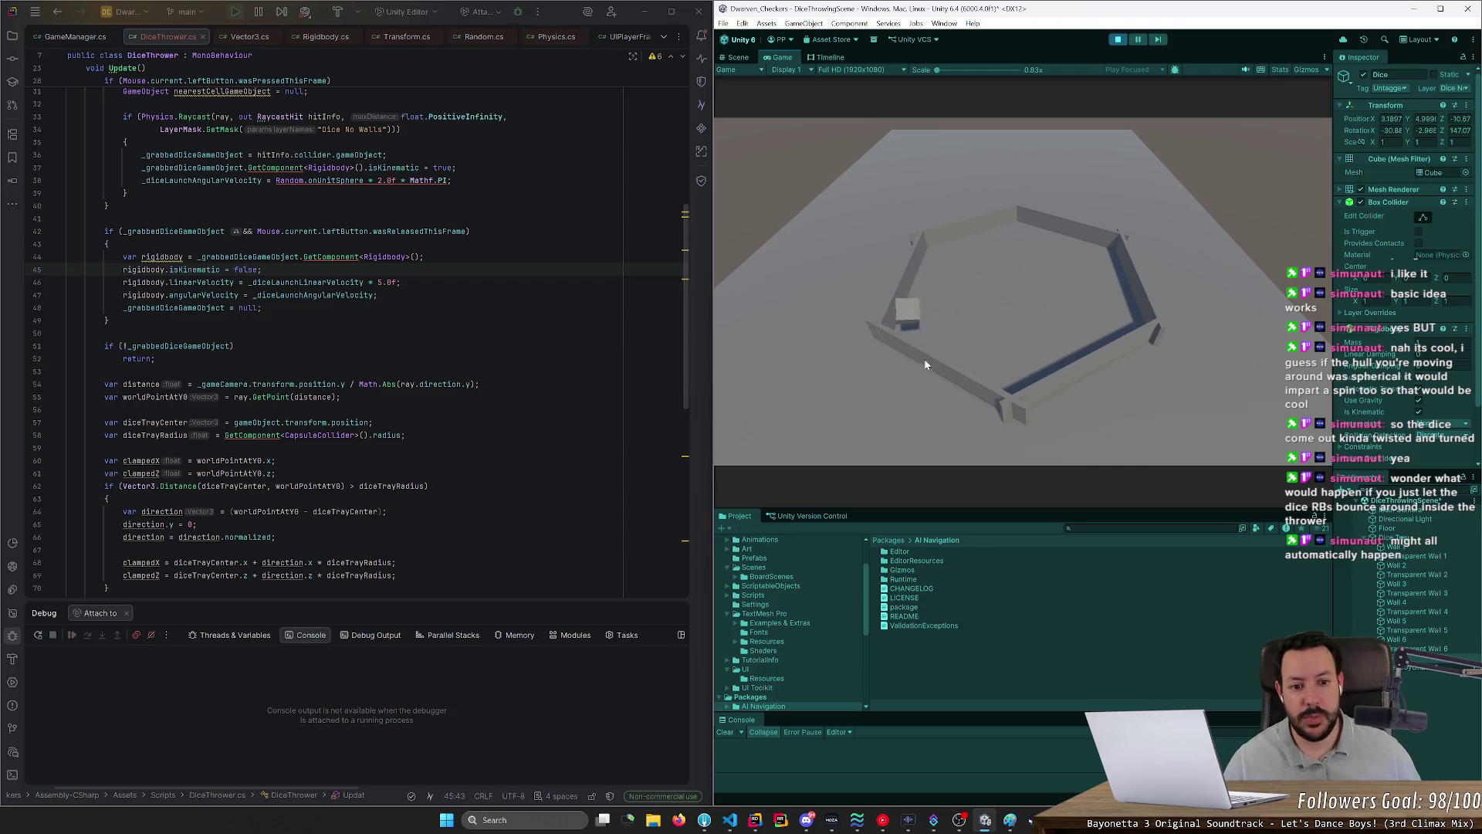
pyautogui.moveTo(926, 311)
pyautogui.mouseDown()
pyautogui.moveTo(994, 432)
pyautogui.moveTo(1027, 446)
pyautogui.moveTo(996, 312)
pyautogui.moveTo(1026, 298)
pyautogui.moveTo(1007, 315)
pyautogui.mouseUp()
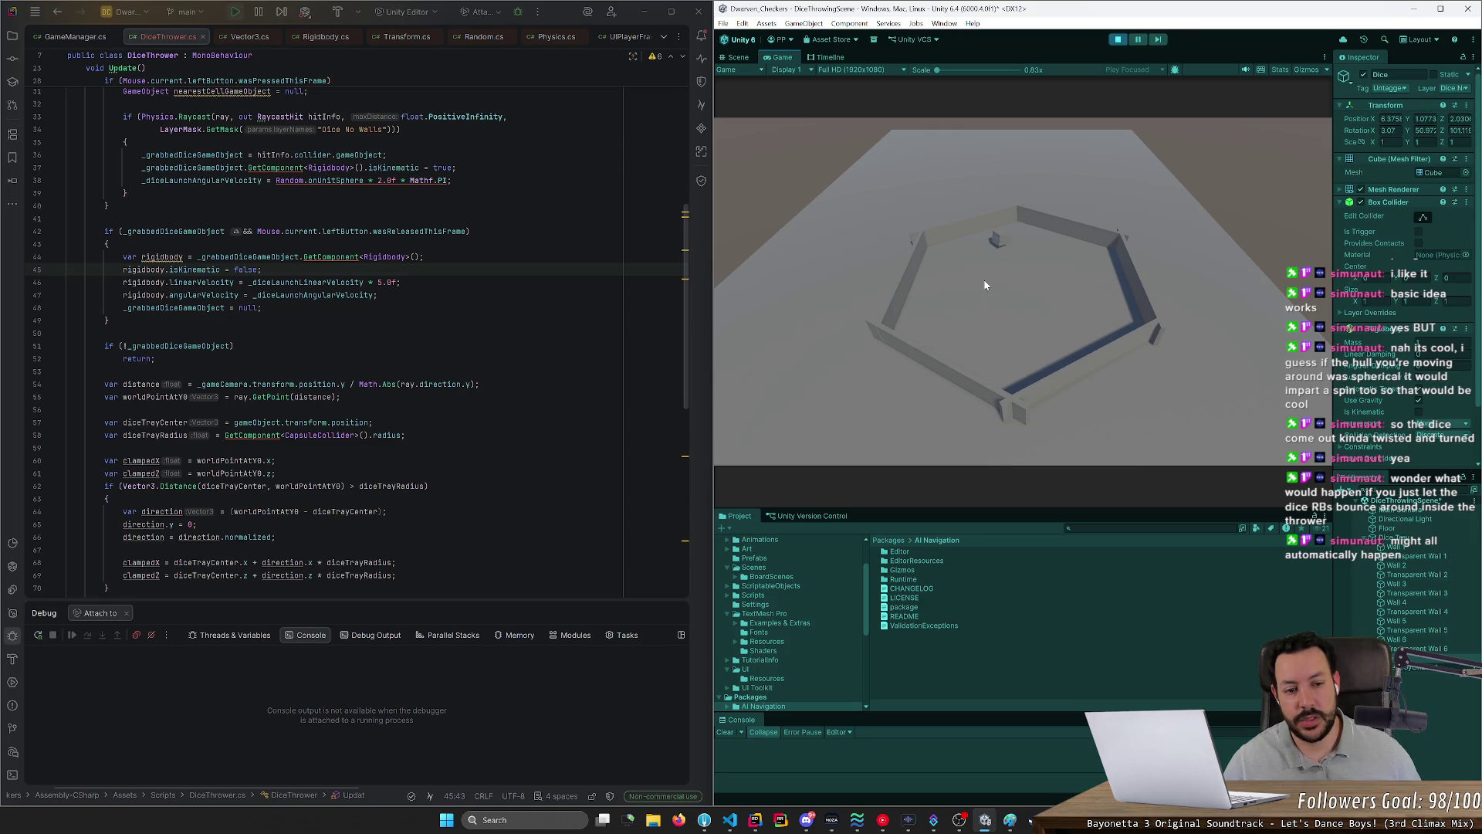
pyautogui.moveTo(1016, 248); pyautogui.dragTo(1021, 304)
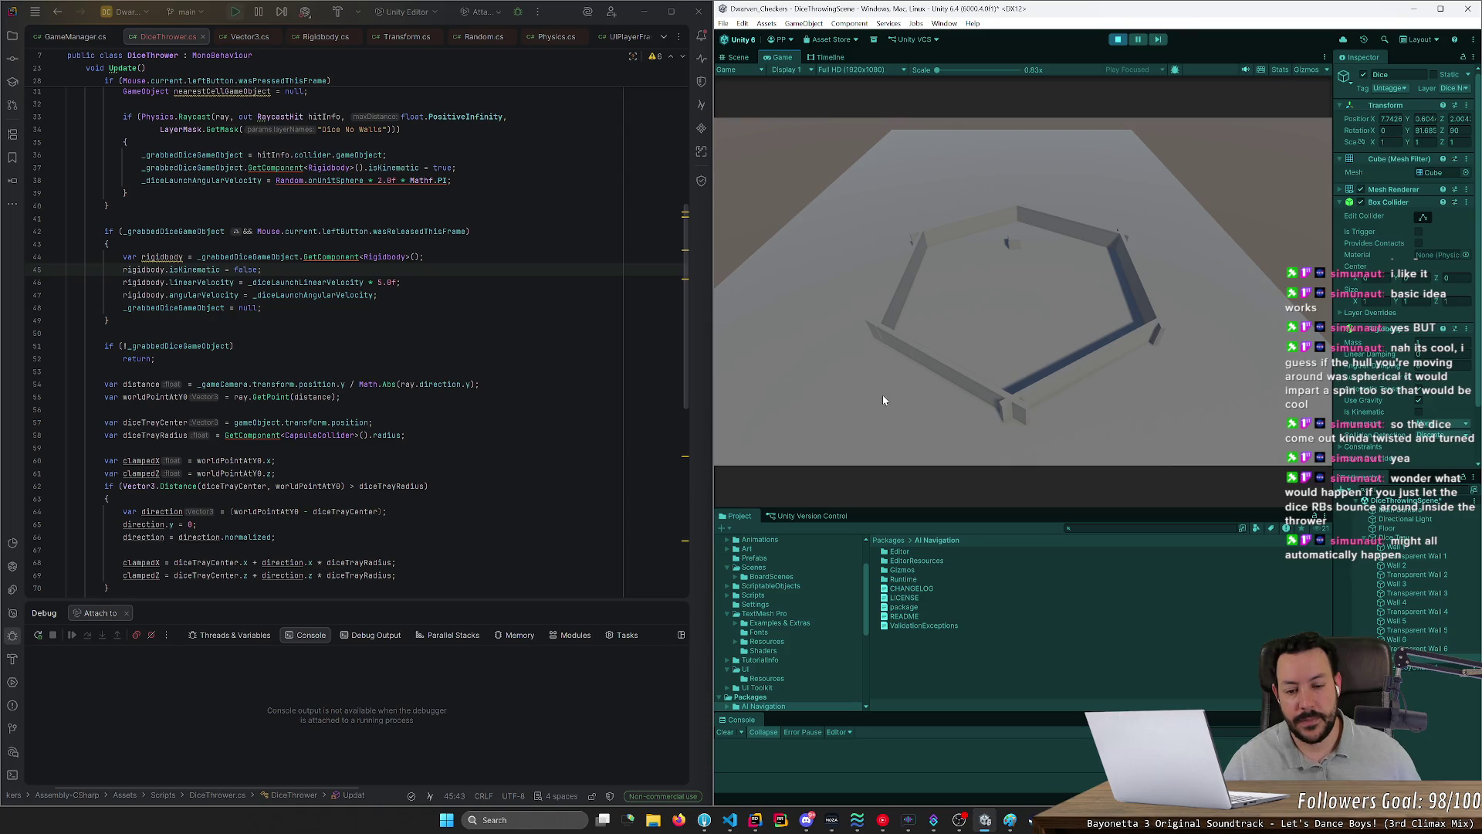
pyautogui.moveTo(978, 344)
pyautogui.mouseDown()
pyautogui.moveTo(1006, 290)
pyautogui.moveTo(1004, 307)
pyautogui.mouseUp()
pyautogui.moveTo(1005, 304); pyautogui.dragTo(1005, 299)
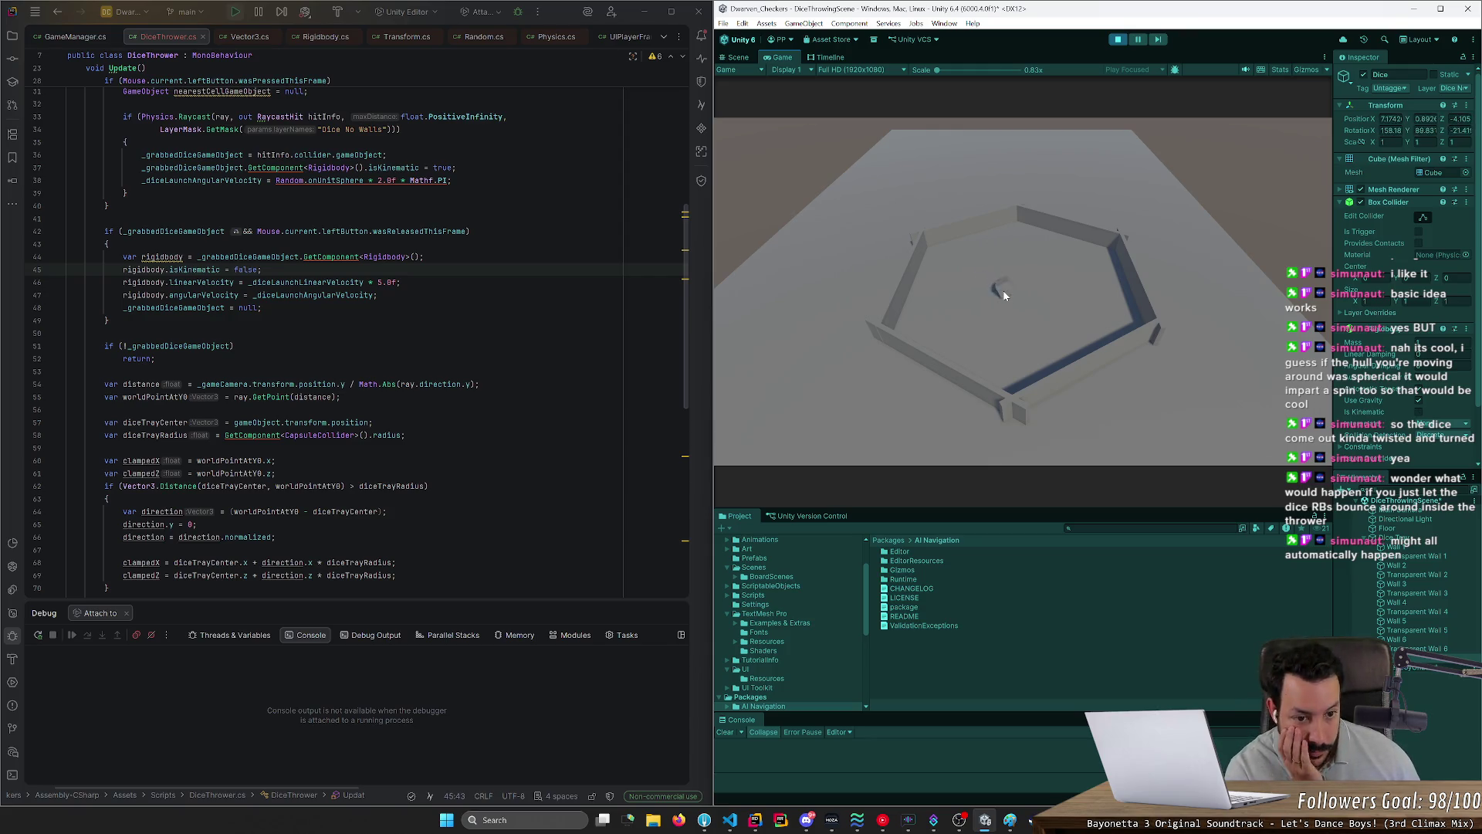
pyautogui.moveTo(1010, 294)
pyautogui.mouseDown()
pyautogui.moveTo(1137, 303)
pyautogui.moveTo(923, 298)
pyautogui.moveTo(1003, 317)
pyautogui.moveTo(971, 335)
pyautogui.mouseUp()
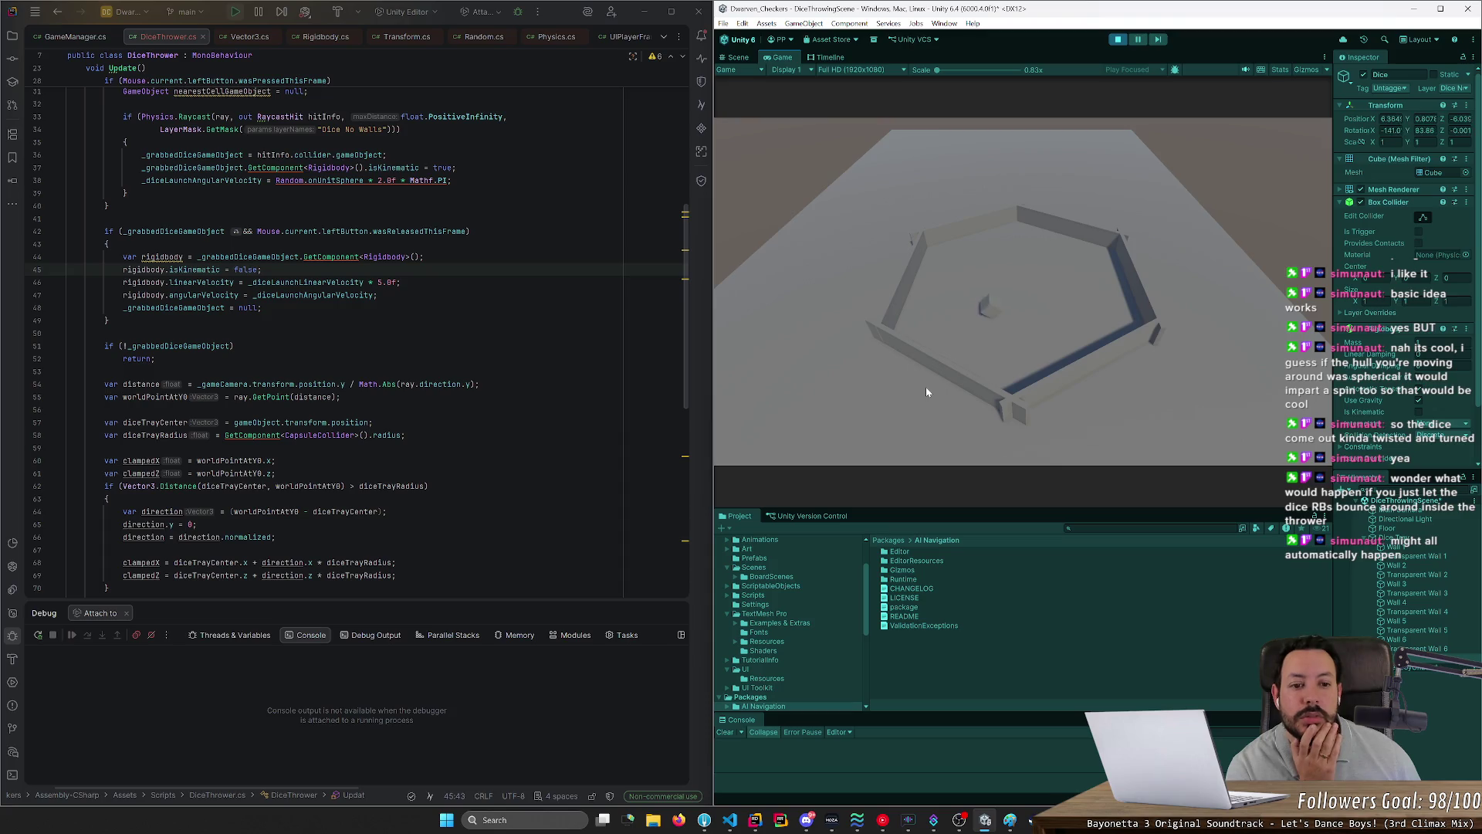
pyautogui.moveTo(983, 314); pyautogui.dragTo(983, 313)
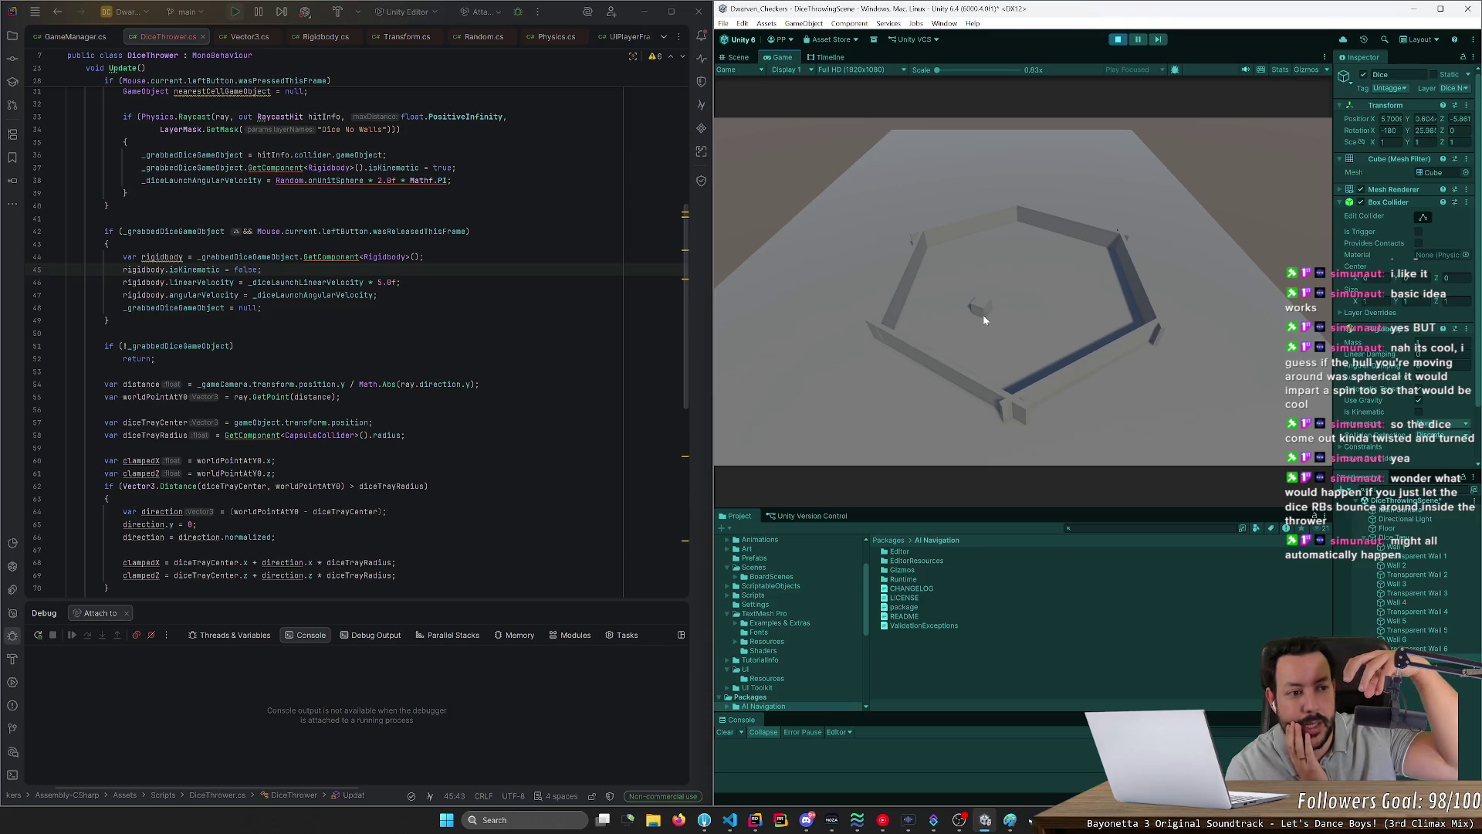
pyautogui.moveTo(976, 306)
pyautogui.mouseDown()
pyautogui.moveTo(1000, 207)
pyautogui.moveTo(989, 344)
pyautogui.mouseUp()
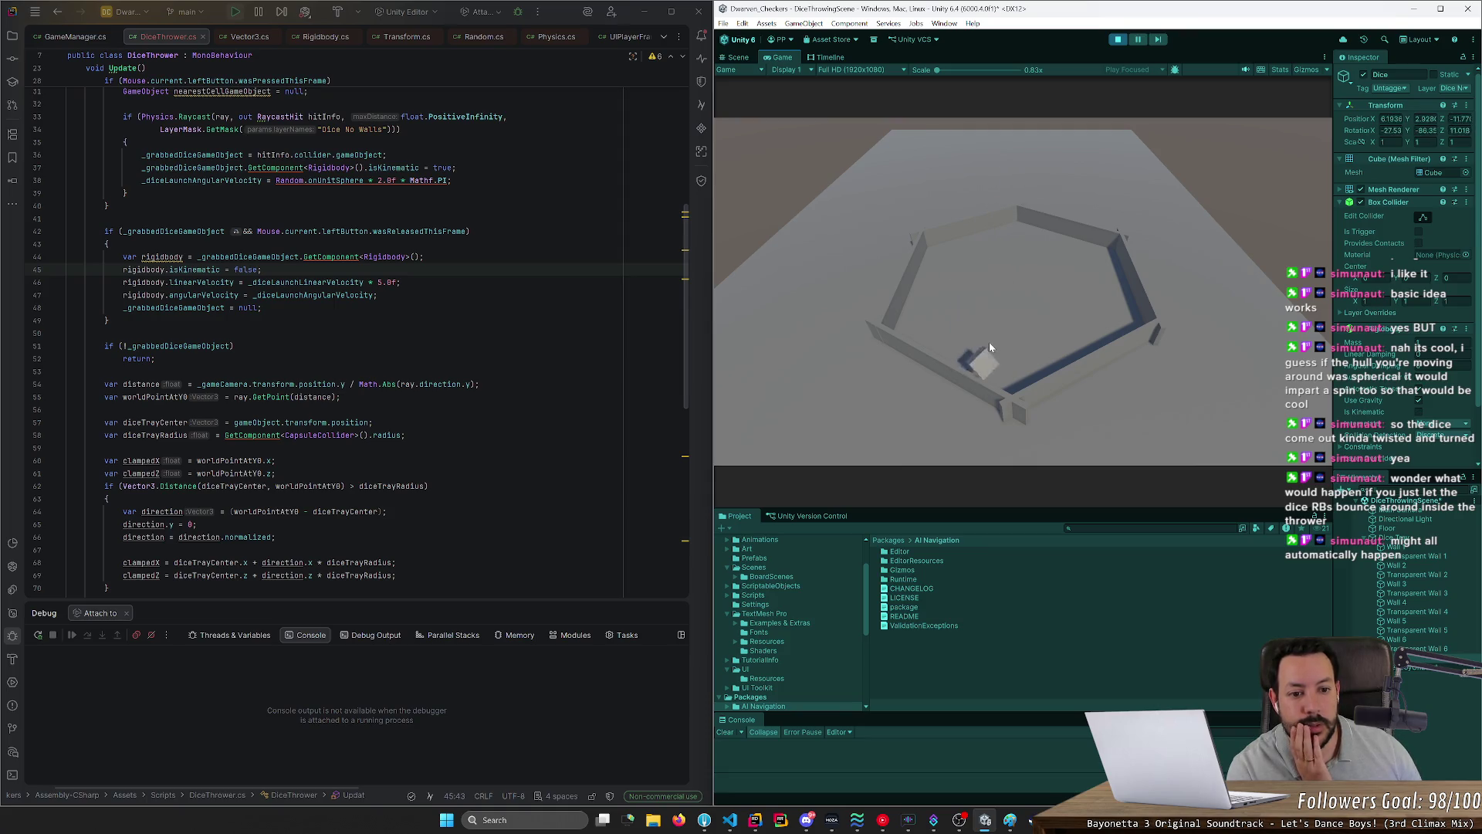
pyautogui.scroll(2, 347, 308)
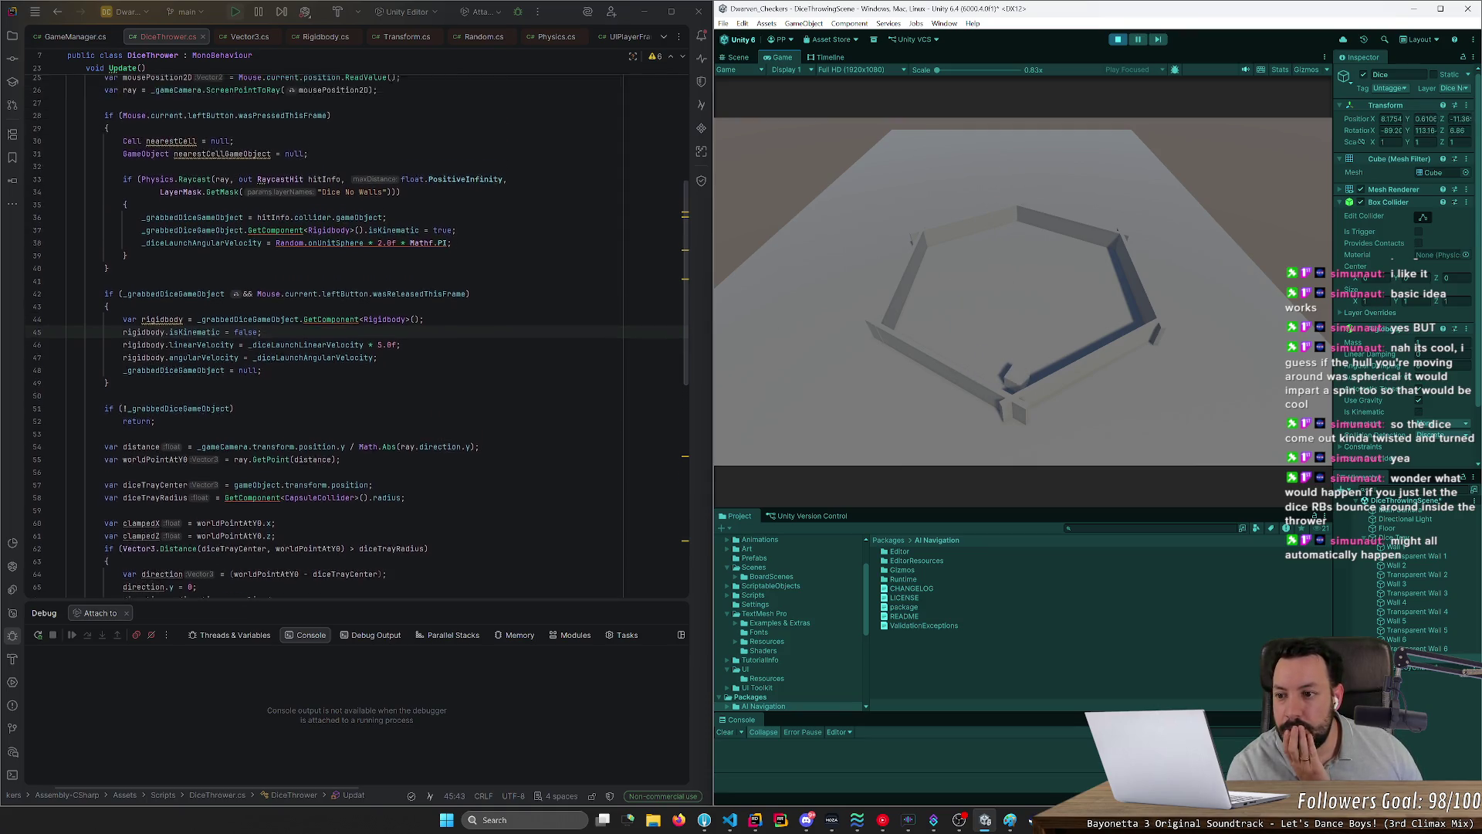
pyautogui.scroll(3, 347, 309)
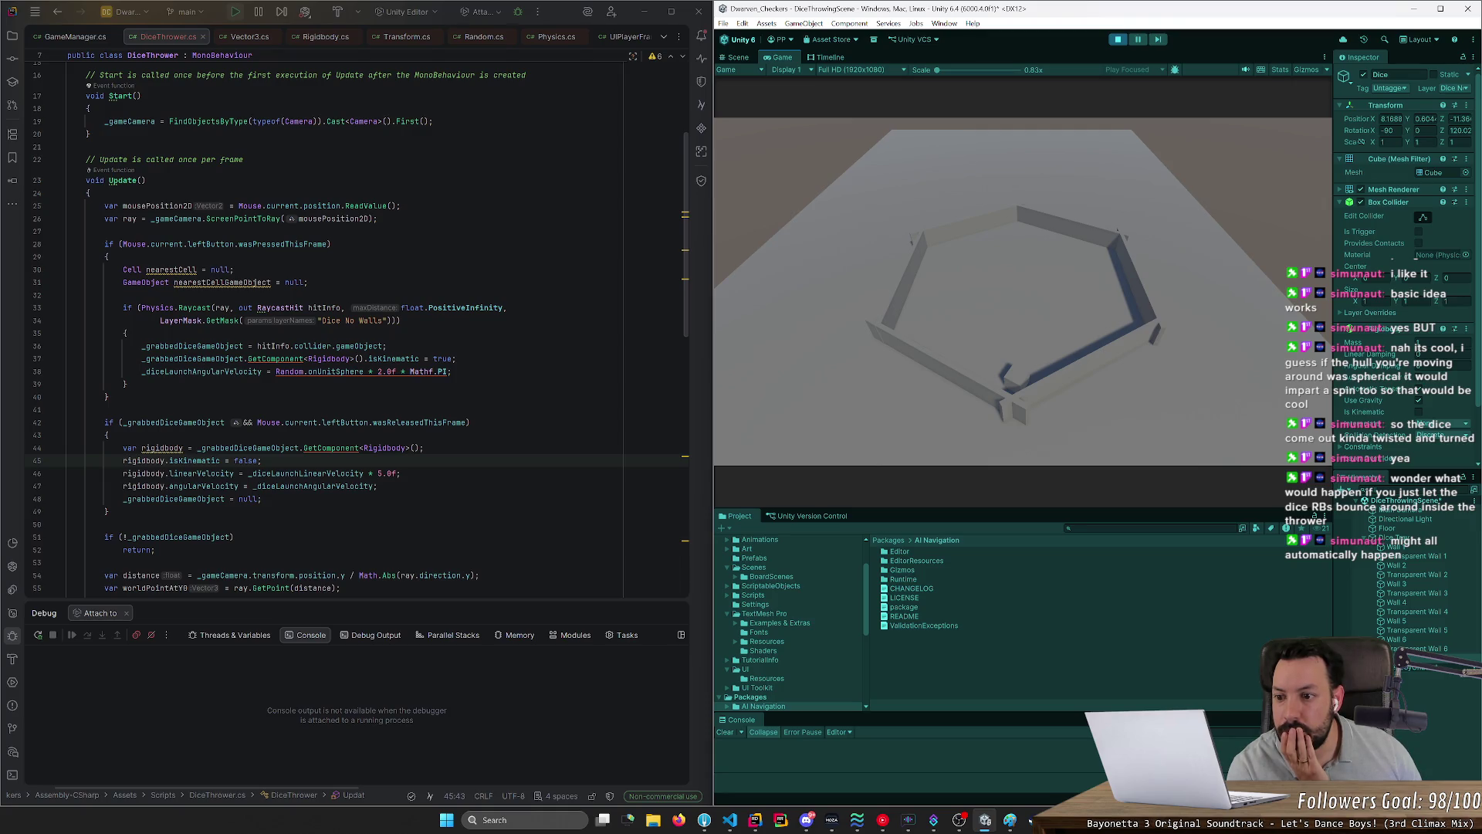
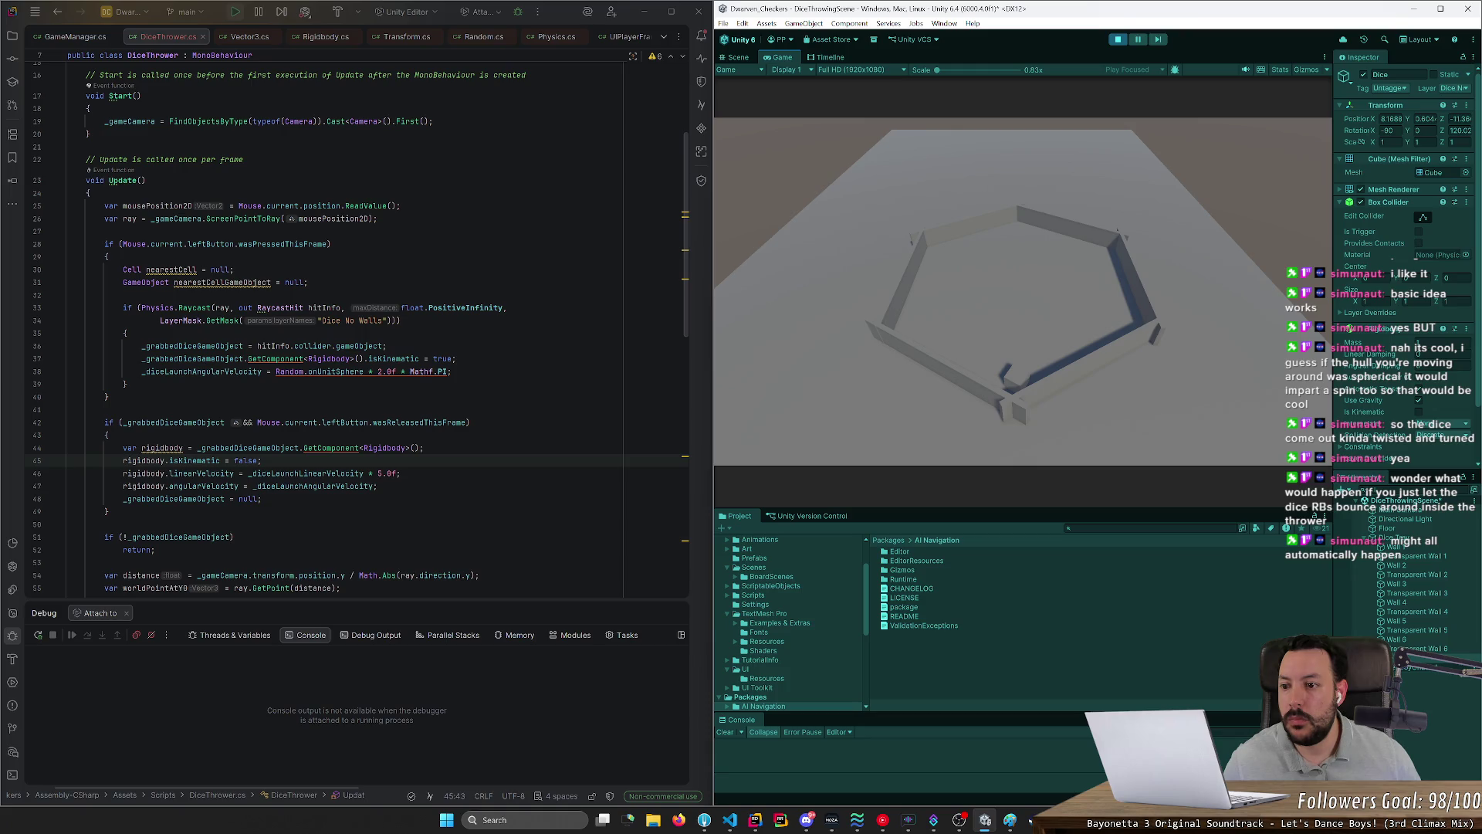
# Step: Delete the nearestCell lines and move the Physics.Raycast check above the wasPressedThisFrame block, removing the inner copy
pyautogui.moveTo(127, 333)
pyautogui.mouseDown()
pyautogui.moveTo(54, 324)
pyautogui.moveTo(68, 269)
pyautogui.mouseUp()
pyautogui.press('Delete')
pyautogui.press('Delete')
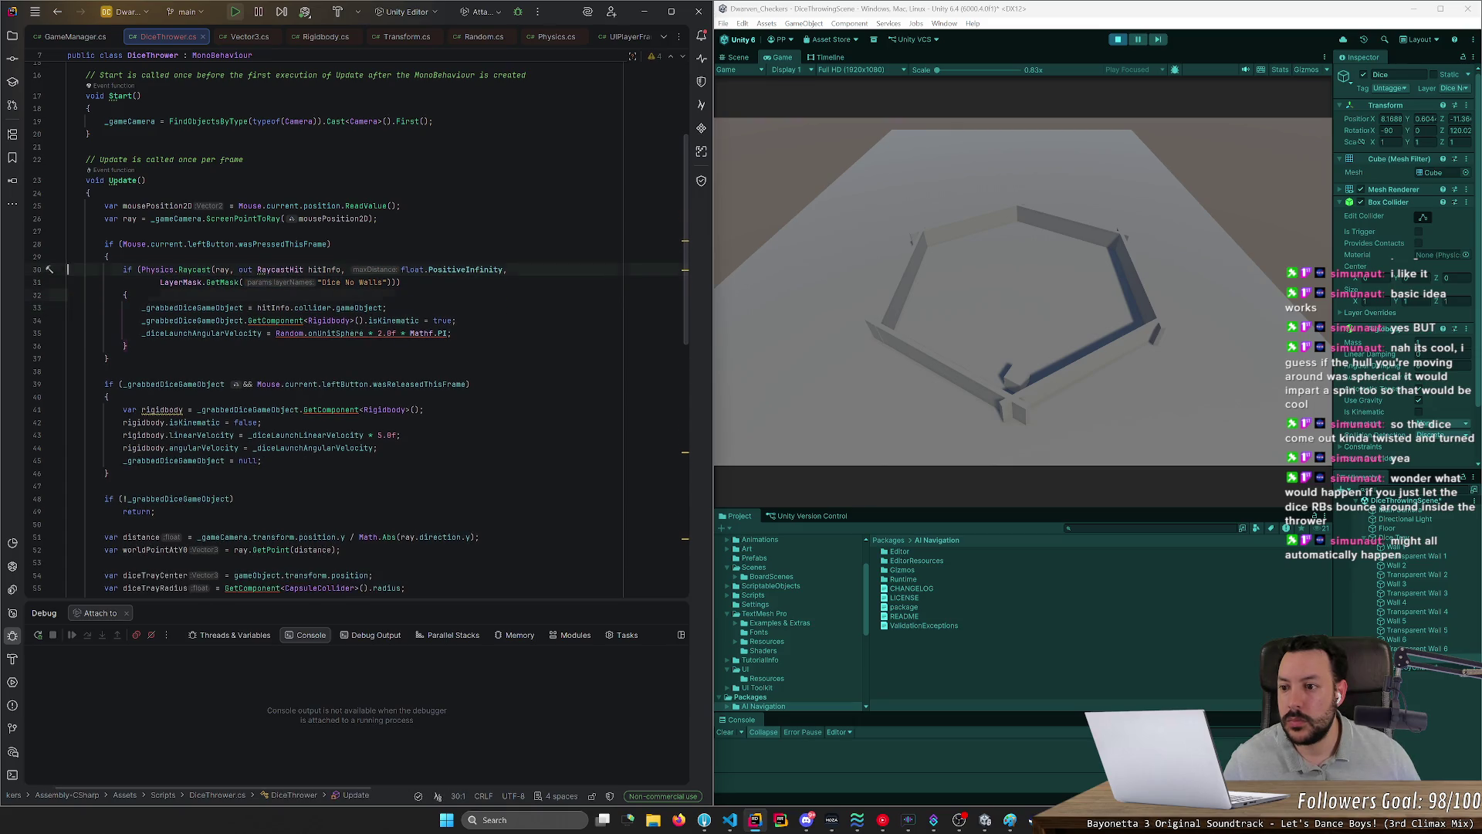
pyautogui.click(68, 230)
pyautogui.hotkey('ctrl', 'v')
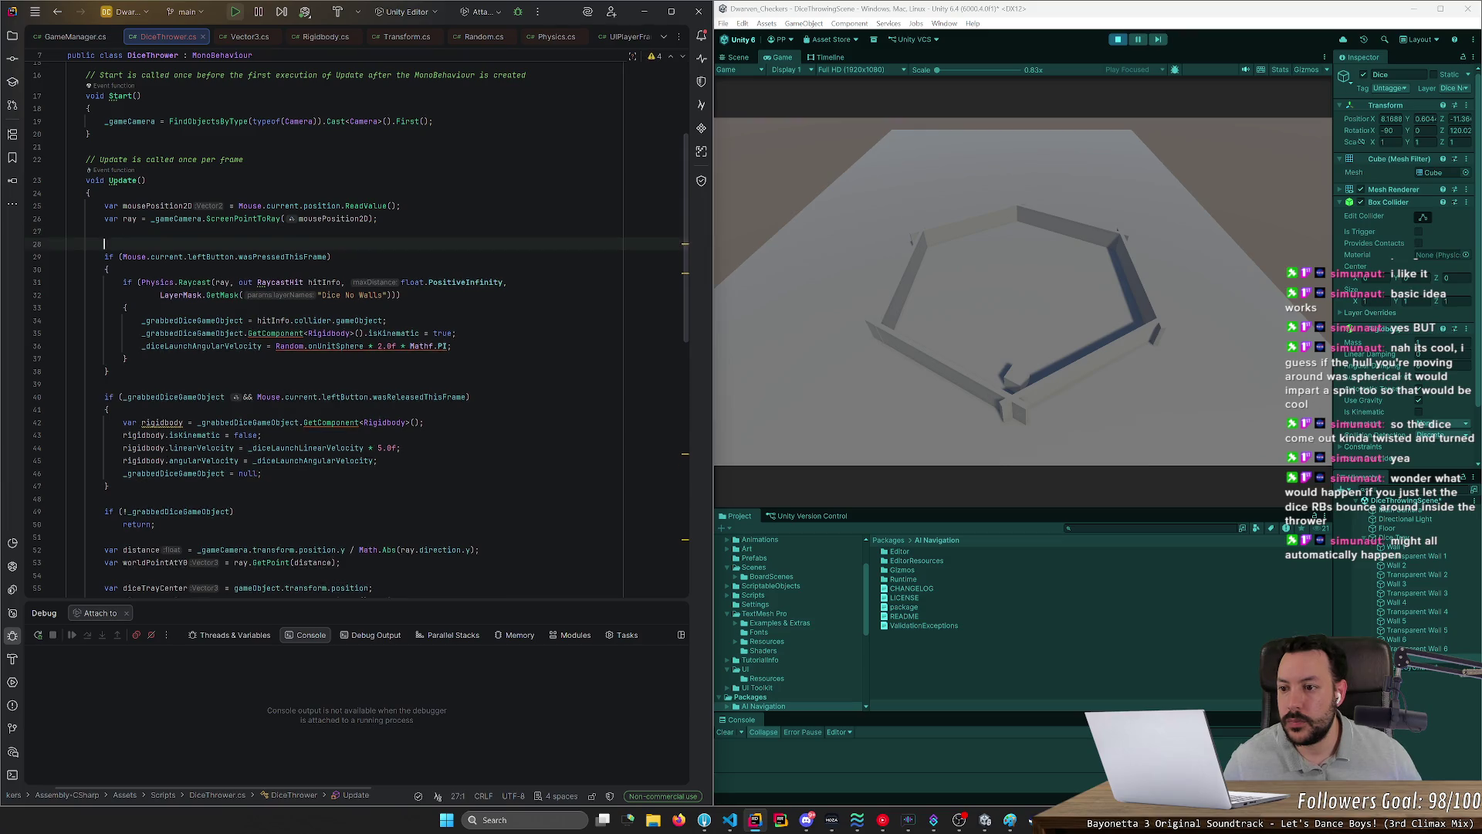
pyautogui.press('Return')
pyautogui.moveTo(68, 320); pyautogui.dragTo(68, 358)
pyautogui.press('Delete')
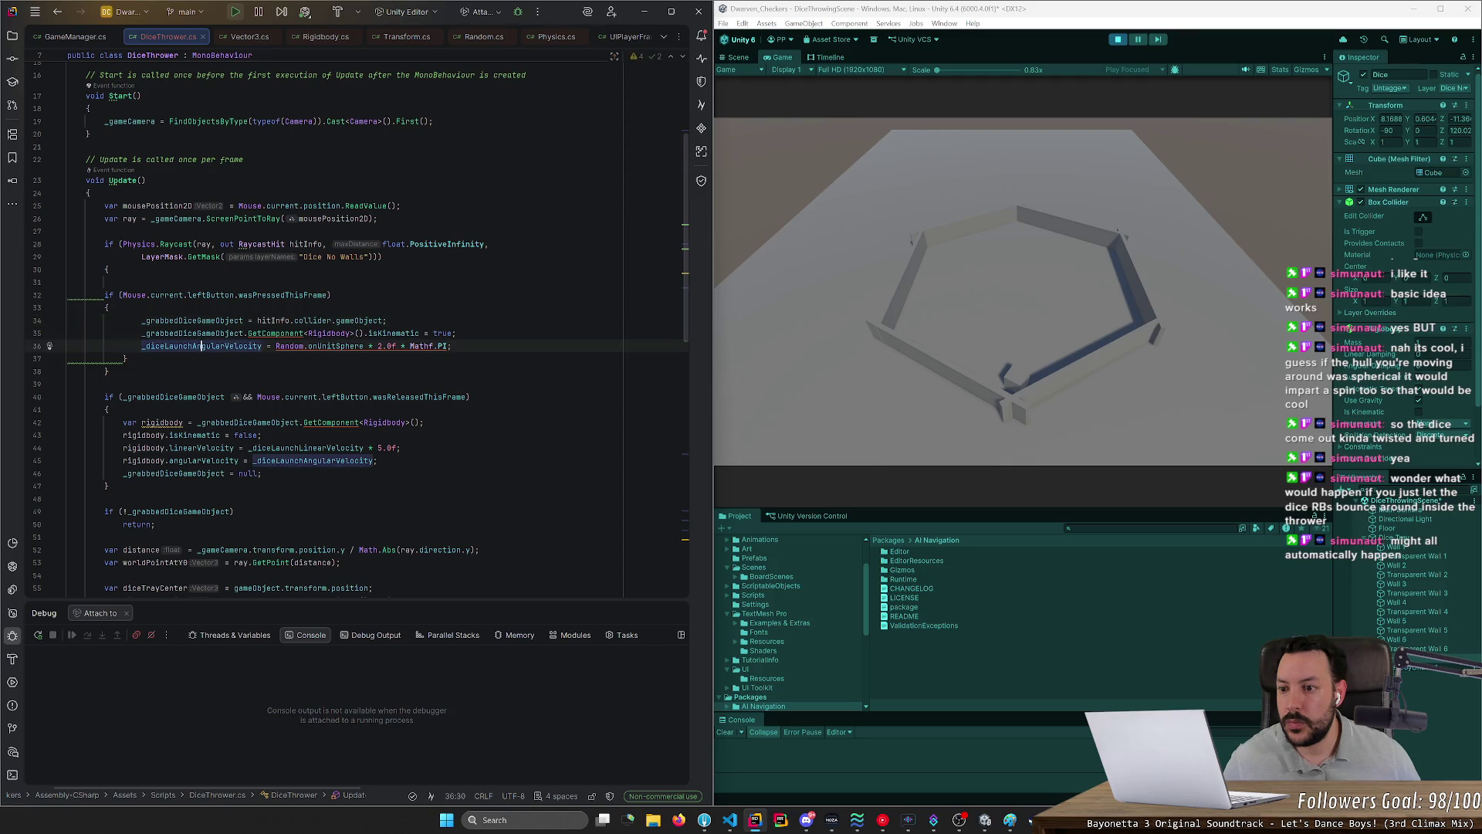
pyautogui.click(68, 358)
pyautogui.hotkey('ctrl', 'y')
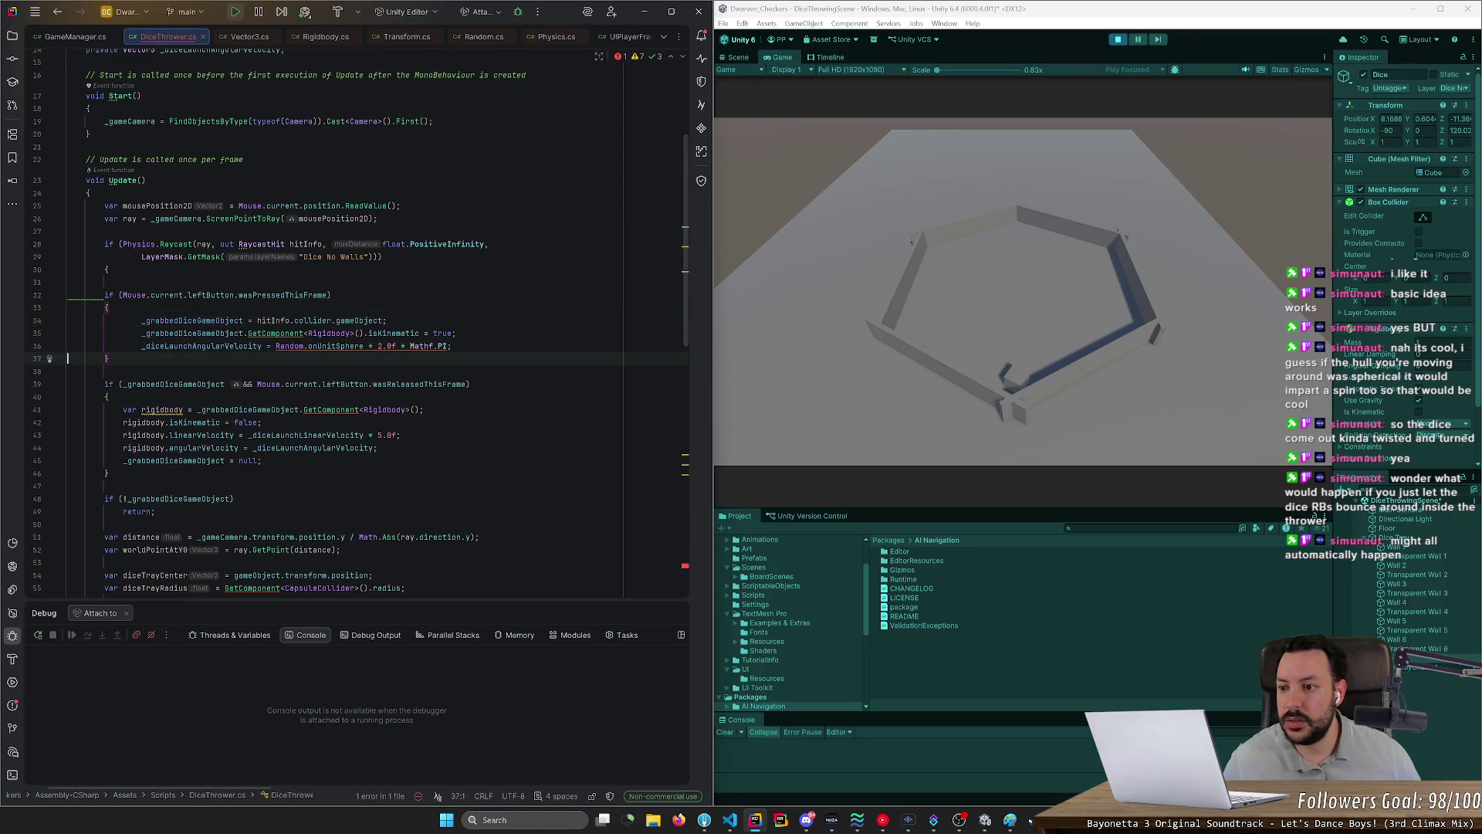
# Step: Close the raycast block with a brace after the grab code and reformat the file
pyautogui.press('End')
pyautogui.press('Return')
pyautogui.write('}')
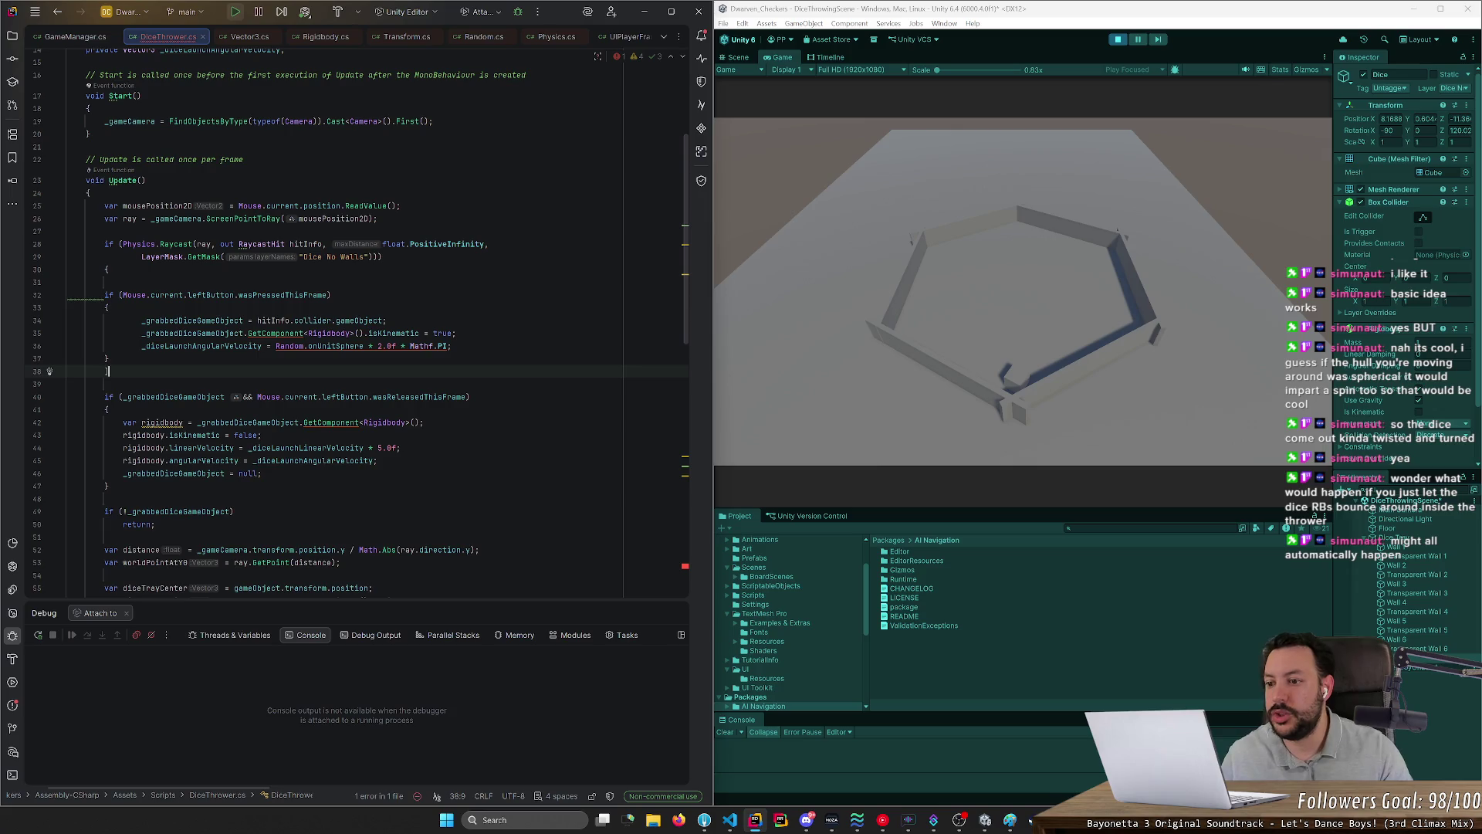
pyautogui.hotkey('ctrl', 'alt', 'l')
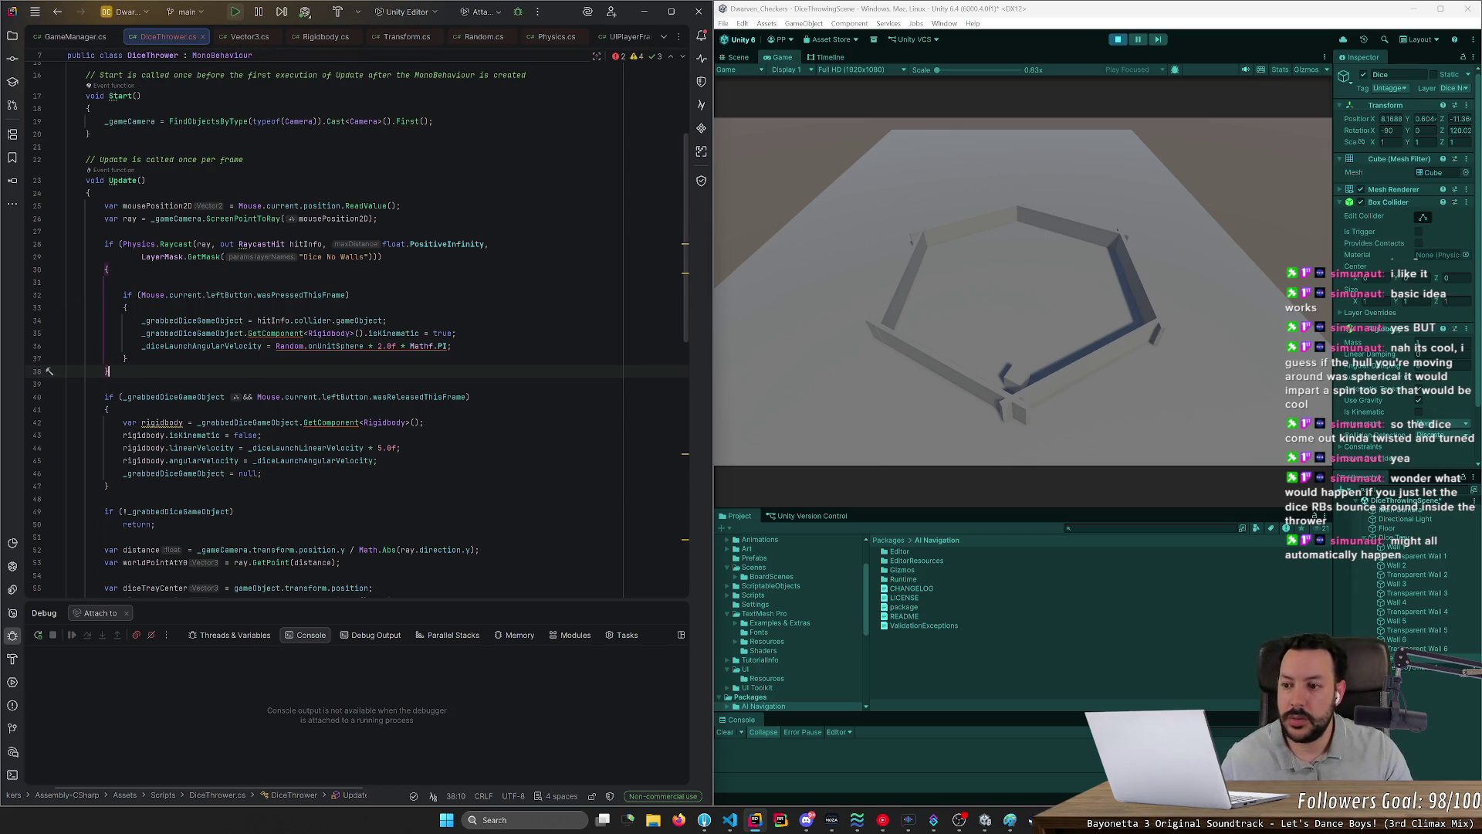
# Step: Start a Mouse.current line inside the raycast block, then clear it again
pyautogui.click(109, 281)
pyautogui.press('Return')
pyautogui.write('Mouse.current')
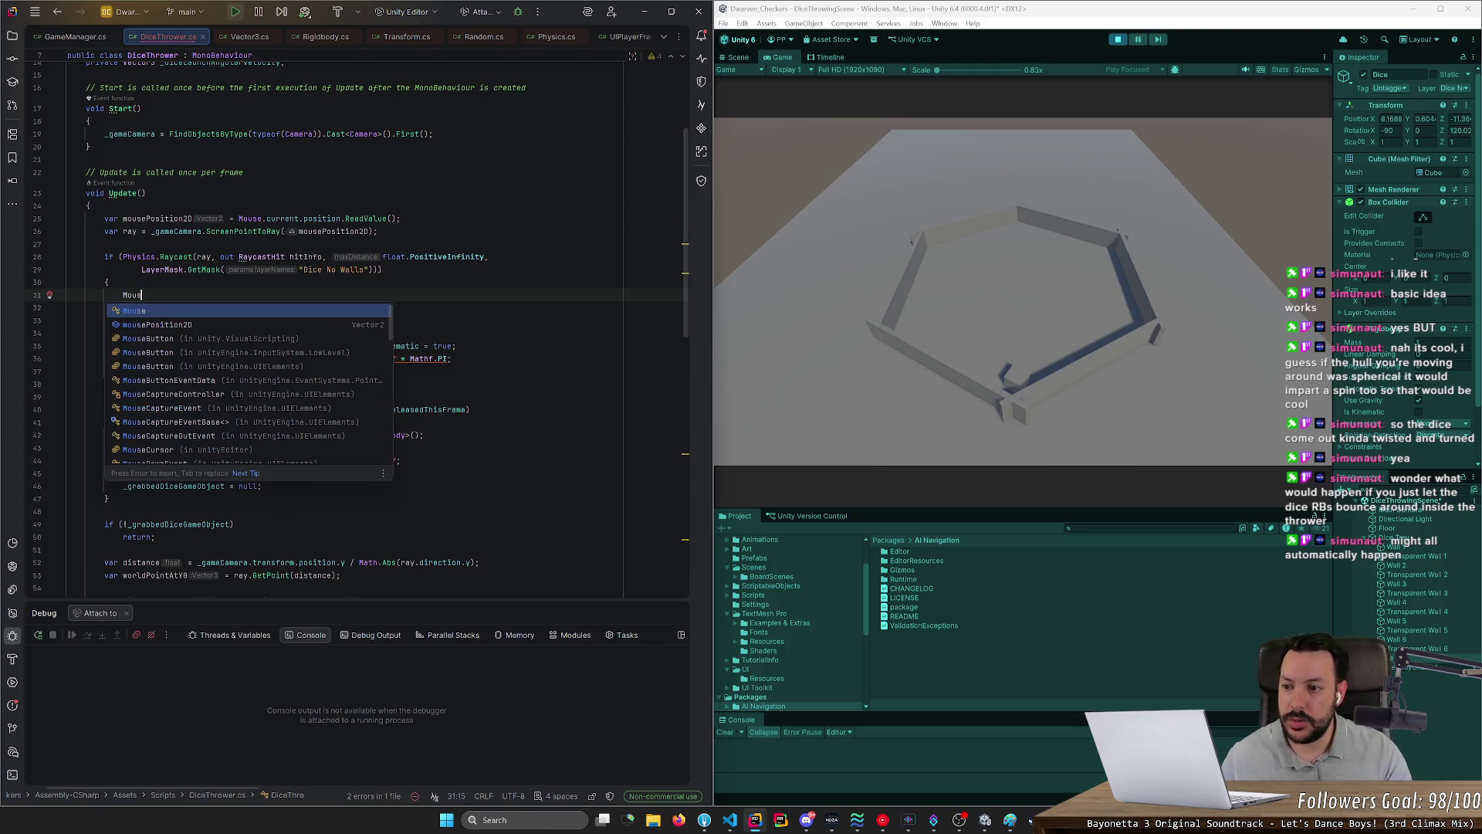
pyautogui.write('.')
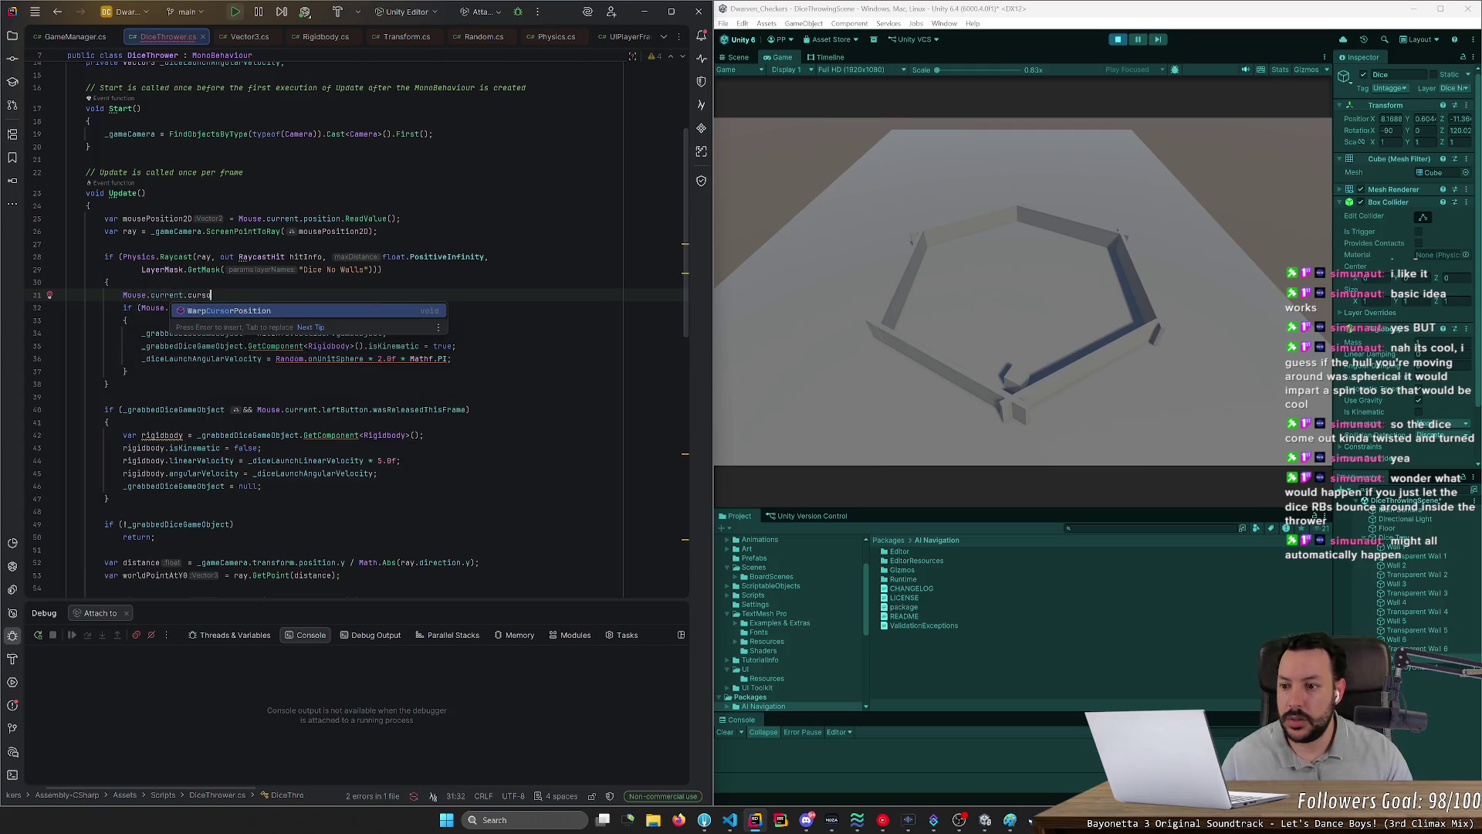
pyautogui.press('Escape')
pyautogui.press('BackSpace')
pyautogui.press('BackSpace')
pyautogui.press('BackSpace')
pyautogui.write('s')
pyautogui.hotkey('ctrl', 'BackSpace')
pyautogui.hotkey('ctrl', 'BackSpace')
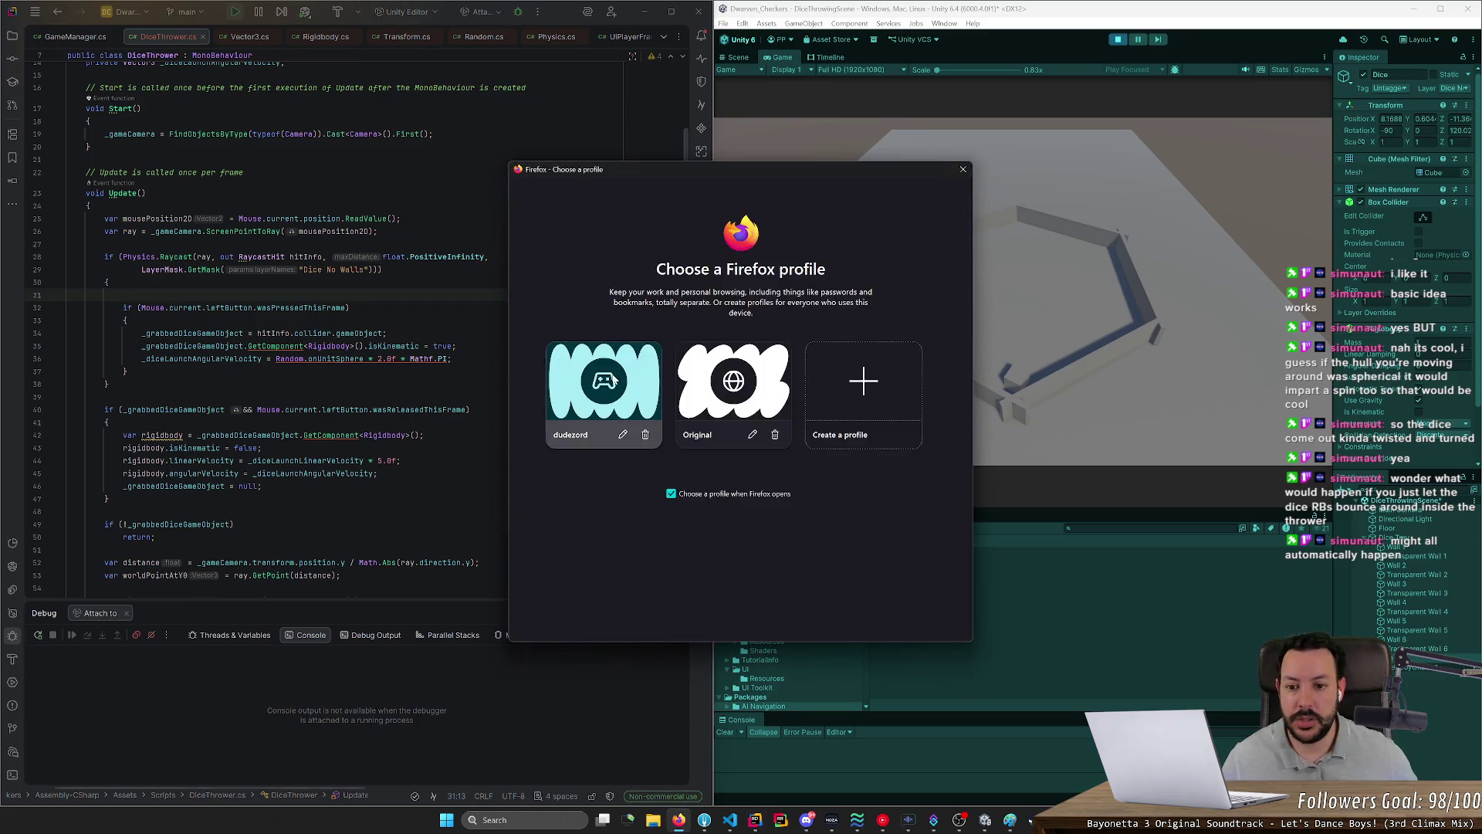
# Step: Google 'unity mouse cursor' in Firefox and open the Scripting API: Cursor.SetCursor result
pyautogui.click(602, 398)
pyautogui.write('hnit')
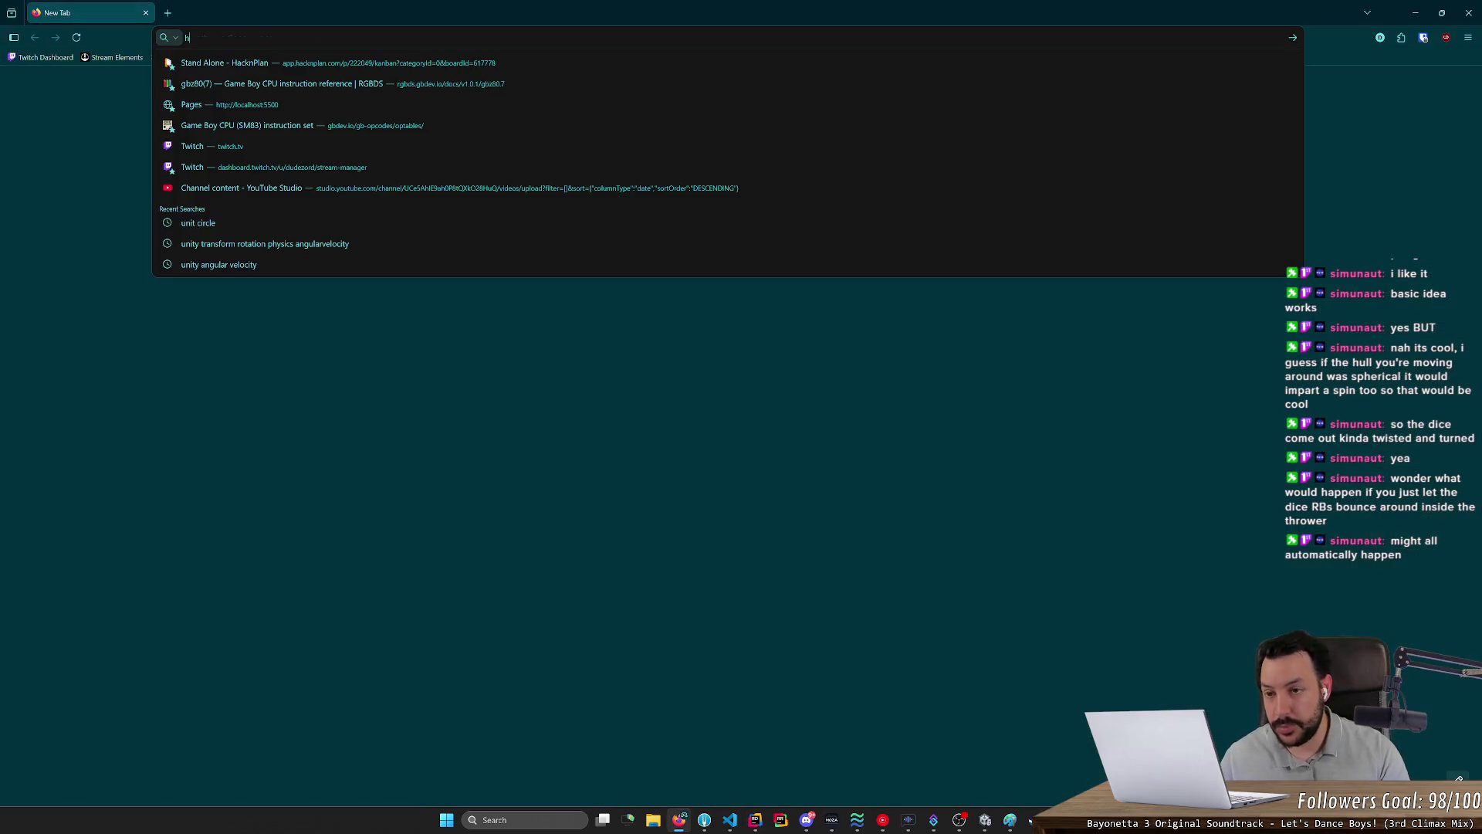
pyautogui.hotkey('ctrl', 'a')
pyautogui.write('unity')
pyautogui.write(' moyse')
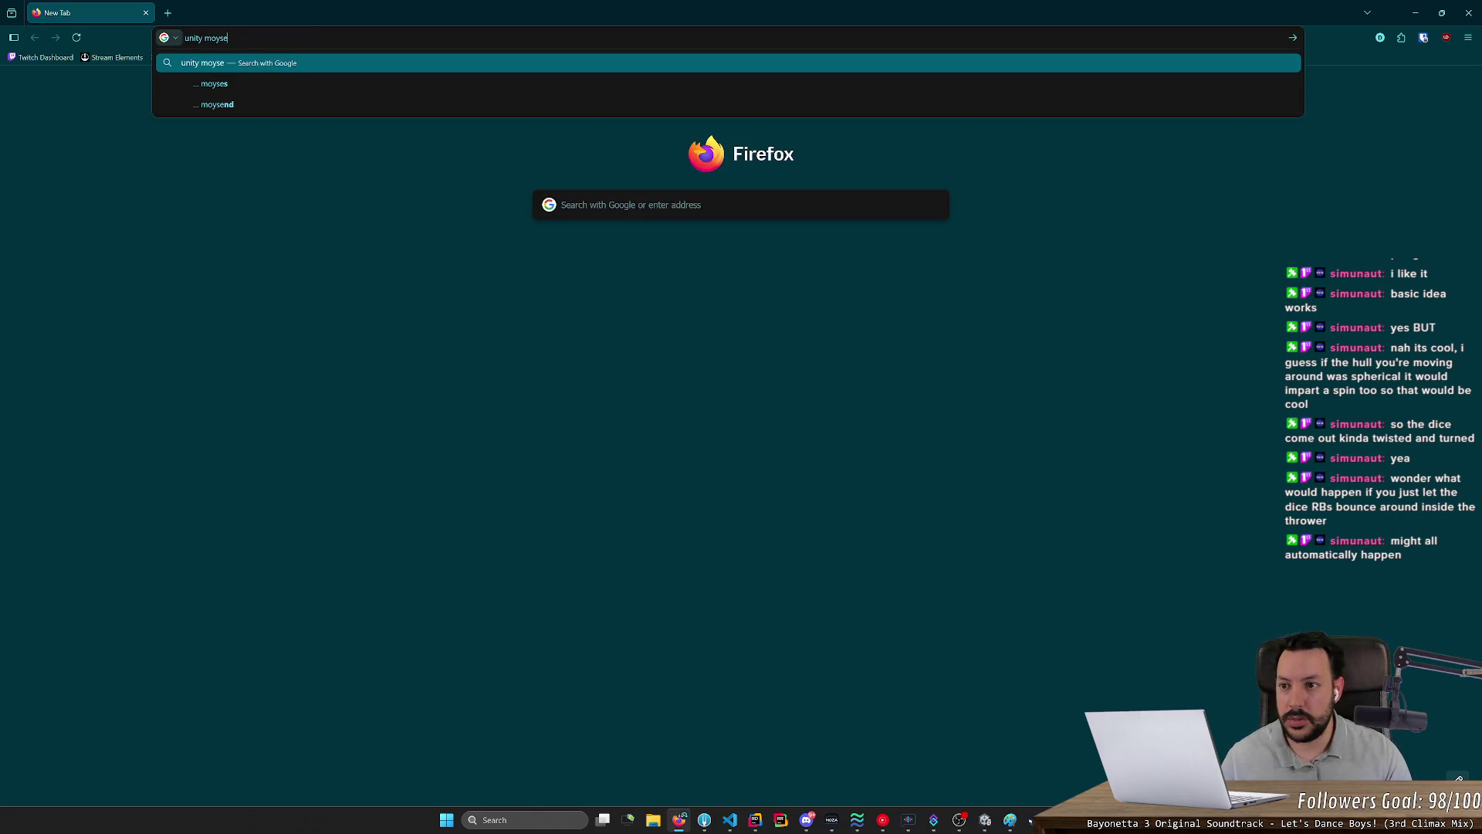
pyautogui.press('BackSpace')
pyautogui.press('BackSpace')
pyautogui.press('BackSpace')
pyautogui.write('use cursor')
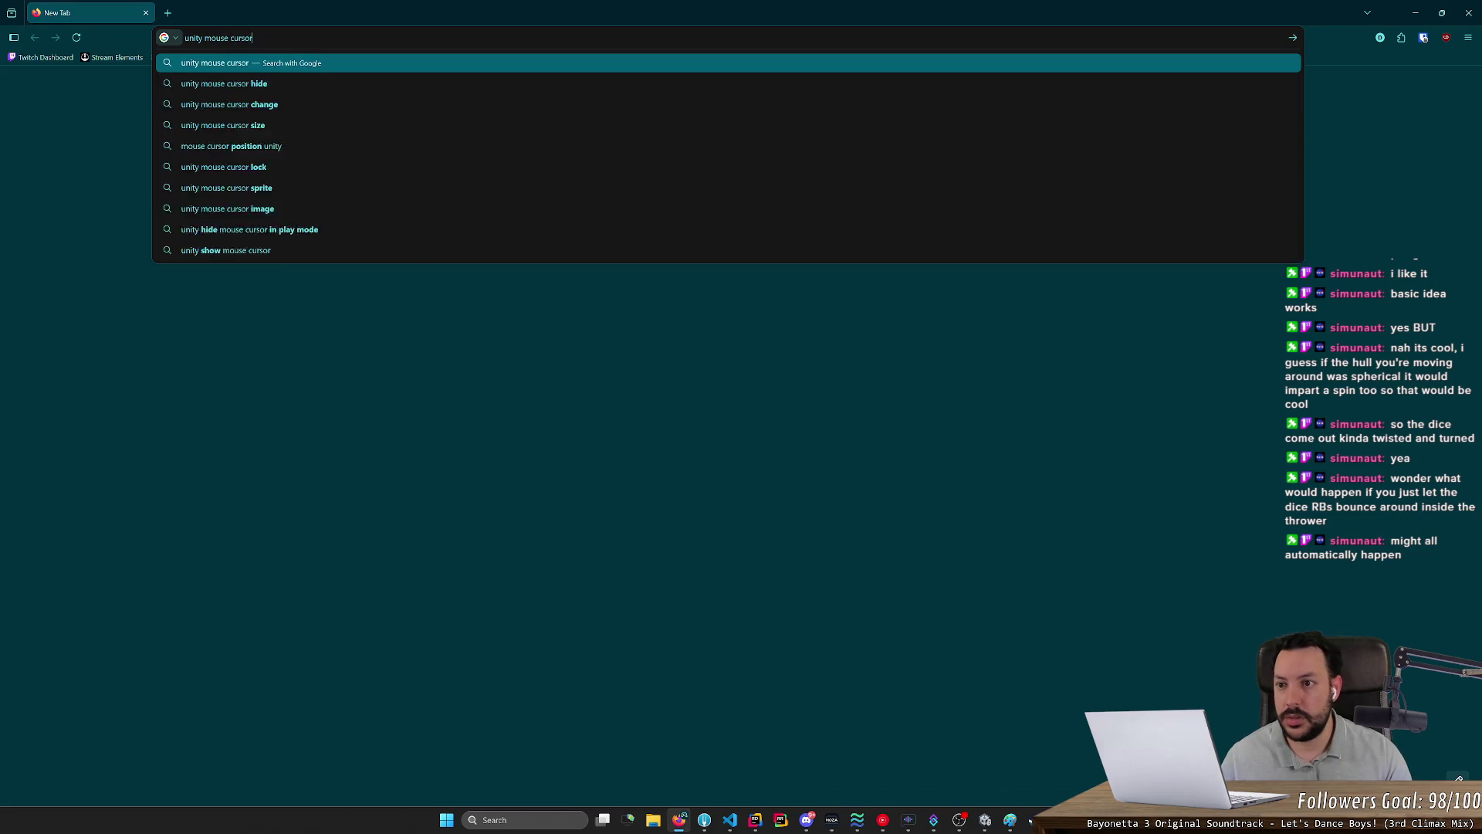
pyautogui.press('Return')
pyautogui.click(231, 533)
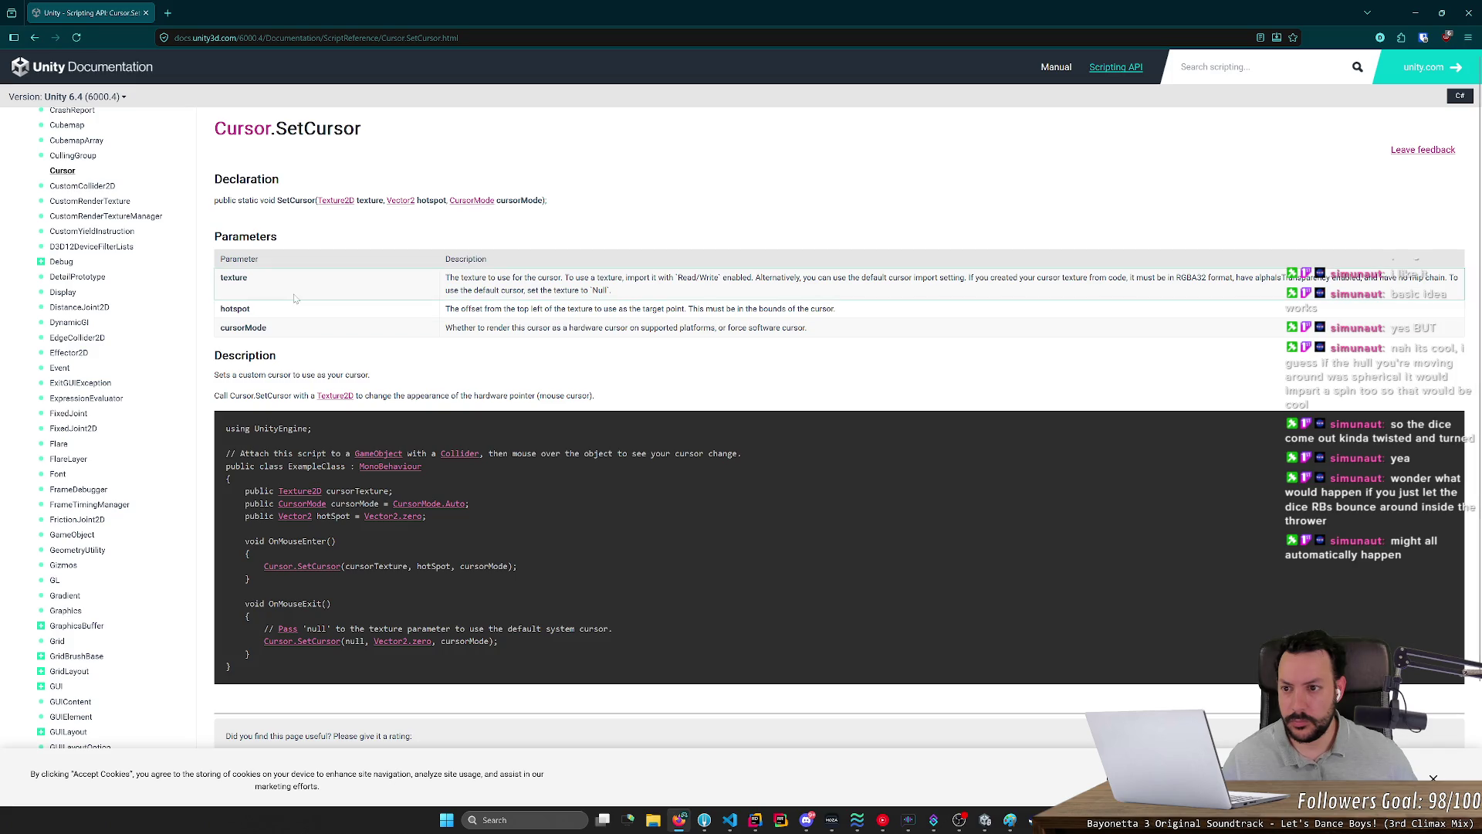
# Step: Read the Cursor class page and SetCursor method, noting the hardware and software cursor remarks
pyautogui.click(247, 130)
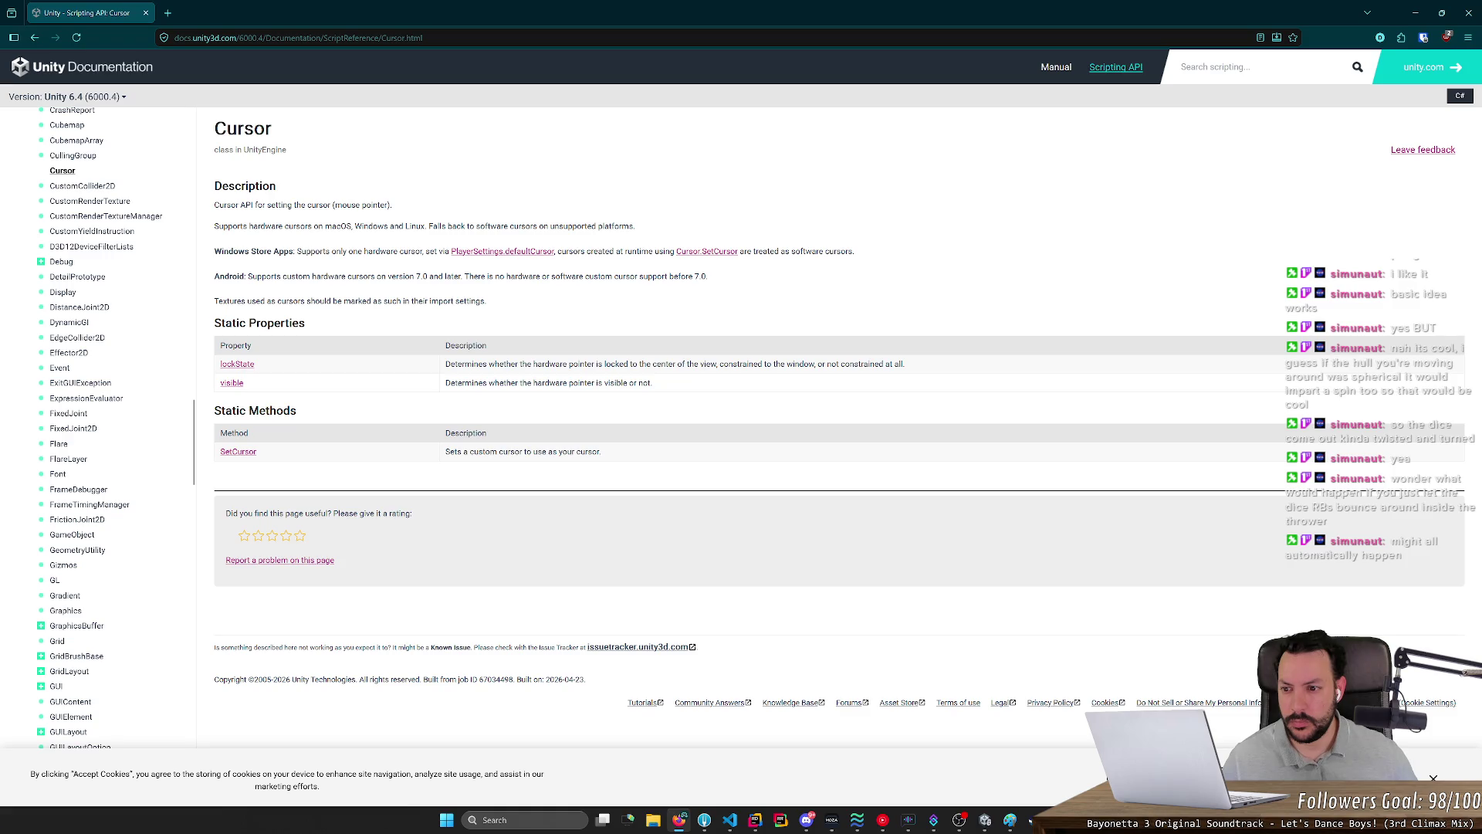
pyautogui.click(237, 452)
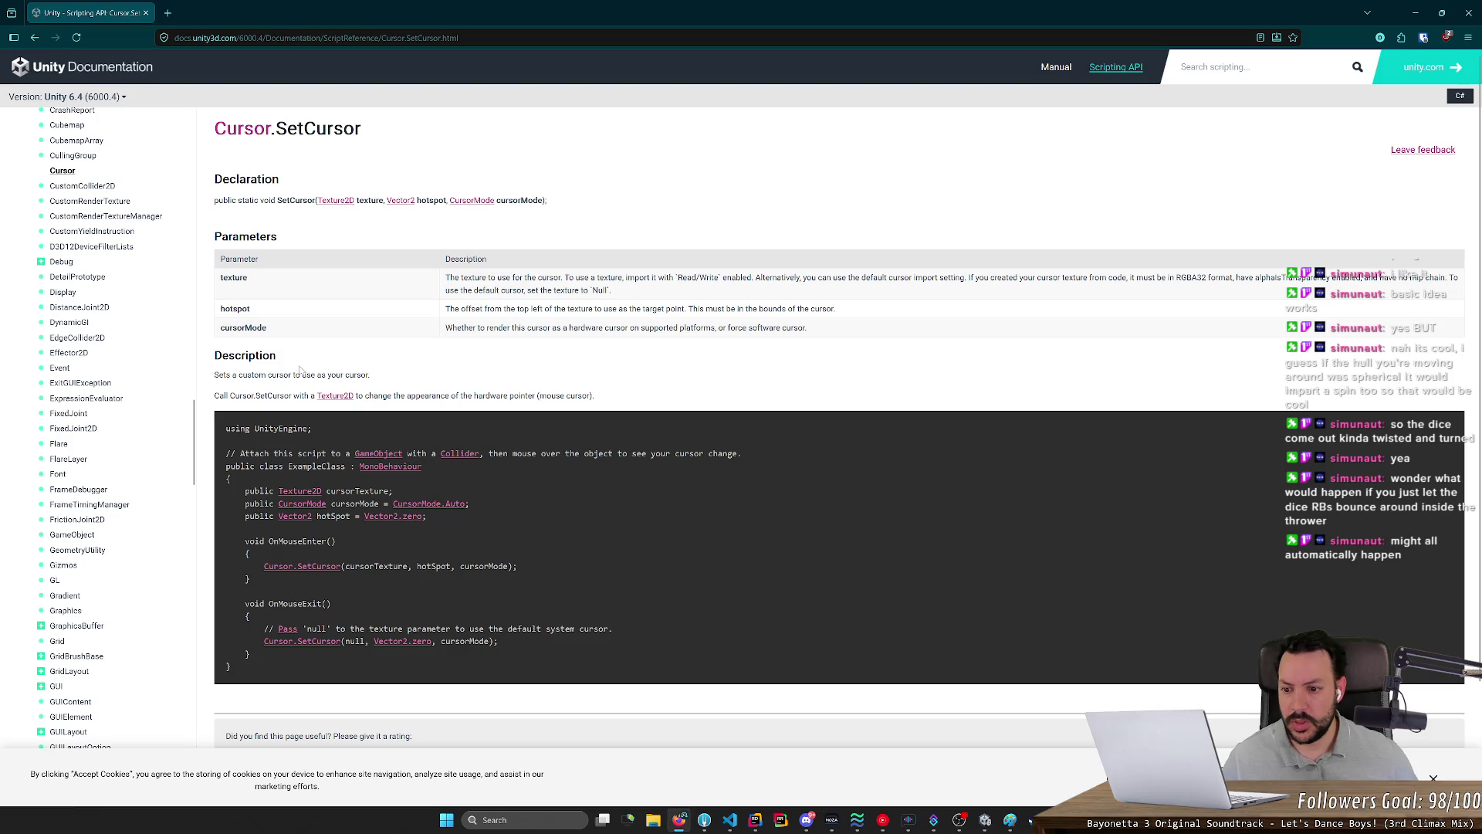
pyautogui.hotkey('alt', 'Left')
pyautogui.moveTo(349, 417)
pyautogui.mouseDown()
pyautogui.moveTo(277, 409)
pyautogui.moveTo(232, 438)
pyautogui.moveTo(454, 446)
pyautogui.mouseUp()
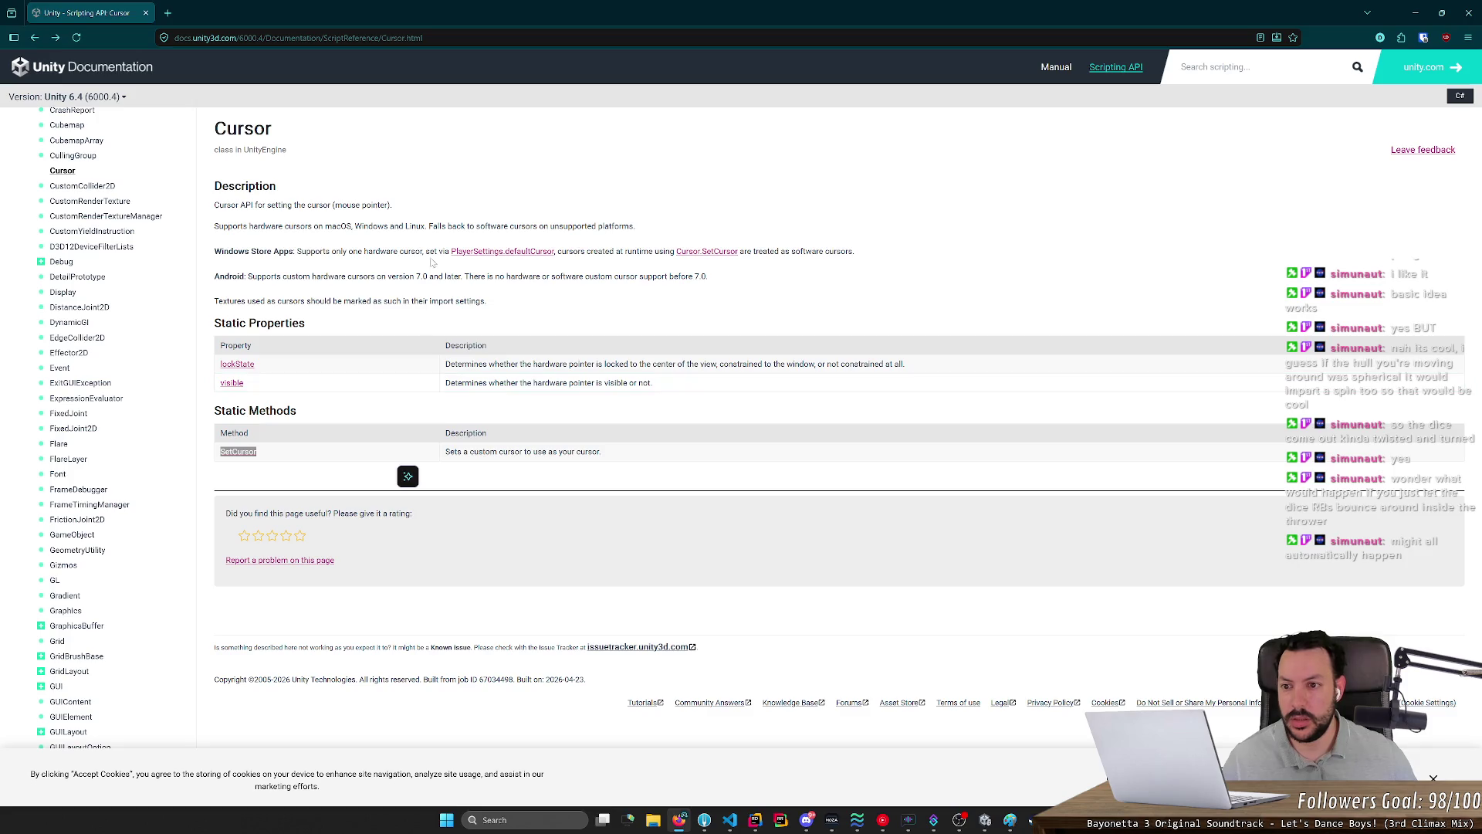
pyautogui.moveTo(301, 251); pyautogui.dragTo(371, 266)
pyautogui.moveTo(799, 251); pyautogui.dragTo(818, 252)
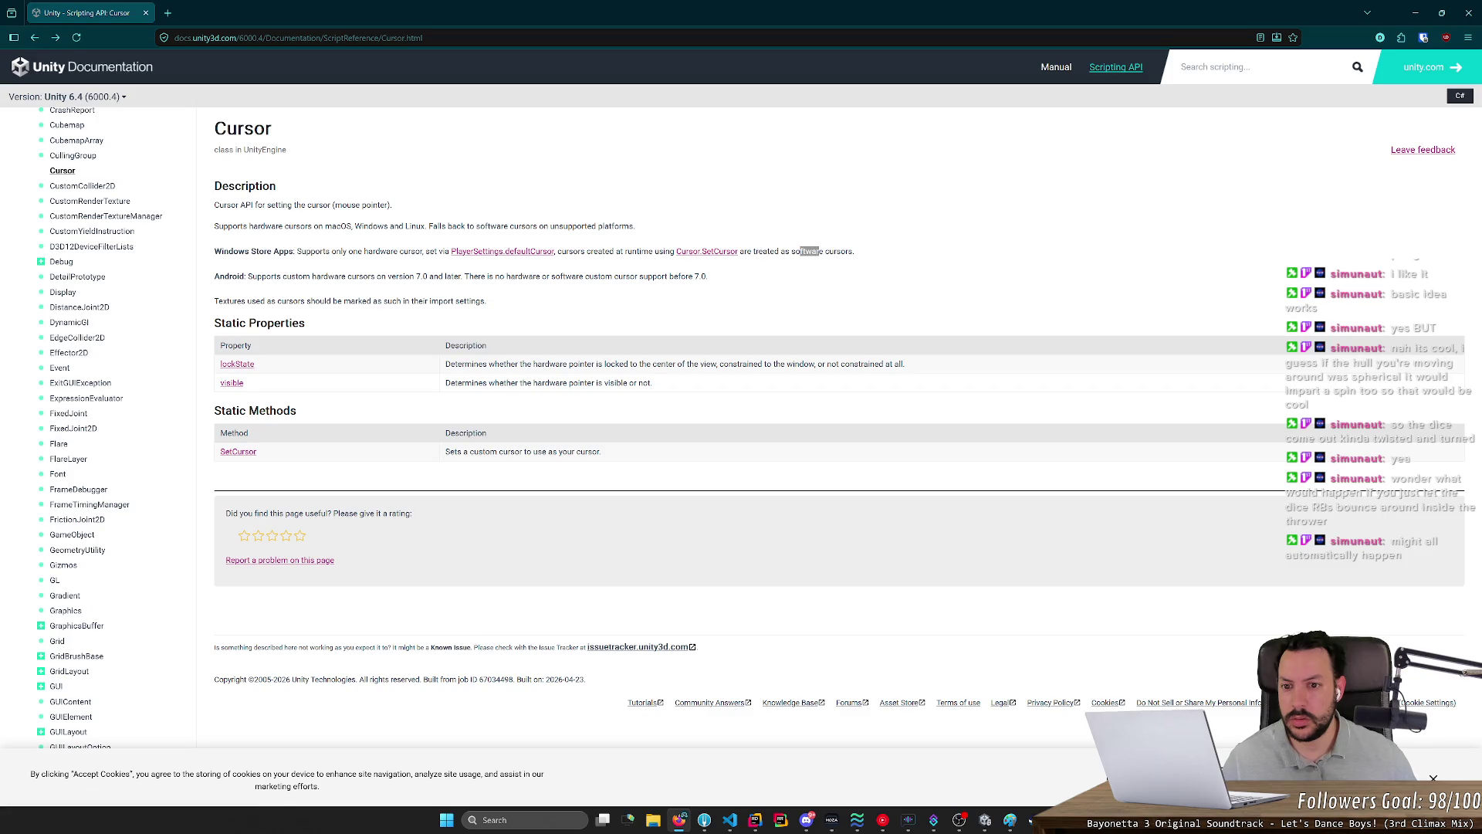
# Step: Check PlayerSettings.defaultCursor and the SetCursor description, then return to the Google results
pyautogui.click(524, 252)
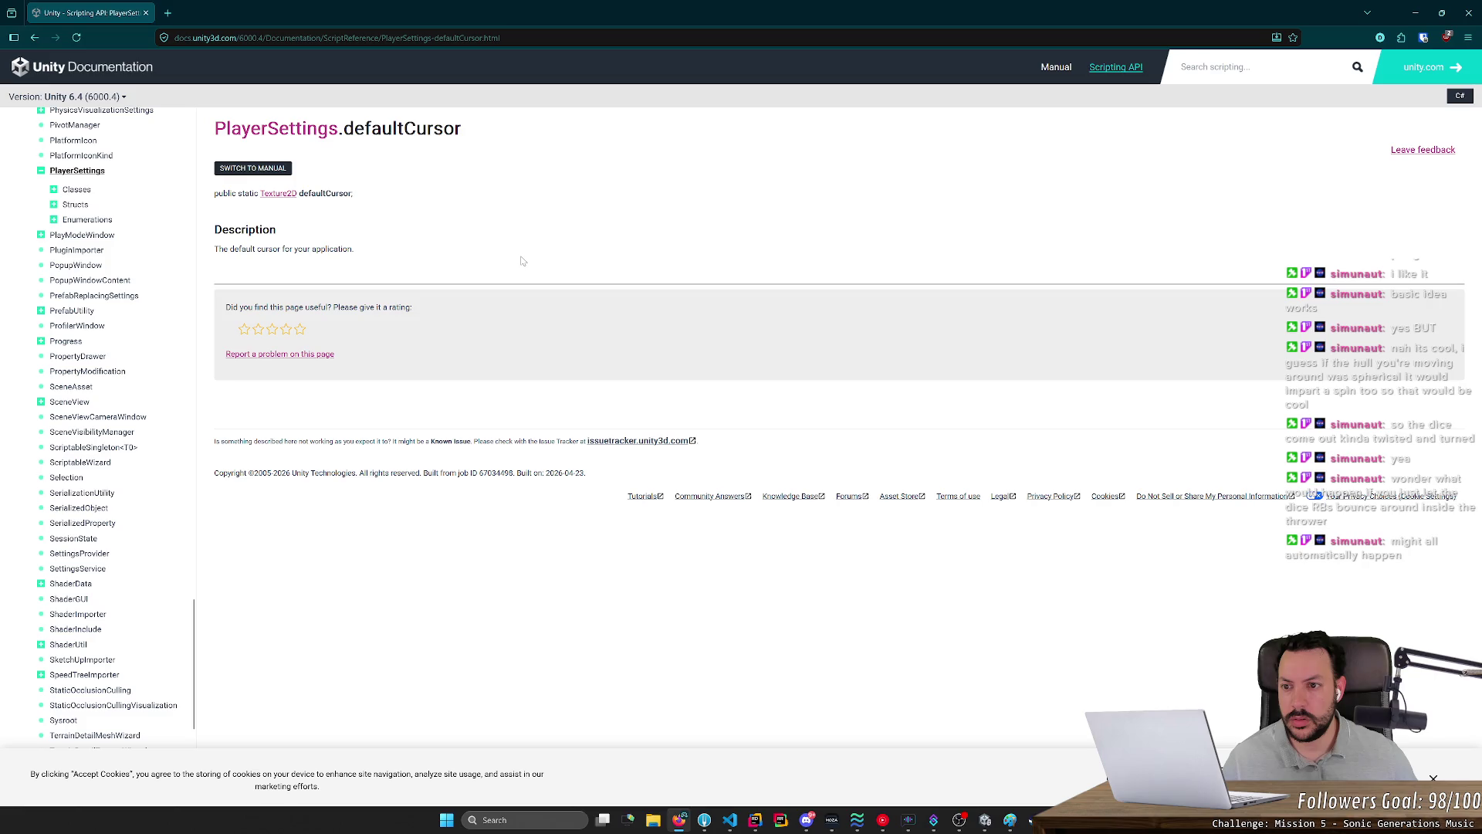
pyautogui.hotkey('alt', 'Left')
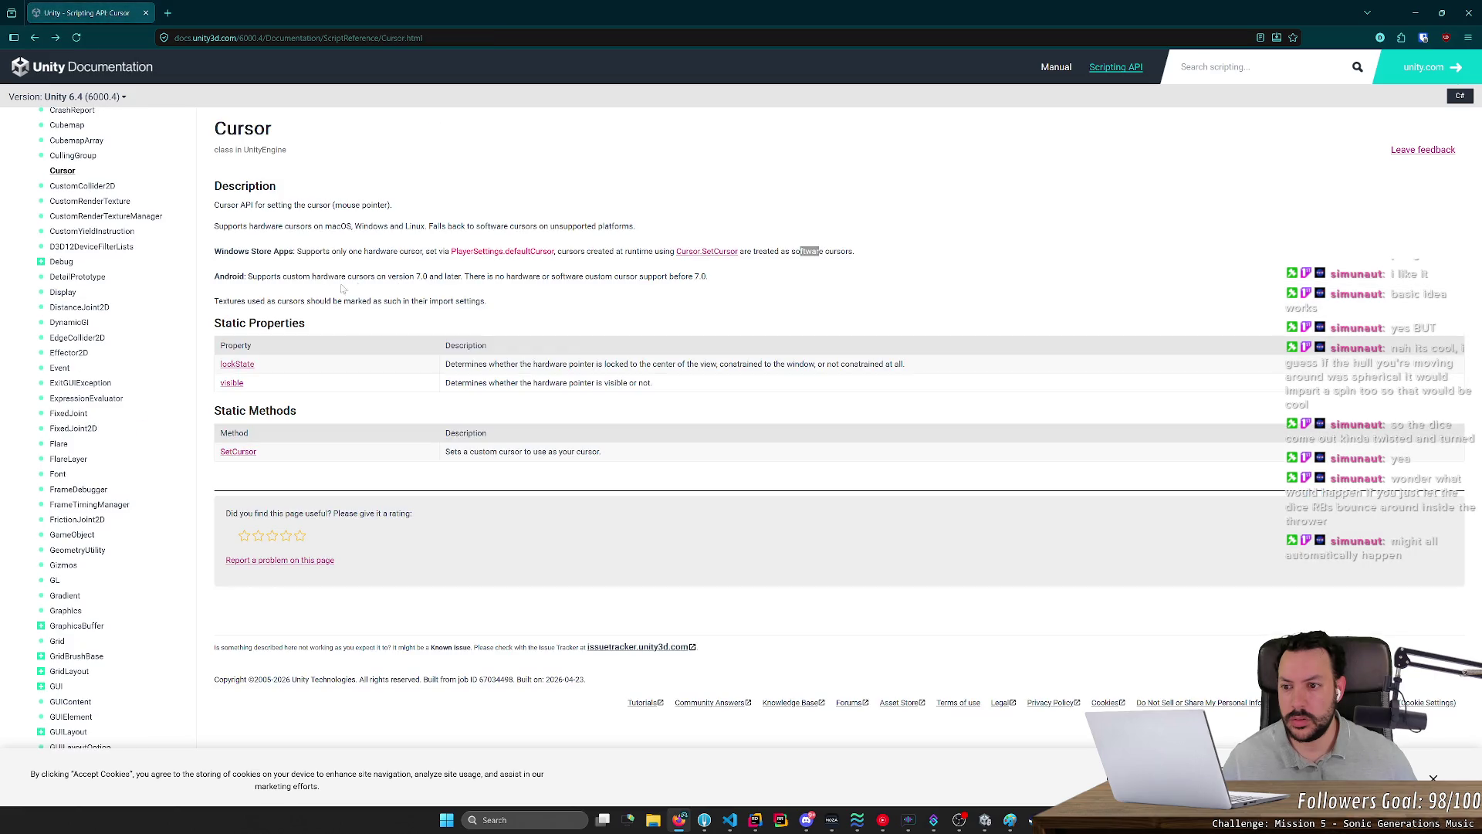
pyautogui.moveTo(466, 451); pyautogui.dragTo(555, 452)
pyautogui.doubleClick(511, 452)
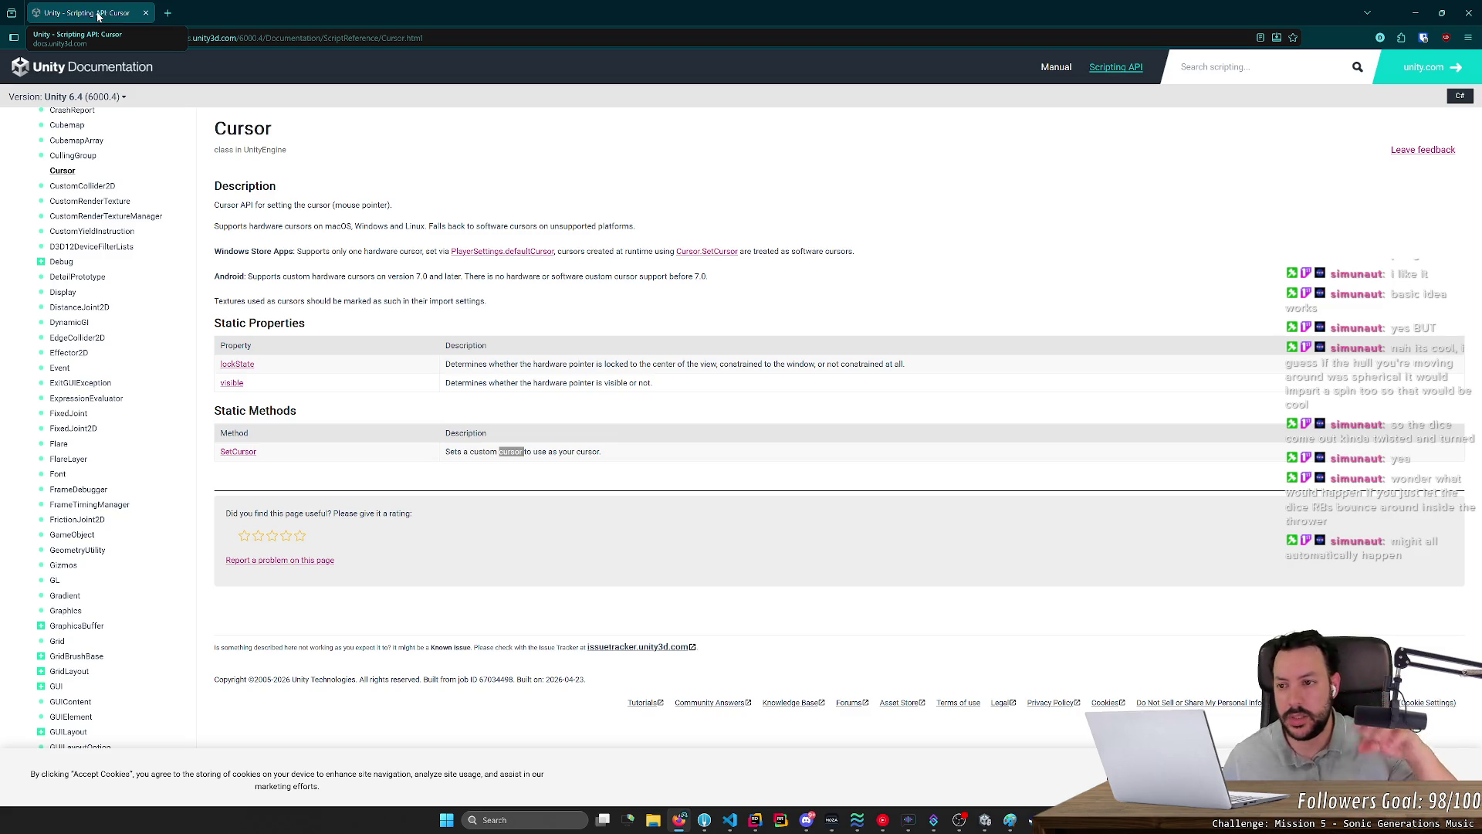
pyautogui.hotkey('alt', 'Left')
pyautogui.hotkey('alt', 'Left')
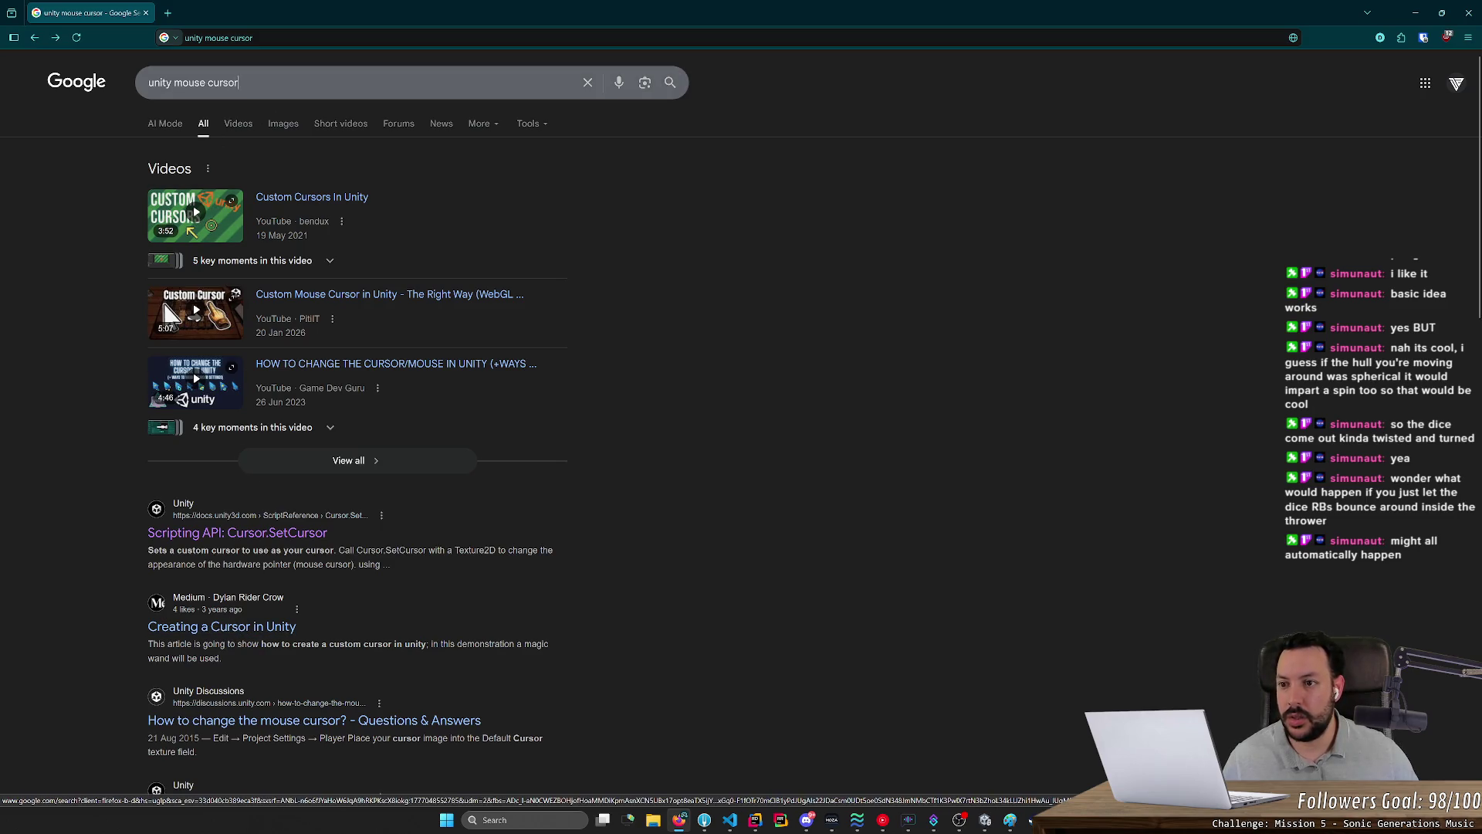
# Step: Search Google for 'unity mouse cursor hand' and skim the results
pyautogui.click(348, 82)
pyautogui.write('hand')
pyautogui.press('Return')
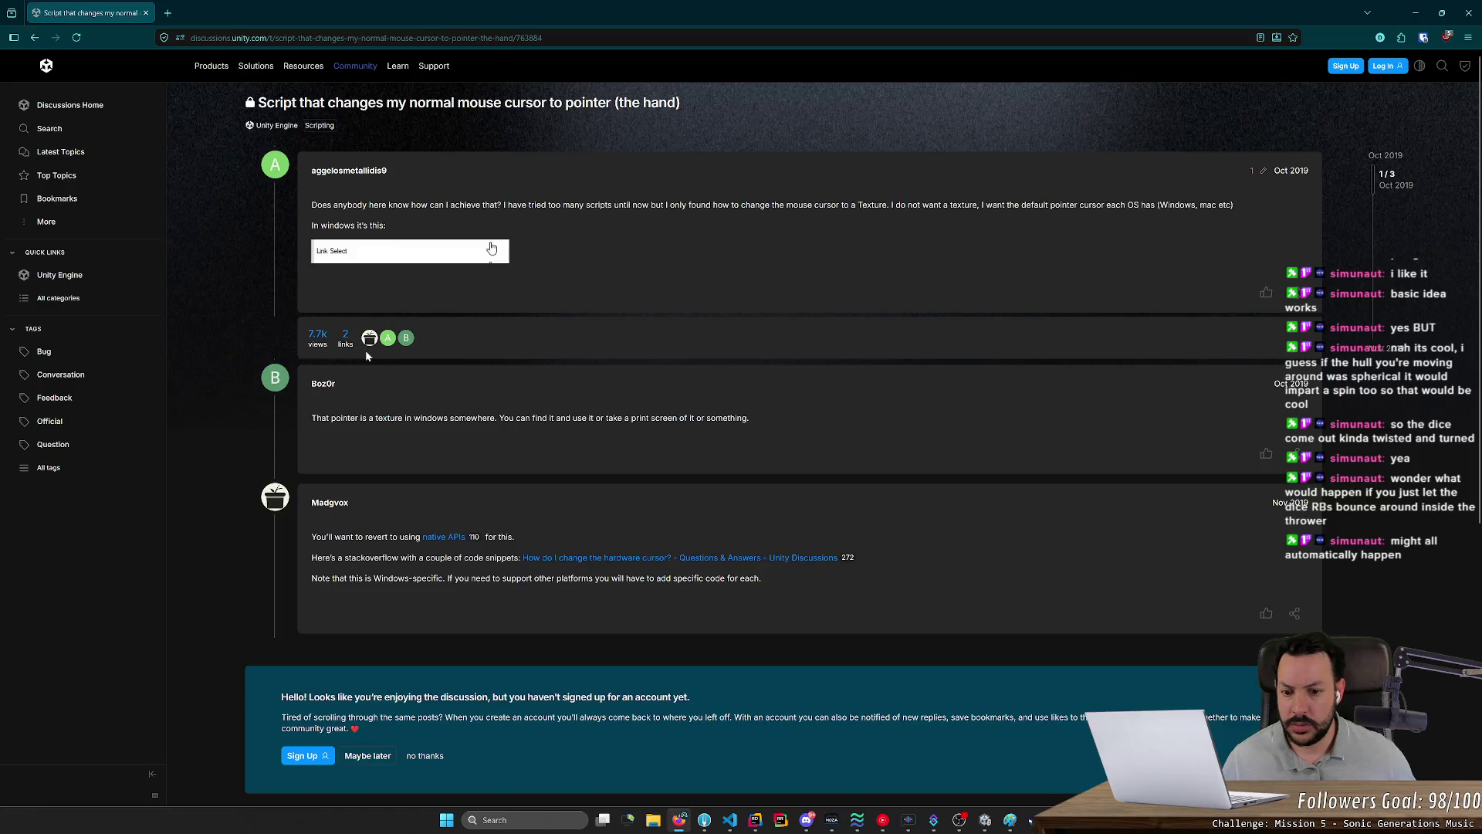
pyautogui.hotkey('alt', 'Left')
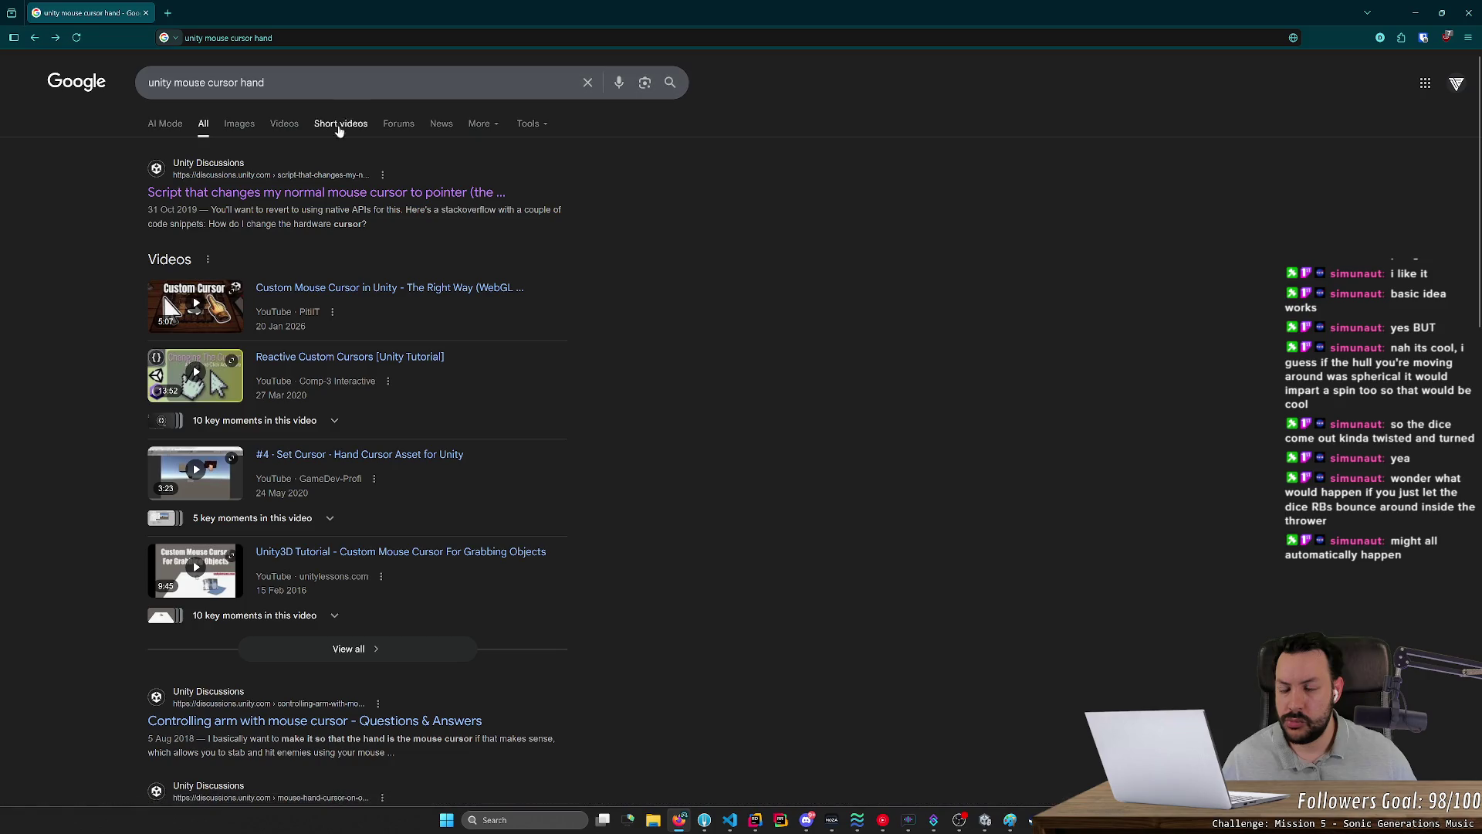
pyautogui.scroll(-3, 317, 432)
pyautogui.scroll(3, 315, 439)
# Step: Refine to 'unity mouse cursor hand grab', read the Mouse HAND CURSOR thread and try its edrivenunity.com/cursors link
pyautogui.press('/')
pyautogui.write('grab')
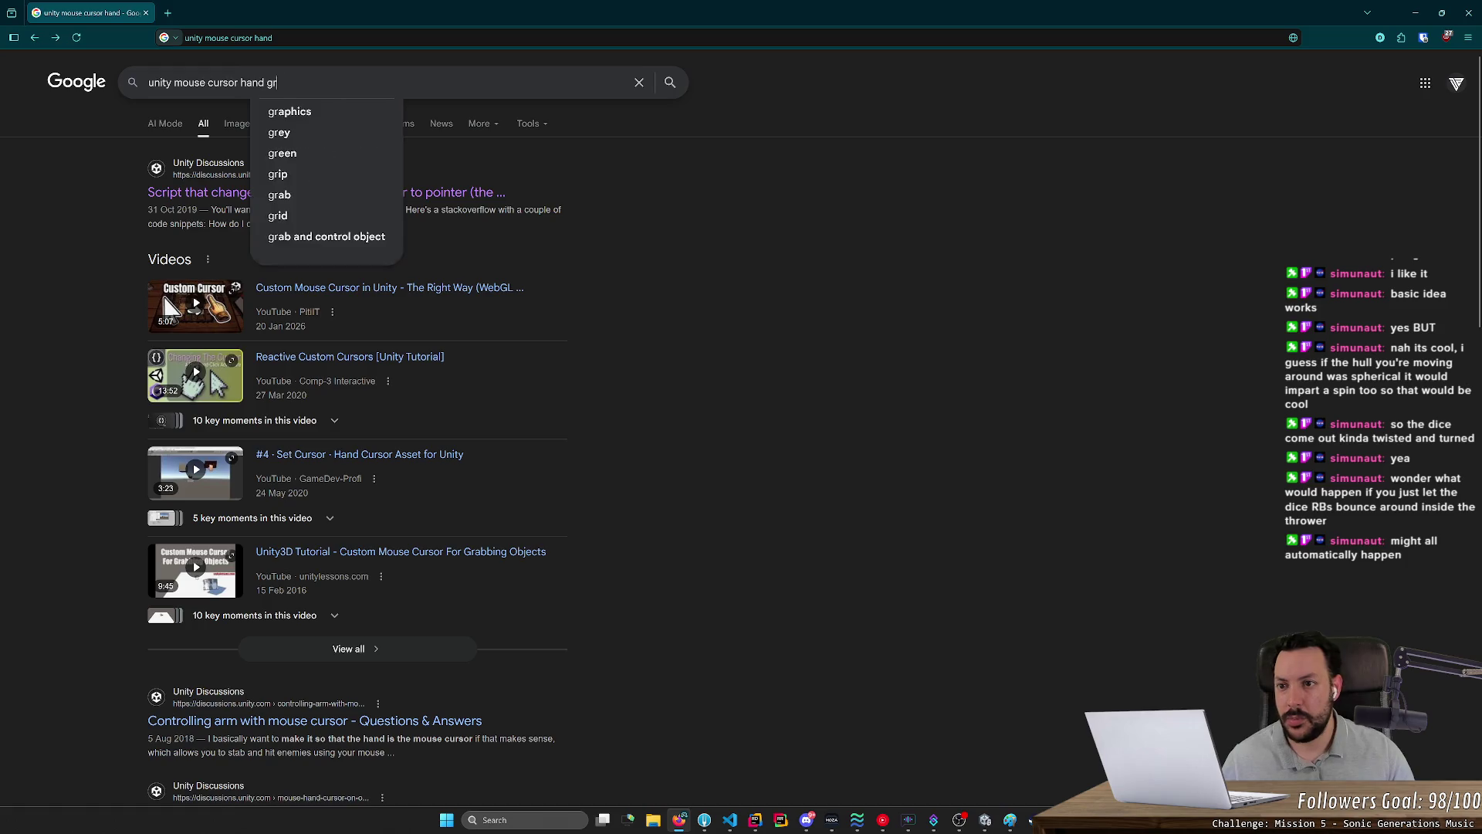
pyautogui.press('Return')
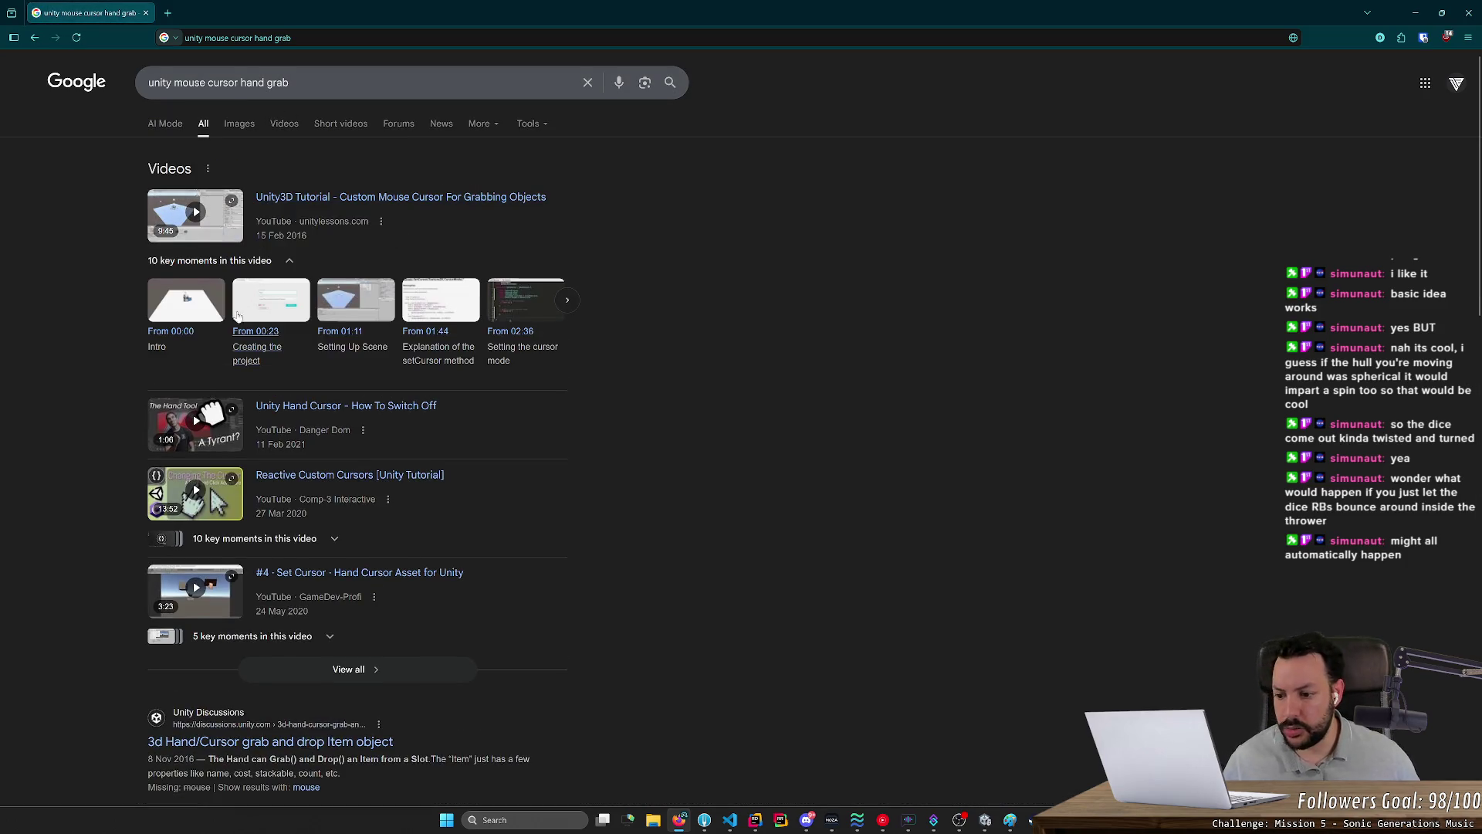
pyautogui.scroll(-4, 201, 376)
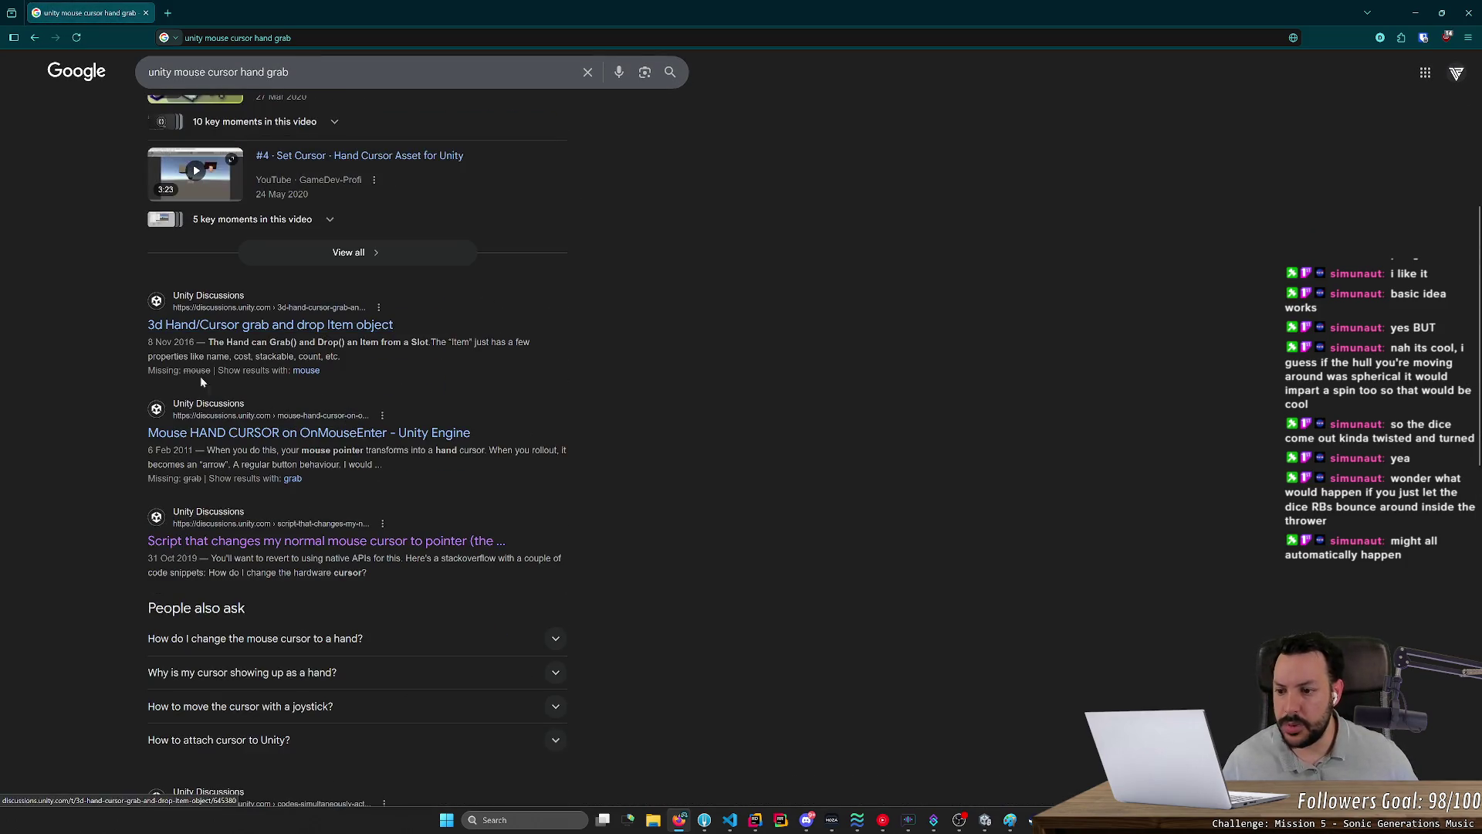
pyautogui.click(184, 433)
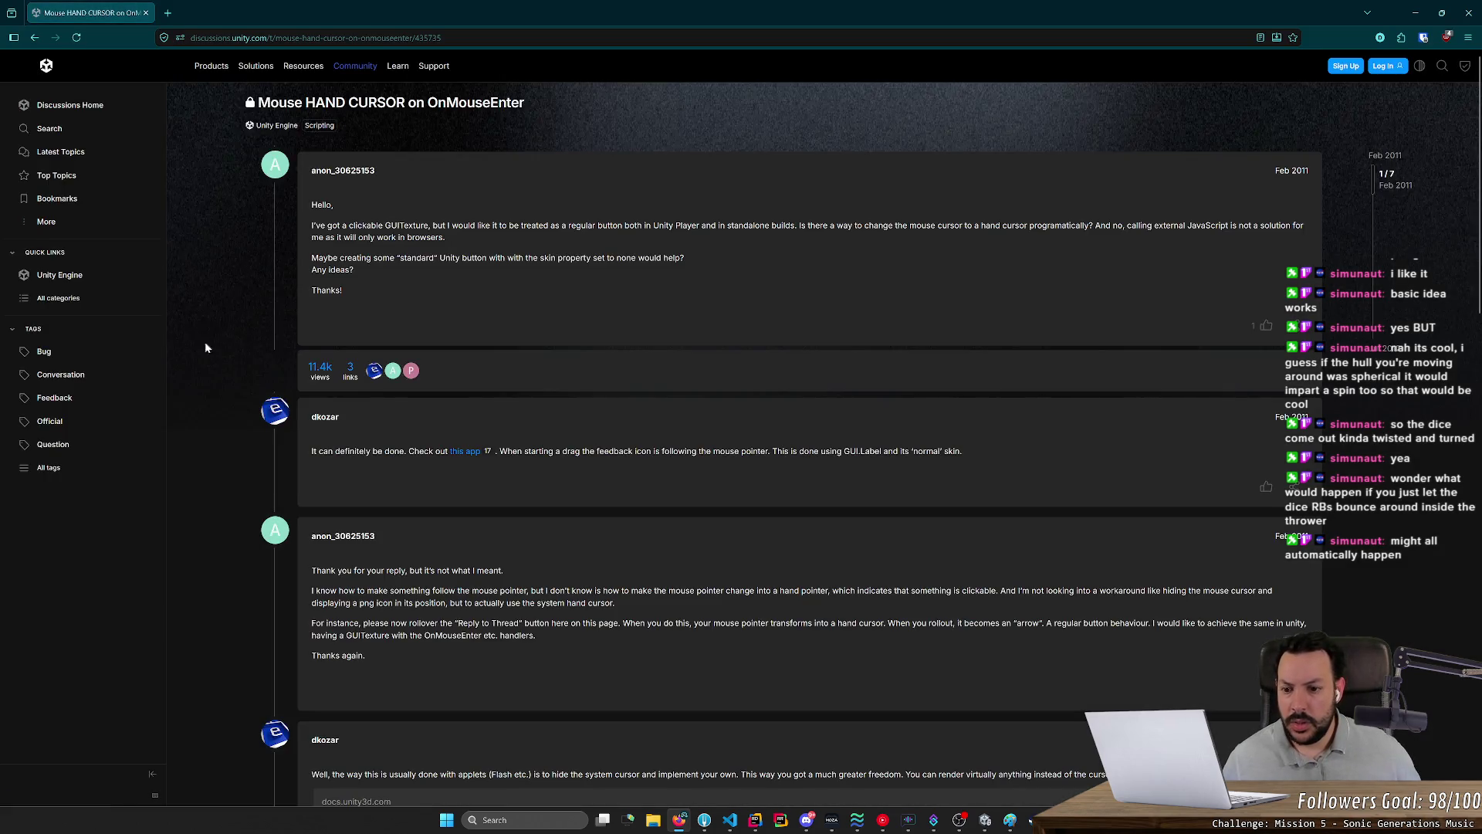
pyautogui.scroll(-4, 416, 361)
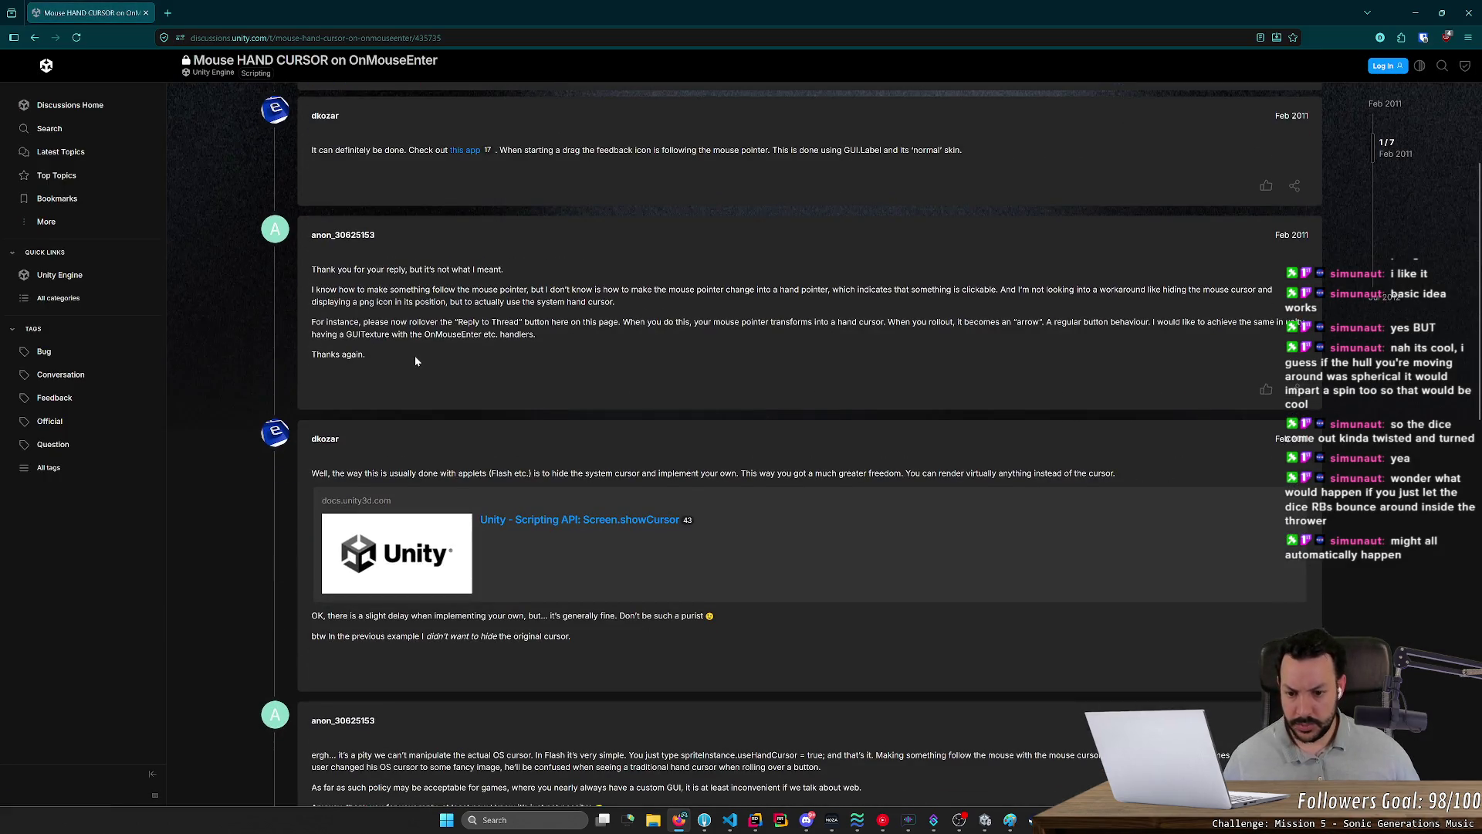
pyautogui.scroll(-7, 415, 356)
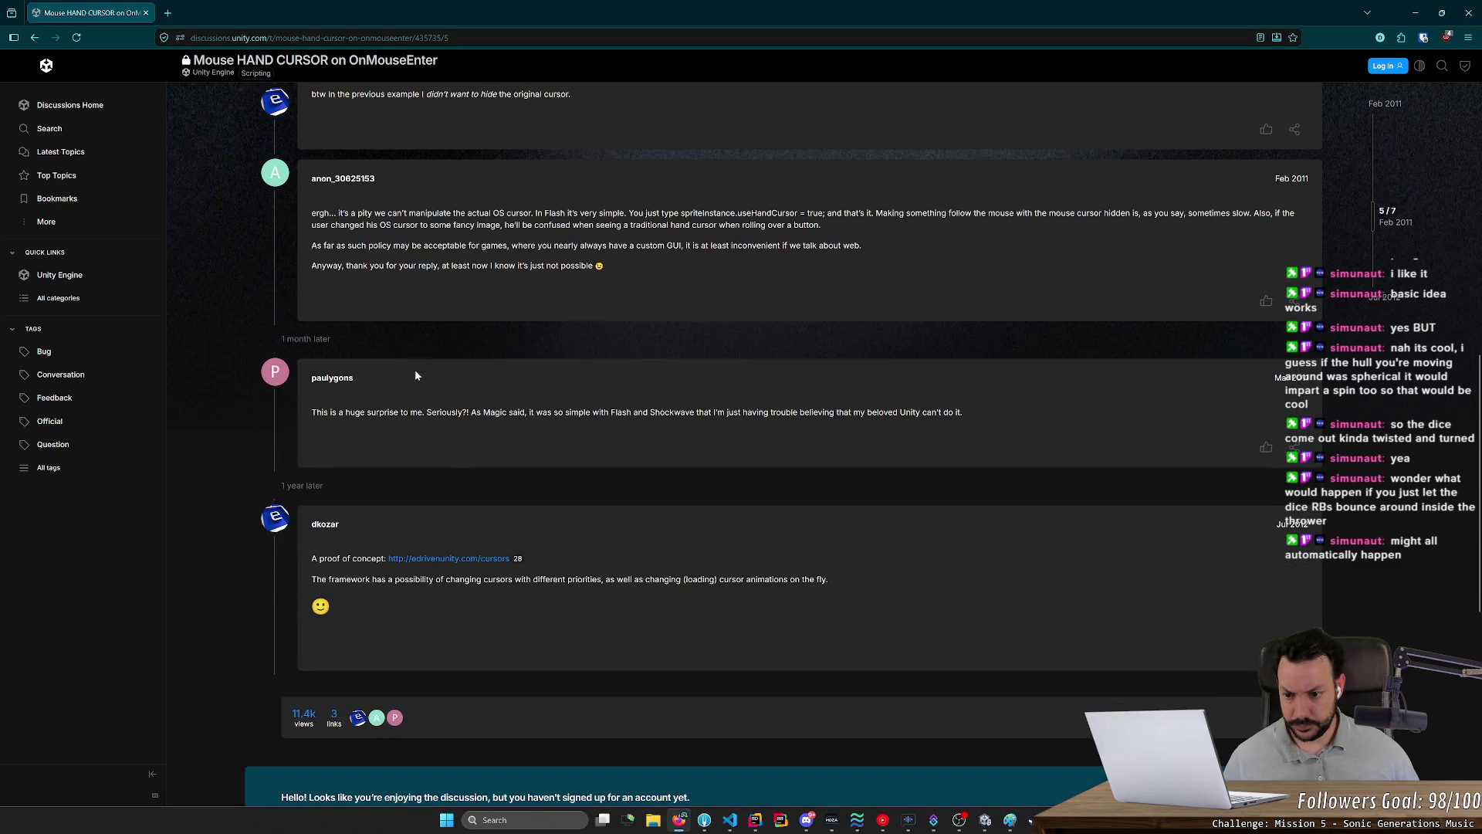
pyautogui.click(454, 559)
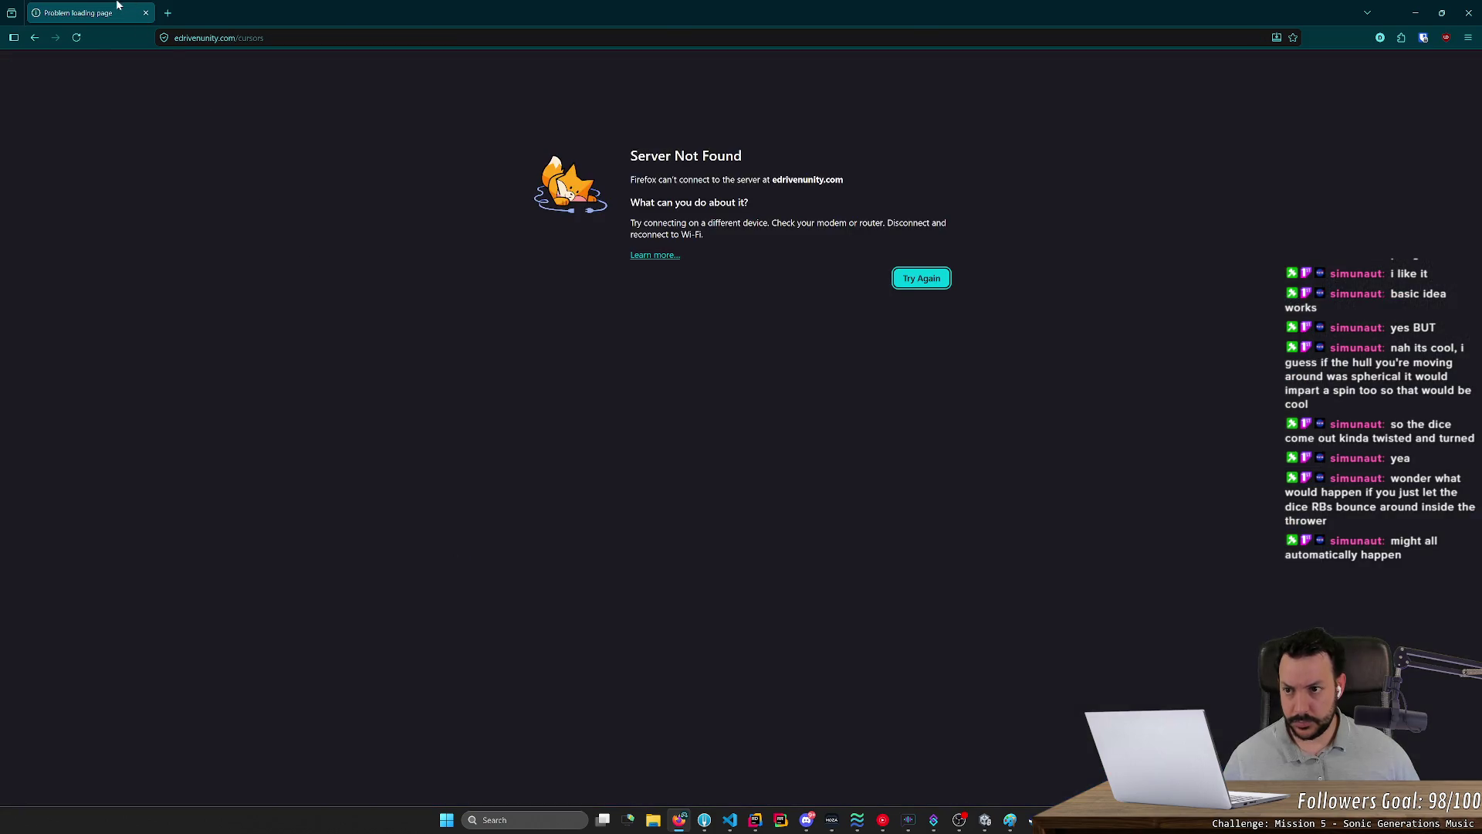
pyautogui.hotkey('alt', 'Tab')
pyautogui.click(1003, 377)
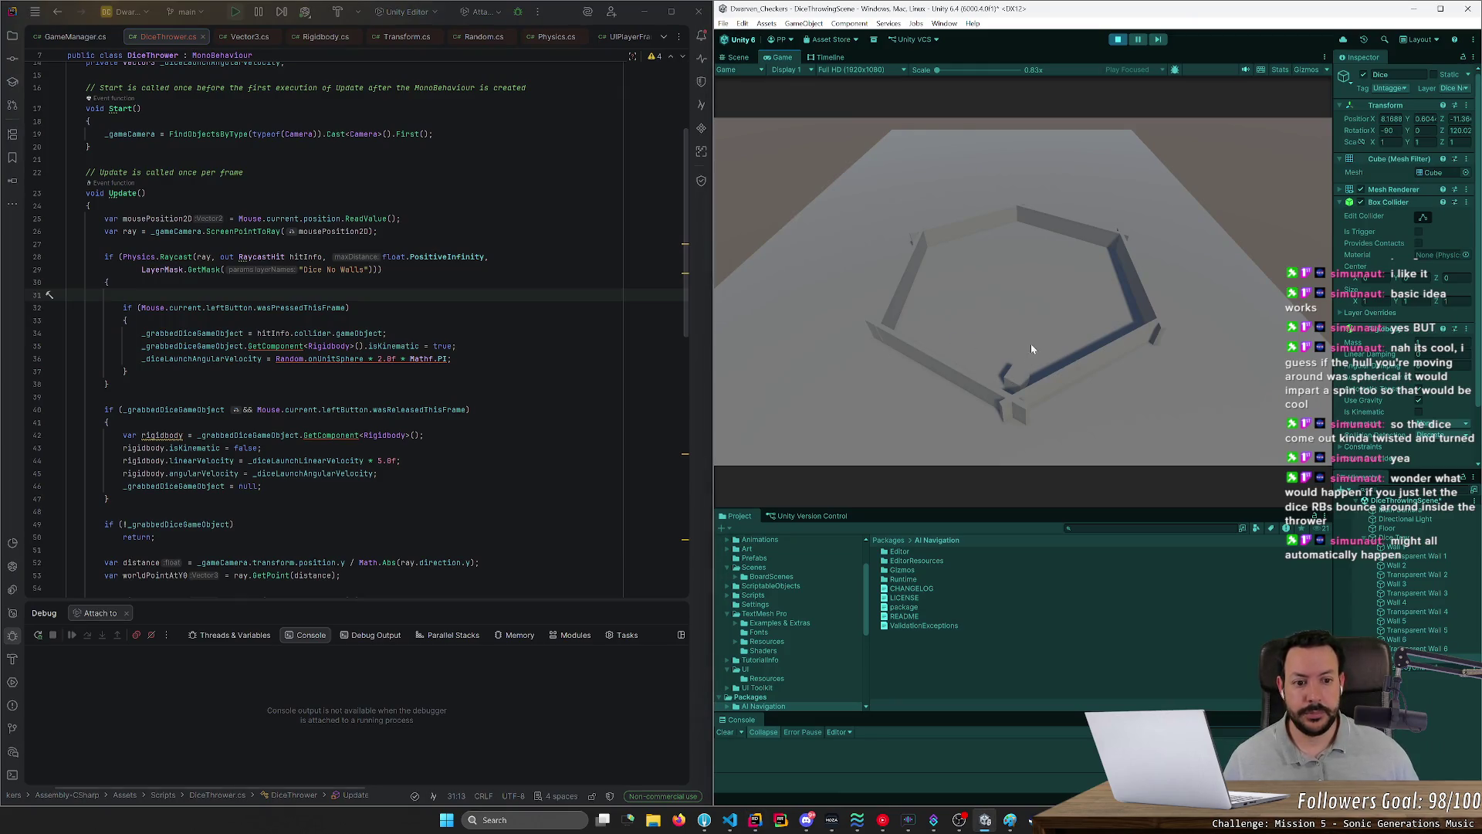
# Step: Add a TODO comment for setting the open hand cursor at the grab point
pyautogui.hotkey('alt', 'Tab')
pyautogui.write('TODO:')
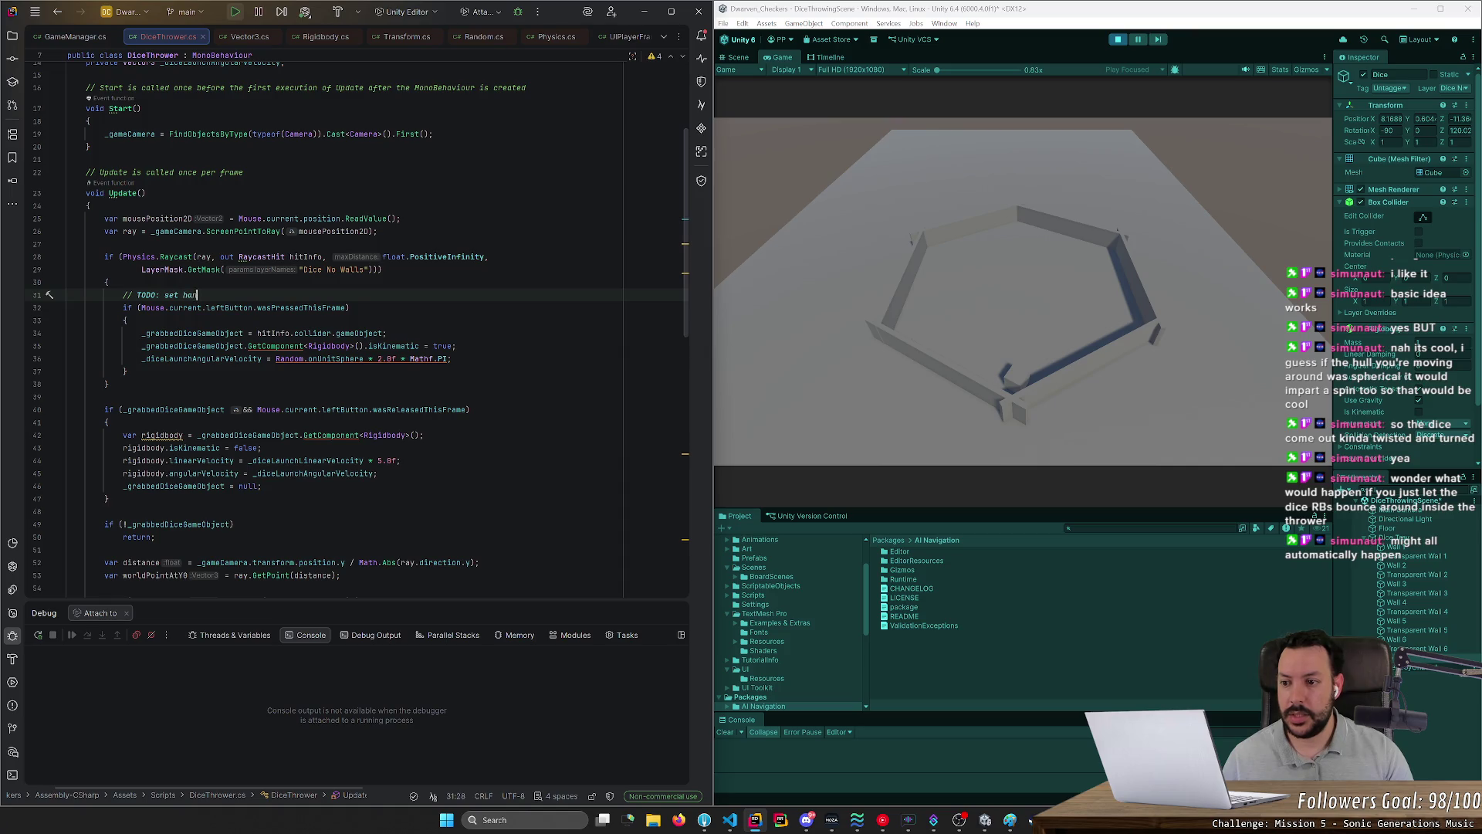
pyautogui.press('BackSpace')
pyautogui.press('BackSpace')
pyautogui.press('BackSpace')
pyautogui.write('o')
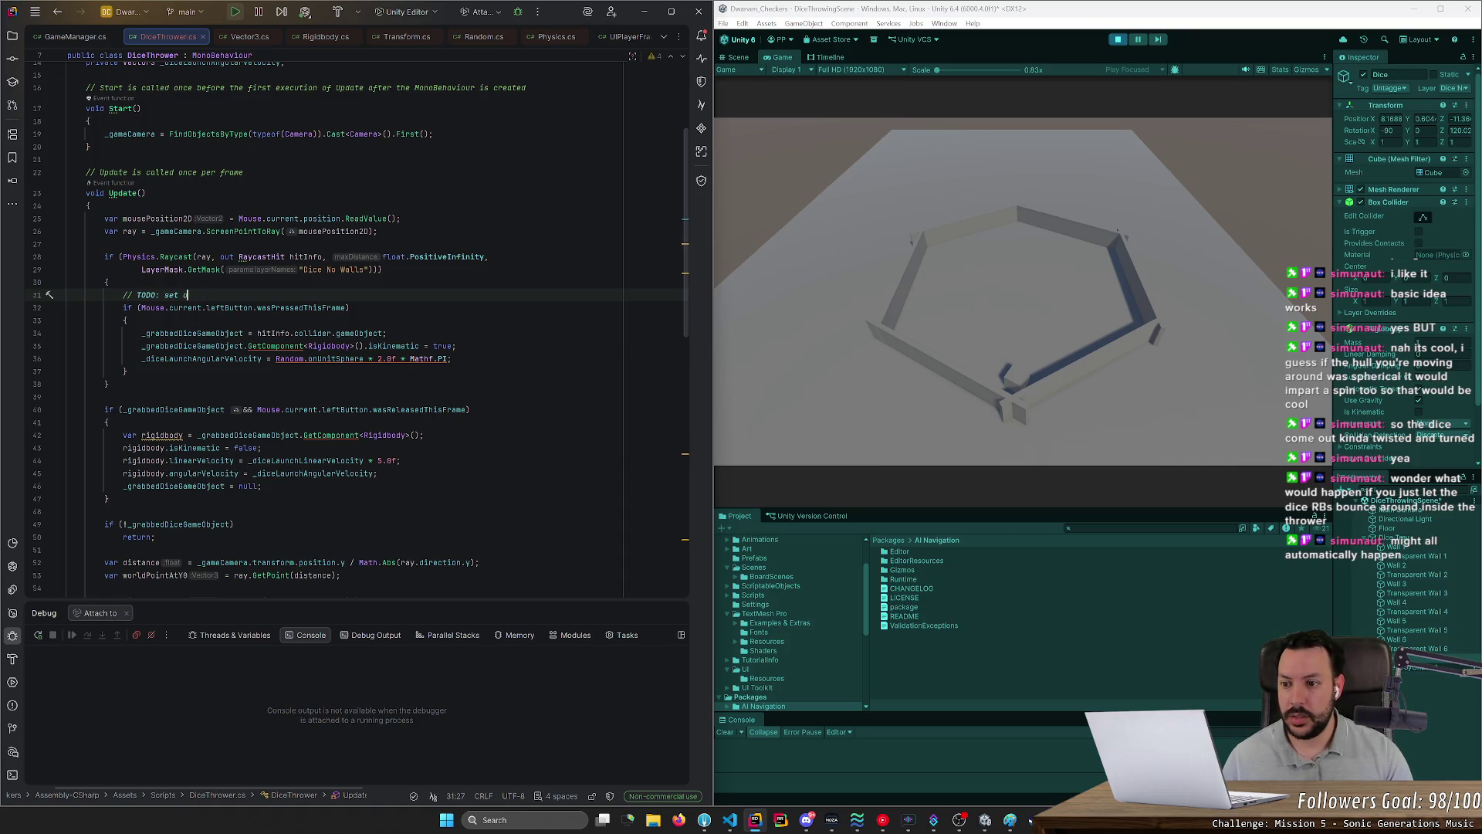
pyautogui.write('pen hand cursor')
pyautogui.press('Return')
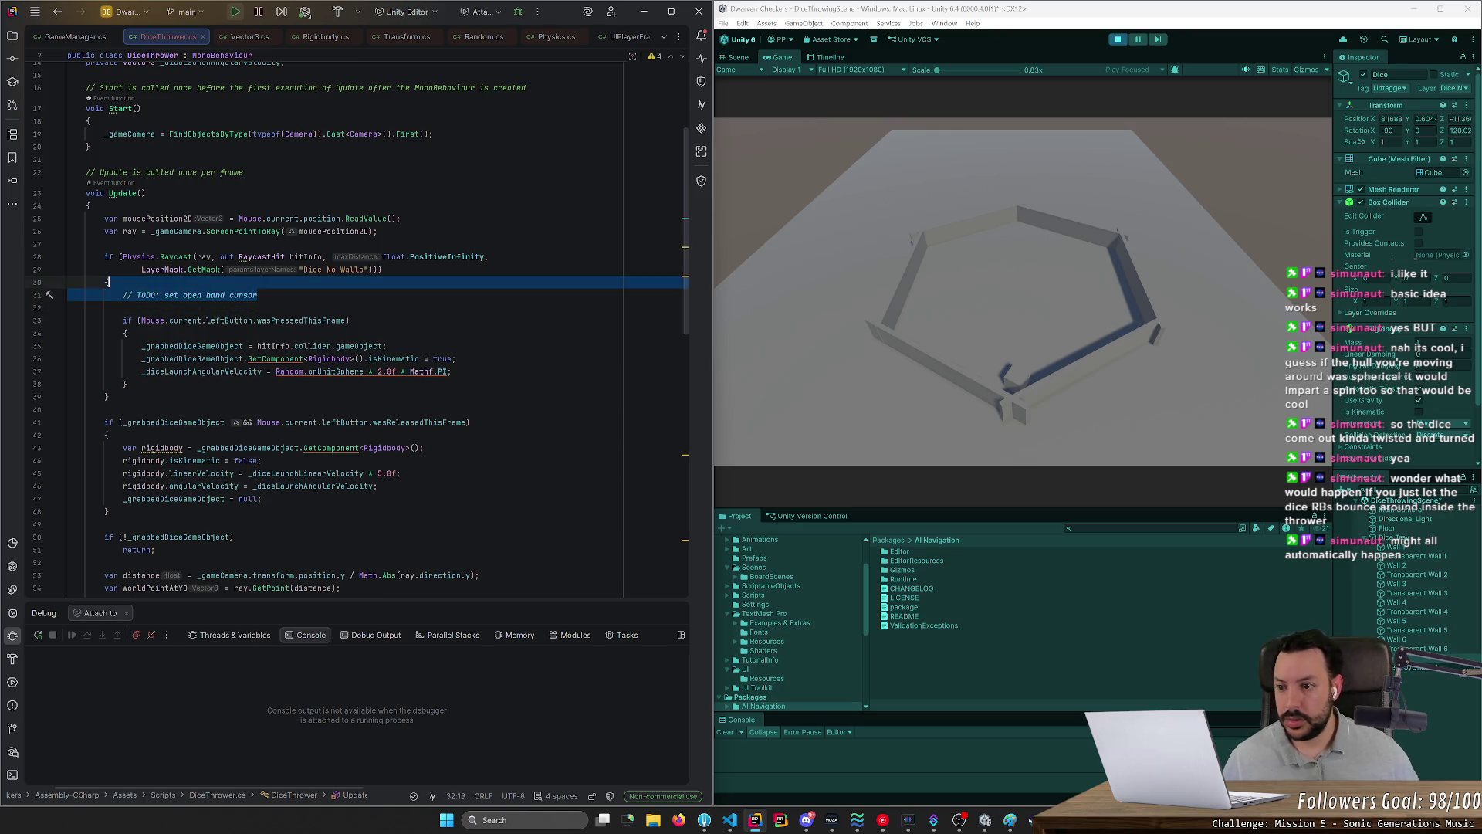
# Step: Add '// TODO: set closed hand cursor' after the launch velocity line
pyautogui.click(452, 371)
pyautogui.press('Return')
pyautogui.press('Return')
pyautogui.press('Return')
pyautogui.write('// TODO: set open hand cursor')
pyautogui.doubleClick(206, 409)
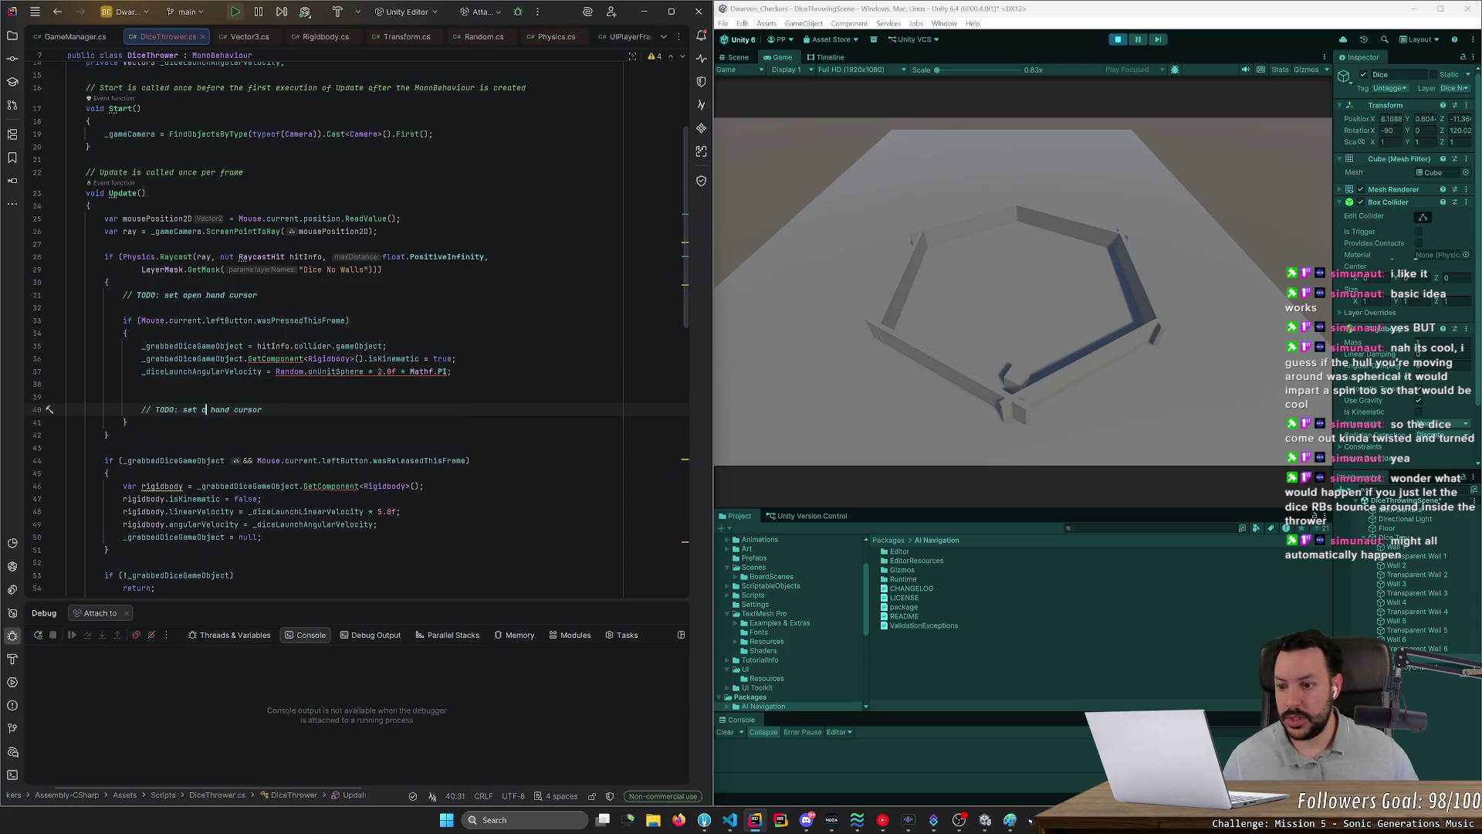
pyautogui.write('closed')
pyautogui.press('Up')
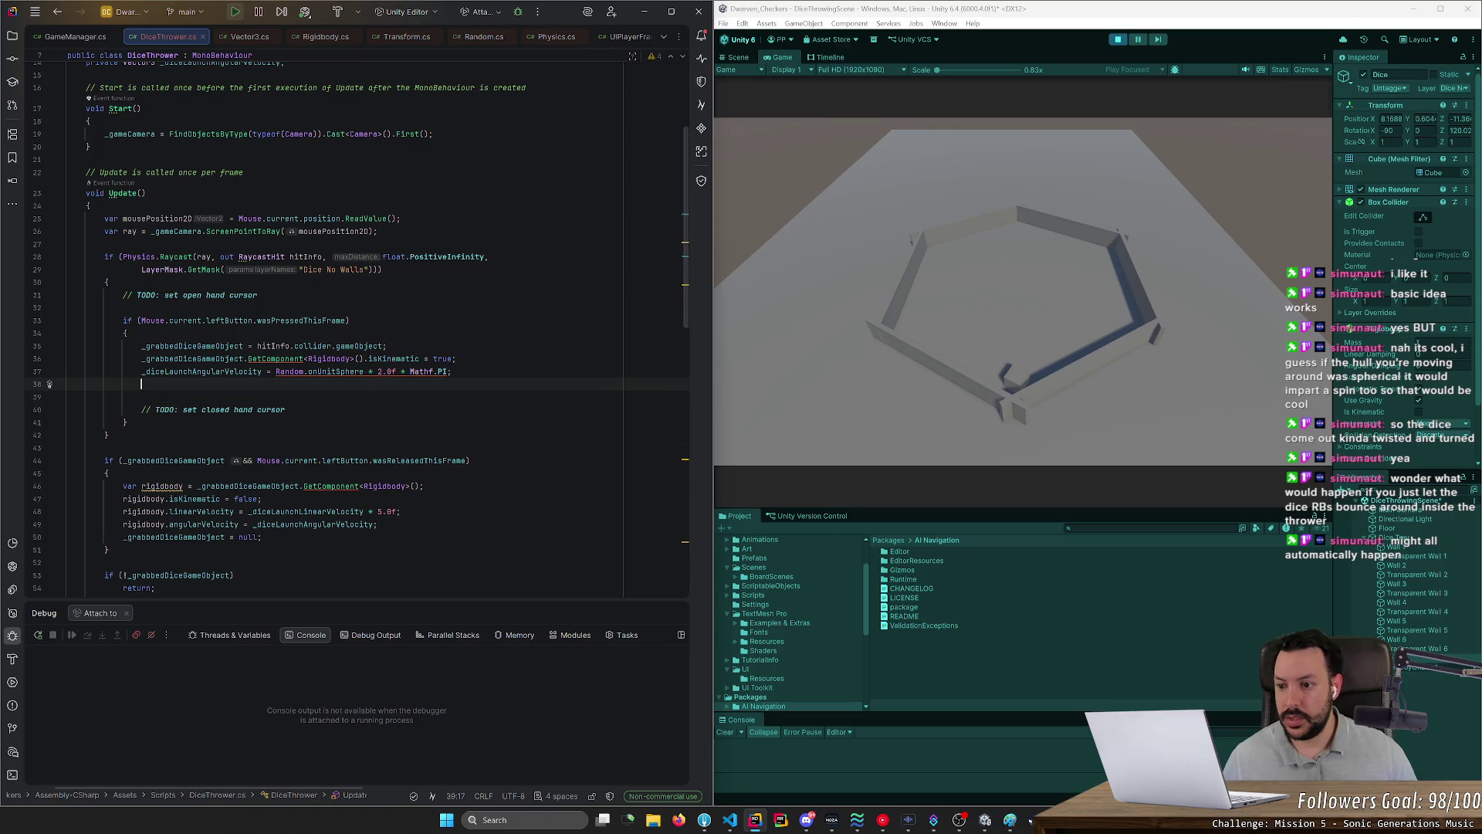
pyautogui.hotkey('ctrl', 'x')
pyautogui.hotkey('ctrl', 'w')
pyautogui.hotkey('ctrl', 'w')
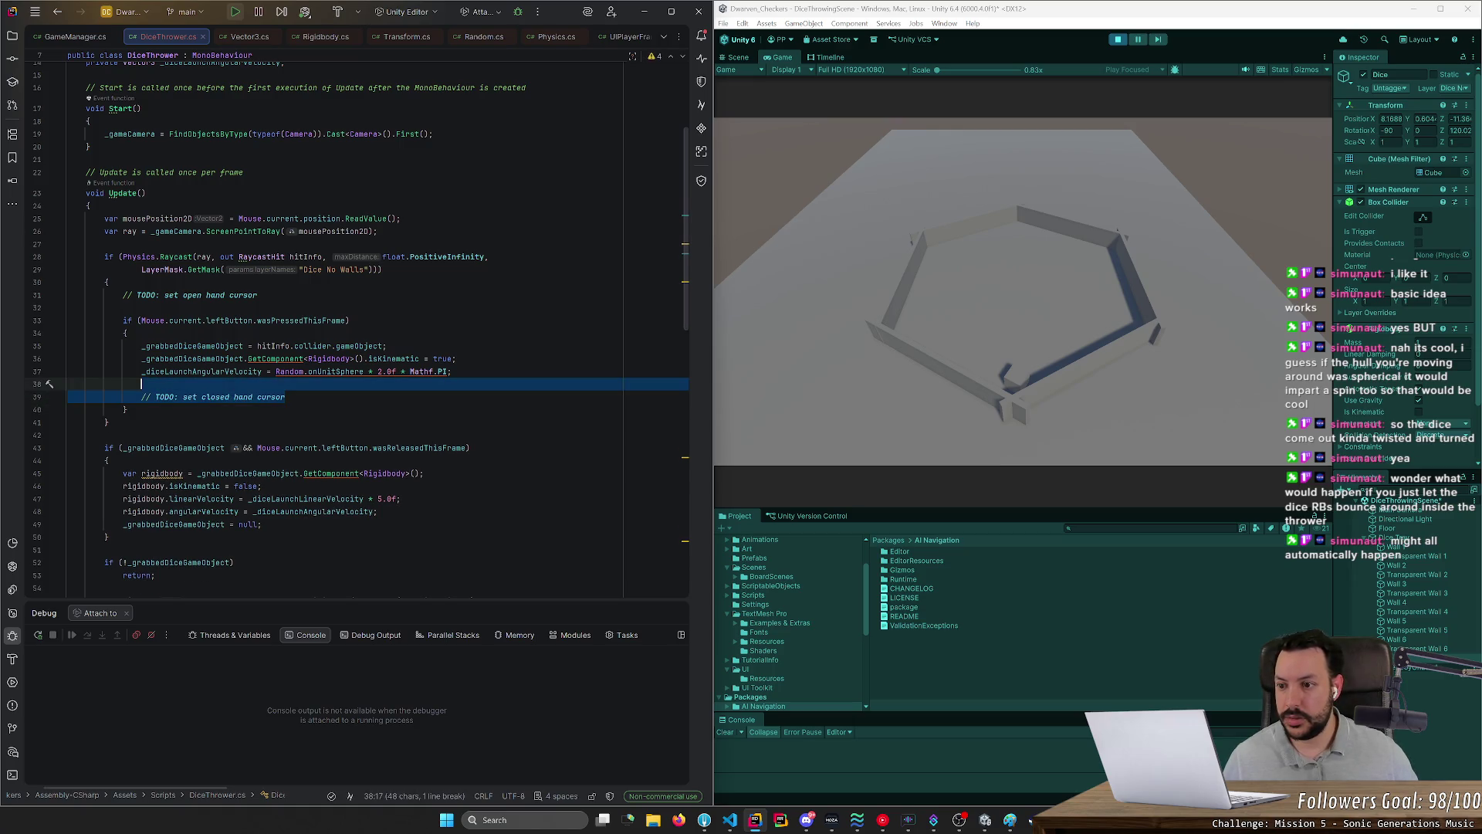
# Step: Paste the TODO into the release block and change it to set the default cursor
pyautogui.click(109, 422)
pyautogui.scroll(-3, 355, 332)
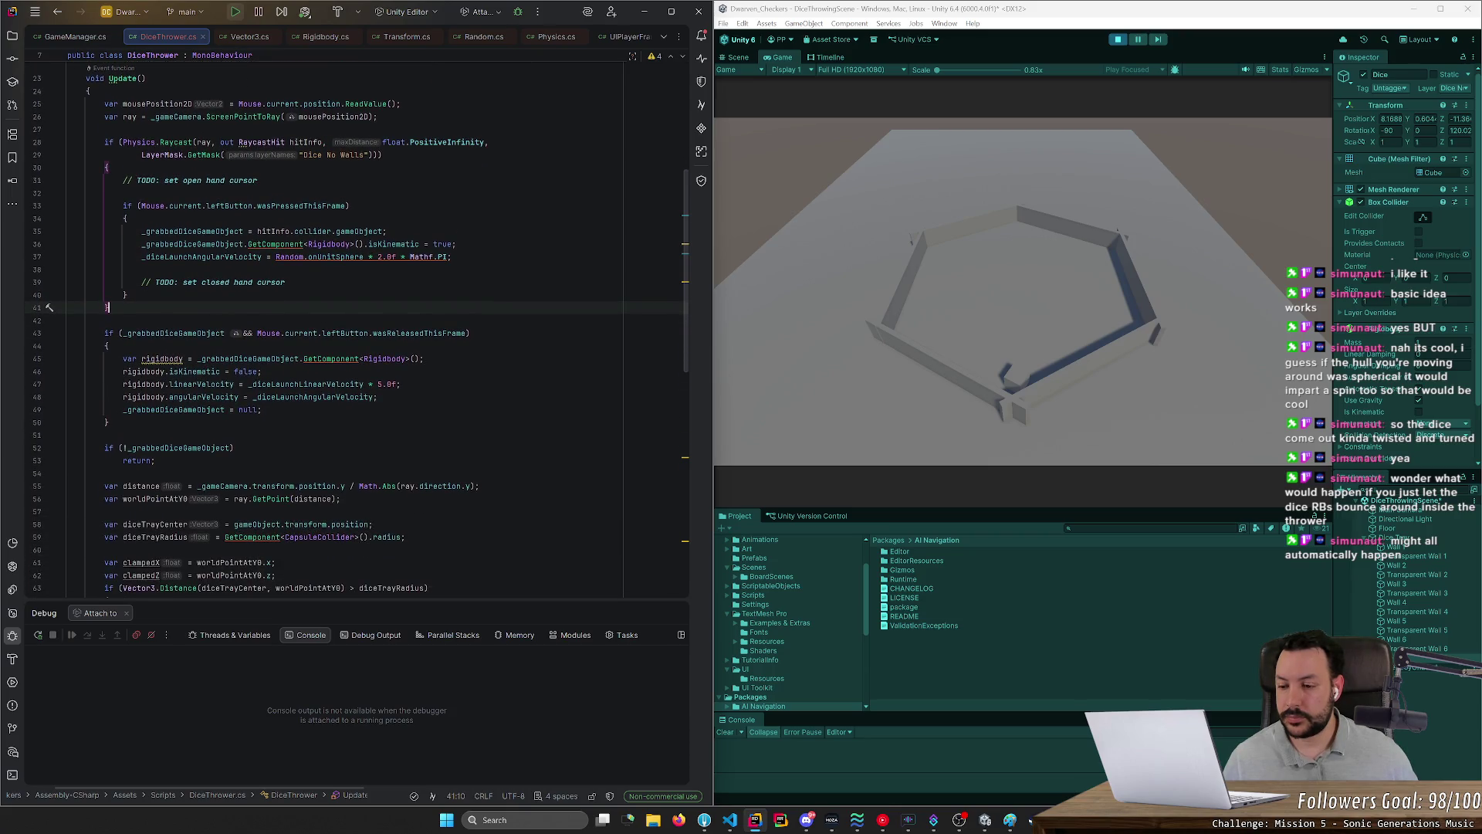
pyautogui.click(263, 409)
pyautogui.press('Return')
pyautogui.hotkey('ctrl', 'v')
pyautogui.press('Up')
pyautogui.moveTo(183, 435)
pyautogui.mouseDown()
pyautogui.moveTo(278, 437)
pyautogui.moveTo(109, 448)
pyautogui.moveTo(288, 432)
pyautogui.mouseUp()
pyautogui.write('default curso')
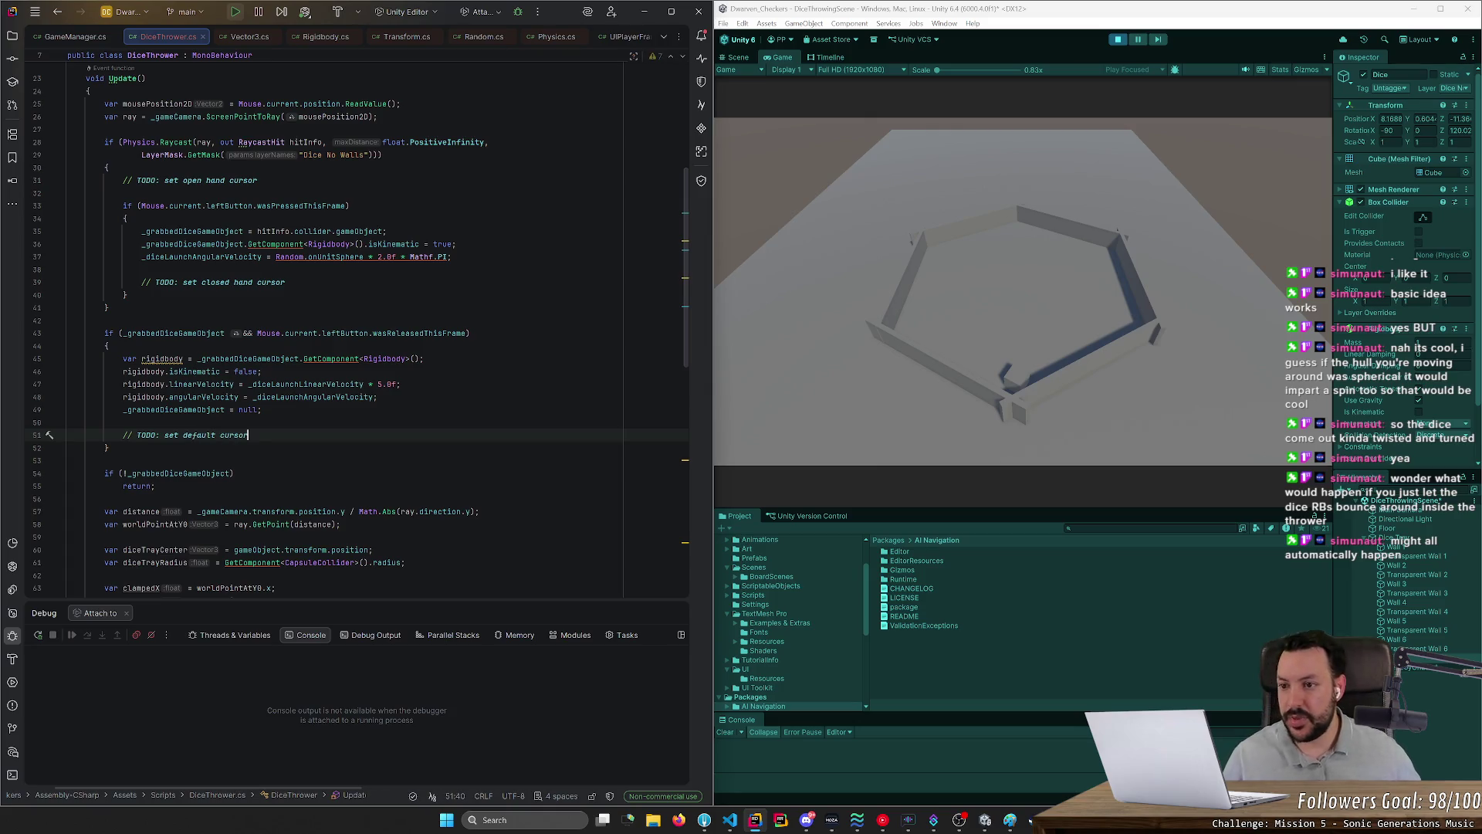
# Step: In play mode, grab, spin and throw the die around the tray several times
pyautogui.click(1014, 378)
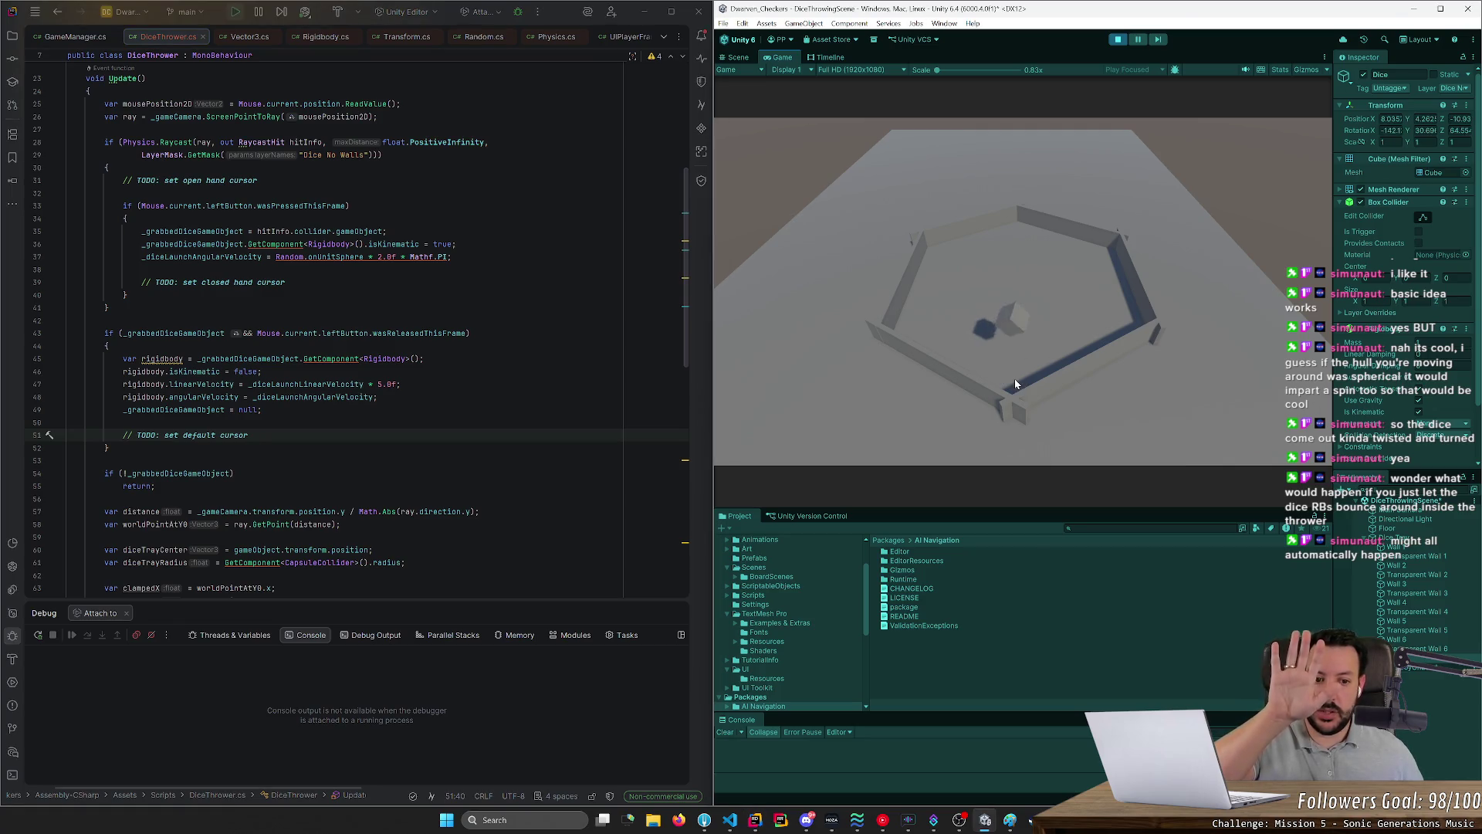
pyautogui.moveTo(1014, 378)
pyautogui.mouseDown()
pyautogui.moveTo(948, 321)
pyautogui.moveTo(1011, 330)
pyautogui.moveTo(948, 312)
pyautogui.moveTo(1000, 319)
pyautogui.mouseUp()
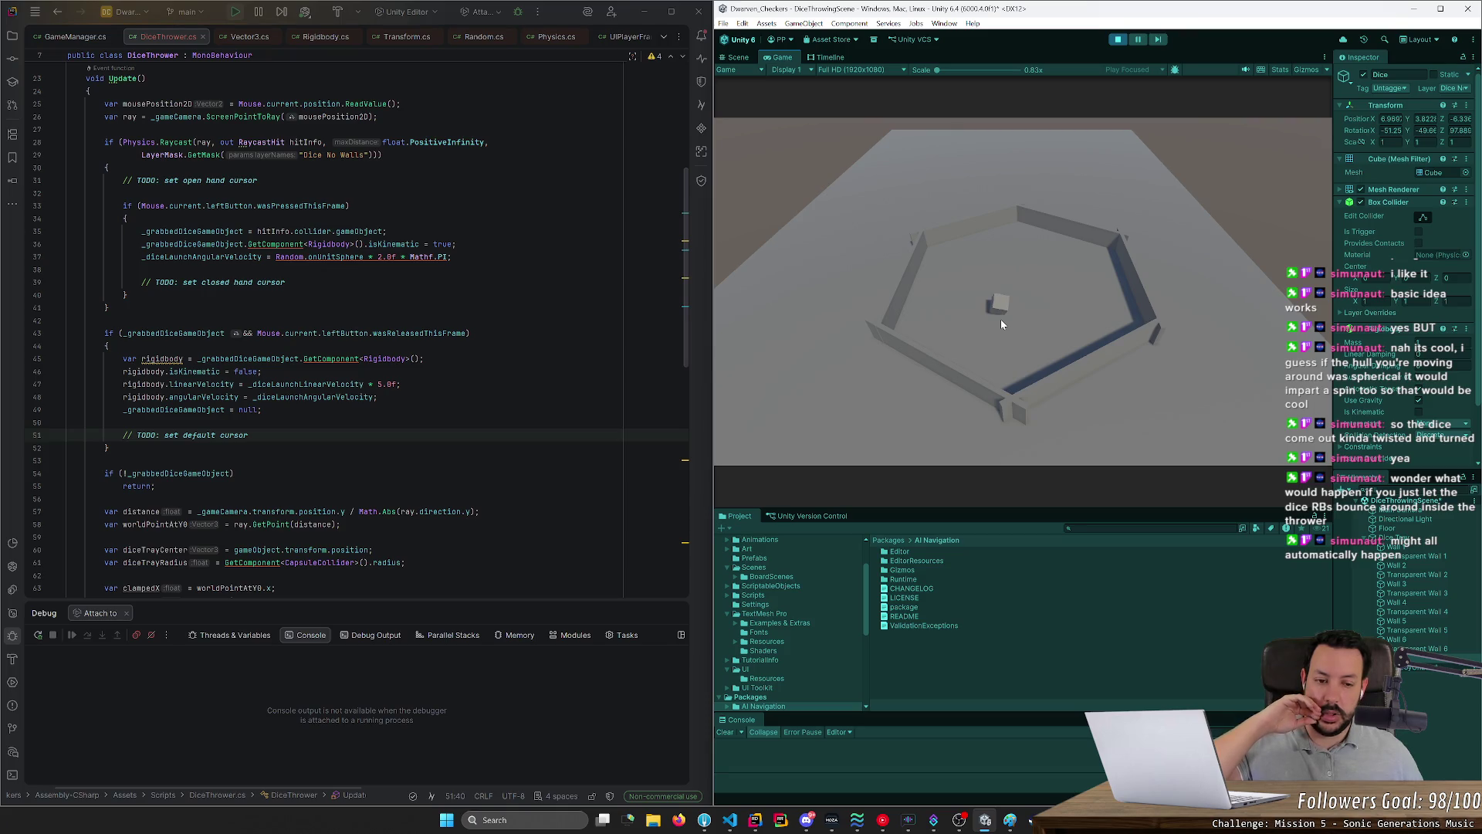
pyautogui.moveTo(1001, 324)
pyautogui.mouseDown()
pyautogui.moveTo(992, 302)
pyautogui.moveTo(956, 308)
pyautogui.moveTo(1016, 314)
pyautogui.mouseUp()
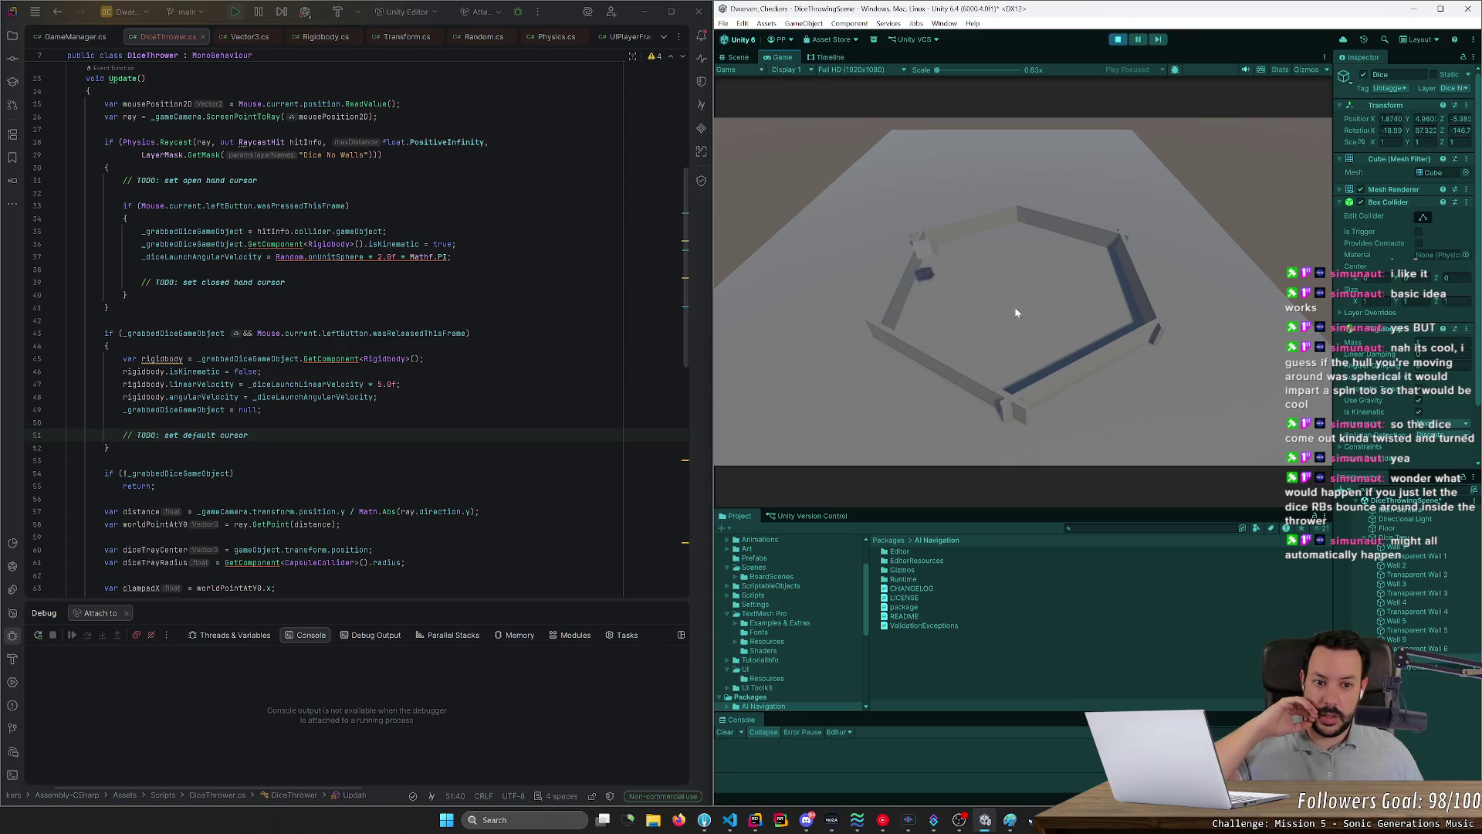
pyautogui.moveTo(1117, 316); pyautogui.dragTo(989, 305)
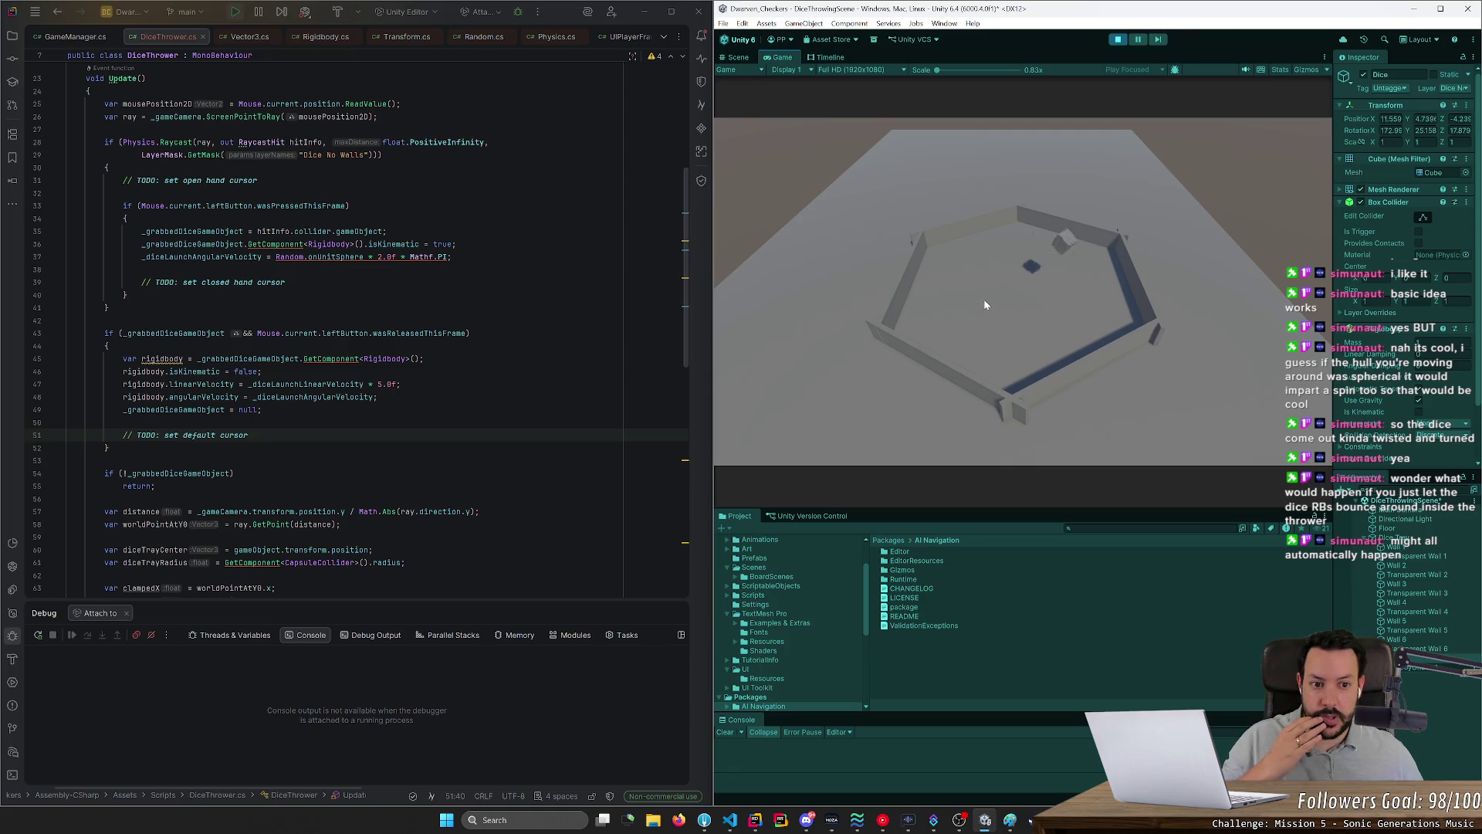
pyautogui.moveTo(980, 299)
pyautogui.mouseDown()
pyautogui.moveTo(916, 322)
pyautogui.moveTo(1014, 321)
pyautogui.mouseUp()
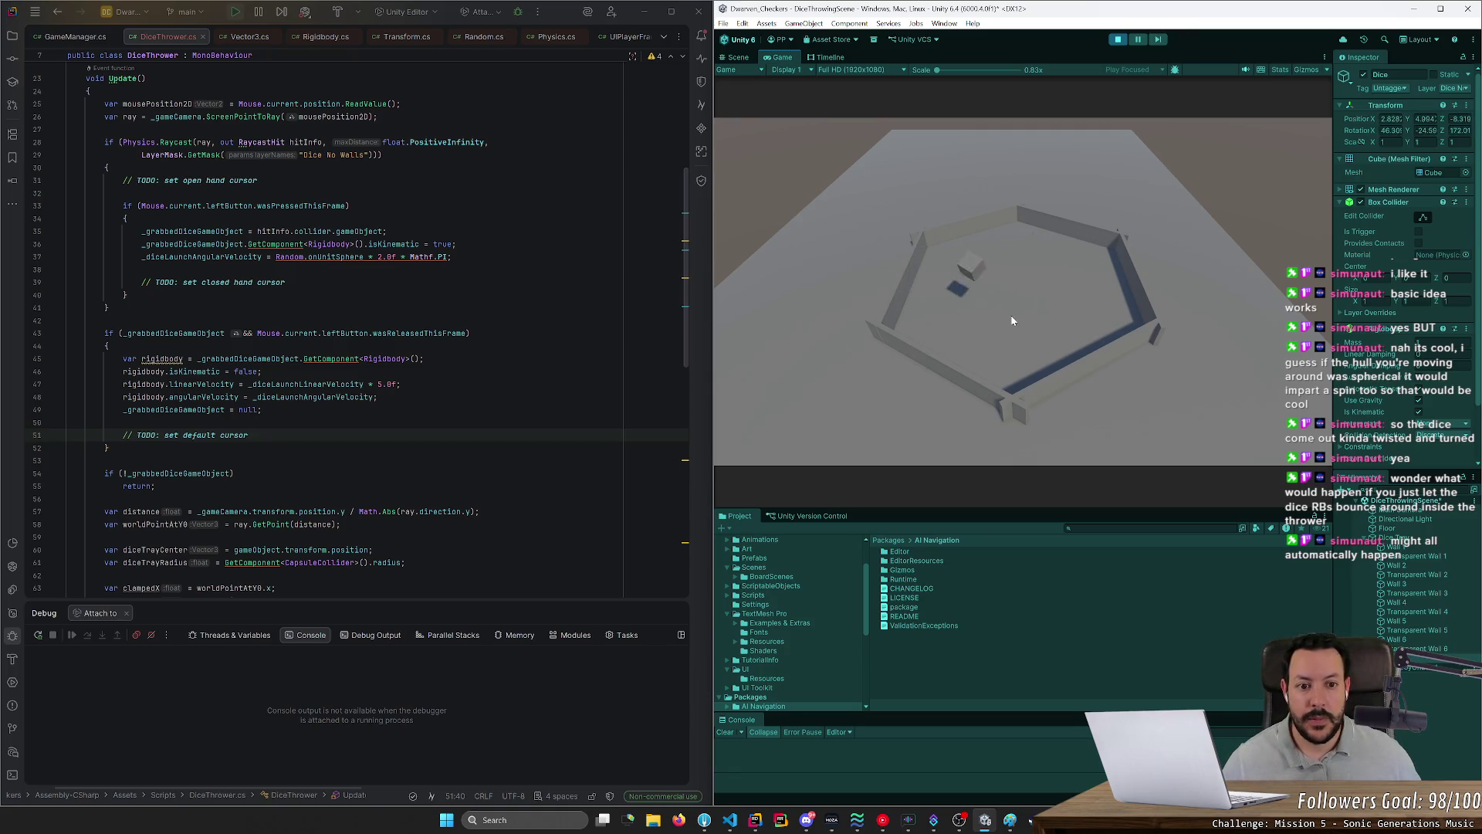
pyautogui.moveTo(1125, 276); pyautogui.dragTo(1012, 327)
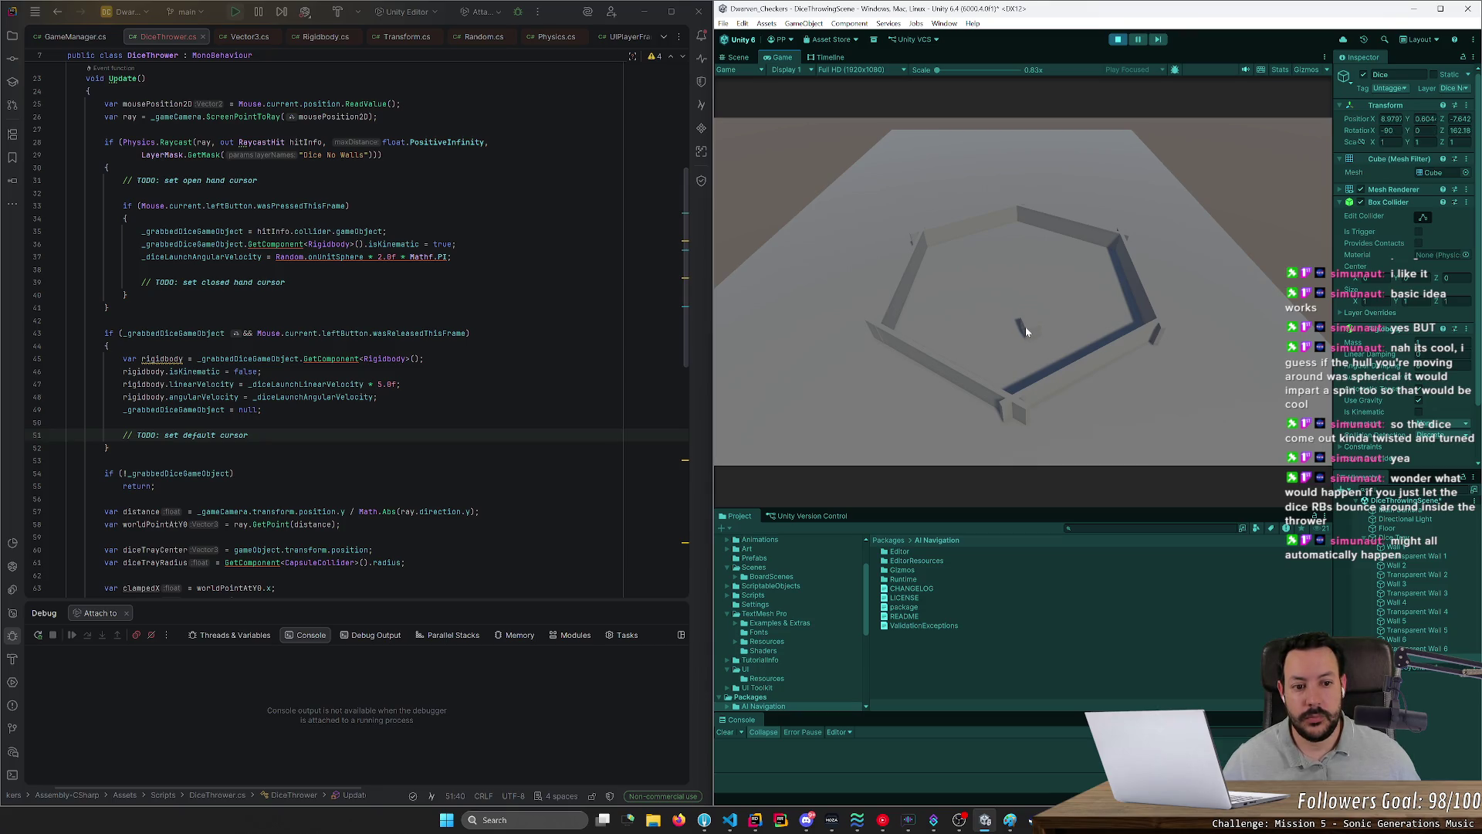
pyautogui.moveTo(1001, 341); pyautogui.dragTo(979, 342)
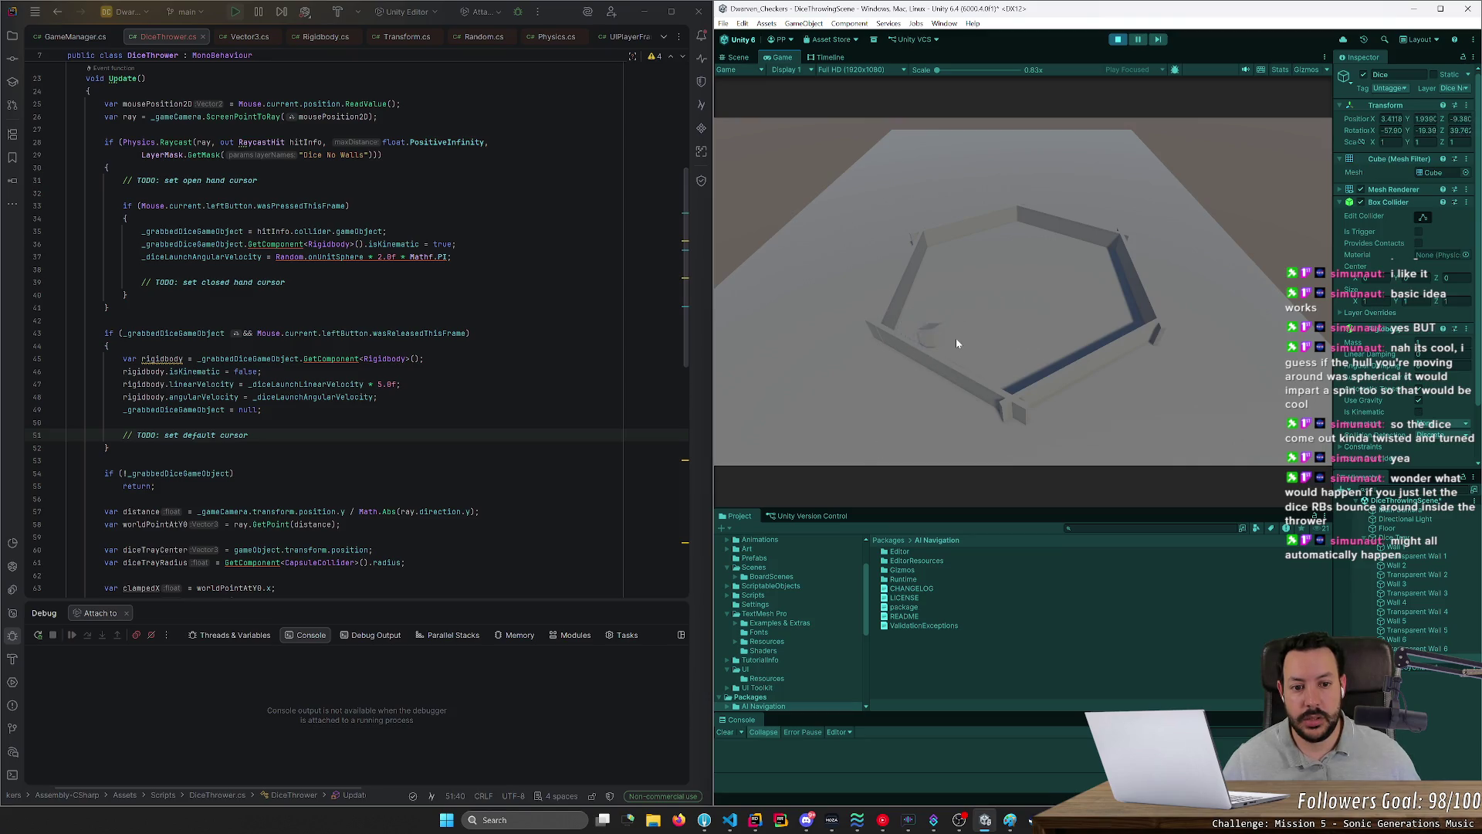
pyautogui.moveTo(943, 337)
pyautogui.mouseDown()
pyautogui.moveTo(1042, 304)
pyautogui.moveTo(1003, 331)
pyautogui.mouseUp()
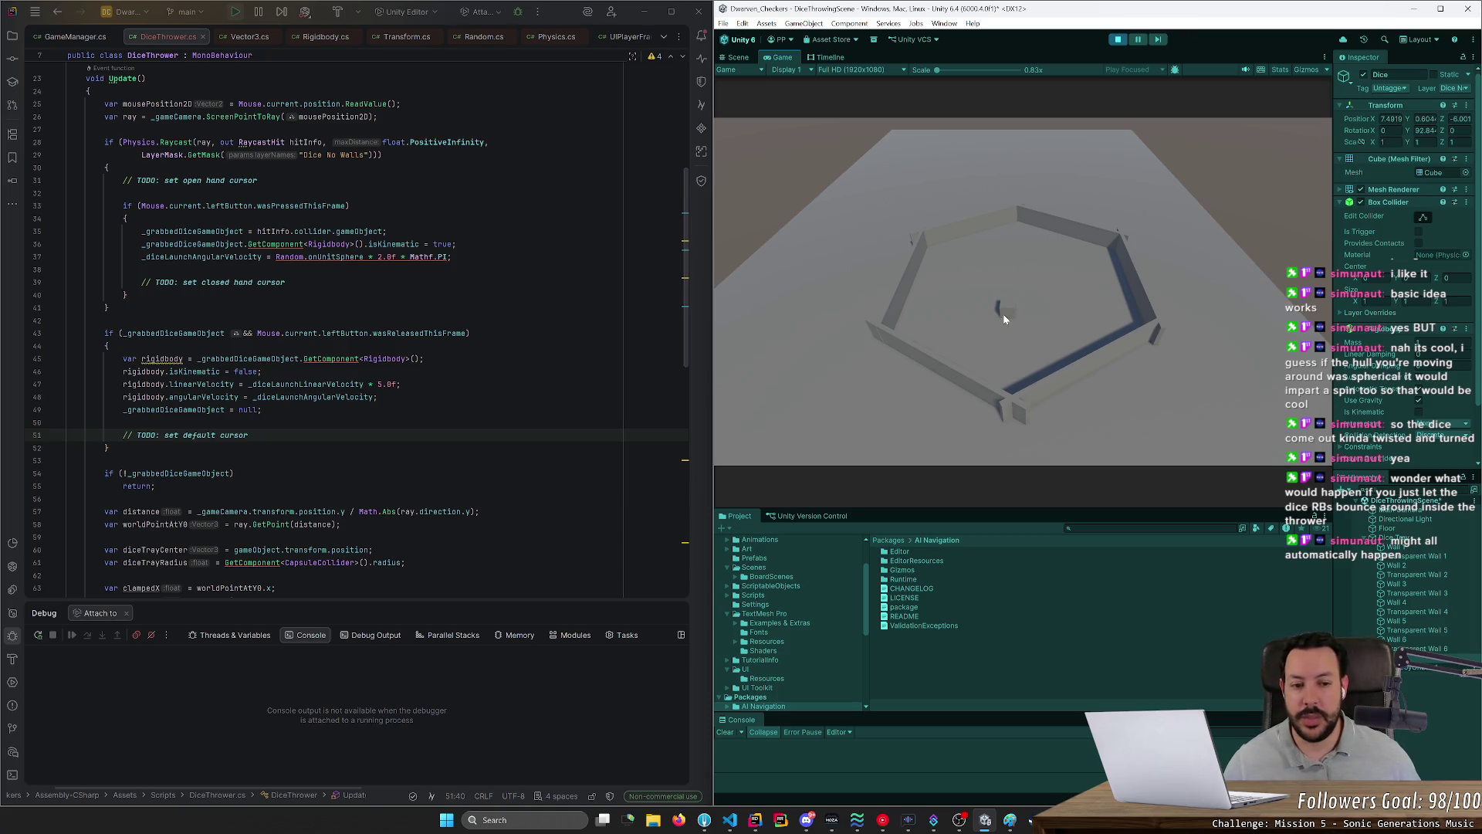
pyautogui.moveTo(1004, 318)
pyautogui.mouseDown()
pyautogui.moveTo(1002, 286)
pyautogui.moveTo(957, 303)
pyautogui.moveTo(1011, 311)
pyautogui.moveTo(1091, 291)
pyautogui.moveTo(1018, 321)
pyautogui.mouseUp()
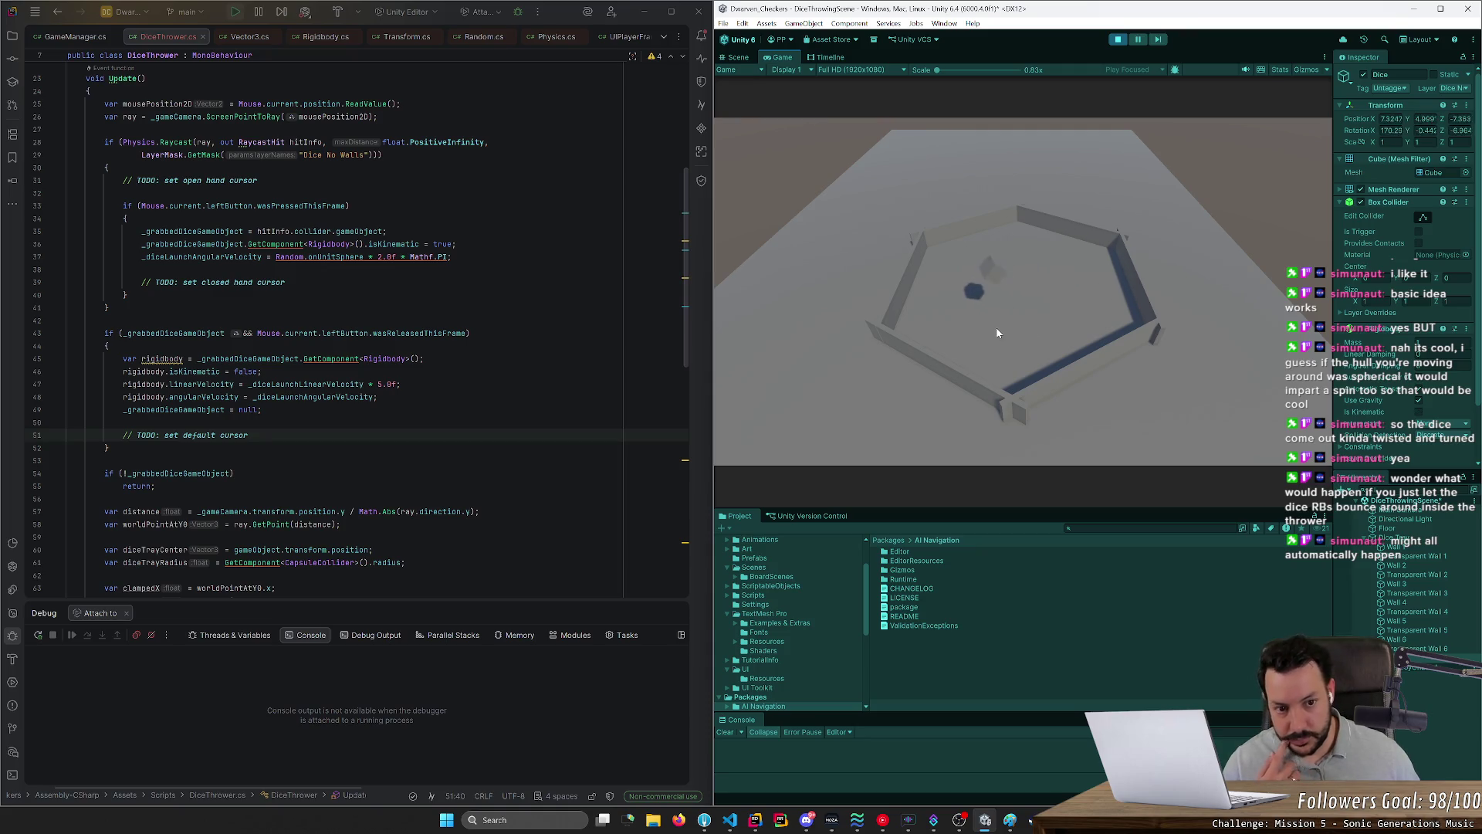
# Step: Stop play mode and open Fork's uncommitted local changes
pyautogui.click(1118, 44)
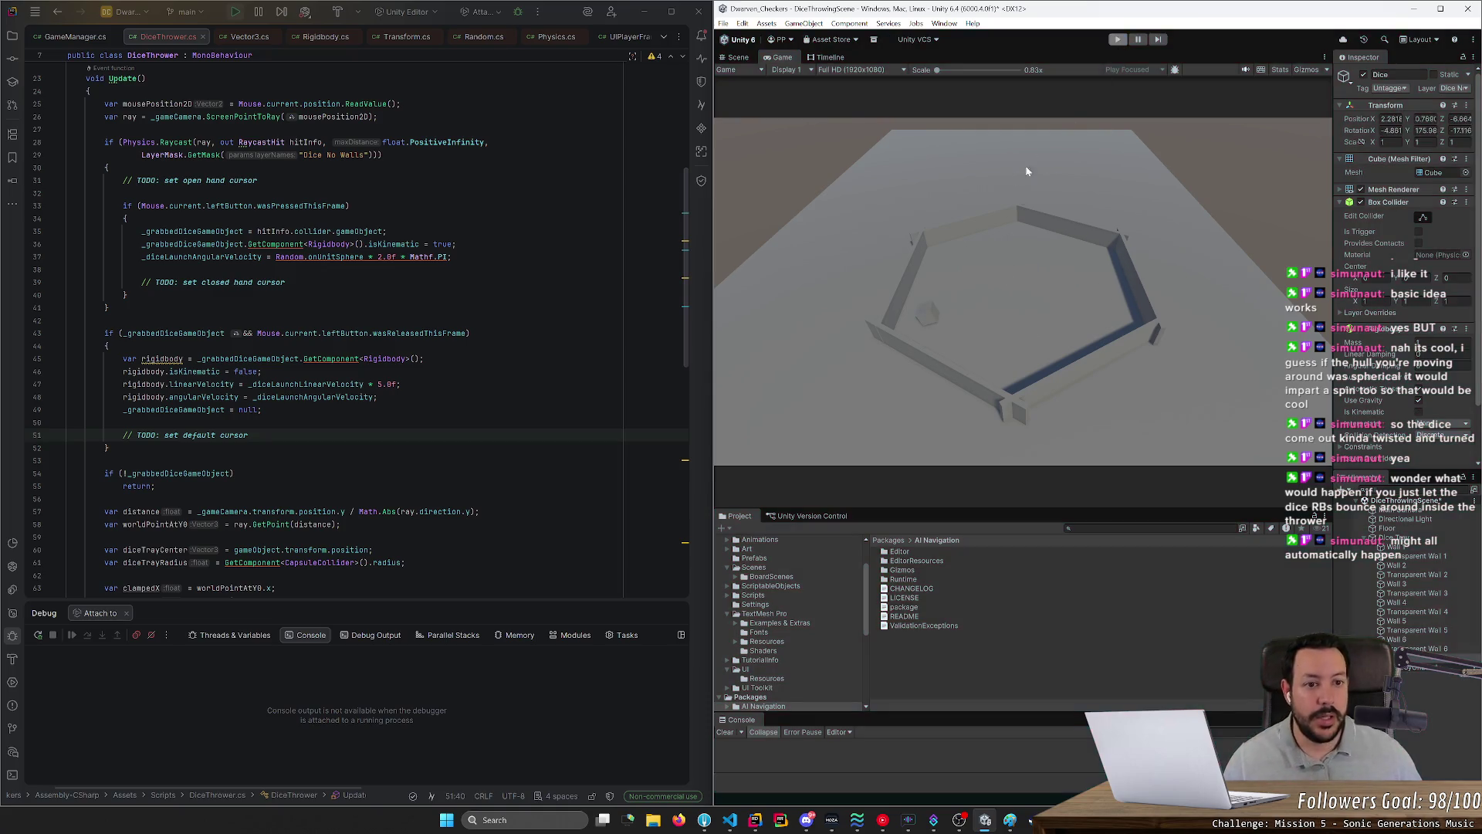
pyautogui.click(680, 294)
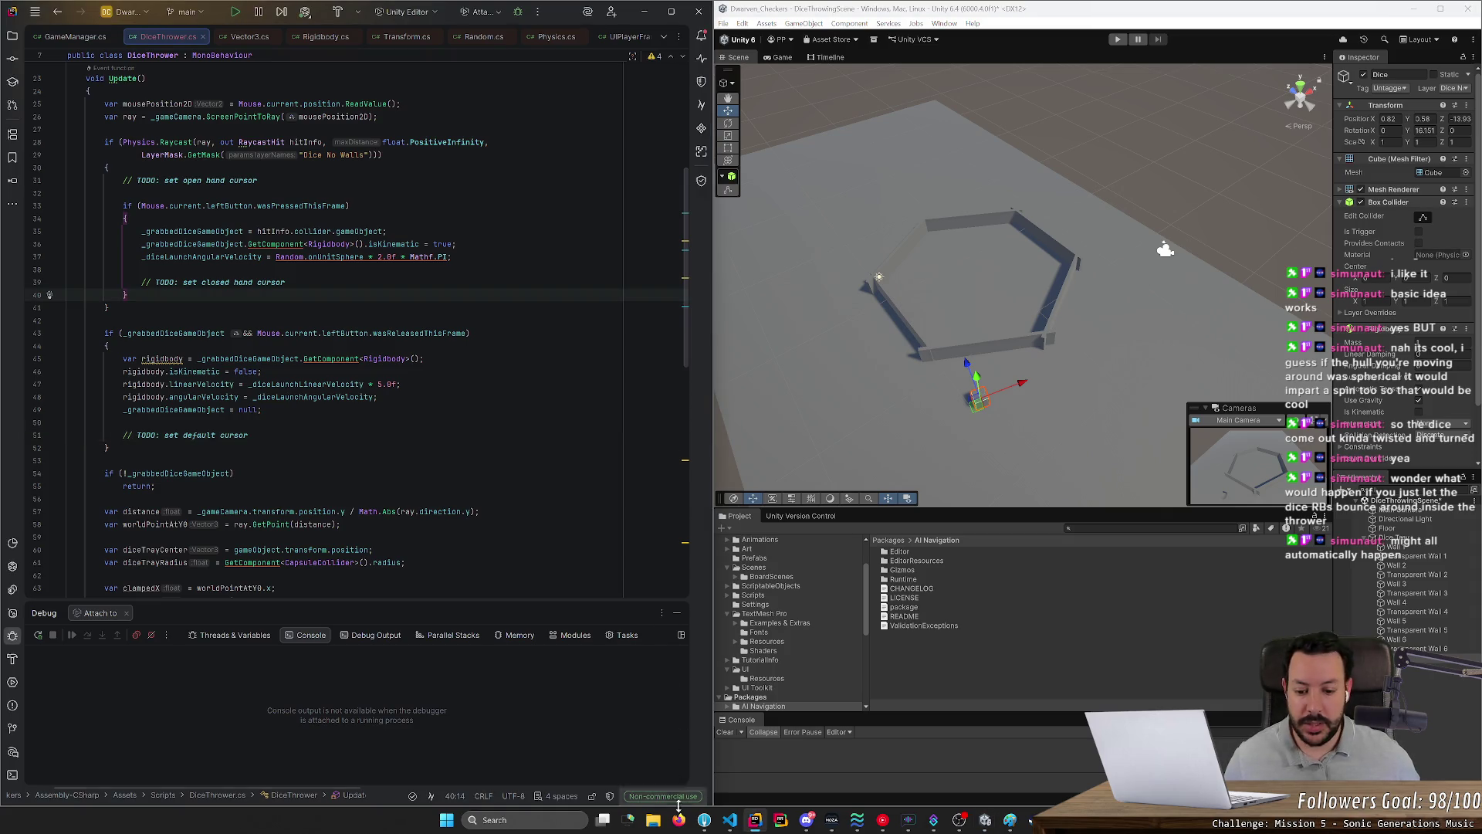
pyautogui.click(704, 820)
pyautogui.click(50, 75)
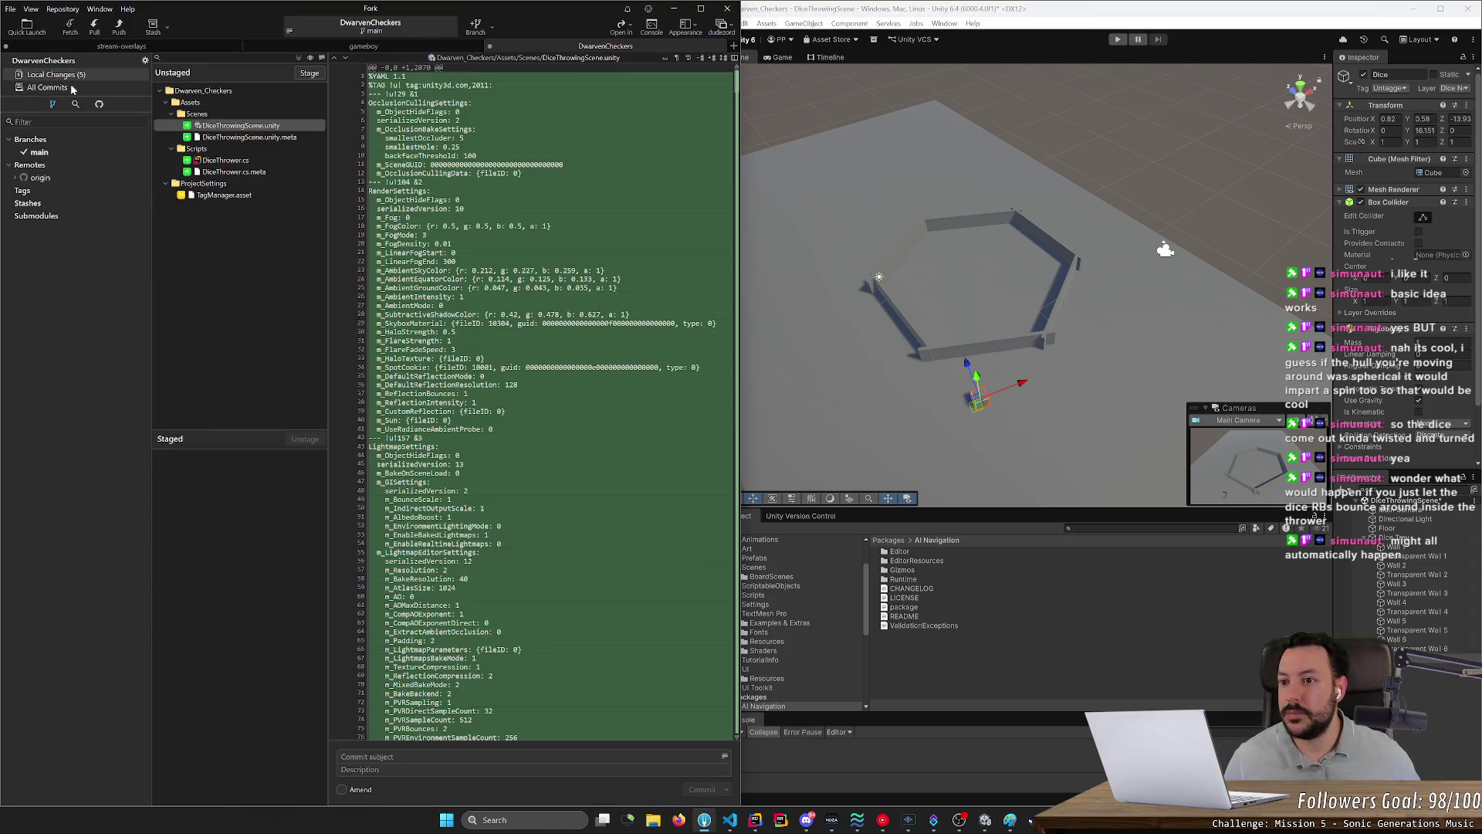
# Step: Stage the scene and DiceThrower script files, review the TagManager diff, then stage TagManager.asset
pyautogui.keyDown('shift'); pyautogui.click(227, 144); pyautogui.keyUp('shift')
pyautogui.press('Return')
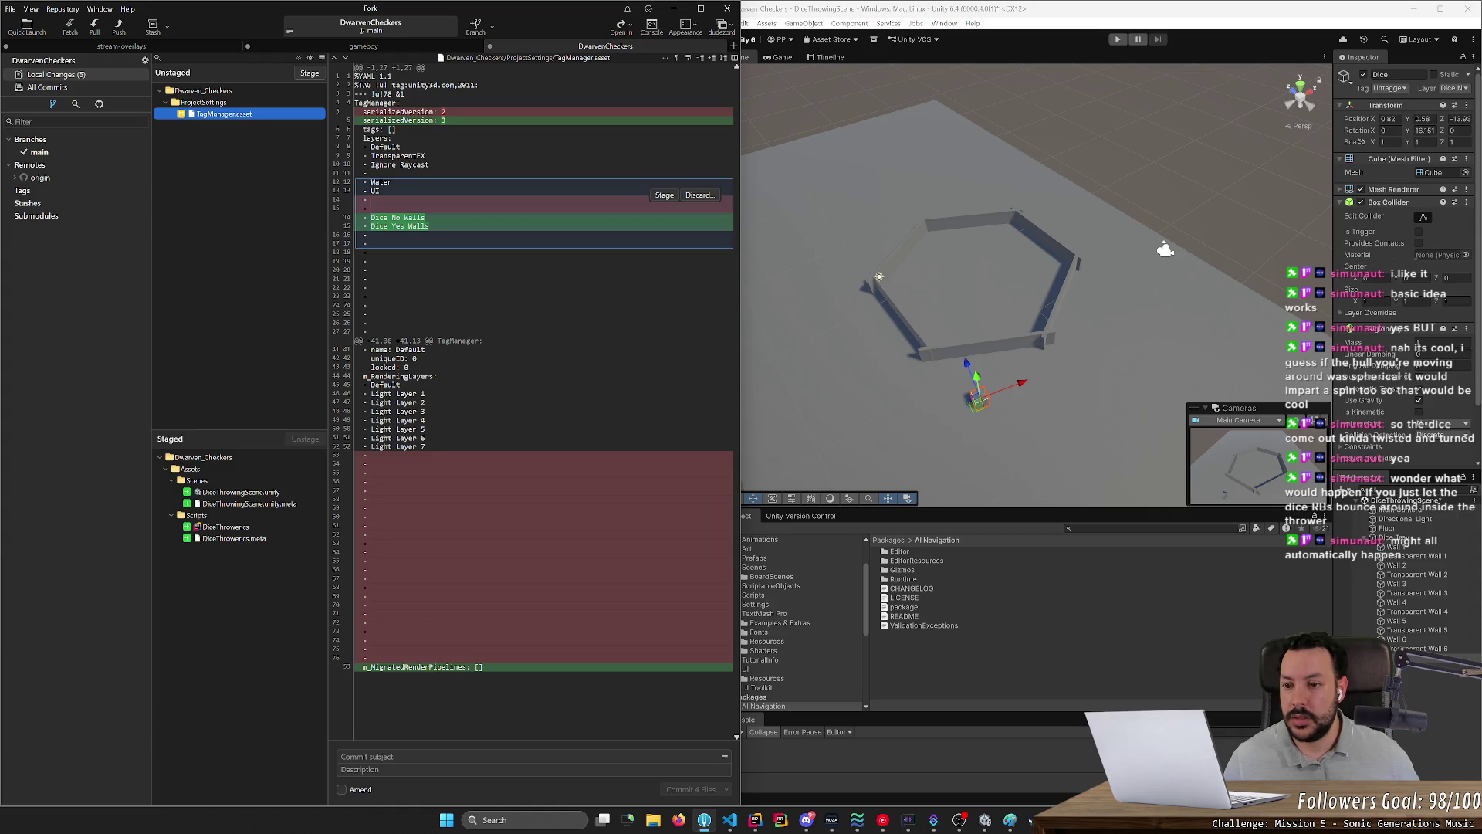
pyautogui.moveTo(371, 272); pyautogui.dragTo(372, 200)
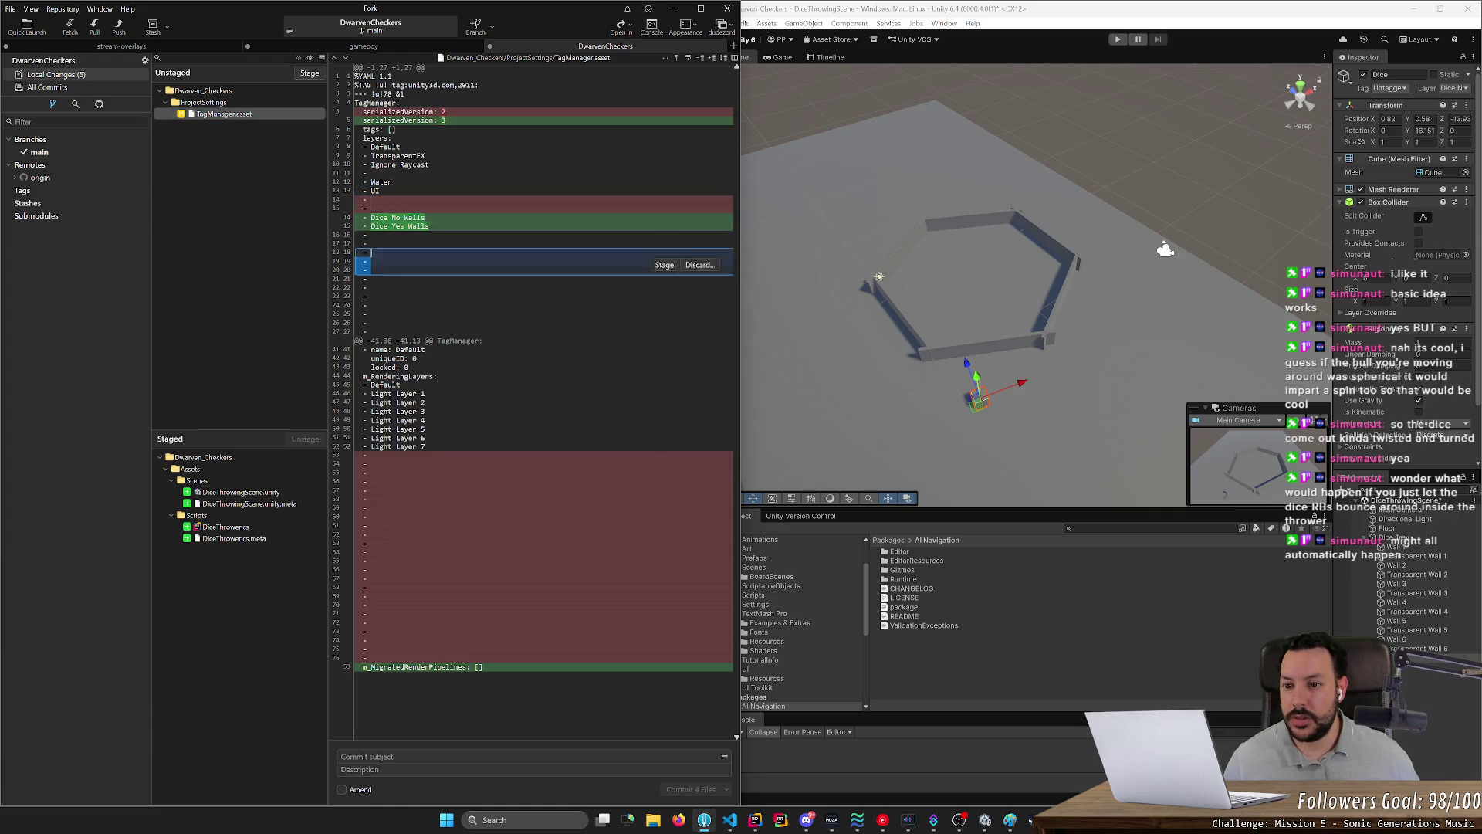
pyautogui.click(369, 279)
pyautogui.moveTo(370, 279)
pyautogui.mouseDown()
pyautogui.moveTo(370, 209)
pyautogui.moveTo(424, 218)
pyautogui.moveTo(370, 244)
pyautogui.mouseUp()
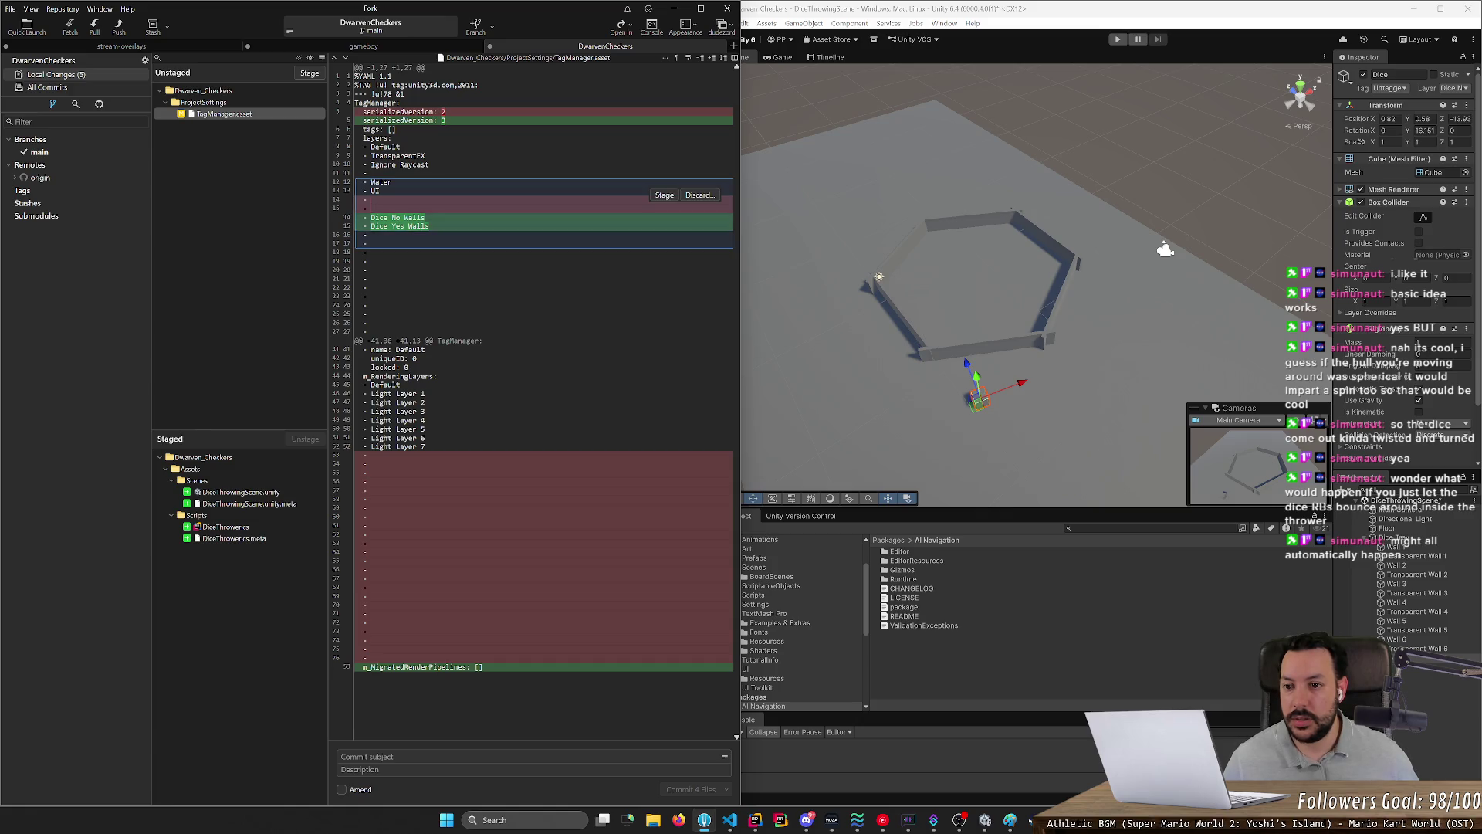
pyautogui.click(371, 209)
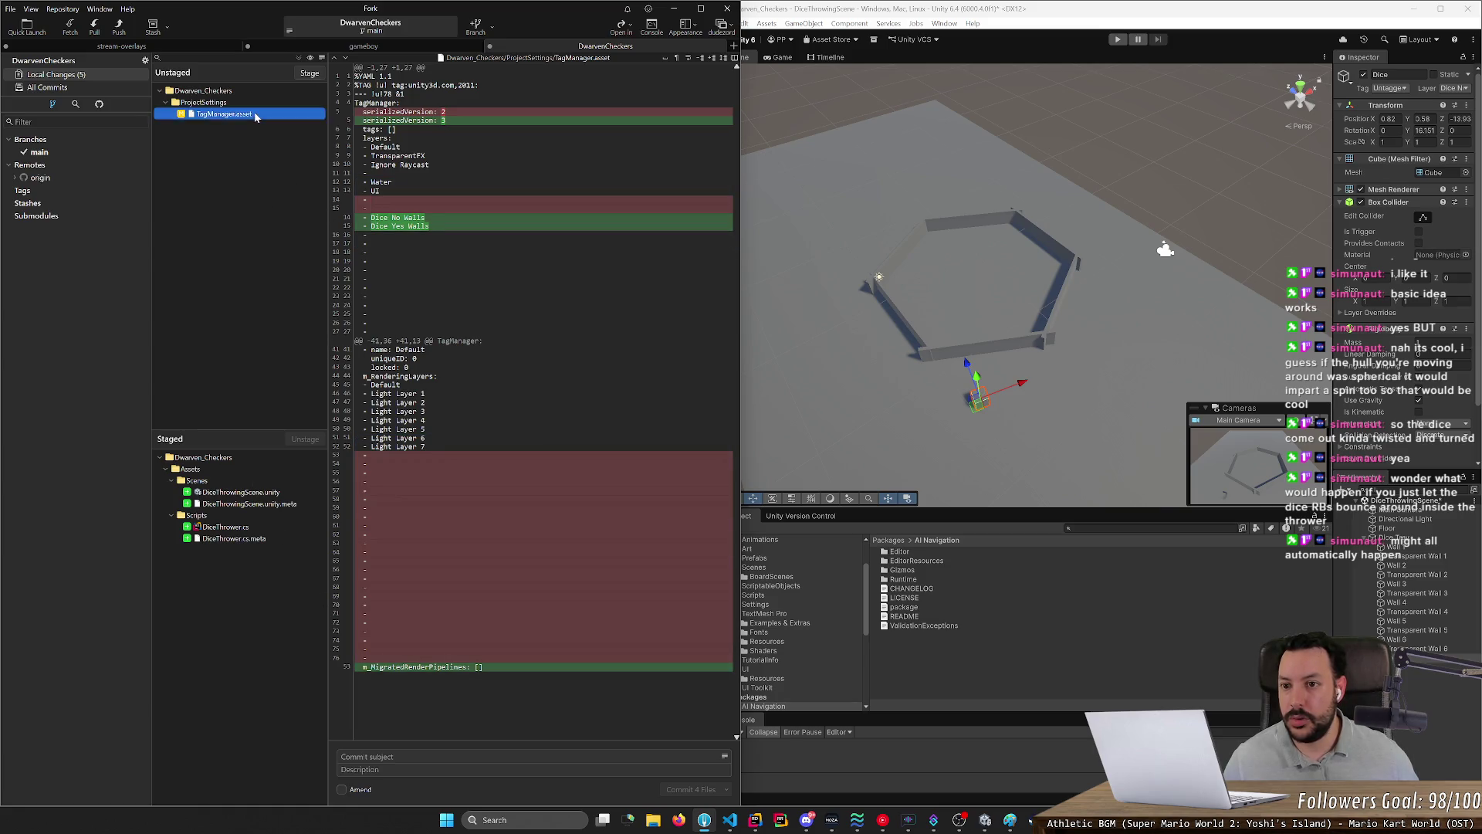
pyautogui.doubleClick(285, 115)
pyautogui.click(401, 757)
# Step: Commit the 5 staged files as 'Add DiceThrowingScene' and push main to origin
pyautogui.write('Add')
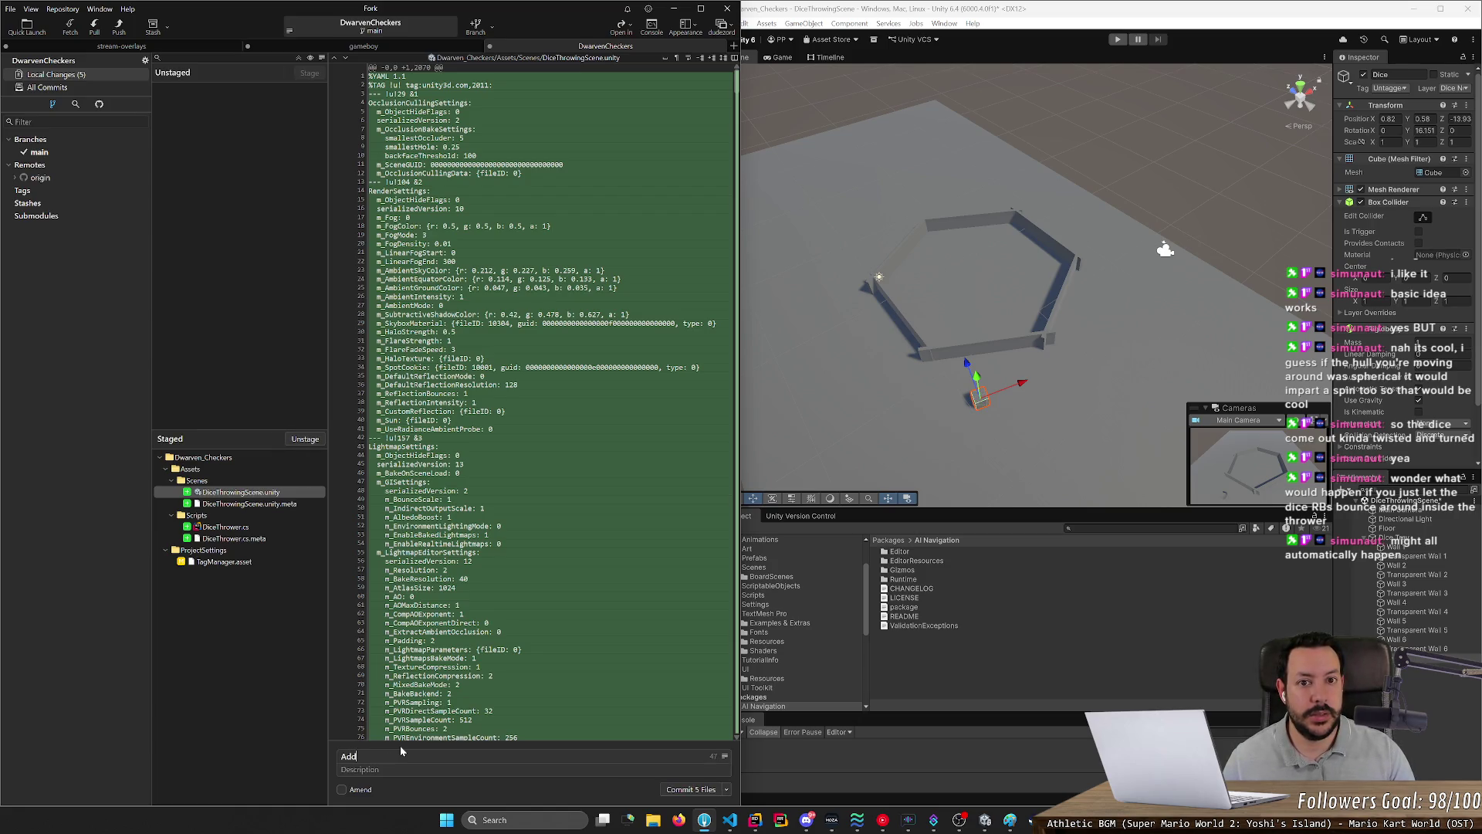
pyautogui.write(' DiceThr')
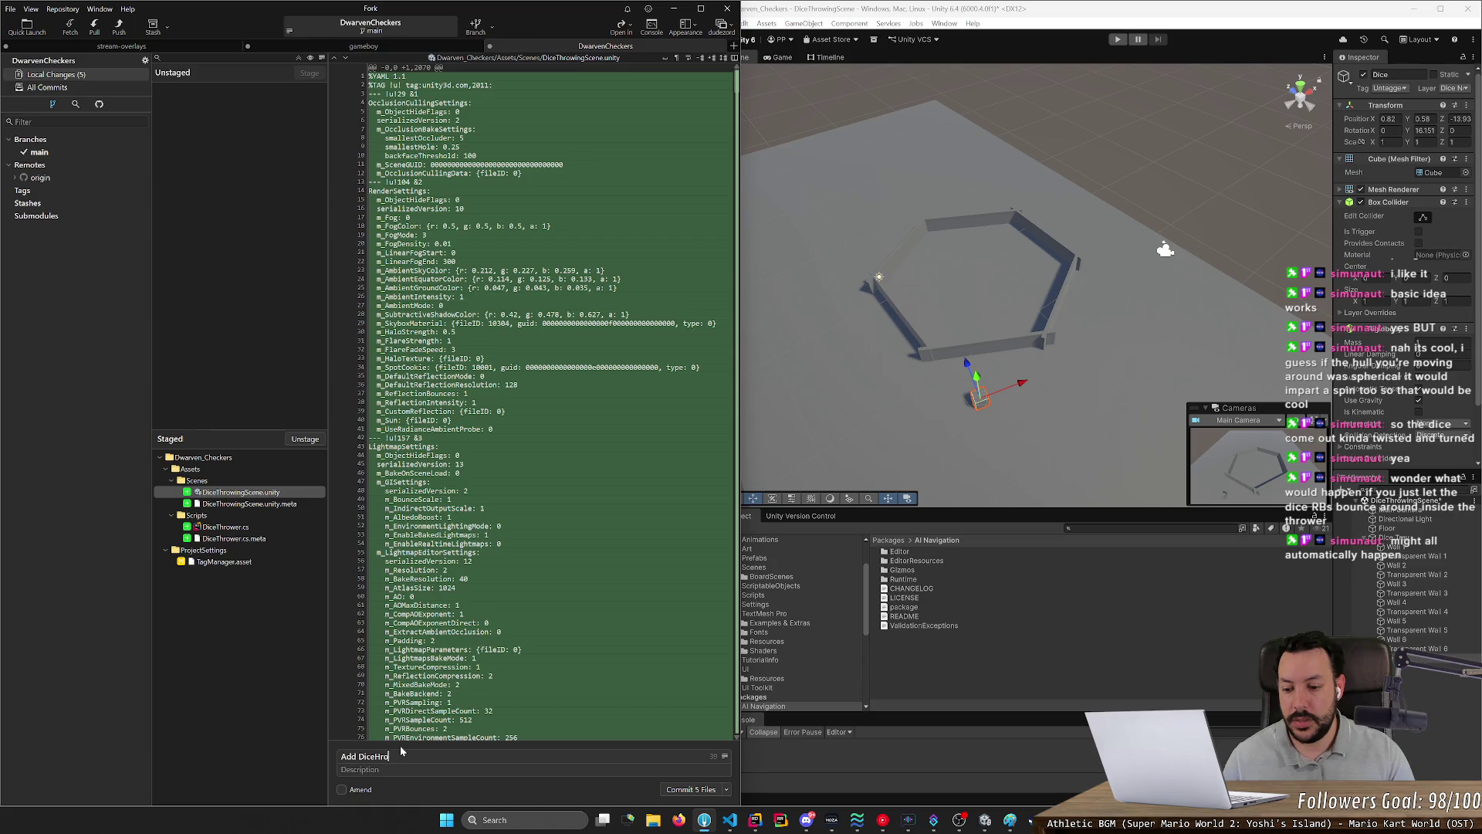
pyautogui.write('owingScene')
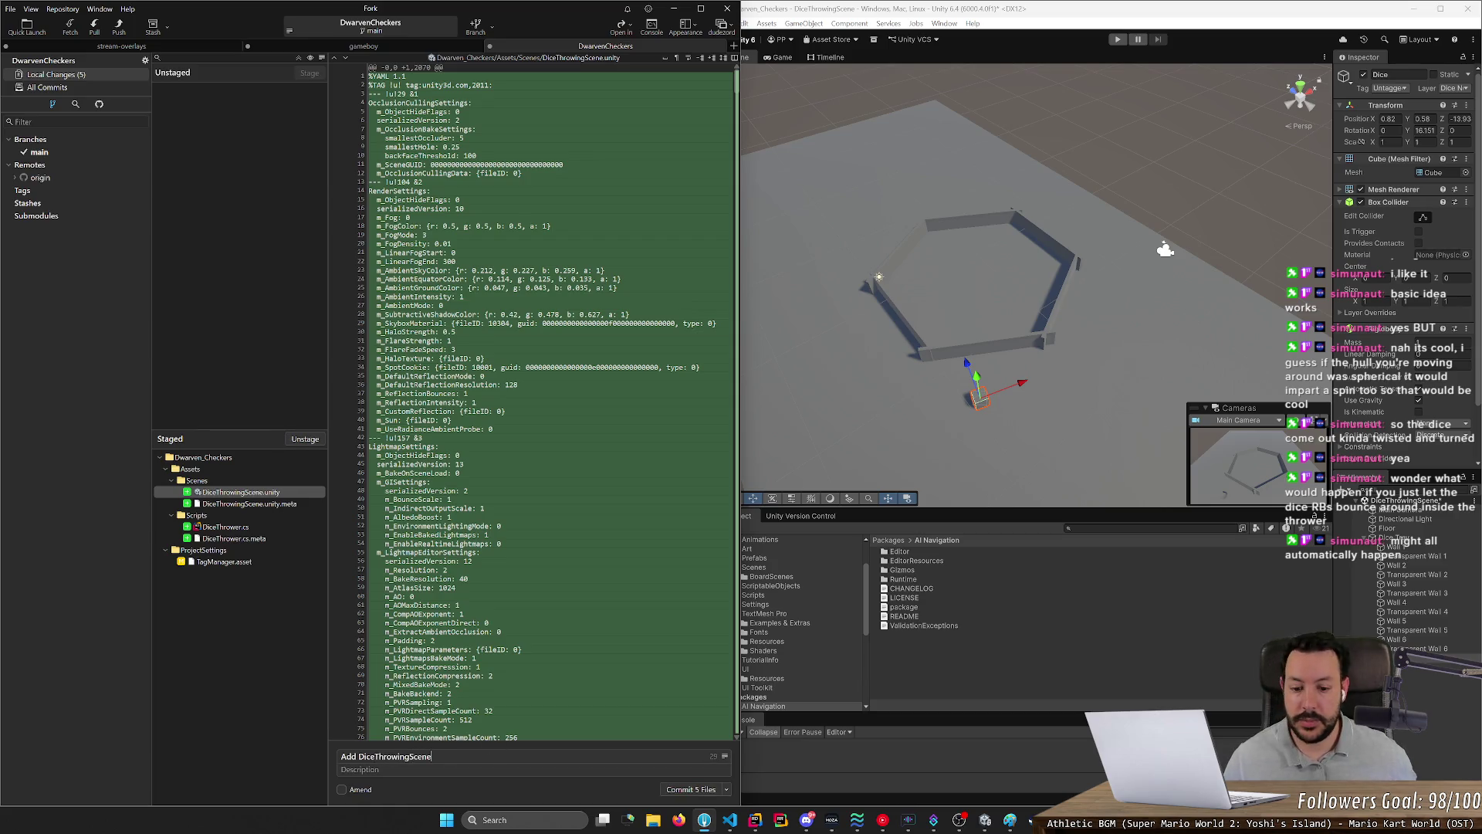
pyautogui.hotkey('ctrl', 'Return')
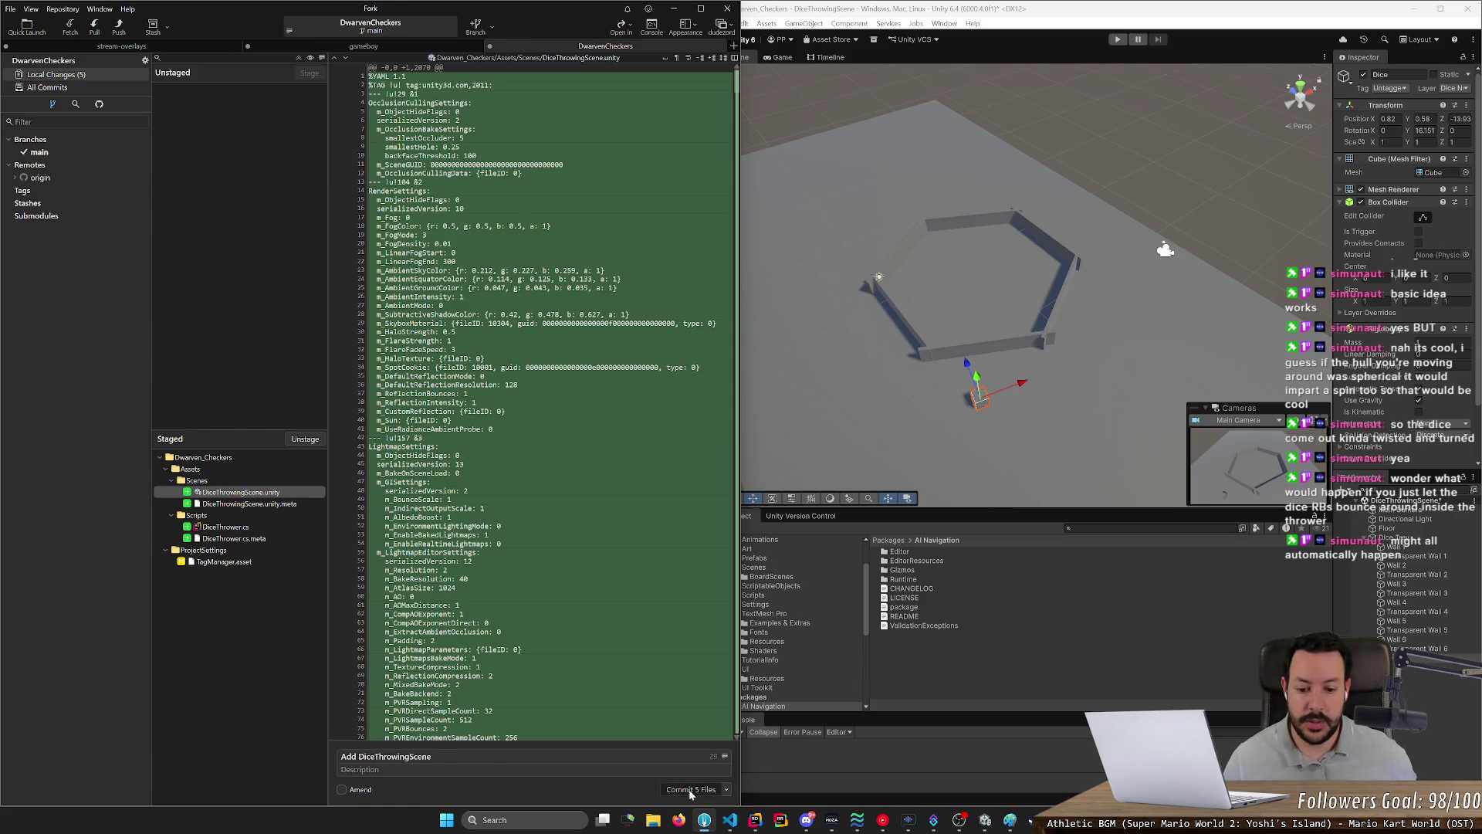
pyautogui.click(116, 26)
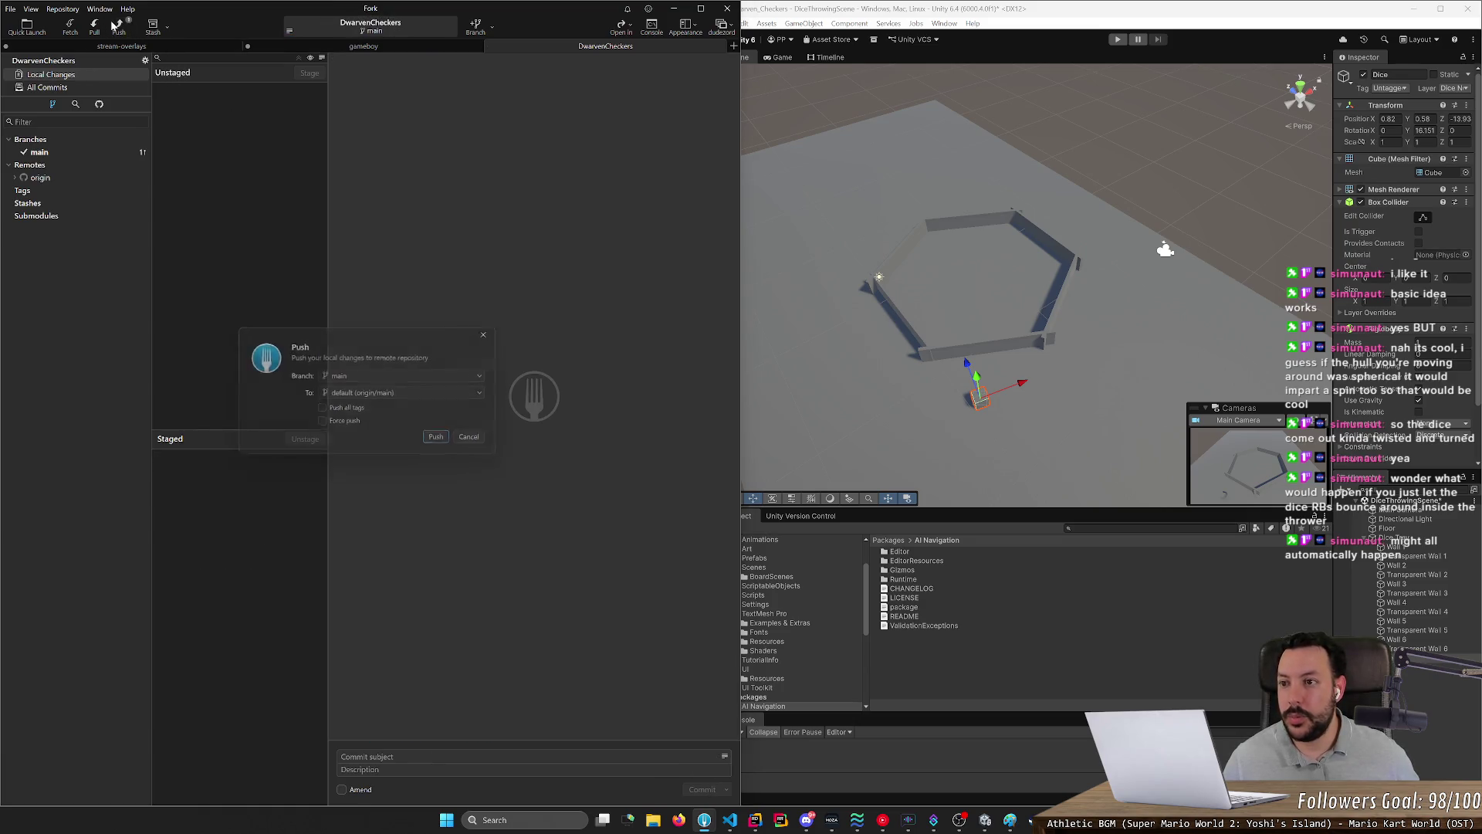